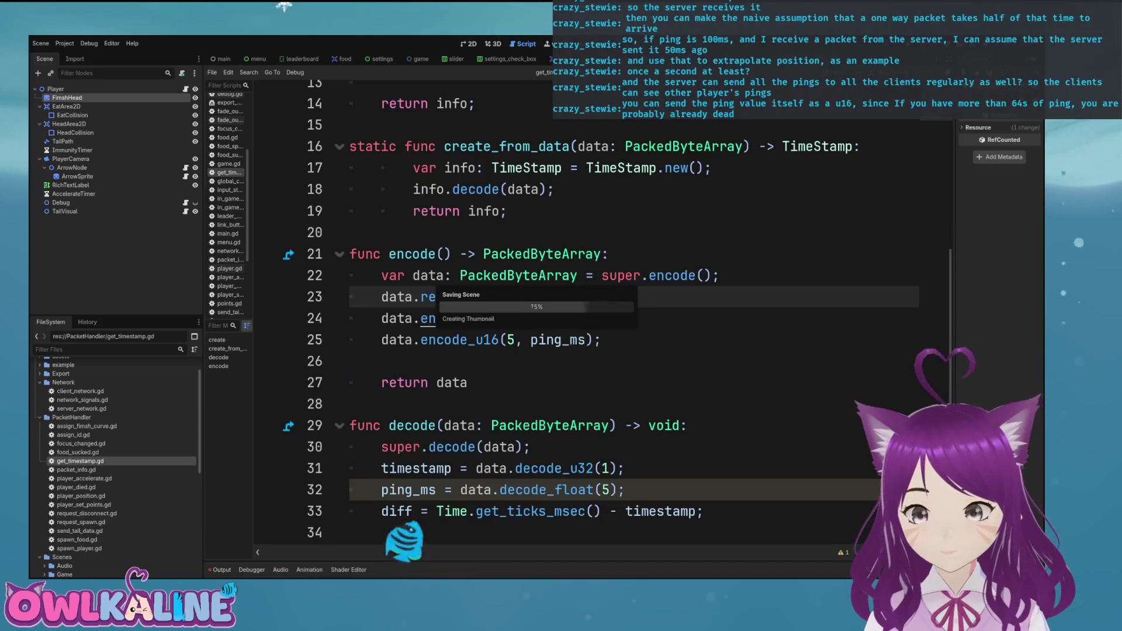
Change the ping_ms decode on line 32 of get_timestamp.gd from decode_float(5) to decode_u16(5).
drag(593, 490, 554, 489)
text(u16)
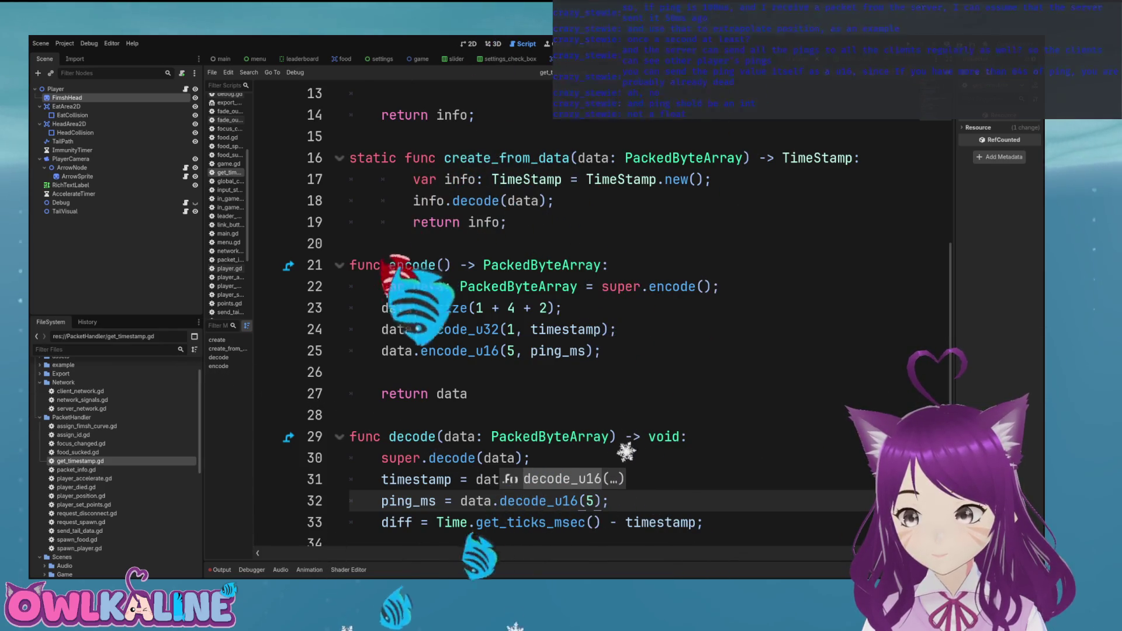
scroll(585, 316, up, 5)
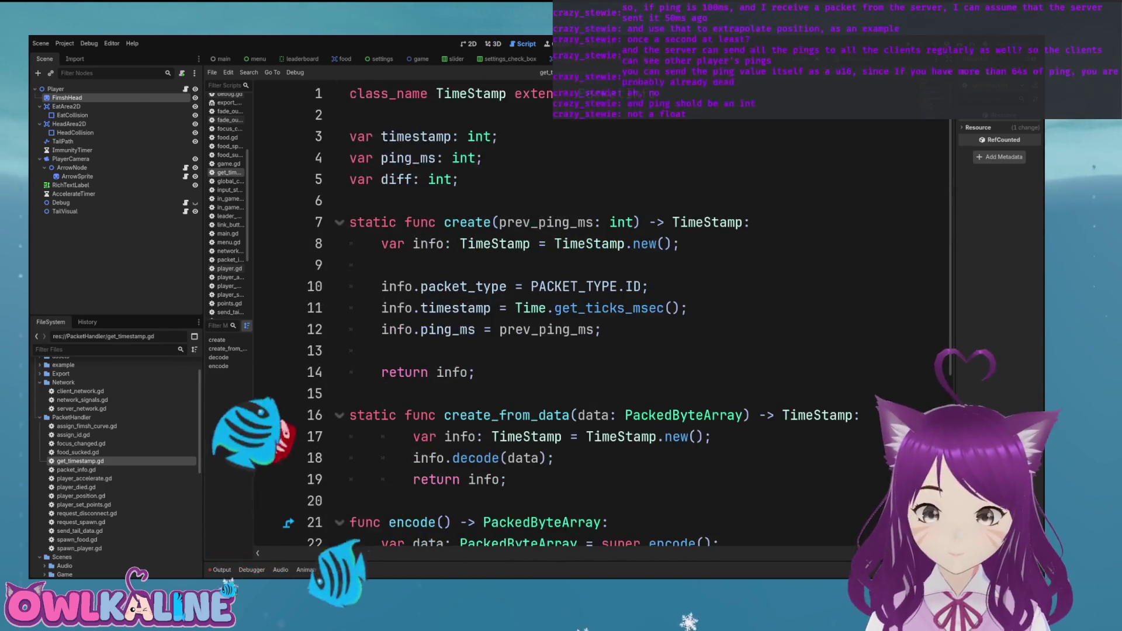
scroll(584, 316, down, 2)
scroll(585, 316, down, 3)
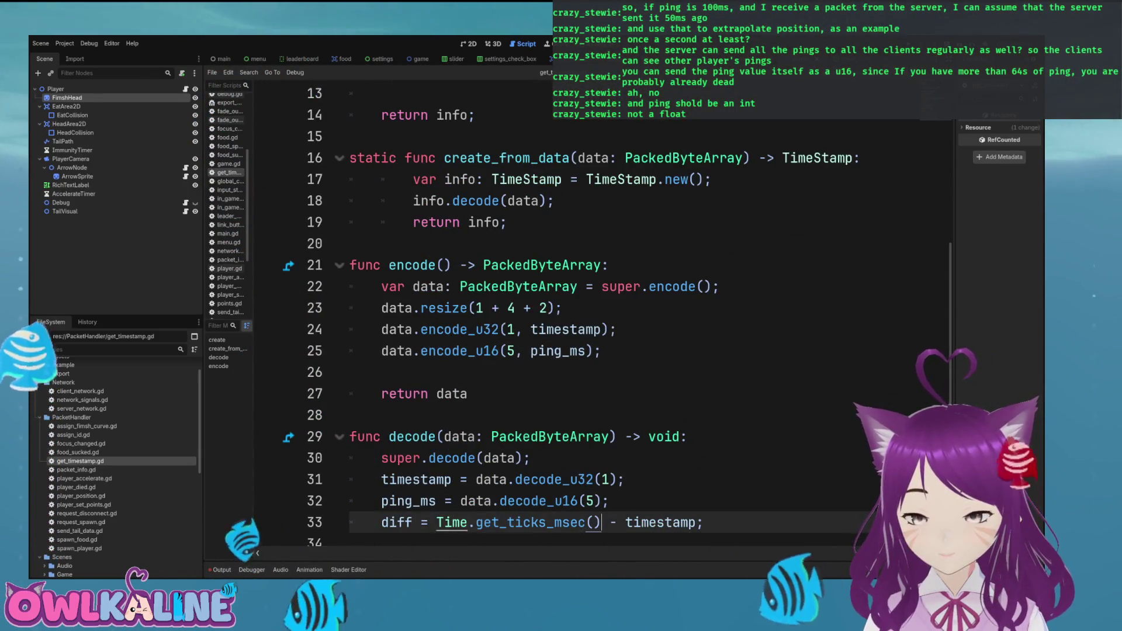
click(413, 479)
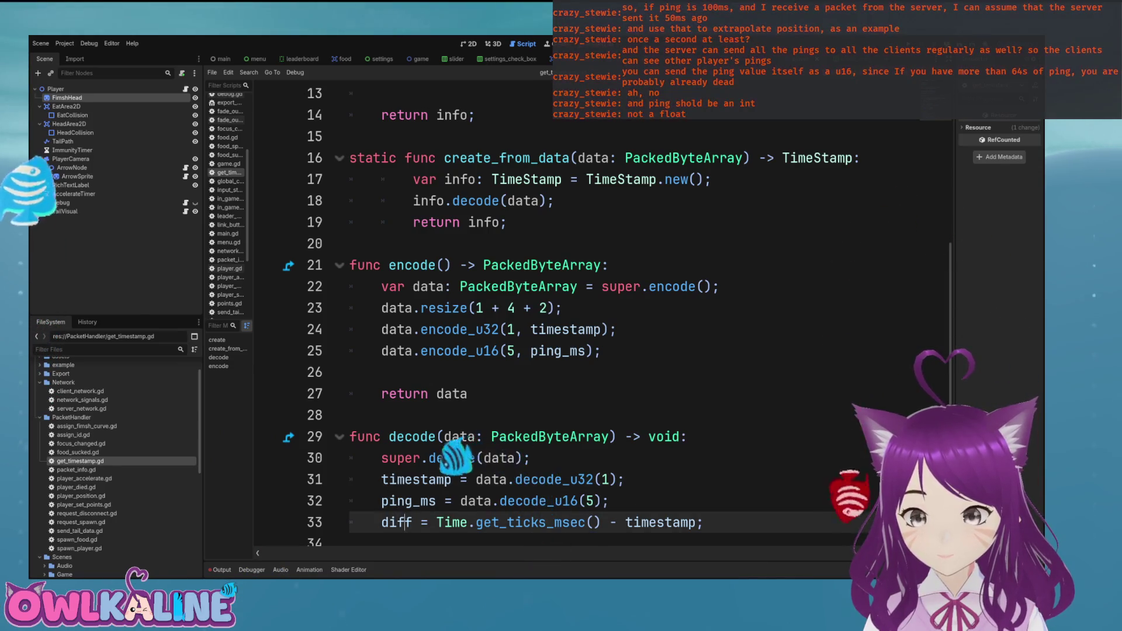
scroll(584, 315, up, 4)
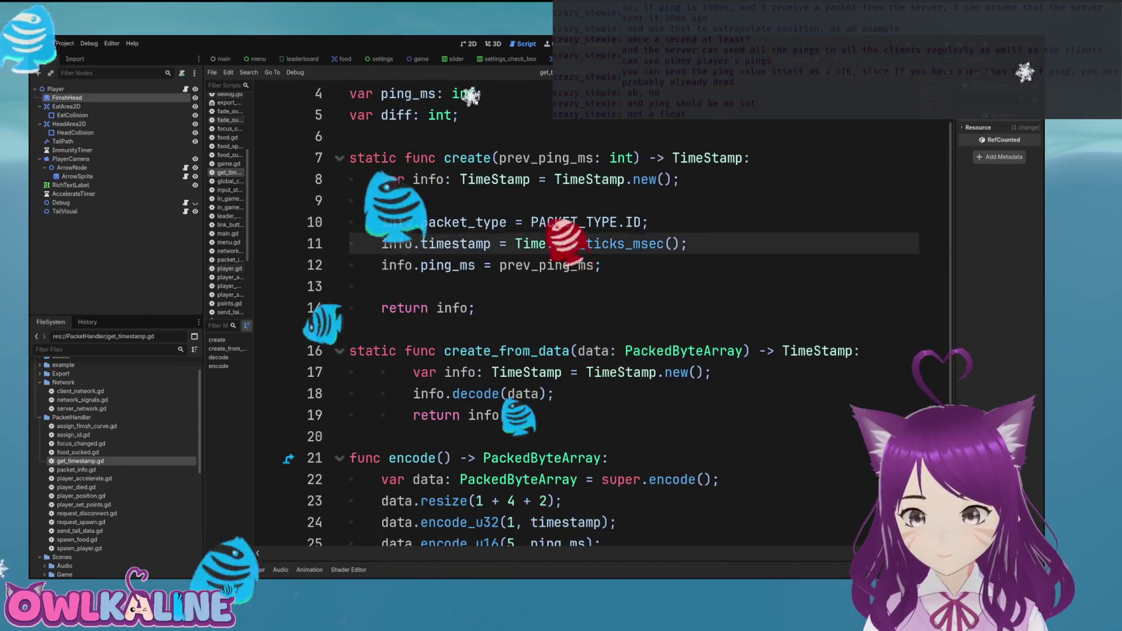
scroll(584, 315, up, 1)
drag(350, 136, 460, 180)
click(460, 179)
click(635, 222)
scroll(585, 315, down, 4)
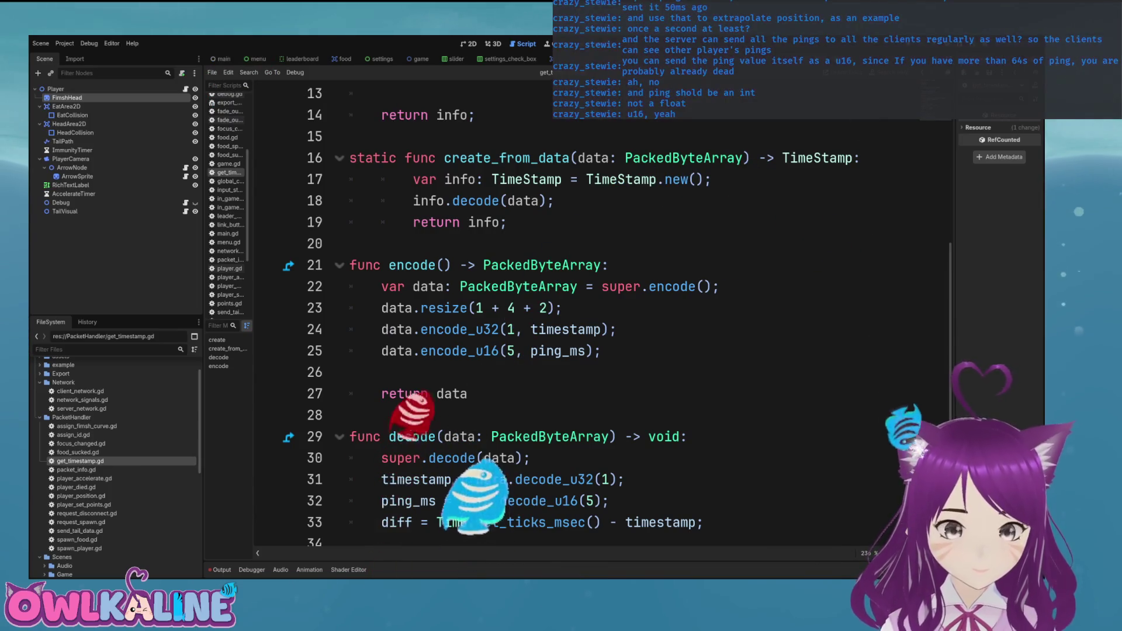
Open network_signals.gd from the FileSystem dock.
click(405, 522)
key(Up)
key(Up)
key(Up)
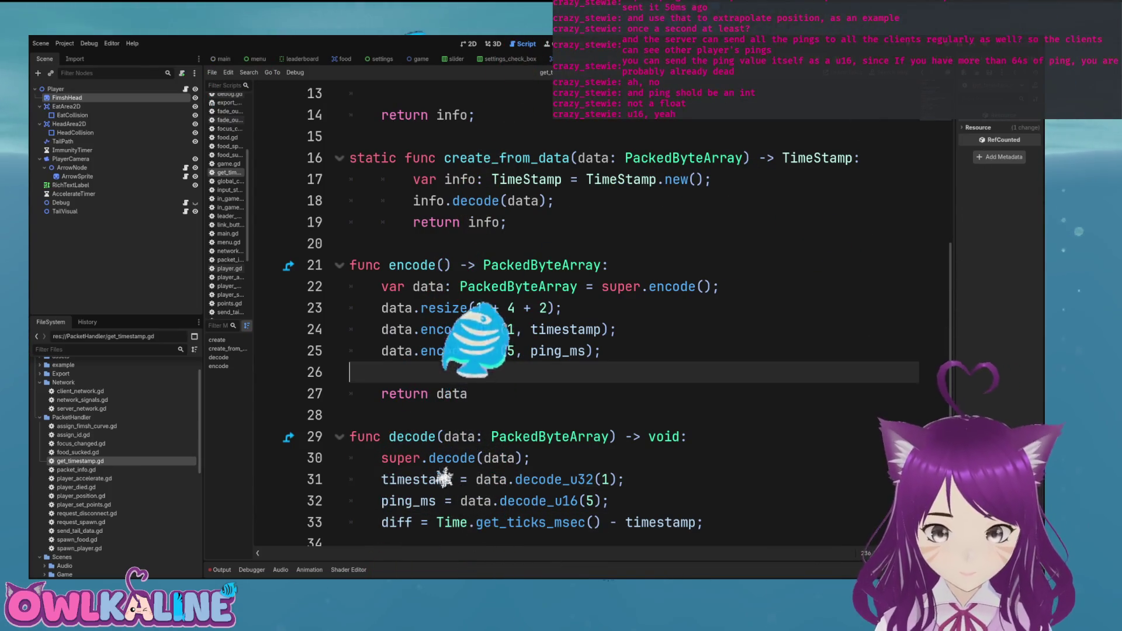
scroll(351, 344, up, 4)
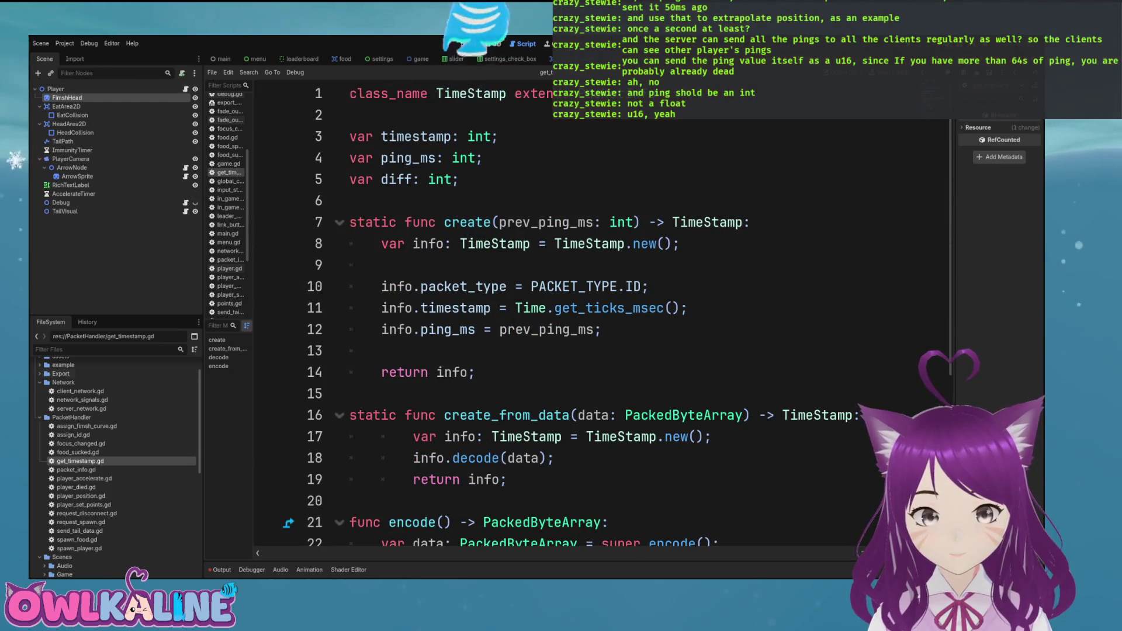
double_click(81, 409)
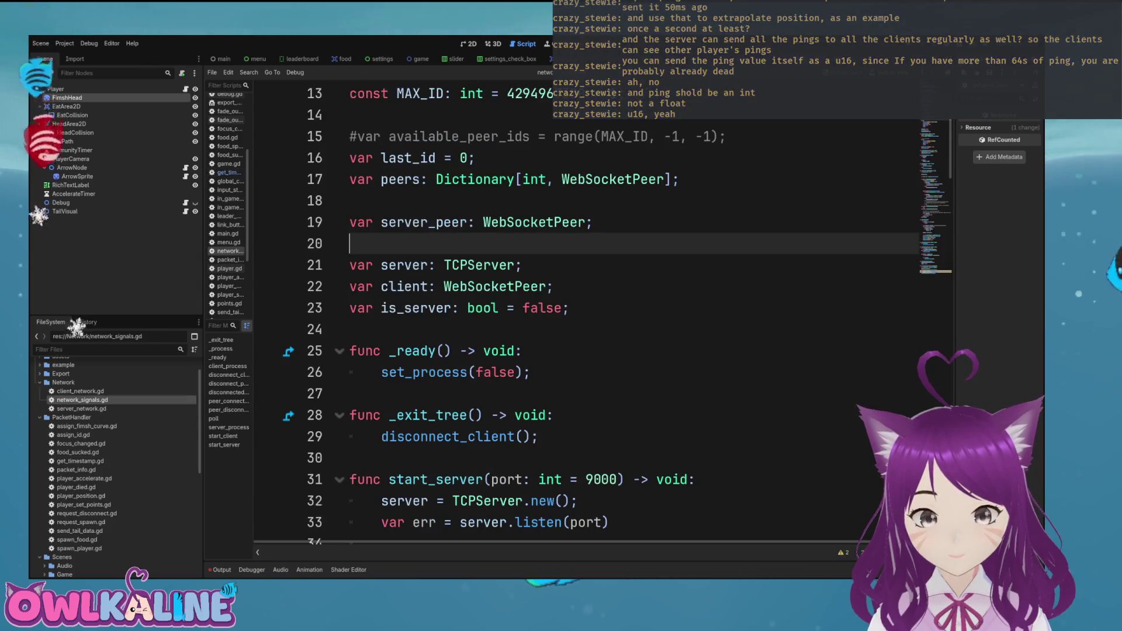
In client_network.gd, add an empty func start_pinging(): after the cleanup function.
double_click(80, 391)
click(409, 351)
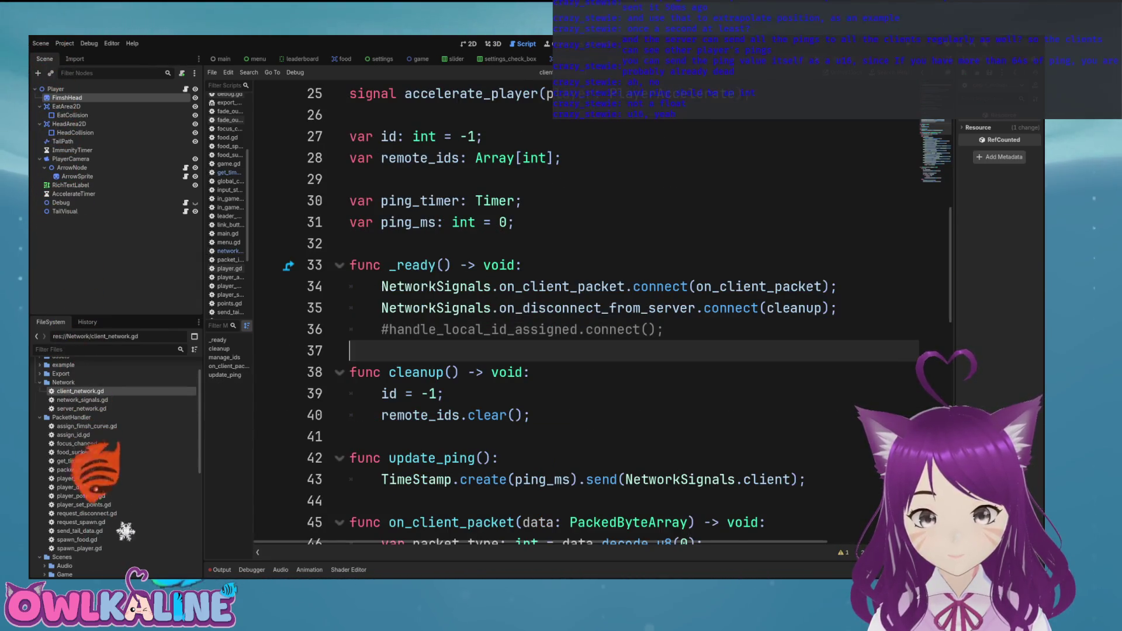
scroll(585, 315, down, 2)
key(Down)
key(Down)
key(Down)
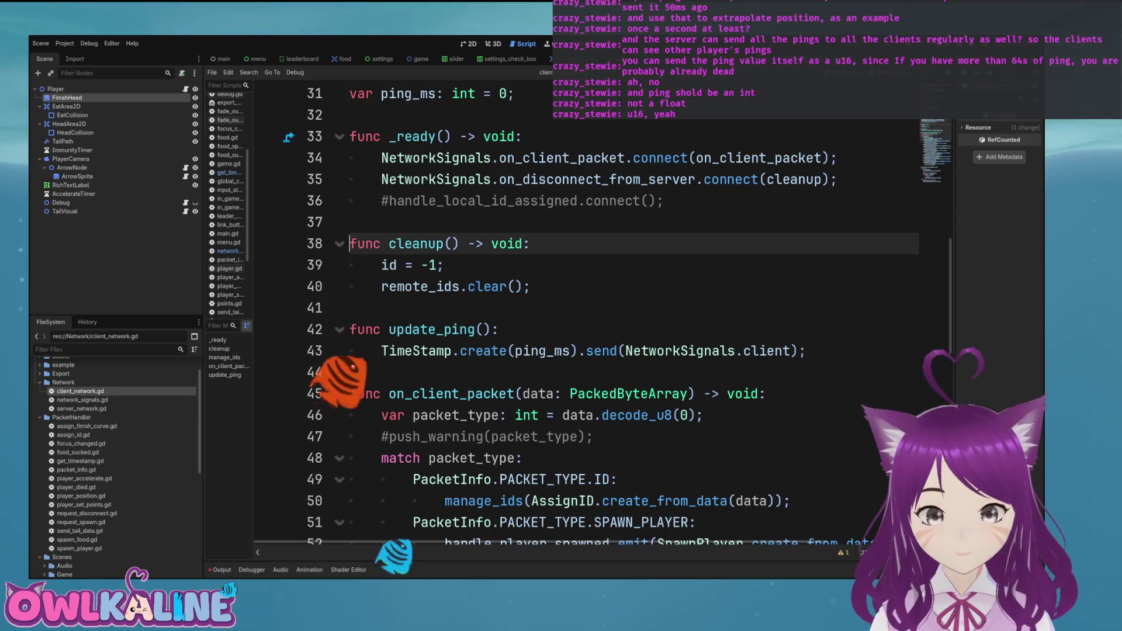
key(Return)
key(Return)
key(Up)
text(func)
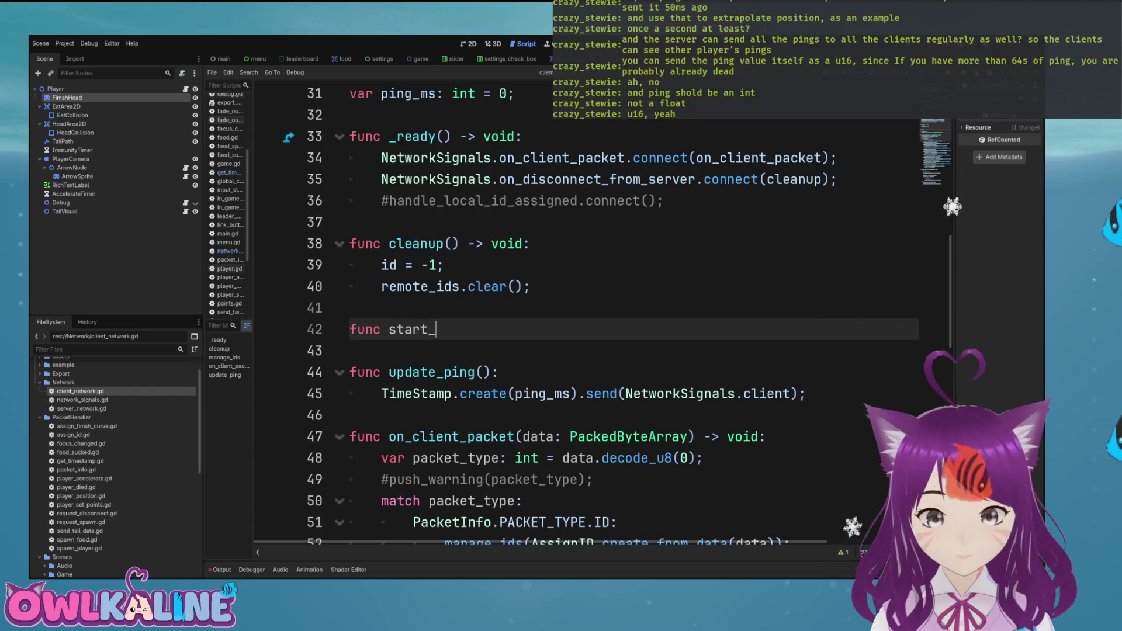
key(BackSpace)
text(ing)
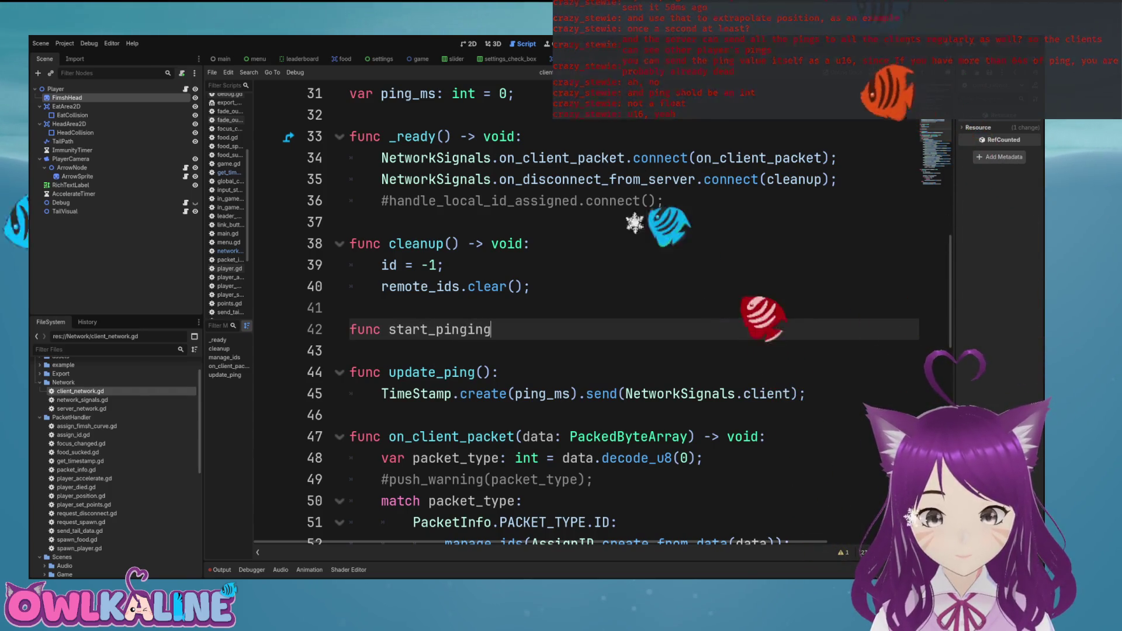
text(():)
Uncomment the handle_local_id_assigned connect line in _ready and pass start_pinging to it.
click(666, 201)
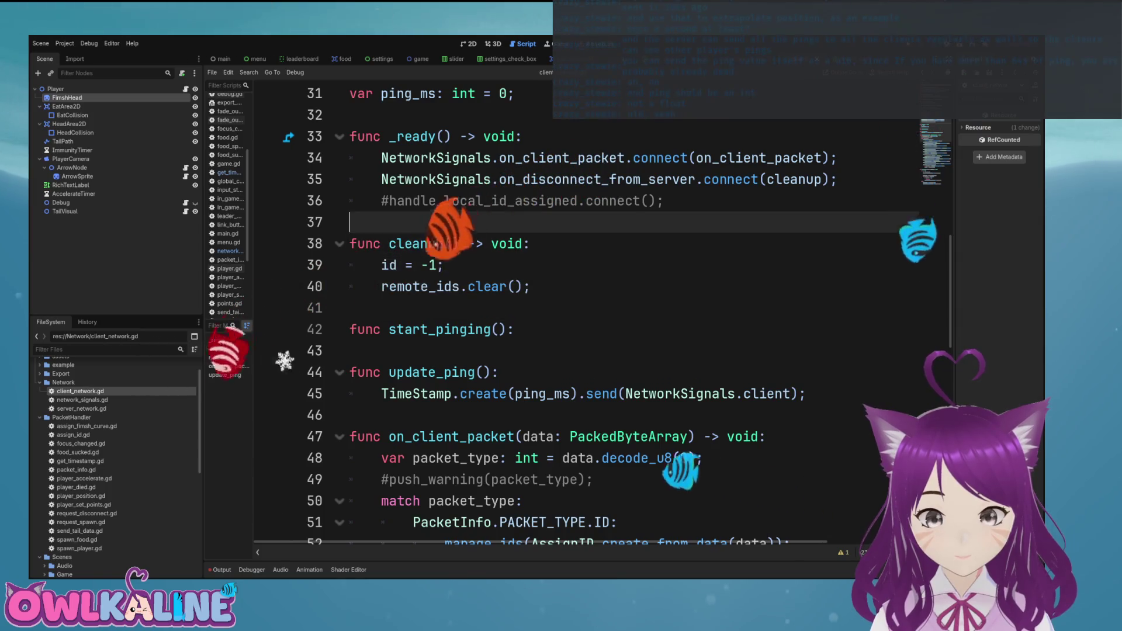
key(ctrl+k)
key(Left)
key(Left)
text(start_)
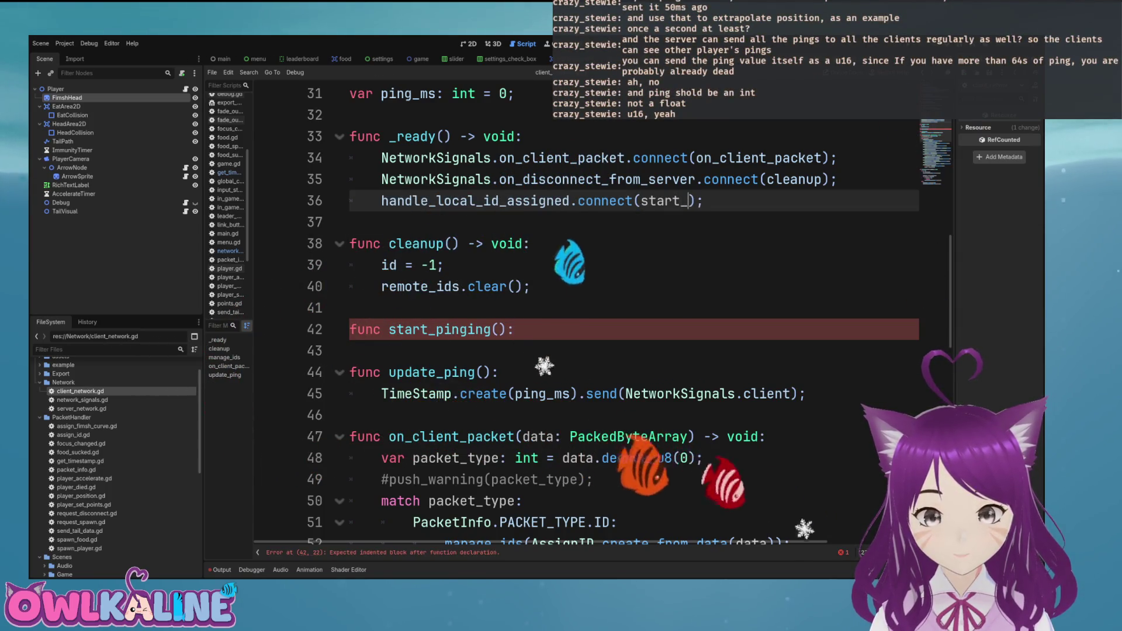
text(pinging)
key(Return)
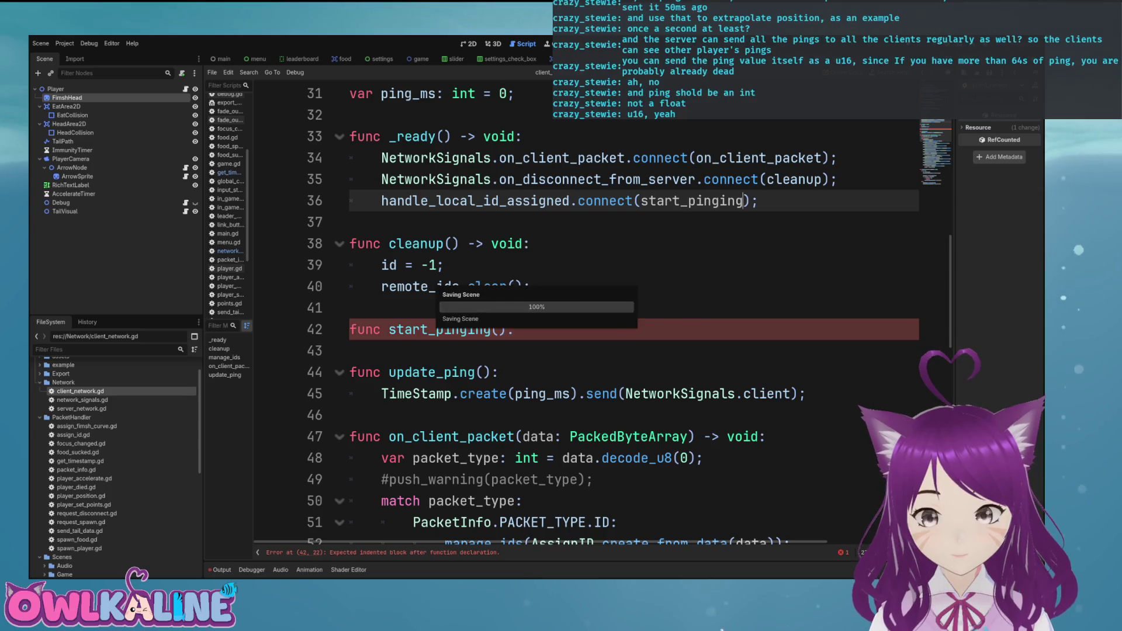
key(Down)
key(Down)
key(Down)
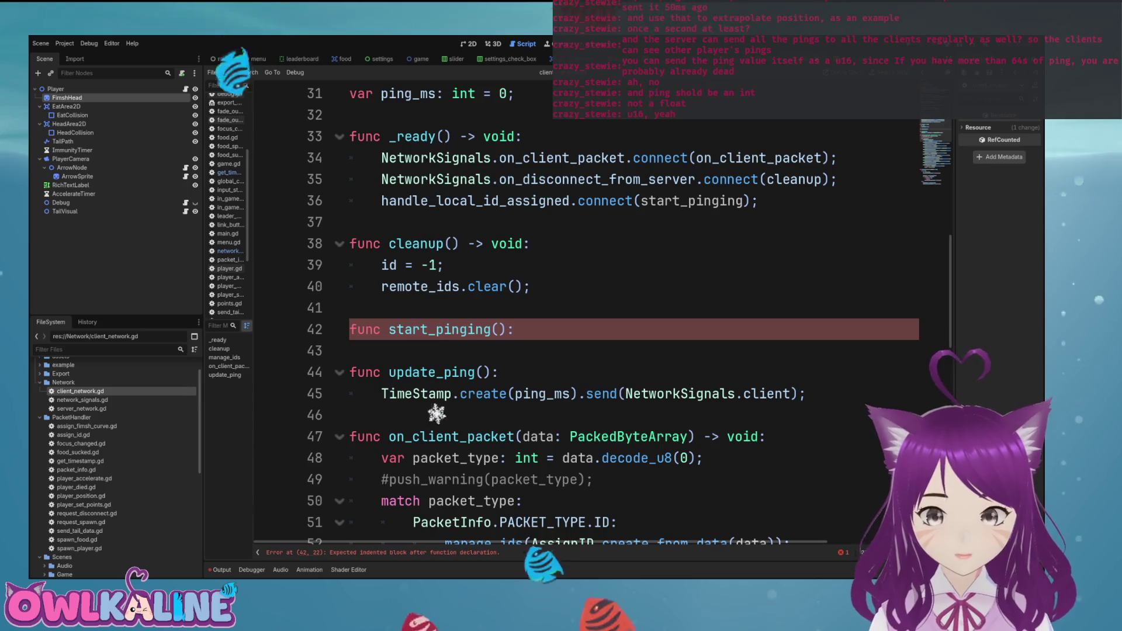
scroll(436, 414, down, 5)
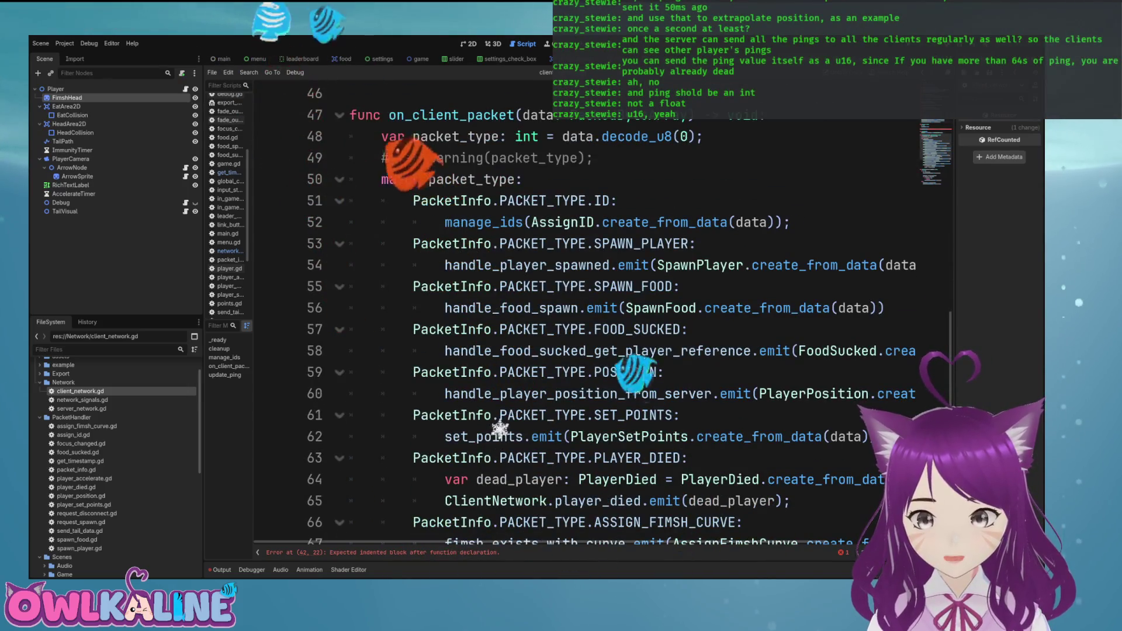
Write the start_pinging body, replacing a Timer.new() line with ping_timer.auto_start = true.
double_click(561, 222)
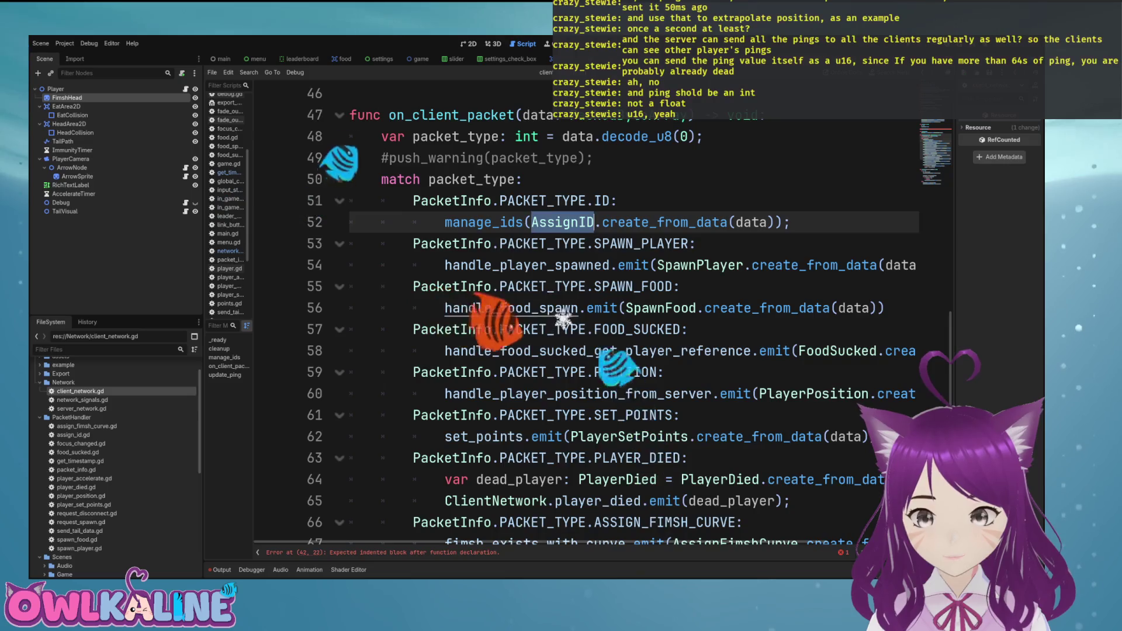
key(alt+Left)
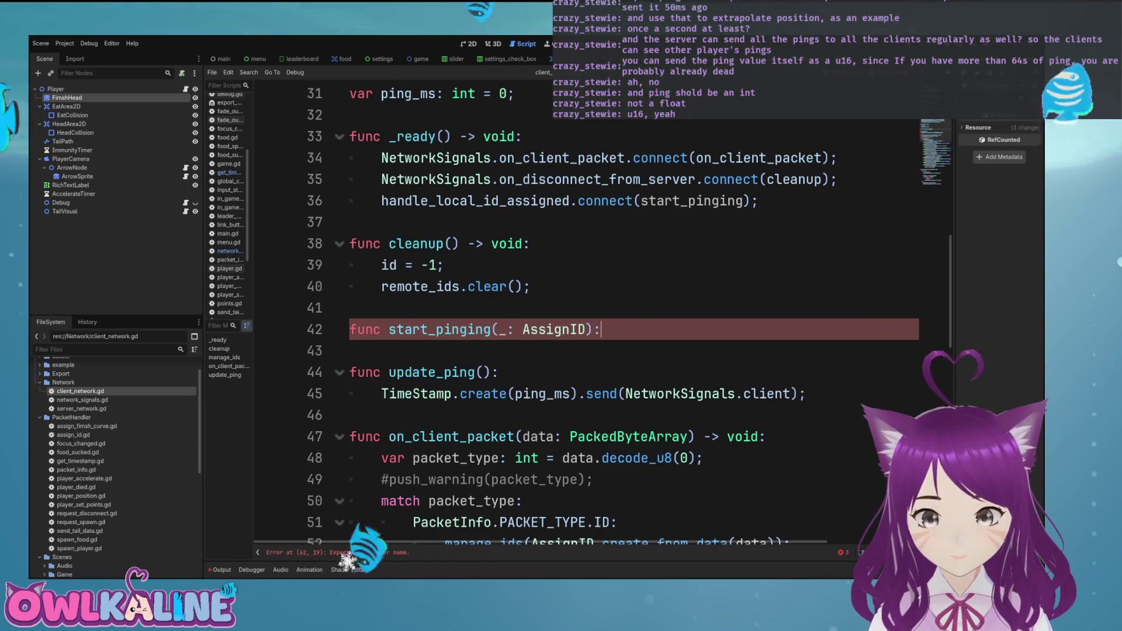
key(Return)
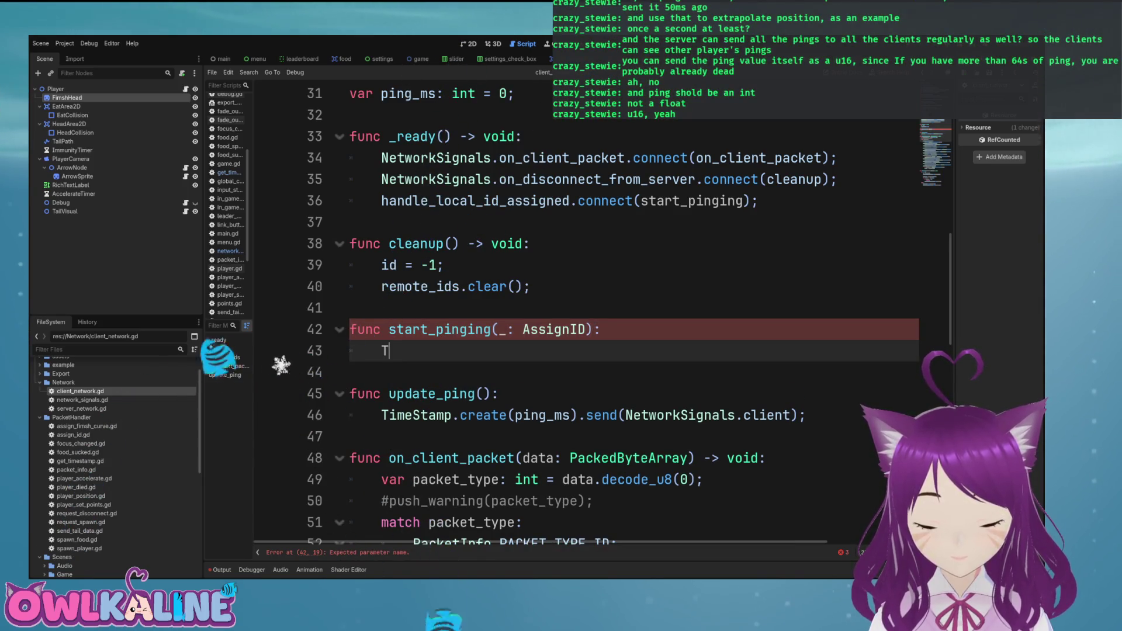
text(imer.n)
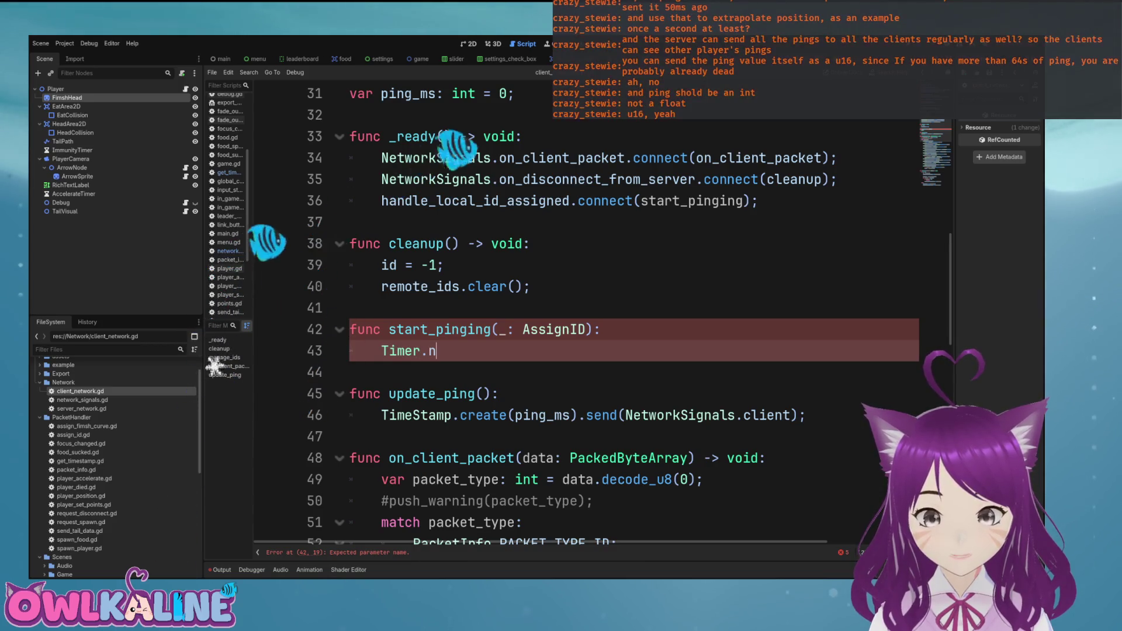
text(ew();)
key(Home)
text(=)
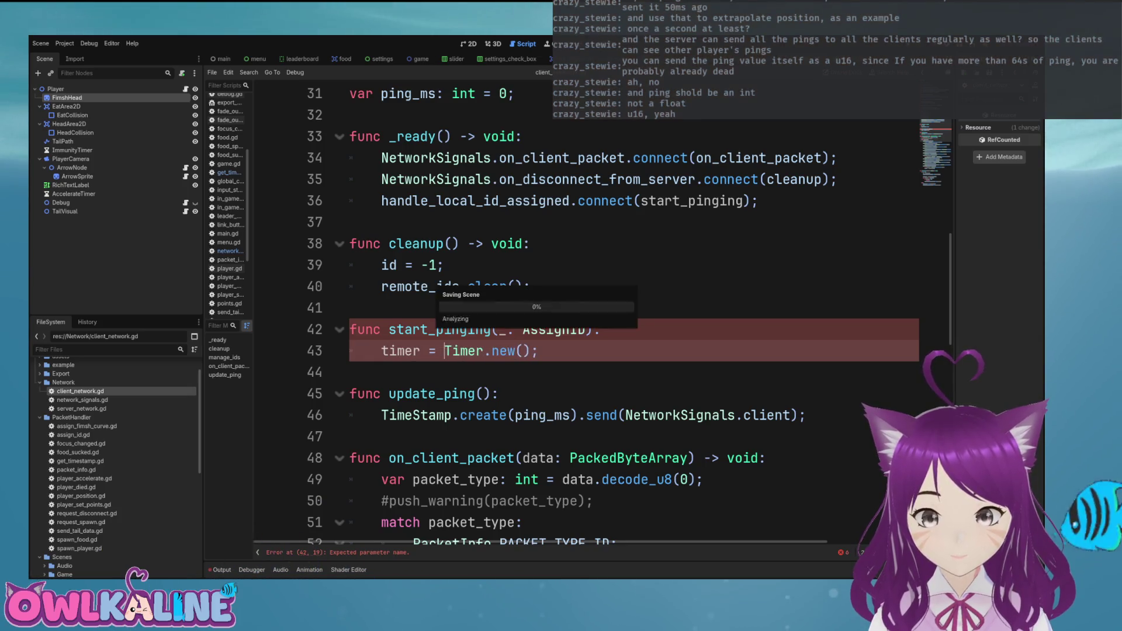
scroll(584, 310, up, 5)
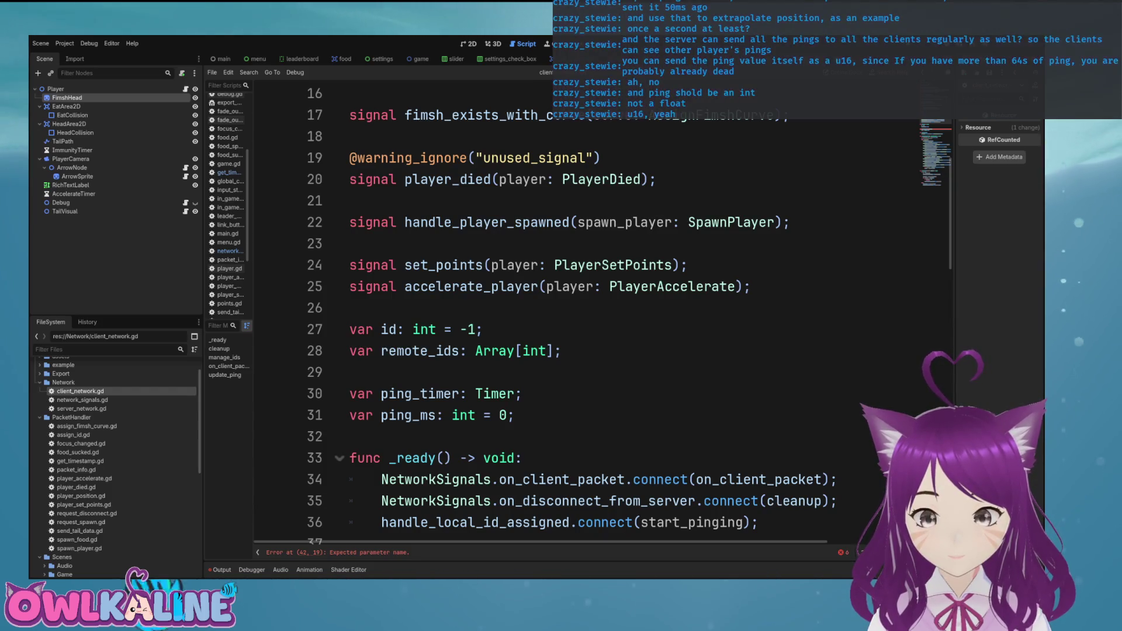
scroll(584, 310, down, 4)
mouse_move(530, 415)
mouse_down()
mouse_move(382, 415)
mouse_move(420, 415)
mouse_up()
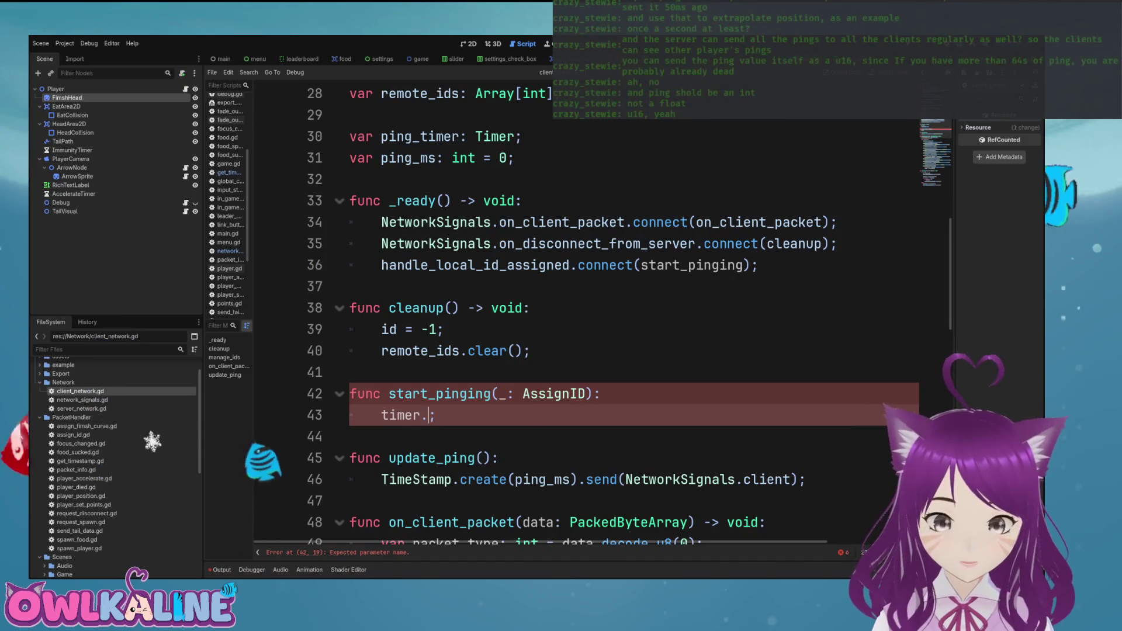
text(aut)
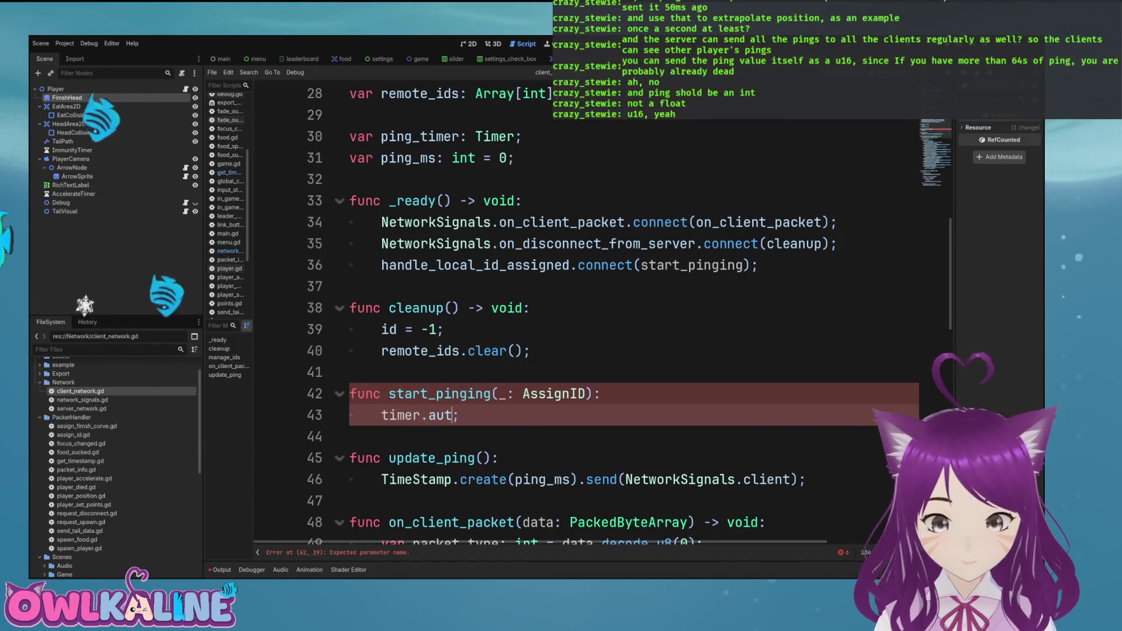
text(= true)
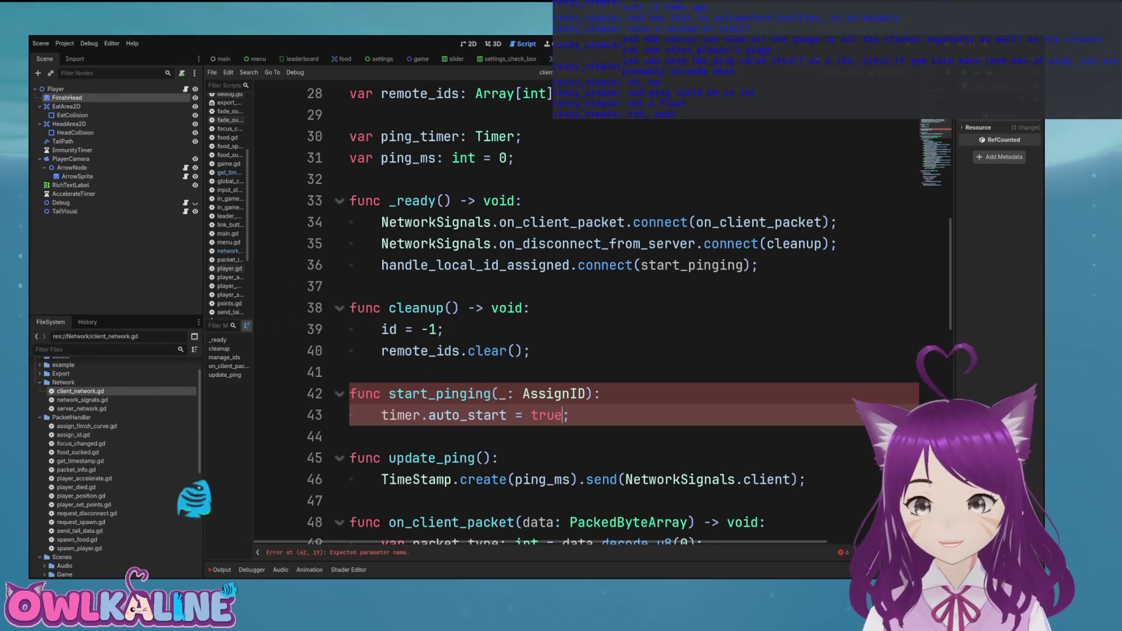
Fix start_pinging's unnamed AssignID parameter, undoing an accidental edit along the way.
click(495, 394)
text(a)
click(570, 415)
key(ctrl+z)
double_click(404, 415)
scroll(584, 316, up, 9)
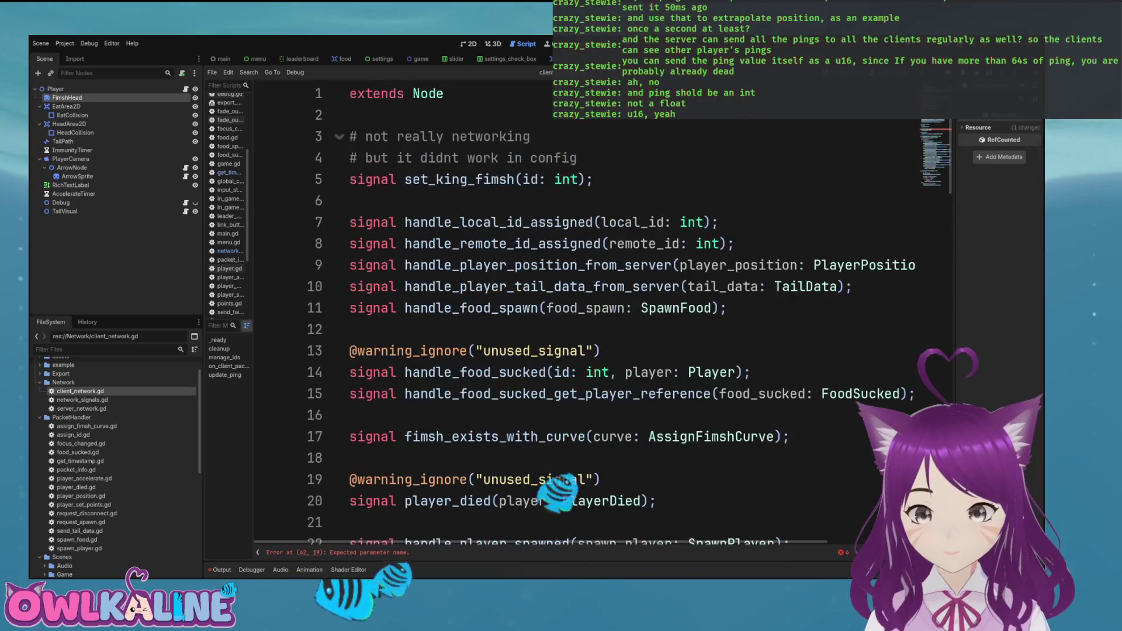
scroll(584, 315, down, 7)
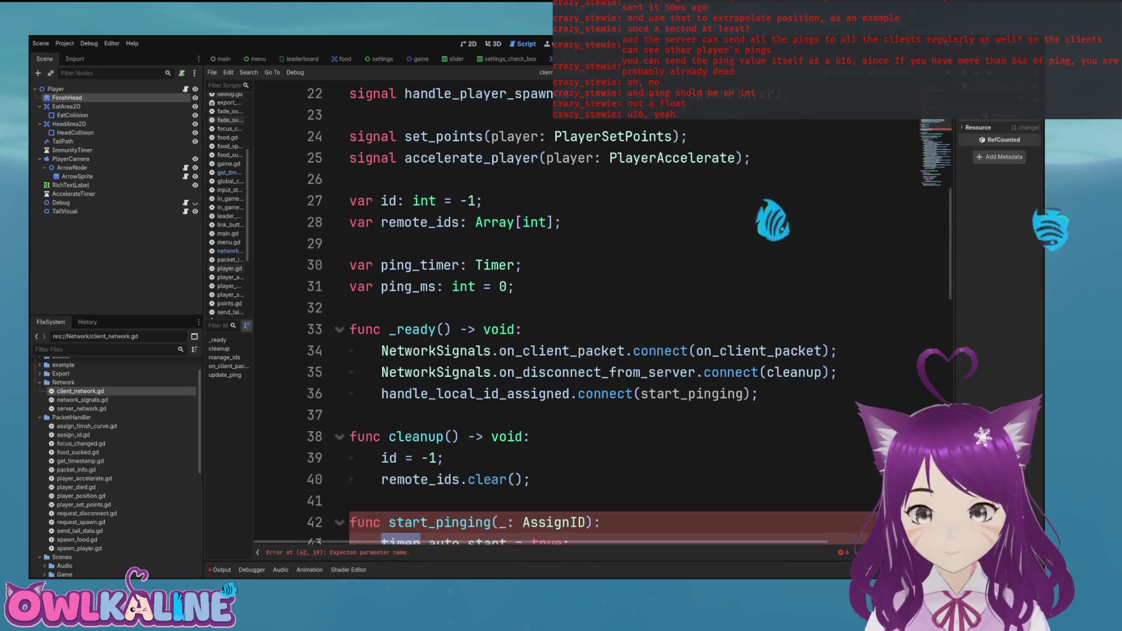
scroll(584, 316, down, 4)
text(ping_)
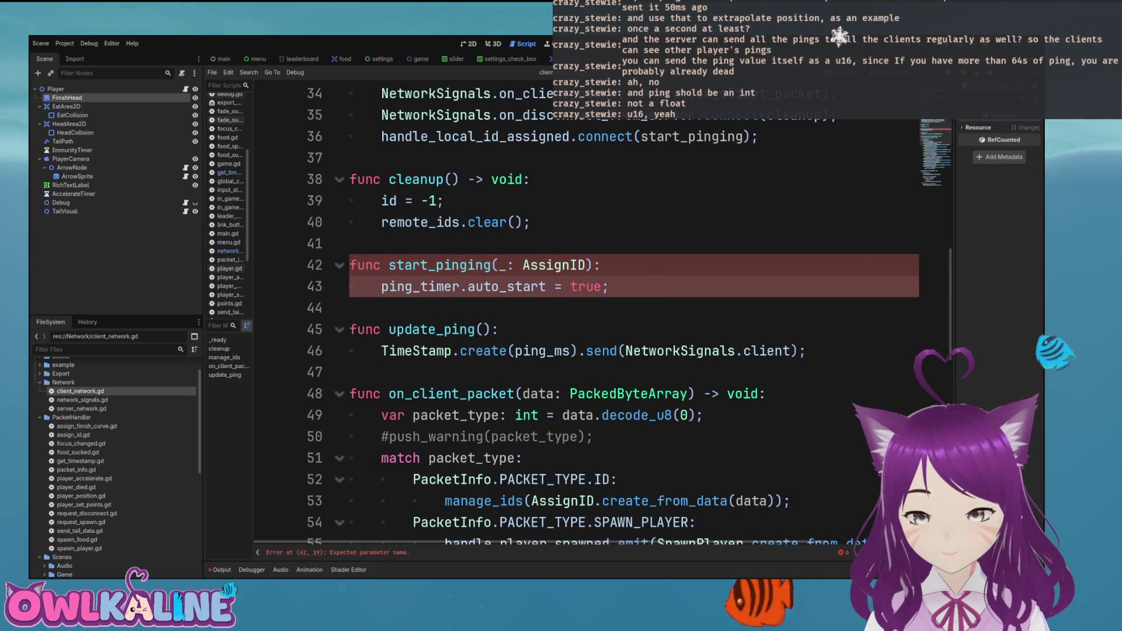
click(506, 265)
text(a)
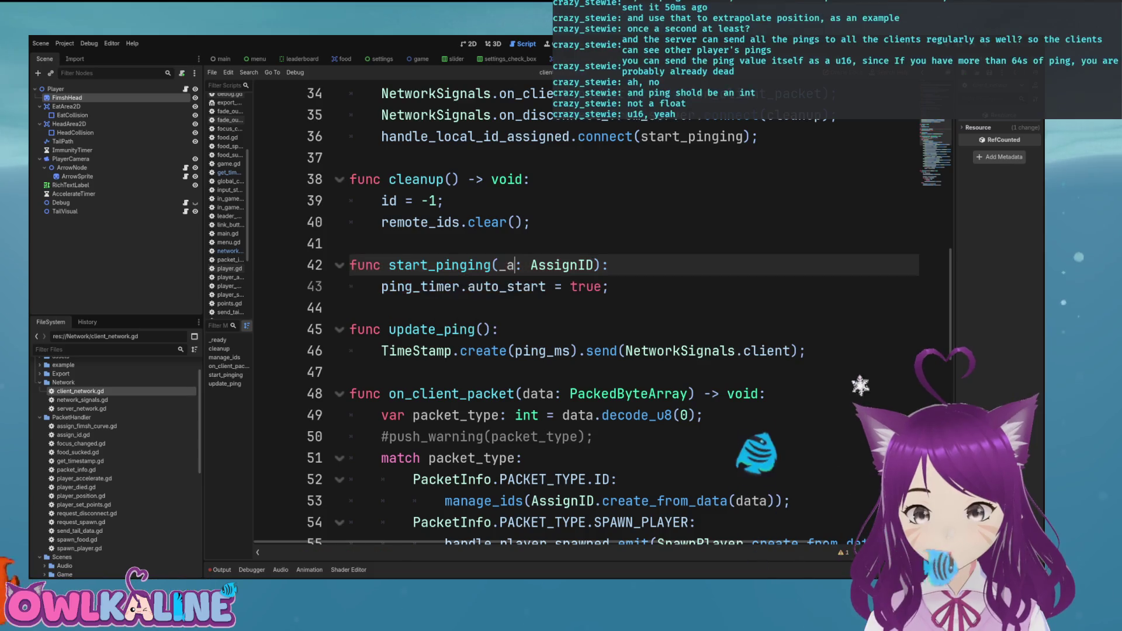
Add a ping_timer.start() call below the auto_start line using autocomplete.
click(420, 287)
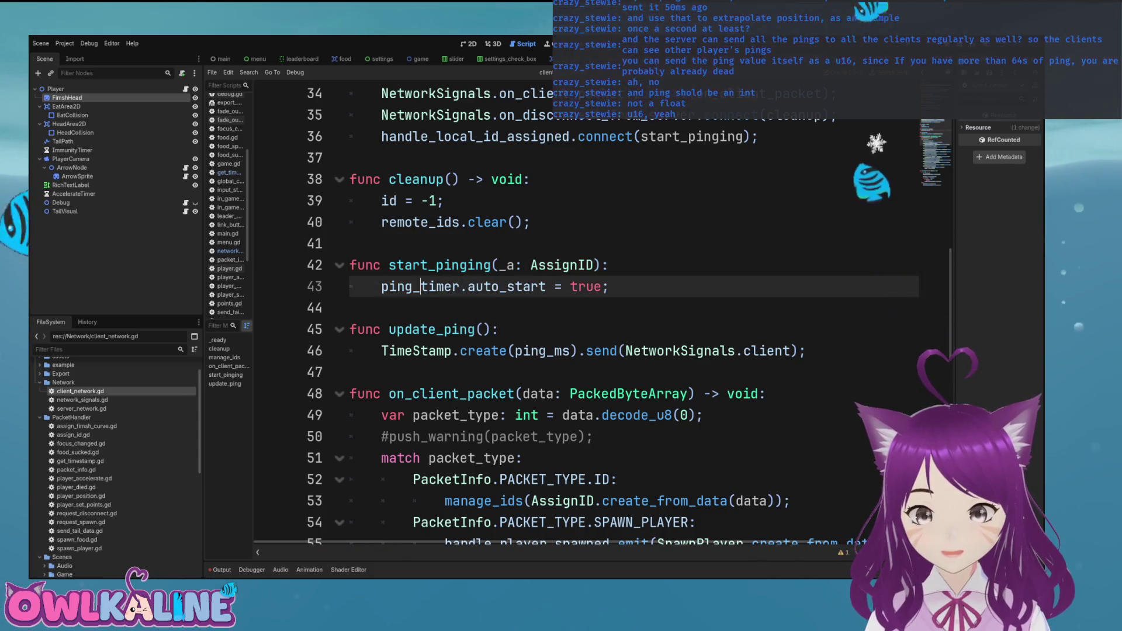
click(452, 286)
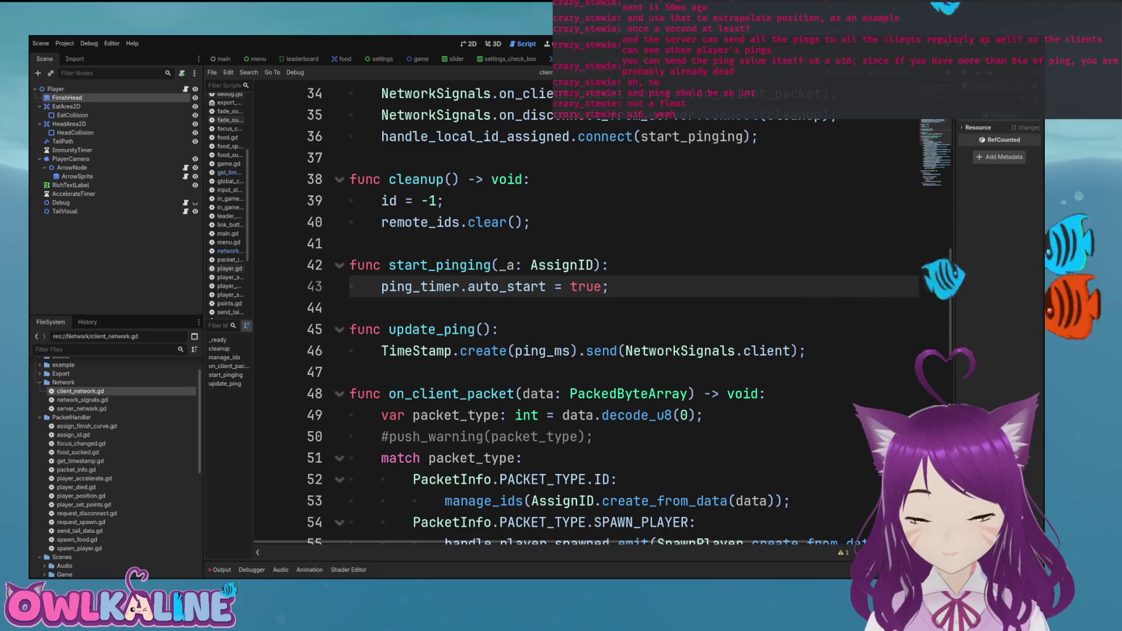
key(Return)
text(pin)
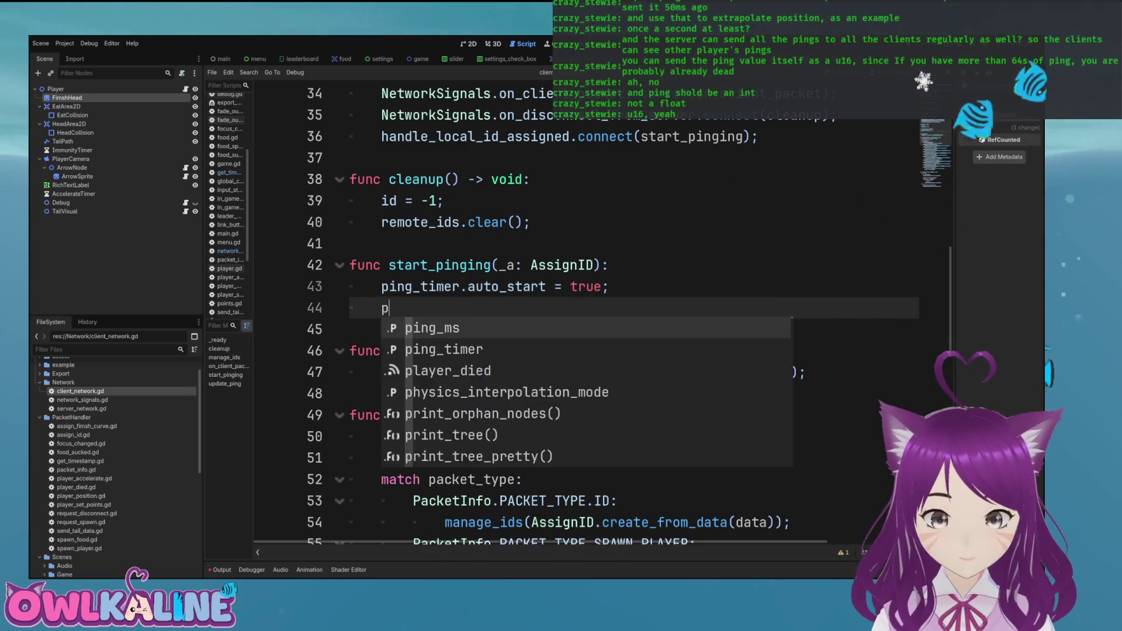
key(Return)
text(.)
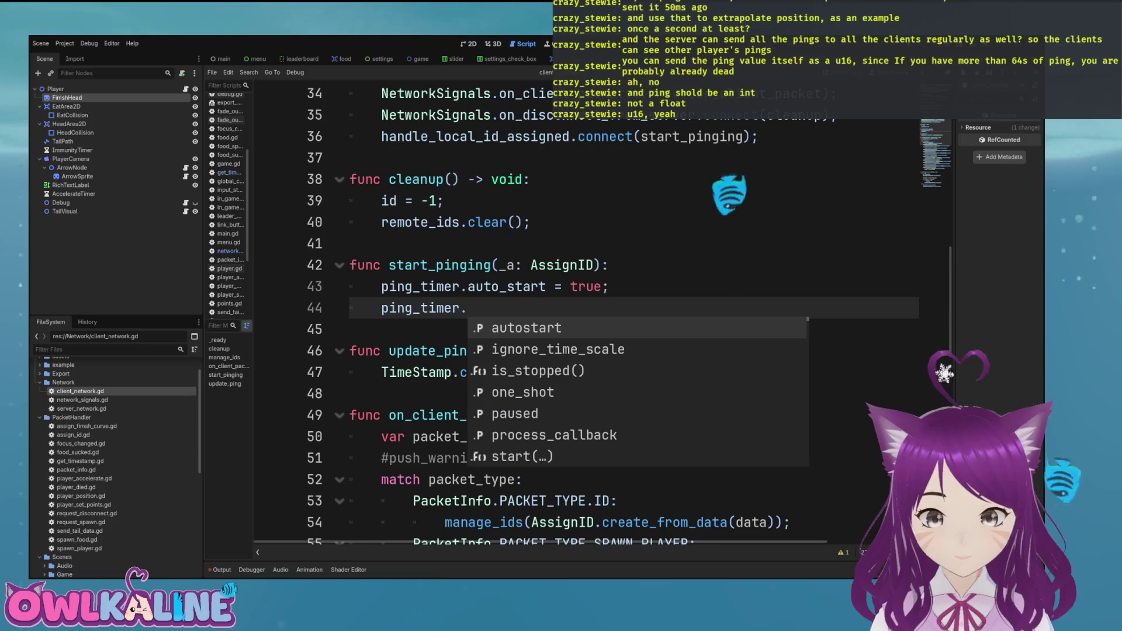
key(Down)
key(Down)
key(Down)
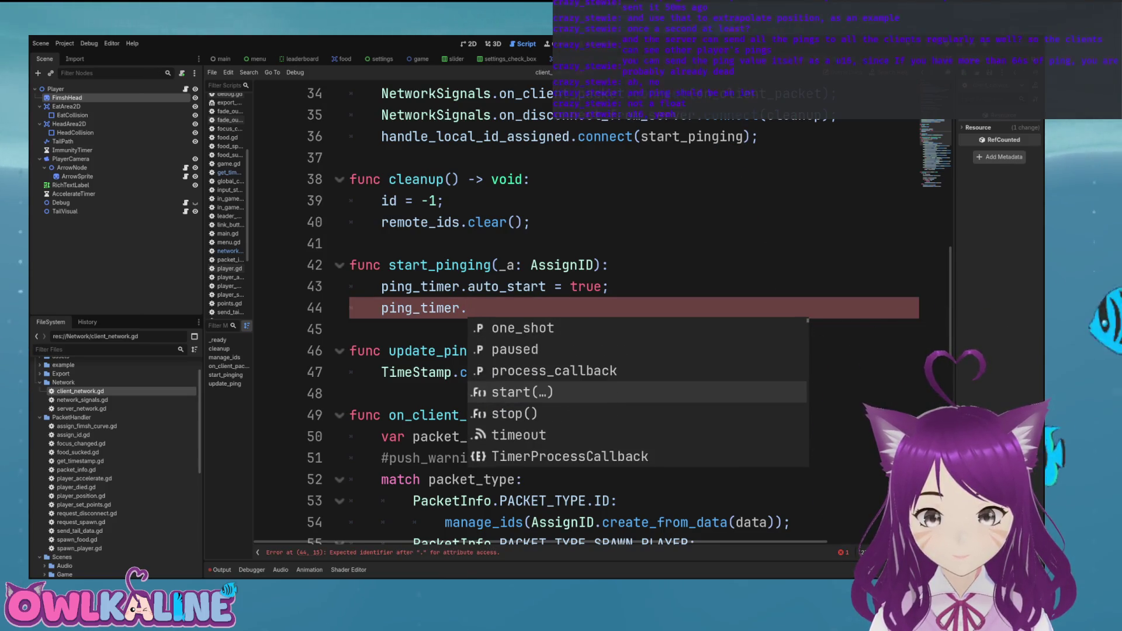
key(Return)
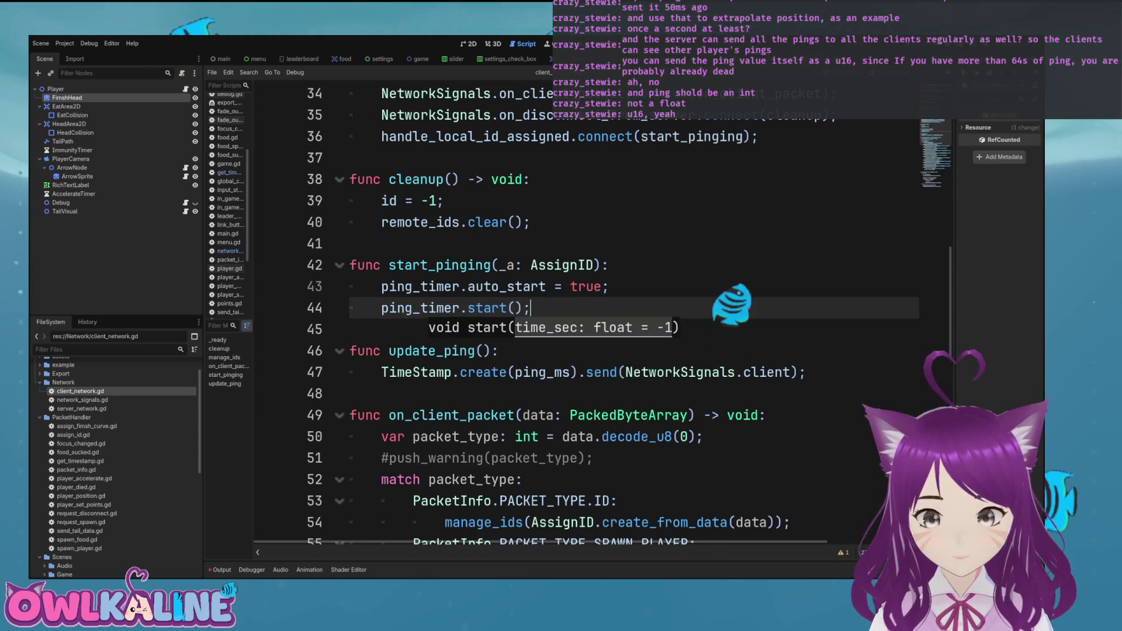
Delete the auto_start line, leaving a new ping_timer line above start().
key(Up)
key(End)
key(Return)
text(p)
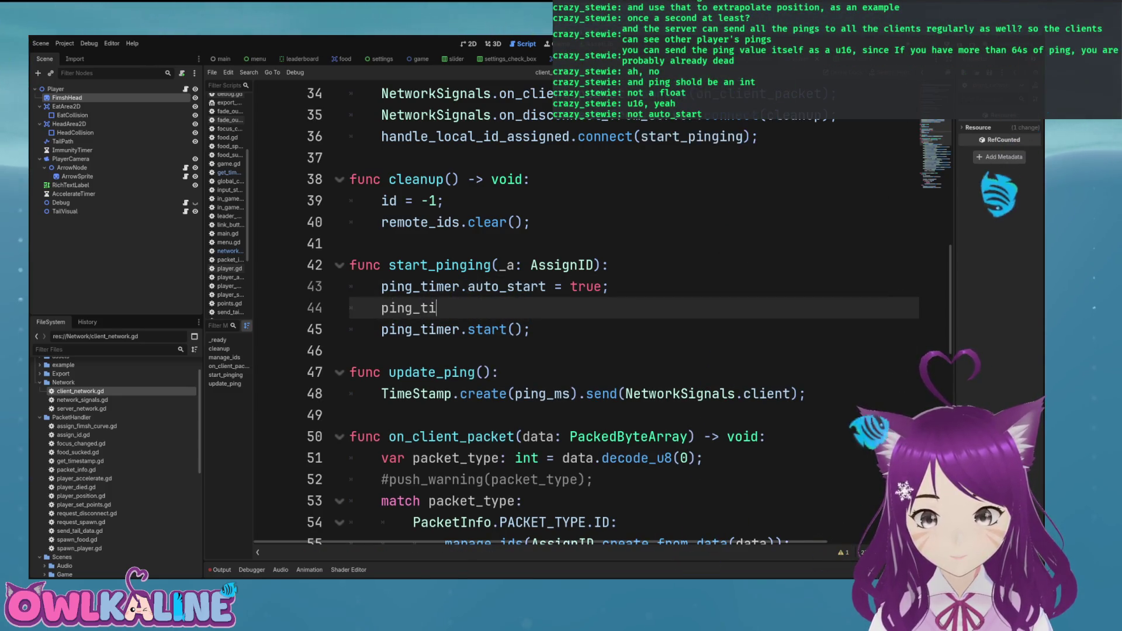
key(Down)
key(Down)
key(Down)
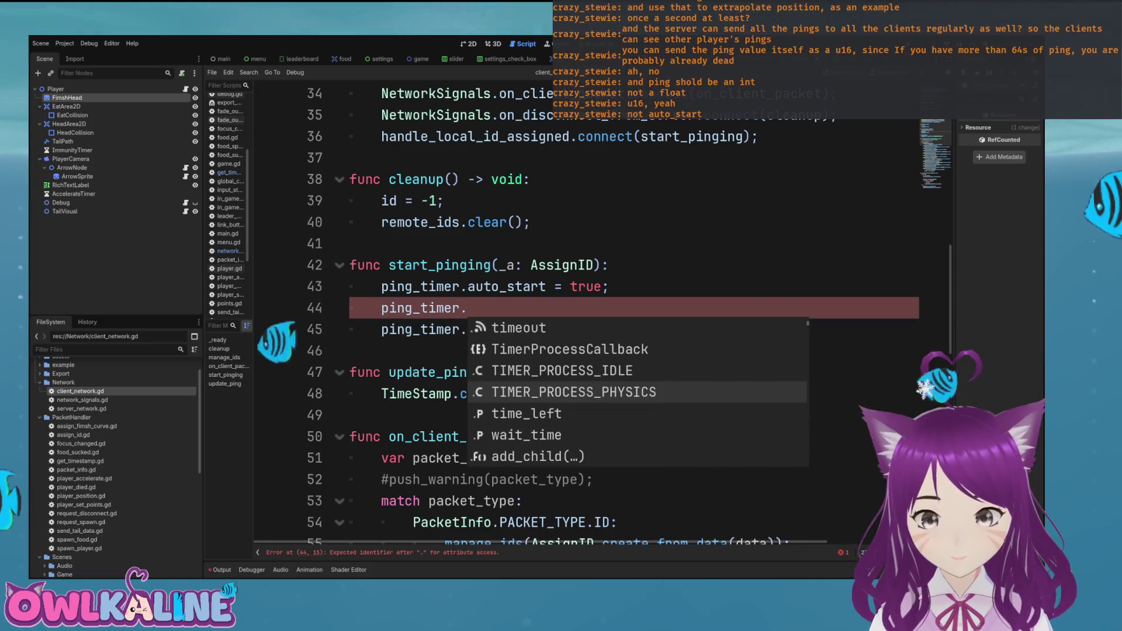
key(Down)
key(Escape)
key(Up)
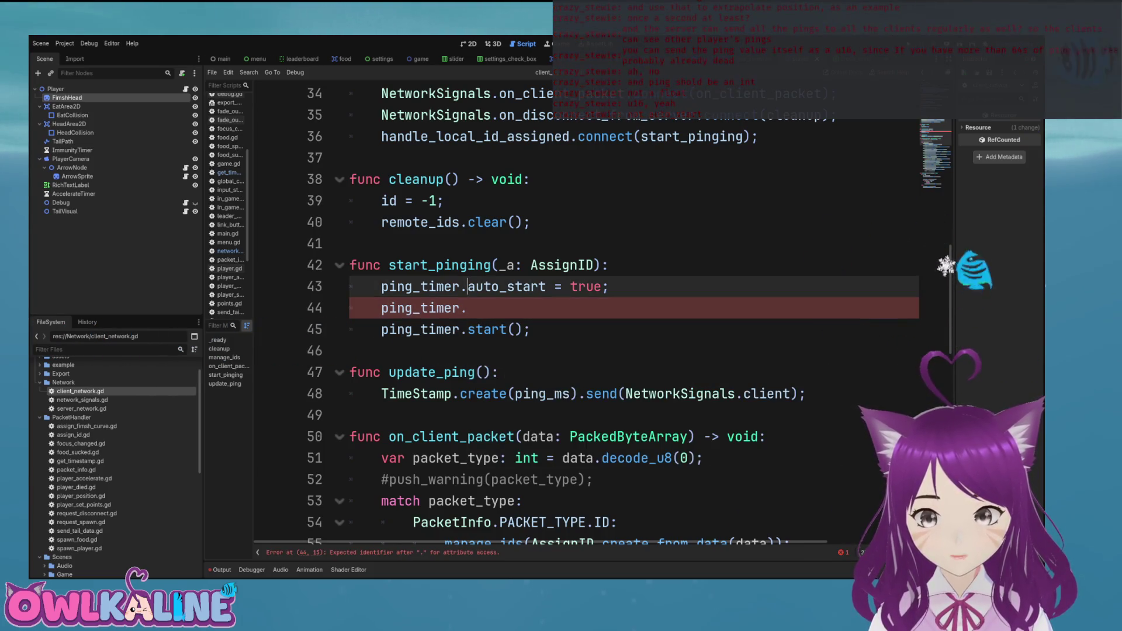
key(shift+Home)
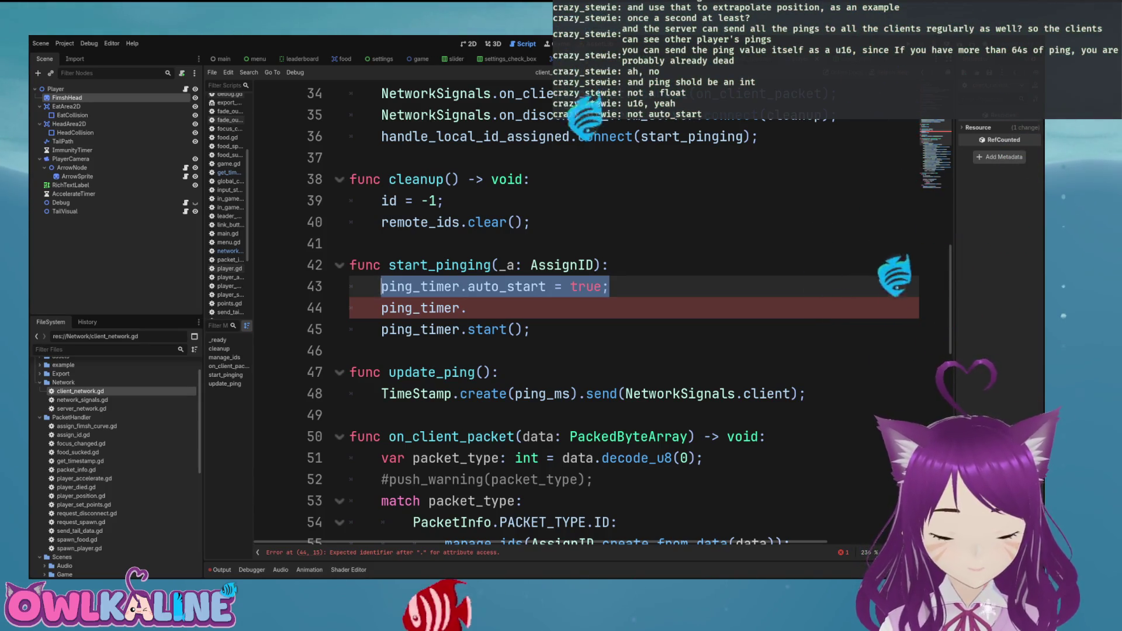
key(BackSpace)
key(BackSpace)
key(BackSpace)
Complete that line as ping_timer.wait_time = 1.0 via member suggestions.
click(468, 286)
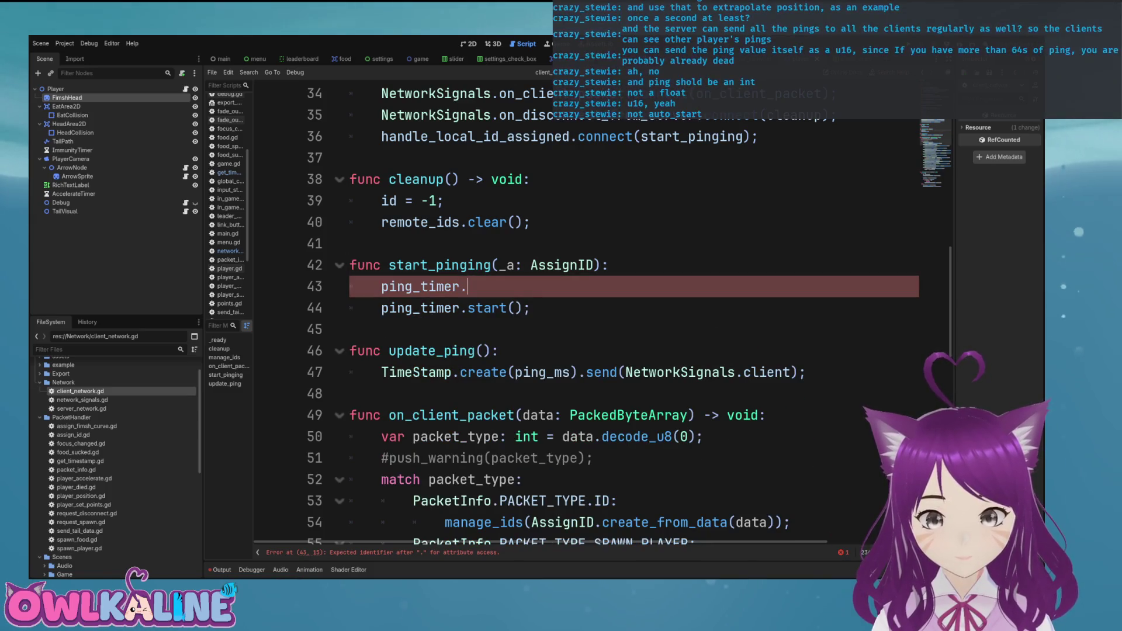
key(ctrl+space)
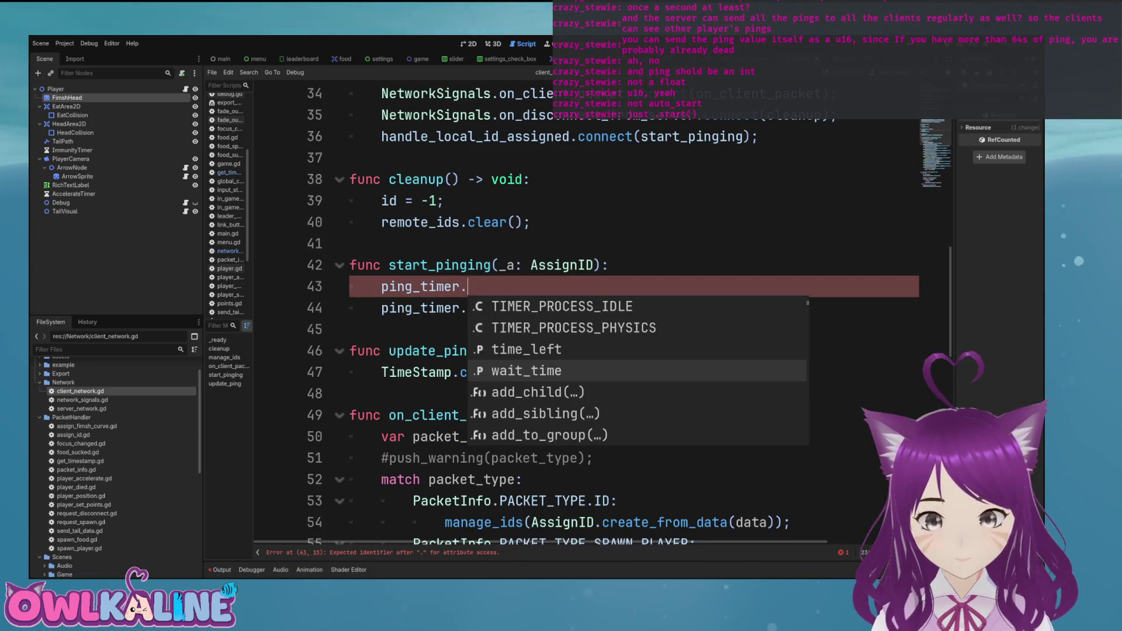
key(Return)
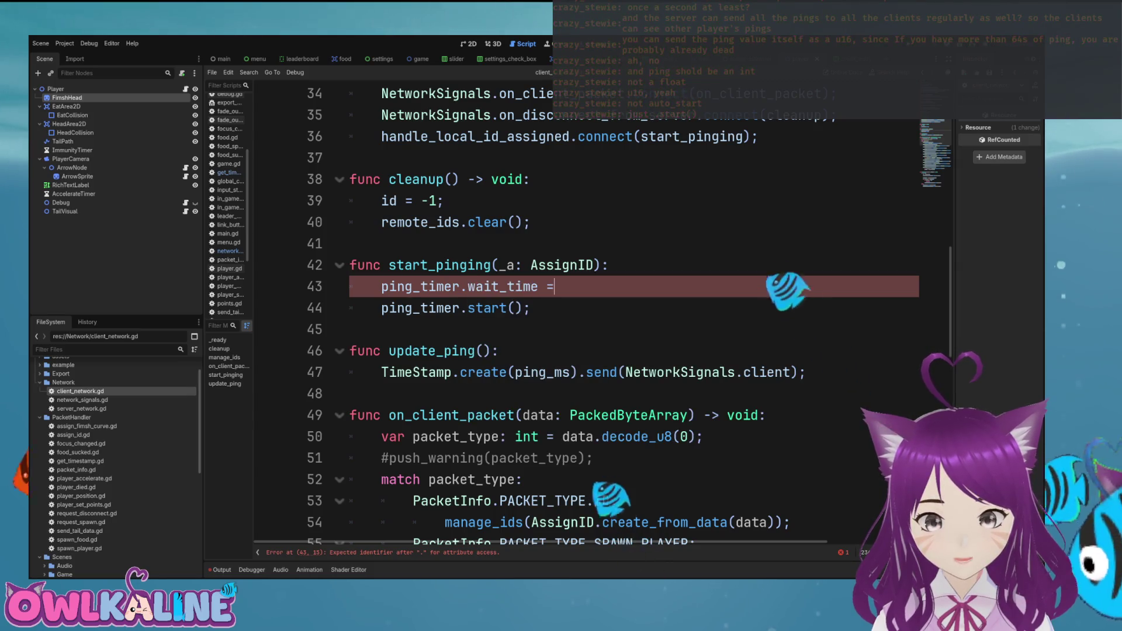
text( 1.0;)
key(Return)
Start another ping_timer line and browse the Timer's member suggestions.
text(ping_)
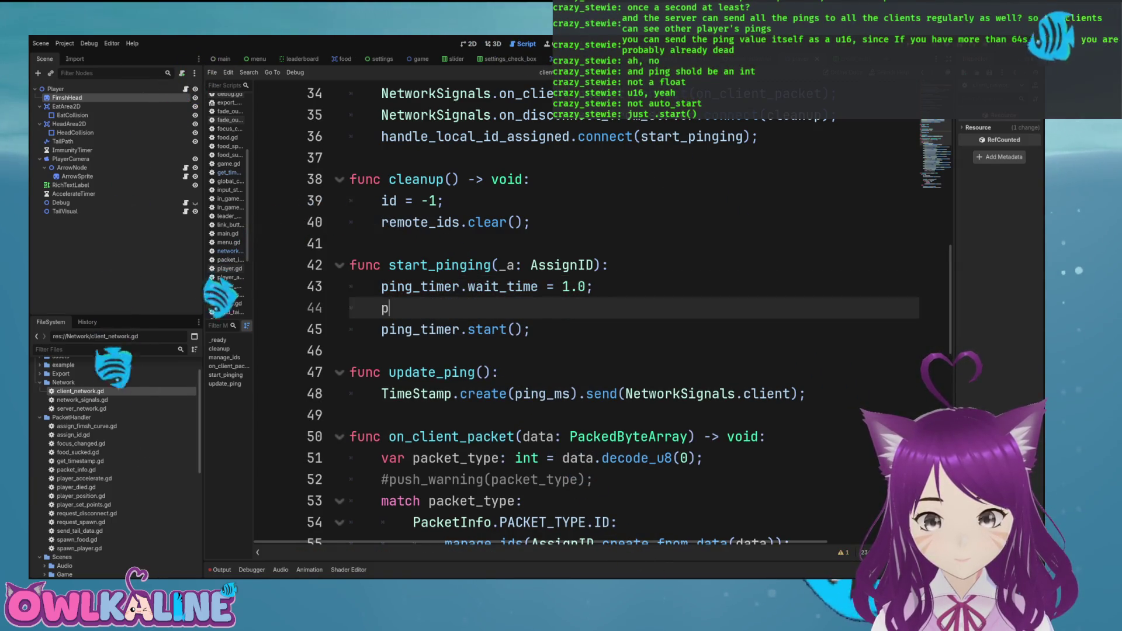
key(Down)
key(Down)
key(Down)
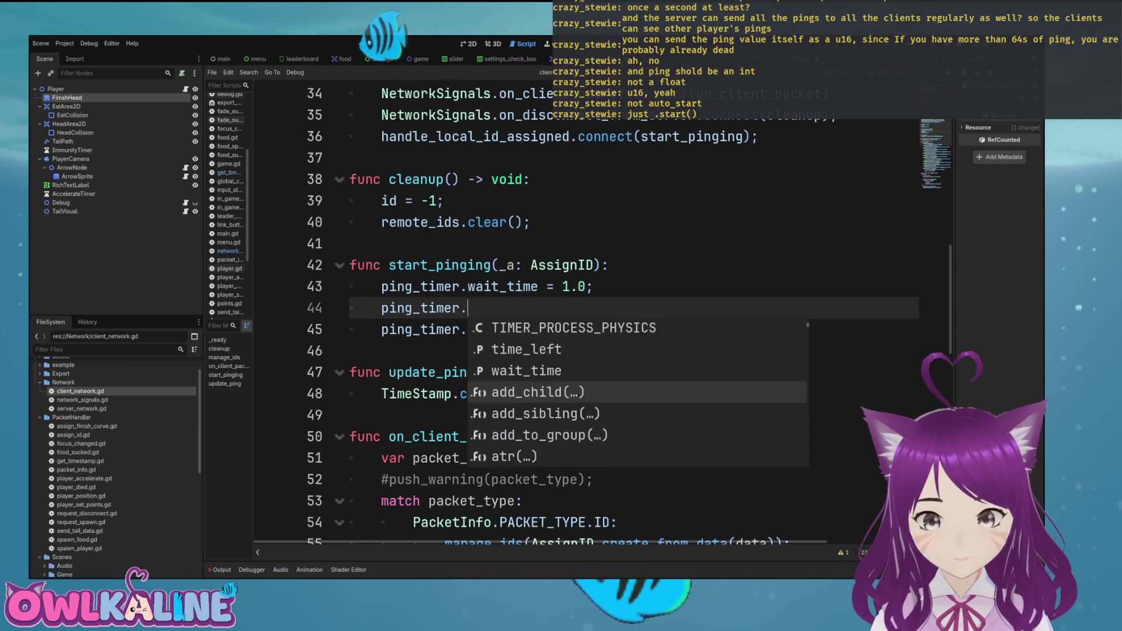
key(Down)
key(Down)
key(Down)
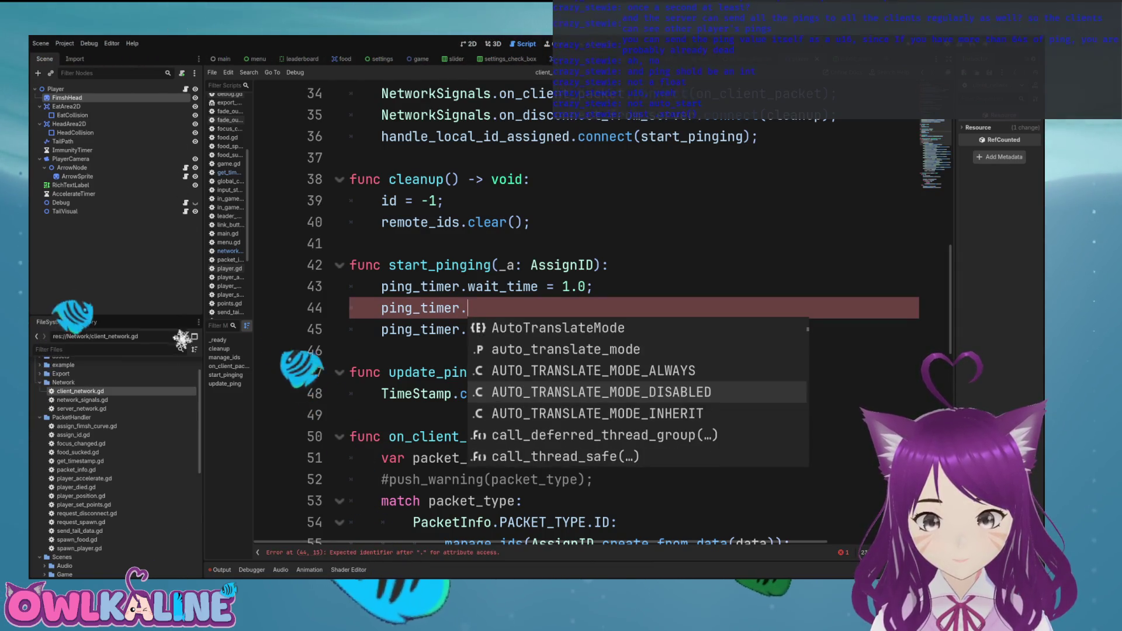
key(Down)
key(Down)
key(Down)
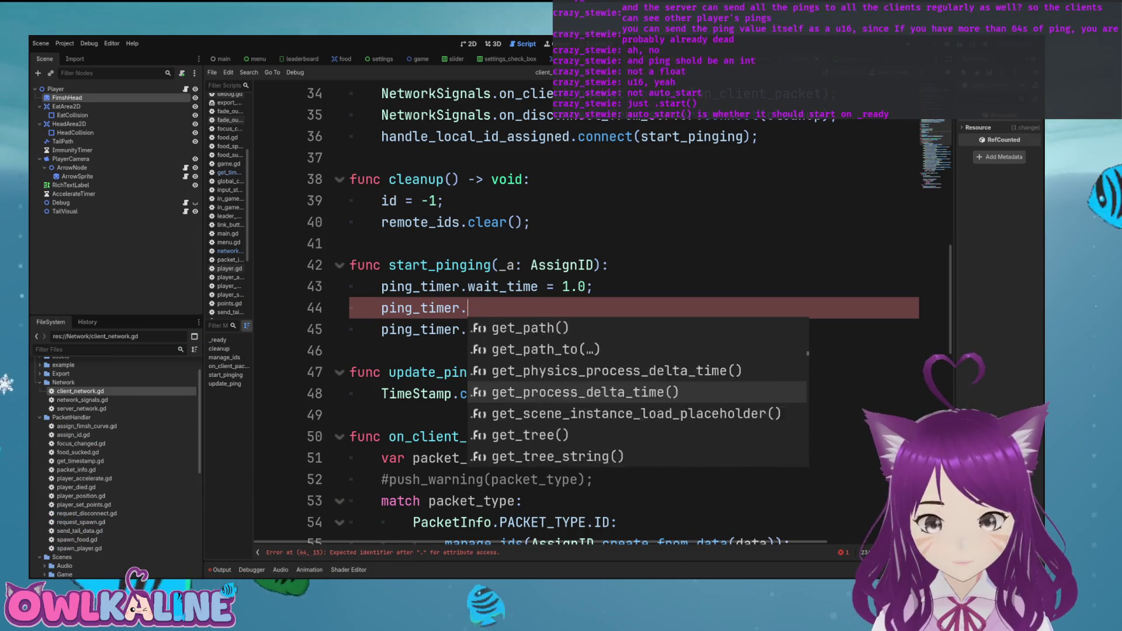
key(Down)
key(Down)
key(Down)
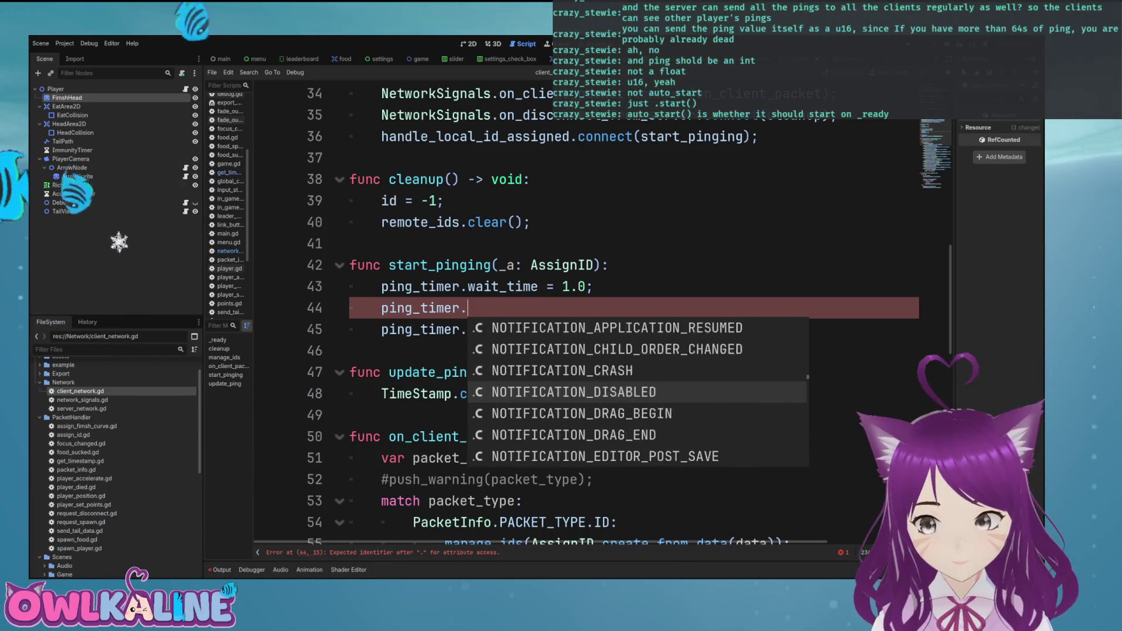
key(Up)
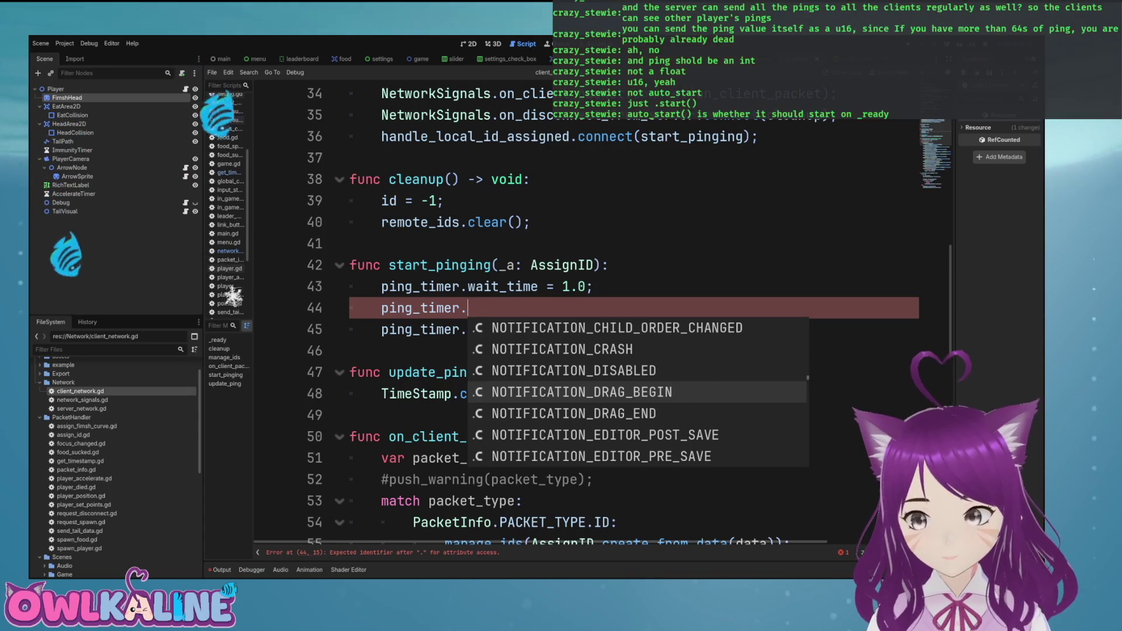
key(Up)
key(Up)
key(Up)
key(Down)
key(Down)
key(Down)
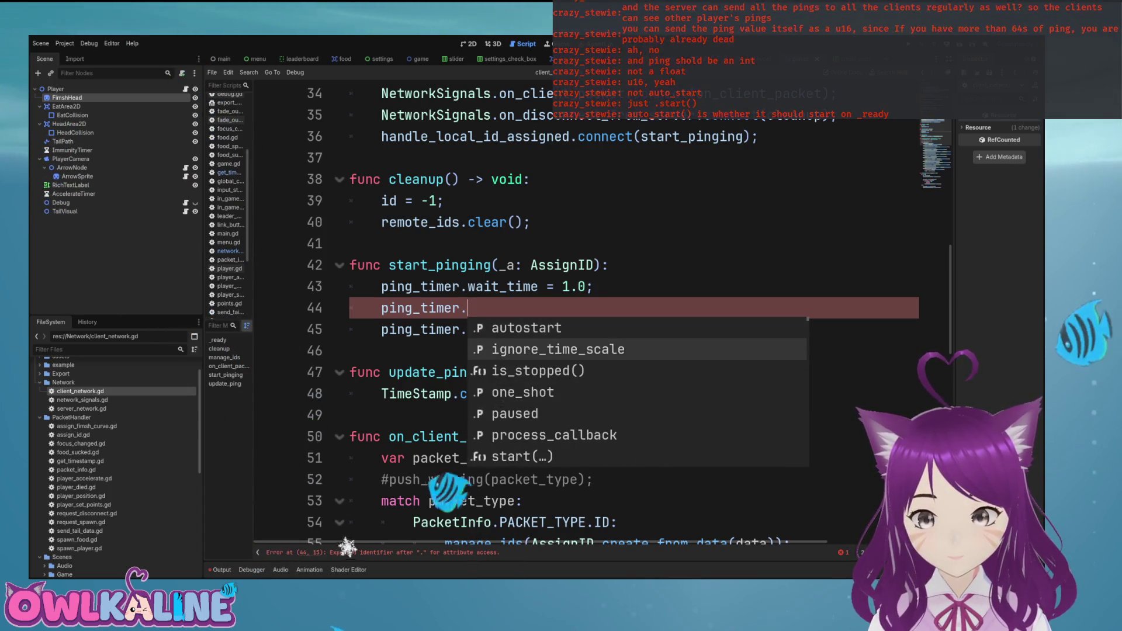
key(Down)
key(Down)
key(Down)
key(Up)
key(Up)
key(Up)
click(406, 287)
click(469, 308)
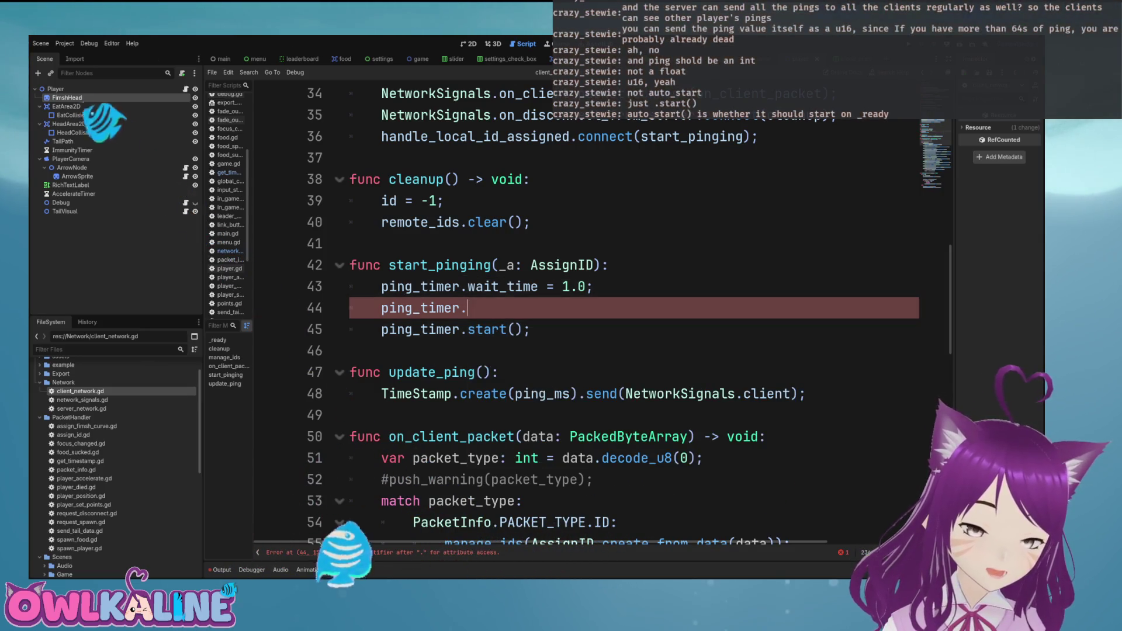
Browse the Timer's members again, then select lines 43 to 45.
text(.)
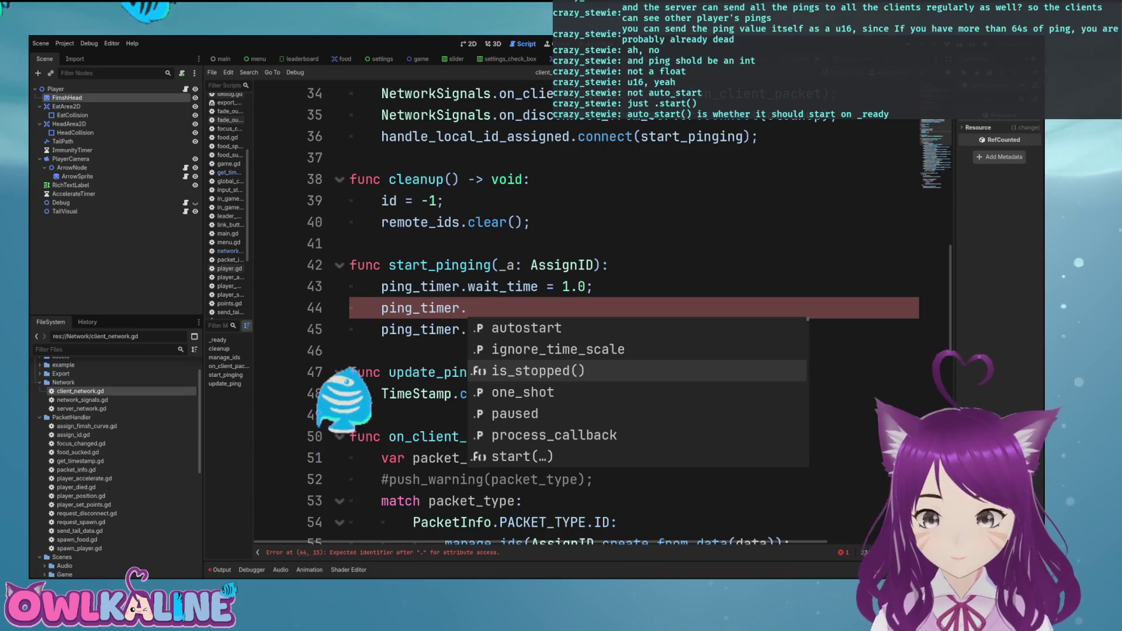
key(Up)
key(Up)
key(Down)
key(Down)
key(Down)
key(Up)
key(Up)
key(Up)
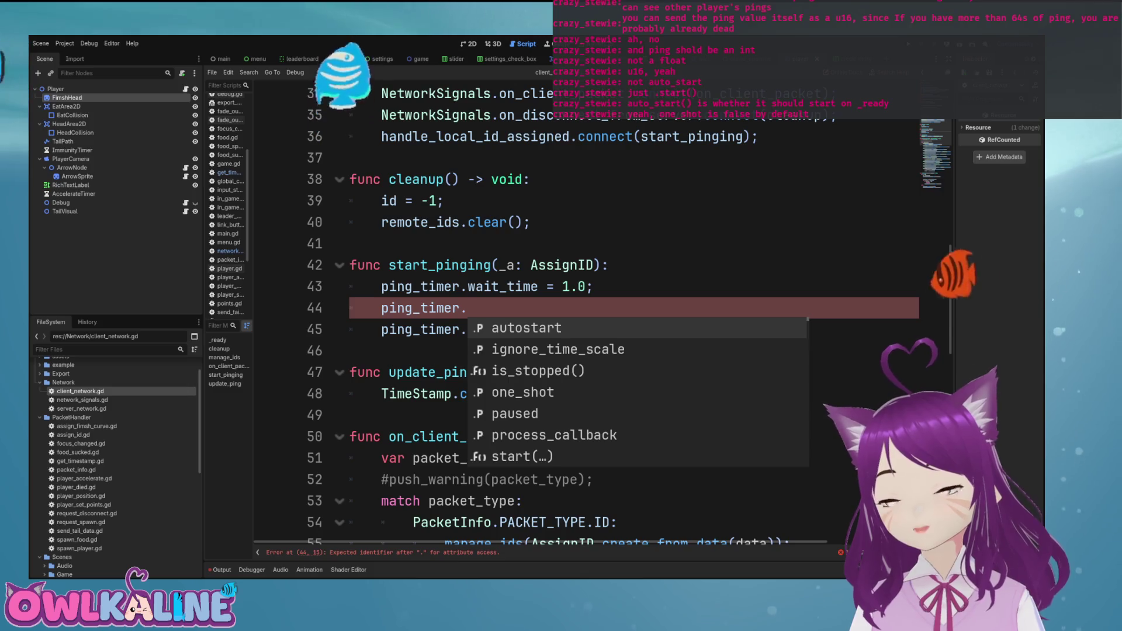
key(Down)
key(Down)
key(Down)
key(Down)
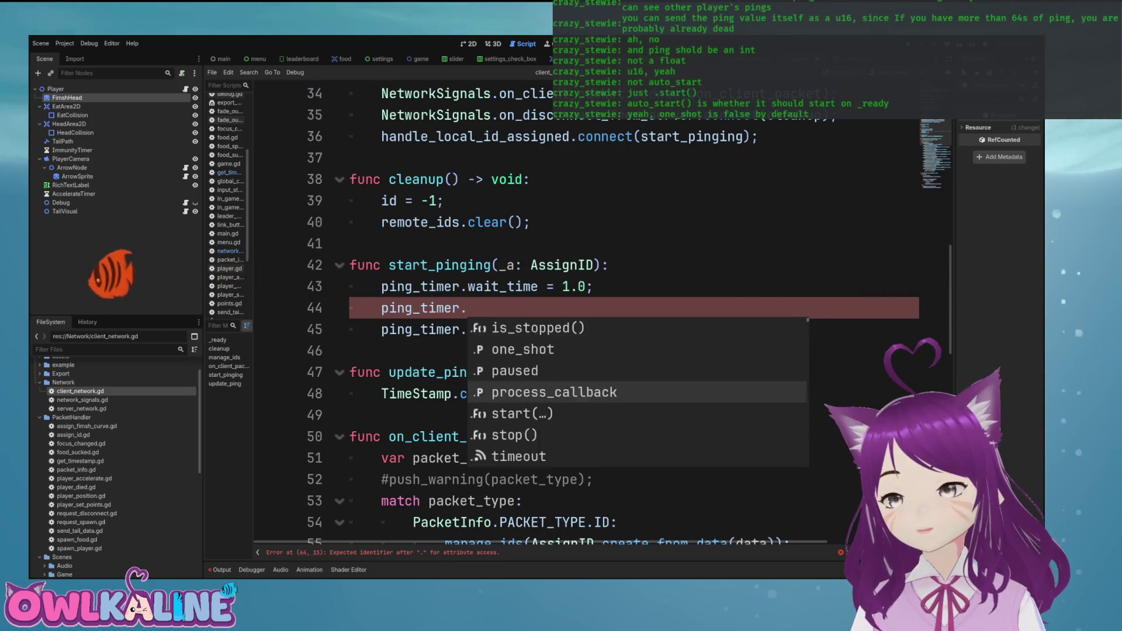
key(Up)
key(Up)
key(Up)
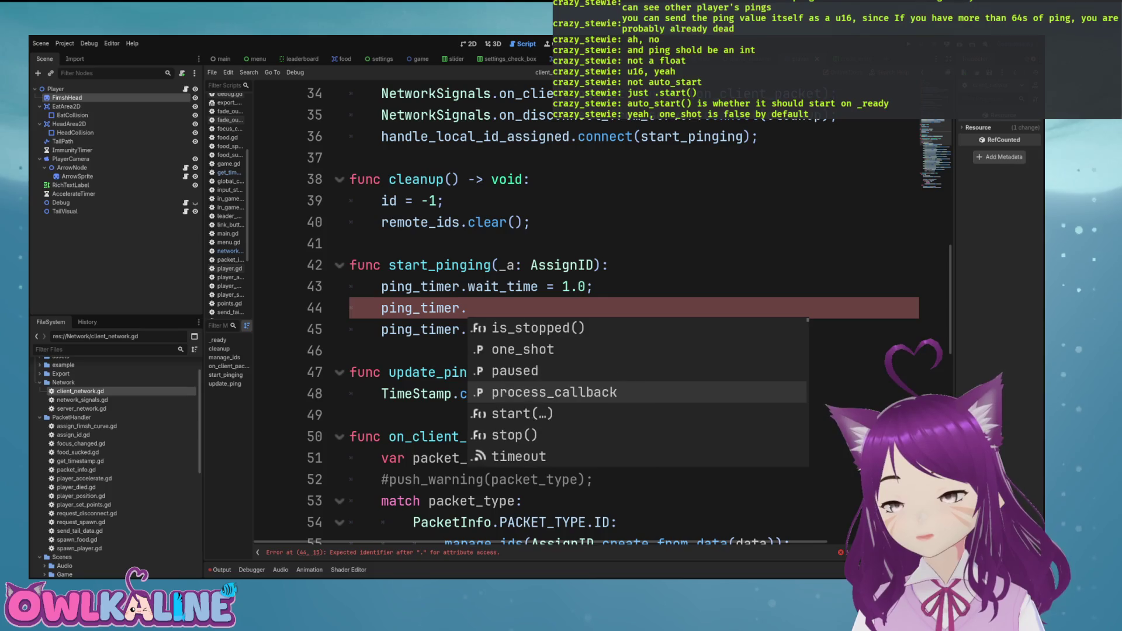
key(Down)
key(Down)
key(Down)
key(Down)
key(Down)
key(Down)
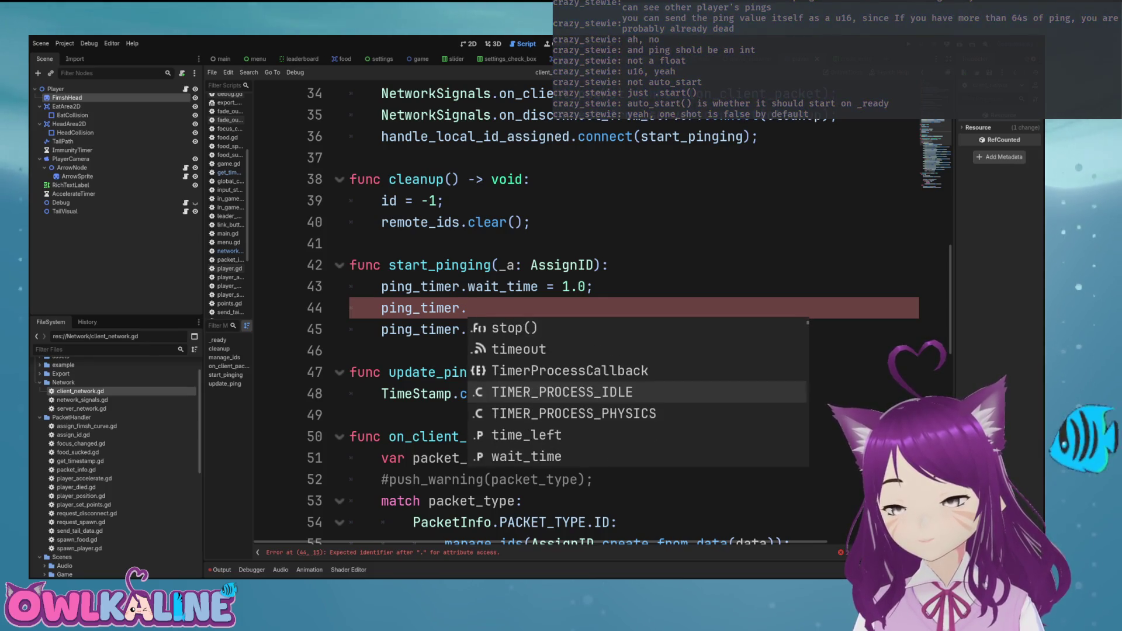
key(Up)
key(Up)
key(Up)
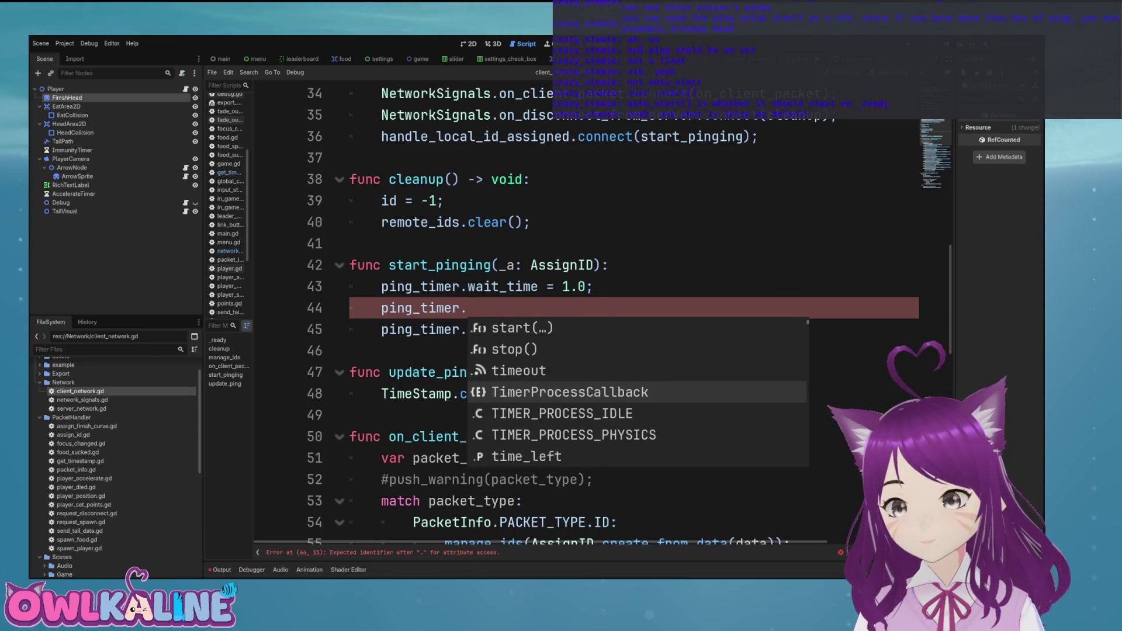
key(Up)
key(Up)
key(Up)
key(Escape)
drag(530, 329, 350, 286)
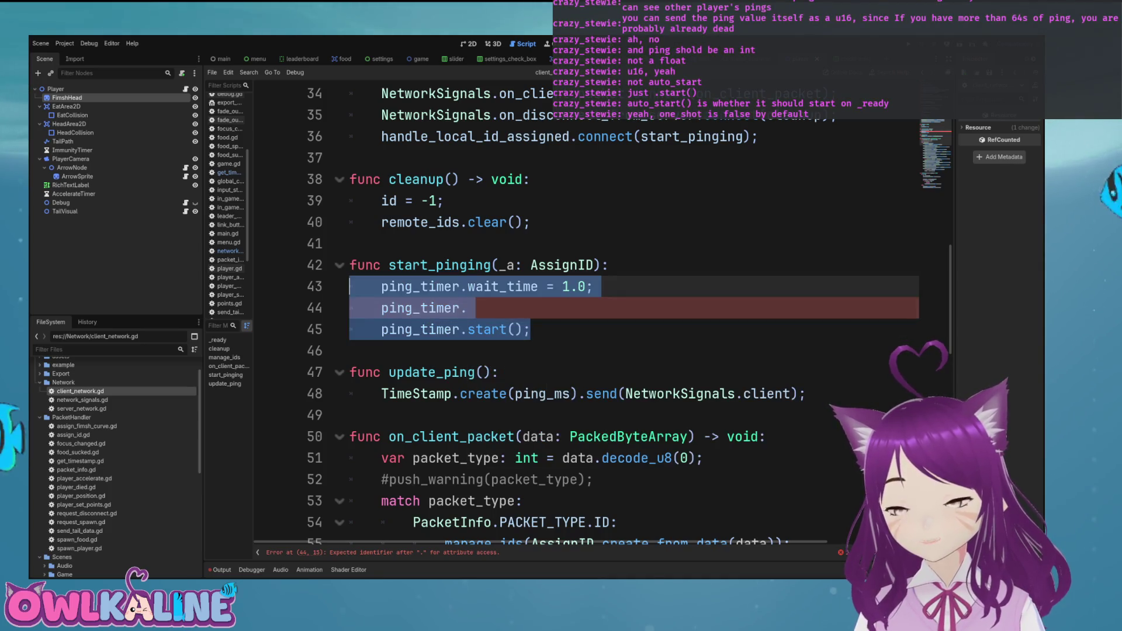
key(shift+Up)
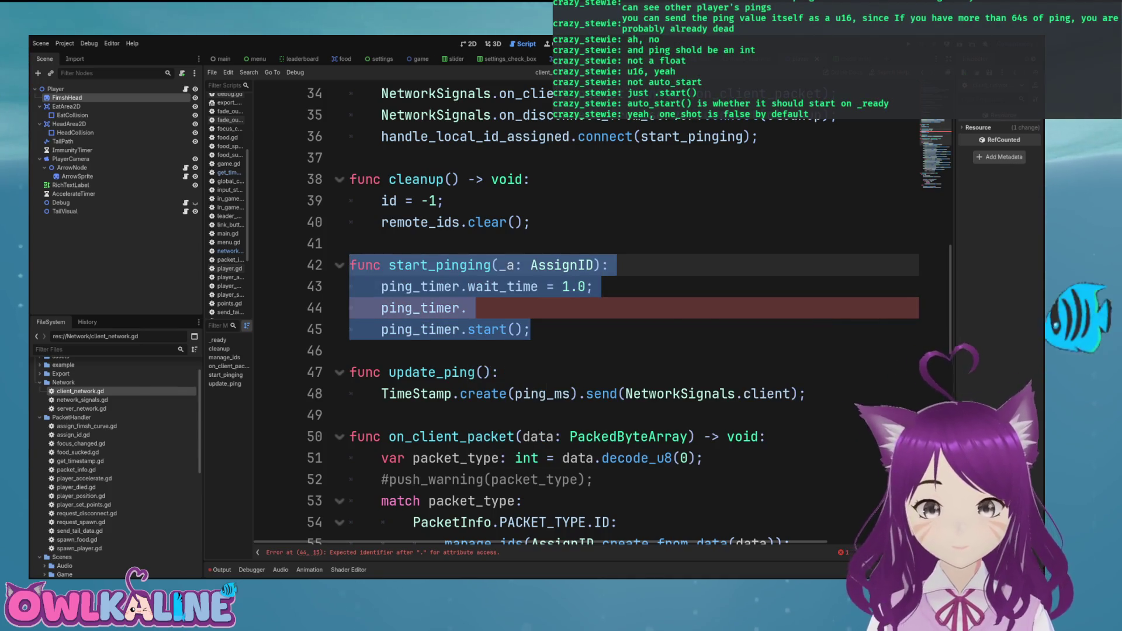
key(BackSpace)
key(BackSpace)
key(BackSpace)
key(ctrl+z)
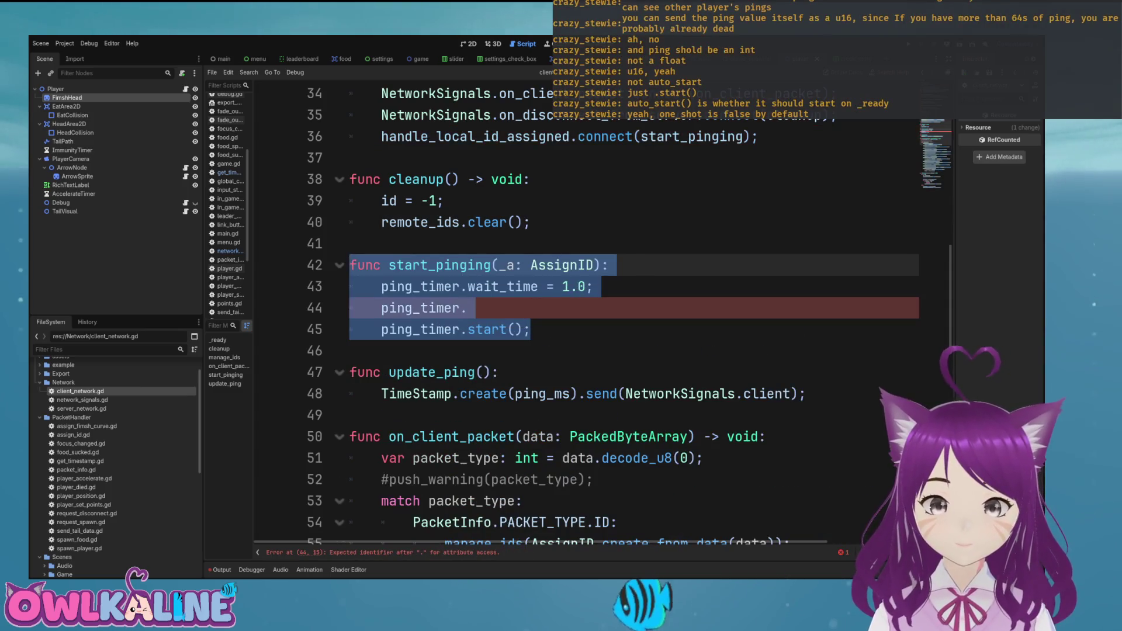
key(BackSpace)
key(BackSpace)
key(BackSpace)
scroll(584, 316, up, 3)
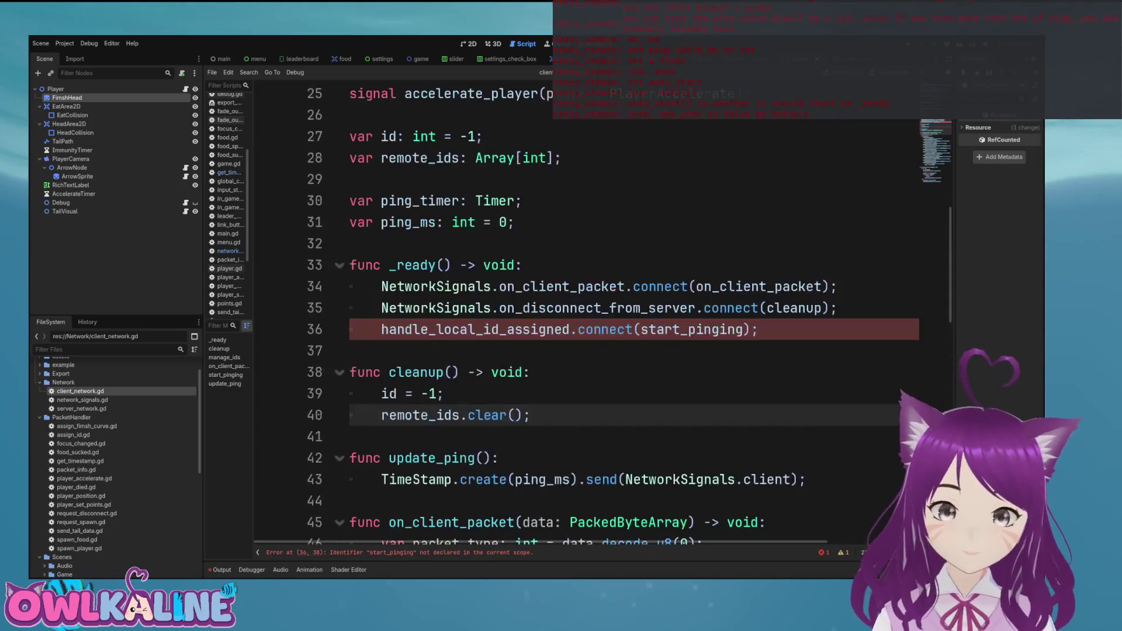
drag(758, 329, 381, 329)
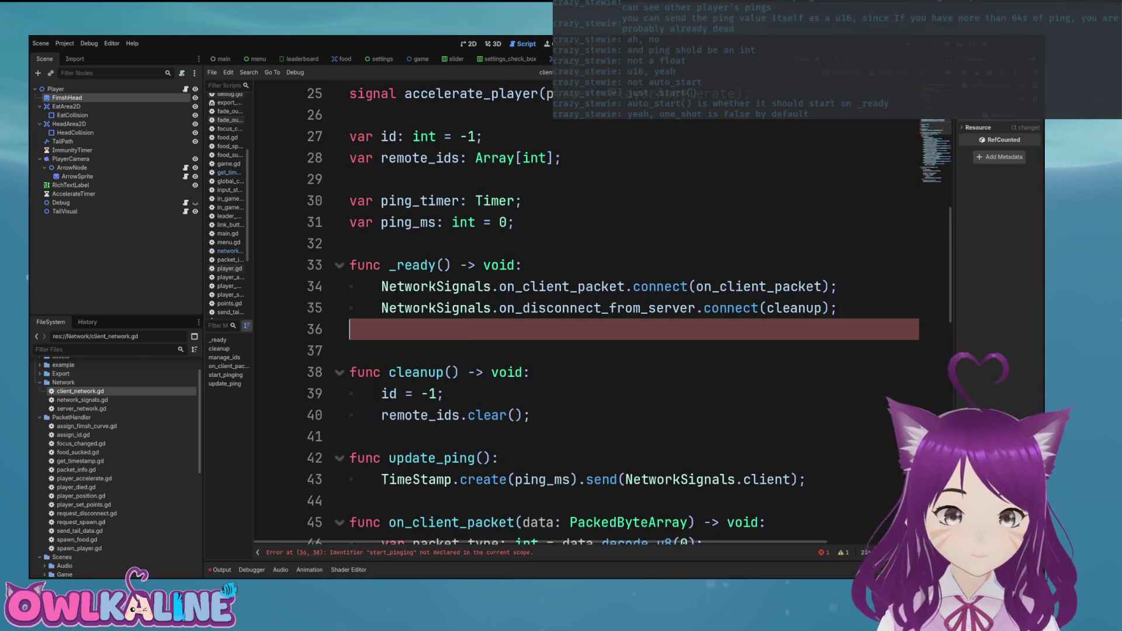
key(BackSpace)
key(Up)
key(Up)
key(Up)
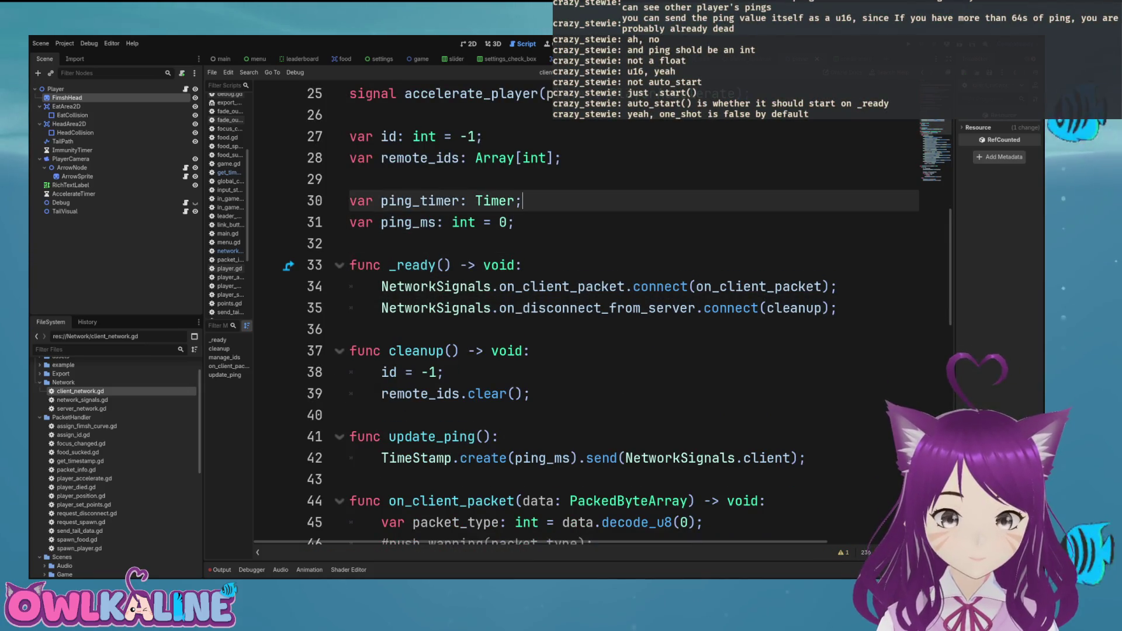
key(BackSpace)
key(ctrl+s)
scroll(584, 316, up, 8)
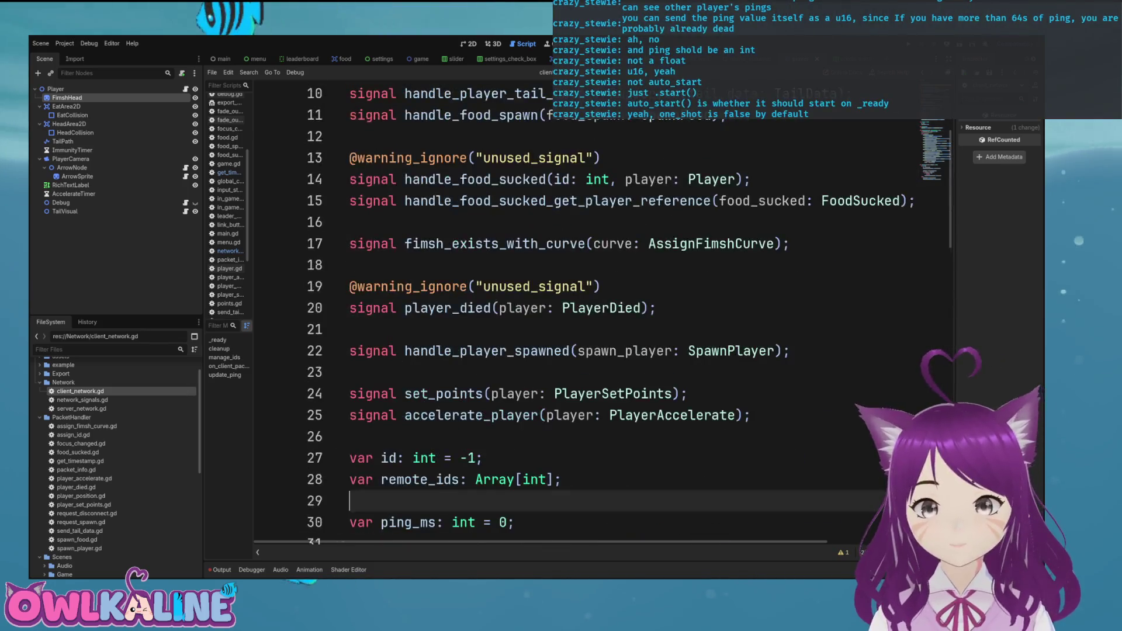
scroll(584, 315, down, 10)
scroll(584, 315, down, 10)
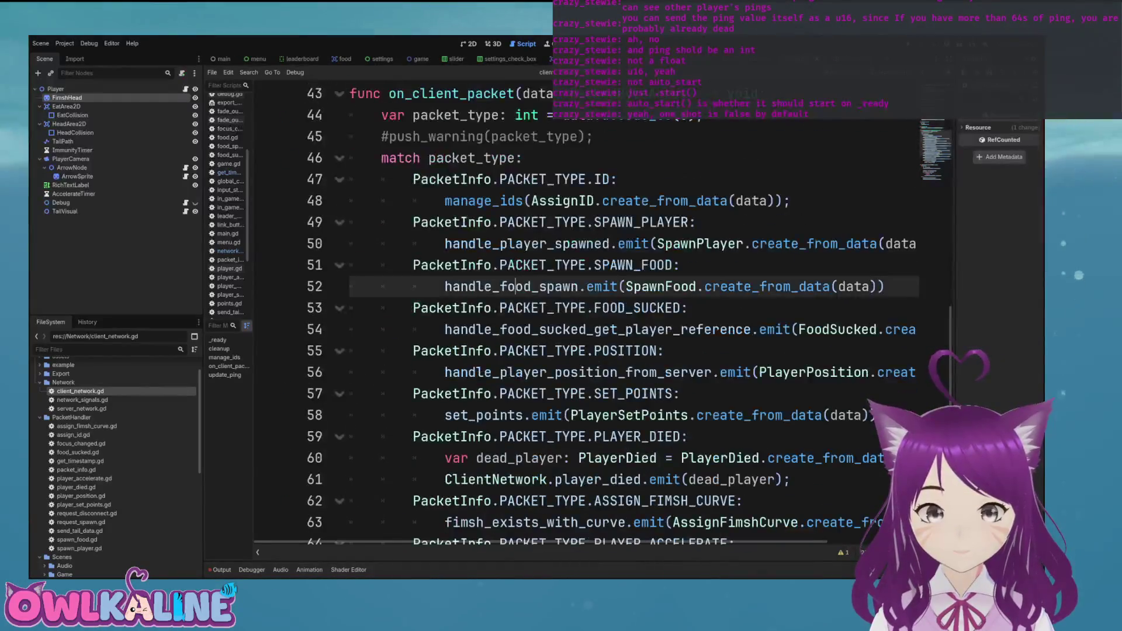
scroll(585, 315, down, 1)
click(584, 312)
click(526, 398)
click(585, 312)
scroll(584, 316, up, 2)
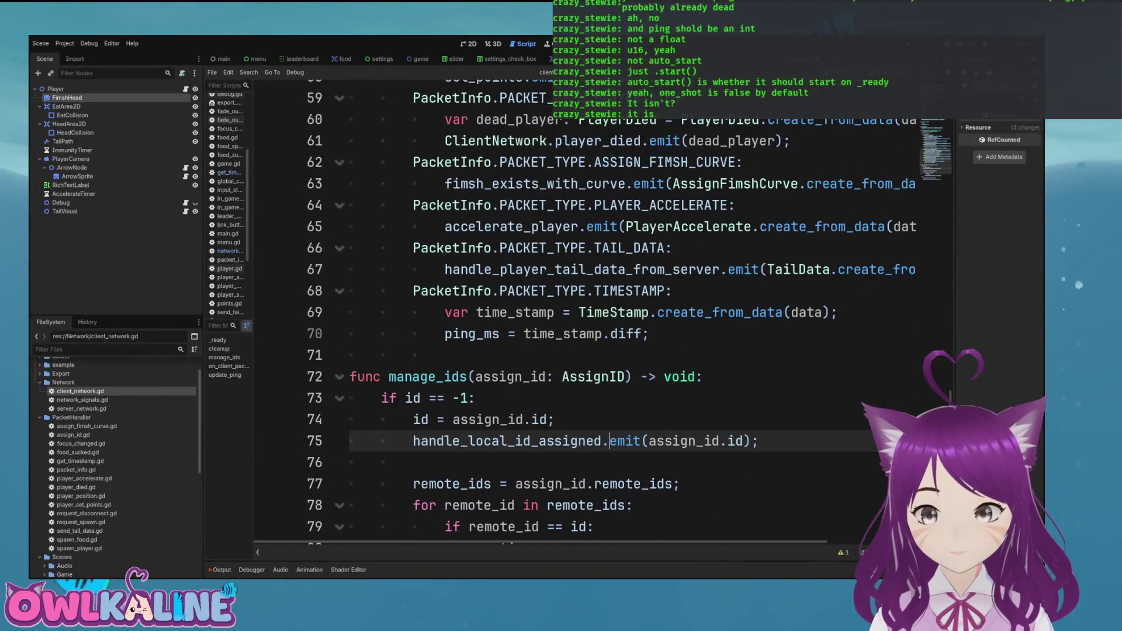
scroll(584, 316, up, 4)
scroll(584, 316, up, 4)
scroll(584, 315, up, 5)
click(488, 355)
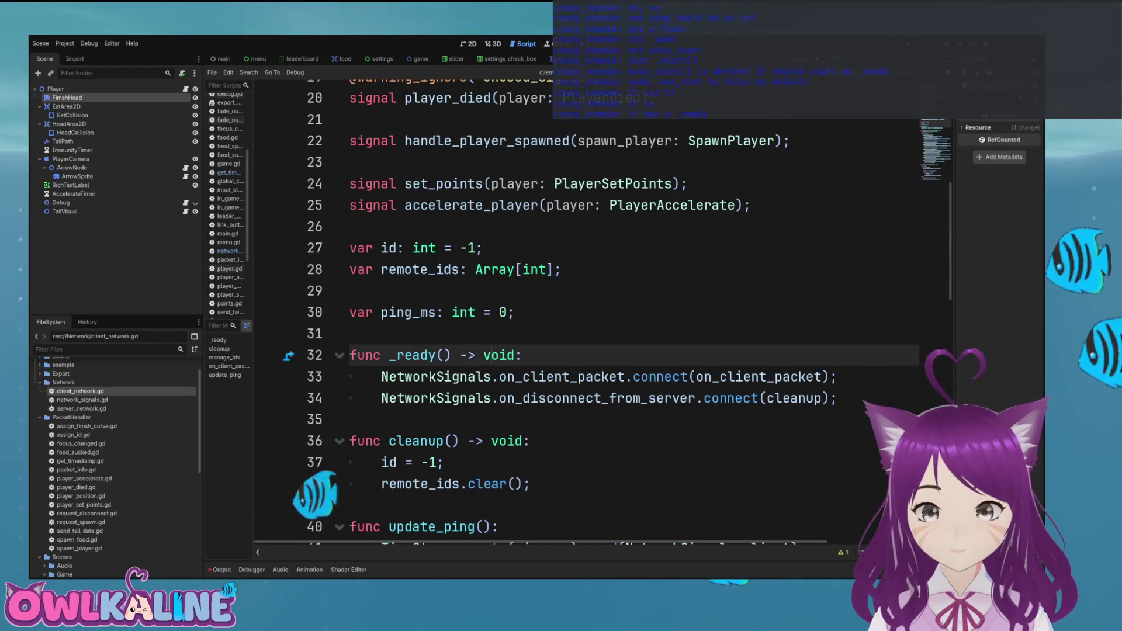
click(584, 398)
scroll(584, 315, down, 3)
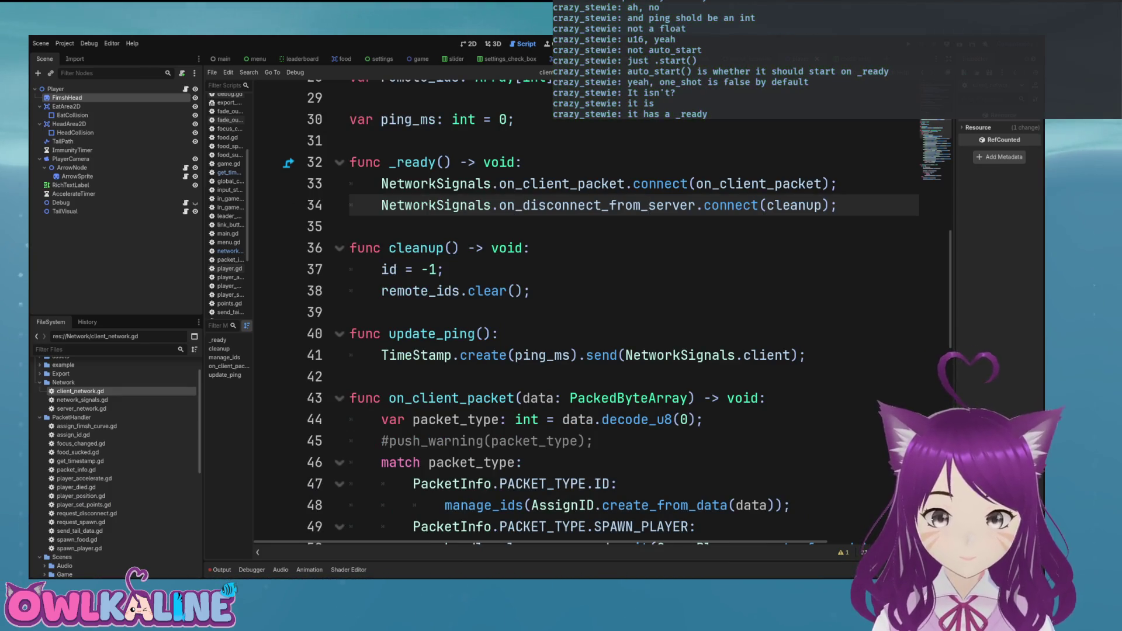
double_click(759, 184)
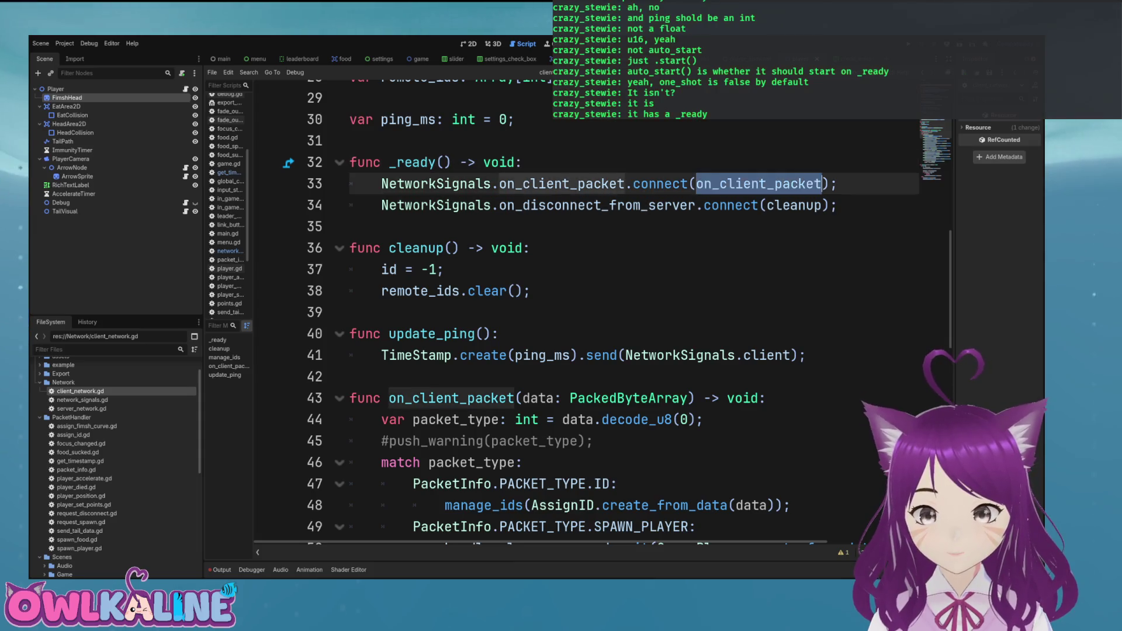
scroll(585, 315, down, 3)
scroll(585, 315, up, 4)
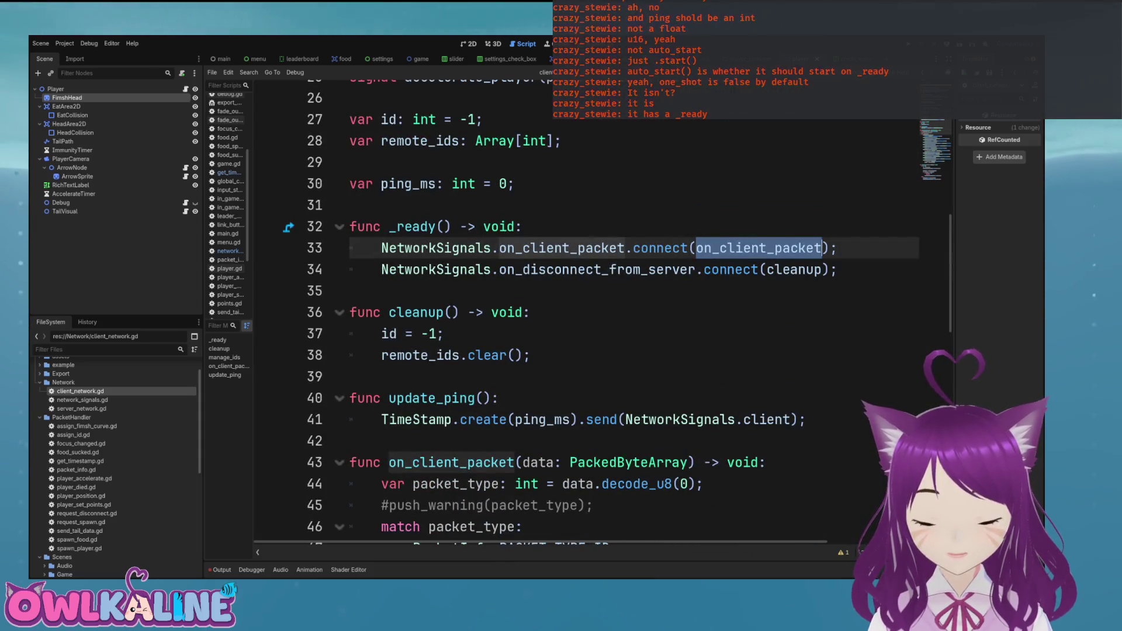
click(529, 312)
click(444, 333)
key(ctrl+z)
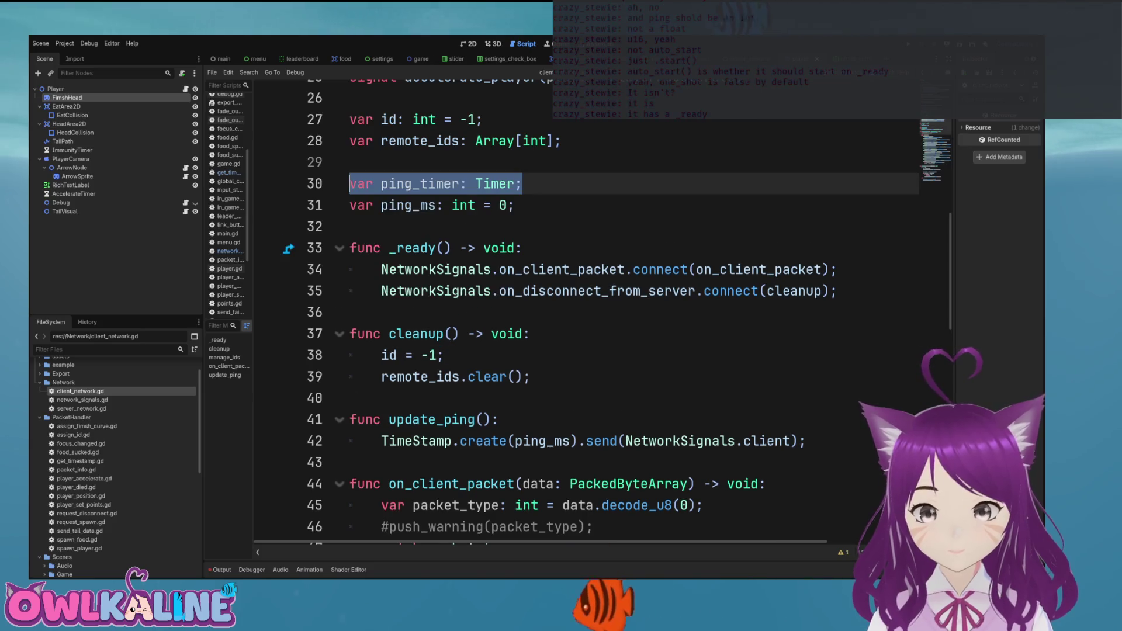
key(ctrl+z)
key(ctrl+z)
key(ctrl+z)
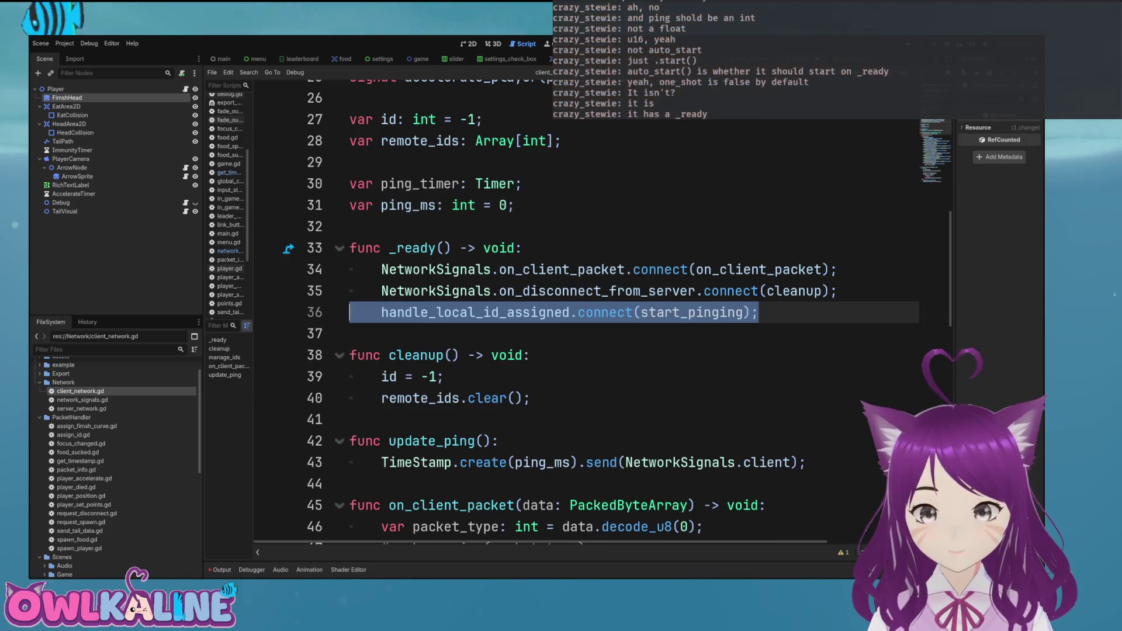
drag(521, 184, 357, 183)
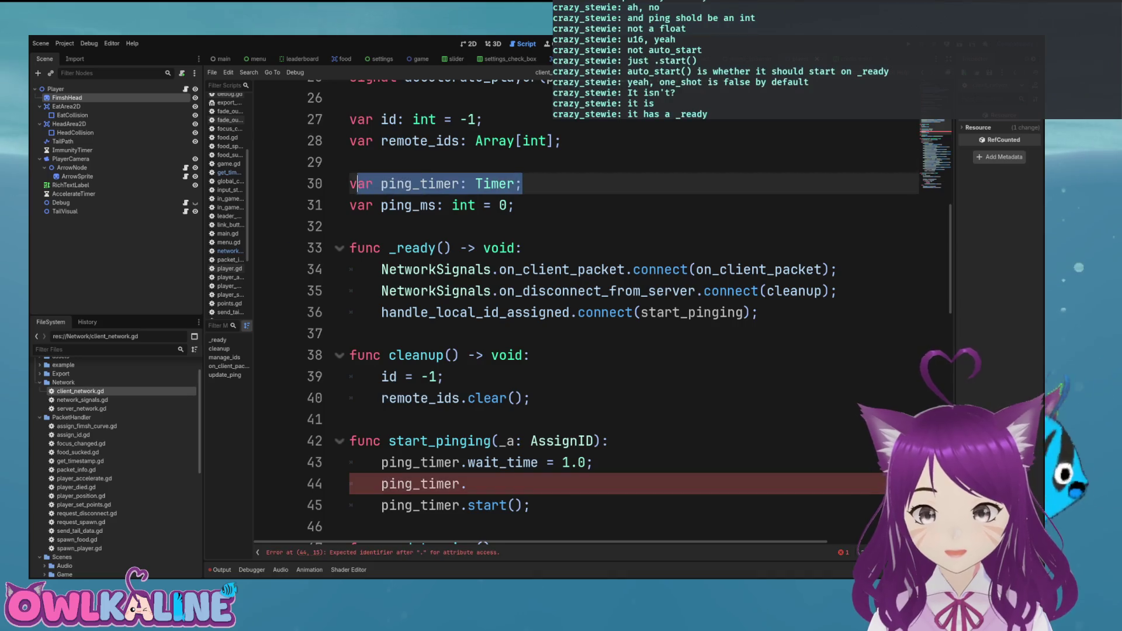
Delete the old ping_timer variable declaration and save the script.
key(BackSpace)
key(BackSpace)
key(ctrl+s)
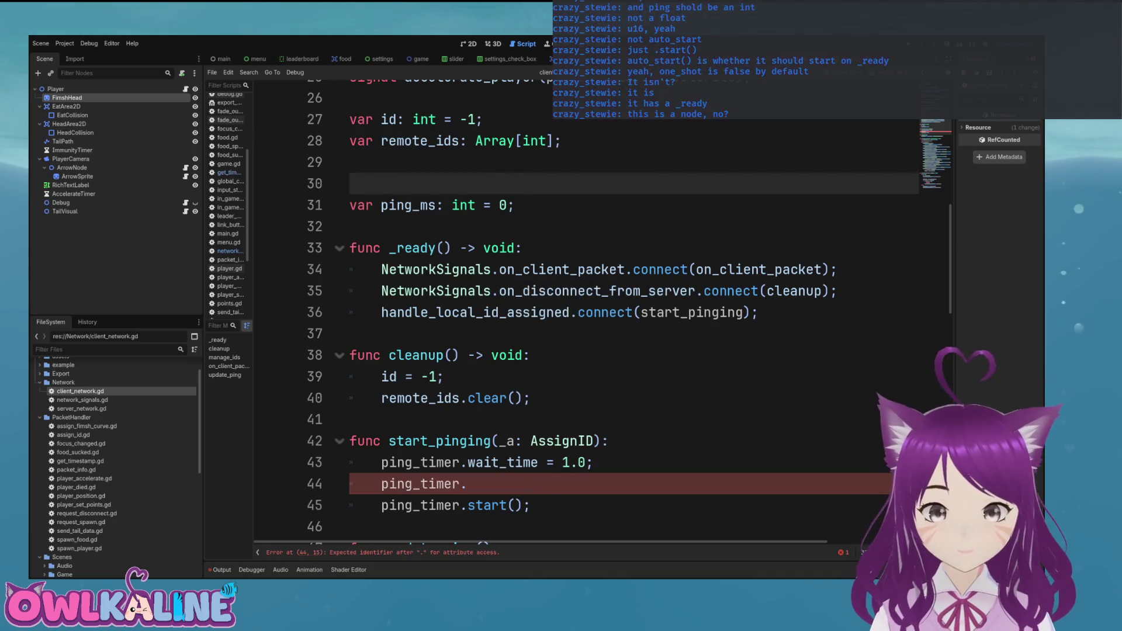
key(BackSpace)
key(ctrl+s)
scroll(585, 310, down, 3)
Declare a local ping_timer variable of type Timer at the top of start_pinging.
click(609, 227)
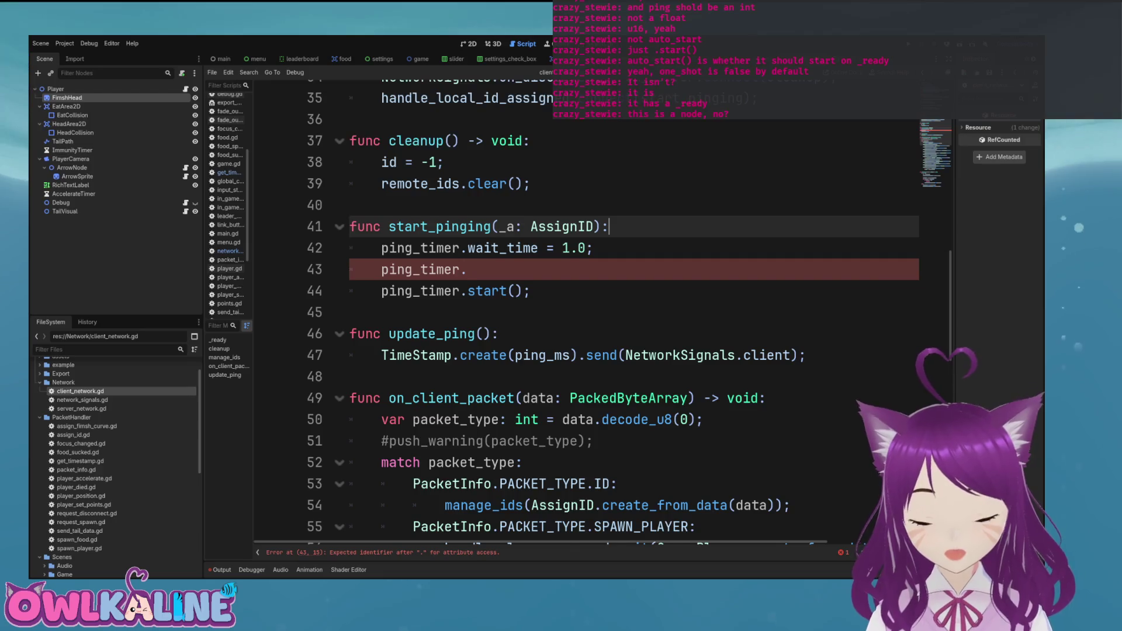
key(Return)
text(var ping_)
text(imer)
key(ctrl+space)
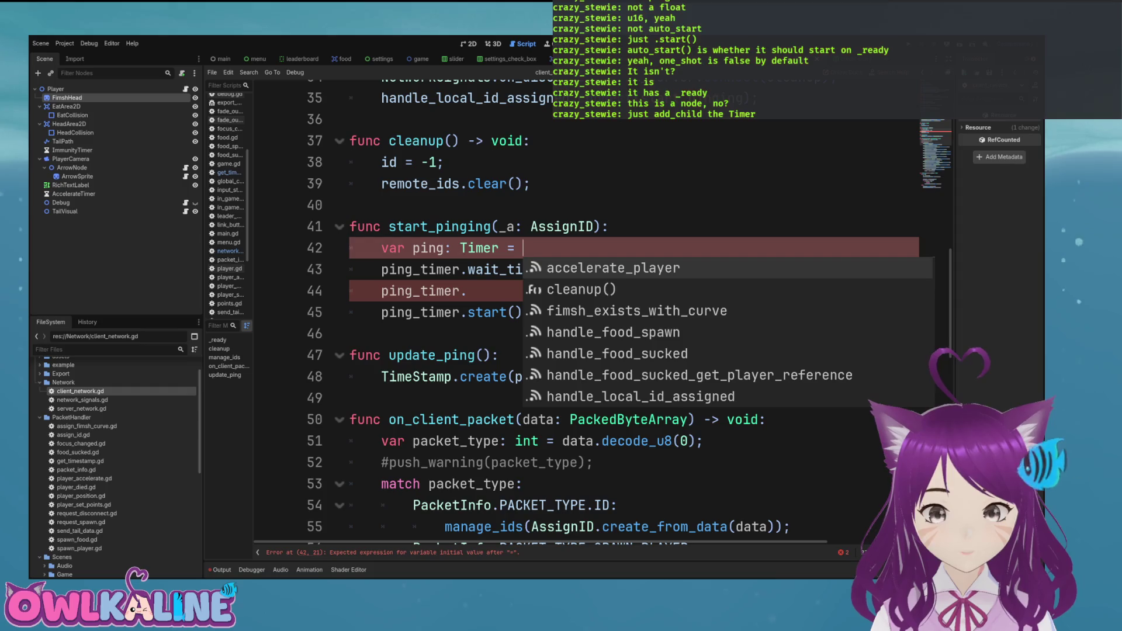
text(Timer;)
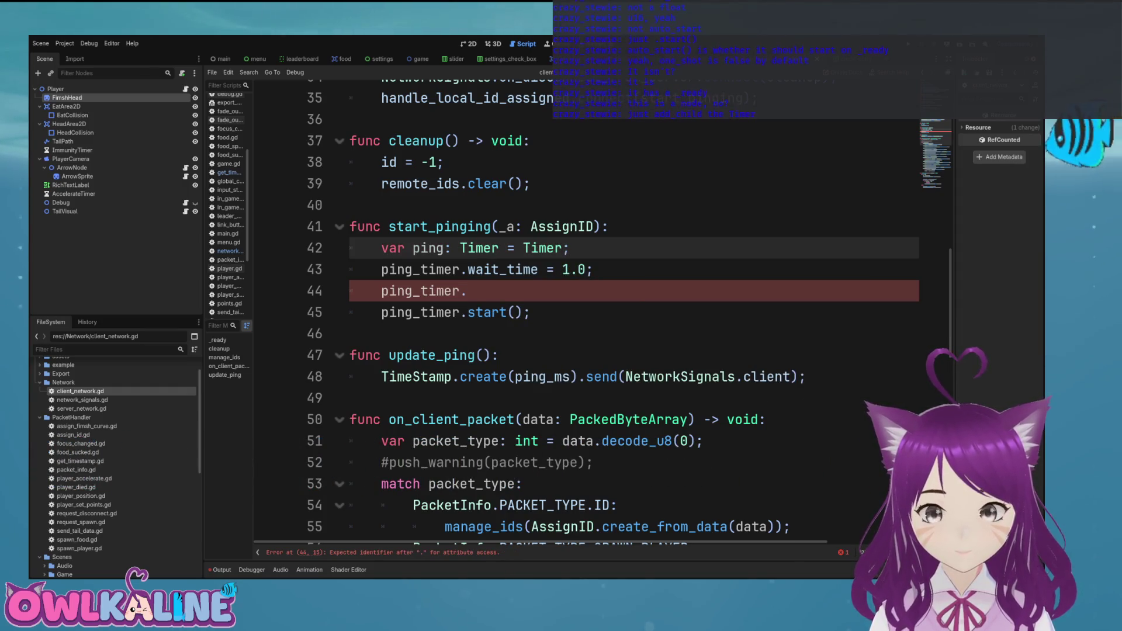
Add an add_child(ping) call at the end of start_pinging and delete the broken ping_timer line.
key(Down)
key(Down)
key(Down)
key(Down)
key(Return)
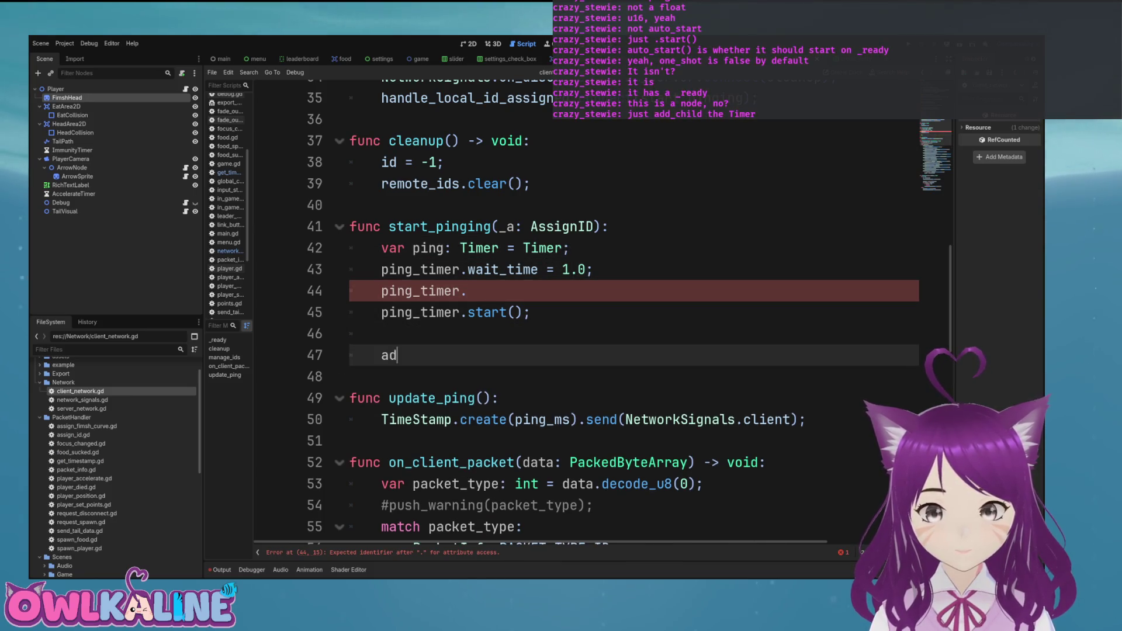
text(hild())
key(BackSpace)
text(ping)
text(;)
key(Up)
key(Up)
key(Up)
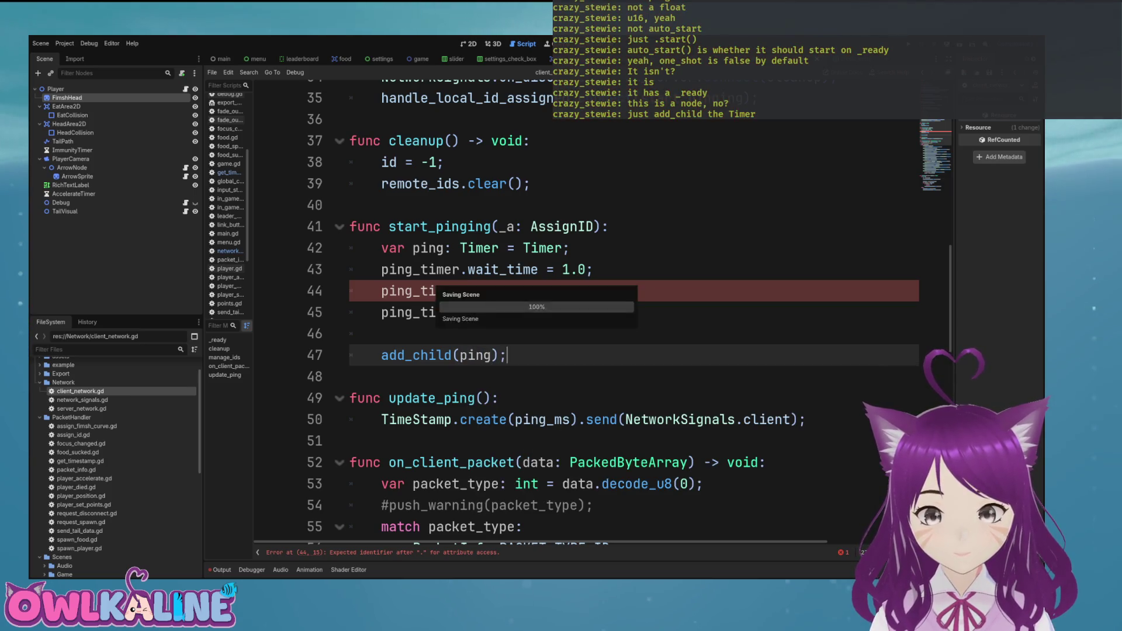
key(BackSpace)
key(shift+Home)
key(BackSpace)
key(BackSpace)
key(BackSpace)
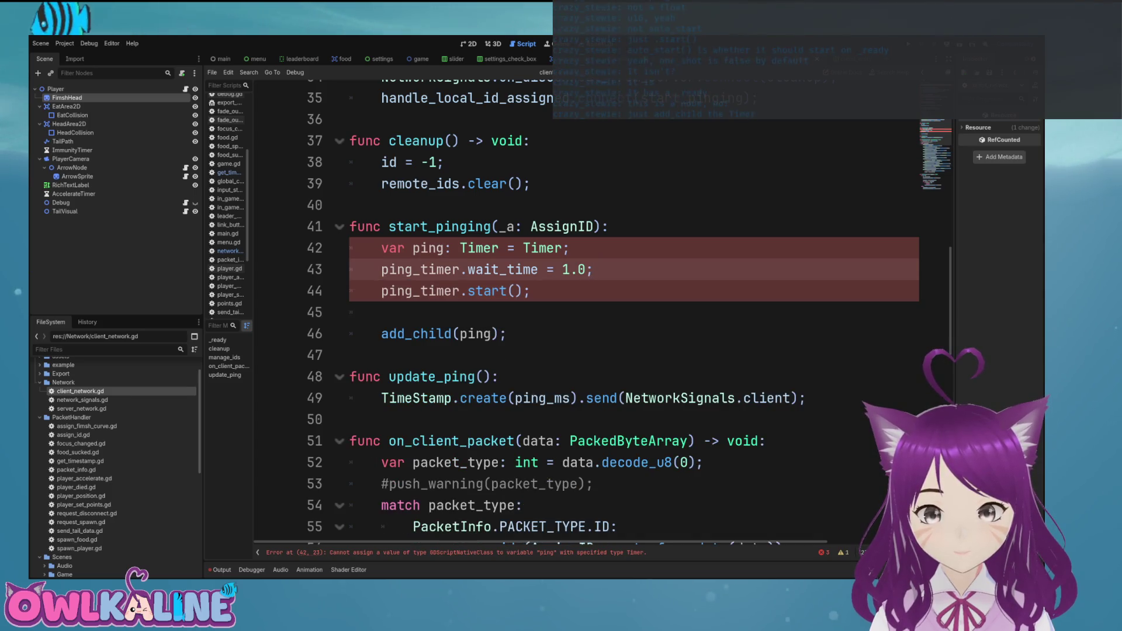
Start, then clear, an unfinished ping_timer. statement below ping_timer.start().
key(Return)
text(ping_timer.con)
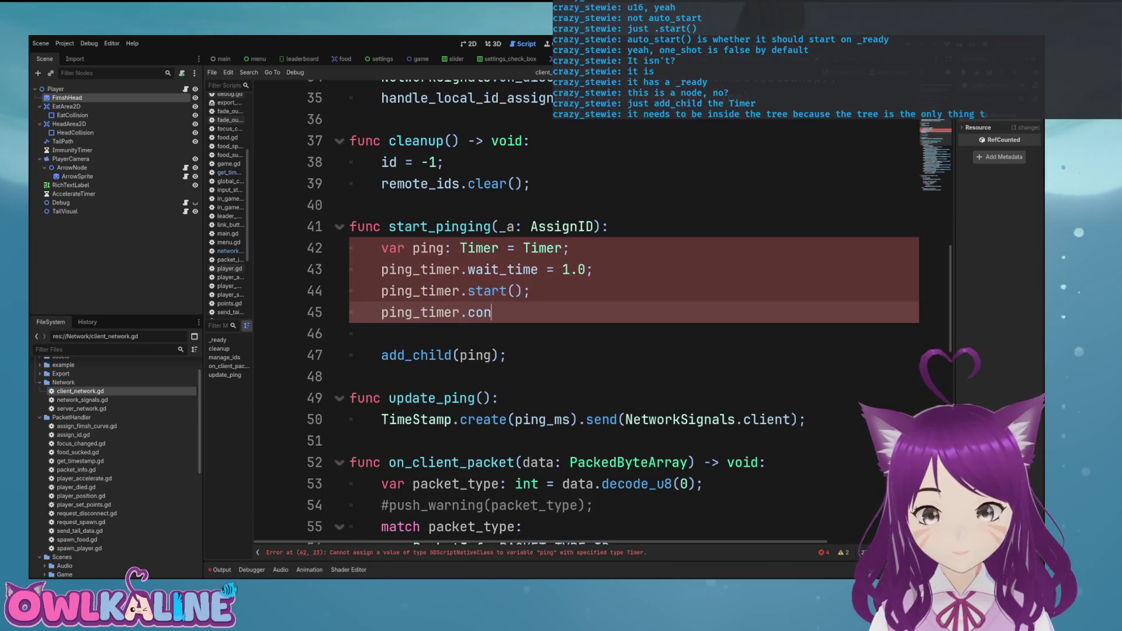
key(BackSpace)
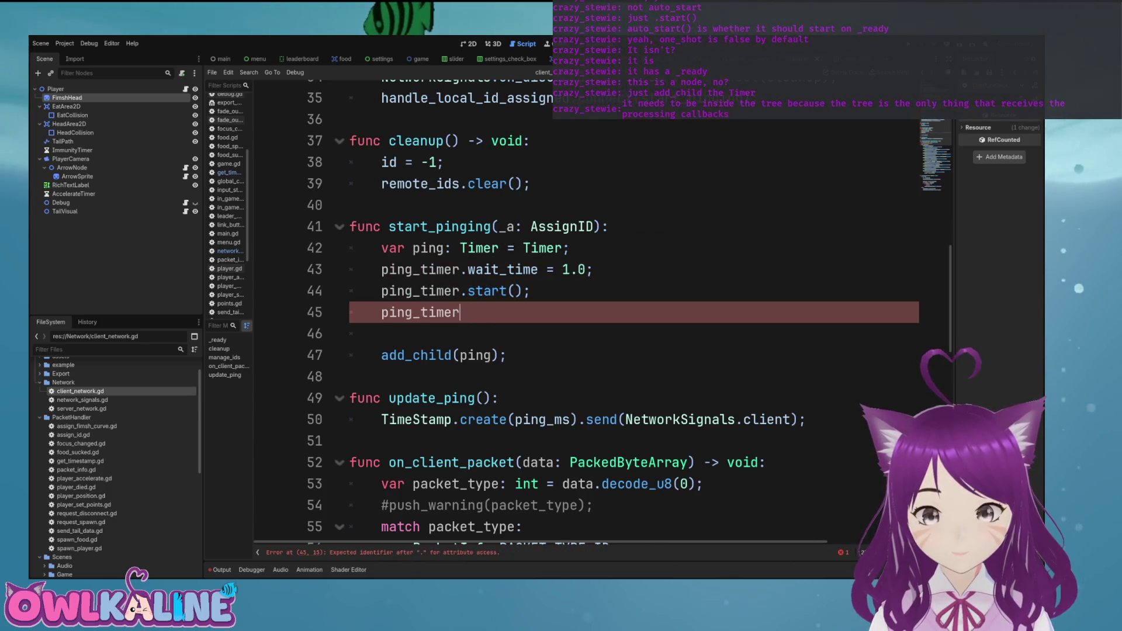
text(.sd)
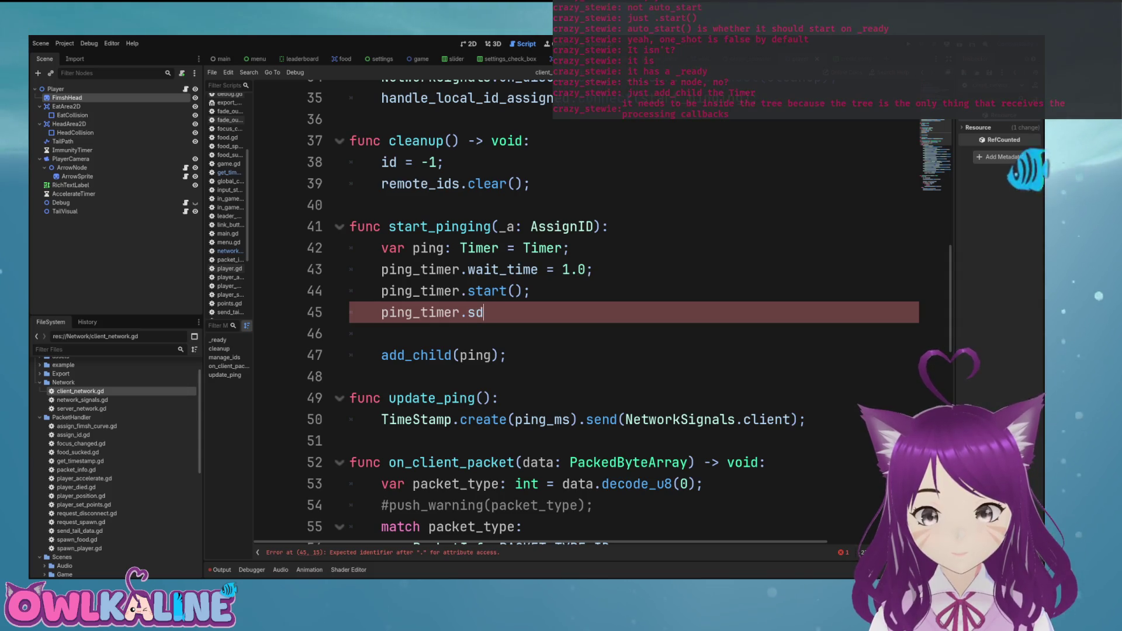
text(fsafadsfasdfasdfasdfadsfadsfadsfadsfasd)
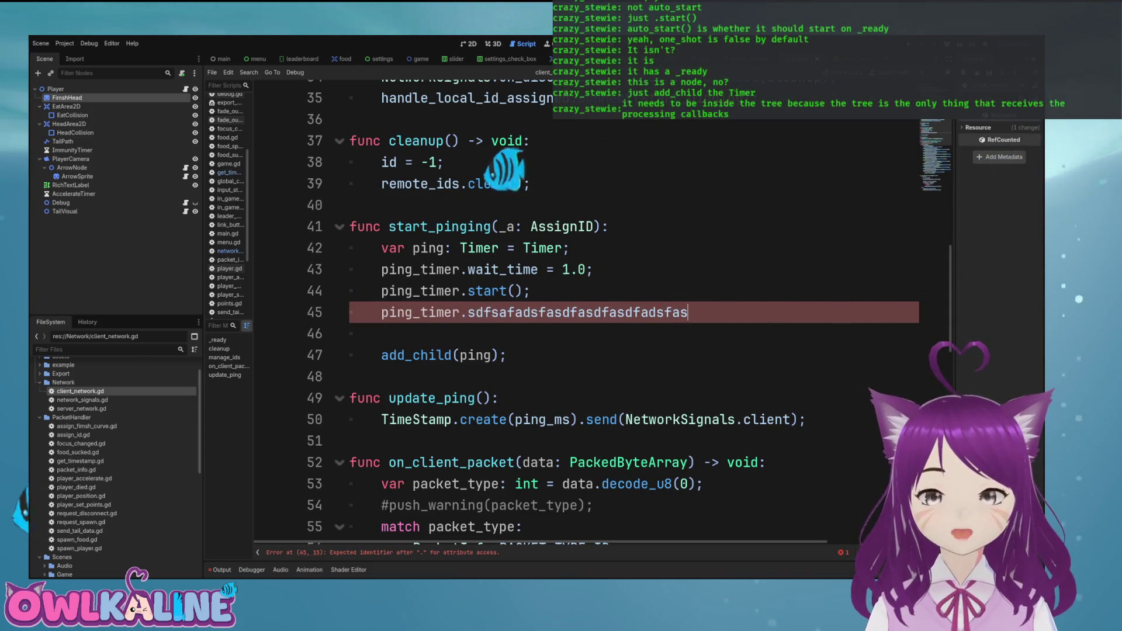
key(shift+Home)
key(BackSpace)
Remove the = Timer initialiser and rename the declared variable from ping to ping_timer.
key(Up)
key(Up)
key(Up)
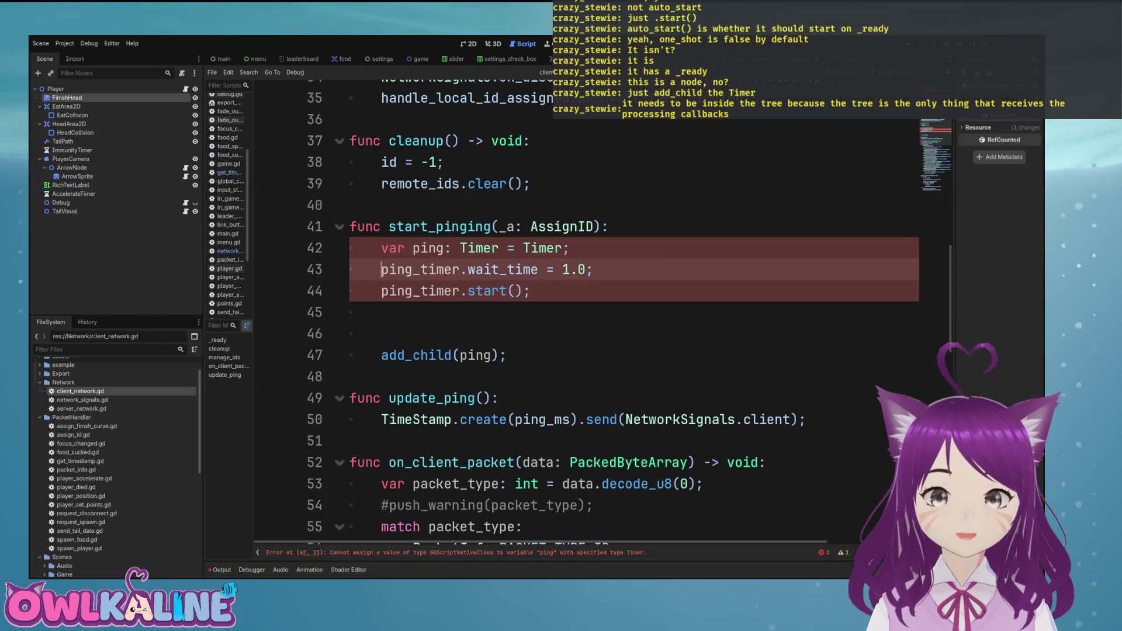
key(End)
key(BackSpace)
key(BackSpace)
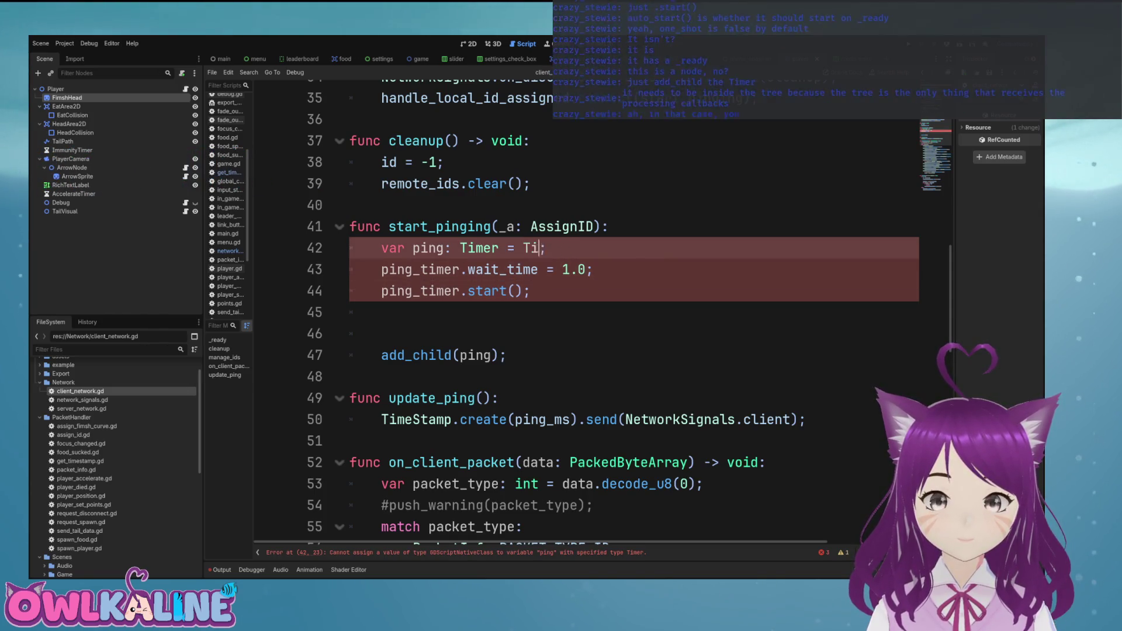
text(r)
key(Escape)
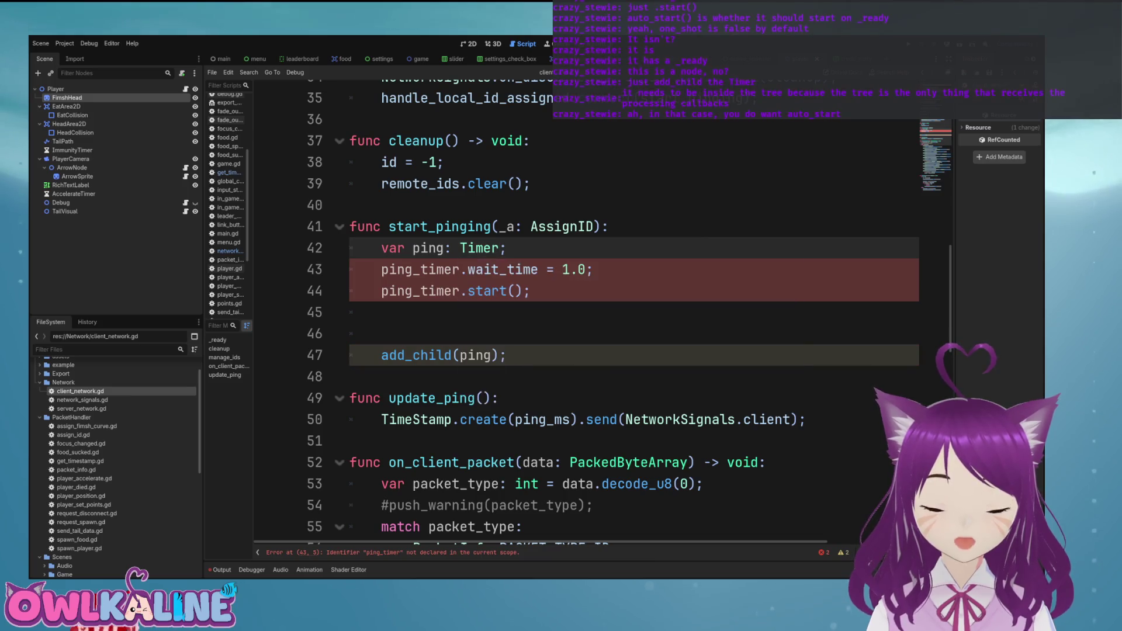
key(Down)
key(Down)
key(Up)
key(Up)
key(Home)
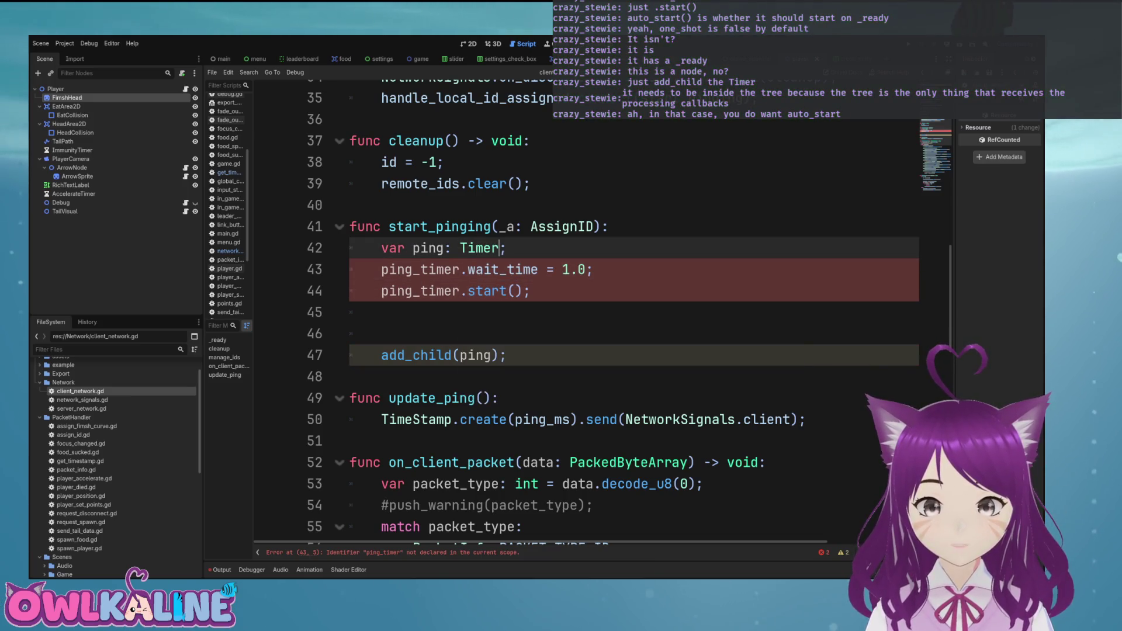
key(Right)
text(_timer)
key(Escape)
key(Down)
key(Down)
key(Down)
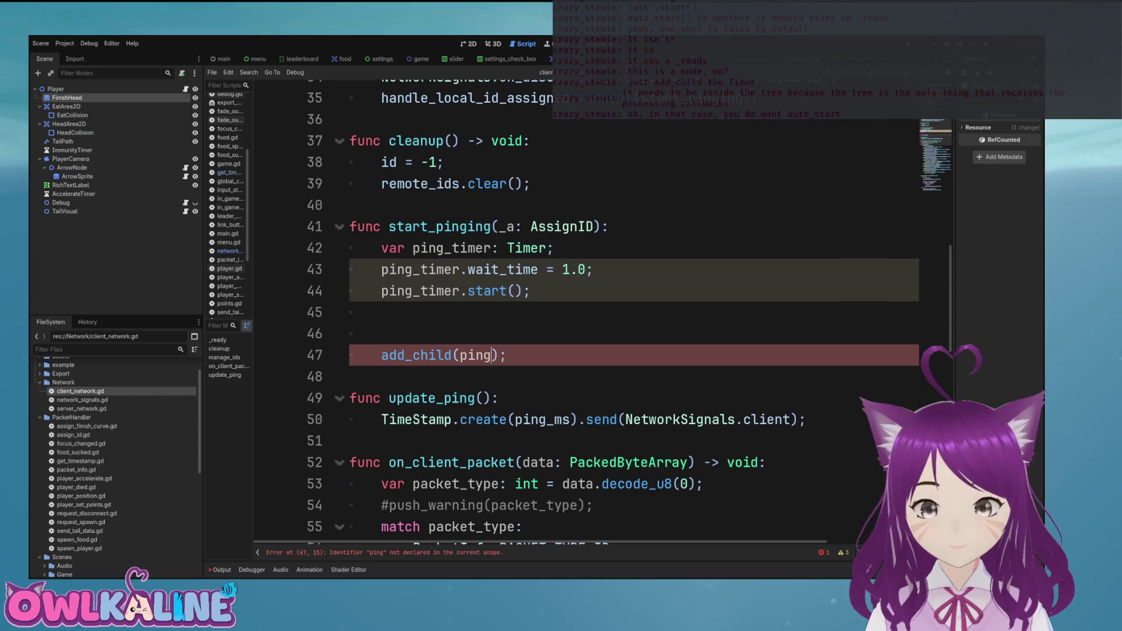
key(Up)
key(Up)
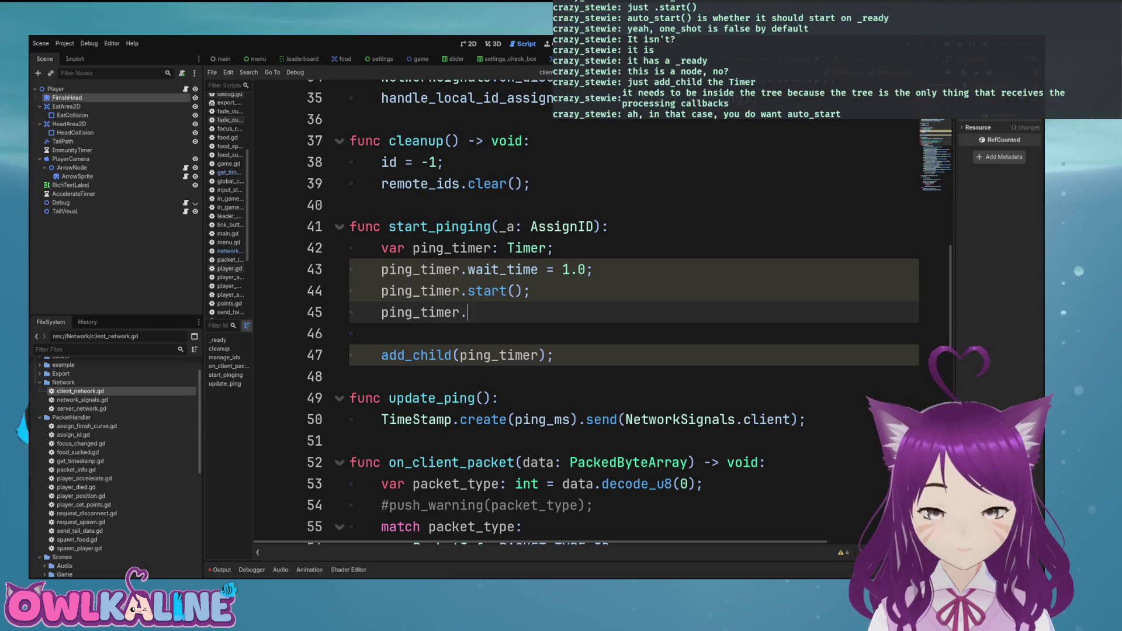
Add ping_timer.timeout.connect(update_ping); to start_pinging, using autocomplete for timeout and update_ping.
text(co)
key(BackSpace)
key(BackSpace)
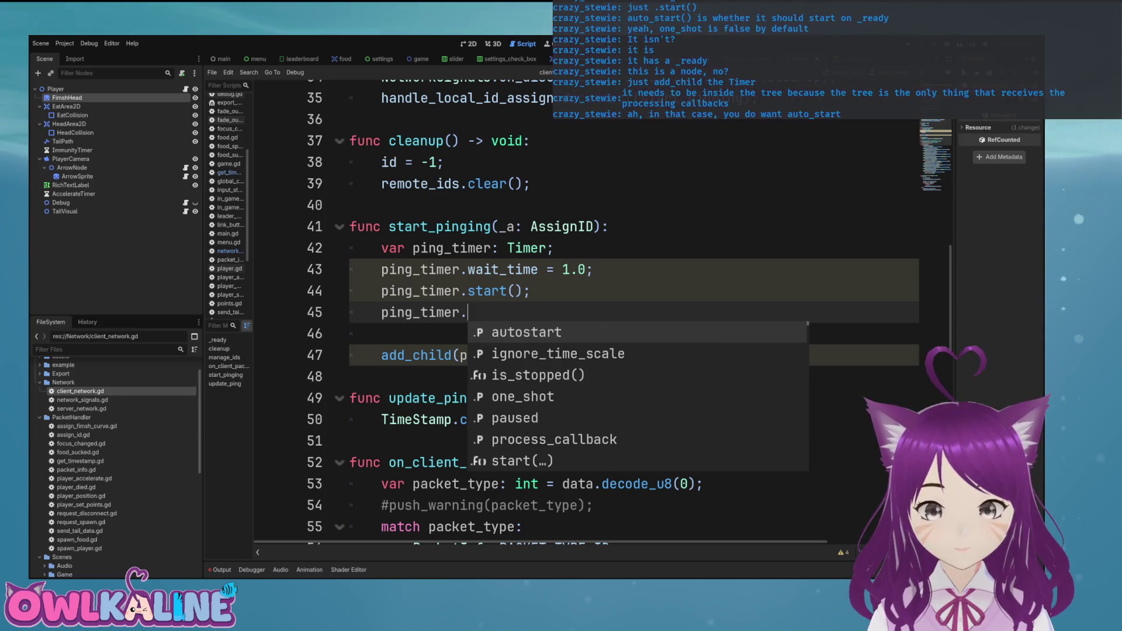
key(Down)
key(Down)
key(Down)
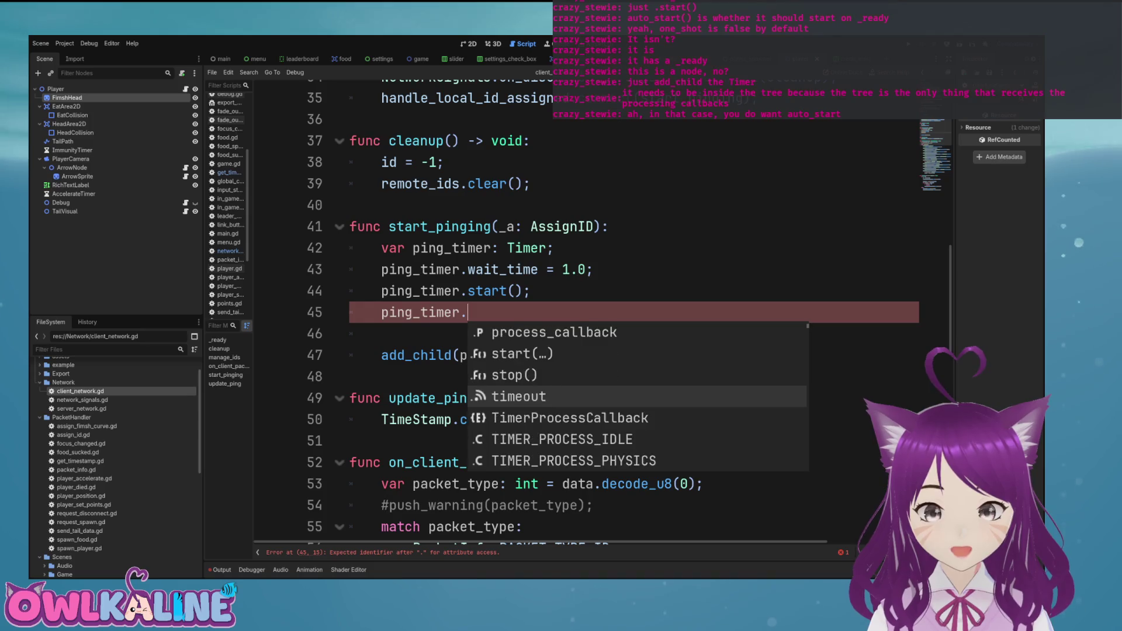
key(Return)
text(.connect()
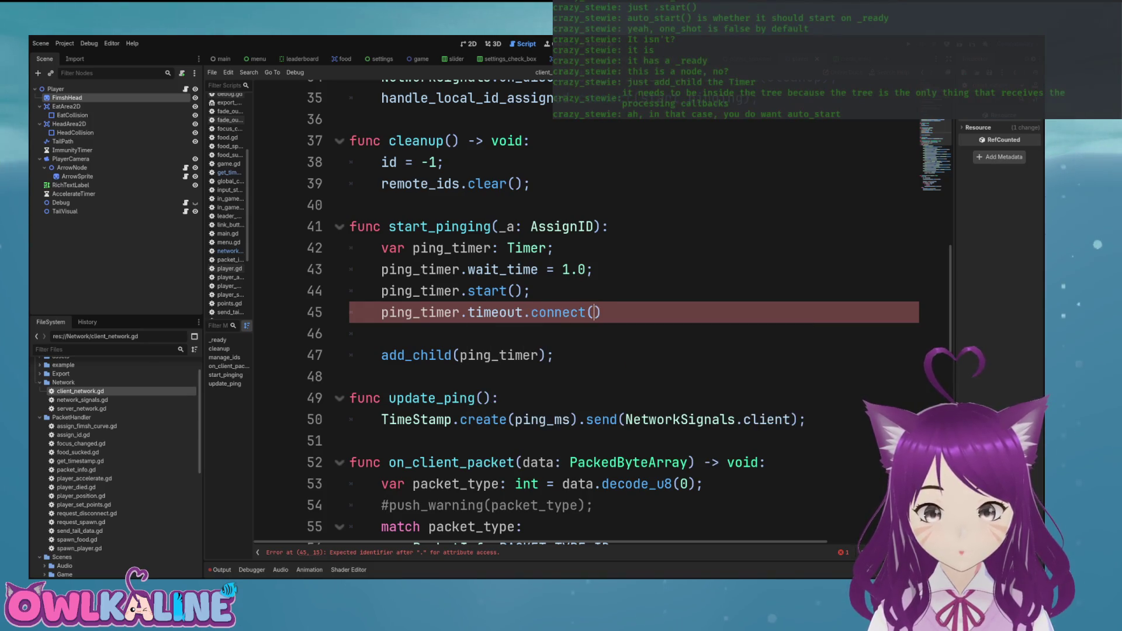
text(update_pin)
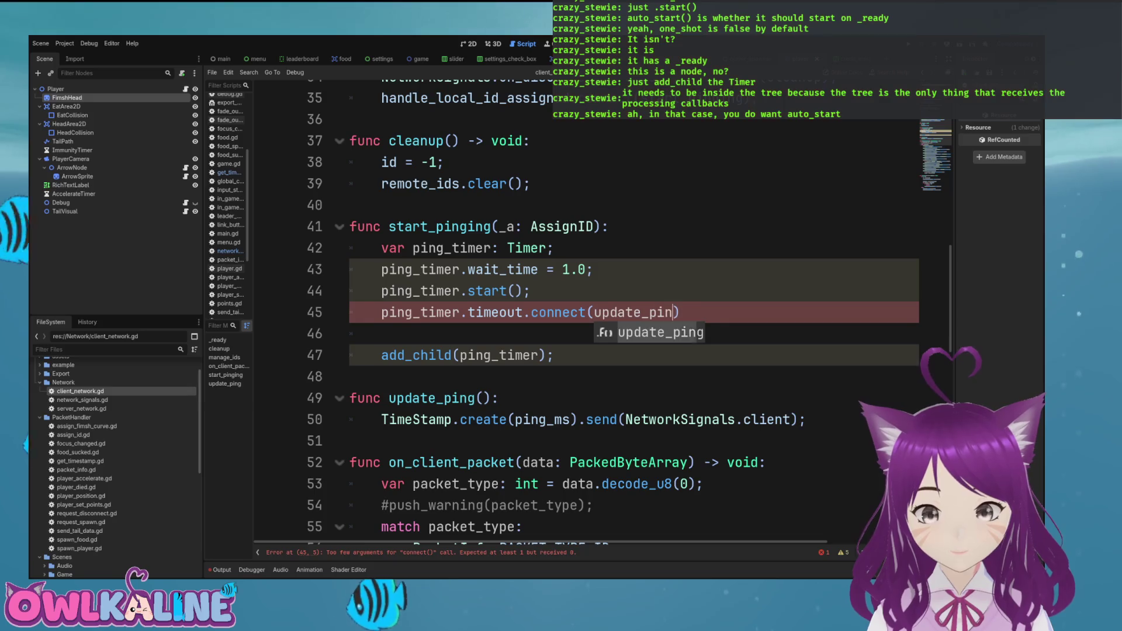
key(Return)
text();)
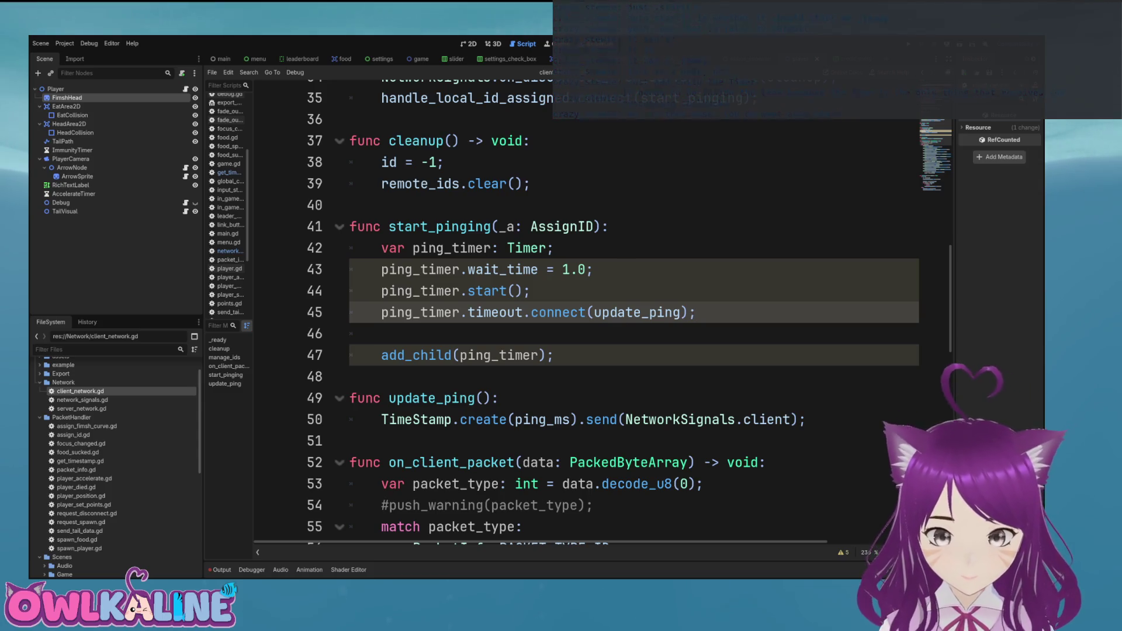
Add ping_timer.autostart = true; below the wait_time line in start_pinging.
click(531, 290)
click(593, 270)
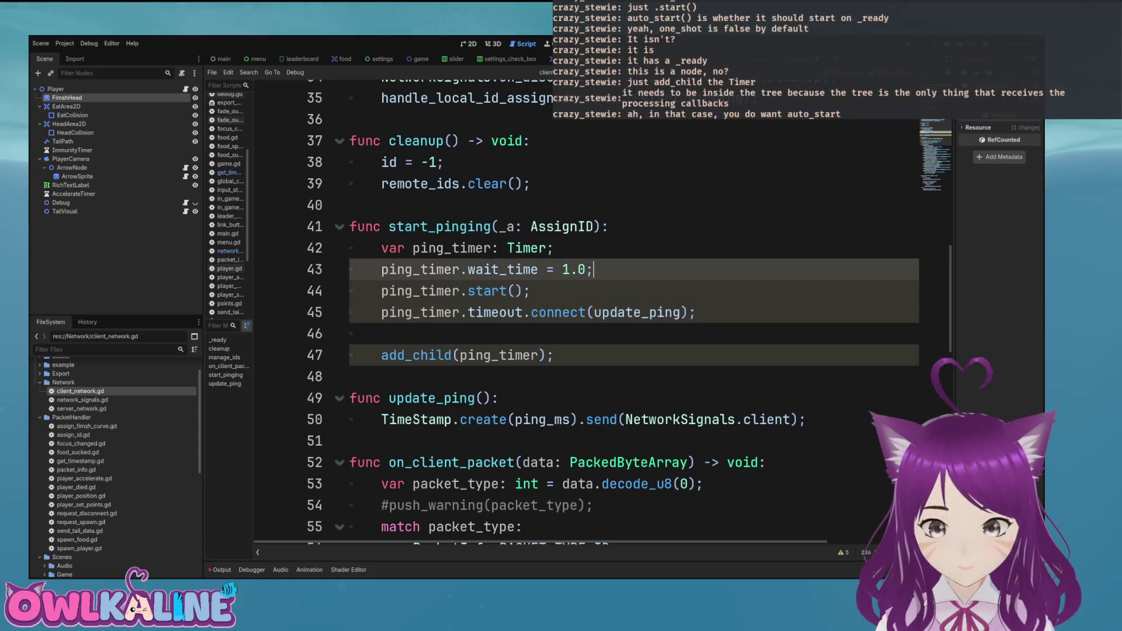
key(Return)
text(ping_timer.auto)
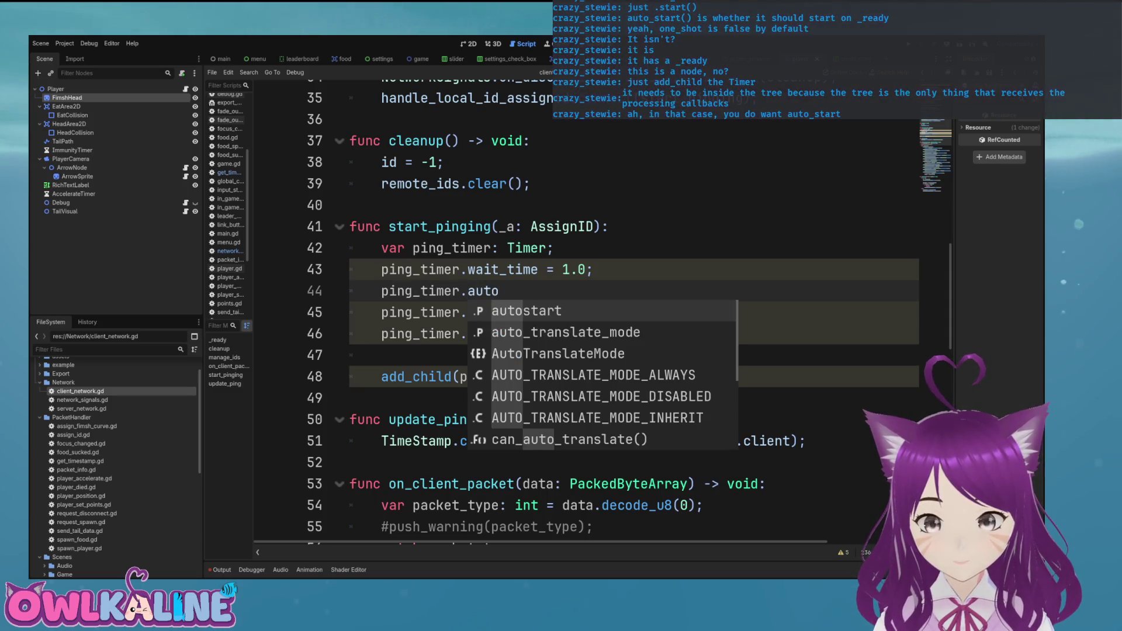
key(Return)
text(;)
key(Left)
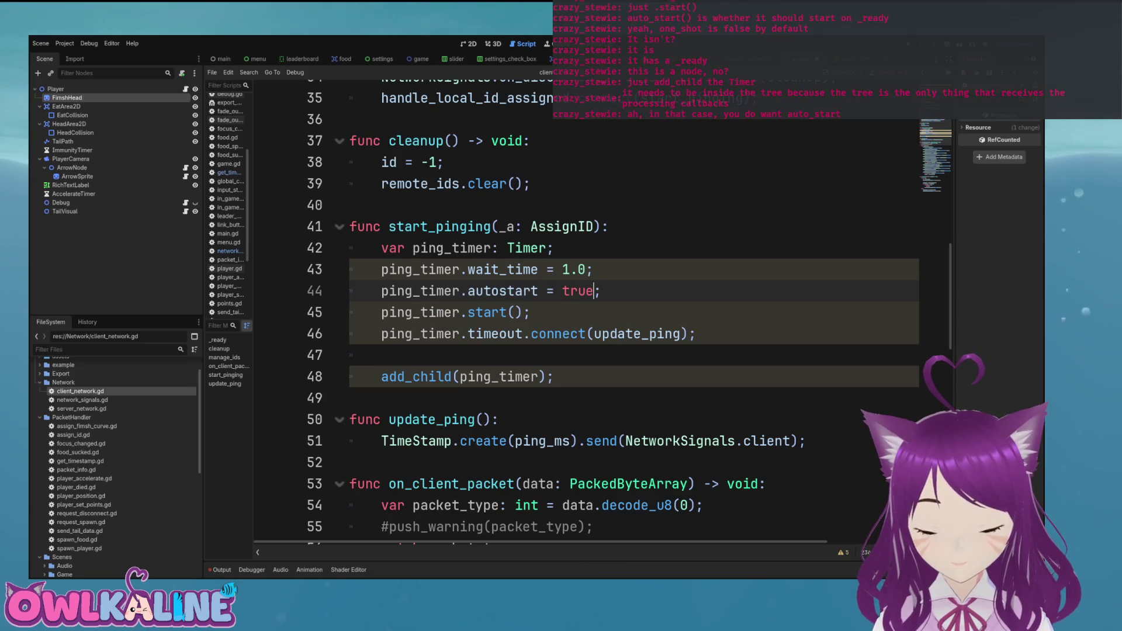
key(Escape)
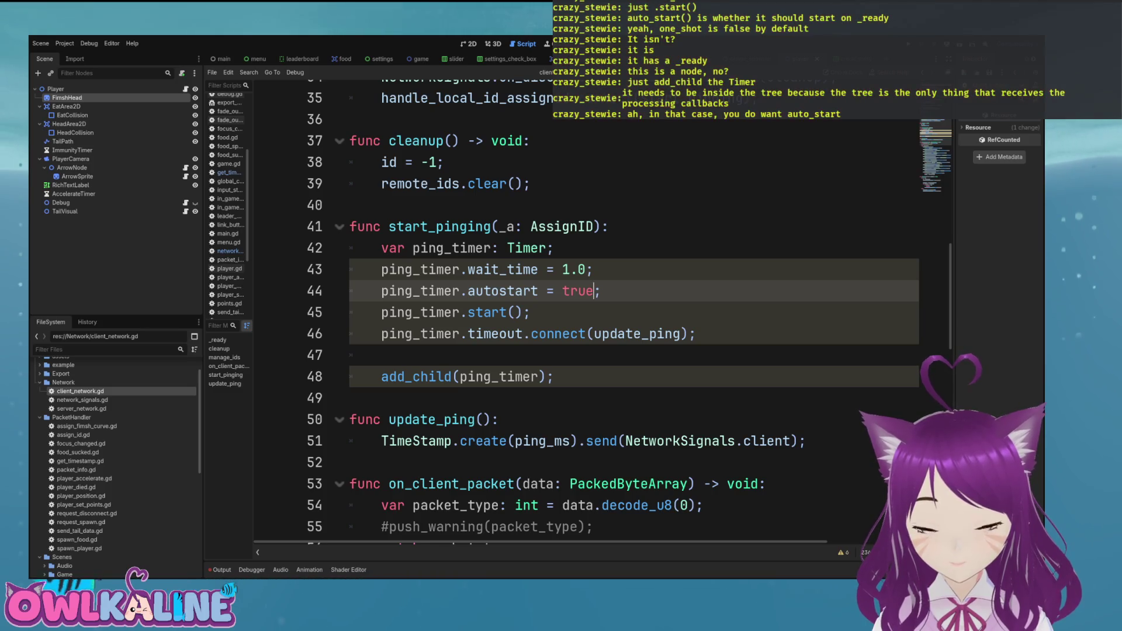
key(Up)
key(Up)
key(shift+Home)
key(End)
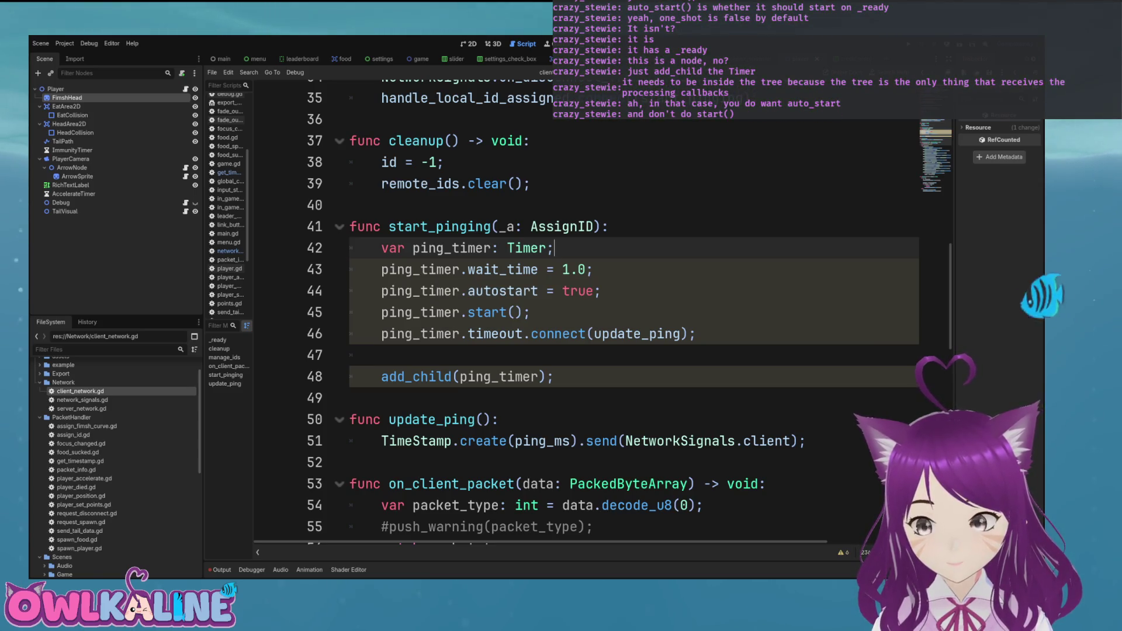
click(350, 269)
Delete the ping_timer.start() line from start_pinging and save the script.
key(Down)
key(Down)
key(shift+End)
key(BackSpace)
key(BackSpace)
key(ctrl+s)
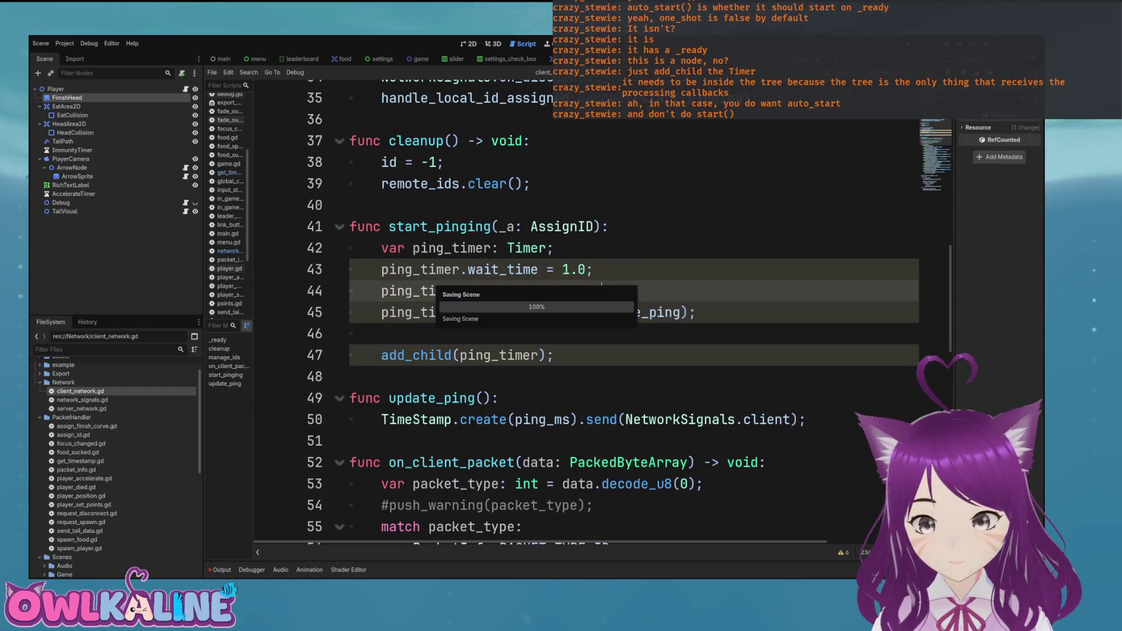
Declare var ping_timer: Timer; at script level above ping_ms.
click(381, 333)
scroll(584, 315, up, 3)
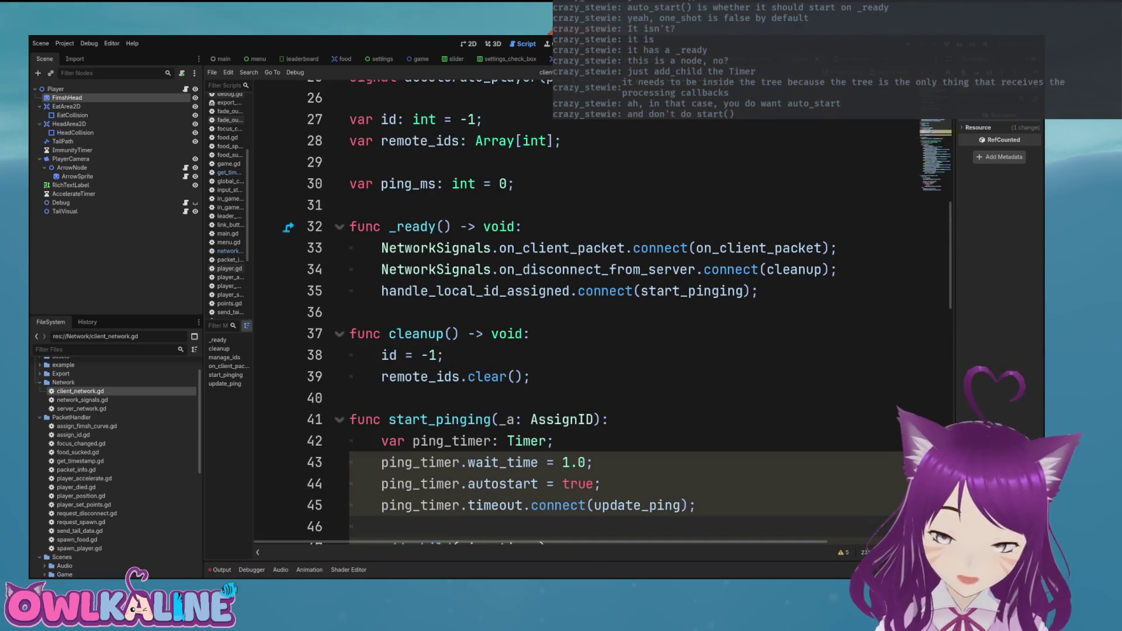
scroll(584, 316, up, 2)
click(351, 291)
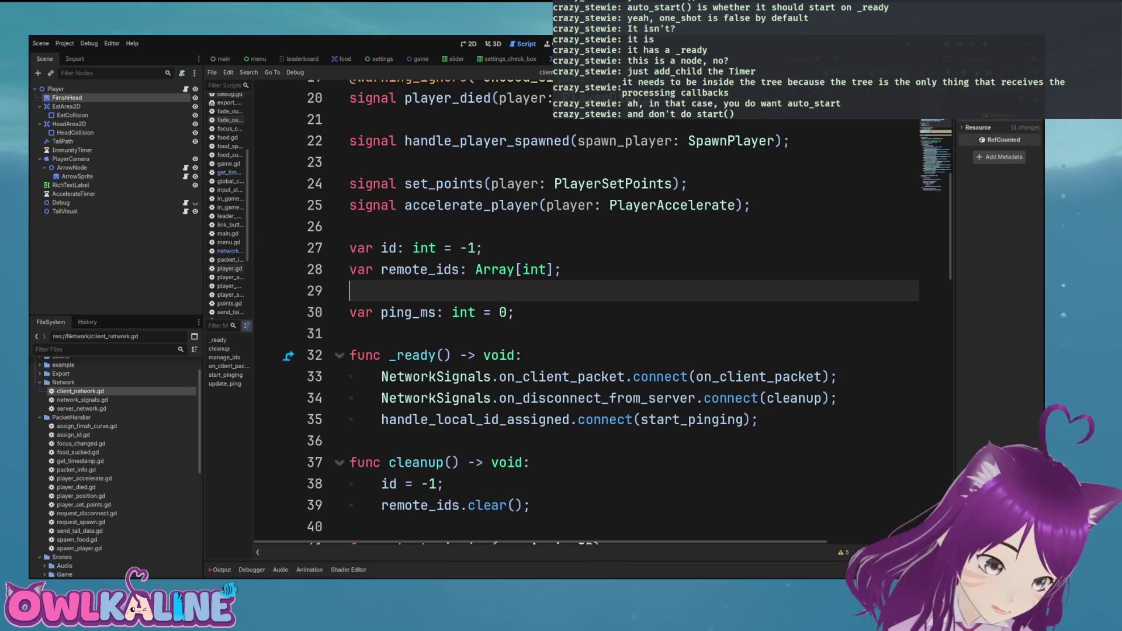
text(c)
key(Return)
text(VAR)
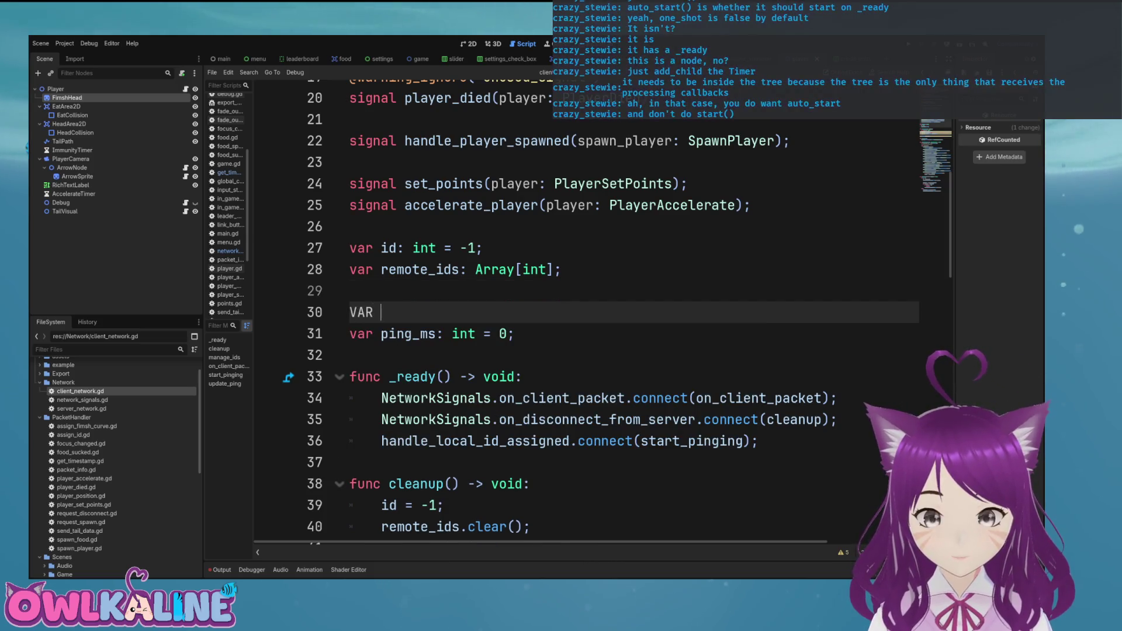
key(BackSpace)
key(BackSpace)
key(BackSpace)
text(var)
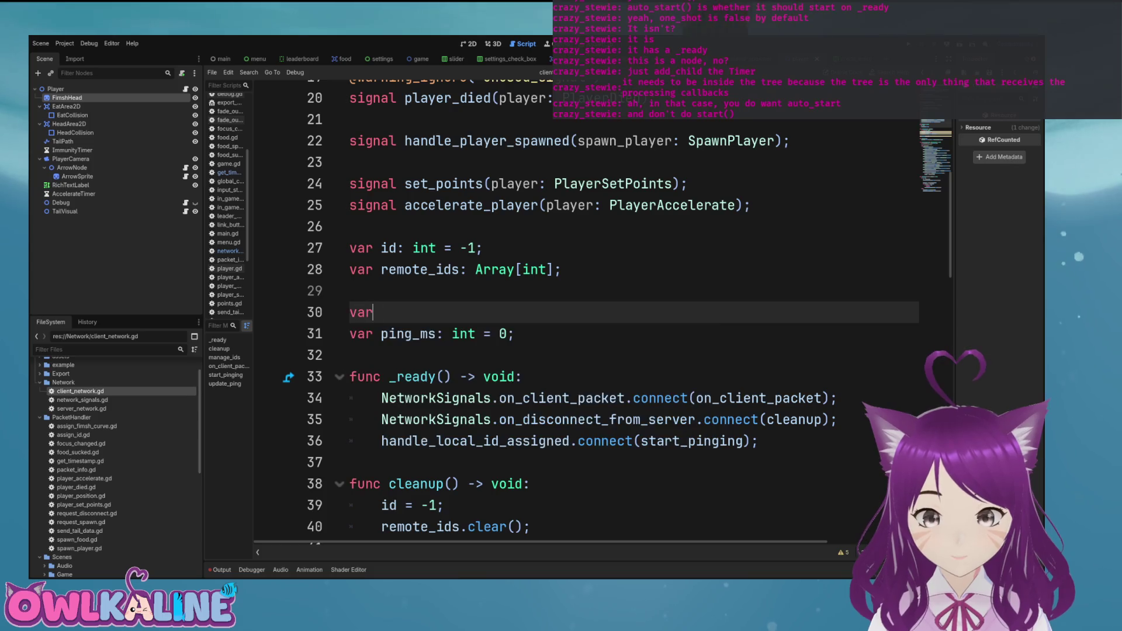
text( ping_timer: Timer;)
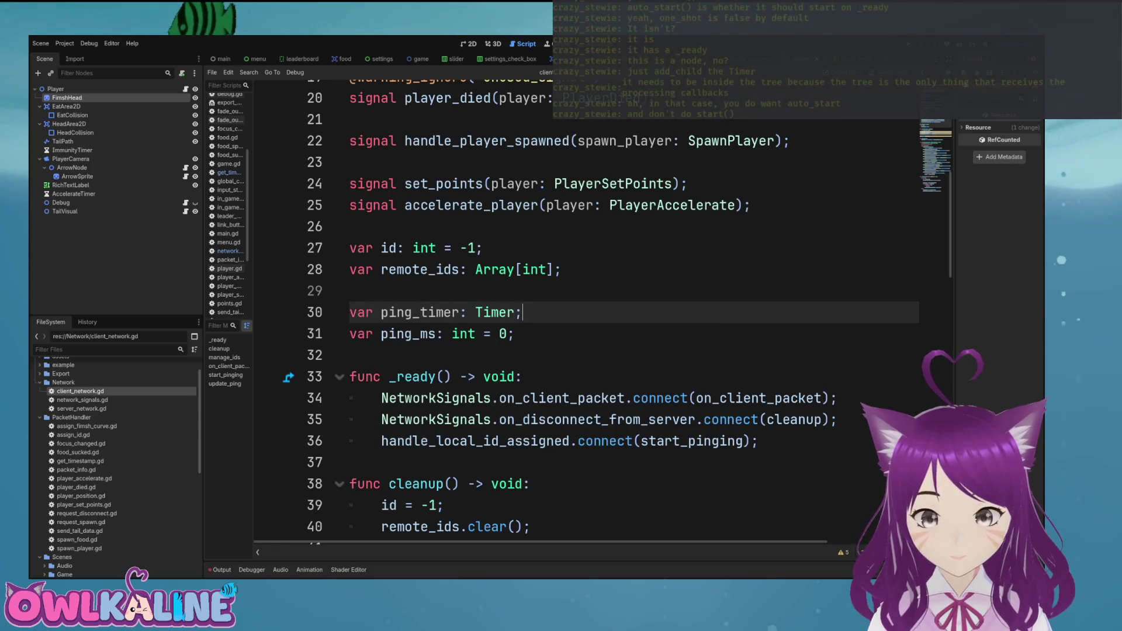
Cut the local var ping_timer declaration from start_pinging and tidy the blank lines above it.
scroll(585, 315, down, 4)
drag(554, 334, 350, 334)
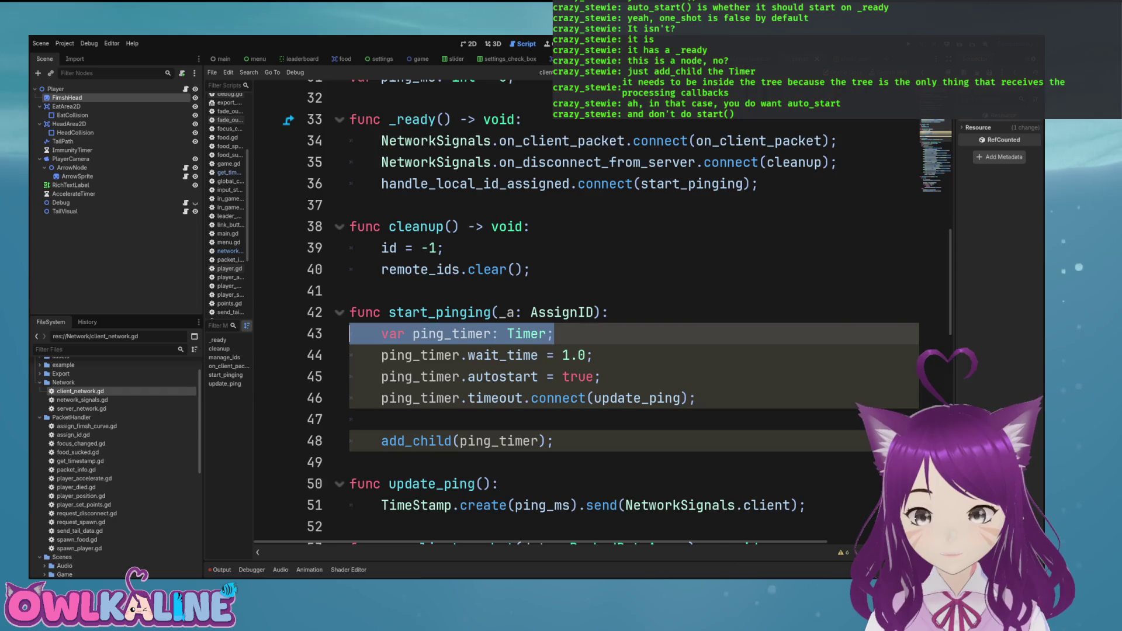
key(ctrl+x)
key(BackSpace)
key(Up)
key(Return)
key(Return)
click(350, 312)
text(func stop_pinging():)
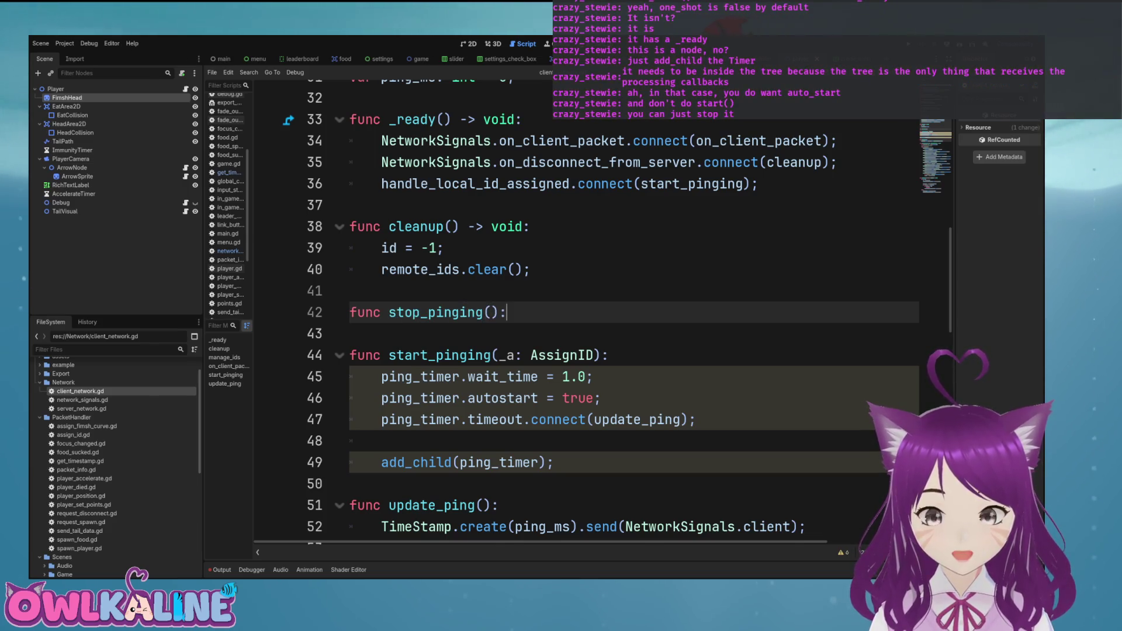
Give stop_pinging the body ping_timer.stop();.
key(Return)
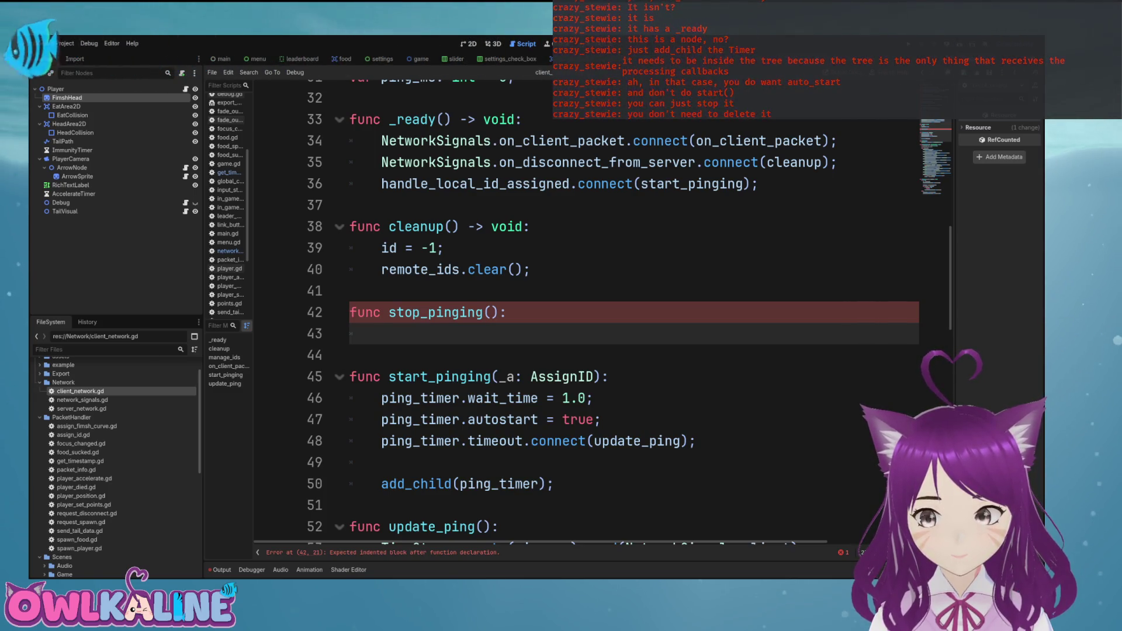
text(ping)
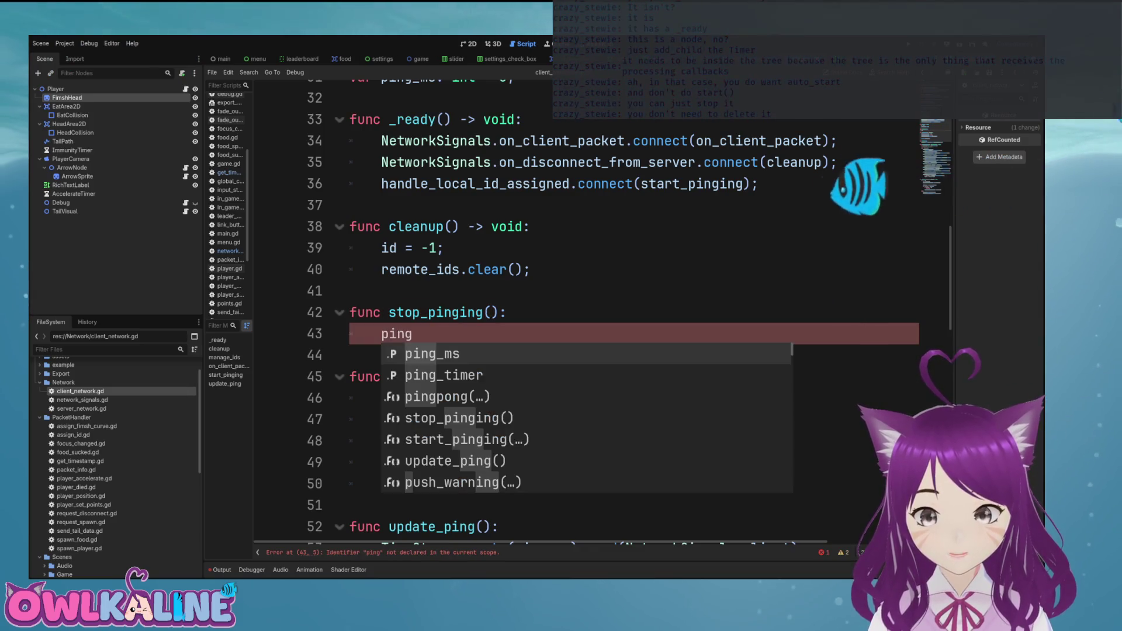
key(Down)
key(Return)
text(.s)
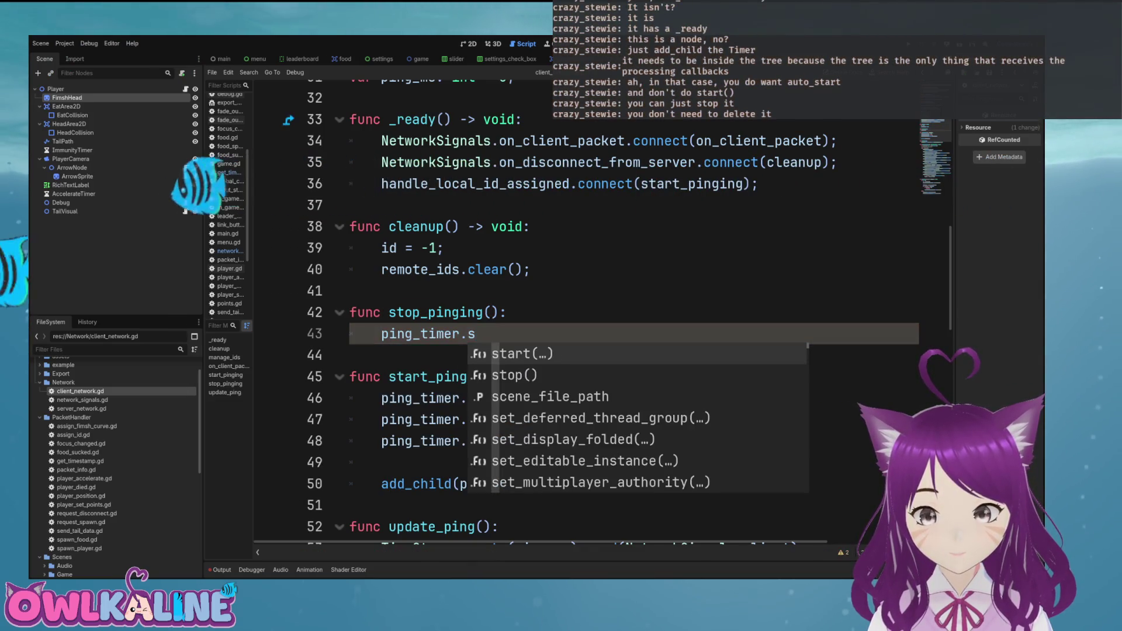
key(Down)
key(Return)
text(;)
Delete the add_child(ping_timer); line from start_pinging and open a new line at the end of _ready.
key(Down)
key(Down)
key(Down)
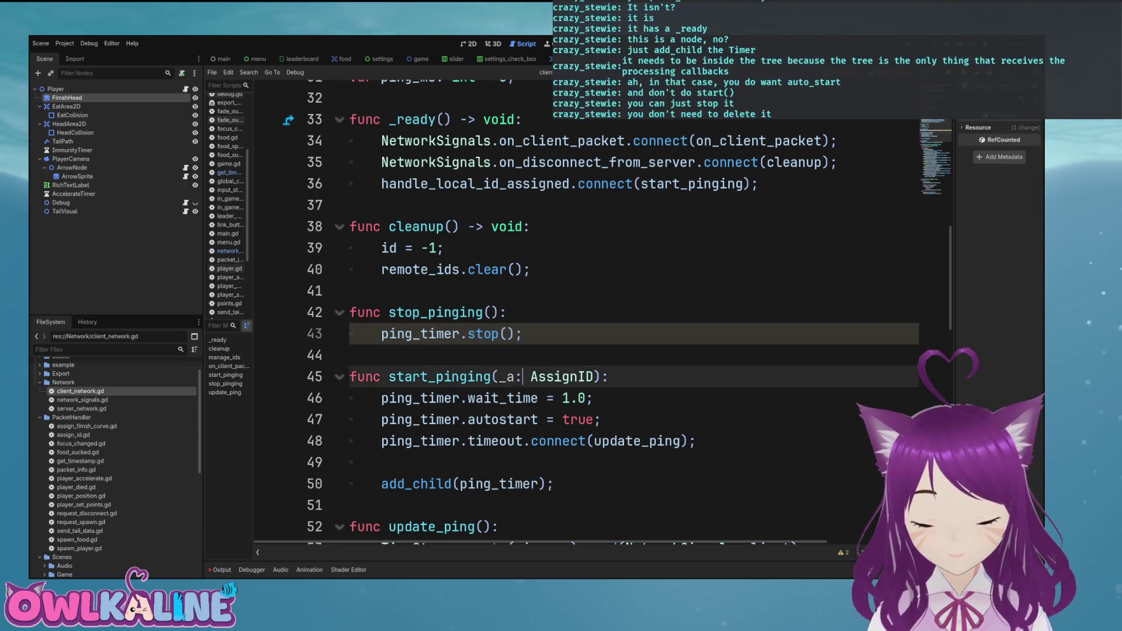
key(End)
key(Down)
key(Up)
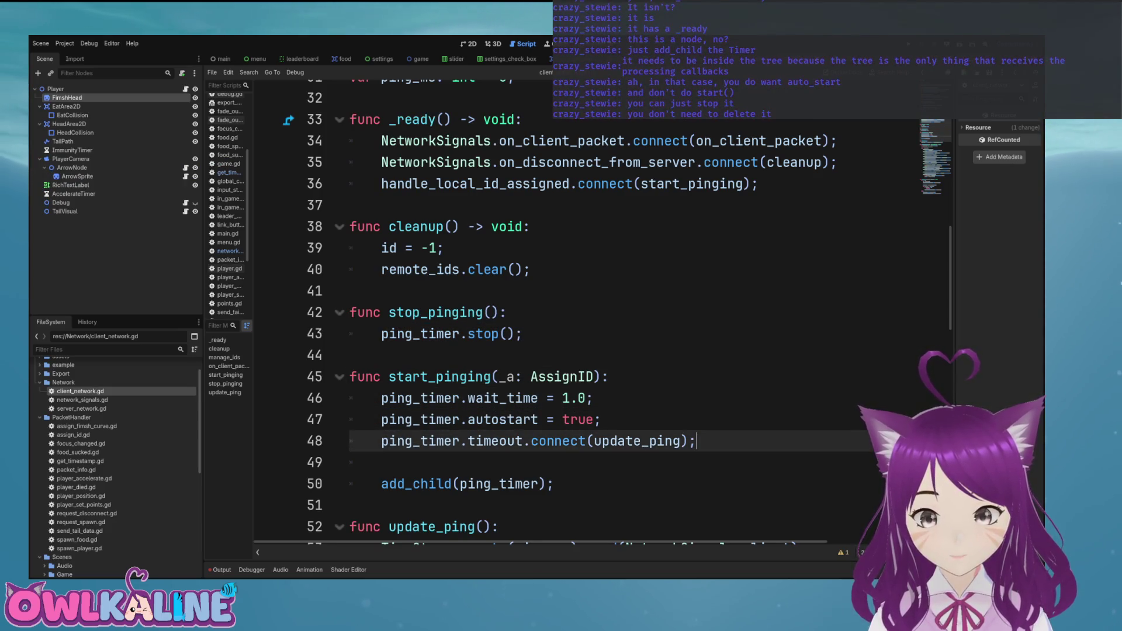
key(Down)
key(Down)
key(shift+Home)
key(BackSpace)
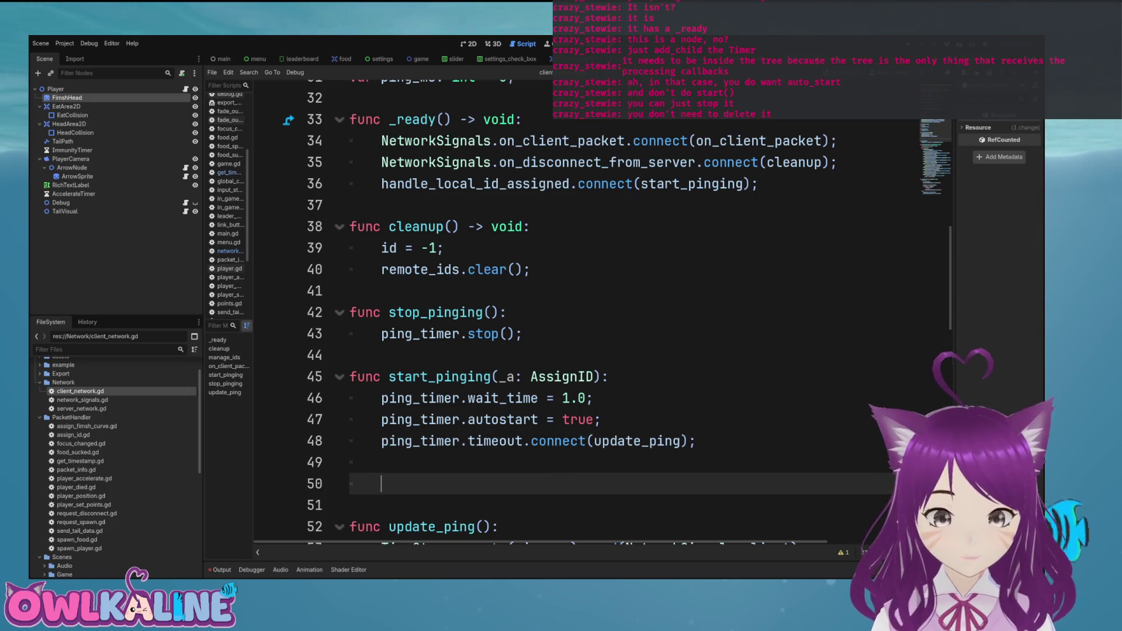
click(760, 183)
key(Return)
text(add_child(ping_timer);)
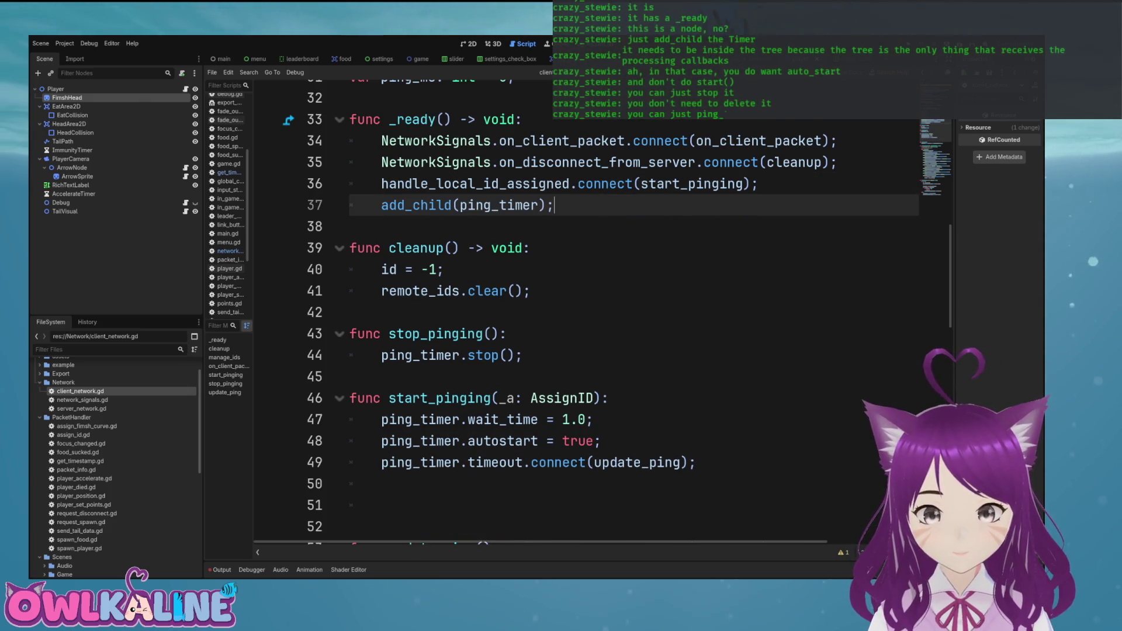
Move the wait_time and autostart lines into _ready, changing autostart to false.
click(600, 441)
key(shift+Up)
key(shift+Home)
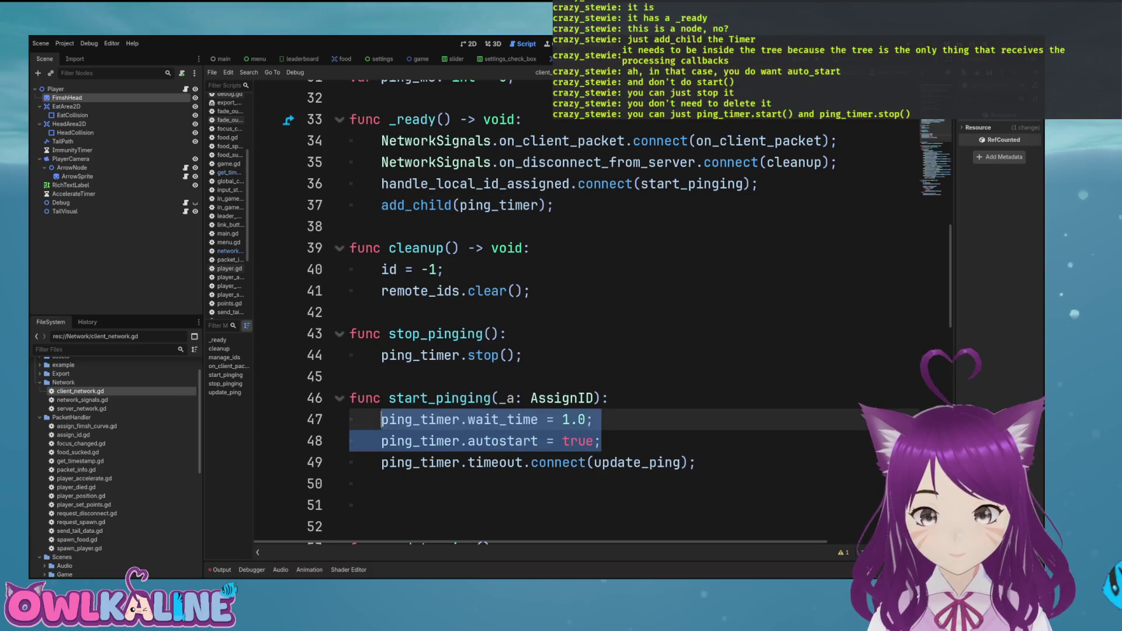
key(BackSpace)
click(757, 184)
key(Return)
key(ctrl+v)
double_click(578, 248)
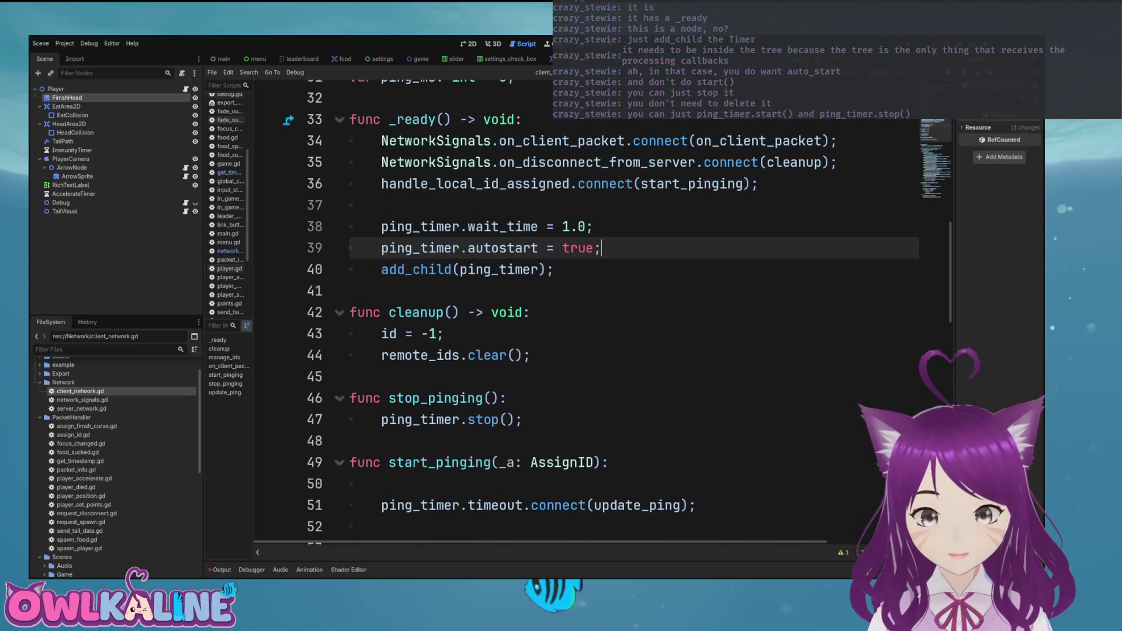
text(false)
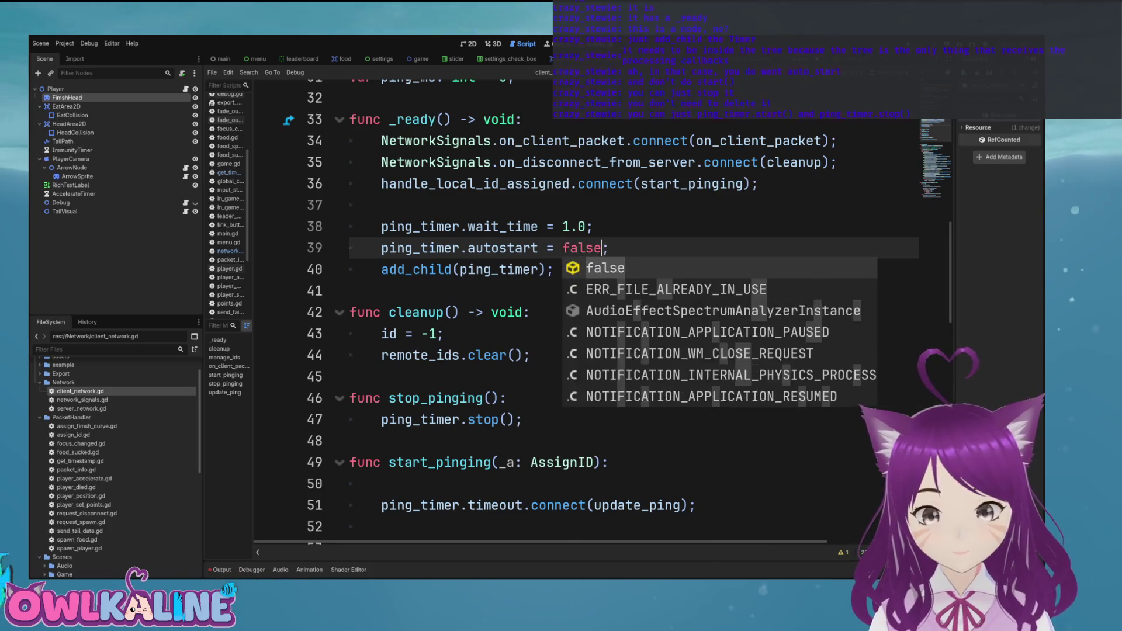
key(Escape)
Remove the blank lines around the timeout connect call and open a new line above it.
double_click(502, 227)
scroll(584, 315, down, 2)
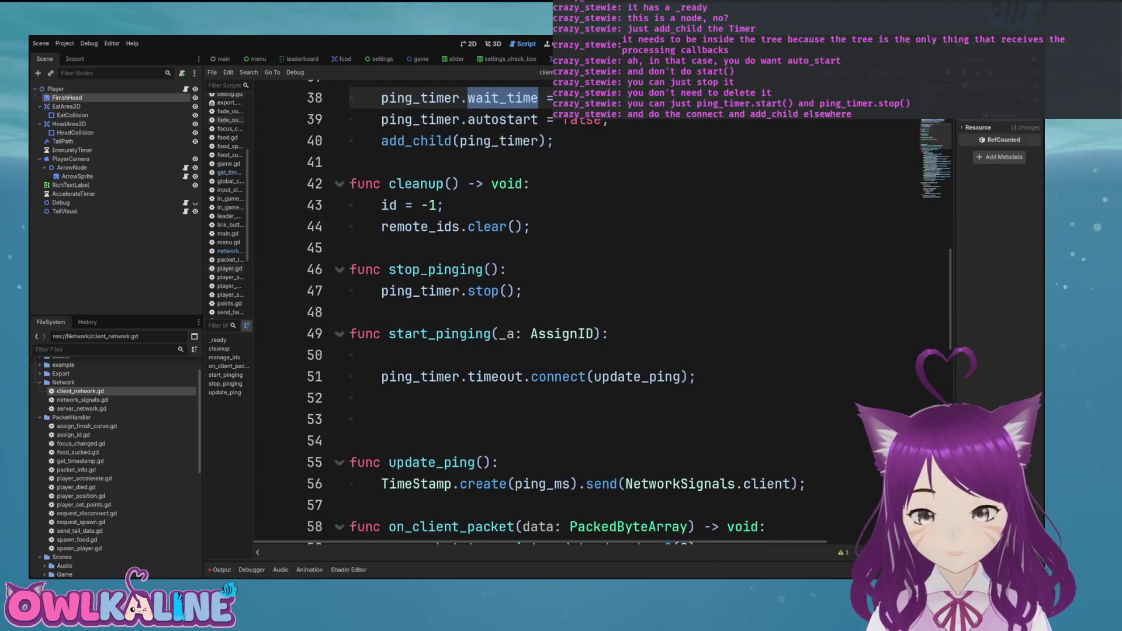
click(381, 355)
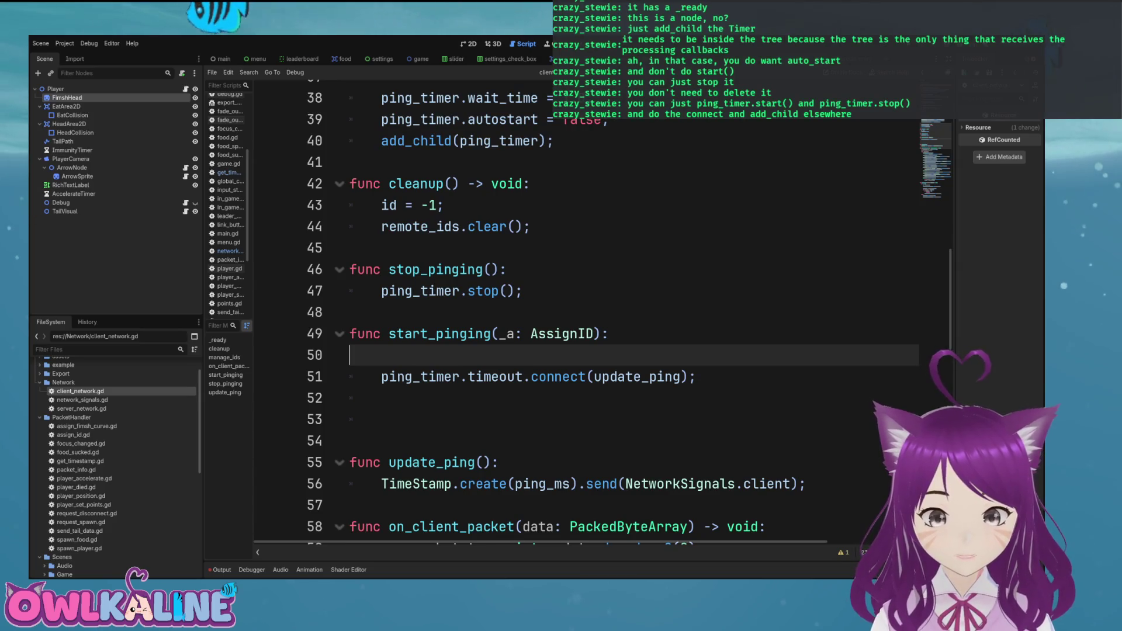
key(ctrl+shift+k)
click(381, 397)
key(BackSpace)
key(BackSpace)
key(BackSpace)
key(Up)
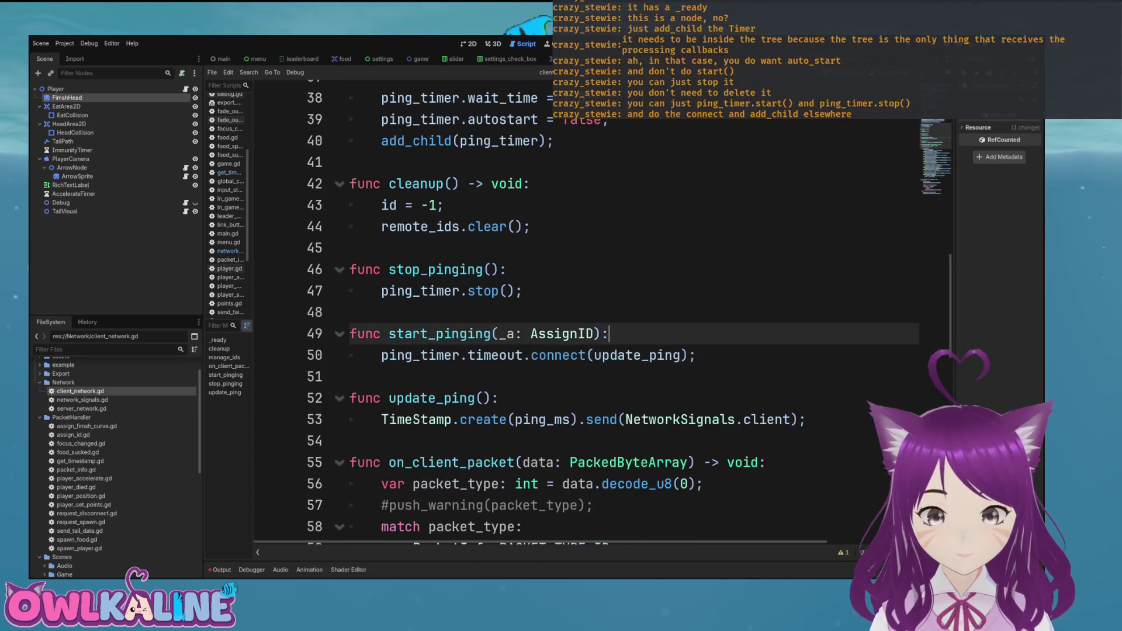
key(Return)
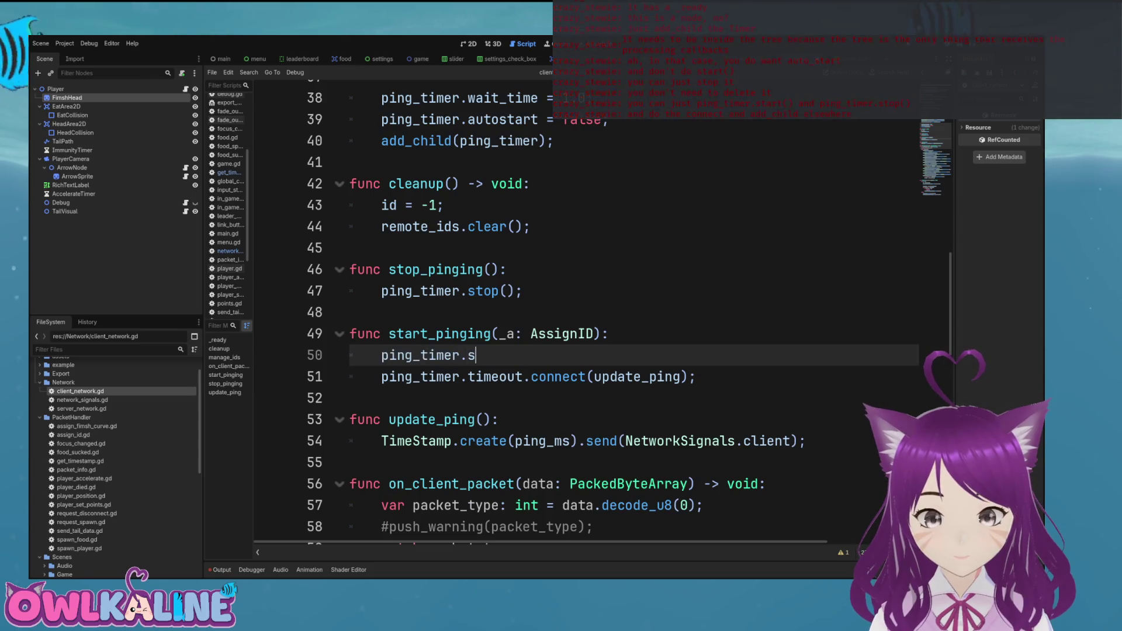
Add ping_timer.start(); to start_pinging, placing it below the timeout connect call.
text(tar)
key(Return)
text(;)
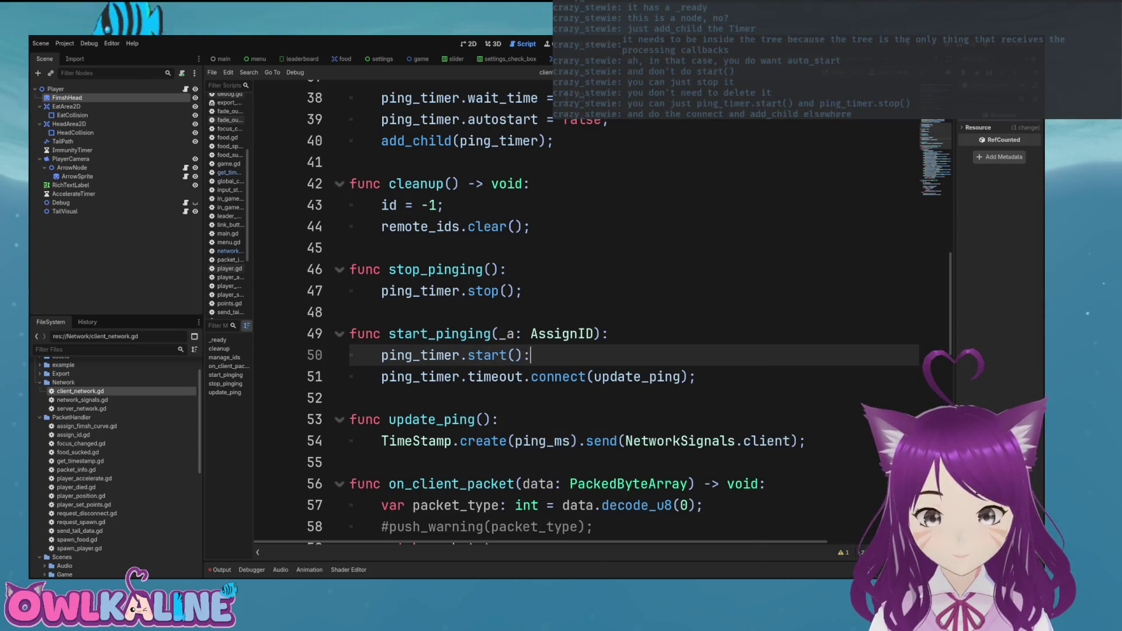
key(shift+Home)
key(ctrl+c)
key(BackSpace)
click(696, 376)
key(Return)
key(ctrl+v)
key(Up)
key(Up)
key(BackSpace)
key(Down)
Copy the connect call into stop_pinging as a timeout disconnect line and save the script.
key(End)
key(shift+Home)
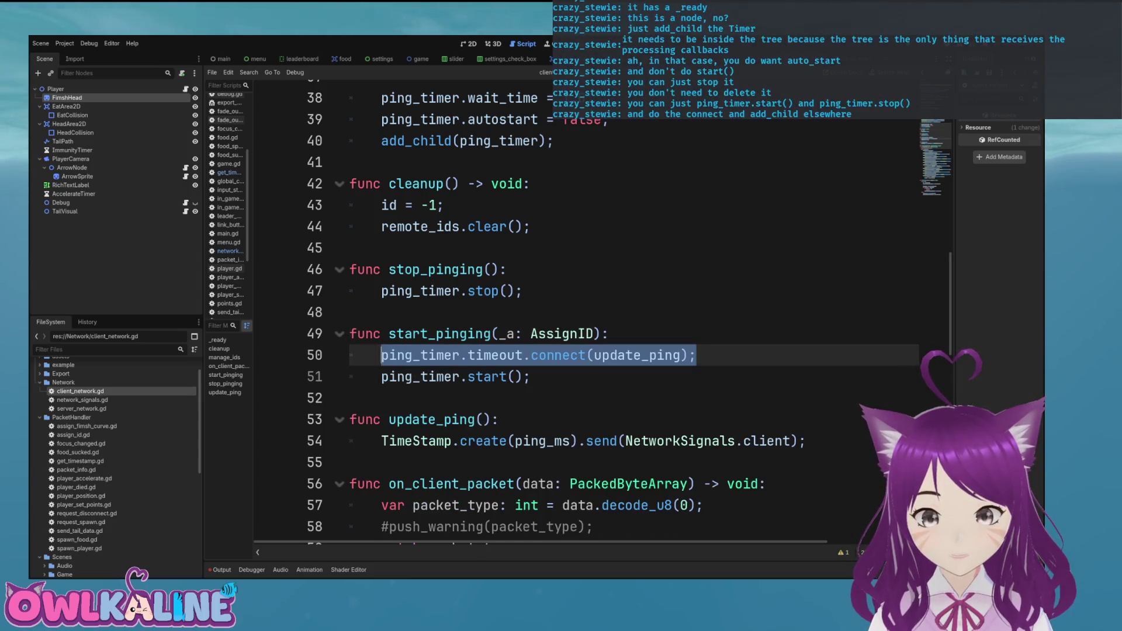
key(ctrl+c)
key(Up)
key(Up)
key(Up)
key(Down)
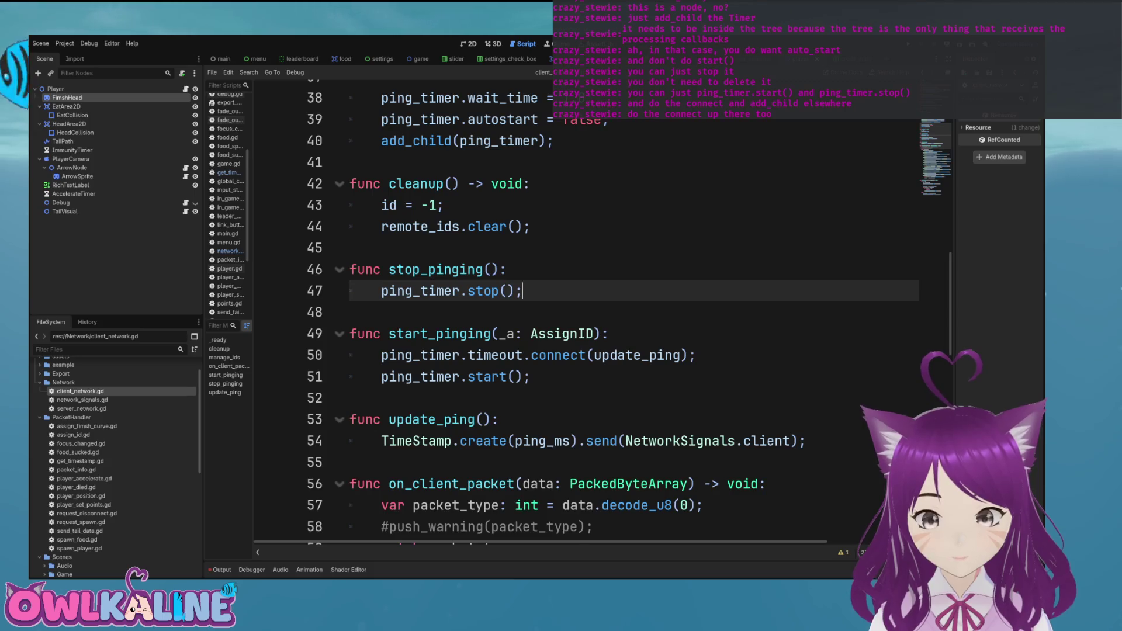
key(End)
key(Return)
key(ctrl+v)
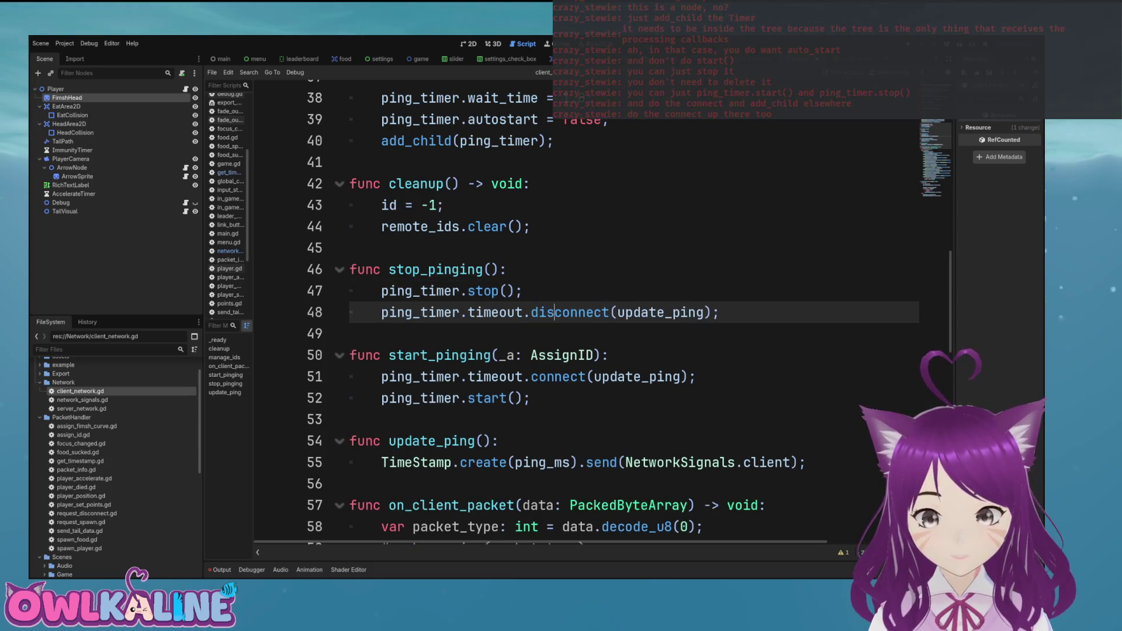
key(Escape)
key(Up)
key(Down)
key(Down)
key(Down)
key(End)
key(ctrl+s)
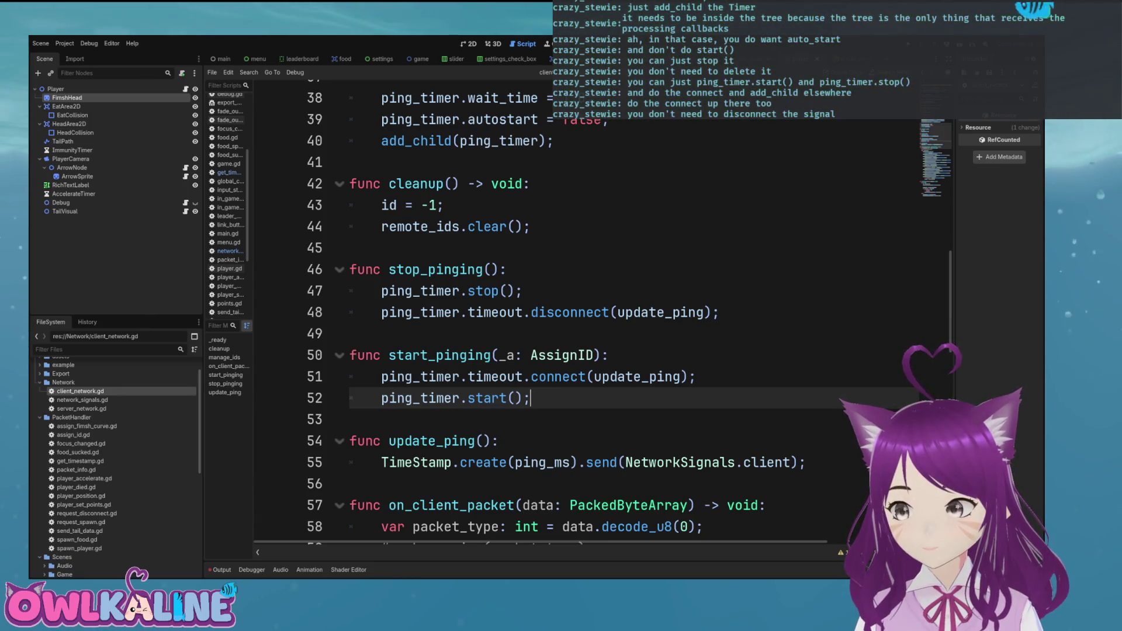
Delete the disconnect line from stop_pinging and the timeout connect call from start_pinging.
click(497, 269)
click(546, 312)
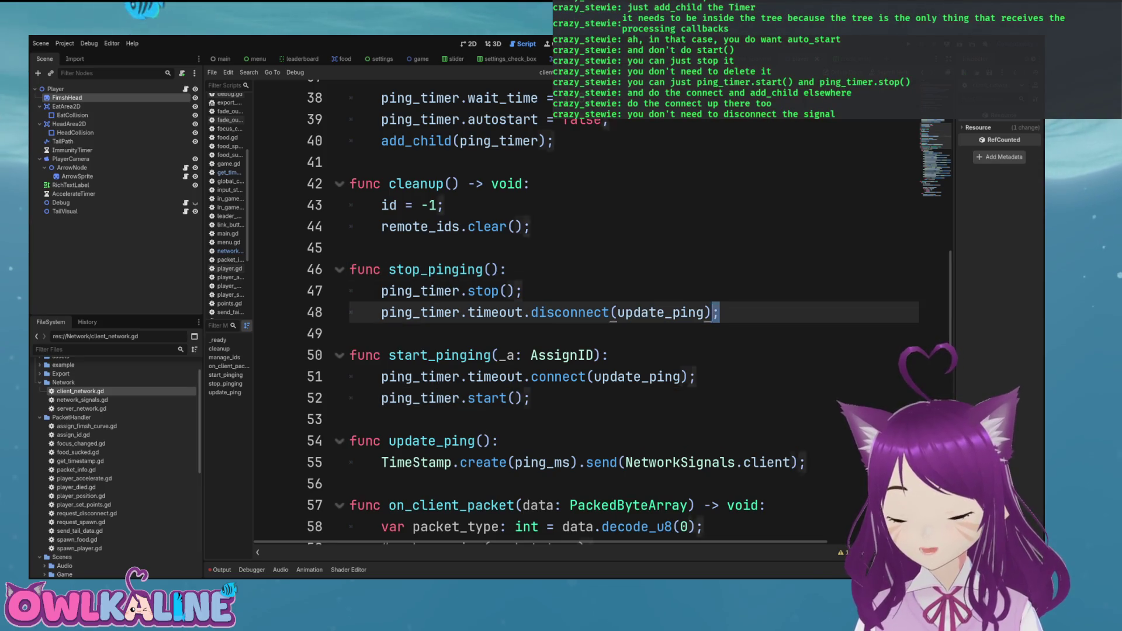
drag(719, 312, 350, 312)
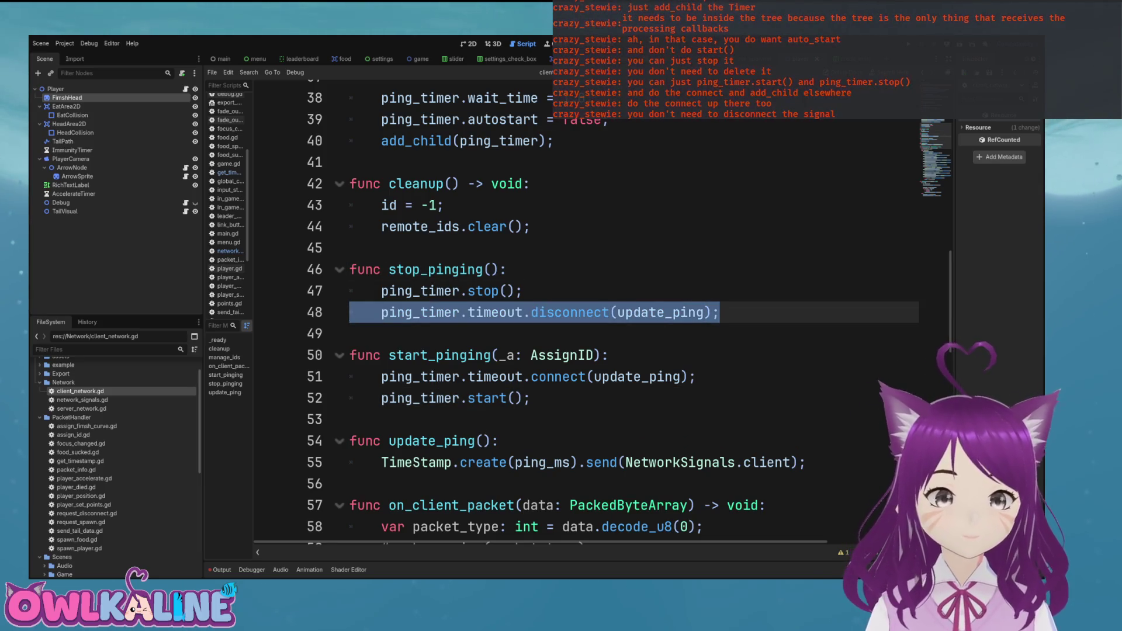
key(BackSpace)
key(BackSpace)
drag(696, 354, 350, 355)
key(ctrl+x)
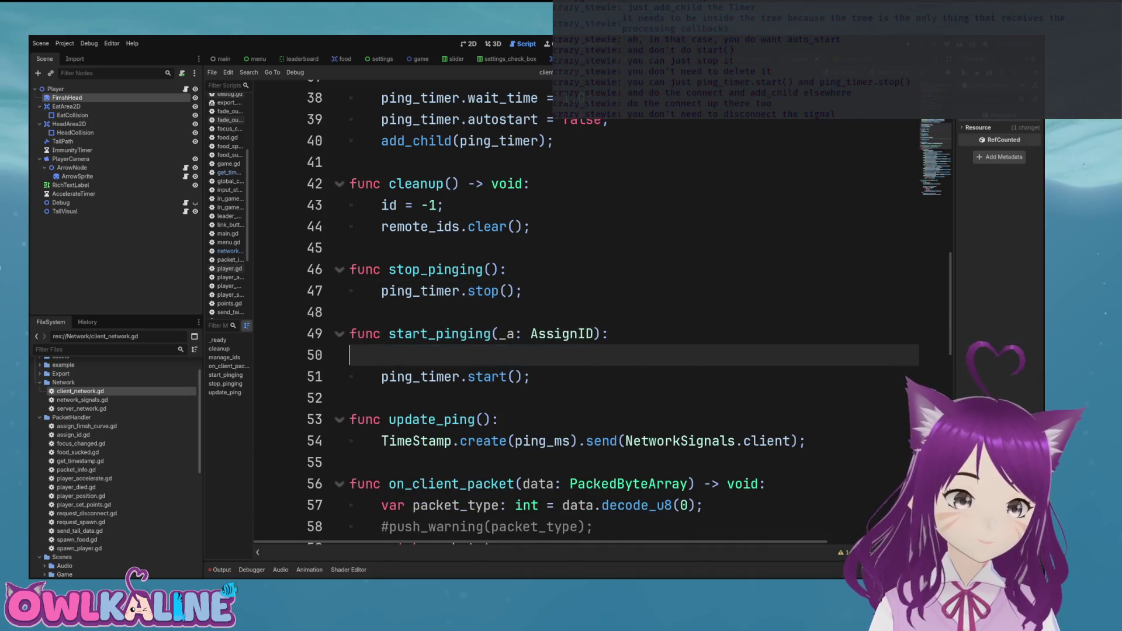
Remove the empty line in start_pinging and review the timer start and stop lines.
key(BackSpace)
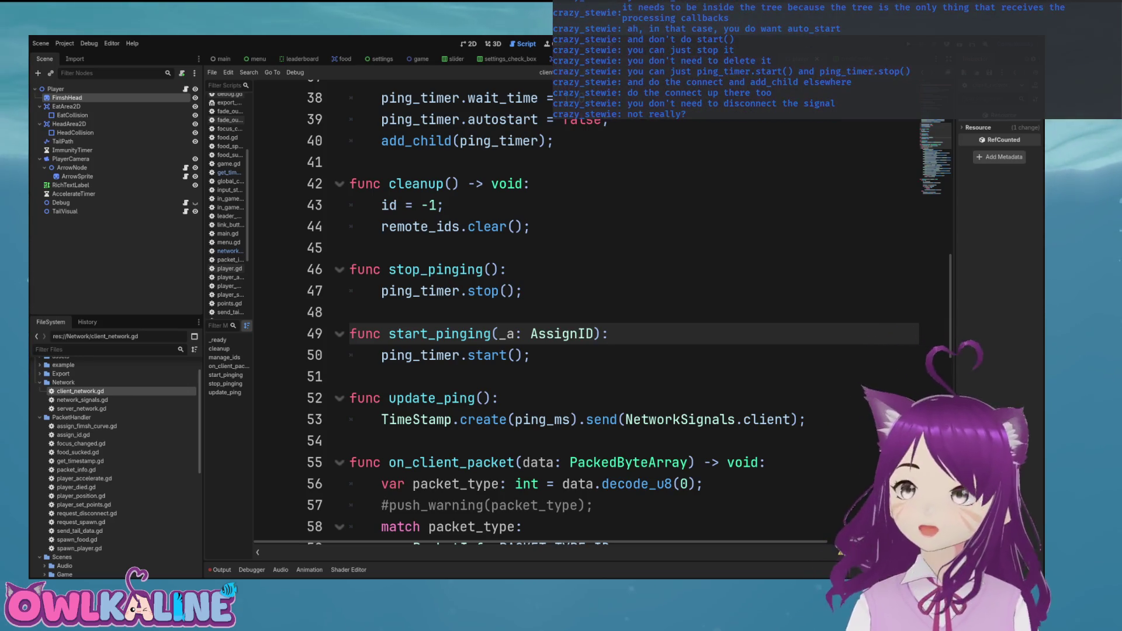
click(507, 226)
key(Down)
key(Down)
key(Down)
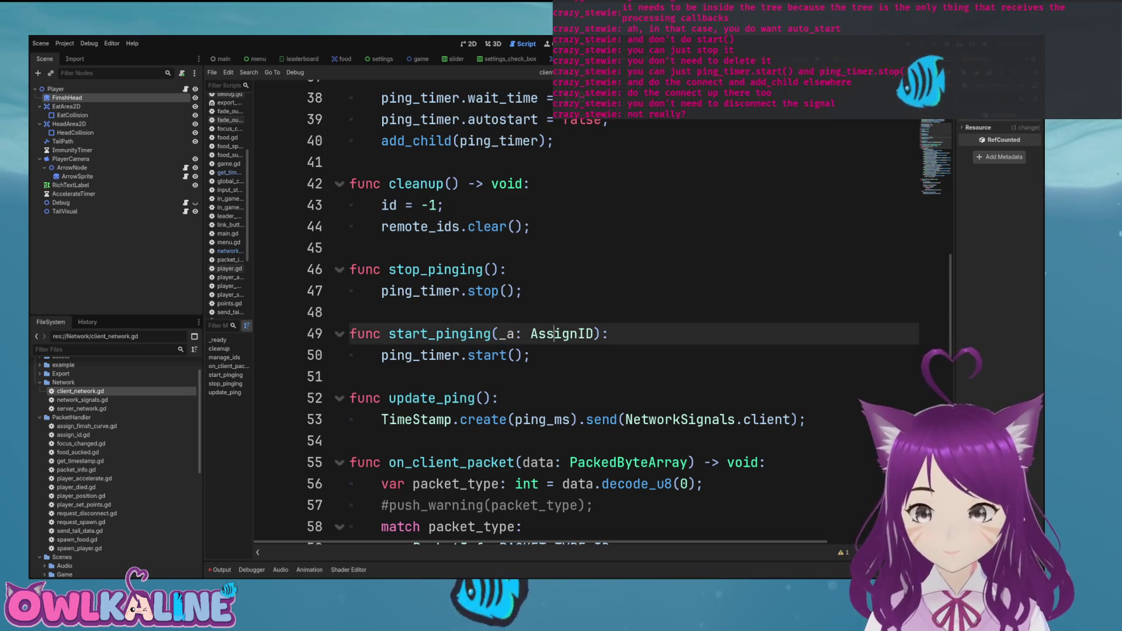
click(503, 269)
click(508, 290)
click(504, 270)
click(523, 290)
scroll(584, 310, up, 2)
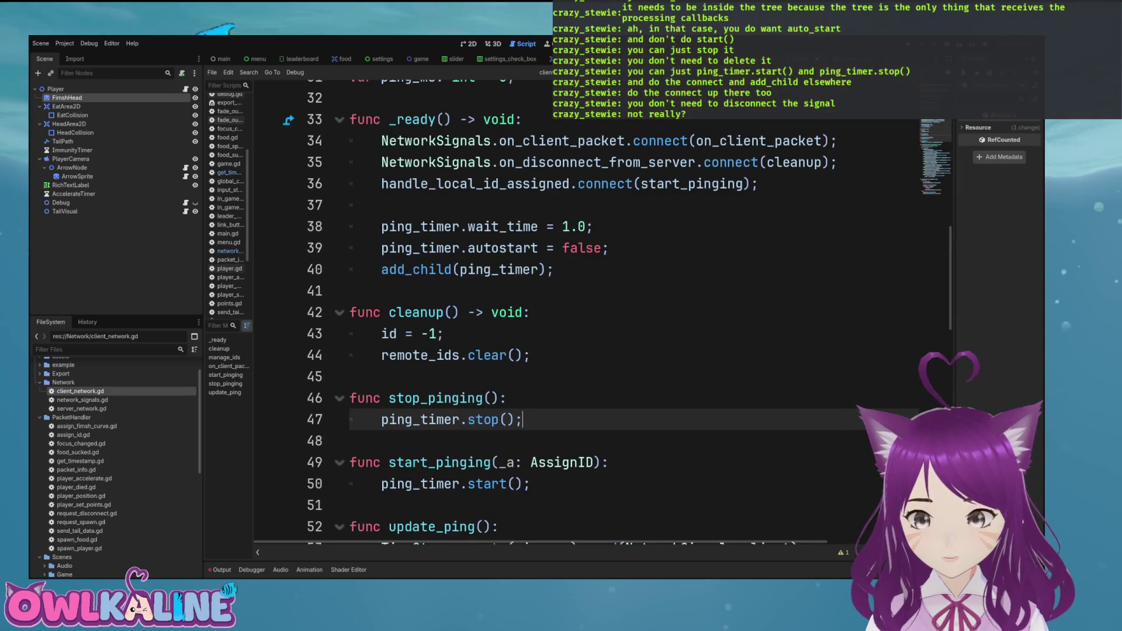
Add a stop_pinging(); call at the top of the cleanup function.
click(758, 183)
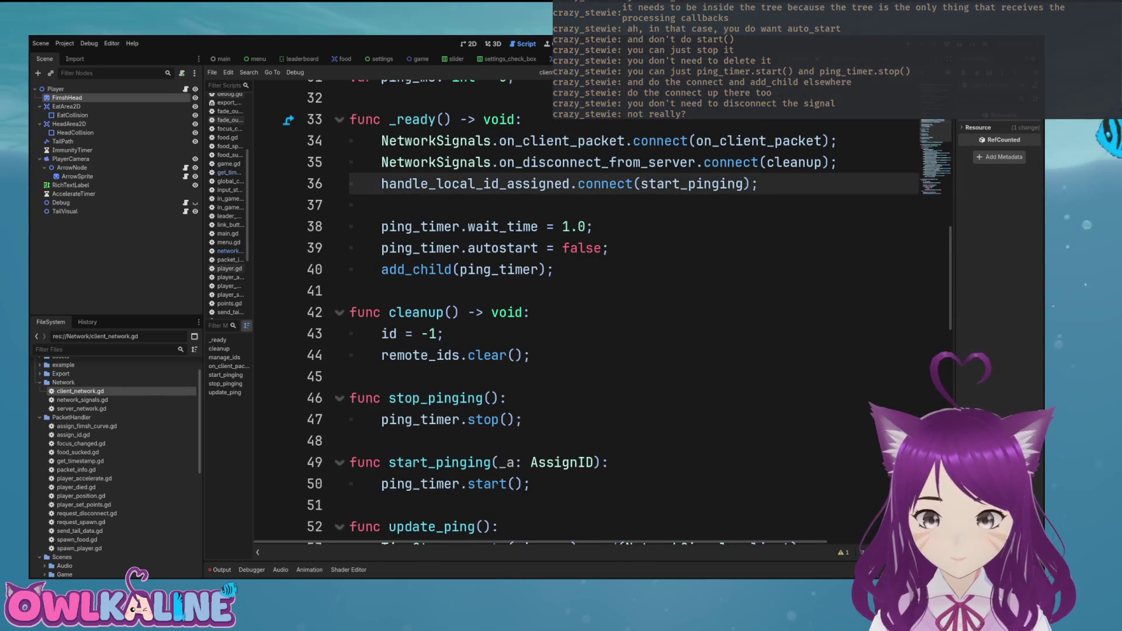
click(795, 162)
double_click(794, 162)
click(445, 334)
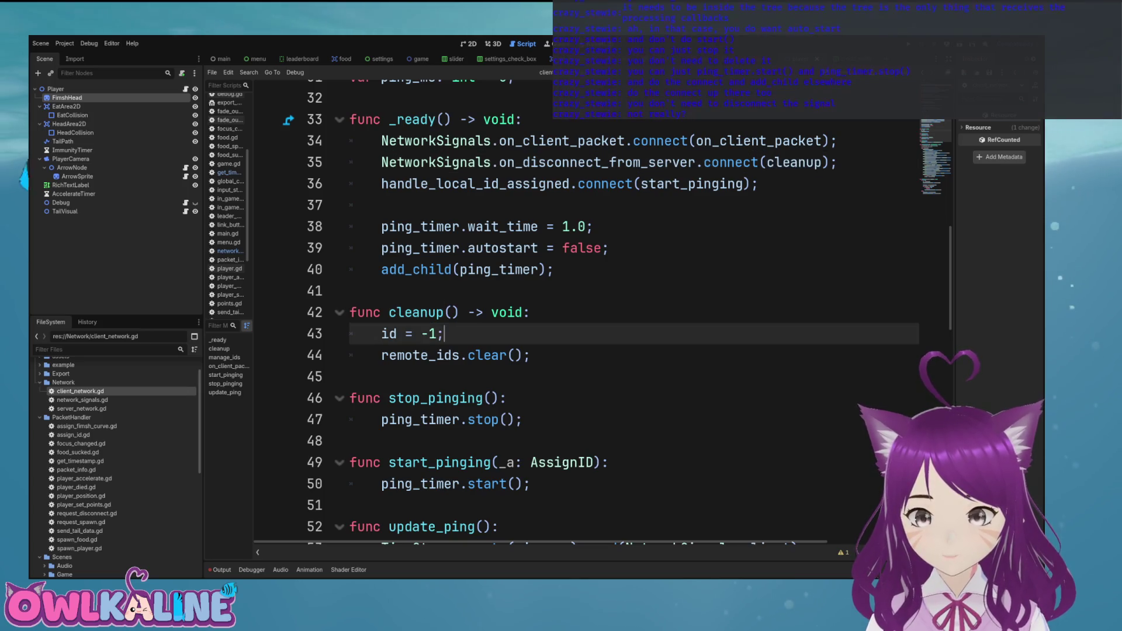
key(ctrl+shift+Return)
text(stop)
key(Return)
text(;)
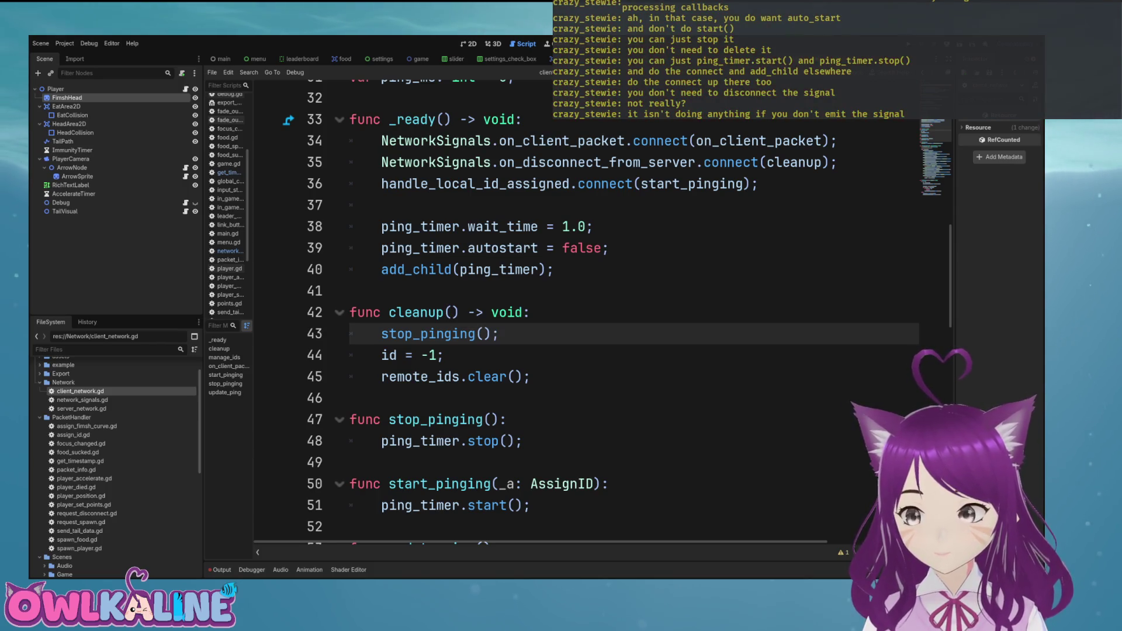
scroll(584, 310, down, 2)
click(445, 226)
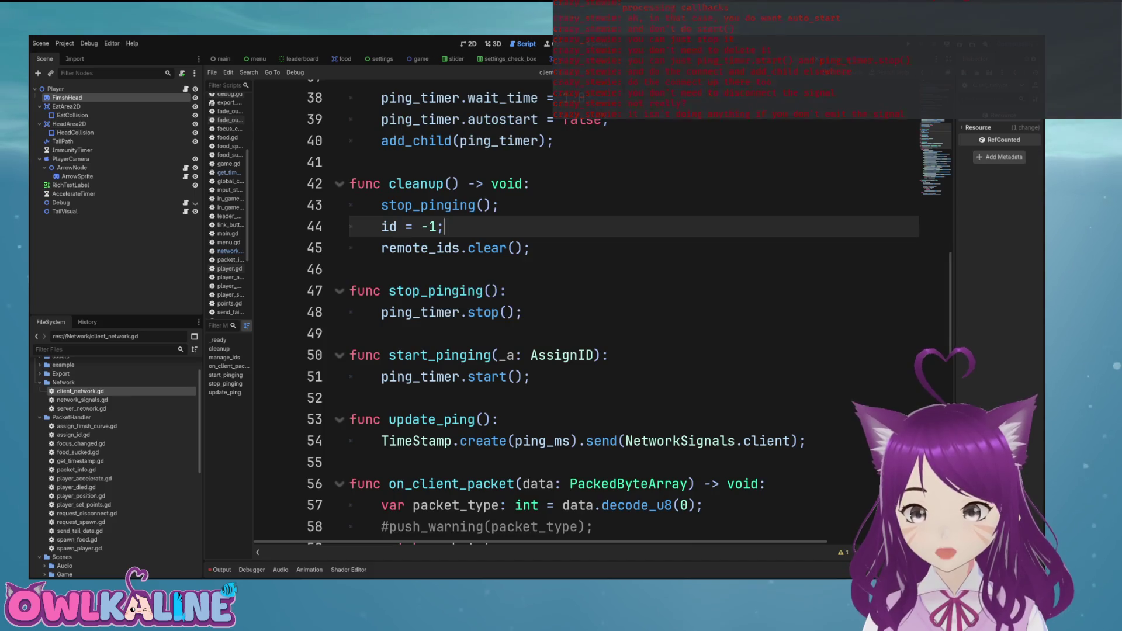
Review the ping timer setup lines in _ready, including wait_time and add_child.
click(506, 290)
drag(569, 355, 351, 333)
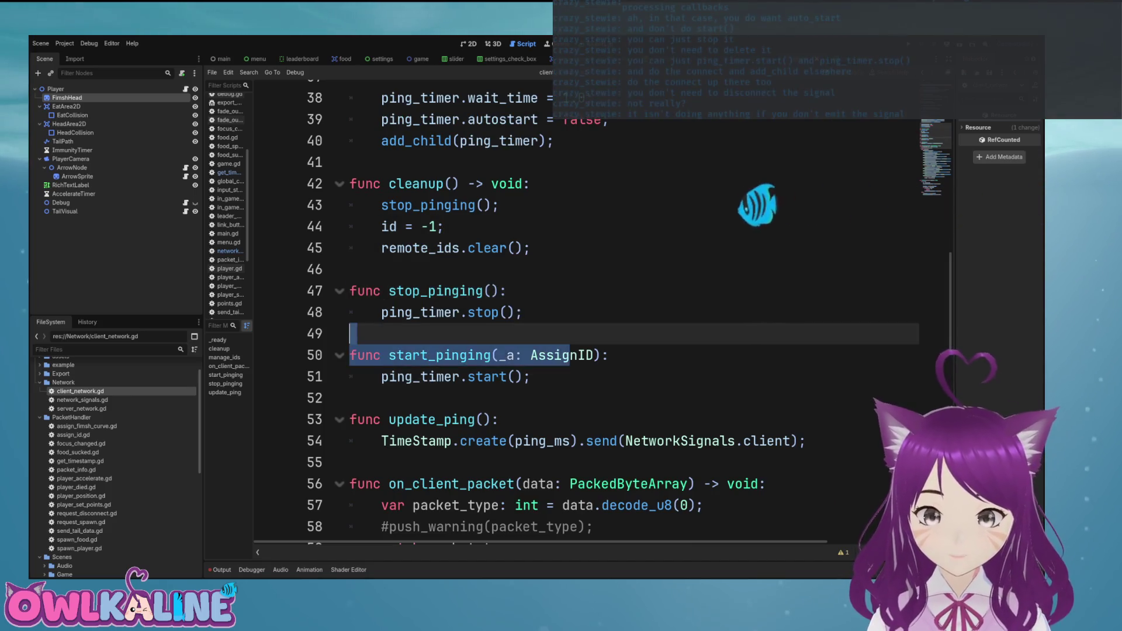
key(Left)
key(Left)
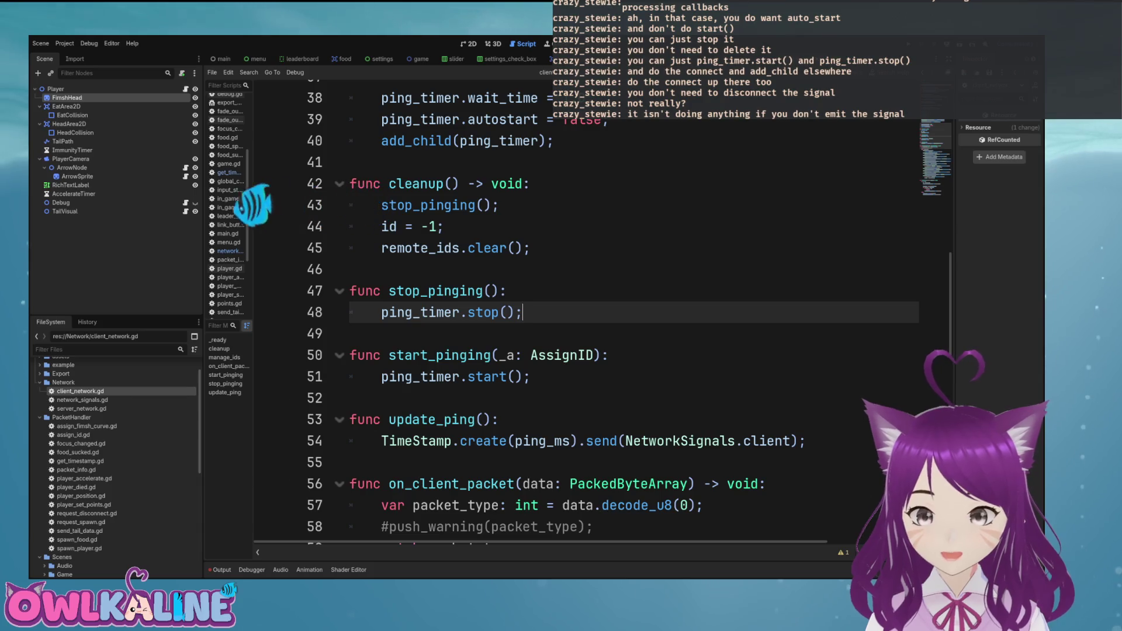
scroll(584, 310, up, 4)
drag(593, 354, 389, 355)
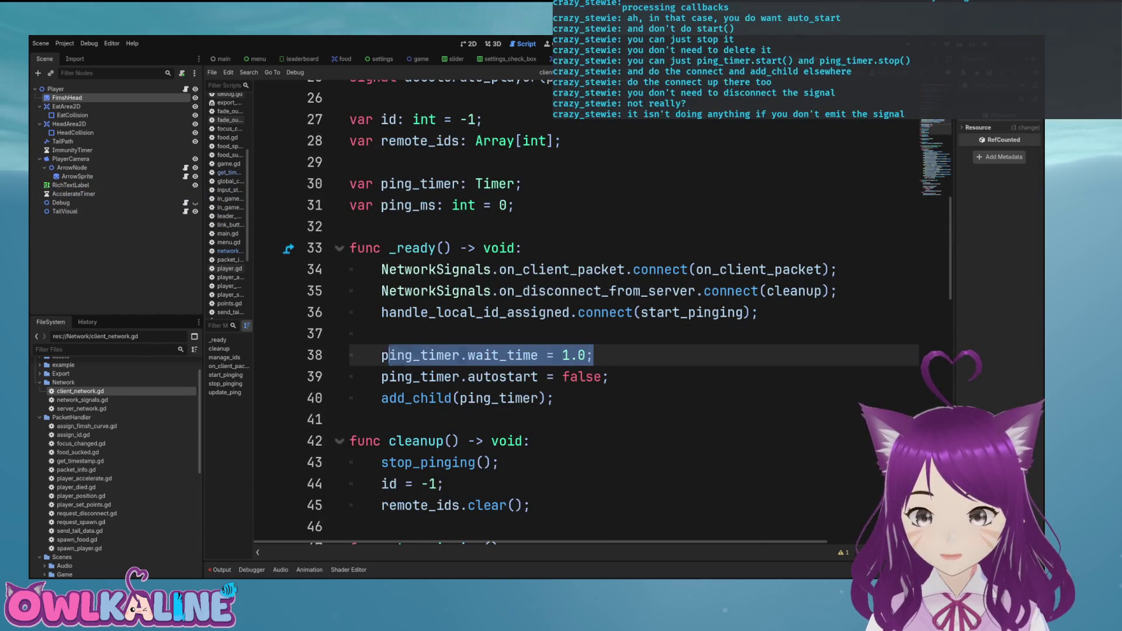
drag(608, 376, 380, 377)
drag(554, 398, 381, 398)
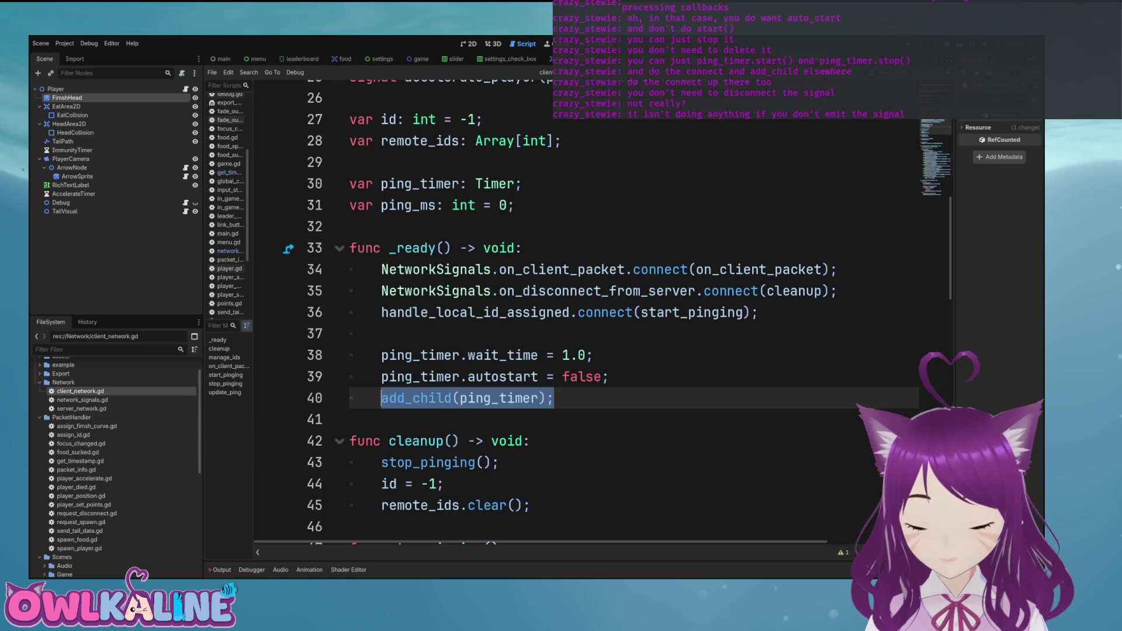
click(537, 355)
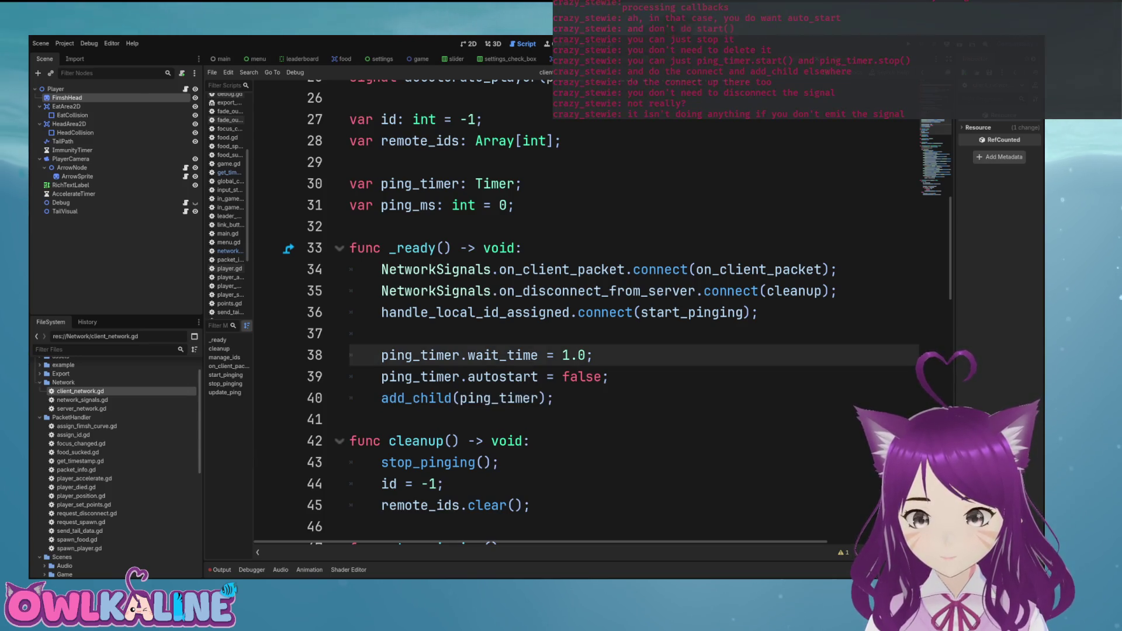
scroll(585, 309, down, 4)
scroll(585, 309, up, 3)
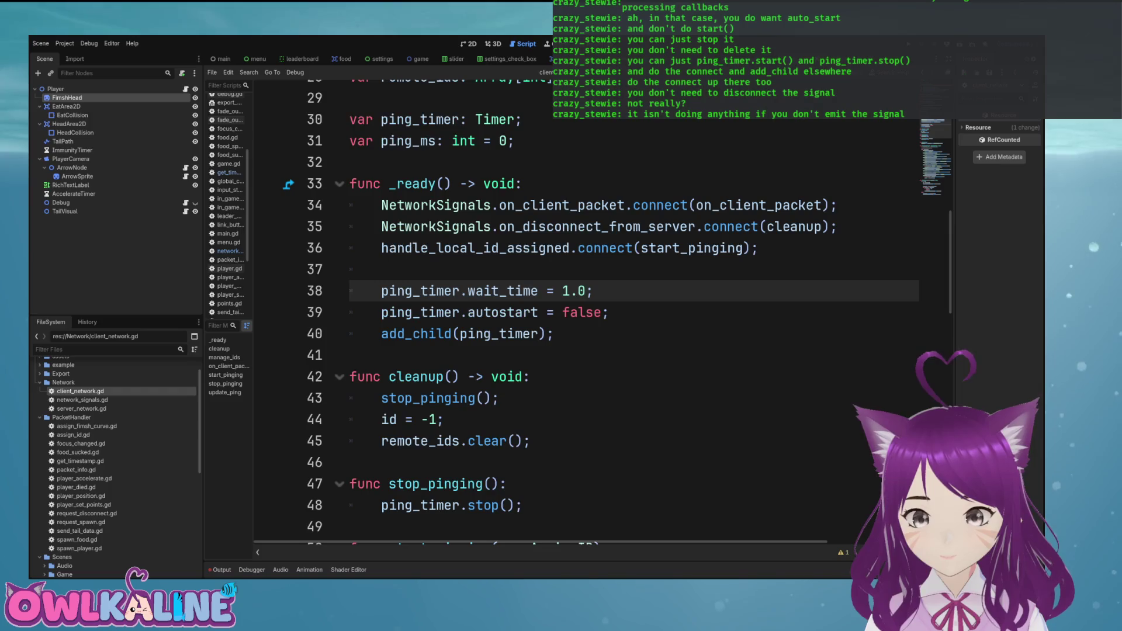
scroll(585, 310, down, 1)
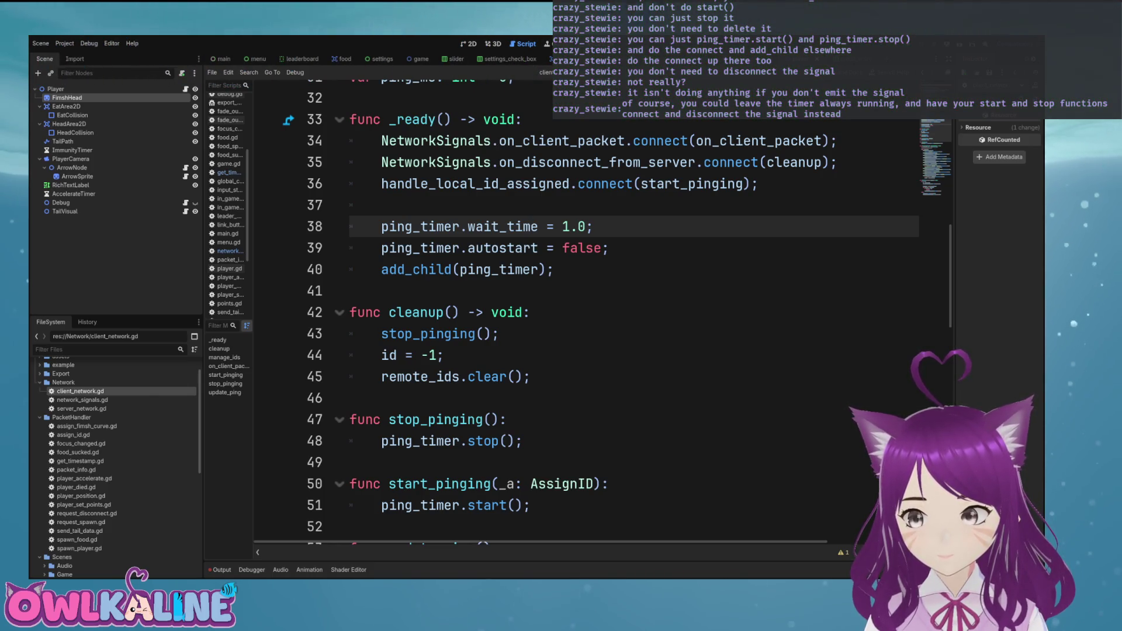
Inspect the cleanup connection on line 35 and the stop_pinging call on line 43.
click(499, 334)
scroll(584, 316, up, 1)
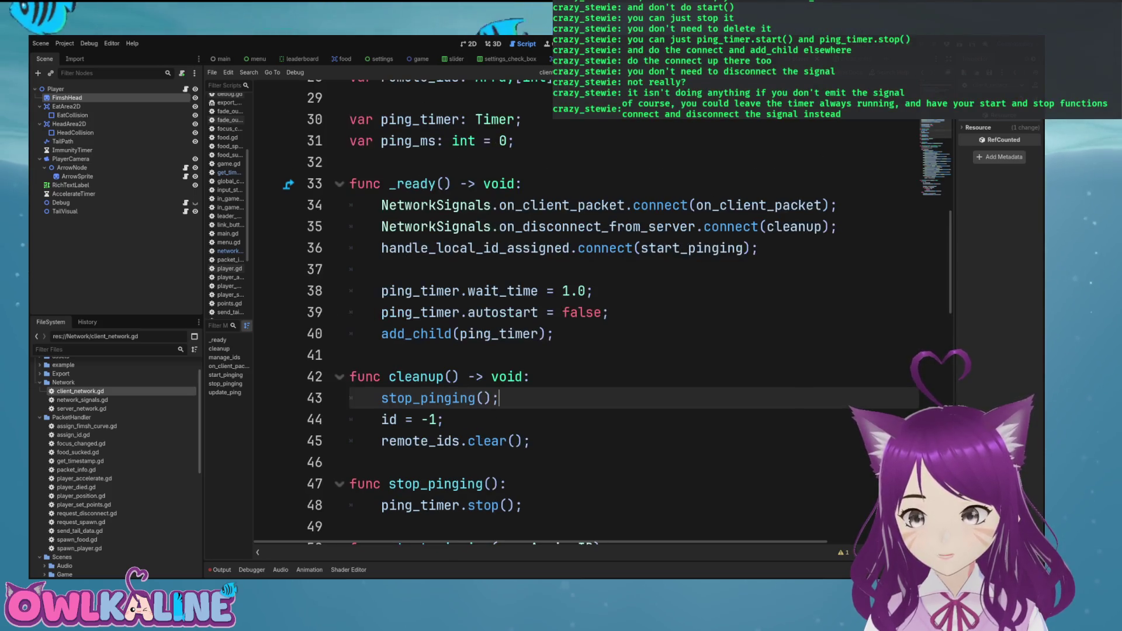
scroll(584, 316, down, 2)
drag(521, 376, 349, 356)
click(350, 462)
scroll(585, 316, up, 2)
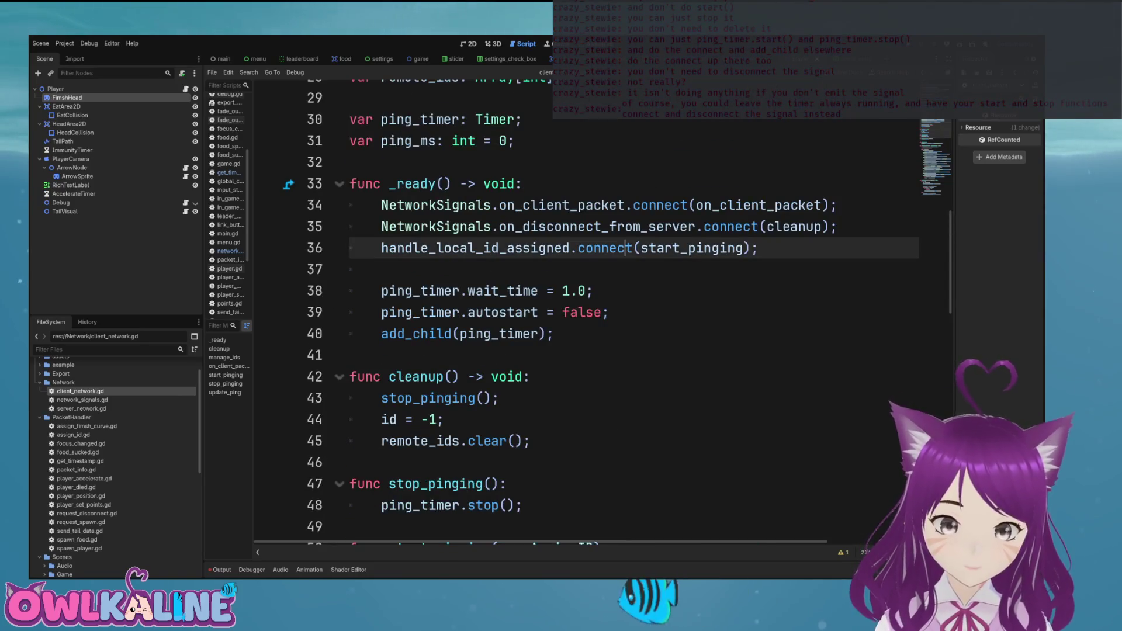
click(522, 226)
double_click(730, 226)
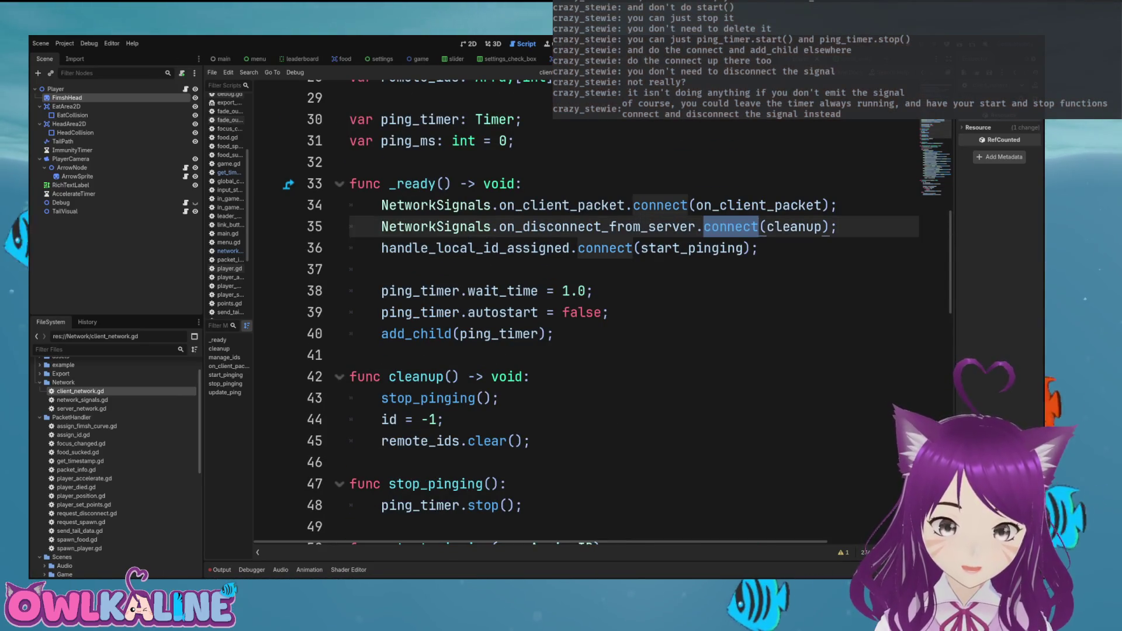
double_click(429, 398)
click(762, 226)
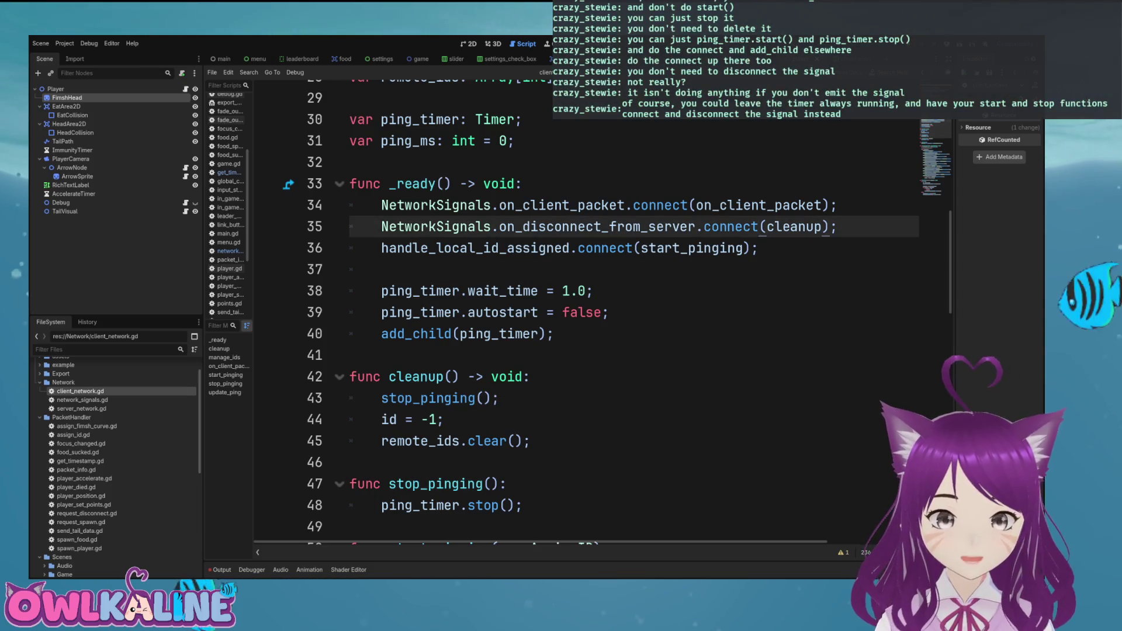
Go to ping_ms in the TIMESTAMP case on line 83, then bring up network_signals.gd.
scroll(584, 315, down, 1)
scroll(584, 315, down, 1)
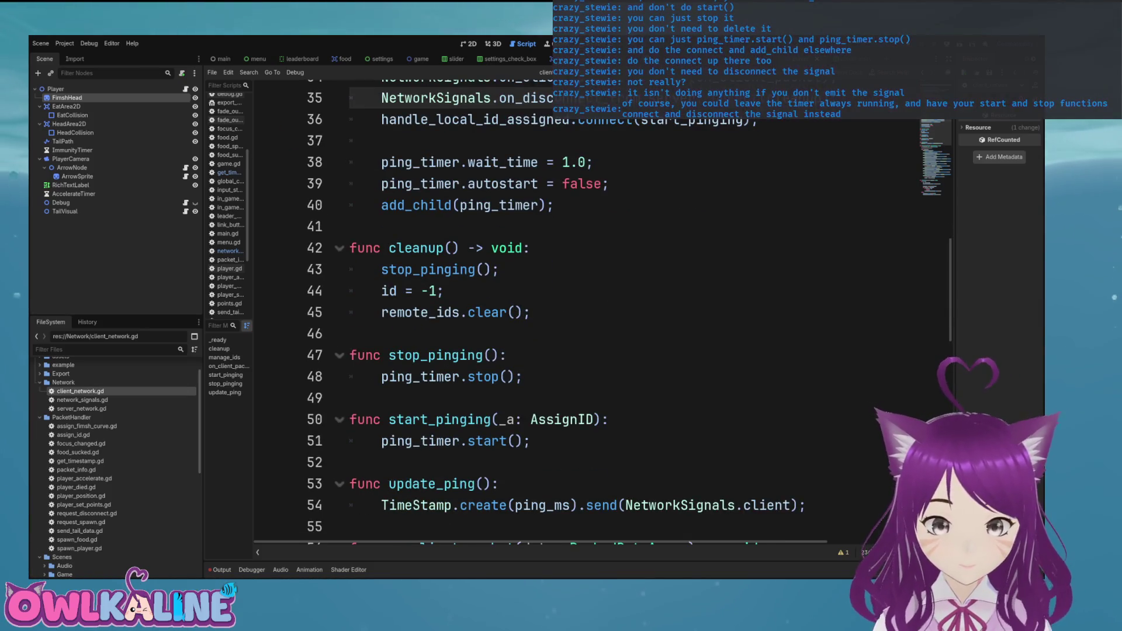
scroll(584, 315, down, 2)
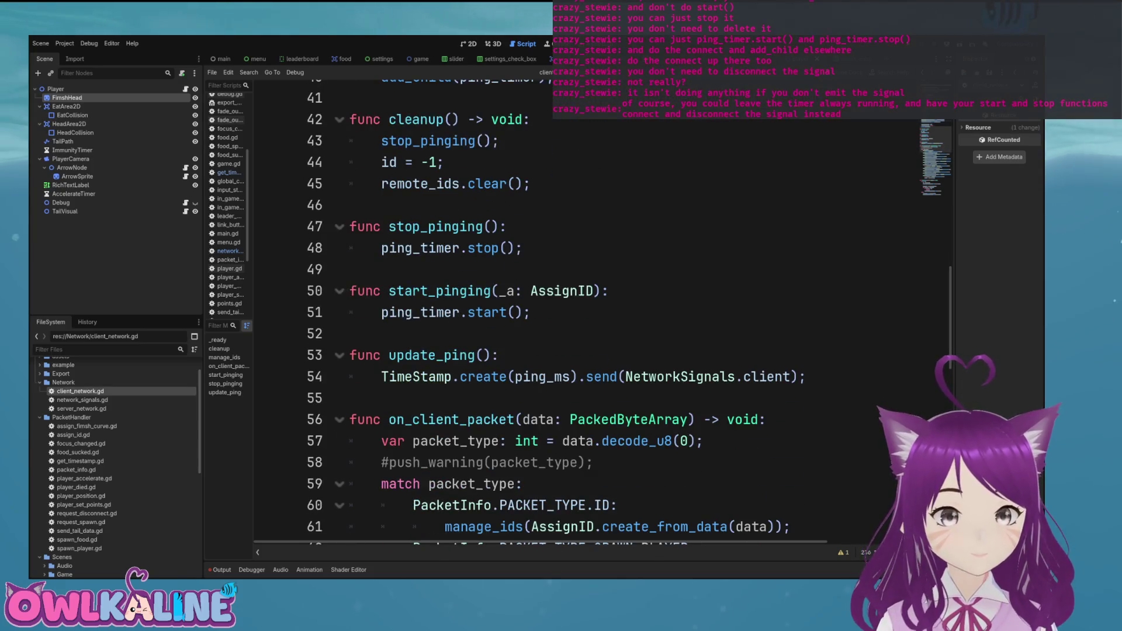
scroll(584, 315, down, 12)
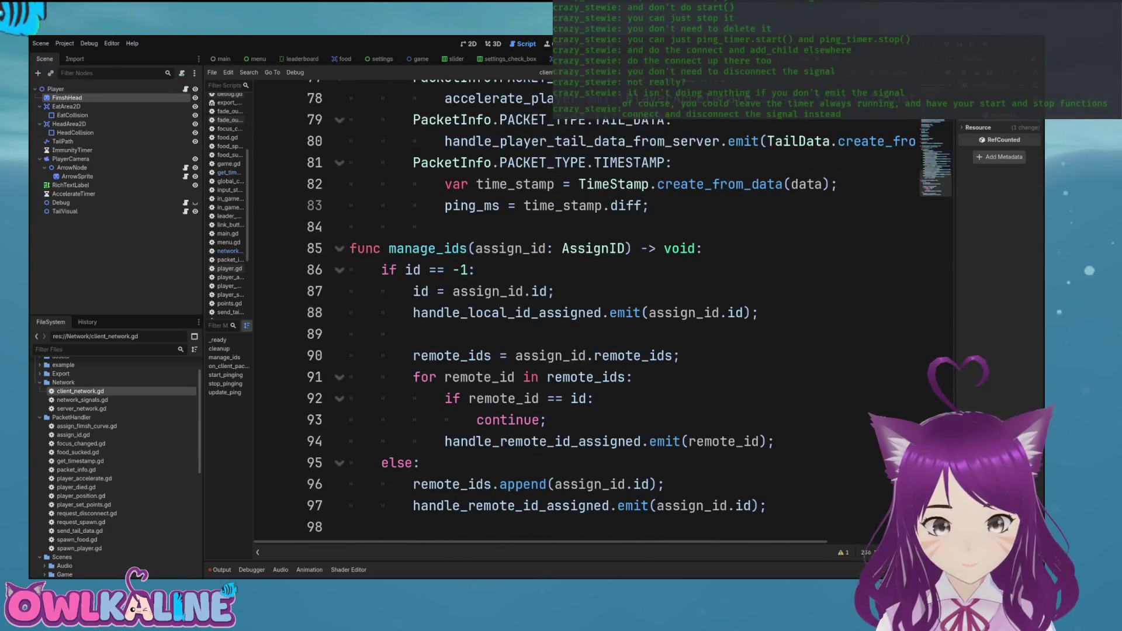
scroll(584, 316, up, 5)
scroll(584, 316, down, 3)
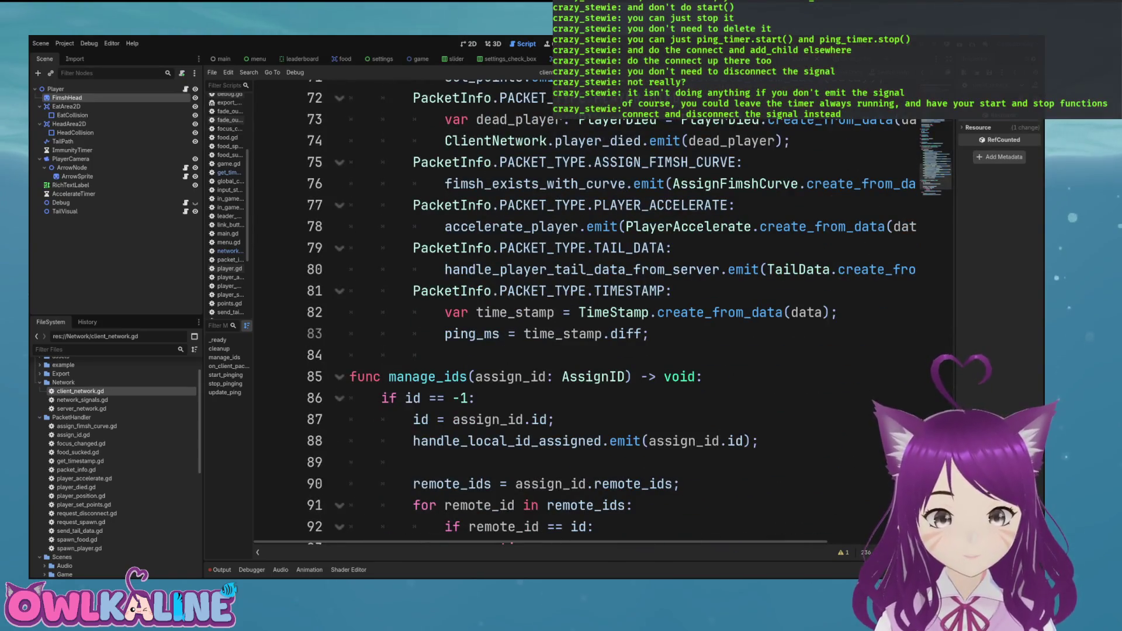
click(499, 334)
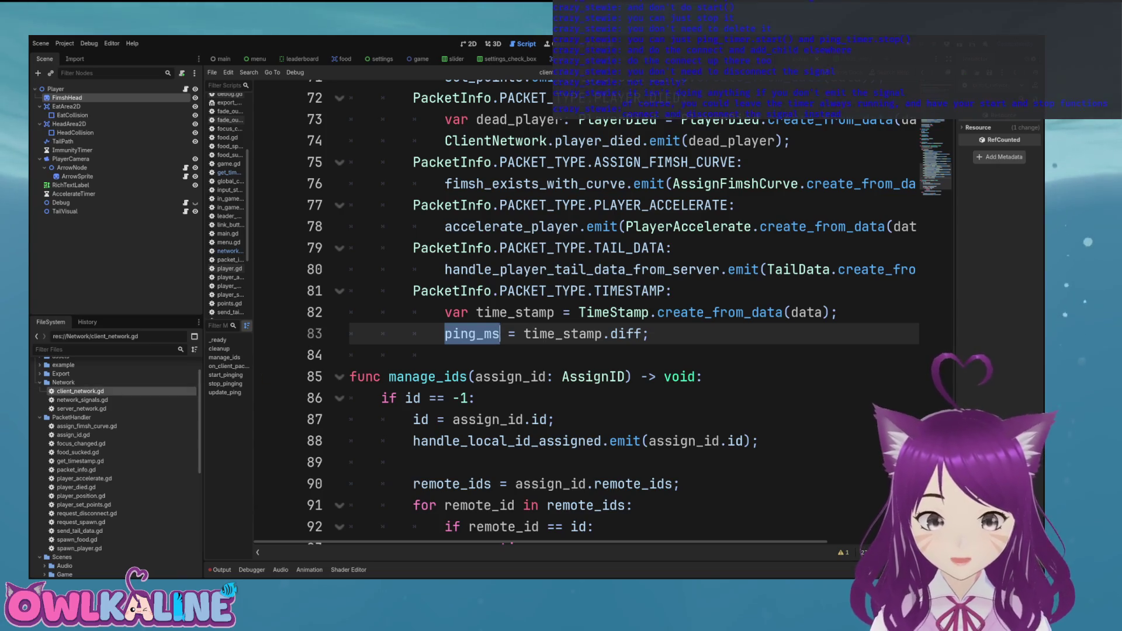
double_click(83, 400)
scroll(584, 315, down, 20)
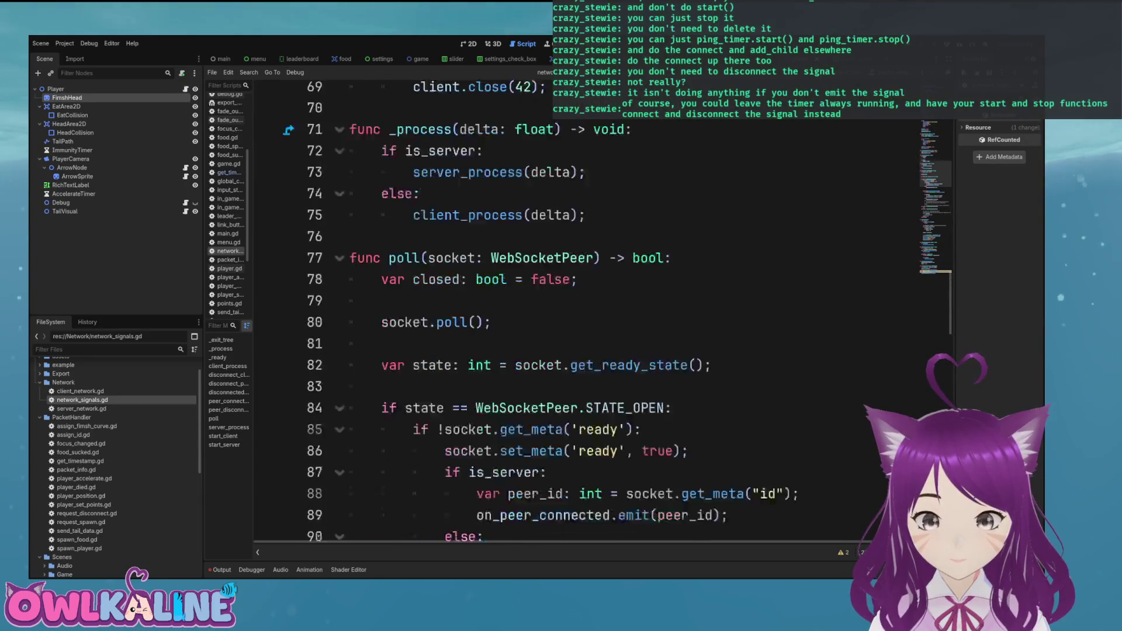
Scroll through network_signals.gd to look over its _process and poll functions.
scroll(584, 315, down, 17)
scroll(585, 316, down, 7)
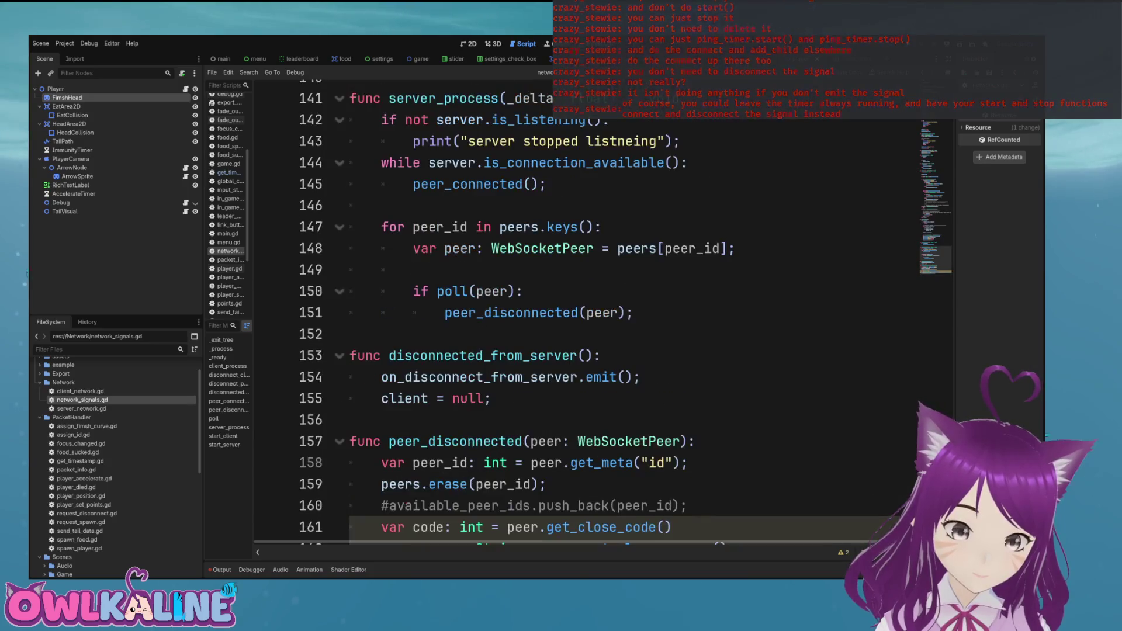
scroll(584, 316, up, 5)
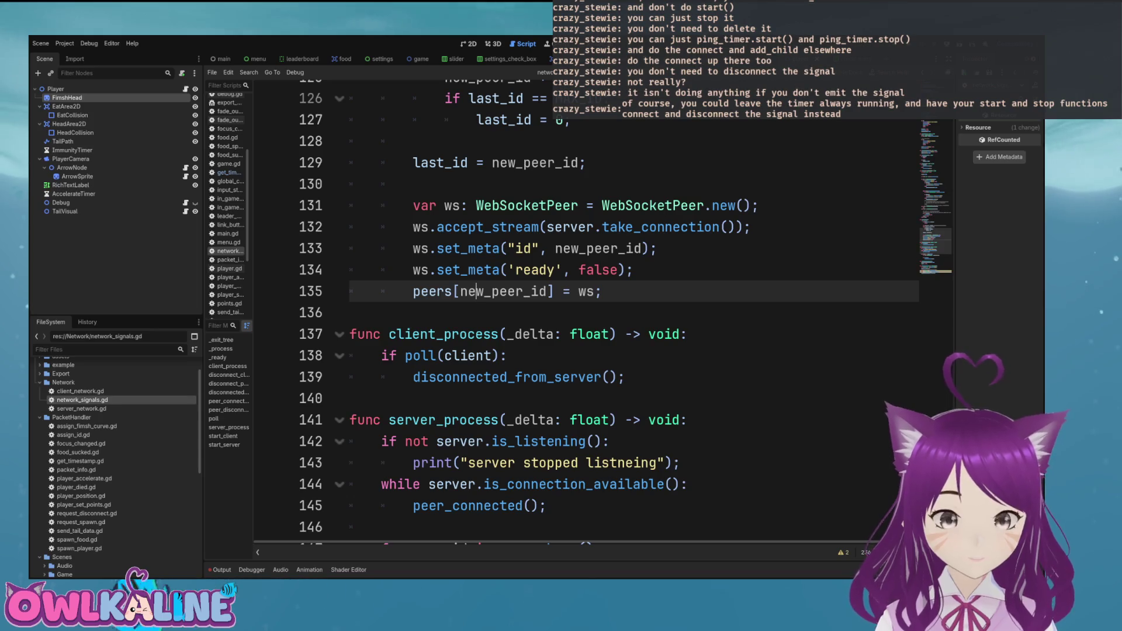
scroll(584, 315, up, 4)
scroll(584, 316, up, 4)
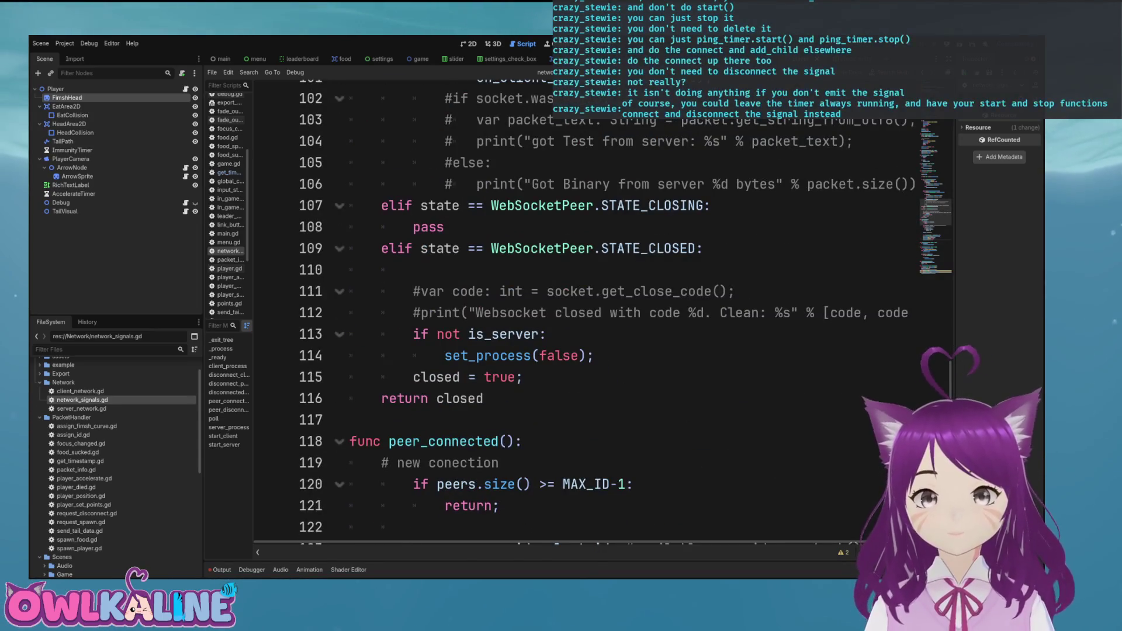
scroll(584, 315, up, 5)
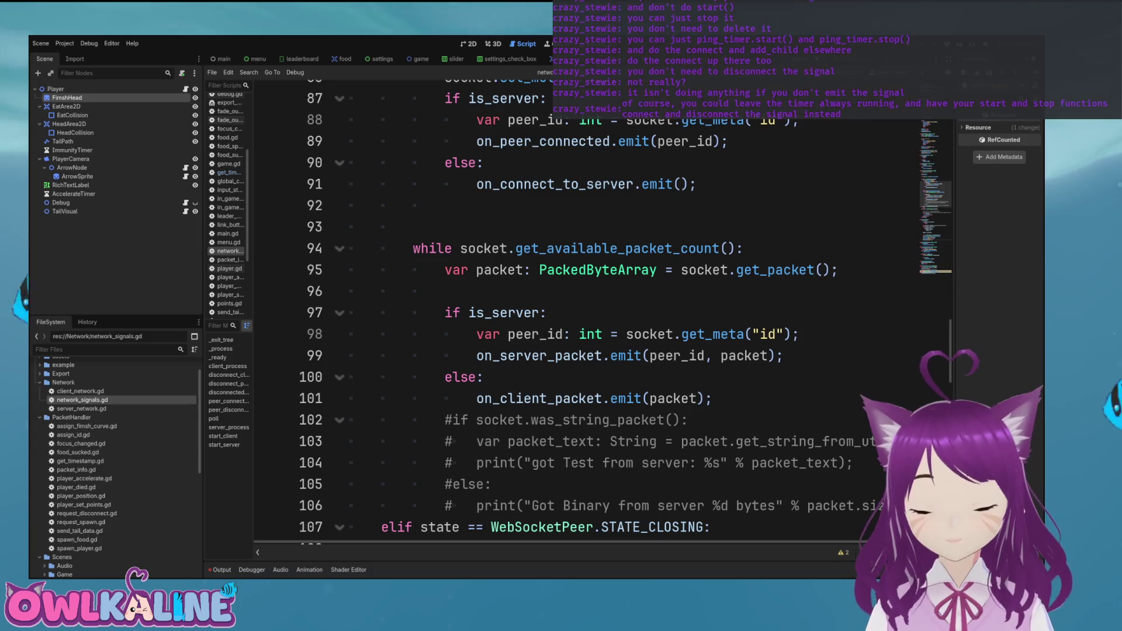
scroll(584, 316, up, 1)
scroll(584, 316, up, 12)
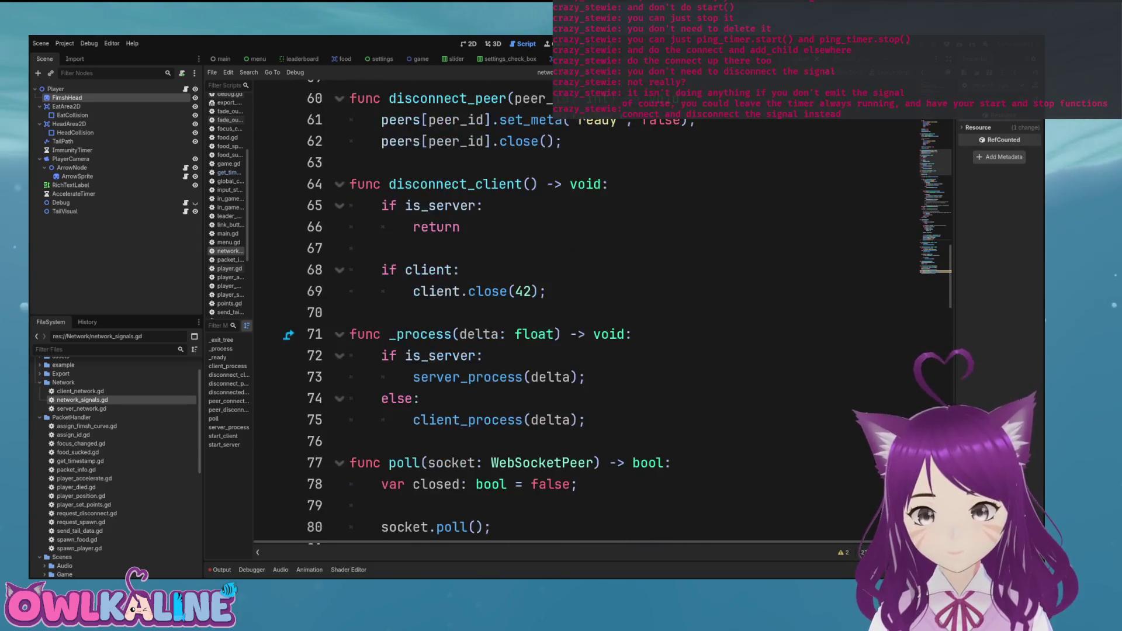
scroll(585, 315, up, 3)
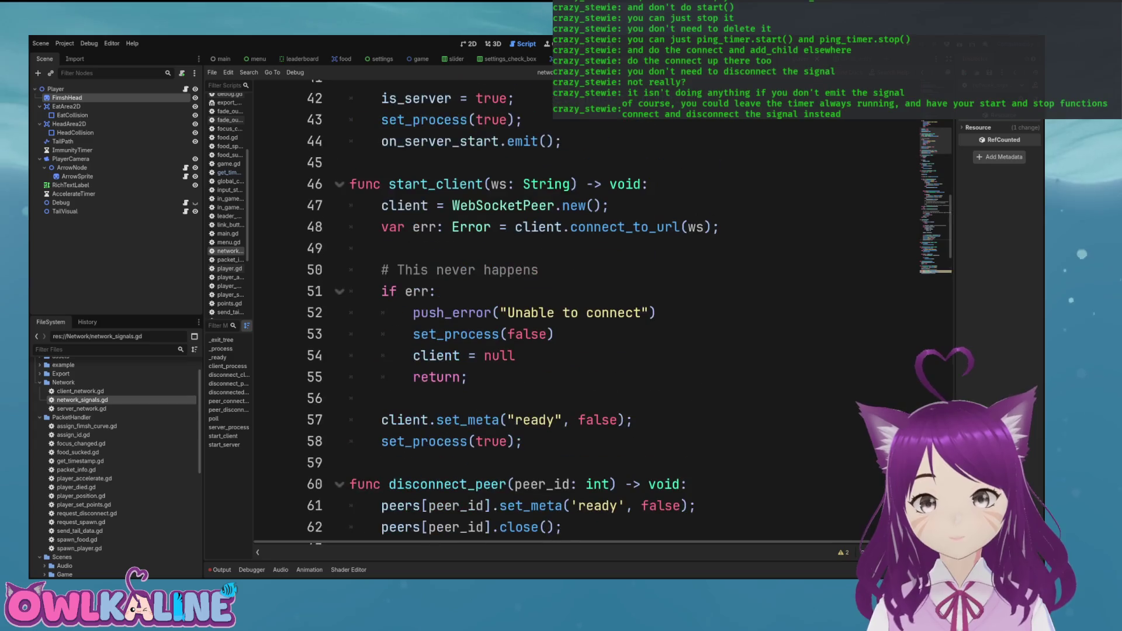
scroll(584, 315, up, 2)
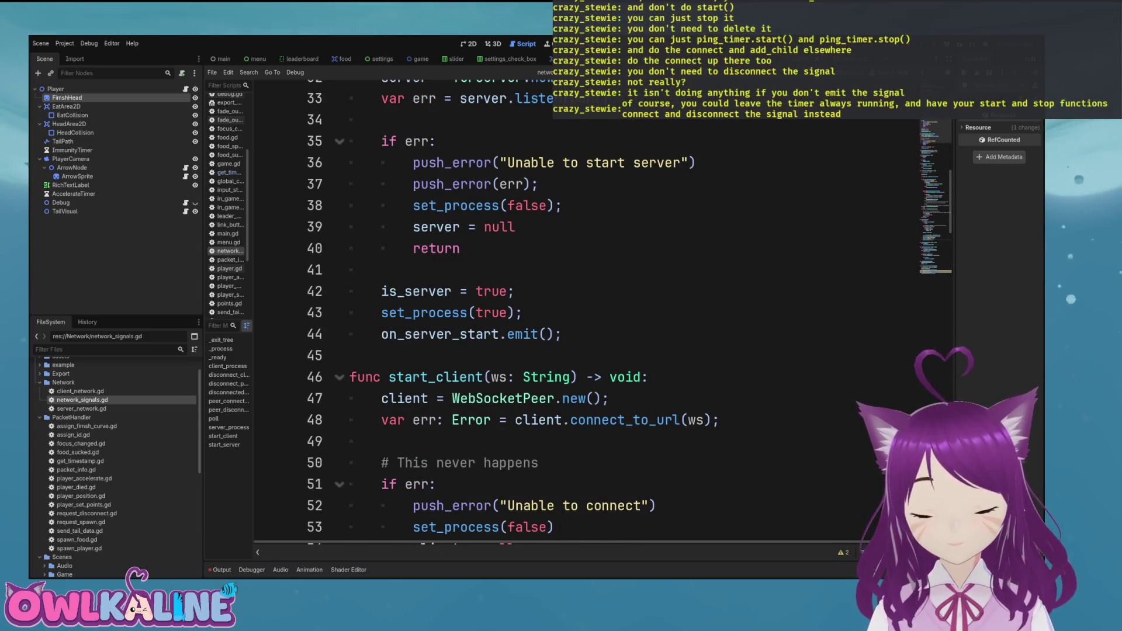
scroll(288, 255, up, 3)
scroll(288, 255, down, 12)
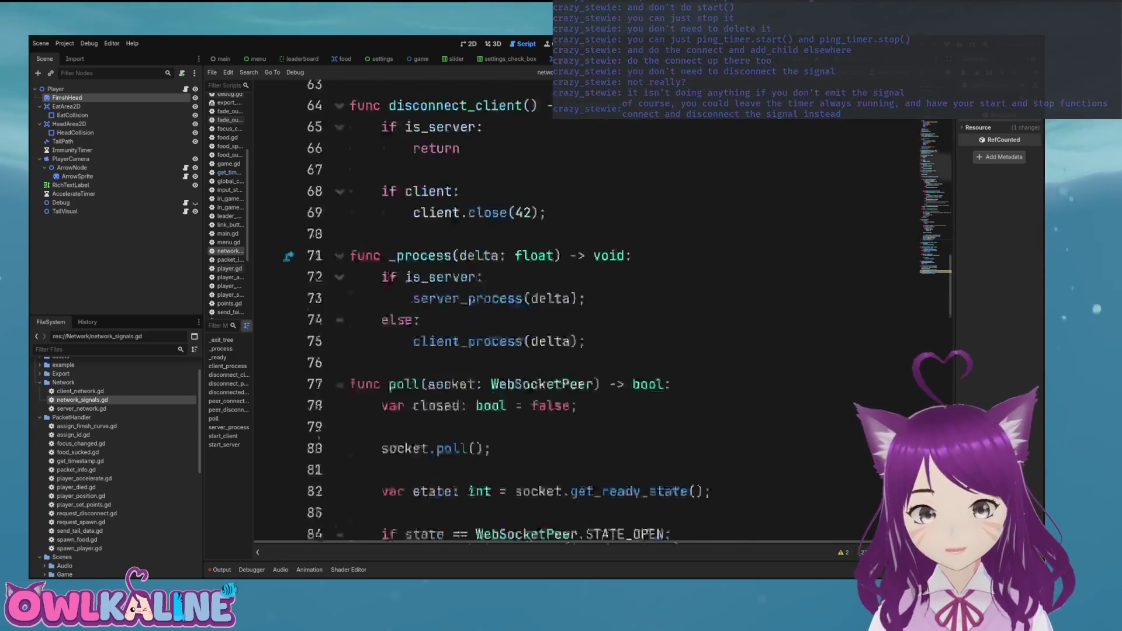
scroll(584, 315, down, 9)
Reopen client_network.gd with the caret at the end of line 83's ping_ms assignment.
double_click(80, 391)
click(643, 329)
click(649, 350)
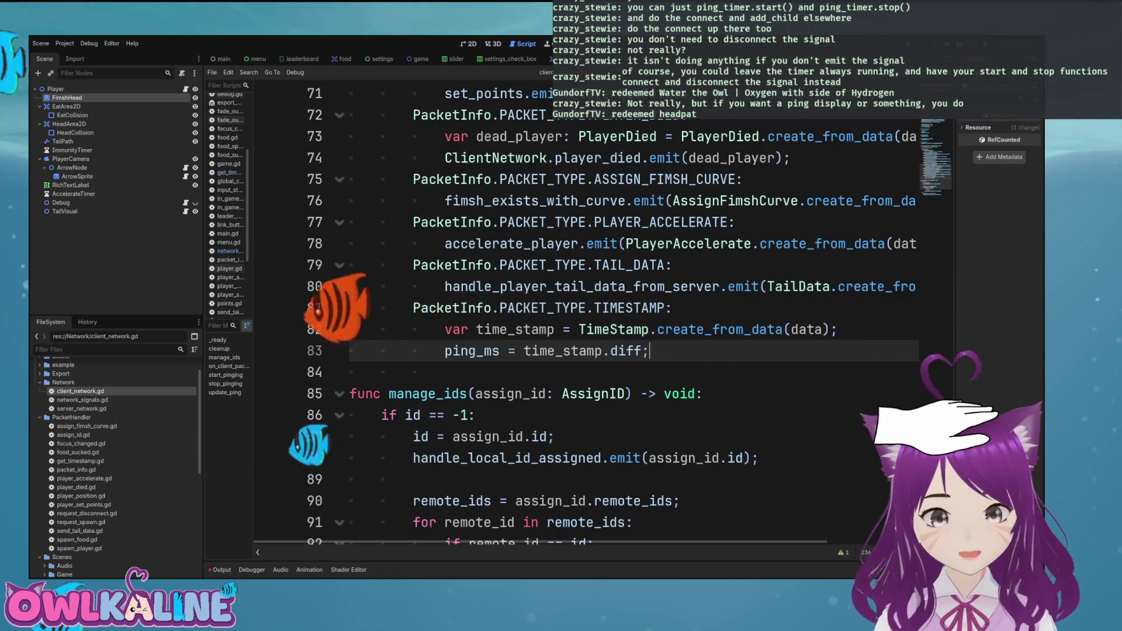
scroll(584, 316, down, 1)
key(Down)
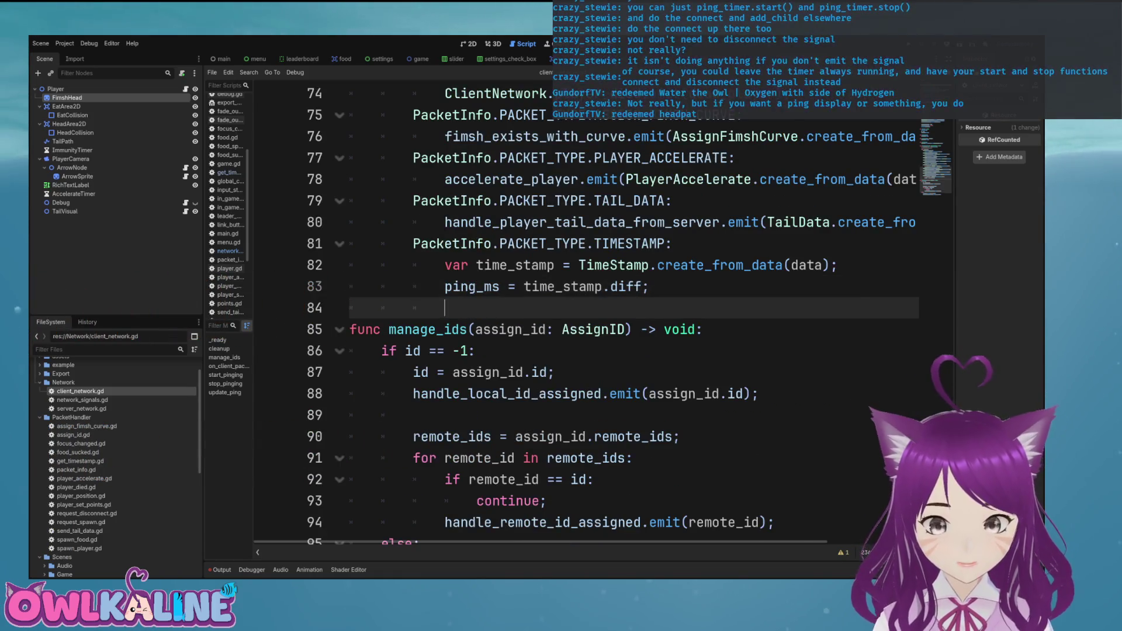
key(Up)
key(Up)
key(Down)
key(Up)
key(Up)
key(Down)
key(Down)
key(Up)
key(Down)
key(Up)
key(Up)
key(Down)
key(Down)
key(Up)
key(Up)
key(Up)
key(Down)
key(Down)
key(Down)
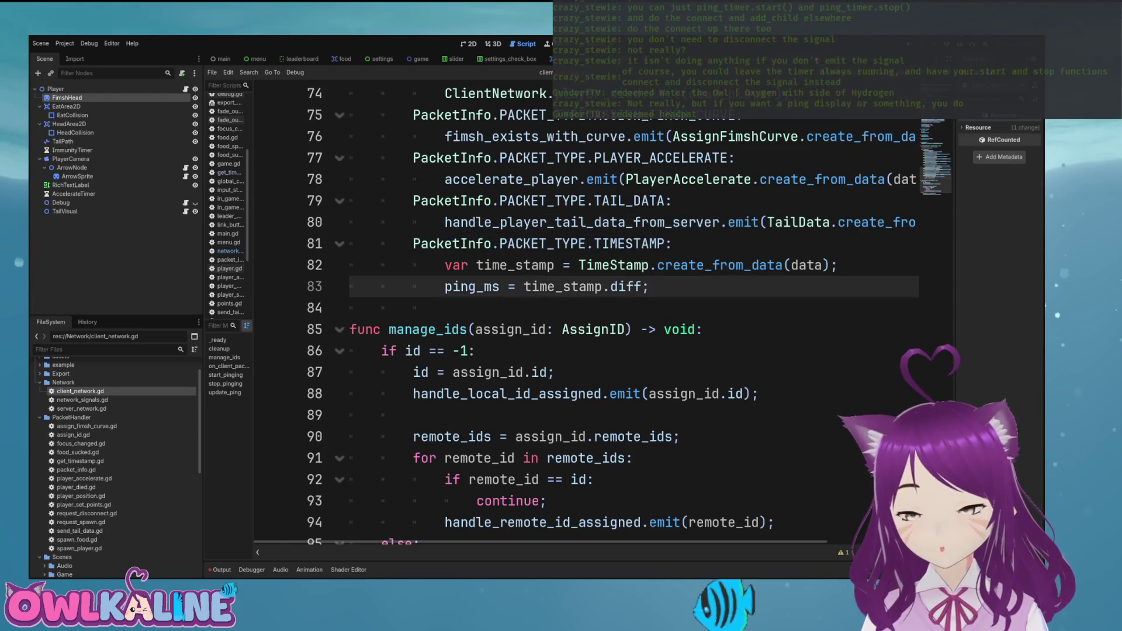
key(ctrl+z)
key(ctrl+shift+z)
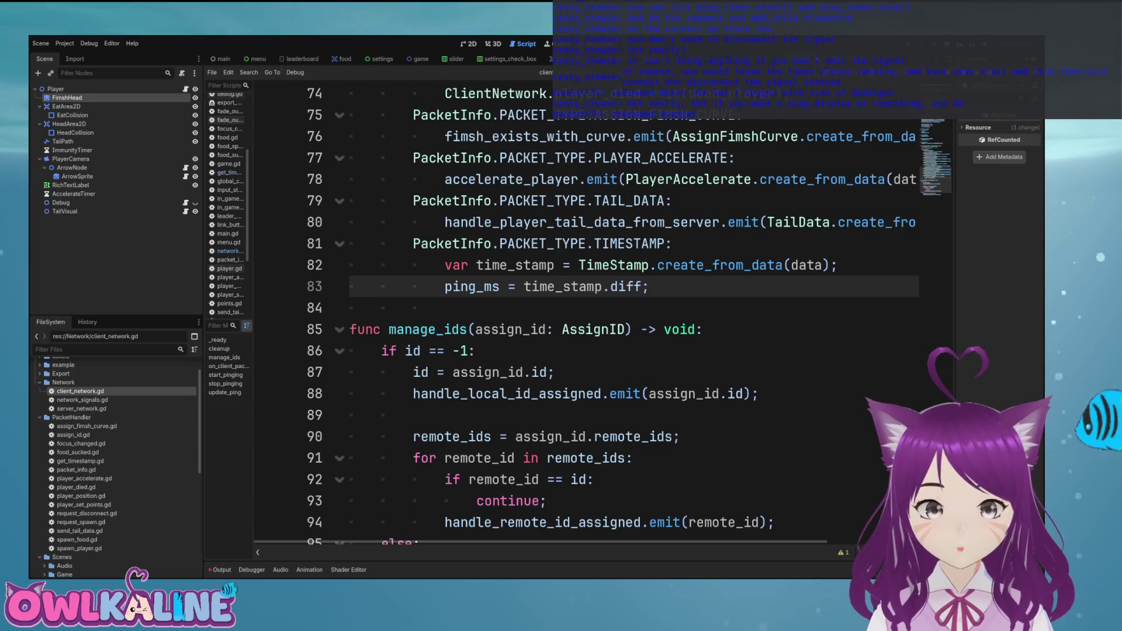
click(56, 89)
Review predict_movement in player.gd (lines 525–531), then switch to the food scene's food.gd.
click(185, 89)
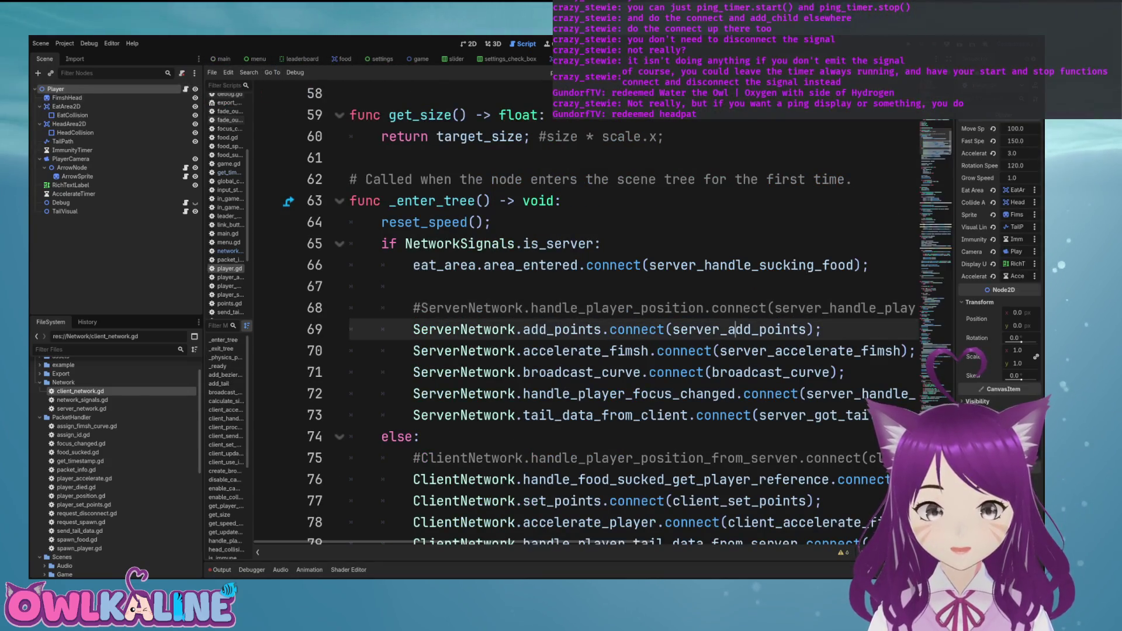
scroll(585, 310, down, 20)
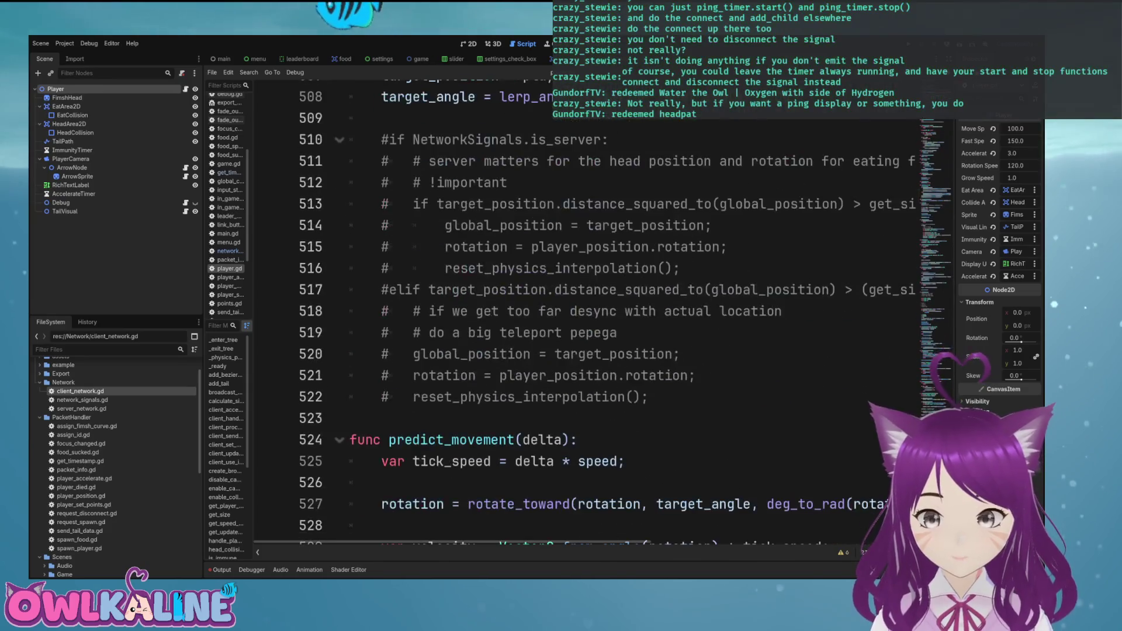
mouse_move(380, 399)
mouse_down()
mouse_move(385, 420)
mouse_move(521, 506)
mouse_up()
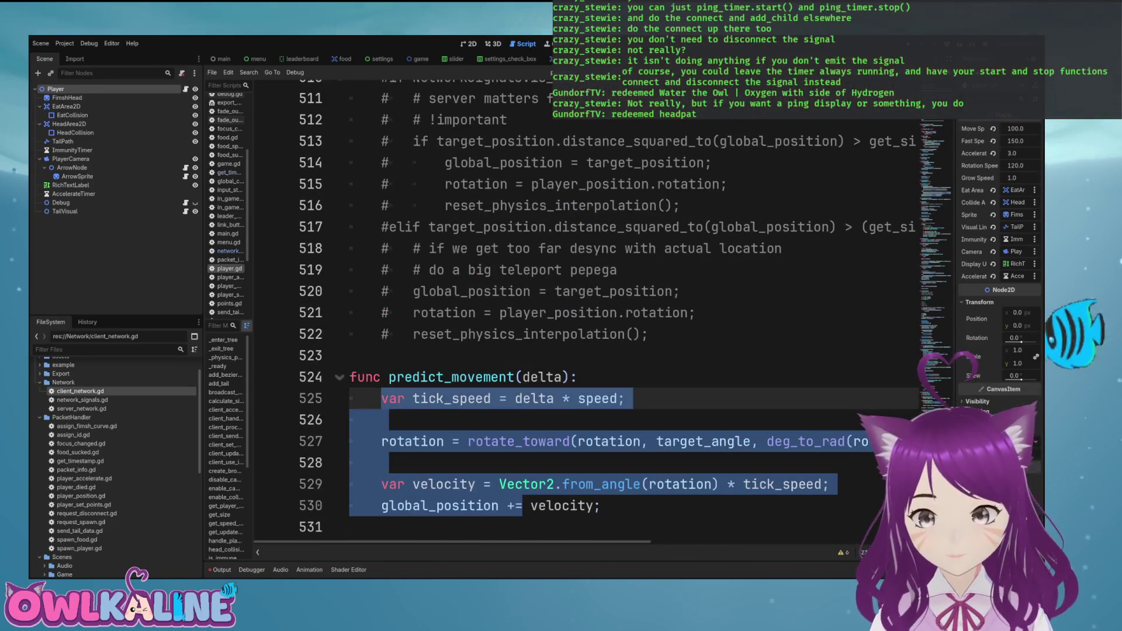
double_click(703, 441)
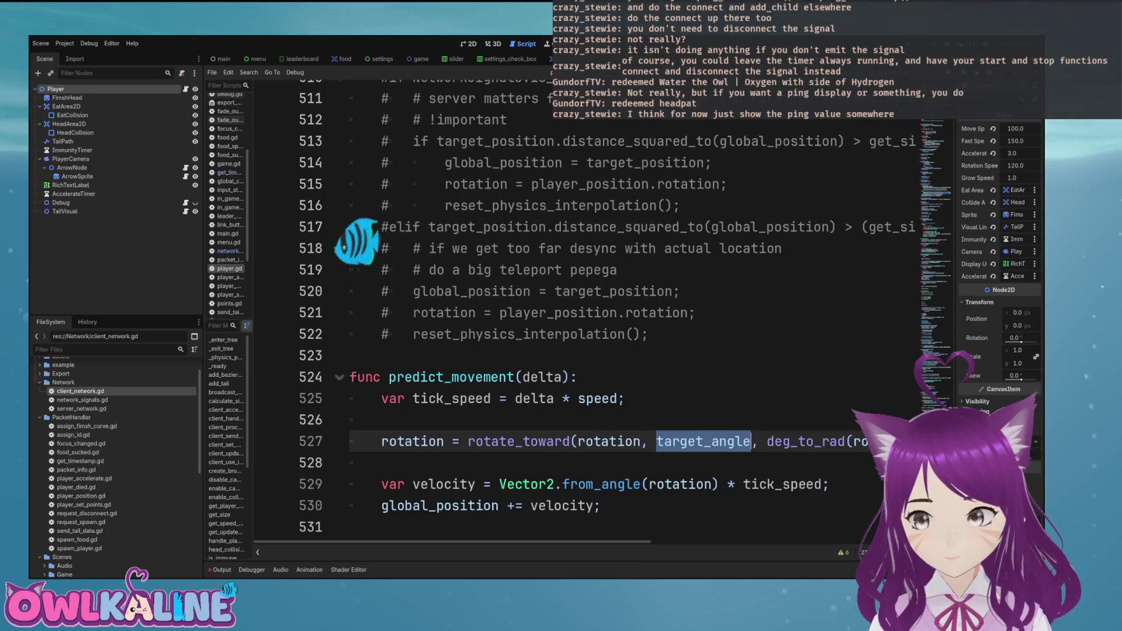
click(409, 463)
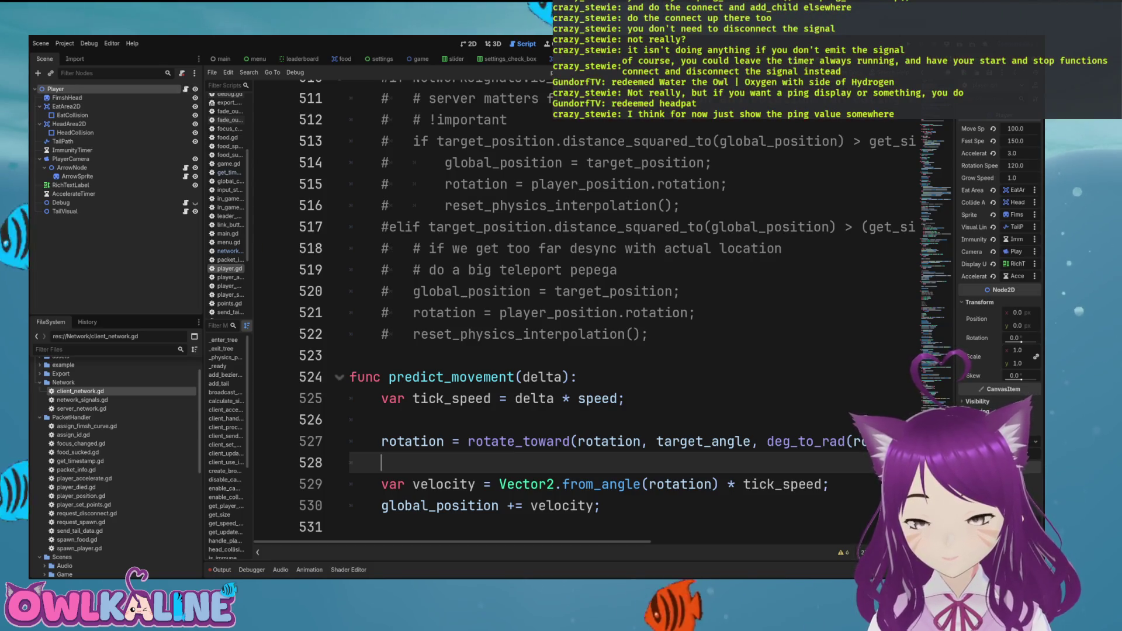
click(350, 526)
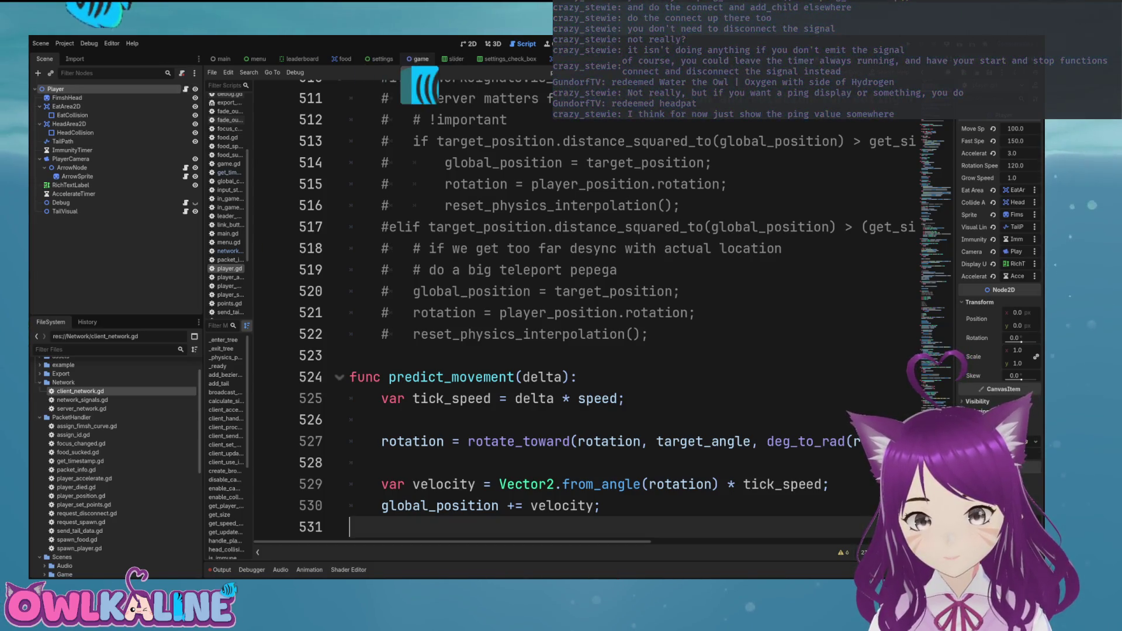
click(342, 58)
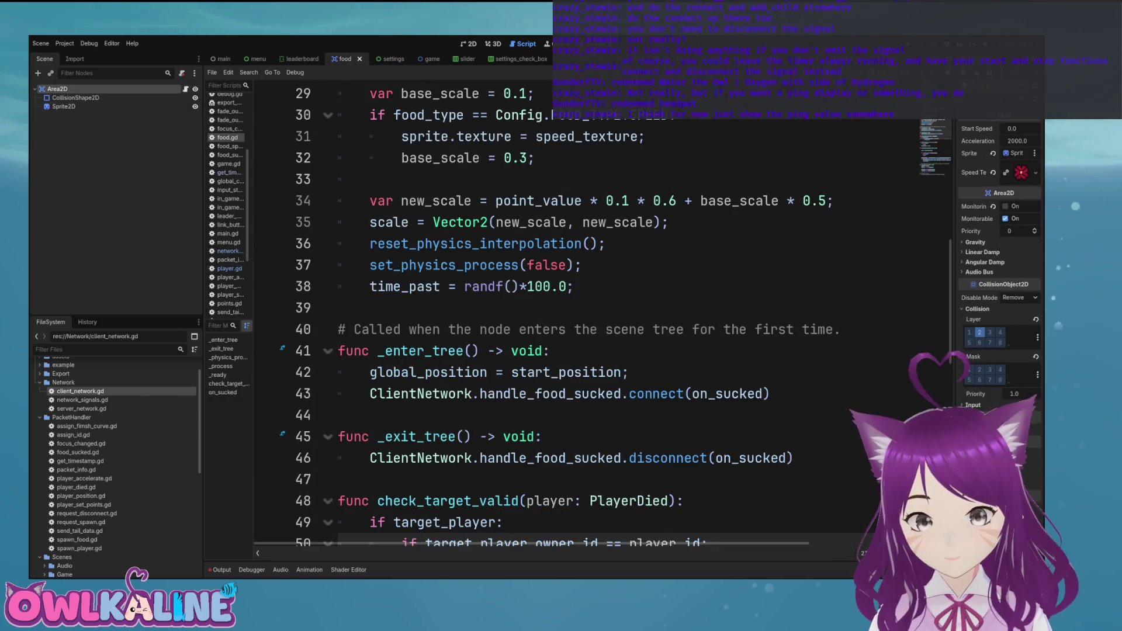
Copy the commented _draw function from food.gd into player.gd at line 531 and uncomment it.
scroll(584, 309, down, 10)
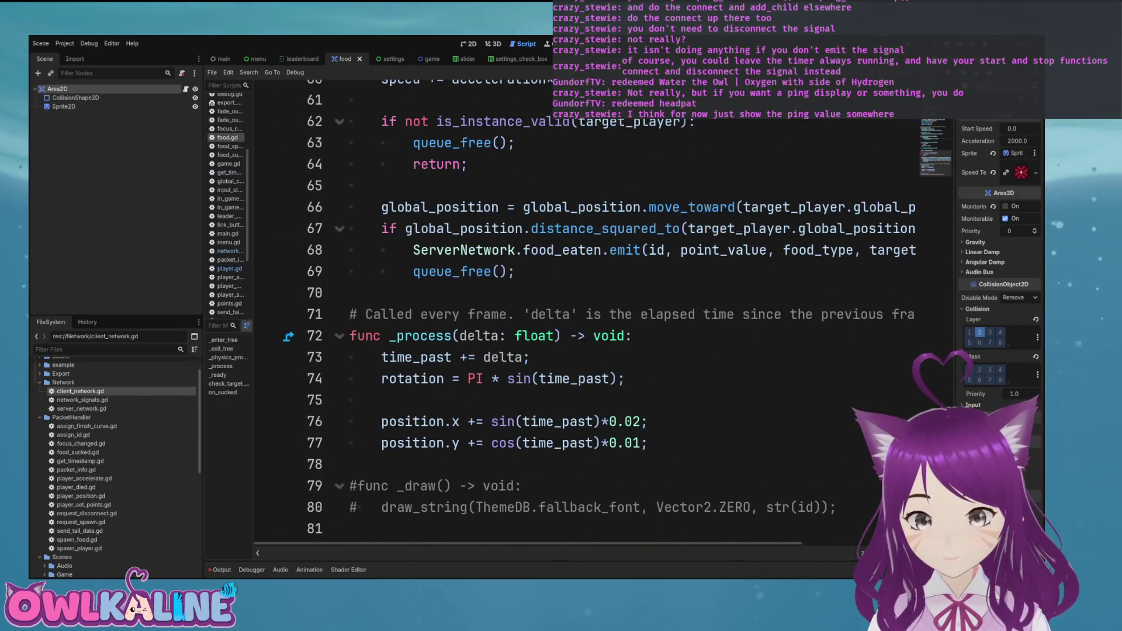
drag(350, 485, 837, 507)
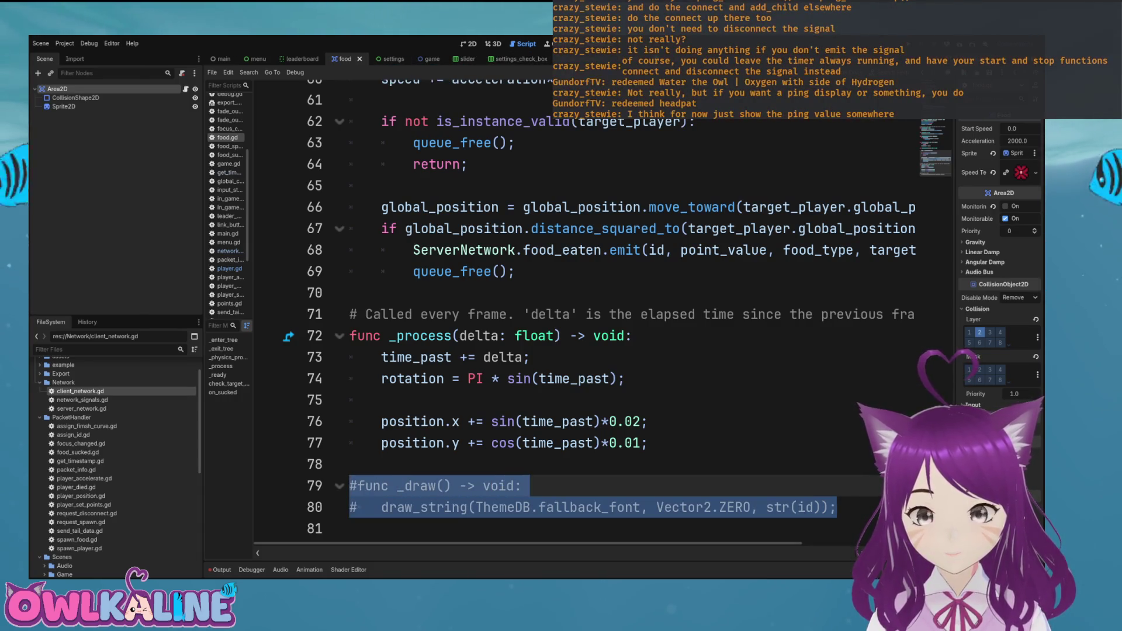
key(ctrl+Tab)
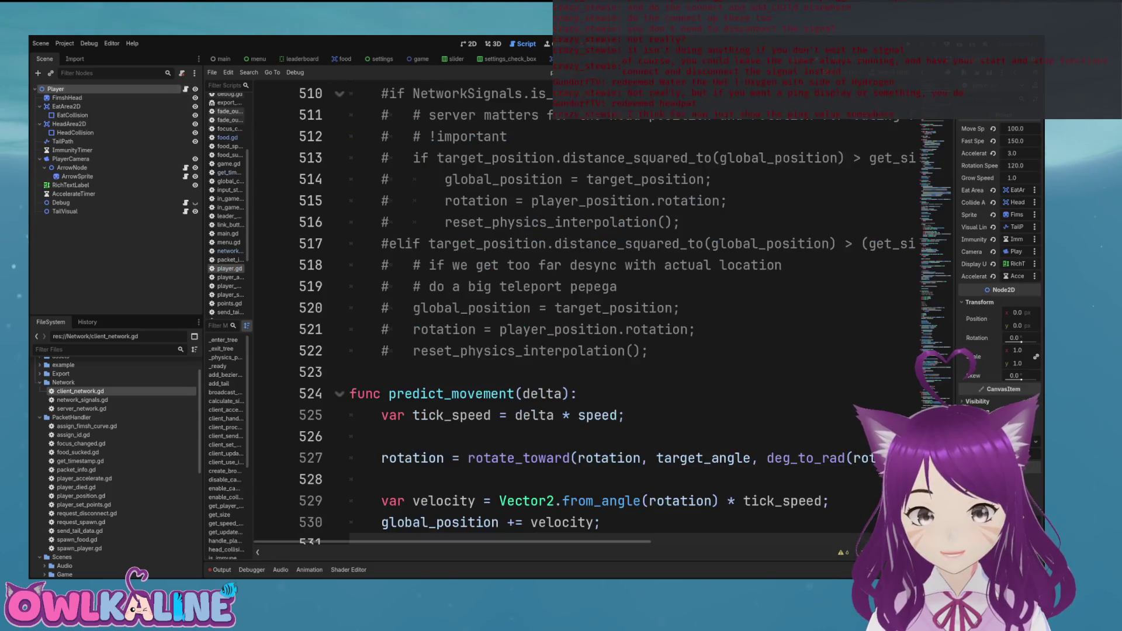
key(ctrl+z)
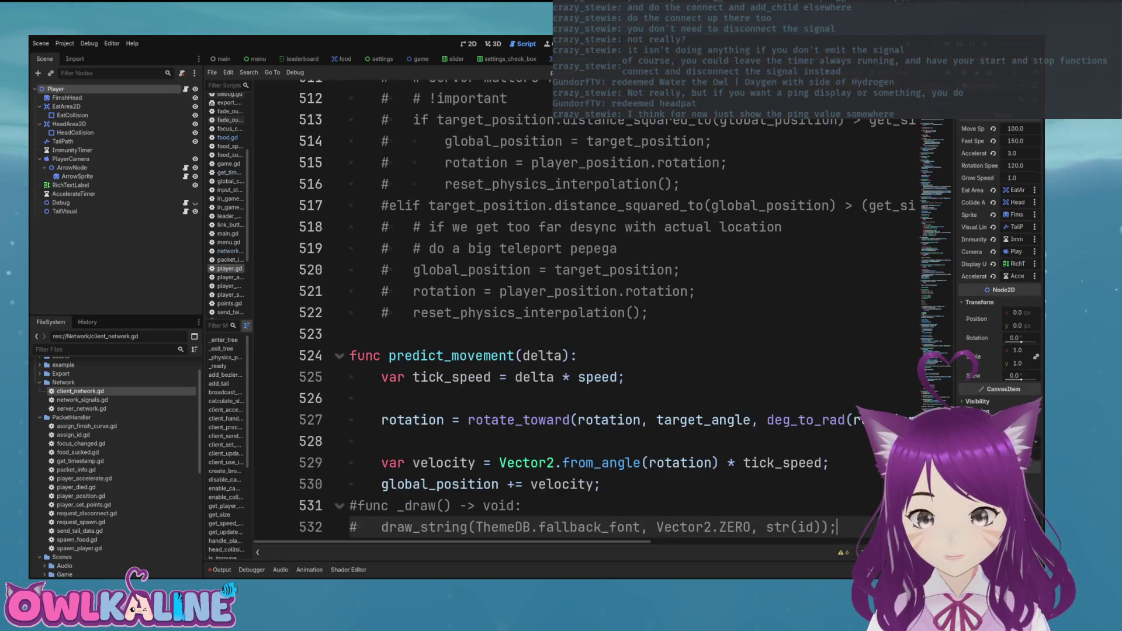
key(ctrl+z)
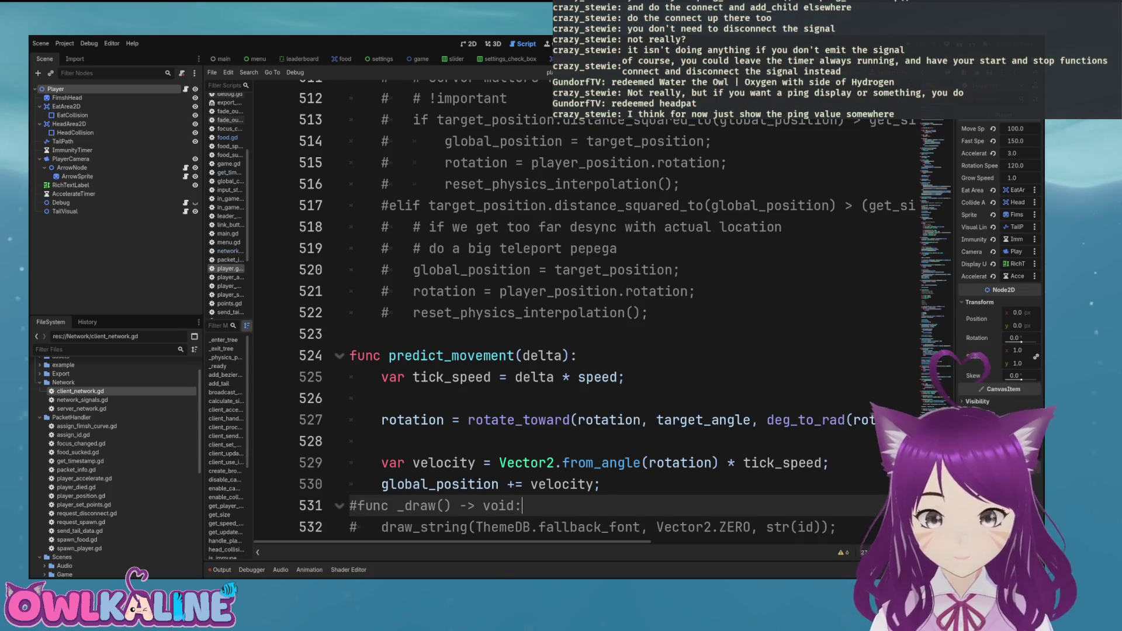
key(ctrl+z)
key(ctrl+z)
key(ctrl+z)
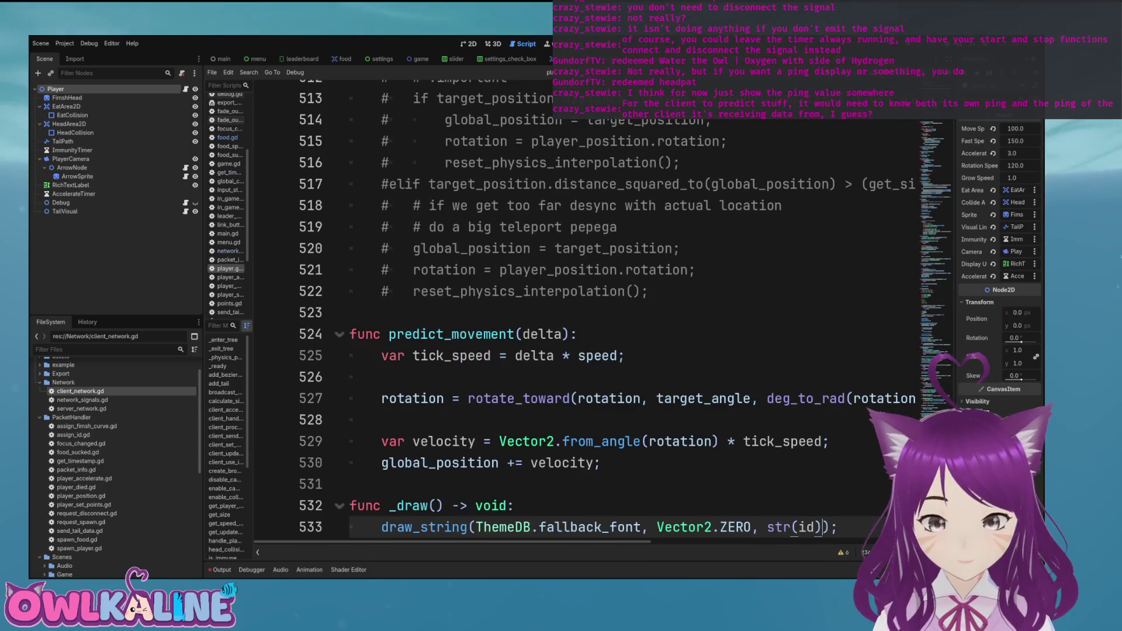
Replace the drawn player id with ClientNetwork.ping_ms in the draw_string call.
key(ctrl+z)
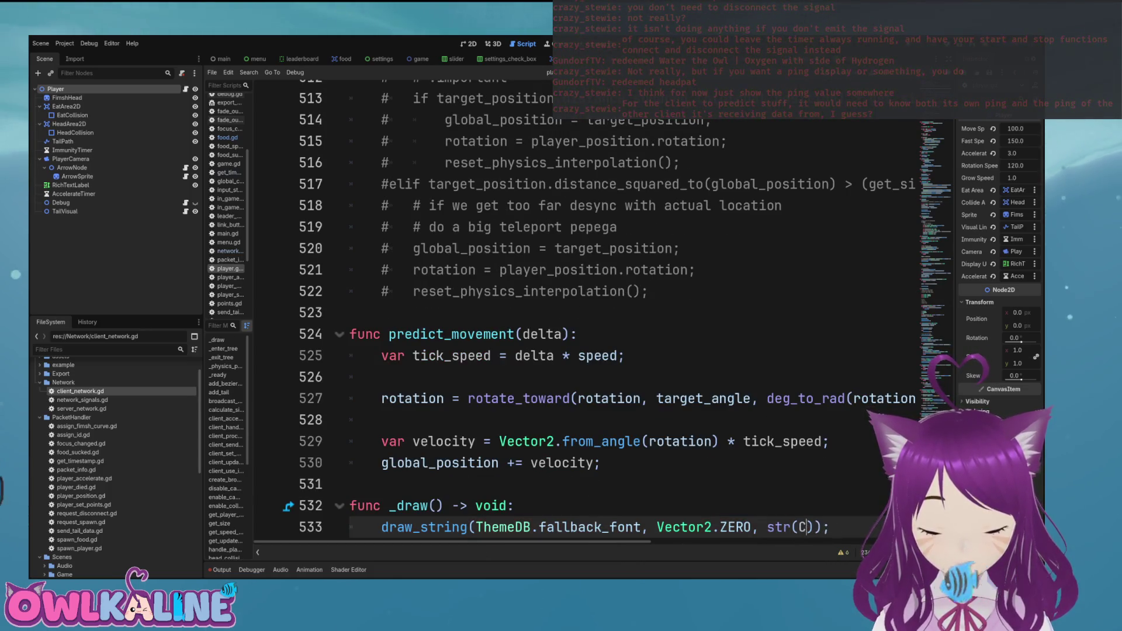
text(li)
key(Down)
key(Return)
text(.ping_ms)
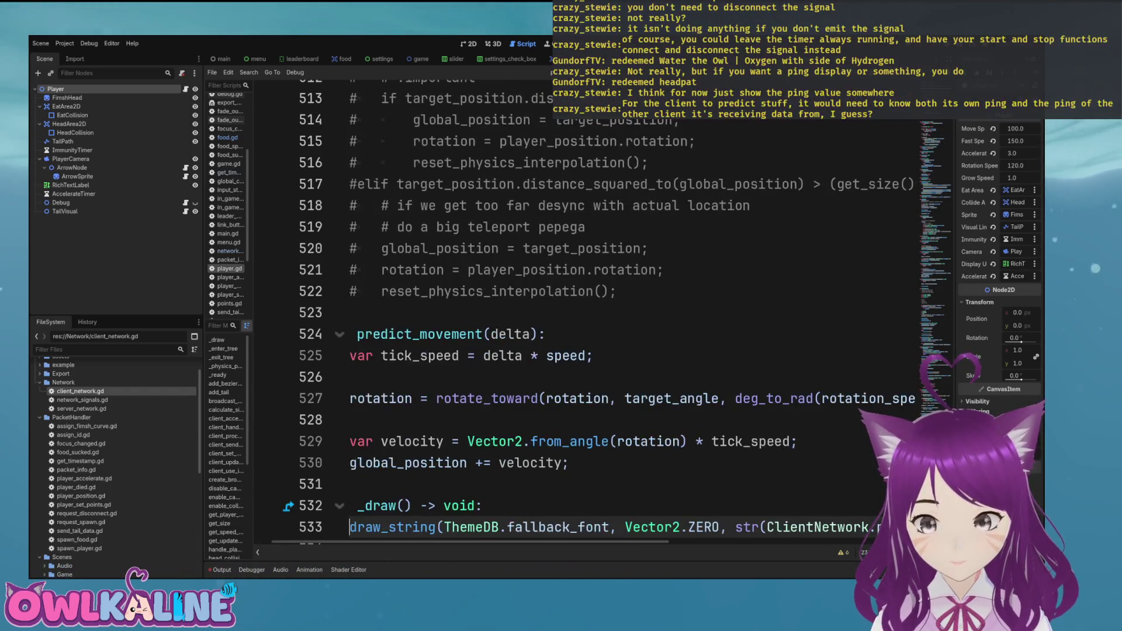
key(Home)
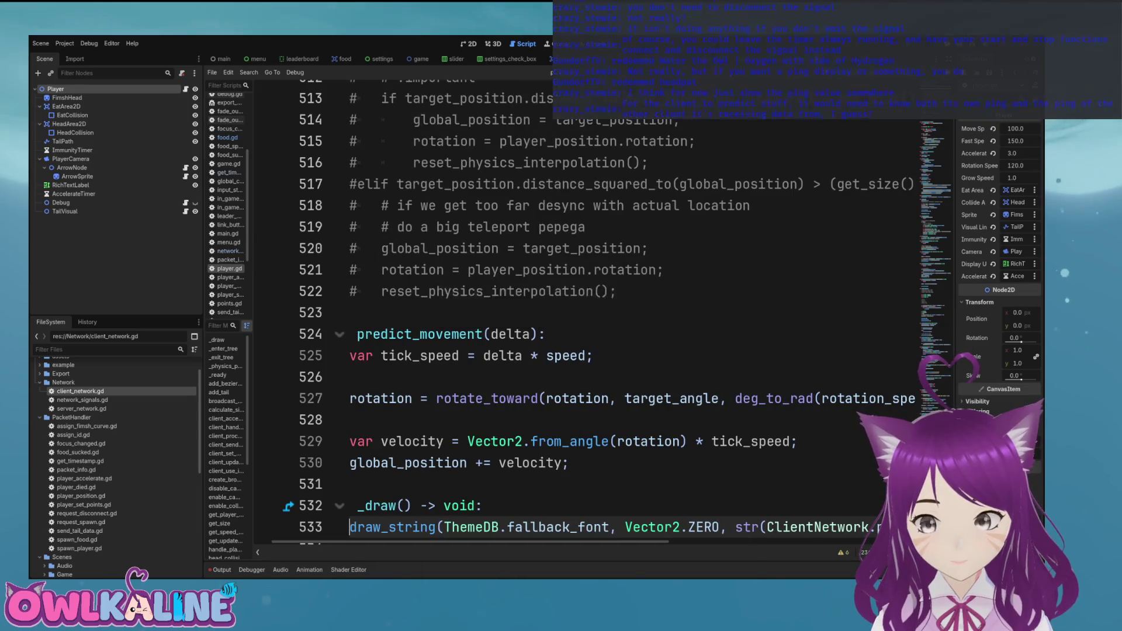
key(Down)
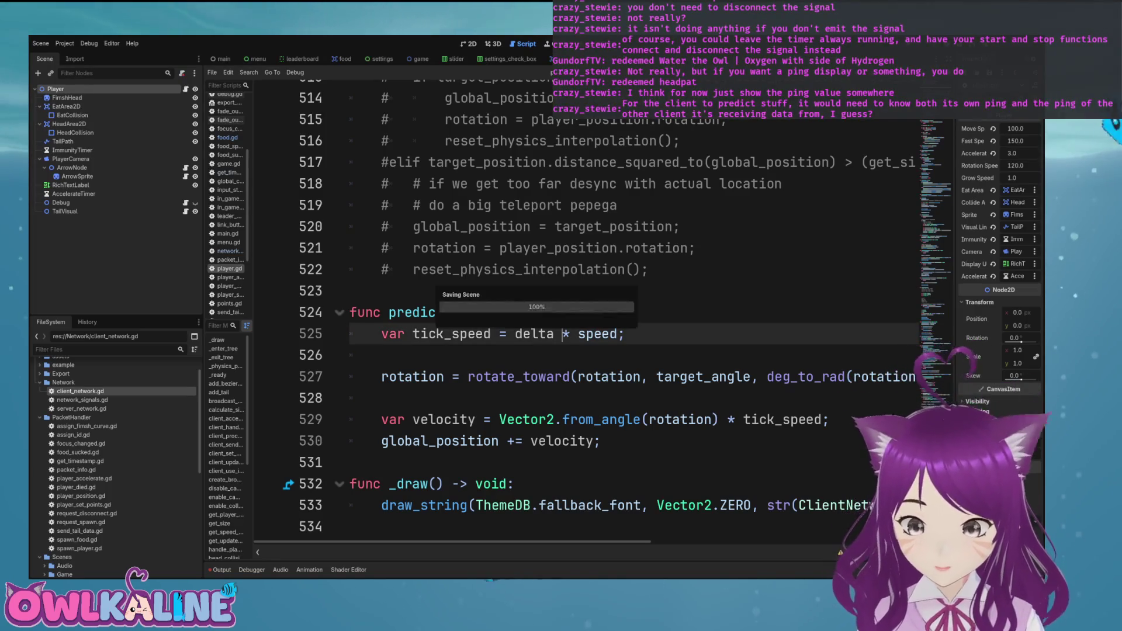
scroll(468, 328, up, 7)
scroll(584, 315, up, 20)
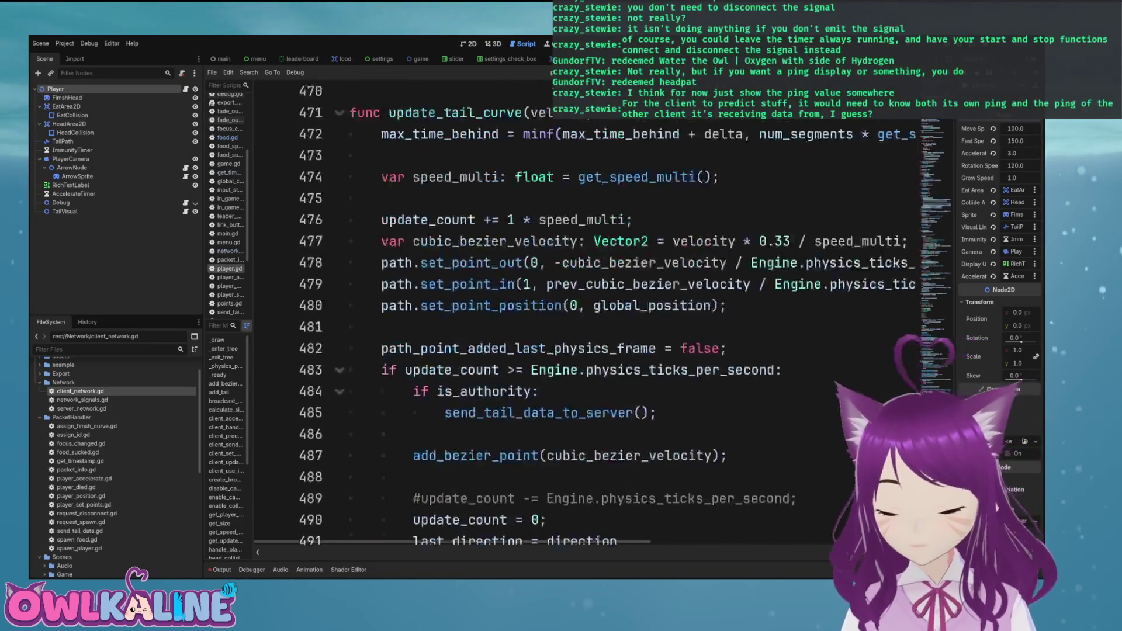
scroll(585, 315, up, 20)
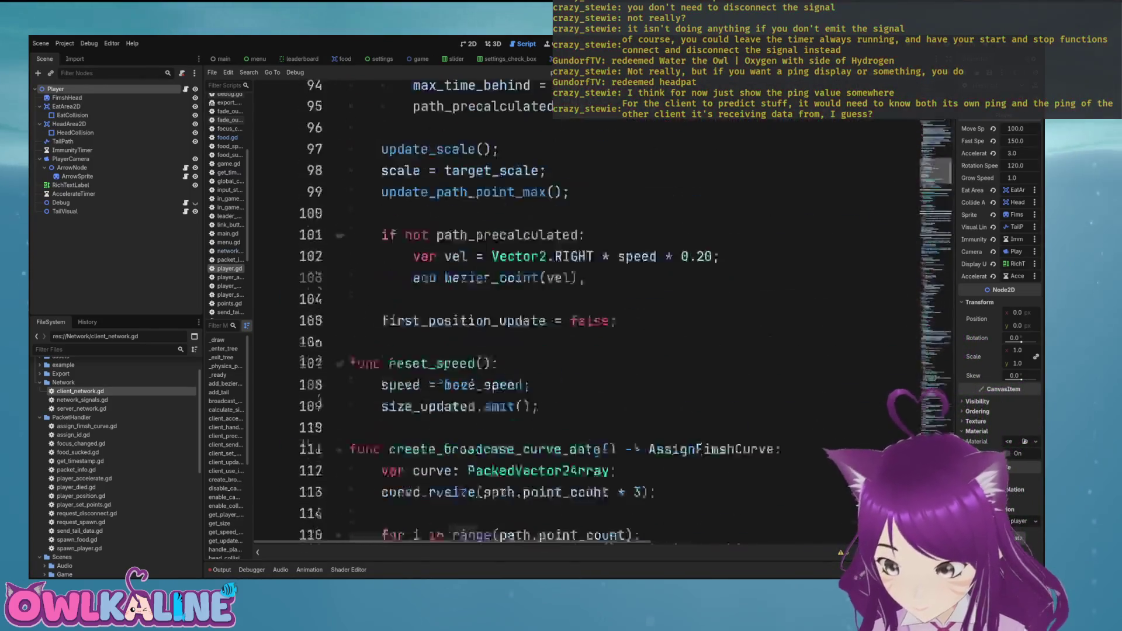
scroll(584, 315, down, 18)
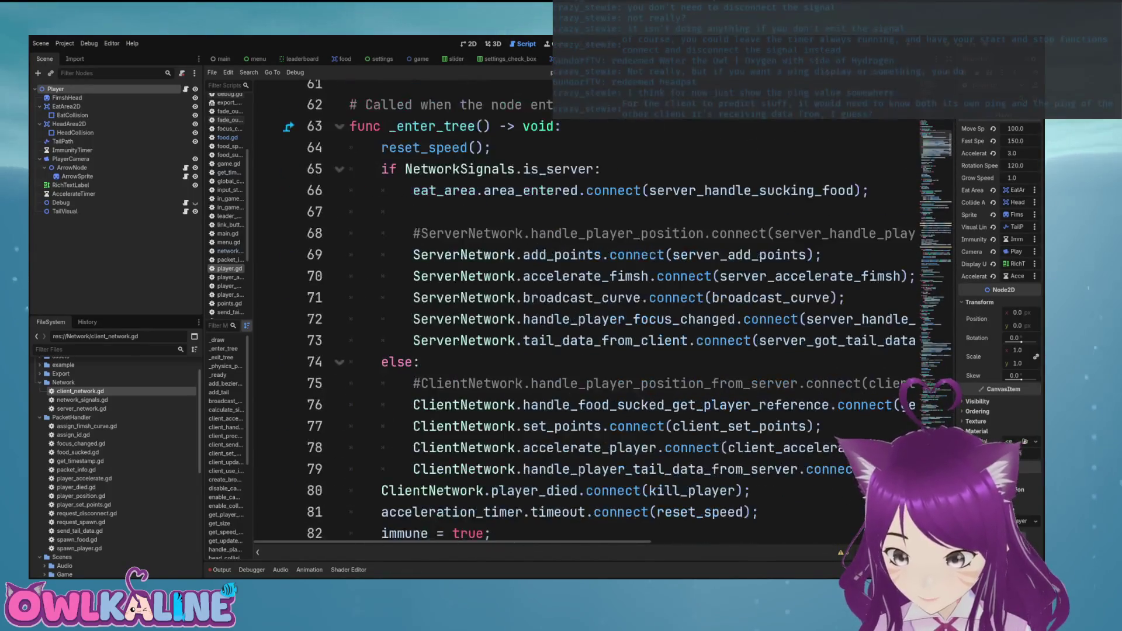
click(758, 384)
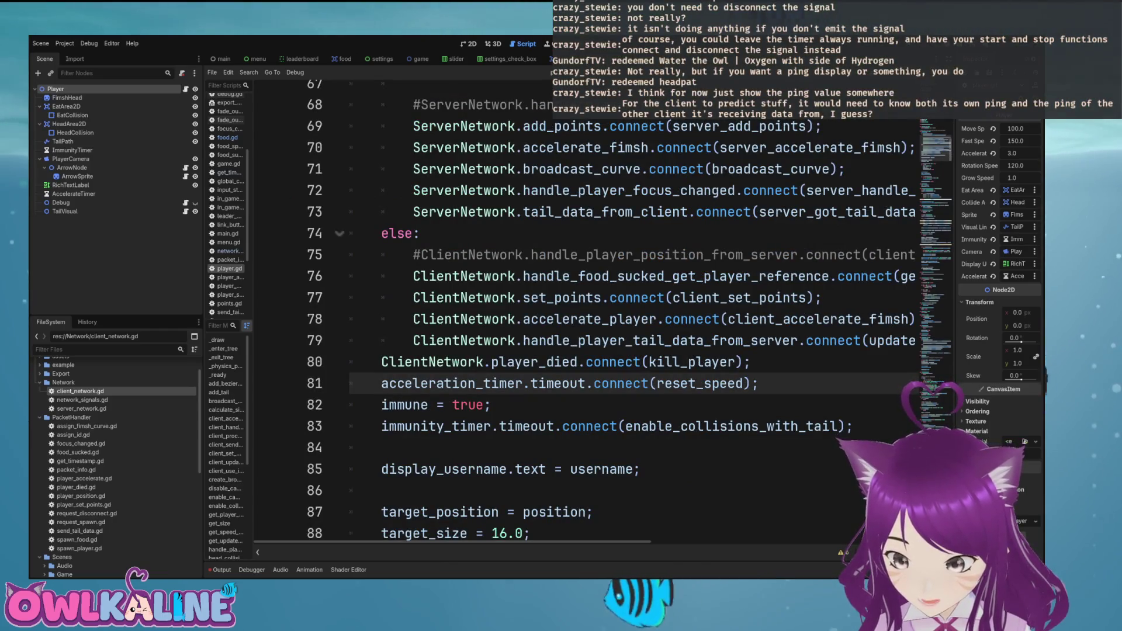
scroll(584, 315, right, 5)
scroll(585, 316, left, 3)
scroll(584, 315, right, 6)
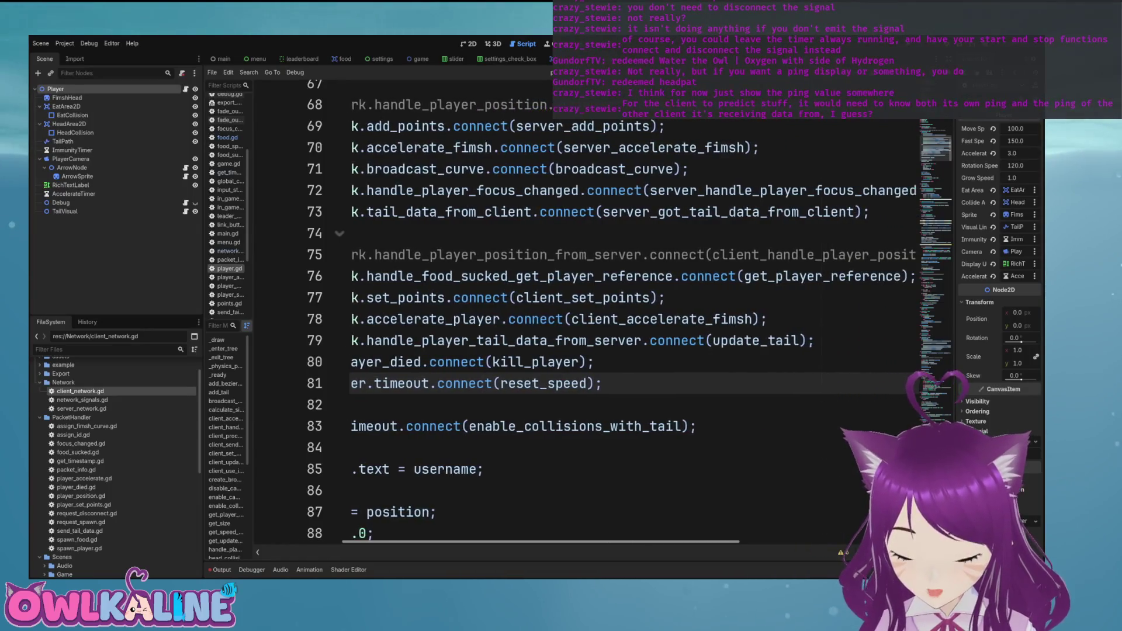
scroll(584, 315, left, 6)
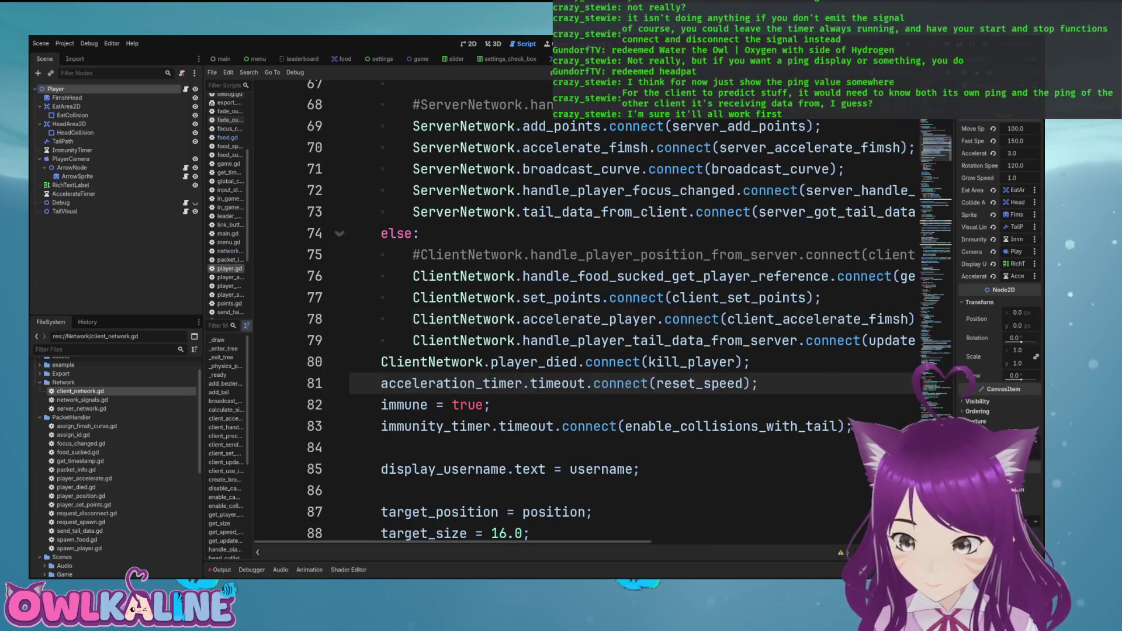
double_click(660, 341)
scroll(585, 316, right, 8)
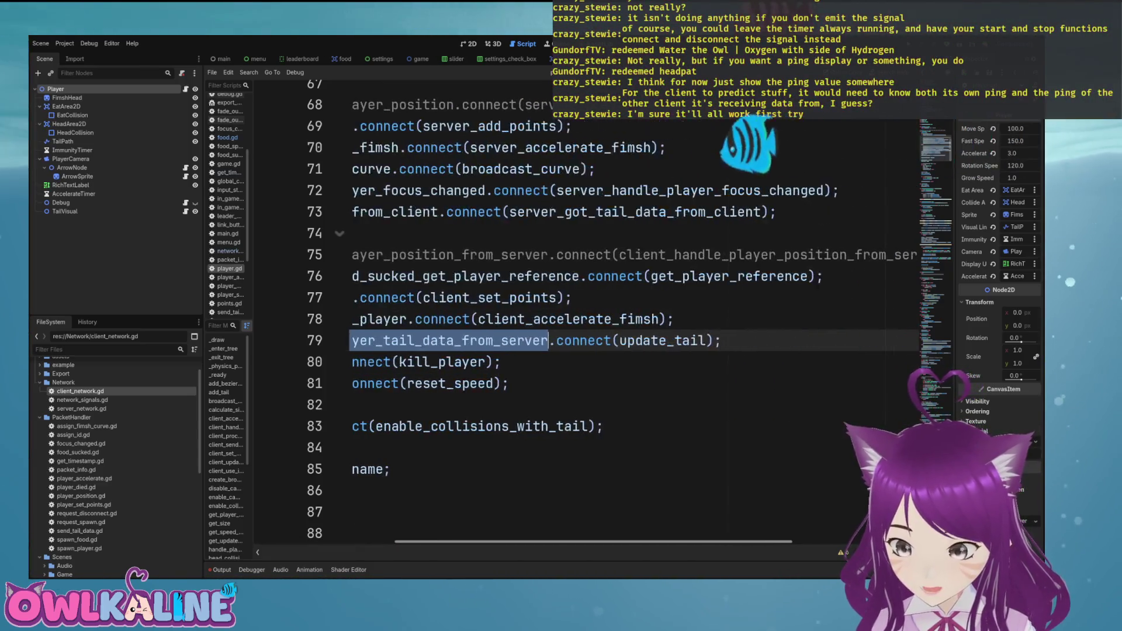
click(526, 404)
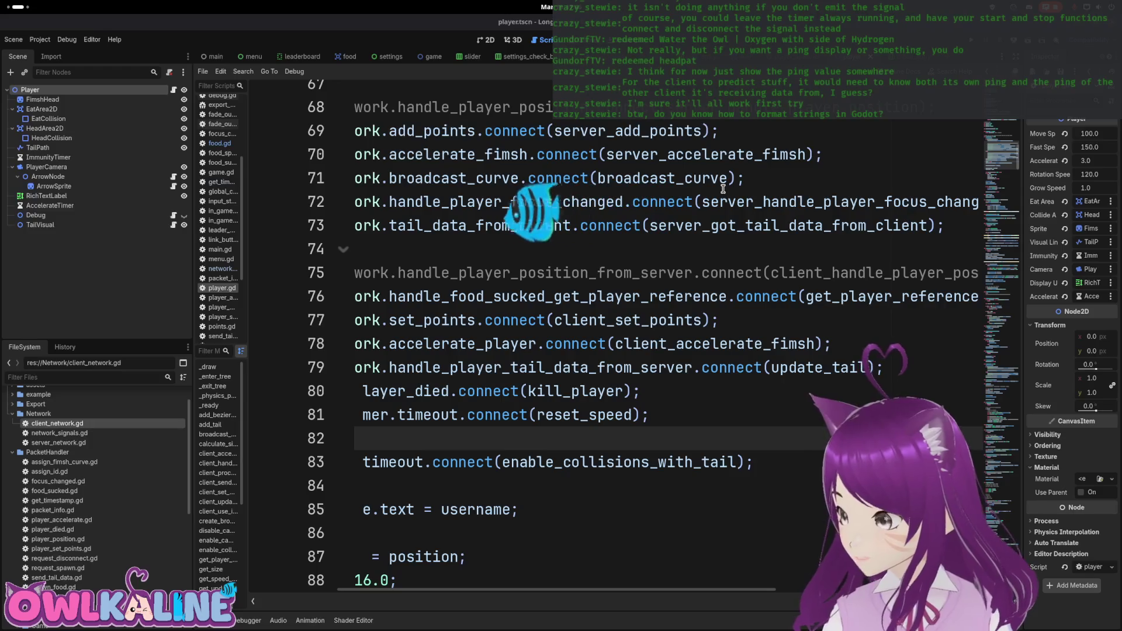
click(722, 189)
click(713, 245)
click(751, 346)
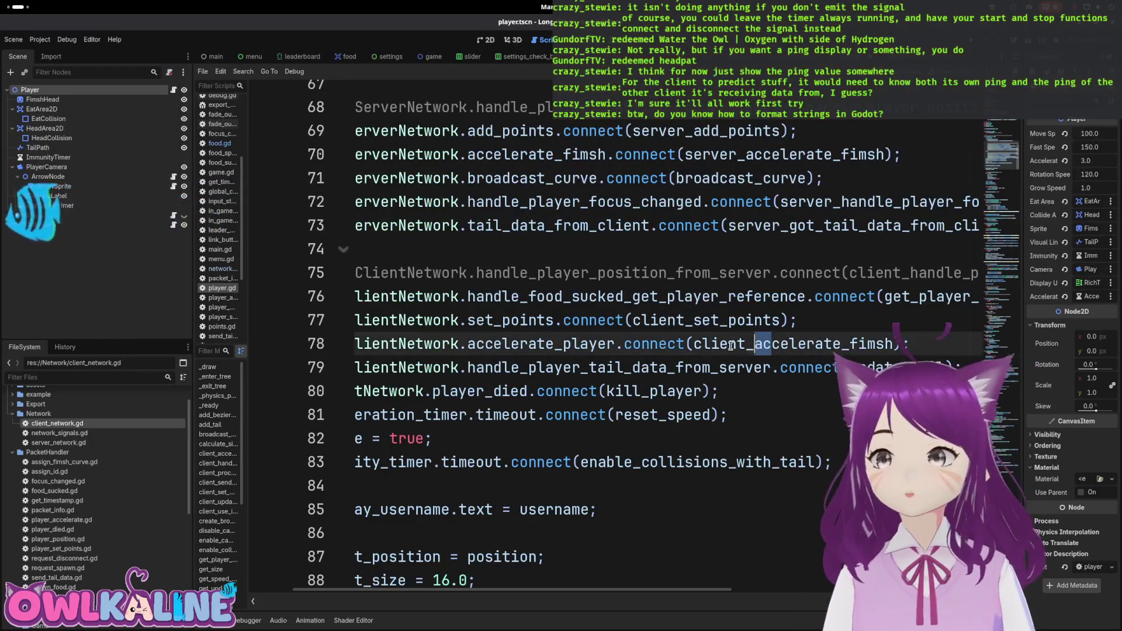
click(508, 365)
drag(1002, 155, 1002, 263)
scroll(671, 600, right, 5)
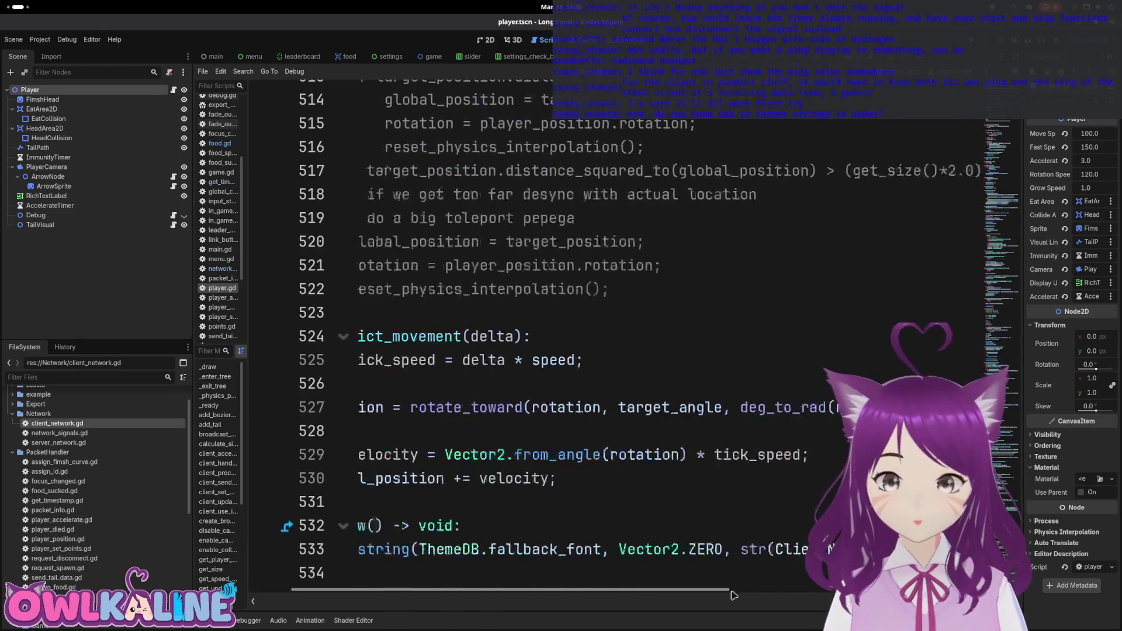
scroll(724, 594, left, 5)
click(571, 494)
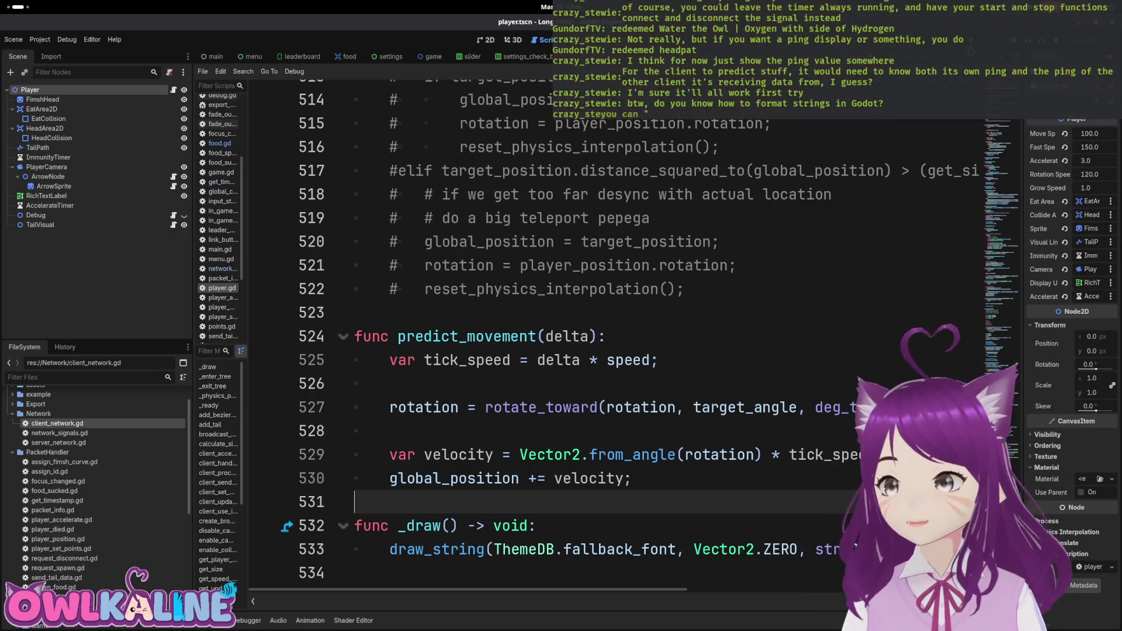
Run and stop the game, change the ping text to the "%03dms%" format, and run again.
key(F5)
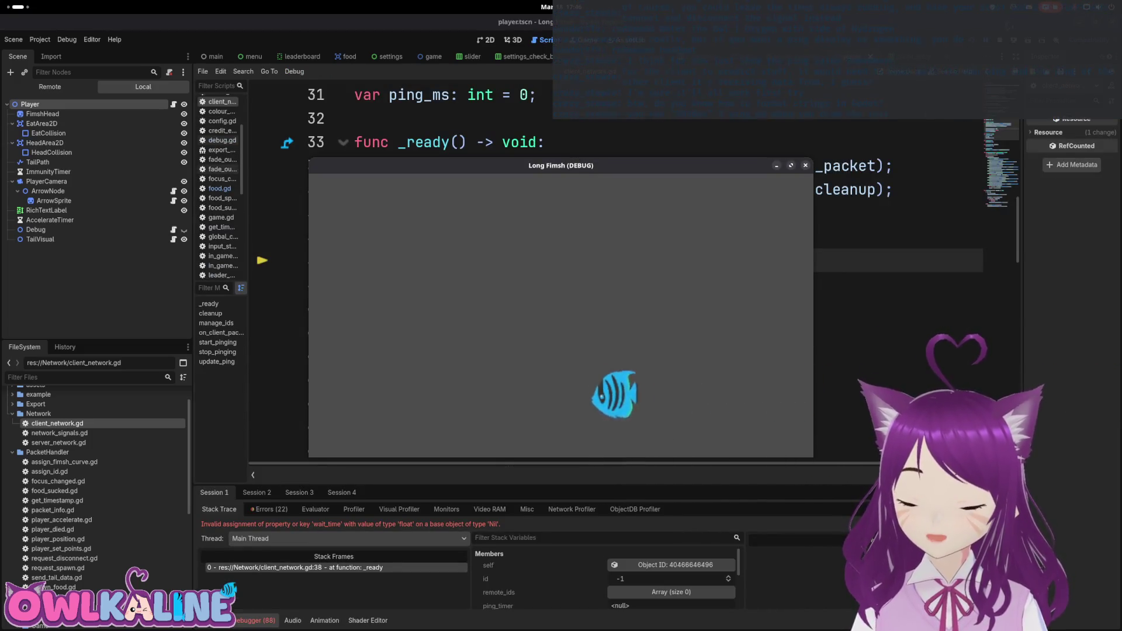
key(F8)
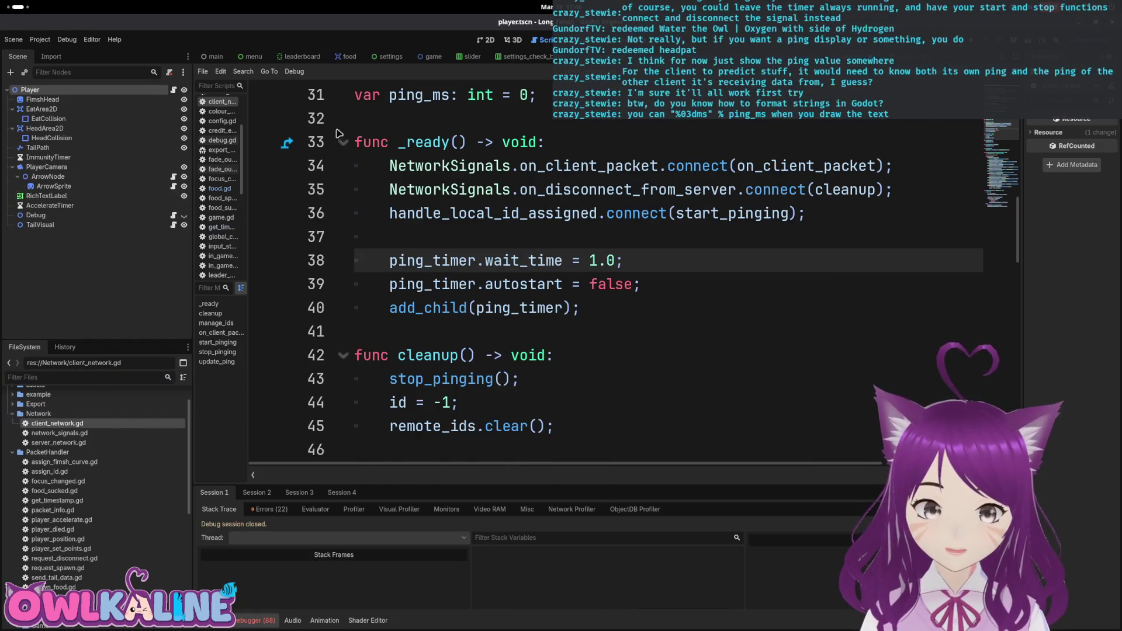
click(479, 237)
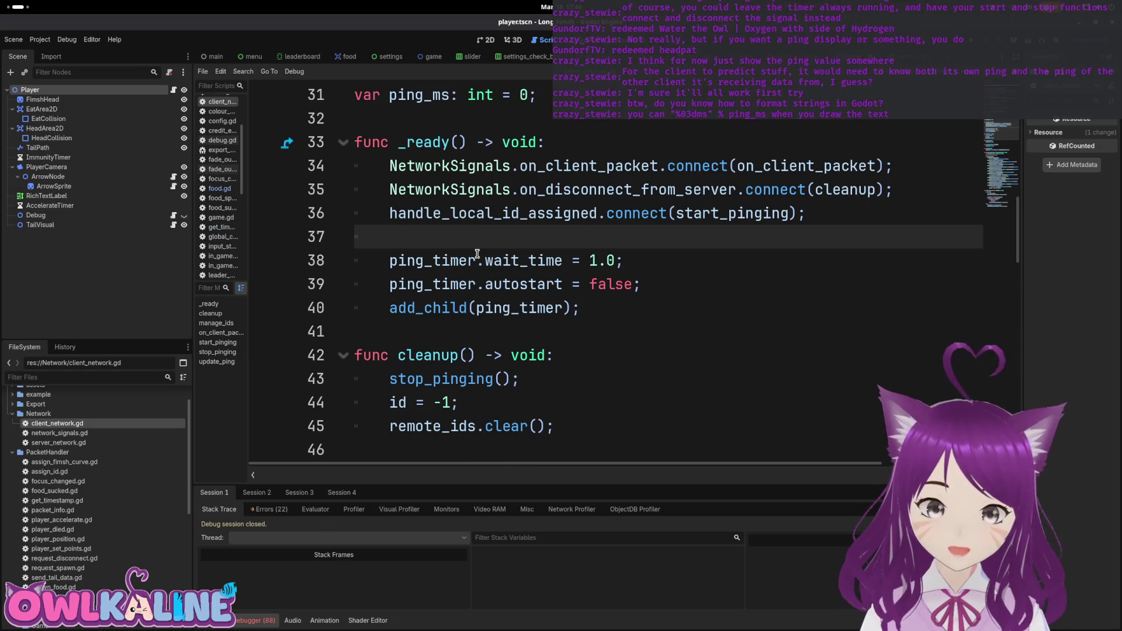
text(ping_timer = Timer)
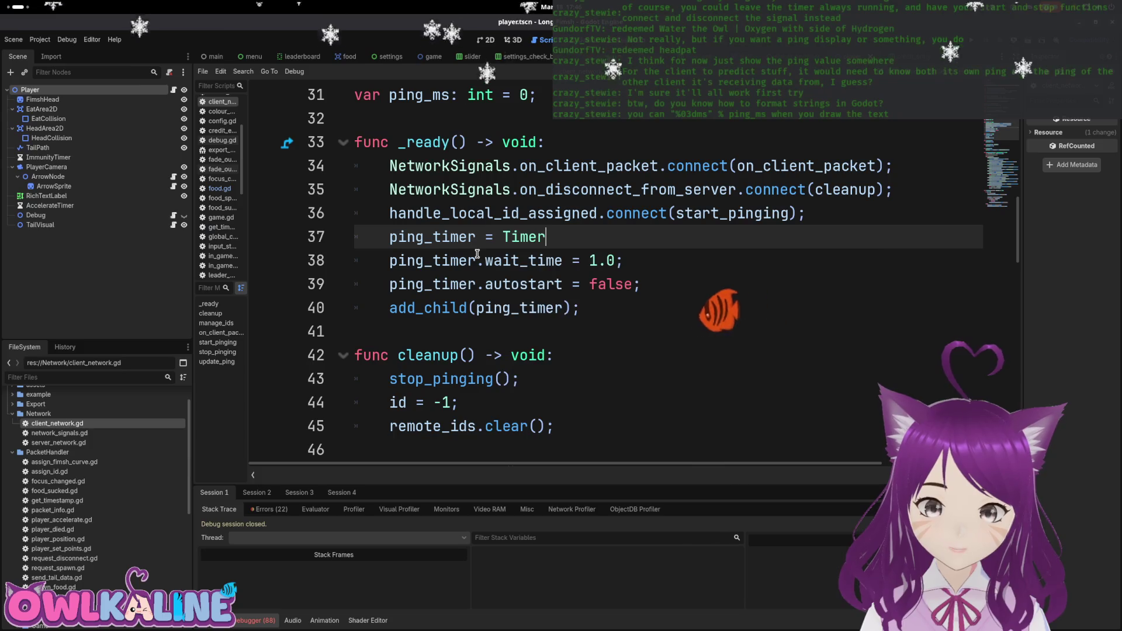
text(.)
key(F5)
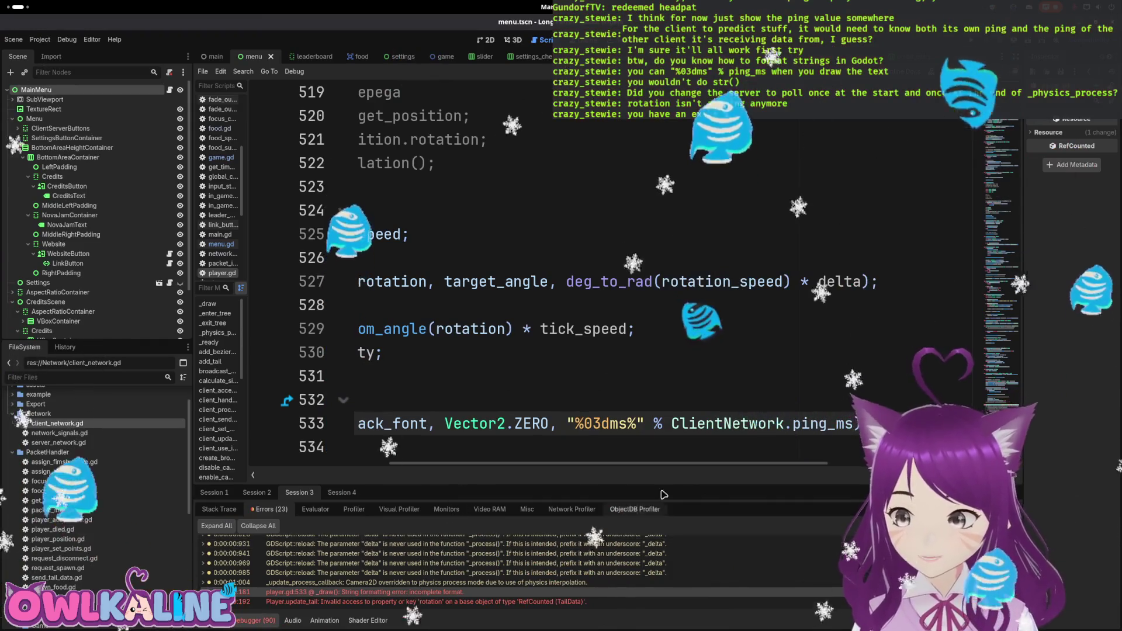
Fix the ping format string to "%03dms" and save player.gd.
click(601, 423)
key(BackSpace)
key(BackSpace)
click(607, 422)
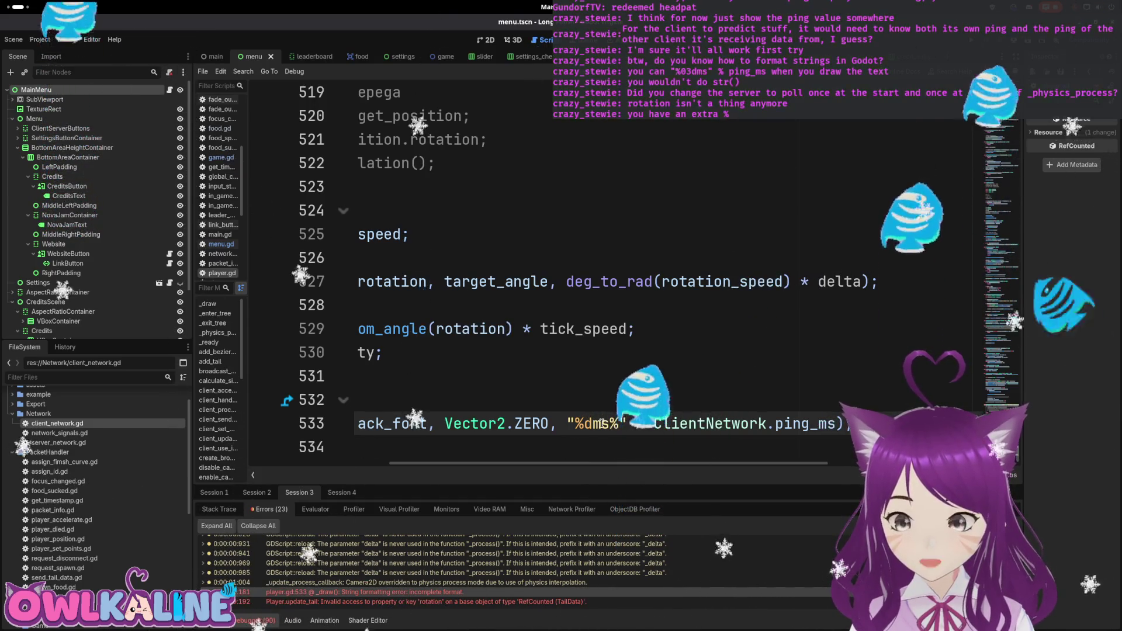
key(ctrl+z)
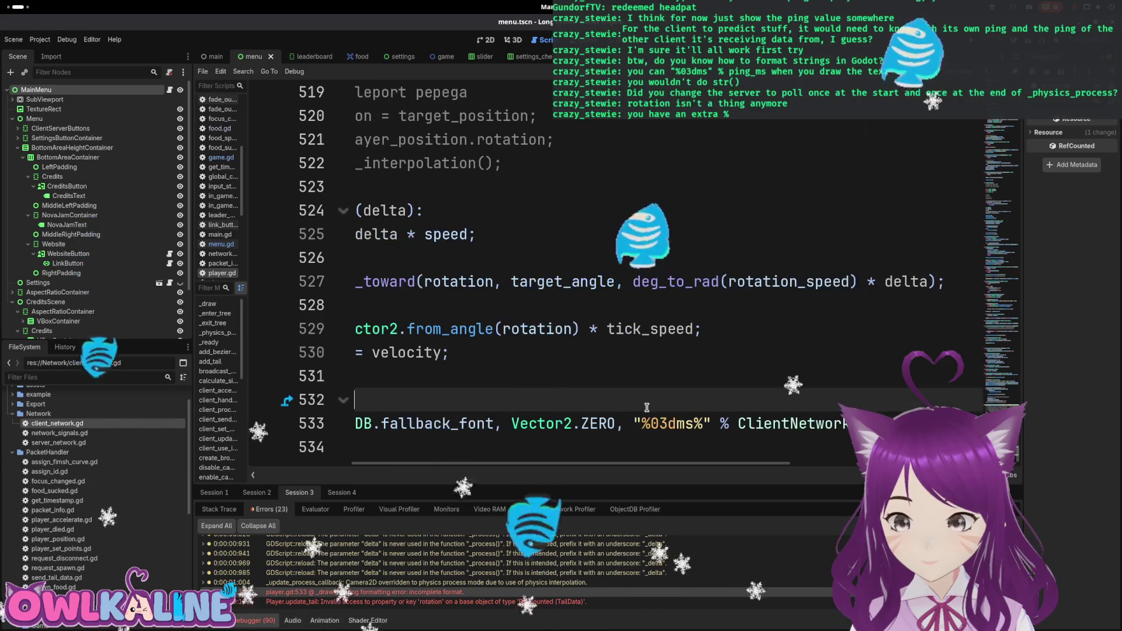
key(ctrl+s)
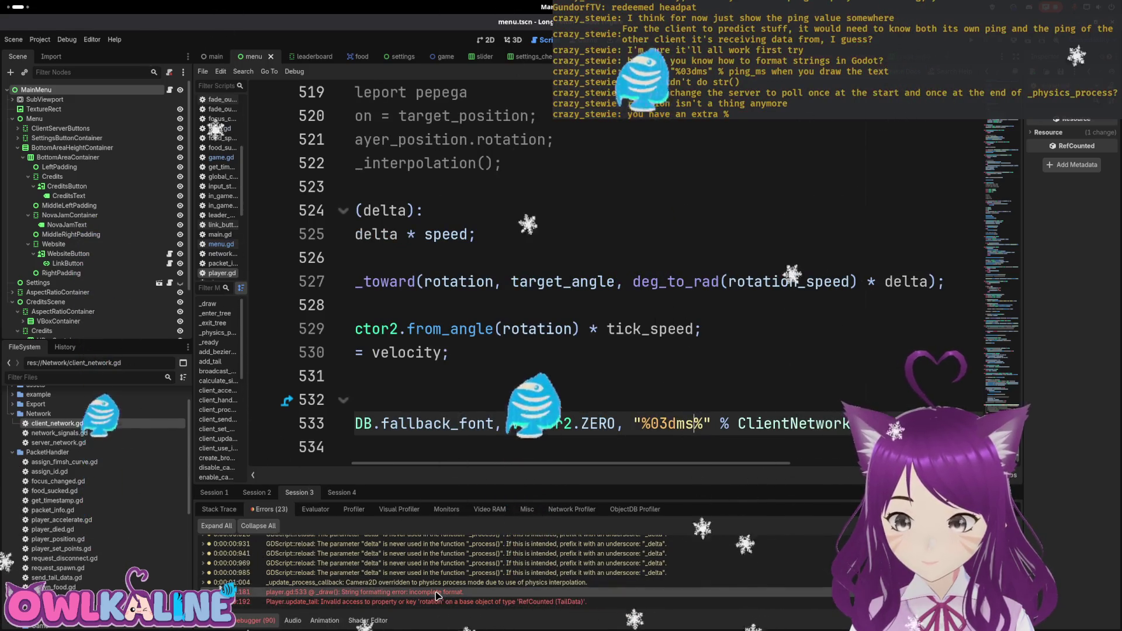
Delete the rotation = tail_data.rotation line from update_tail via its Debugger error.
mouse_move(439, 595)
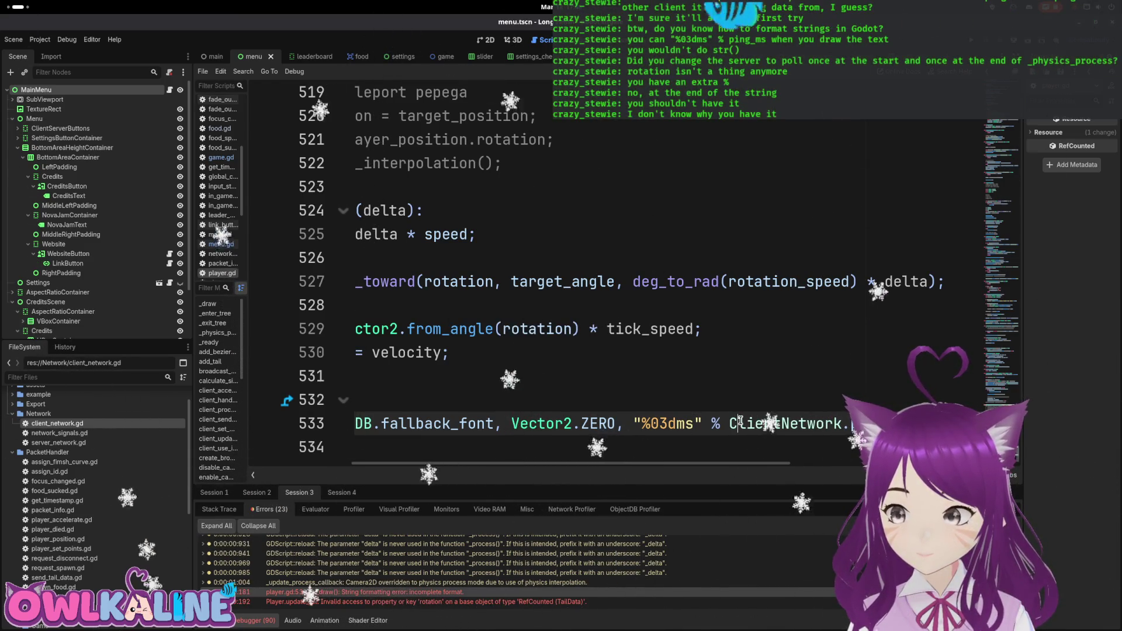
click(546, 604)
drag(392, 262, 389, 262)
key(BackSpace)
key(BackSpace)
key(BackSpace)
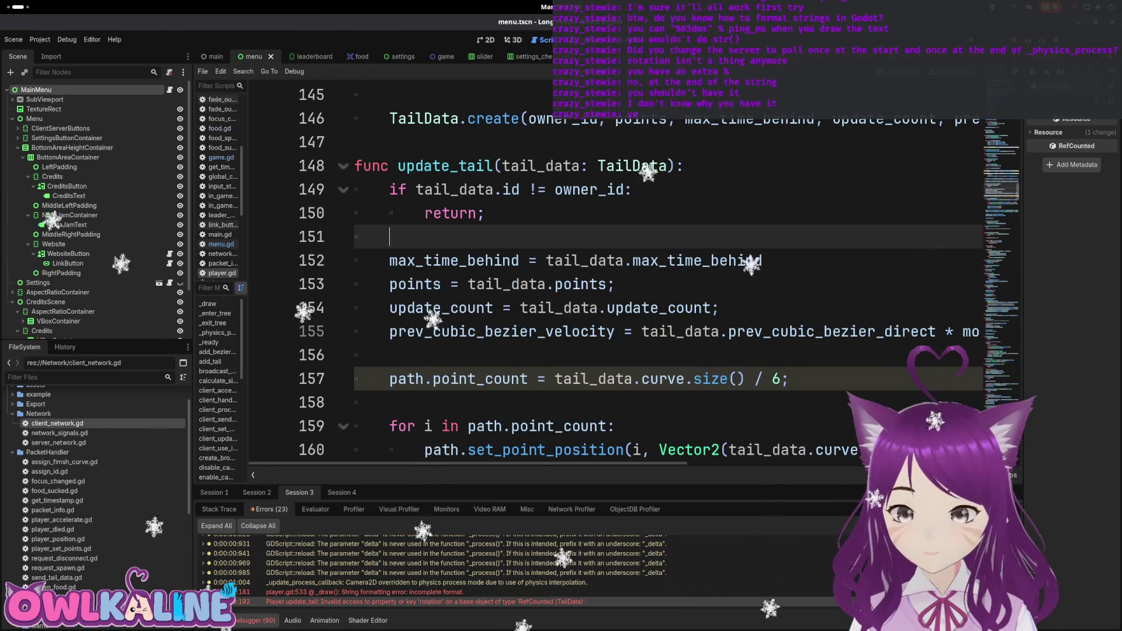
Rerun the game, correct line 155 to prev_cubic_bezier_direction, relaunch and stop it.
key(F5)
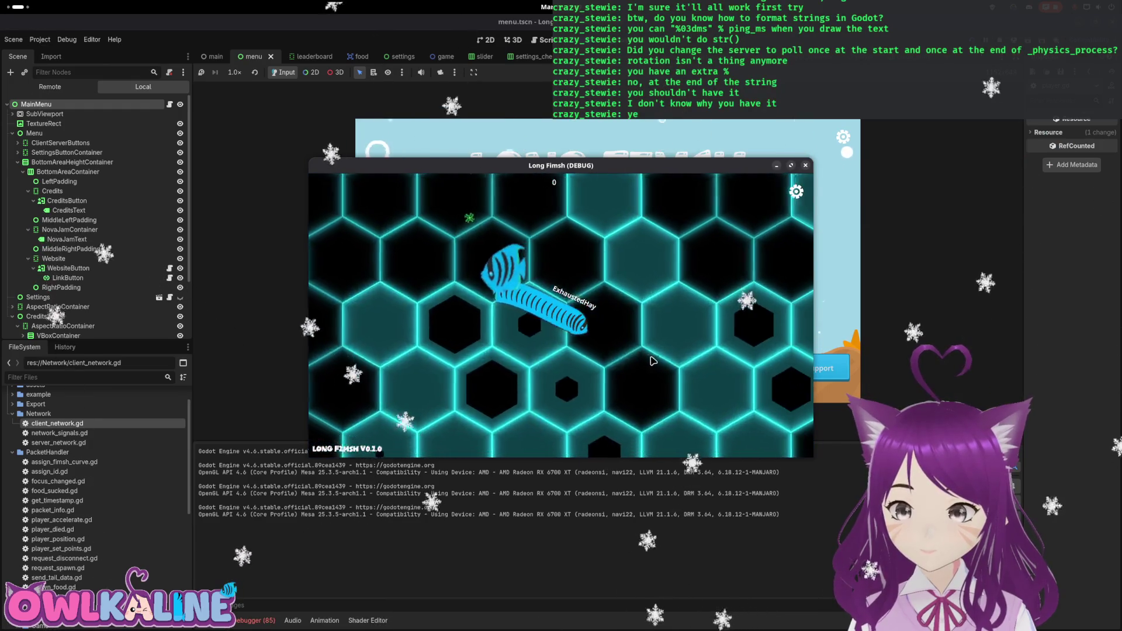
click(922, 262)
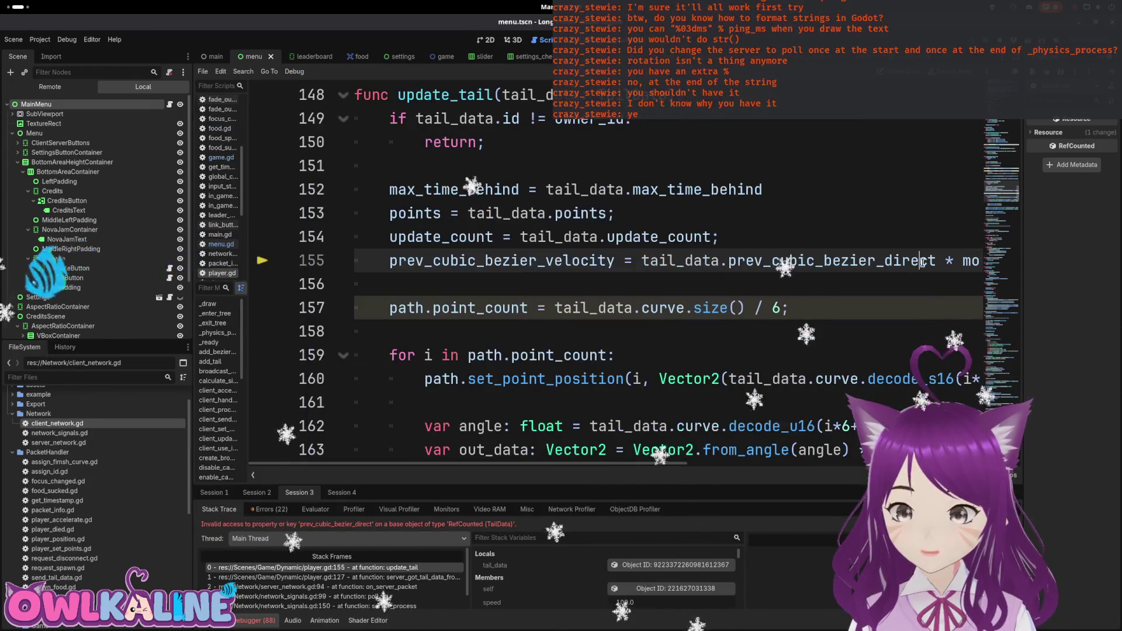
click(632, 260)
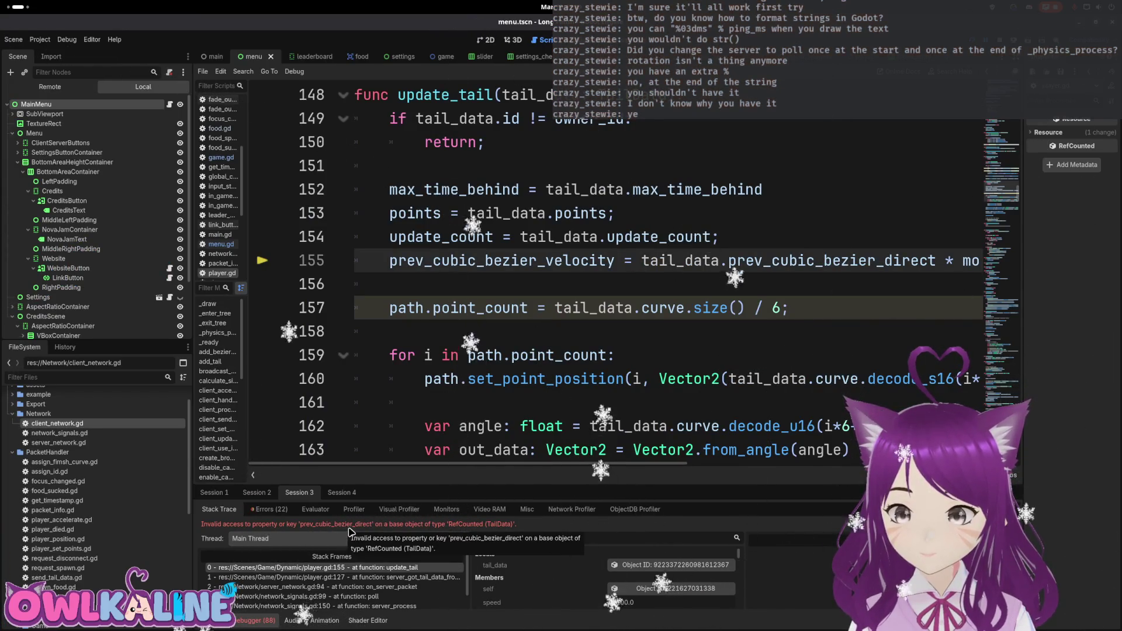
drag(560, 465, 674, 467)
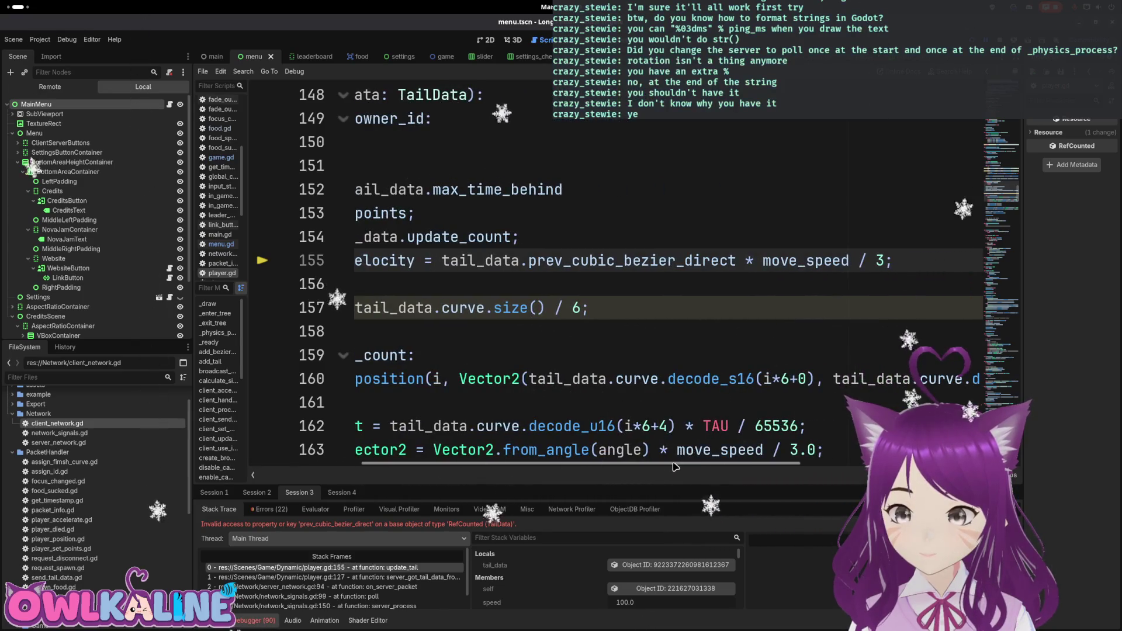
text(ion)
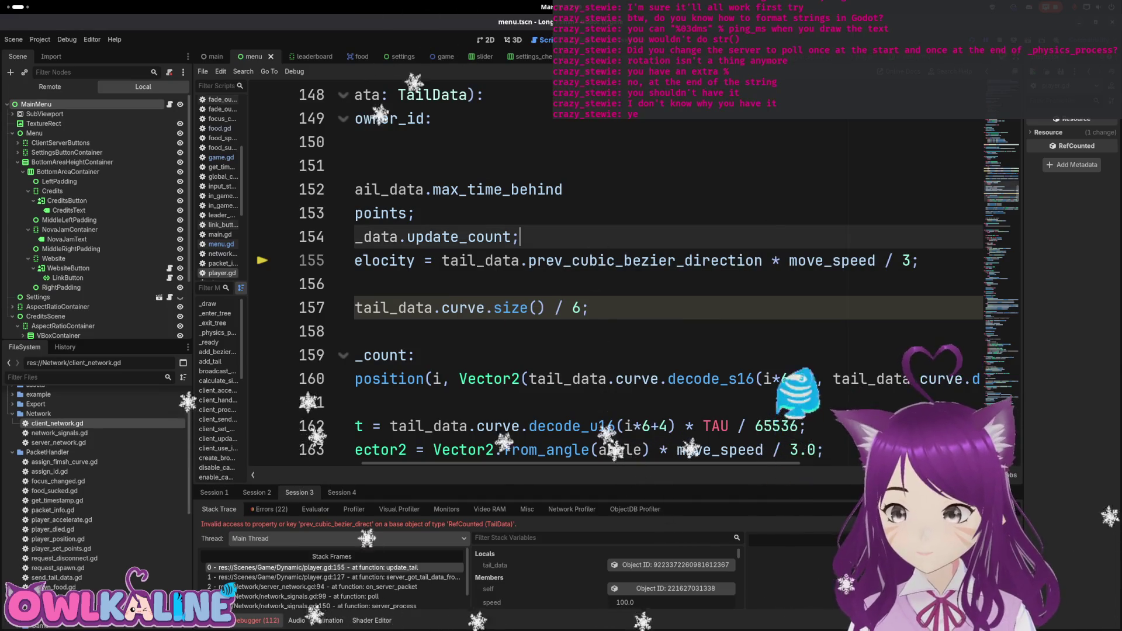
key(F5)
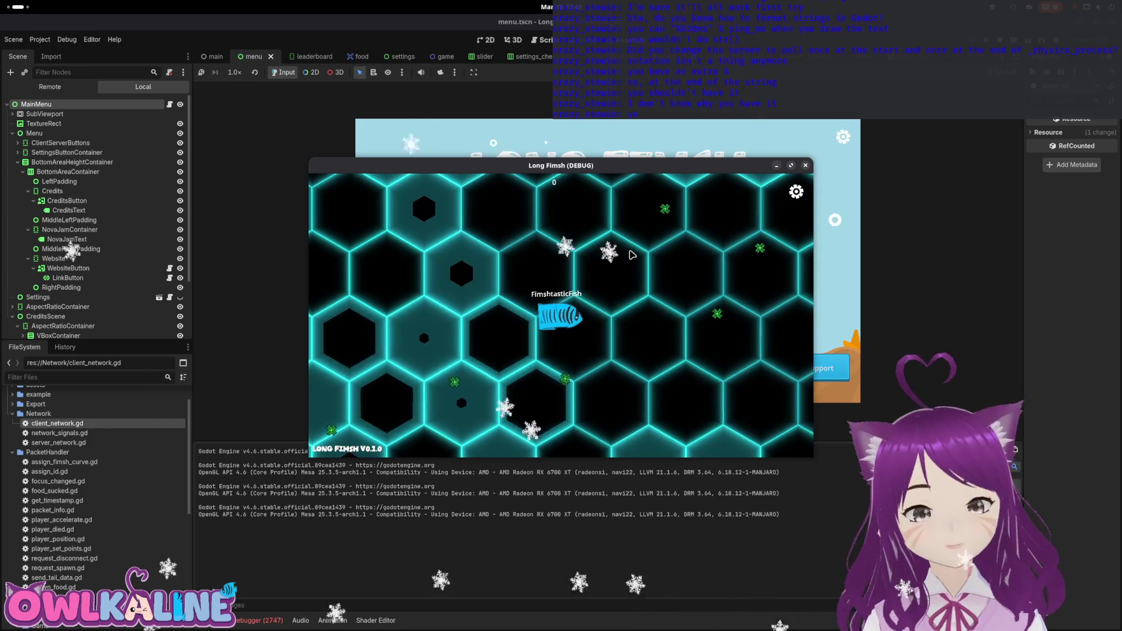
click(805, 166)
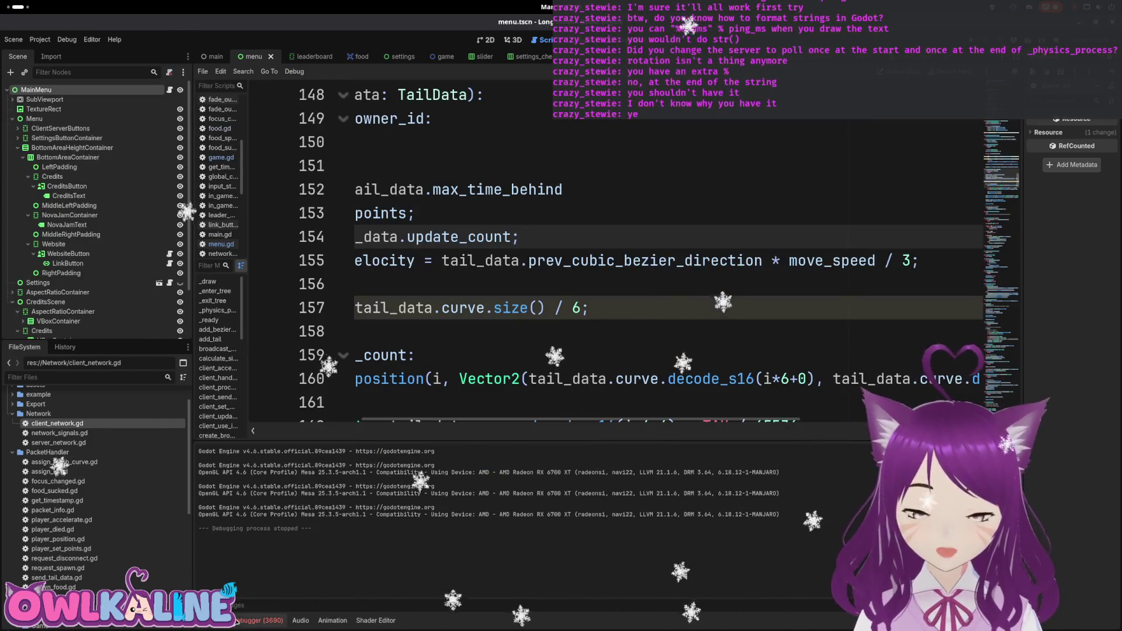
Show the Debugger's Errors list and step through the encode and player.gd error entries.
click(258, 619)
click(273, 509)
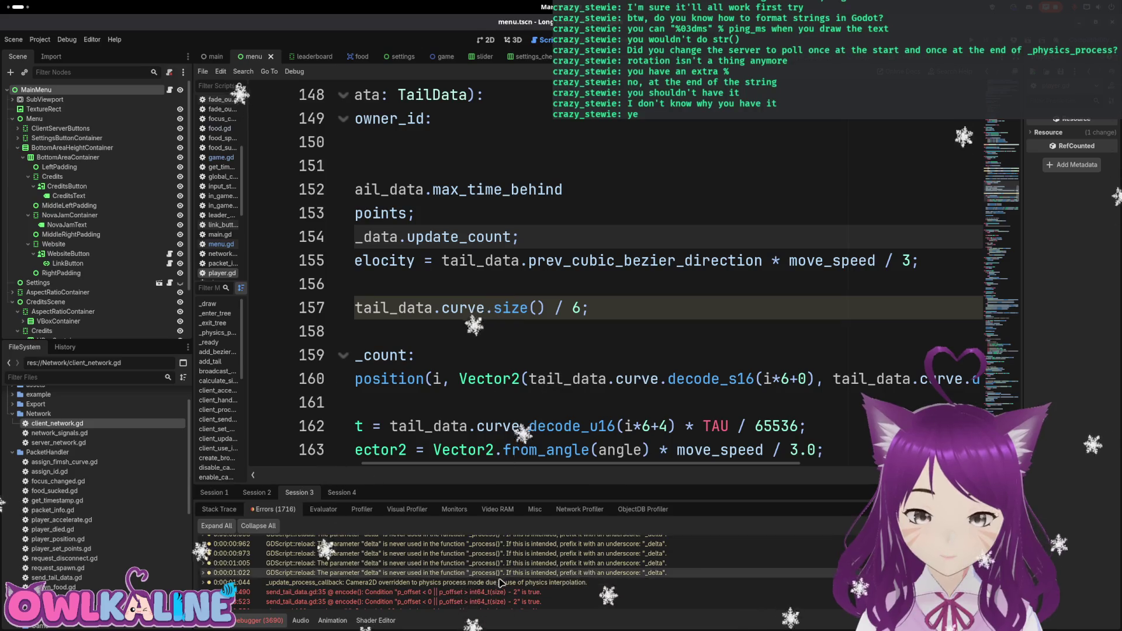
scroll(517, 577, up, 1)
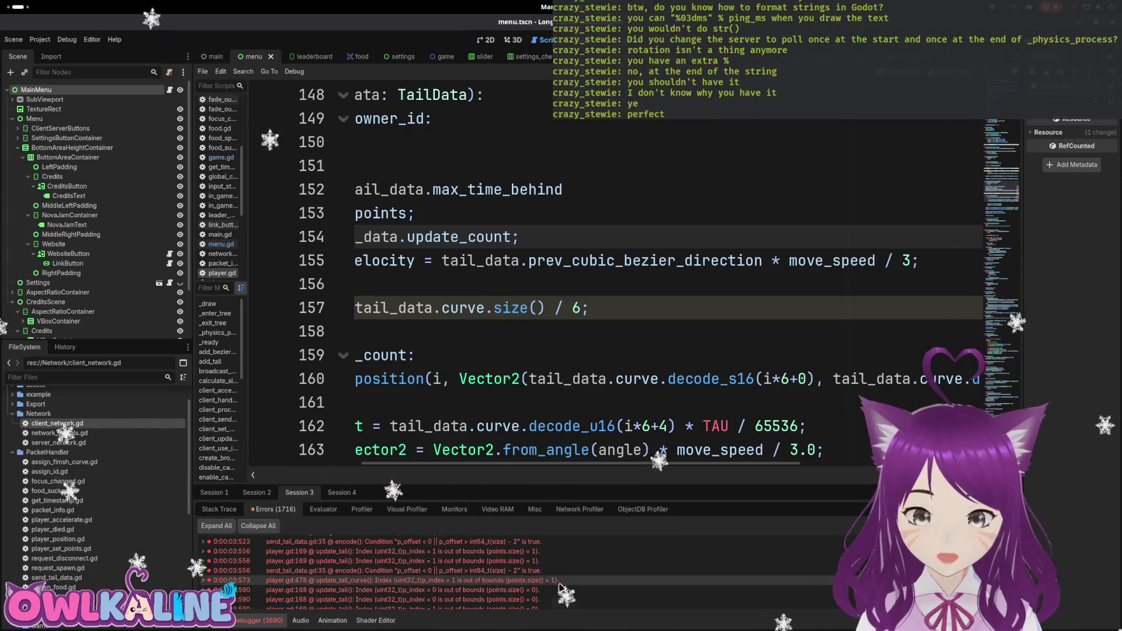
click(538, 570)
click(543, 580)
click(526, 600)
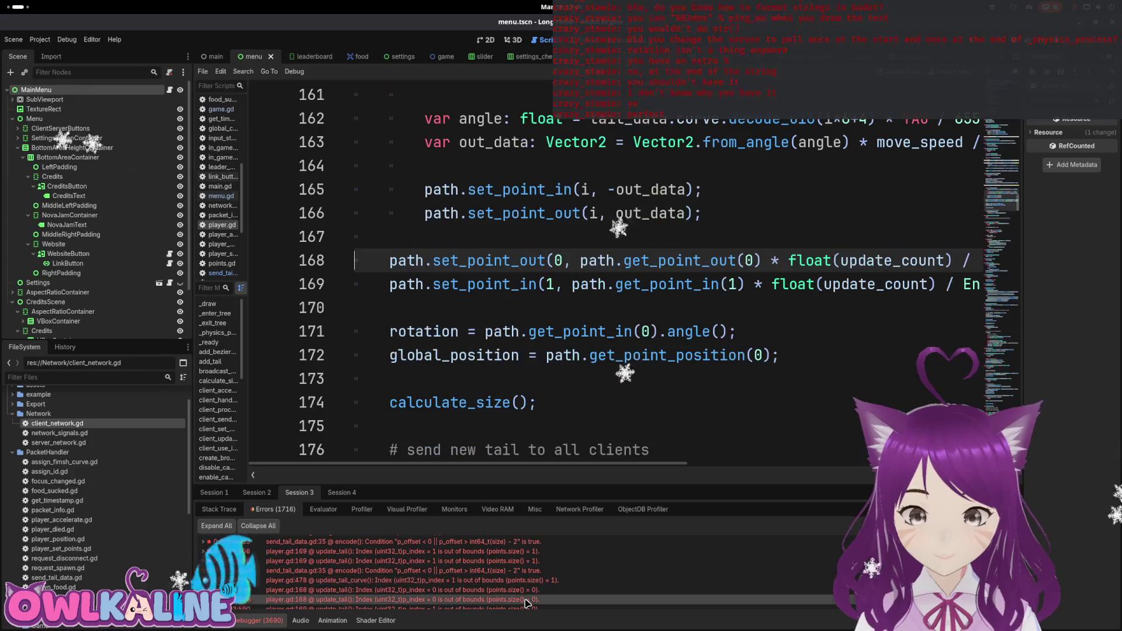
scroll(526, 602, down, 1)
click(534, 555)
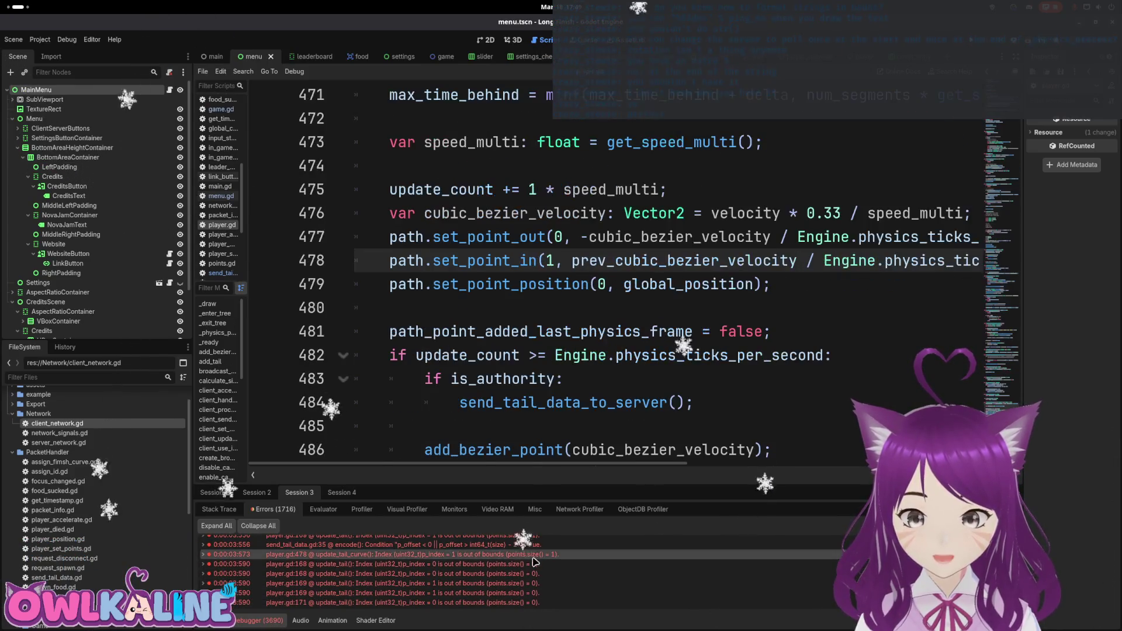
scroll(534, 561, up, 3)
click(529, 559)
click(527, 568)
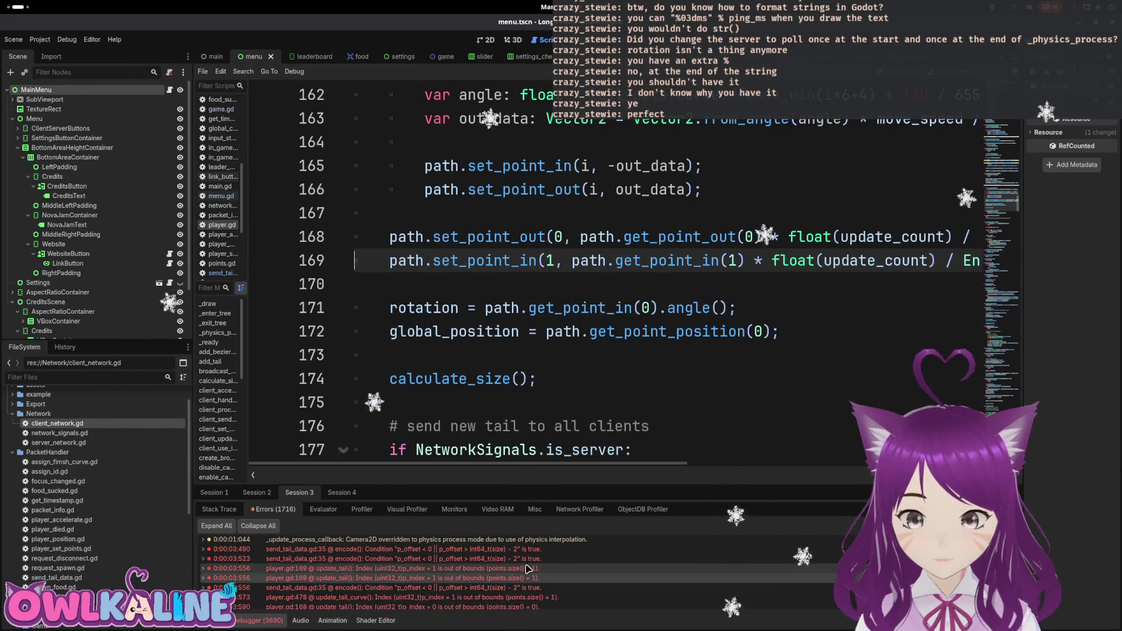
click(529, 559)
Select the earliest encode error and highlight the encode_u16 call on send_tail_data.gd line 35.
scroll(523, 567, up, 2)
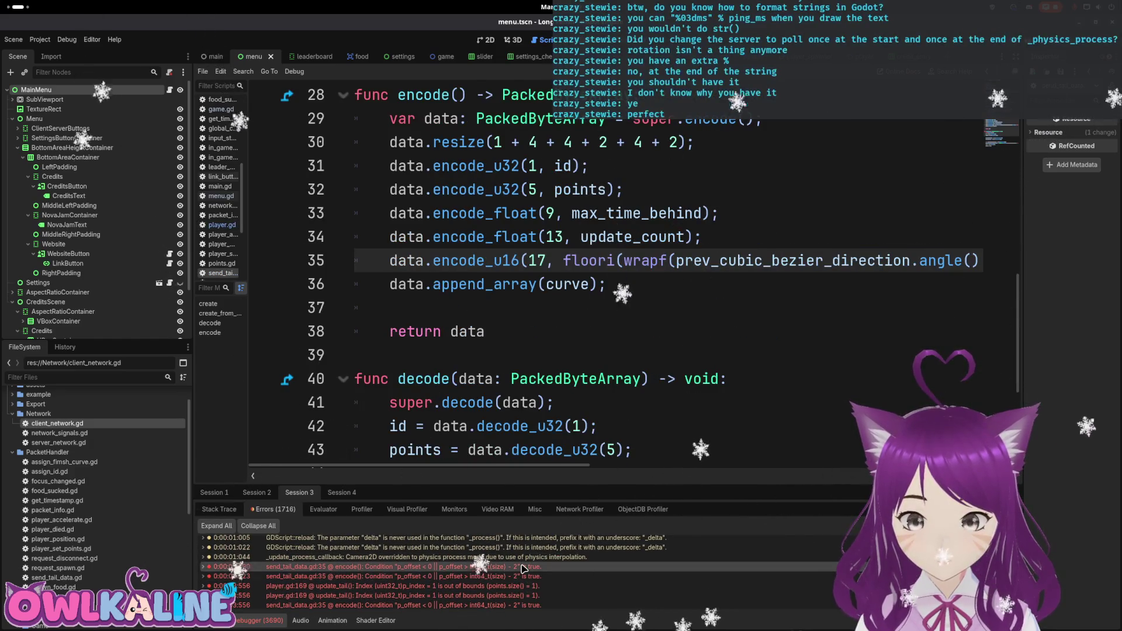
mouse_move(516, 581)
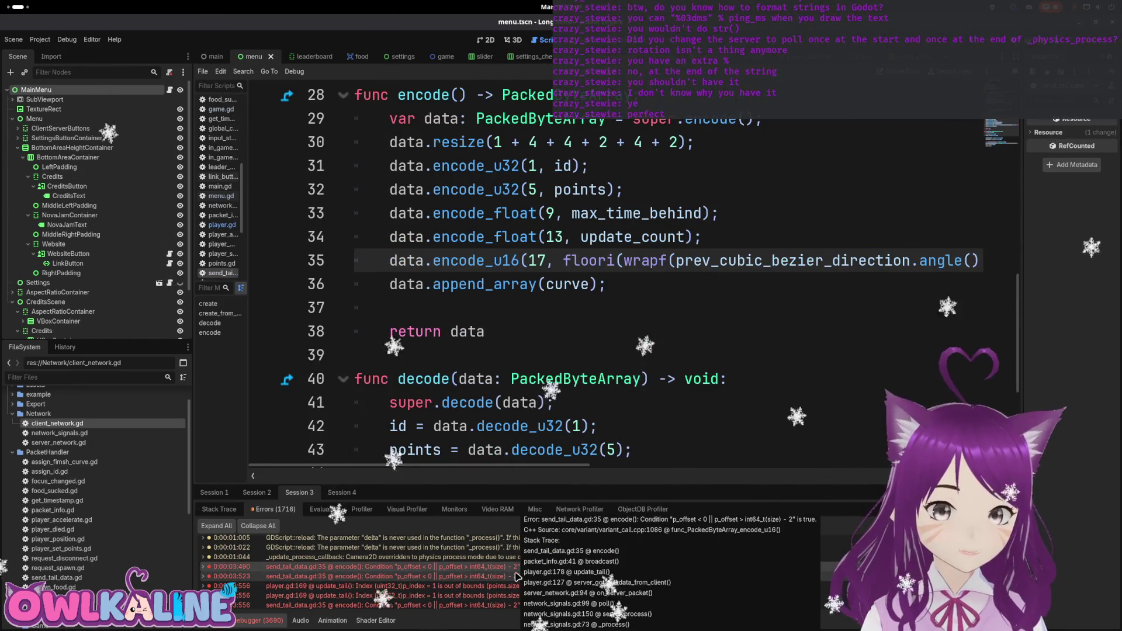
click(478, 568)
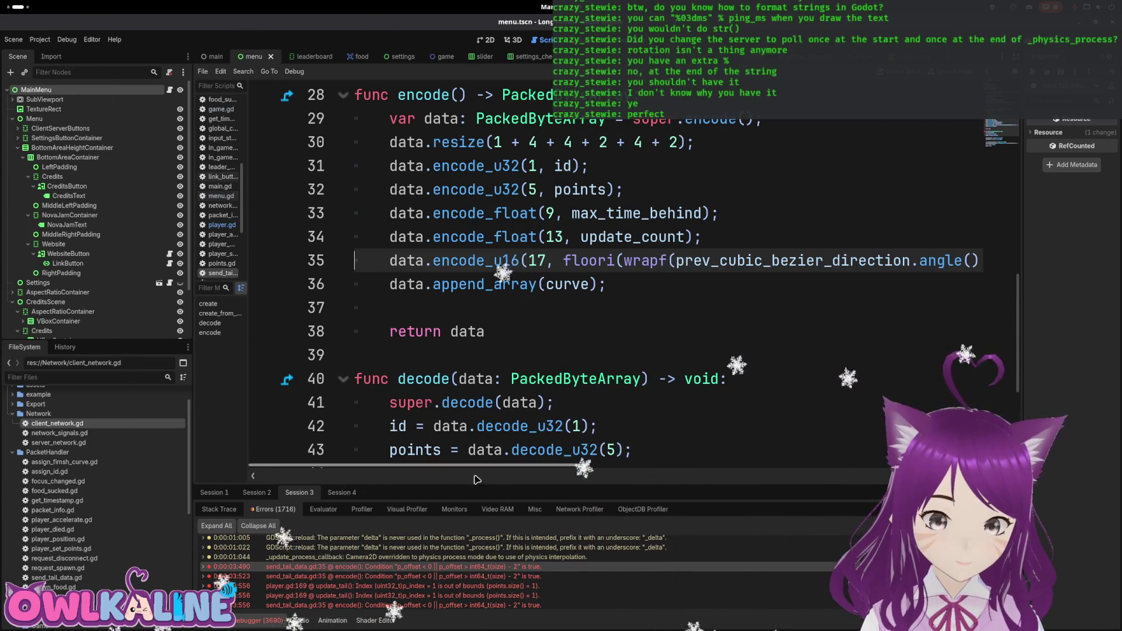
mouse_move(492, 469)
mouse_down()
mouse_move(626, 458)
mouse_move(462, 470)
mouse_up()
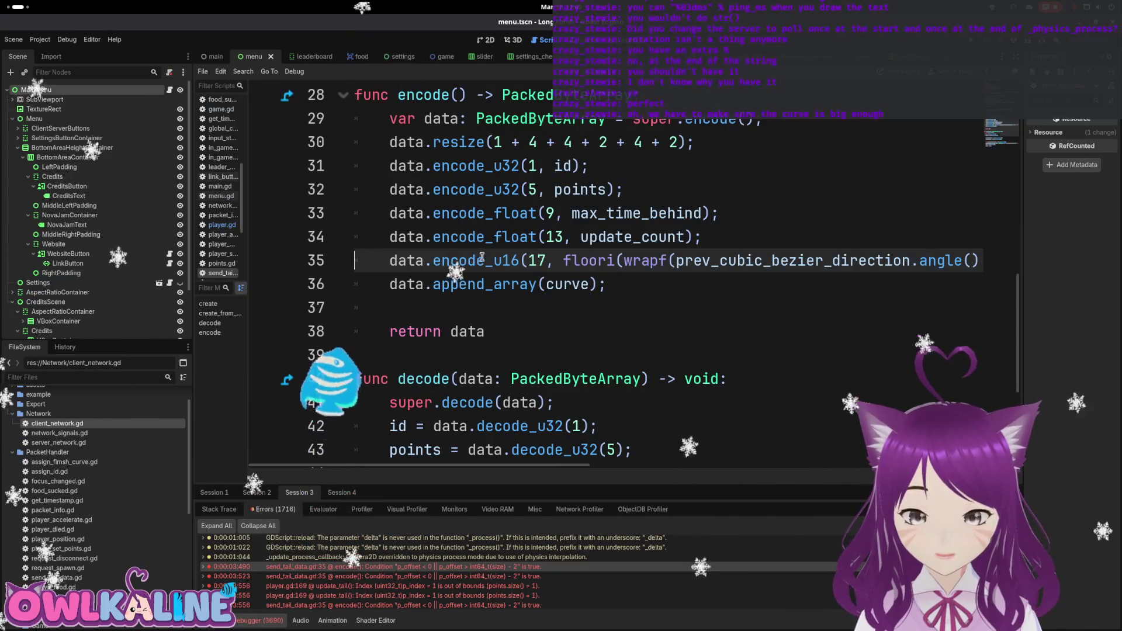
mouse_move(389, 261)
mouse_down()
mouse_move(846, 250)
mouse_move(892, 264)
mouse_up()
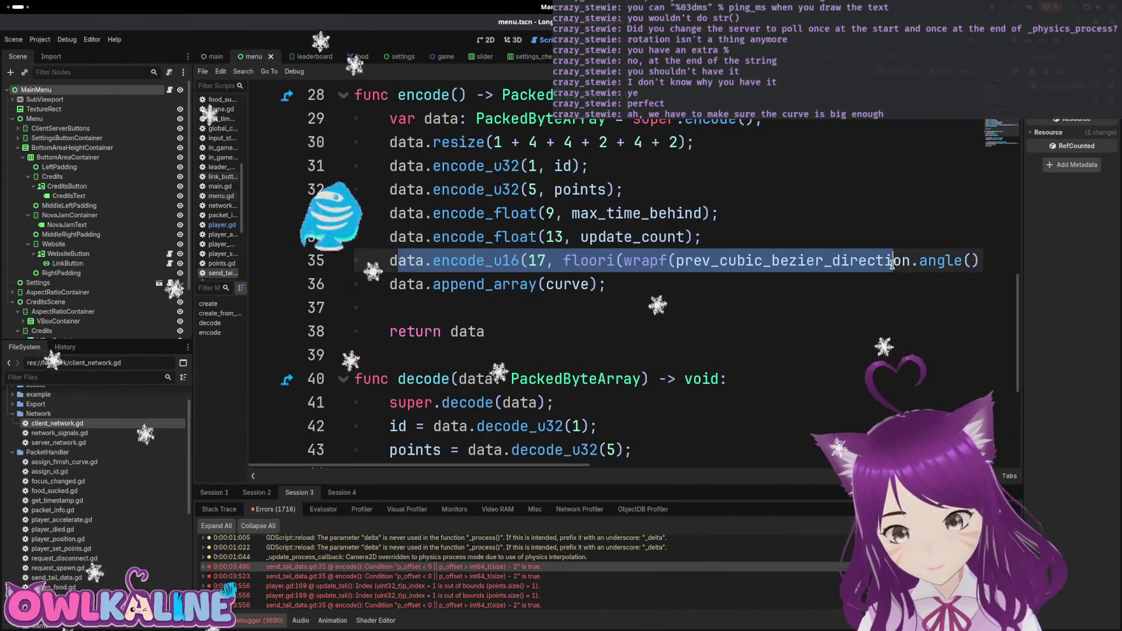
mouse_move(494, 466)
mouse_down()
mouse_move(577, 466)
mouse_move(493, 462)
mouse_up()
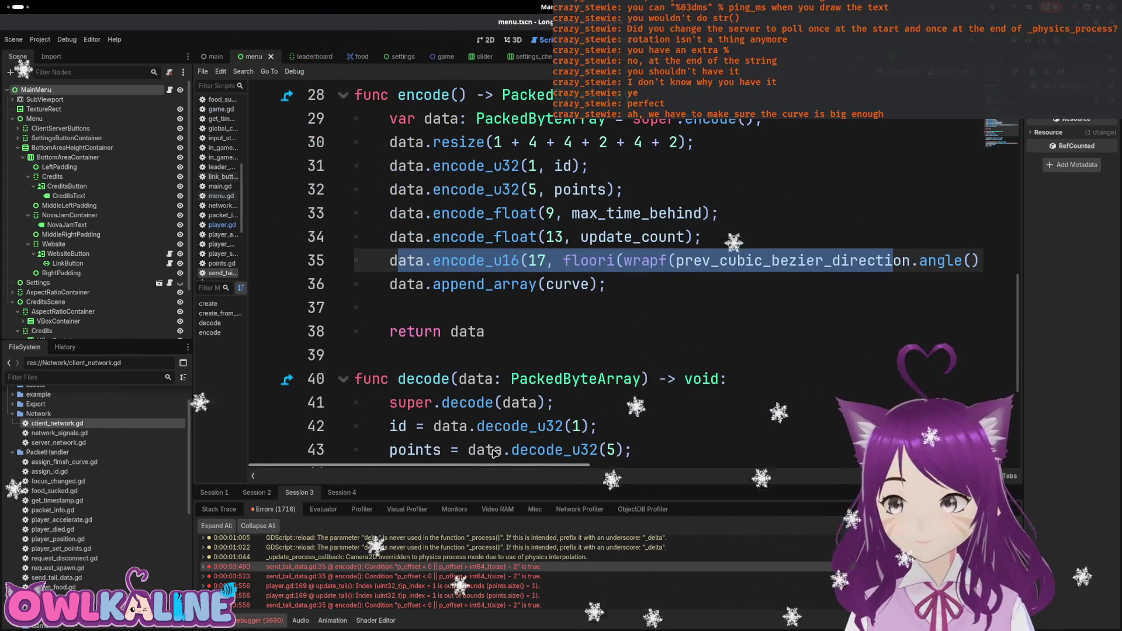
double_click(480, 568)
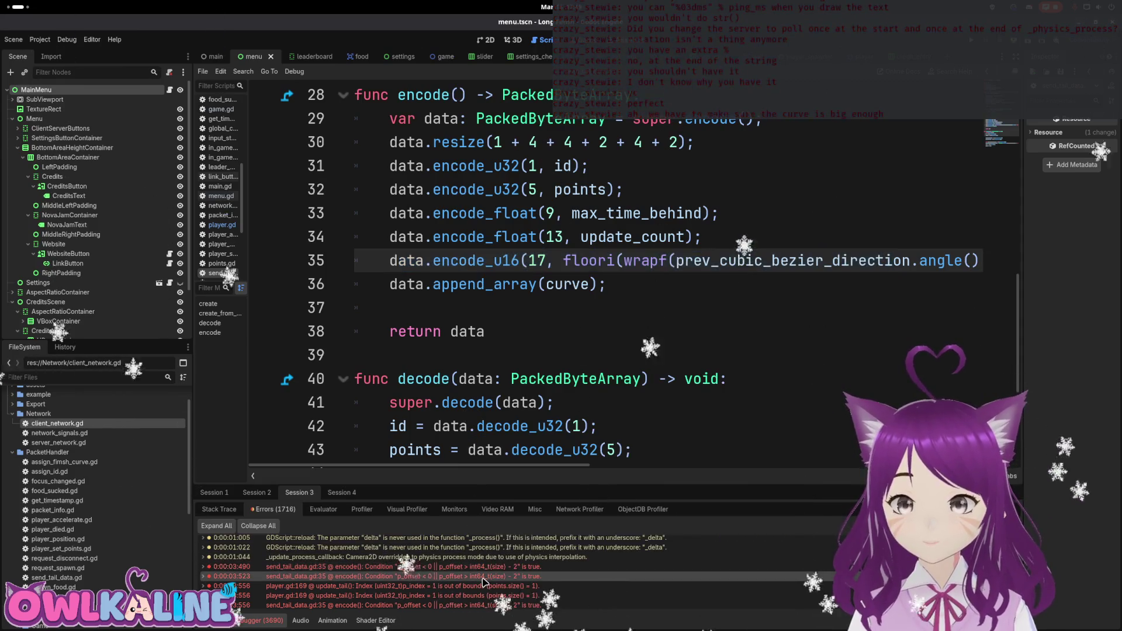
Follow the encode error's stack through player.gd, server_network.gd and network_signals.gd, then back to line 35.
double_click(445, 568)
scroll(397, 584, down, 2)
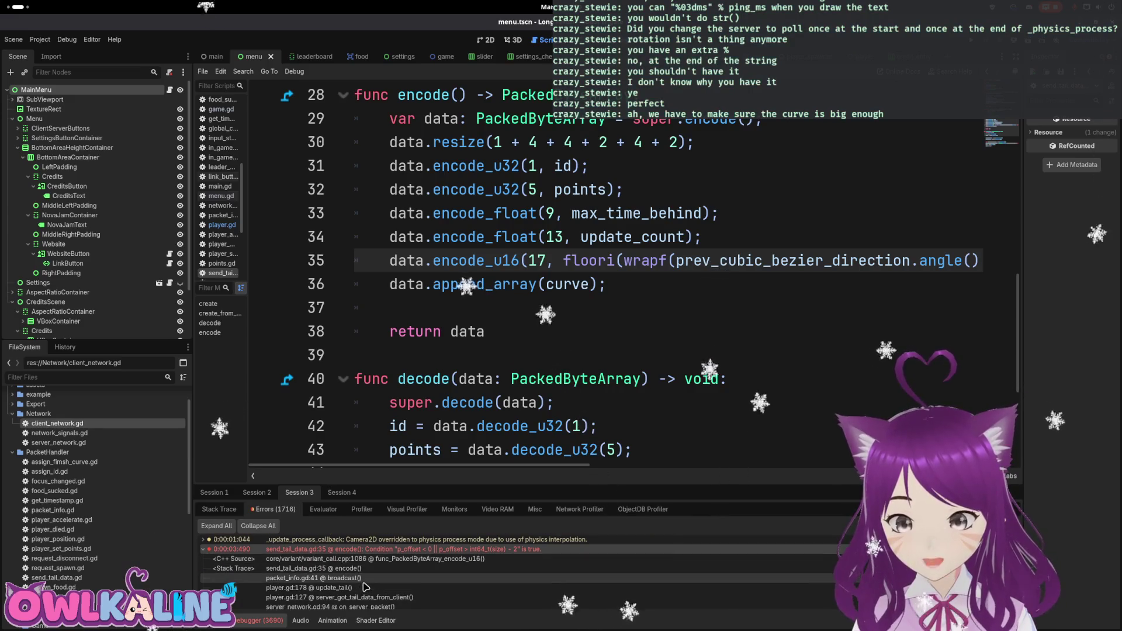
double_click(362, 578)
double_click(362, 587)
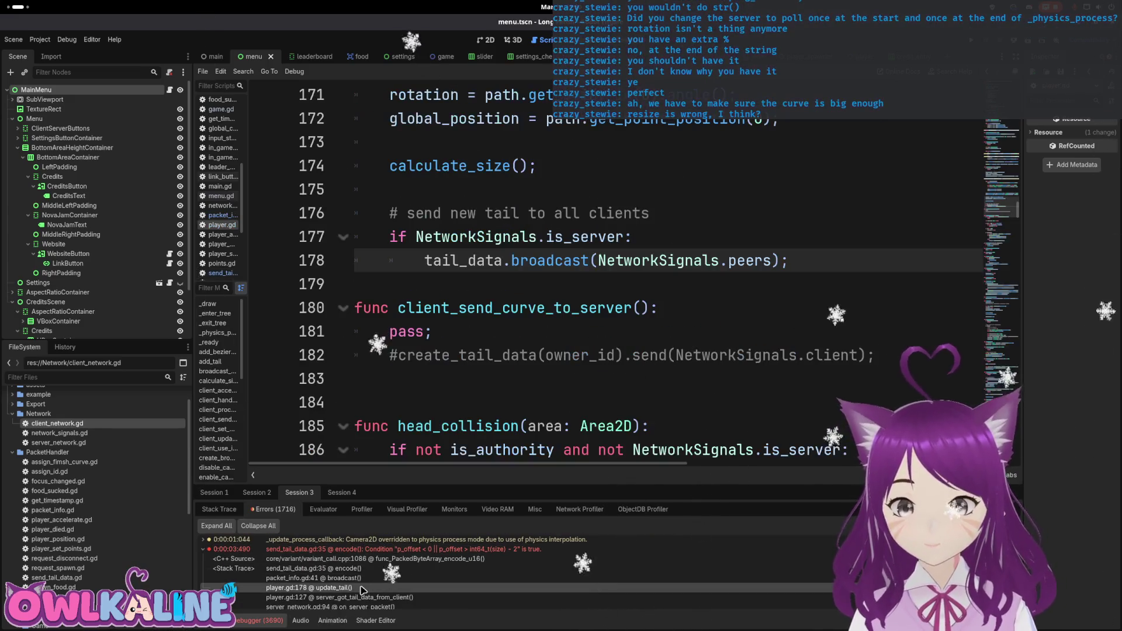
double_click(366, 597)
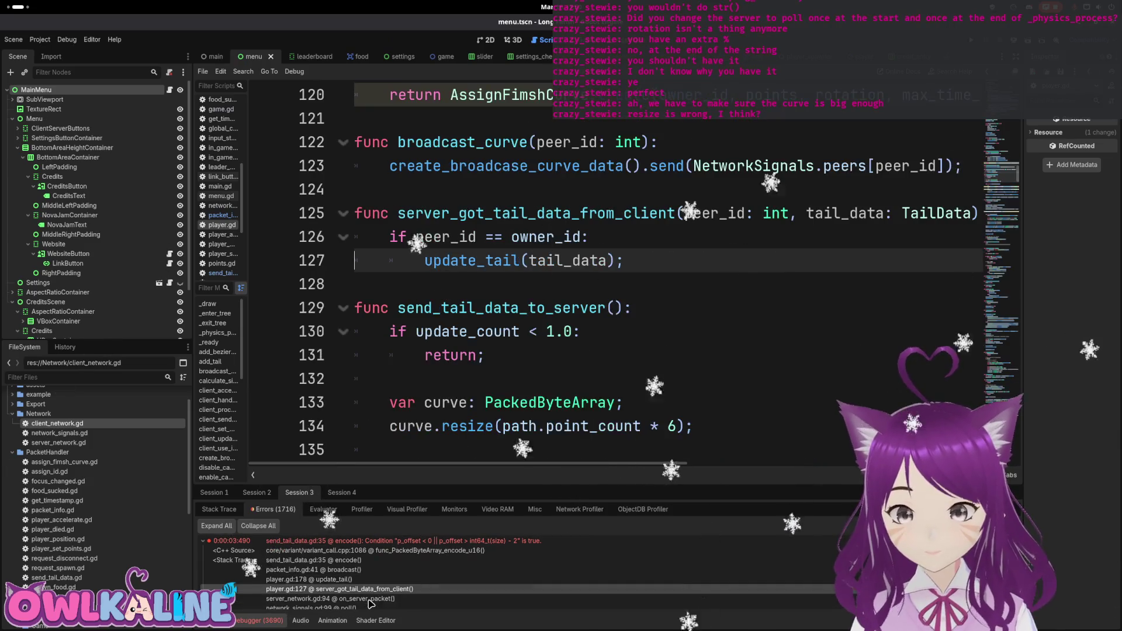
double_click(376, 599)
scroll(374, 590, down, 2)
double_click(366, 591)
double_click(366, 600)
scroll(368, 596, down, 1)
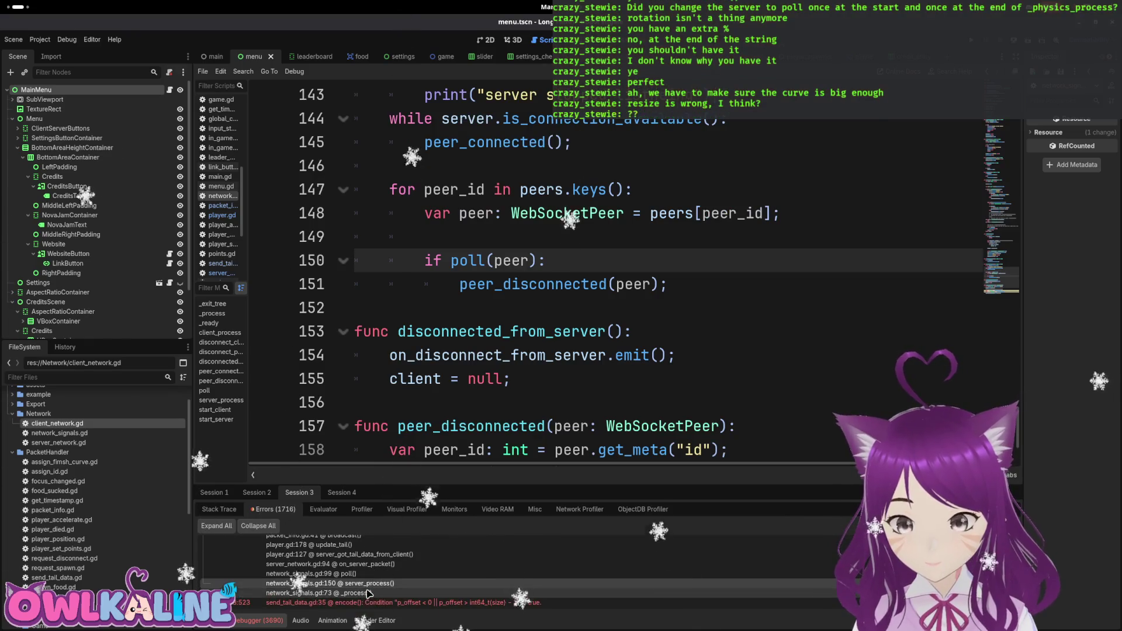
double_click(369, 599)
scroll(372, 597, up, 3)
scroll(368, 584, up, 2)
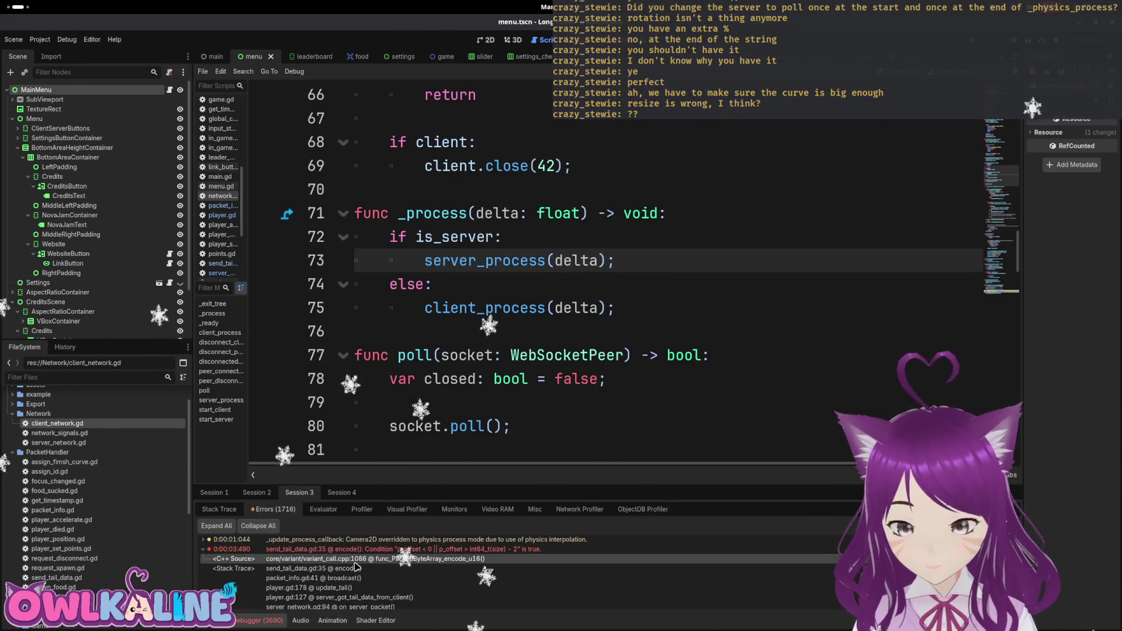
double_click(331, 549)
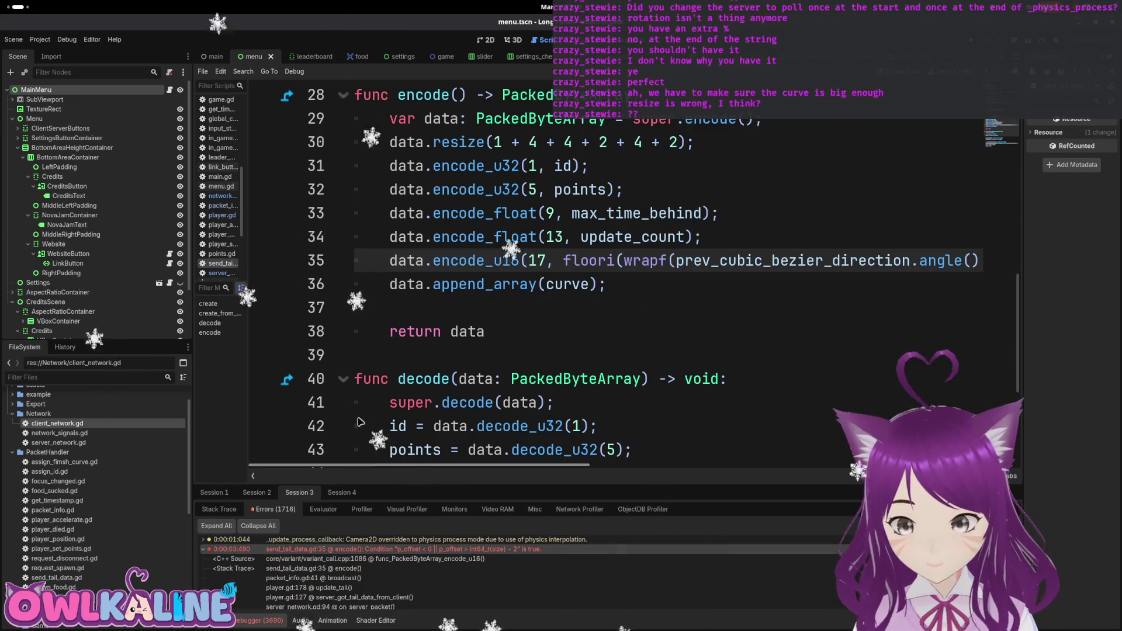
Check each encode call in send_tail_data.gd against the data.resize byte sum.
scroll(490, 355, up, 3)
scroll(512, 391, down, 2)
click(494, 214)
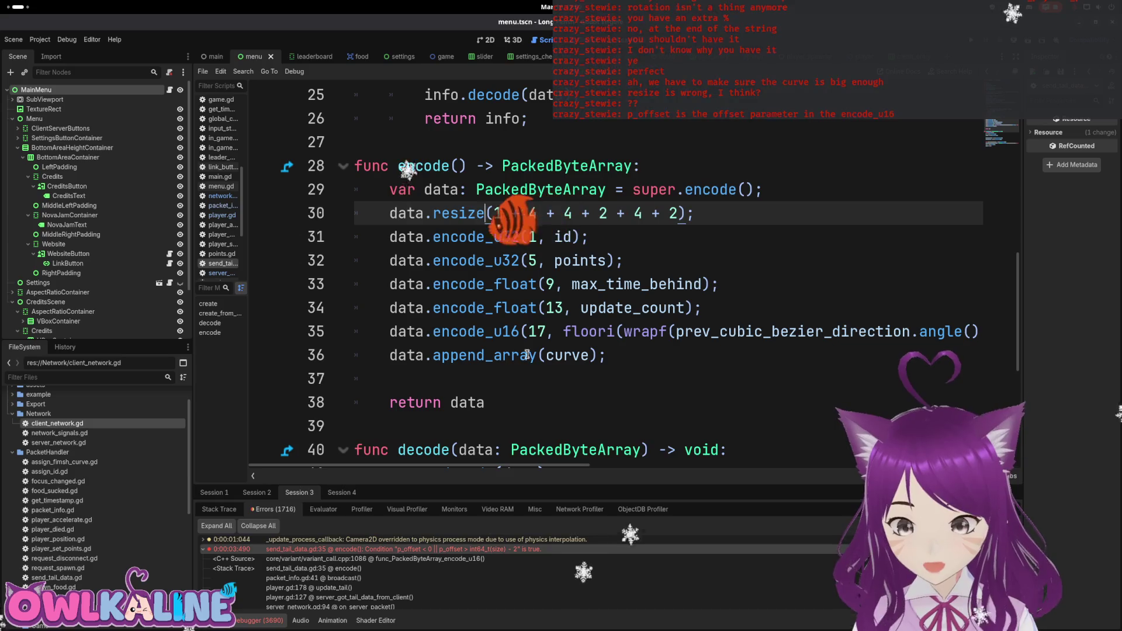
click(523, 332)
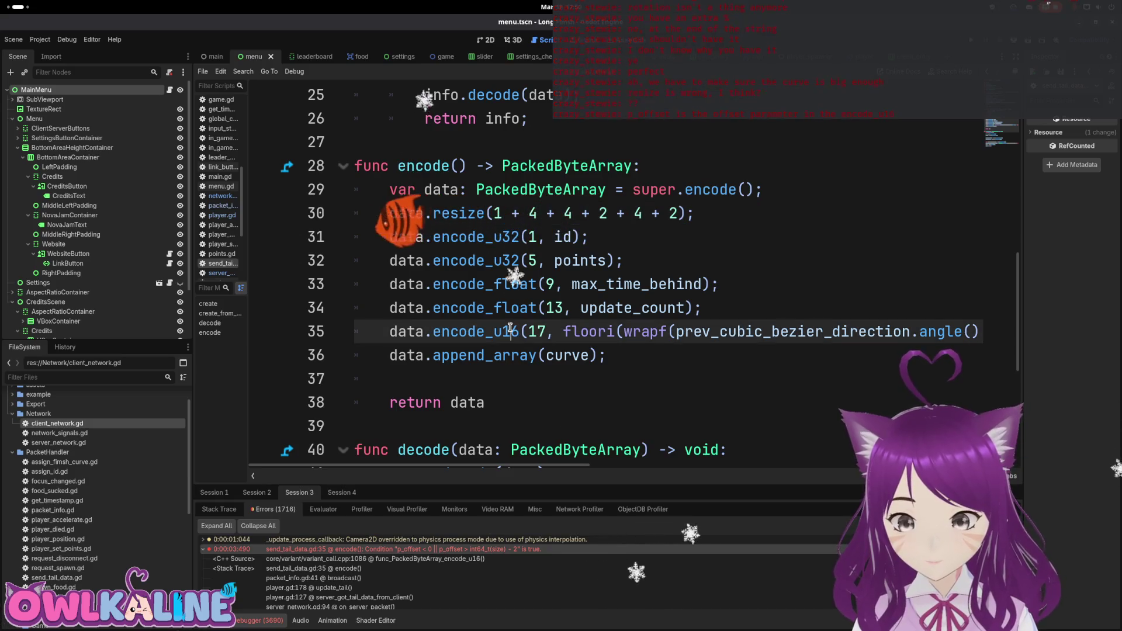
click(502, 234)
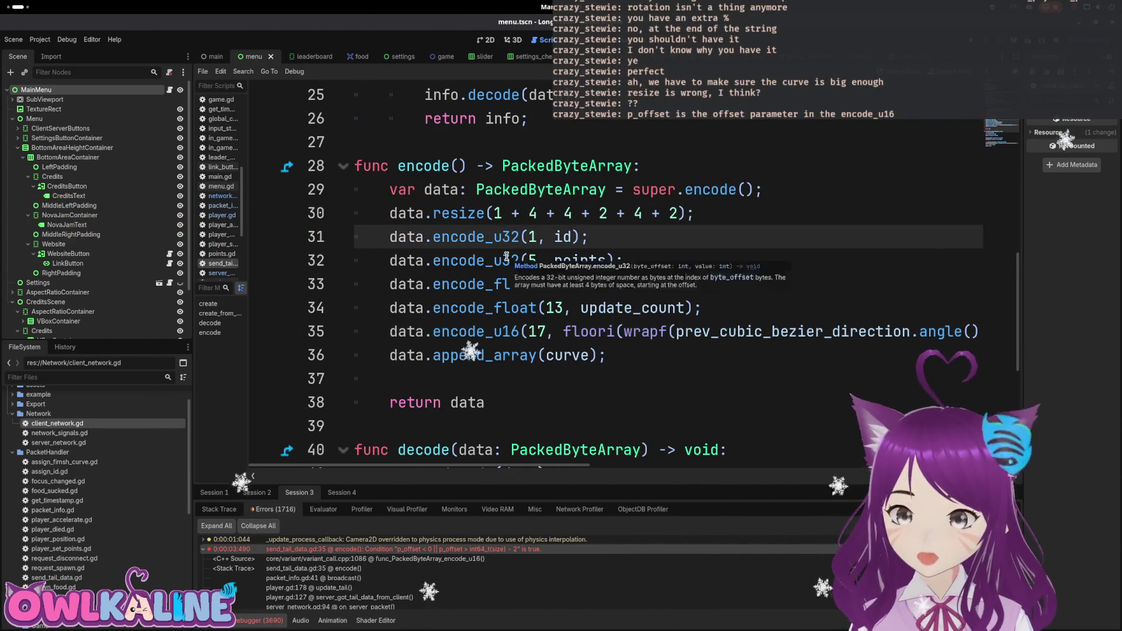
click(506, 257)
click(507, 284)
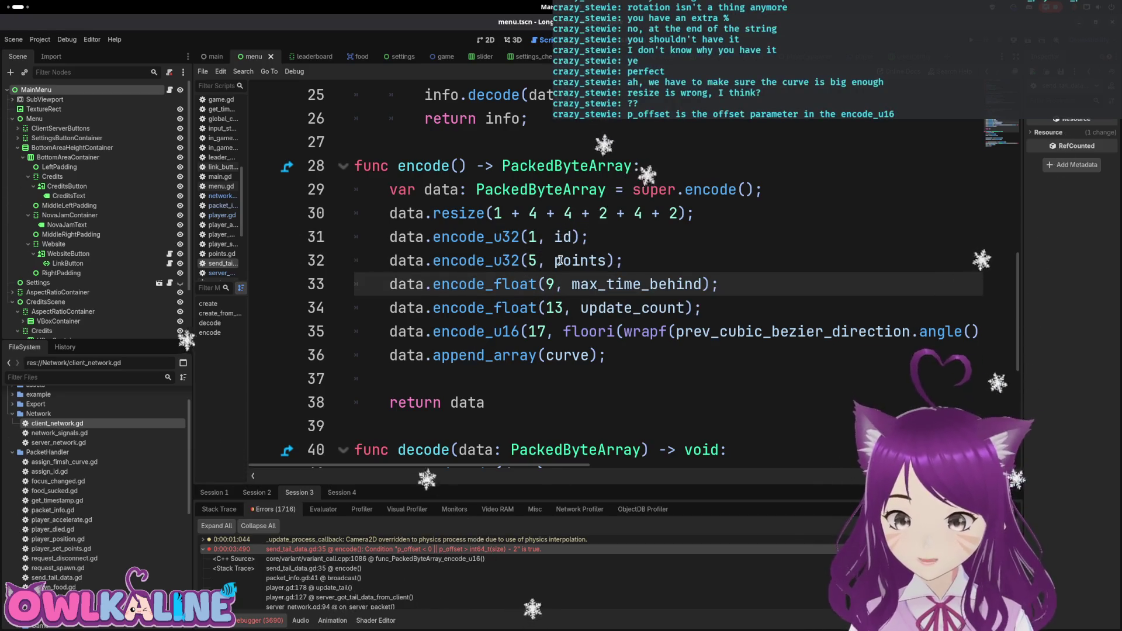
Change the wrong 2 in the data.resize sum on line 30 to 4.
click(599, 212)
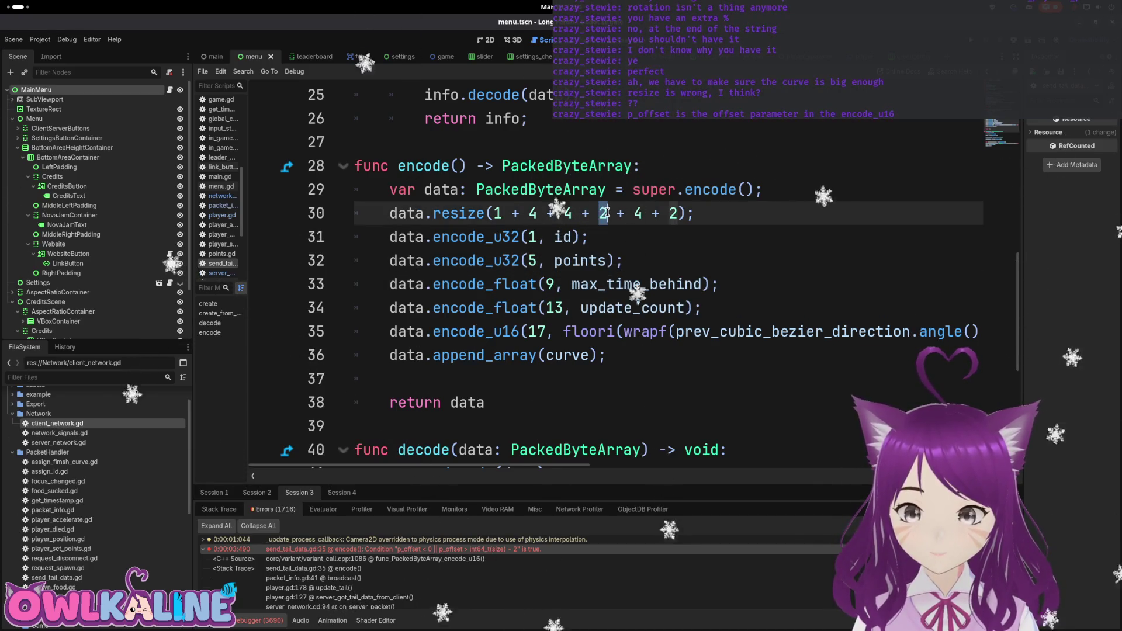
text(5)
double_click(602, 213)
text(4)
Recheck the max_time_behind, update_count and encode_u16 lines, then run the game with F5.
click(528, 287)
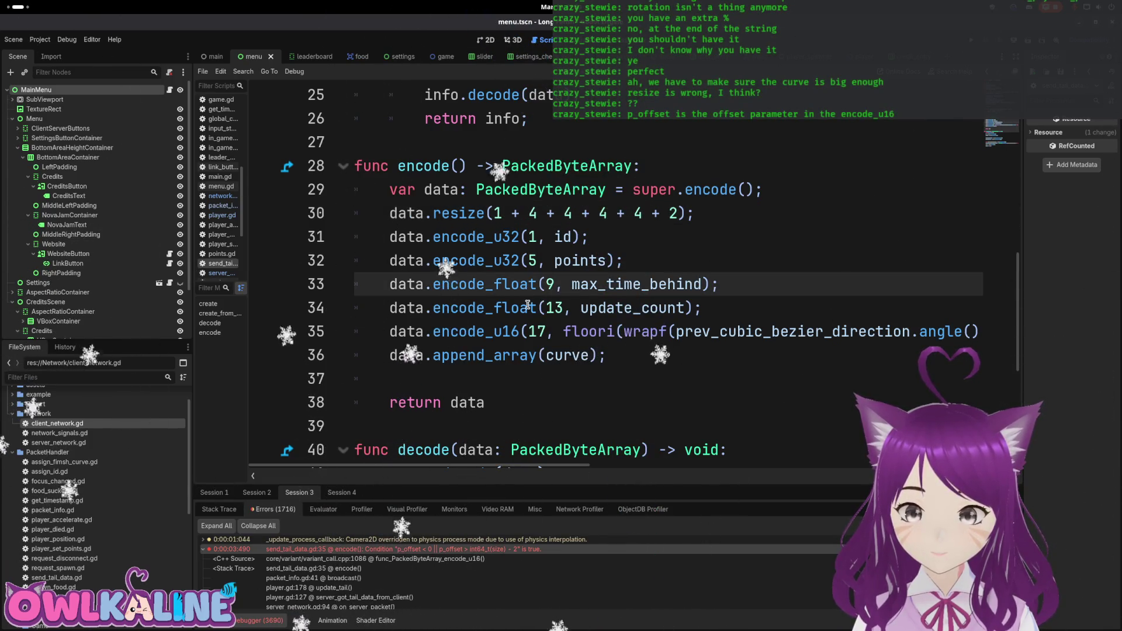
click(529, 306)
click(596, 333)
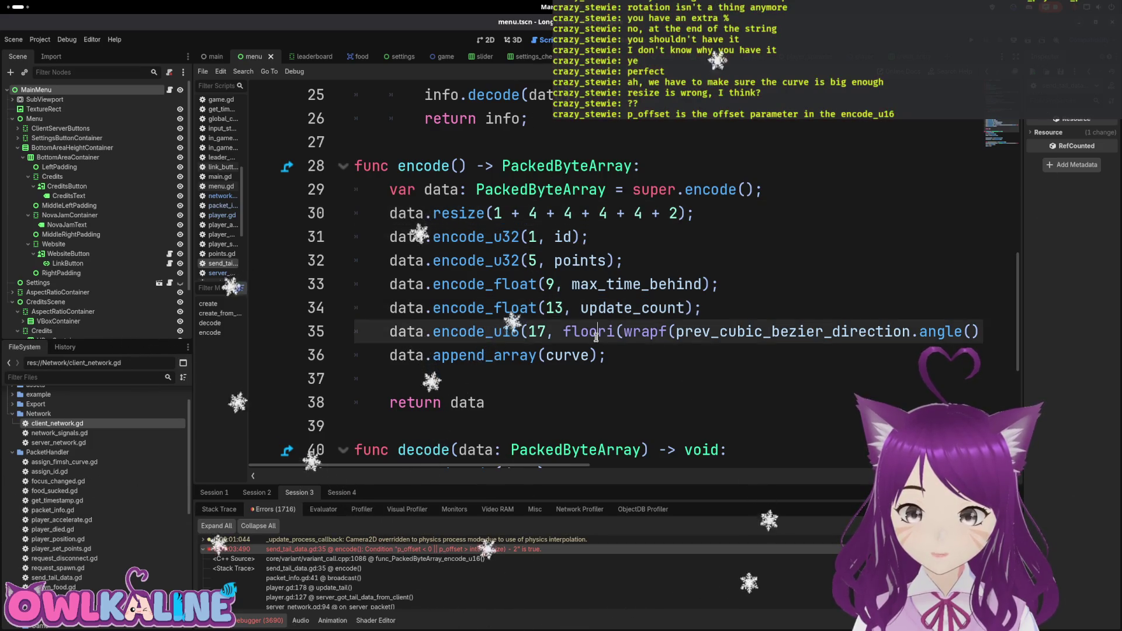
key(F5)
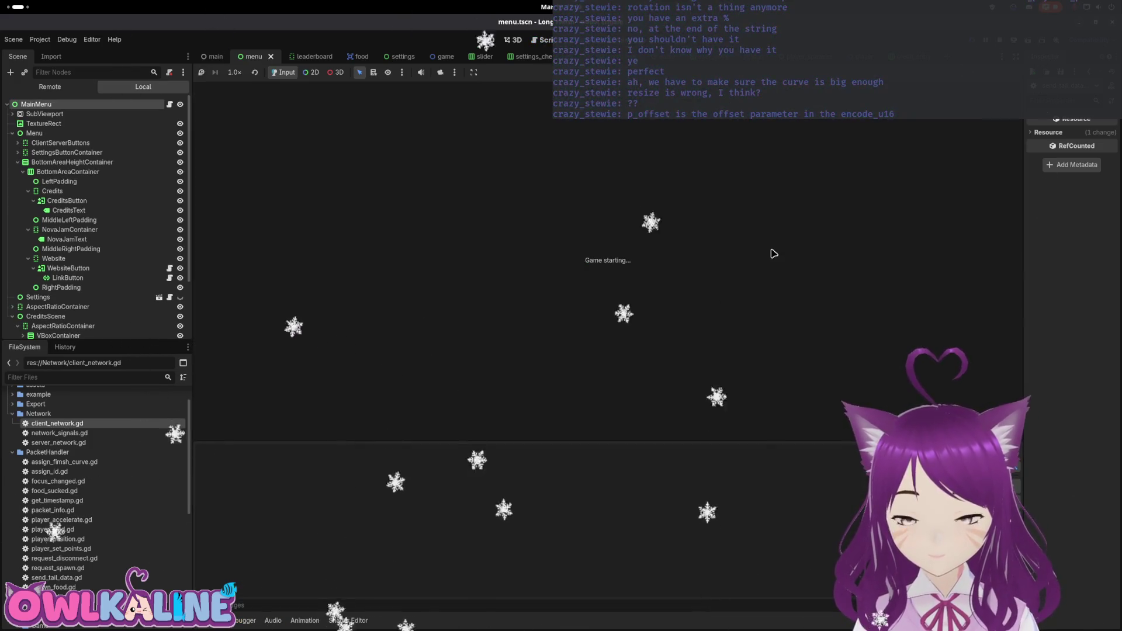
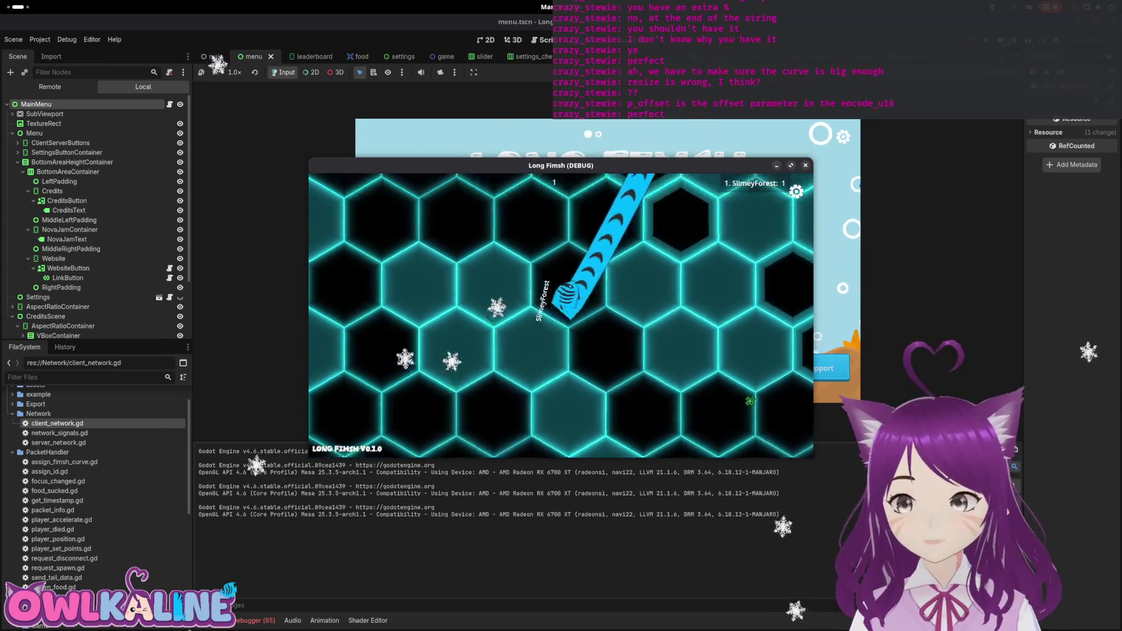
Stop the game and follow the fourth session's int-to-Object error to line 88 of client_network.gd.
key(F8)
click(267, 623)
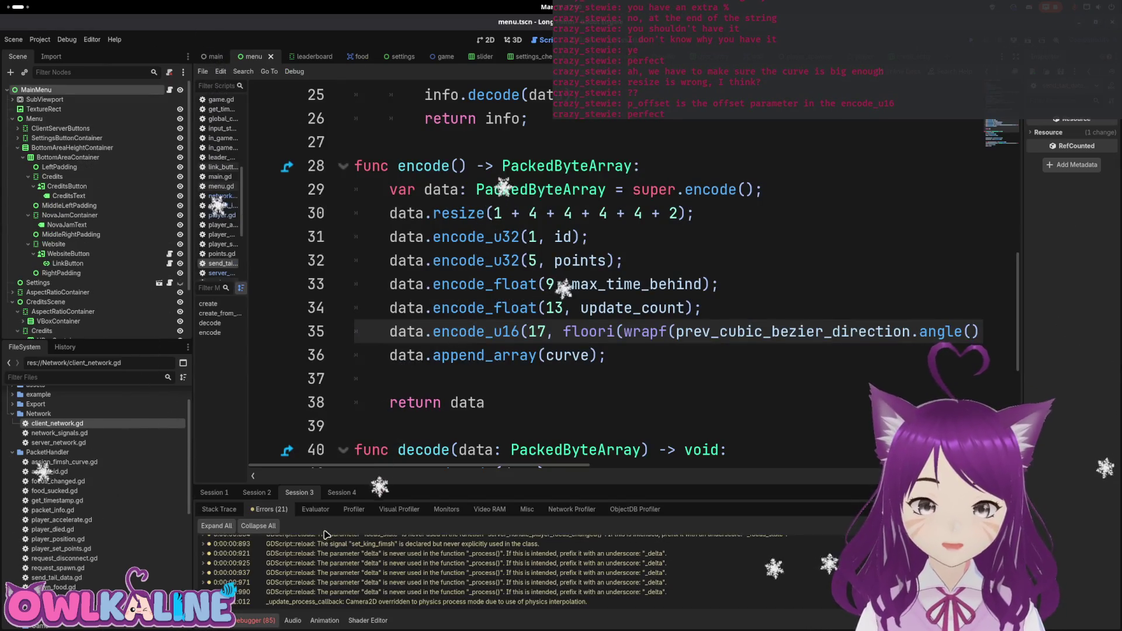
click(263, 493)
click(339, 494)
click(251, 510)
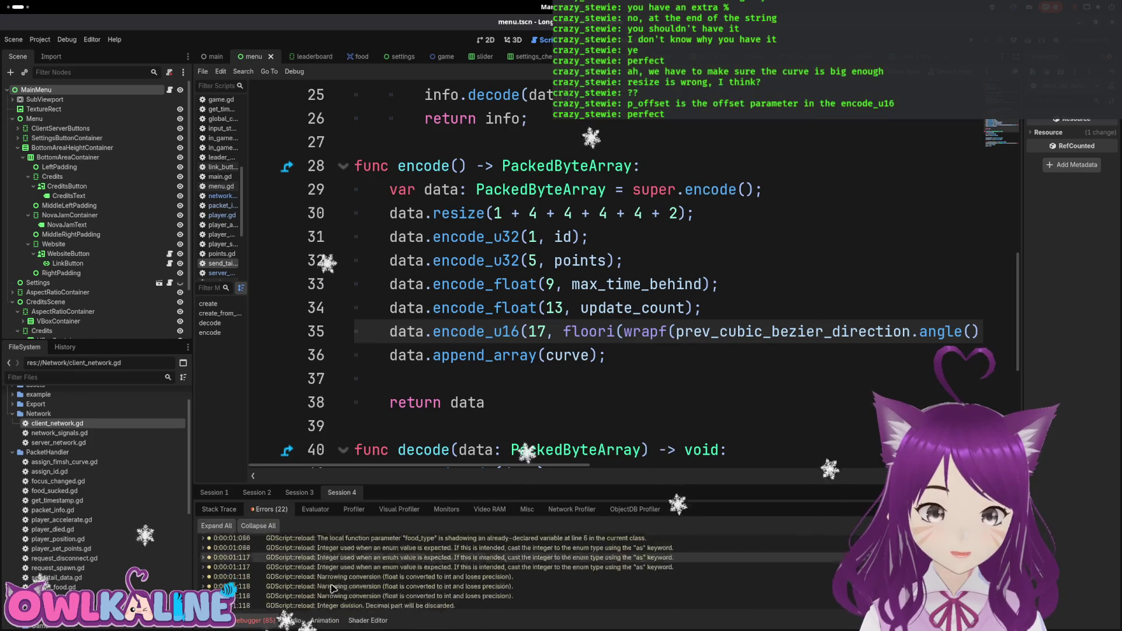
click(346, 602)
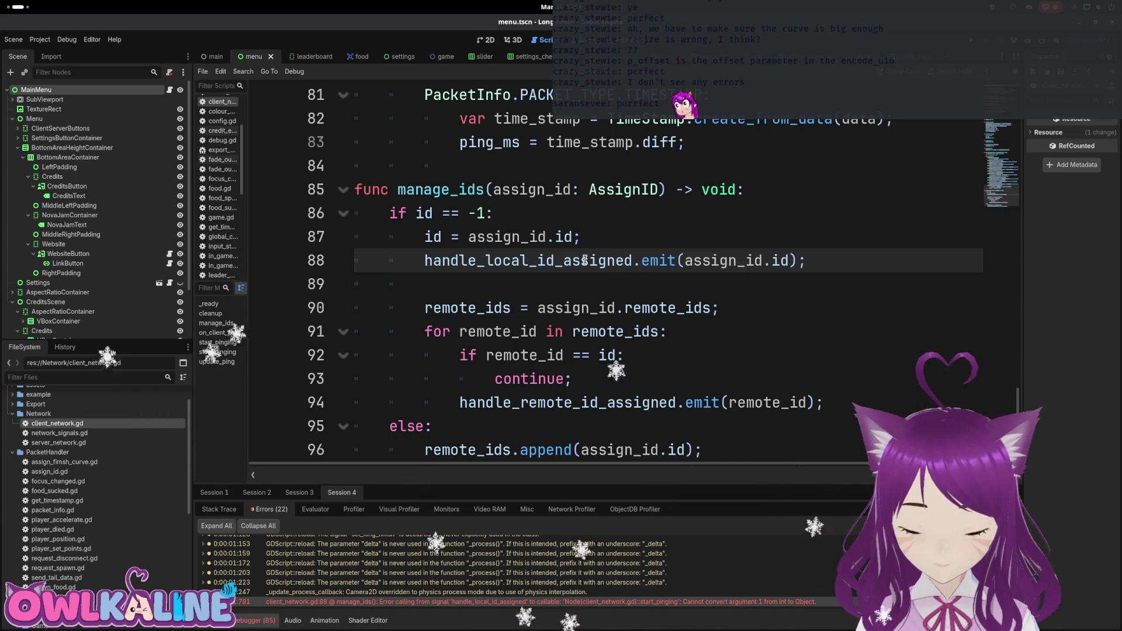
Inspect line 90 and where handle_local_id_assigned is connected in client_network.gd.
mouse_move(585, 260)
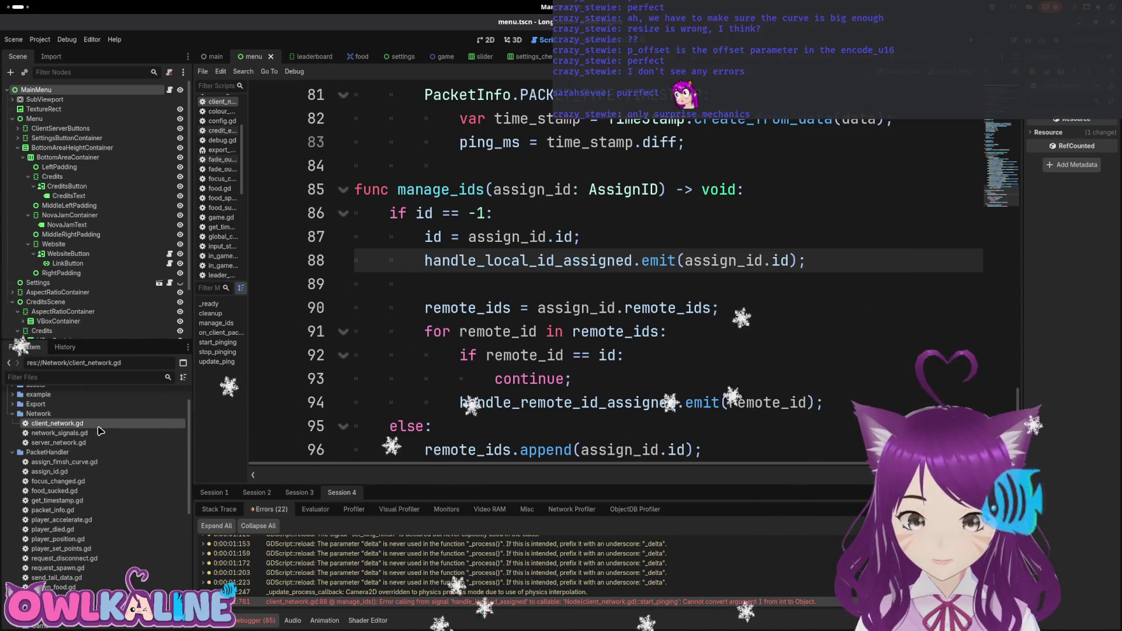
click(618, 308)
scroll(594, 345, up, 3)
scroll(594, 346, down, 3)
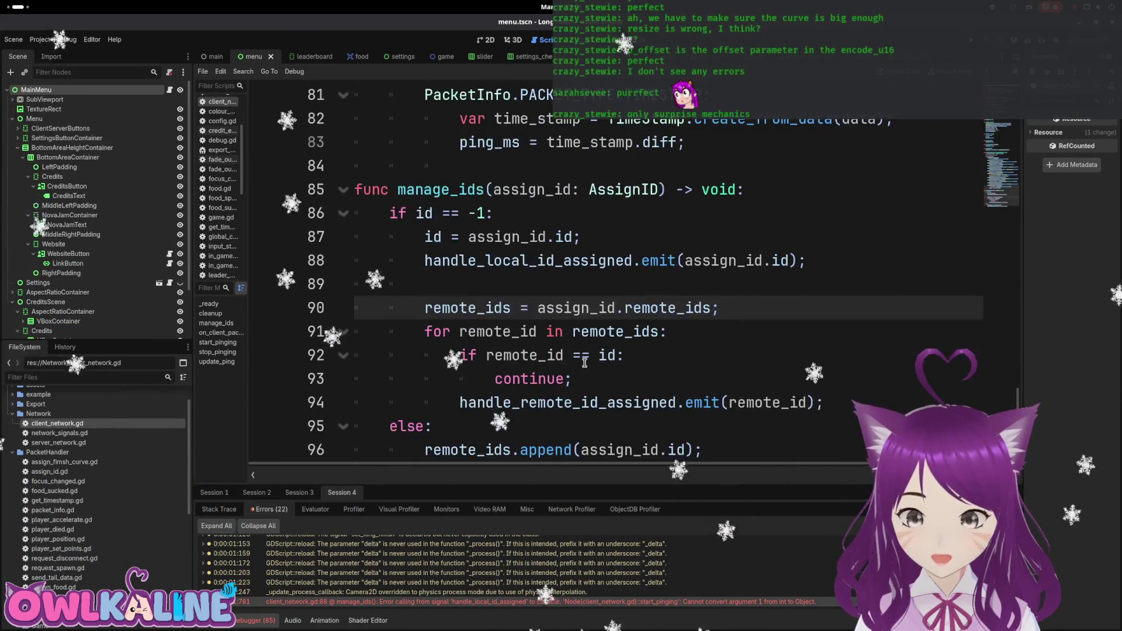
scroll(594, 345, up, 1)
ctrl+click(594, 346)
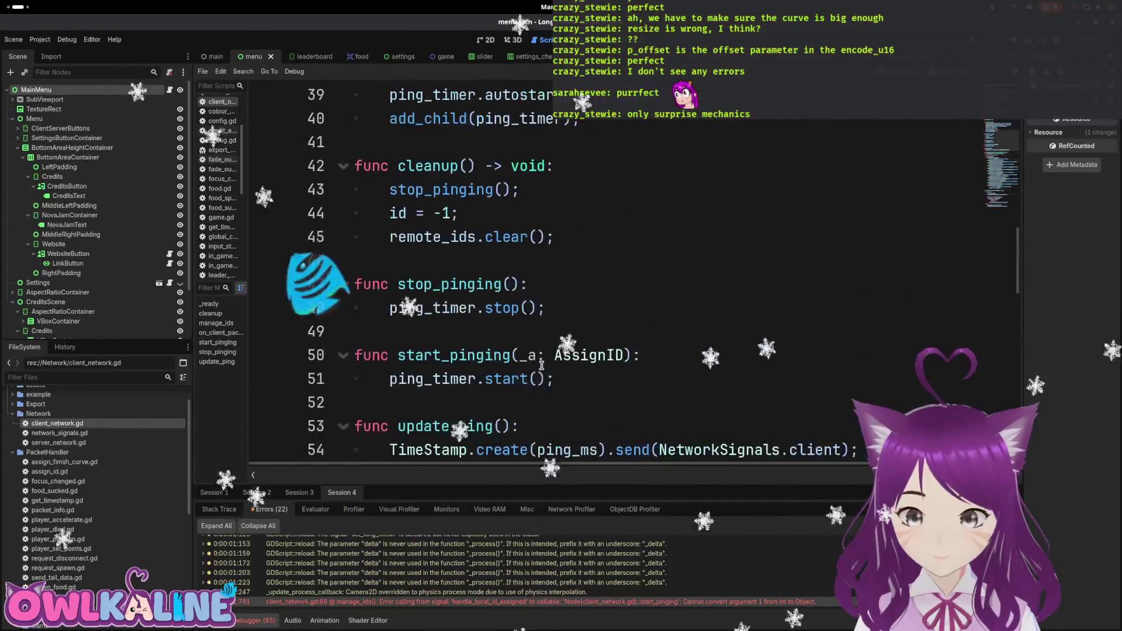
scroll(538, 403, down, 1)
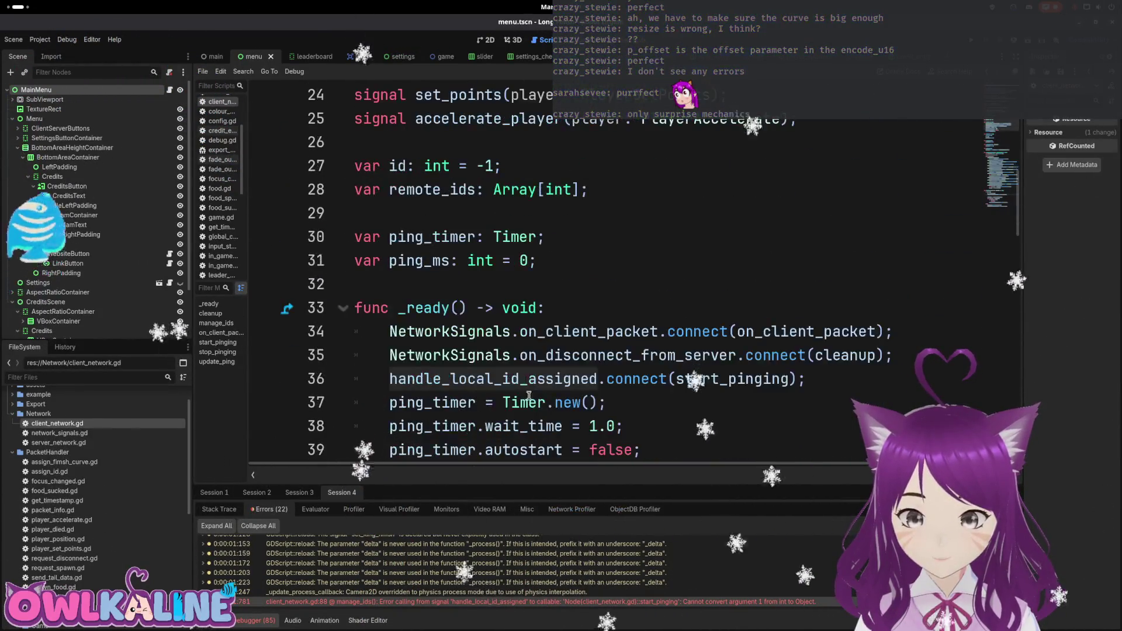
scroll(544, 373, down, 6)
Retype start_pinging's parameter from AssignID to int and run the project.
drag(556, 284, 621, 284)
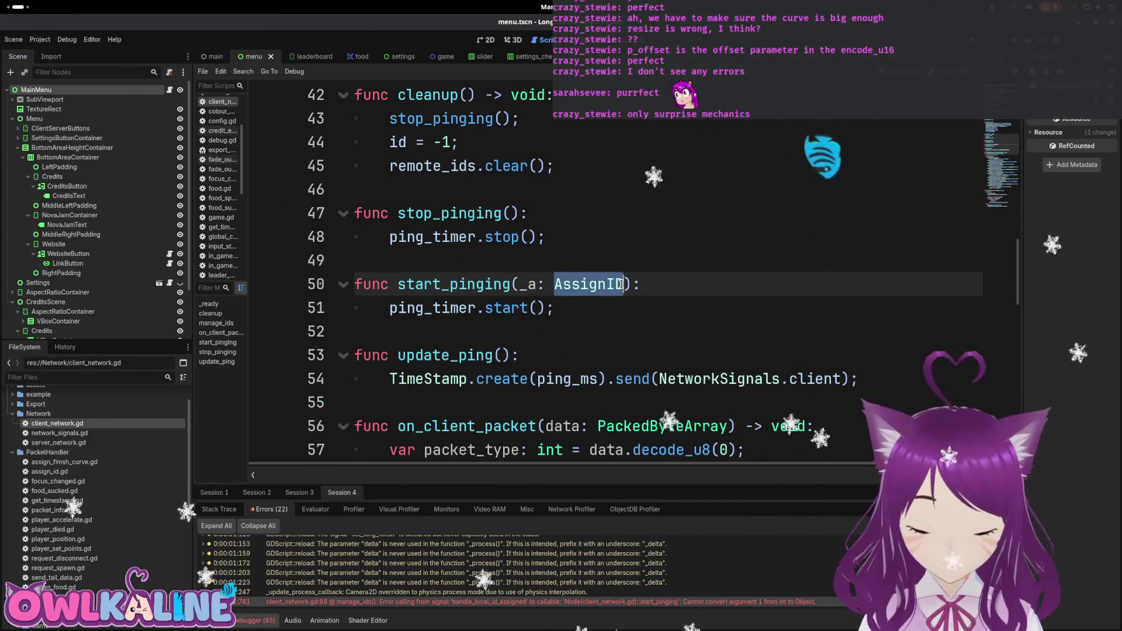
text(int)
click(554, 308)
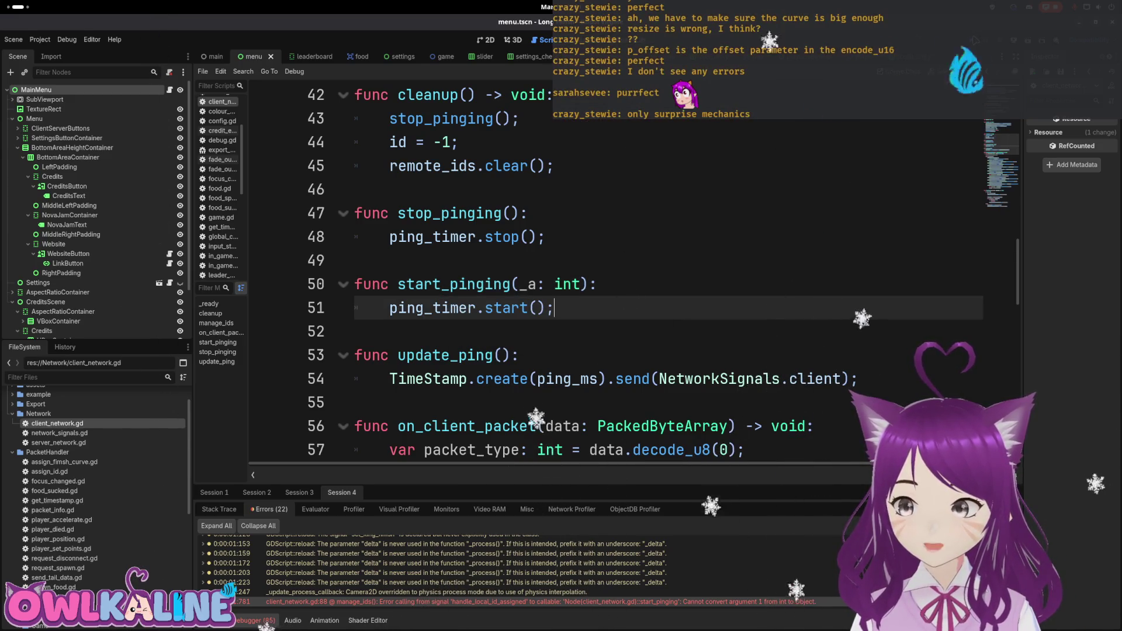
key(F5)
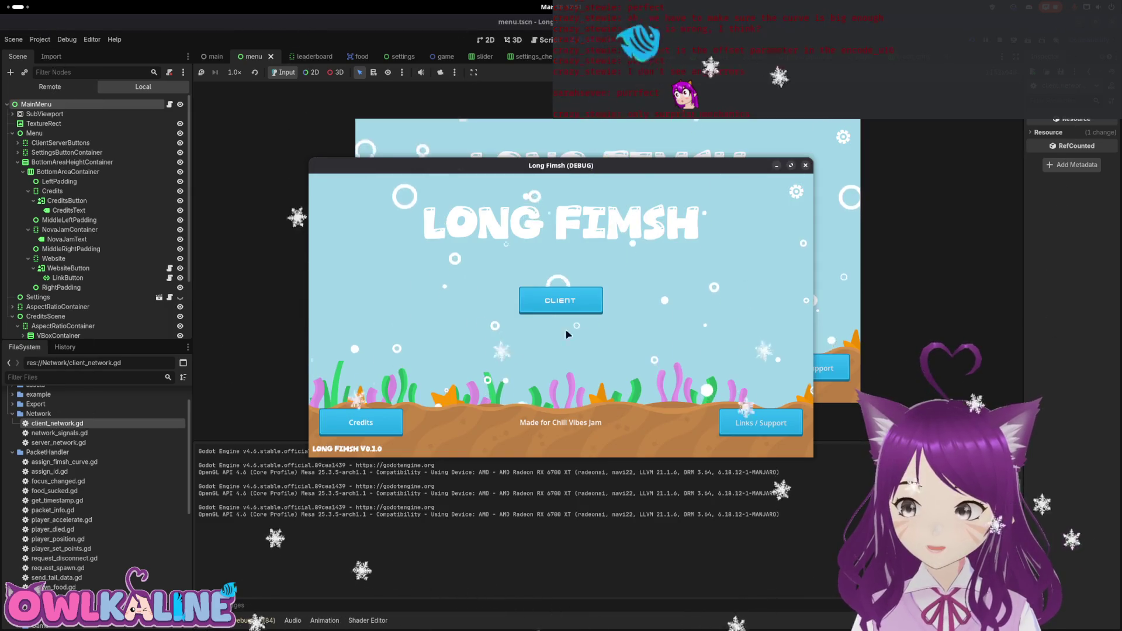
Join as CLIENT and play in the arena with the window maximized and restored, then stop all instances.
click(521, 300)
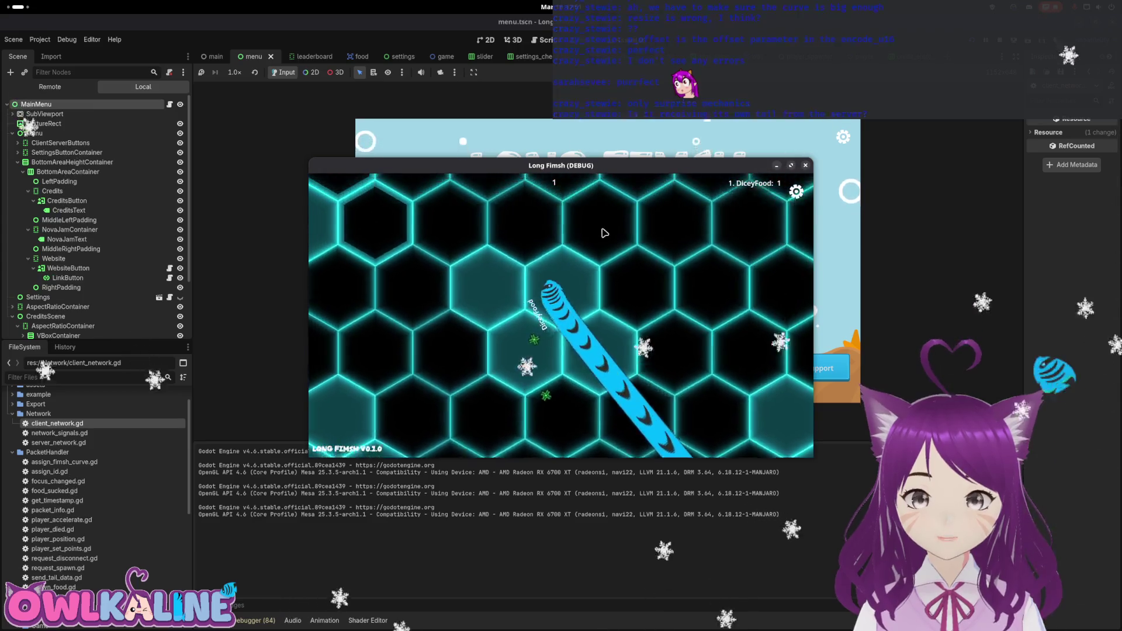
double_click(685, 170)
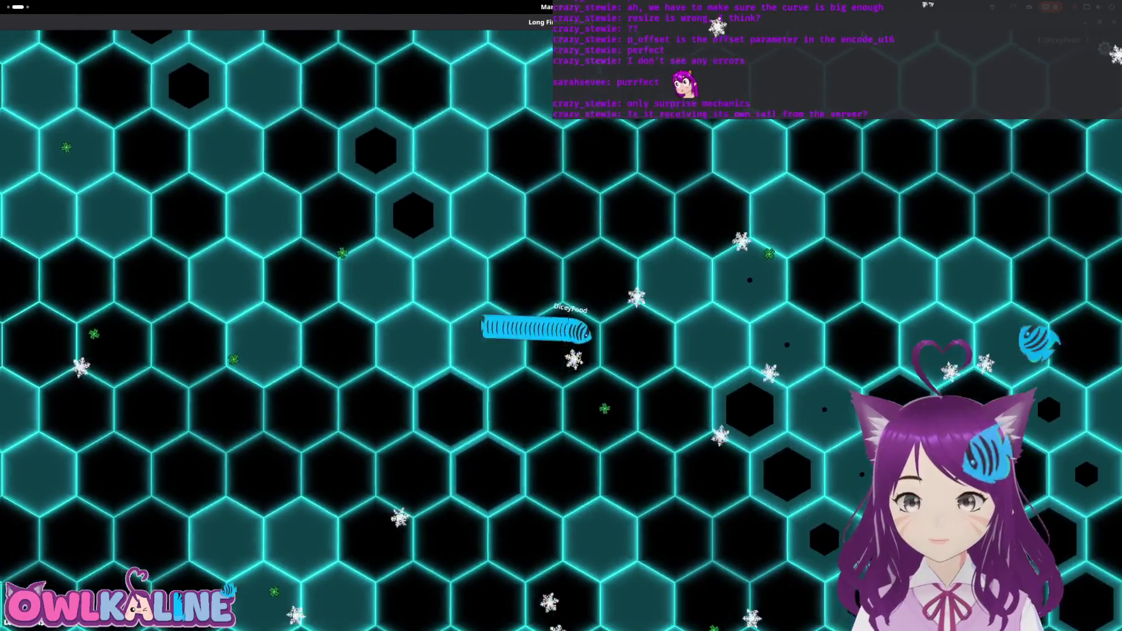
drag(572, 21, 572, 218)
key(F8)
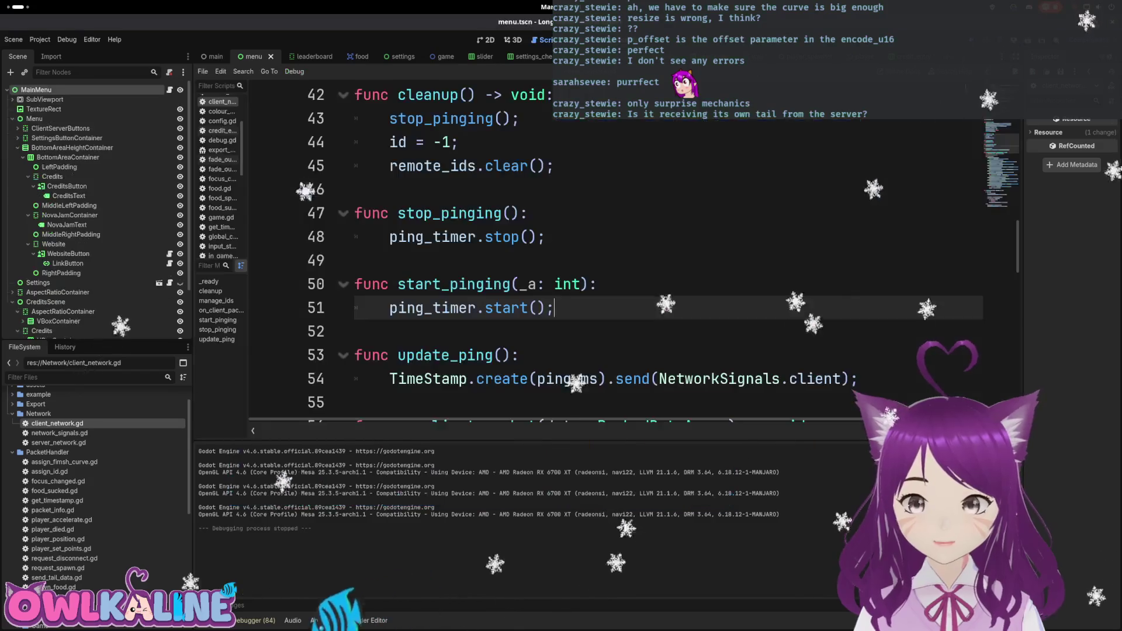
Review the warnings in debug Sessions 2 and 1.
click(261, 622)
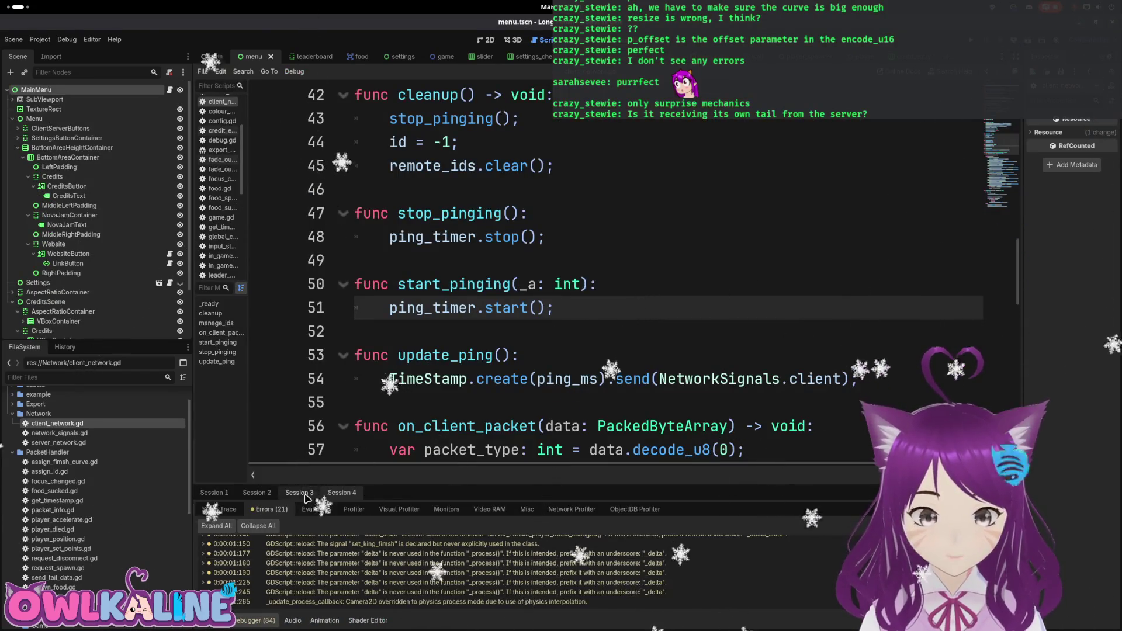
click(257, 493)
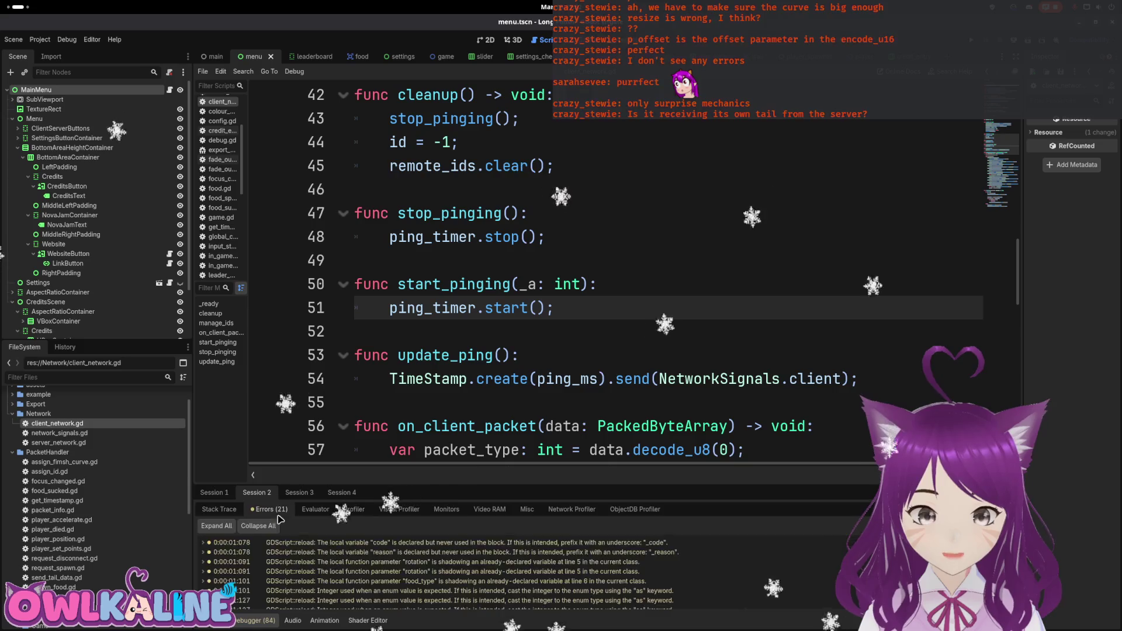
click(214, 493)
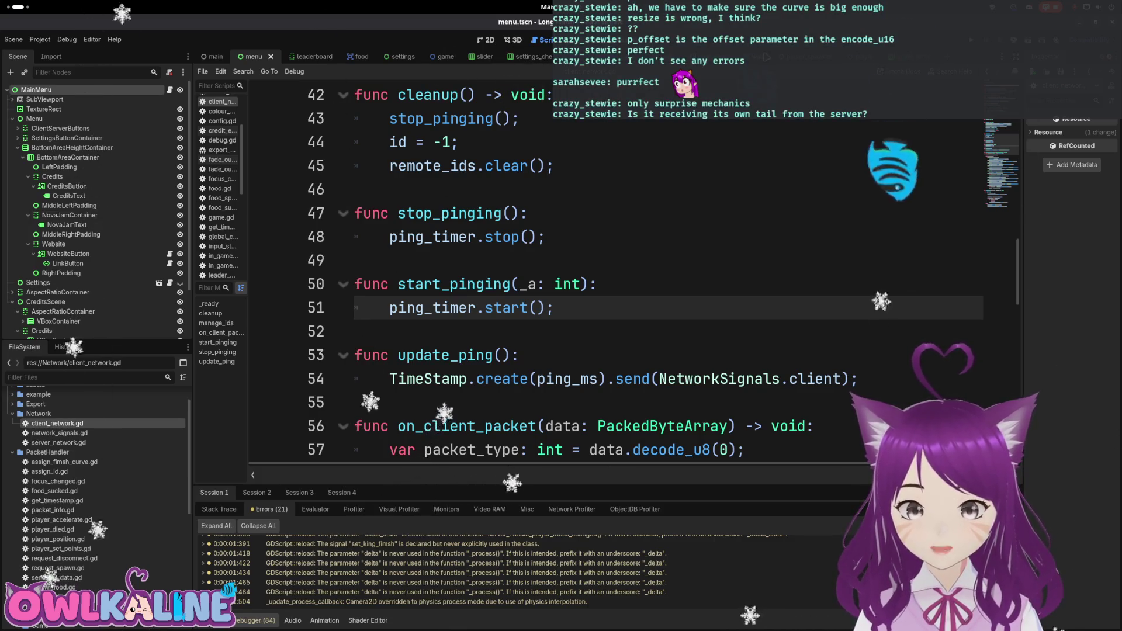
Delete the debug _draw function at the end of player.gd, leaving a blank line after line 529.
click(870, 56)
click(173, 90)
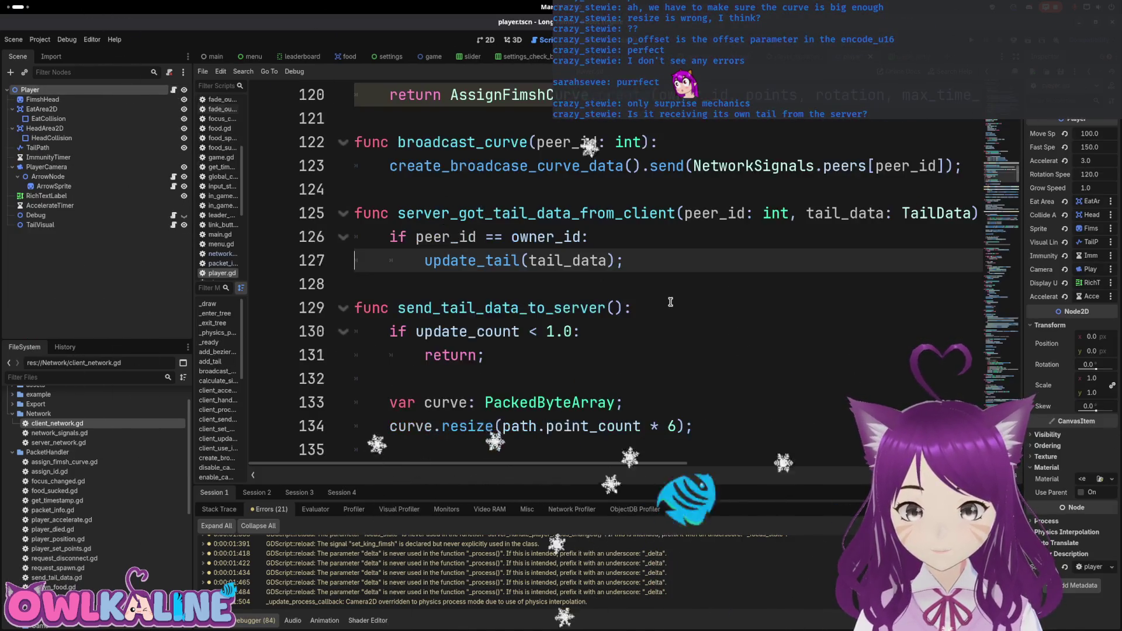
scroll(1001, 232, down, 20)
scroll(1001, 232, up, 3)
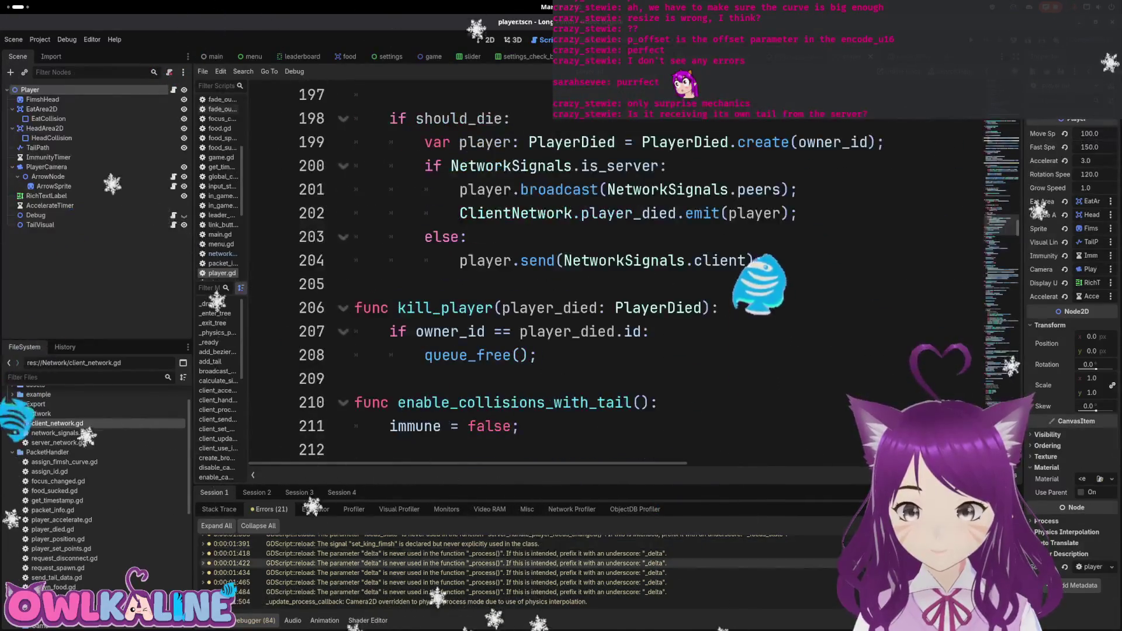
click(1001, 245)
drag(448, 431, 355, 400)
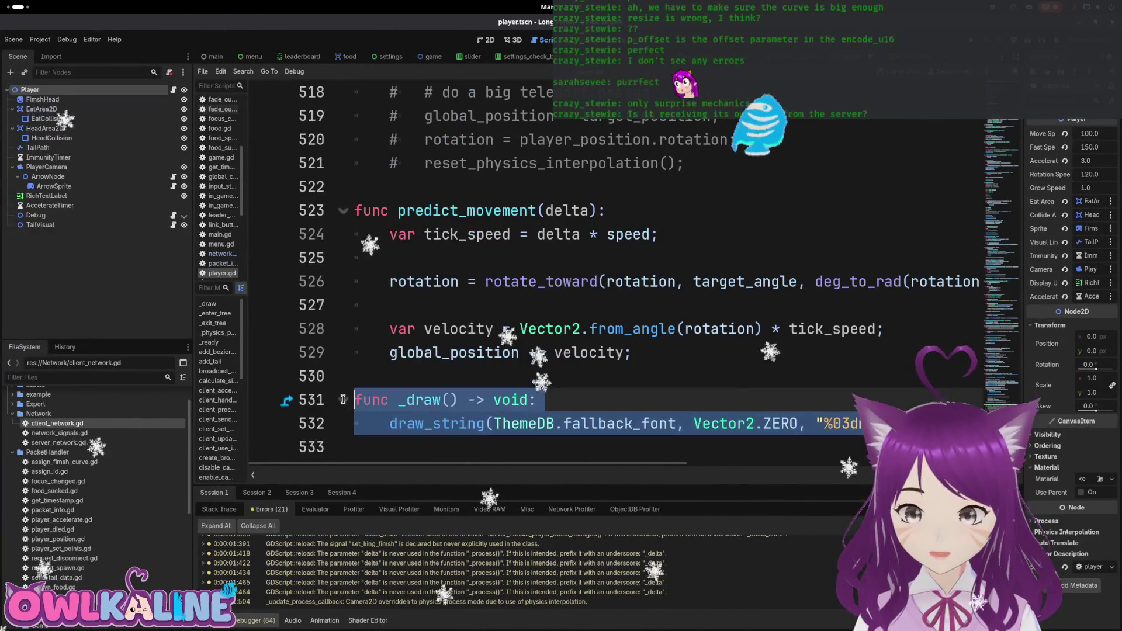
key(BackSpace)
key(BackSpace)
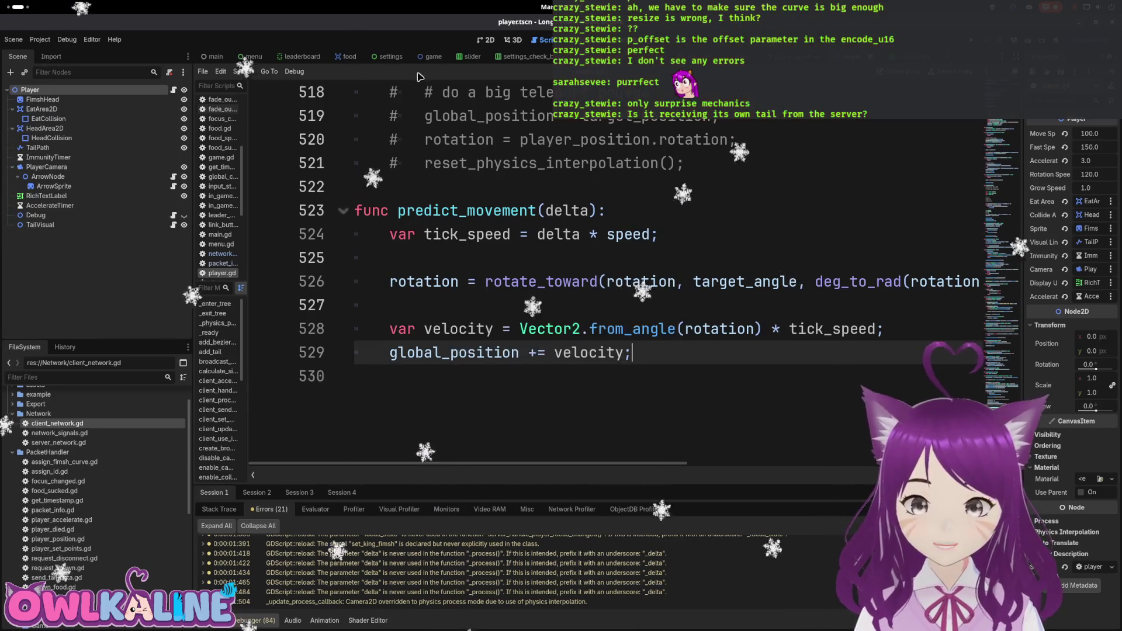
key(Return)
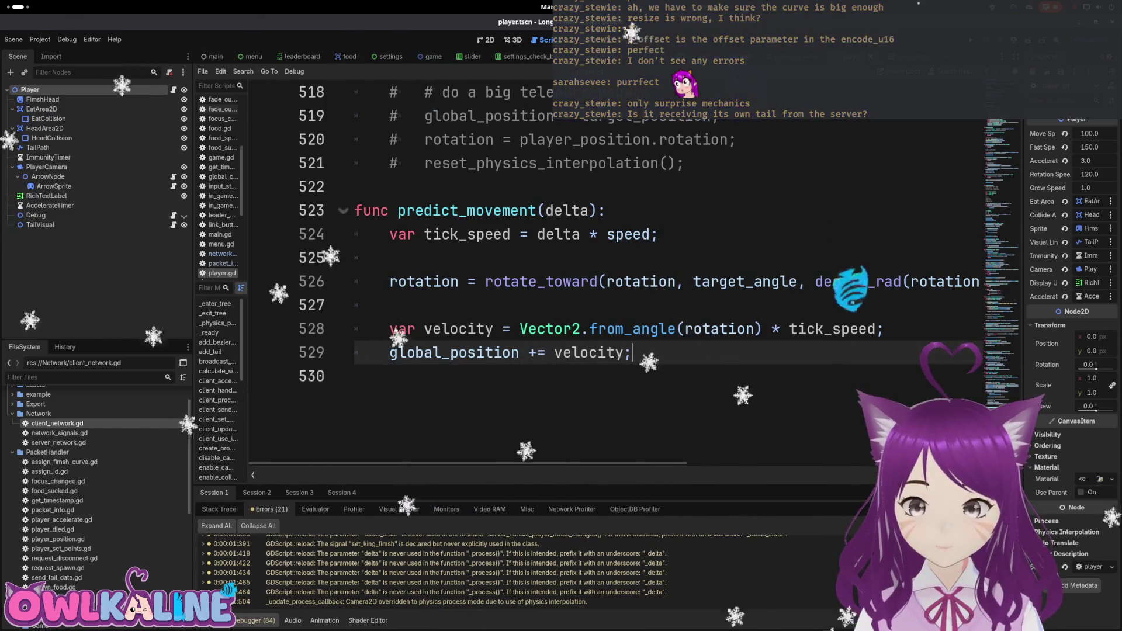
click(426, 59)
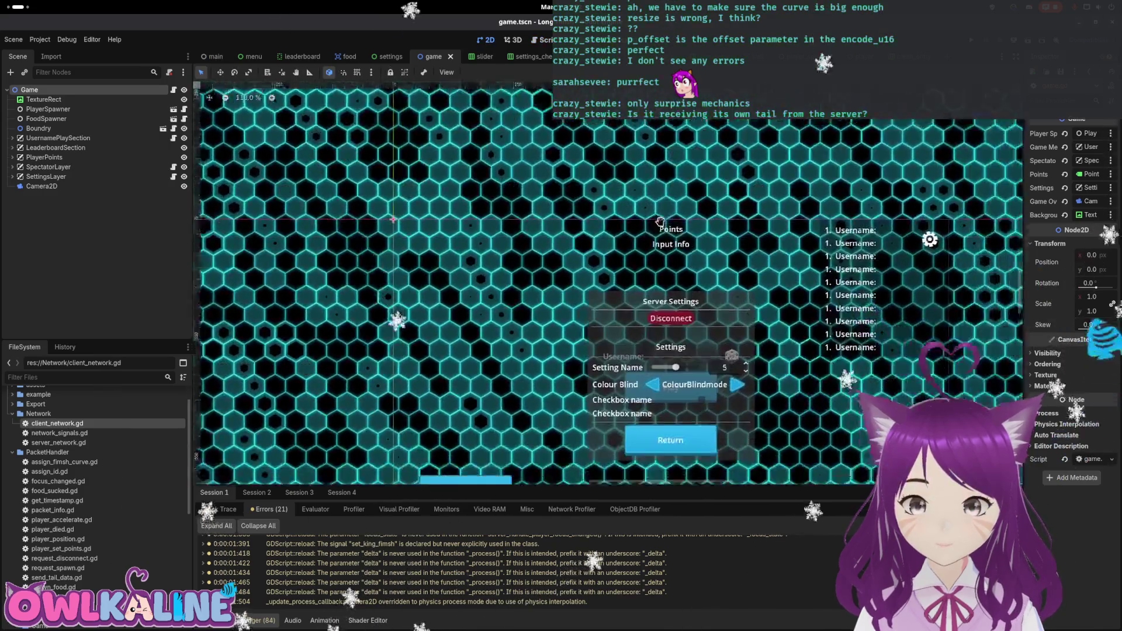
Expand PlayerPoints and add a new Label child under AspectRatioContainer2.
drag(660, 221, 633, 144)
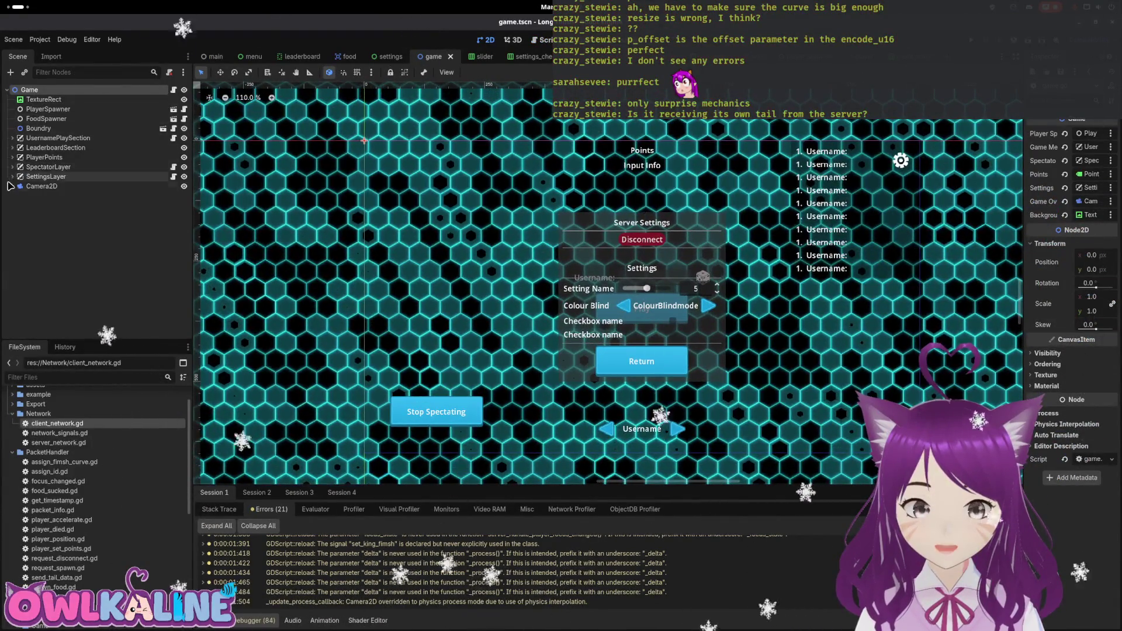
click(47, 168)
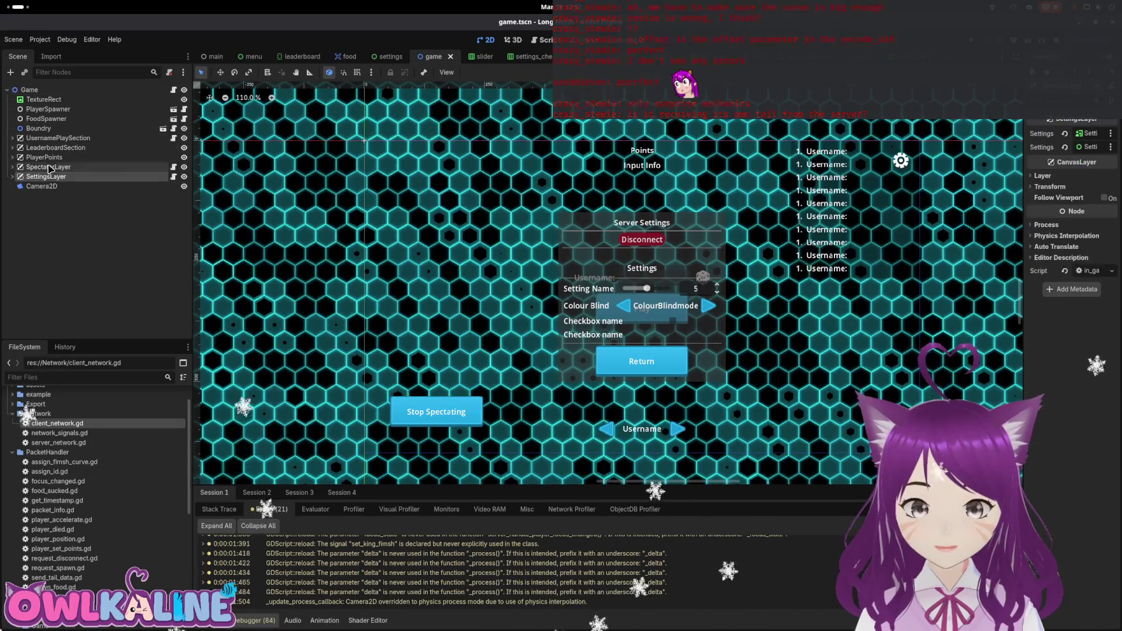
click(48, 158)
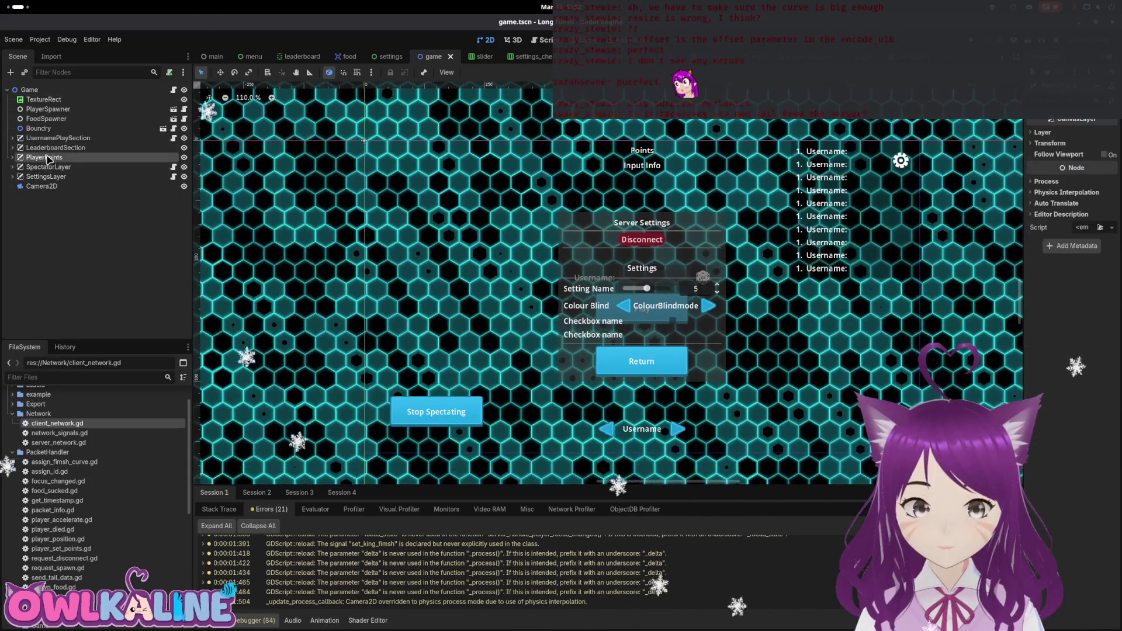
click(13, 158)
click(55, 187)
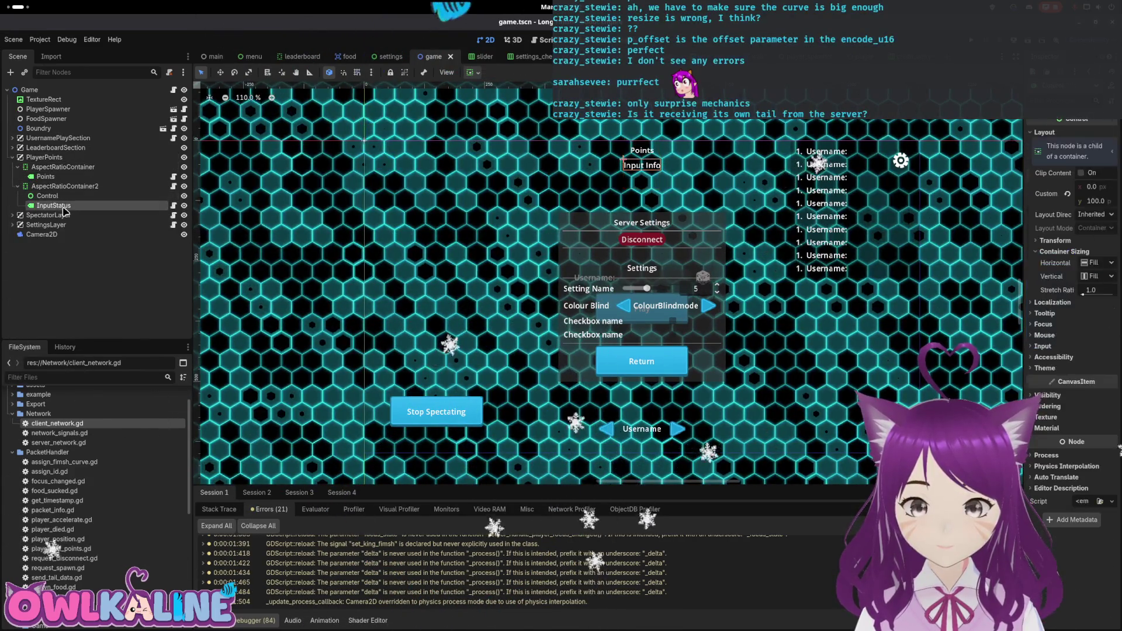
key(Up)
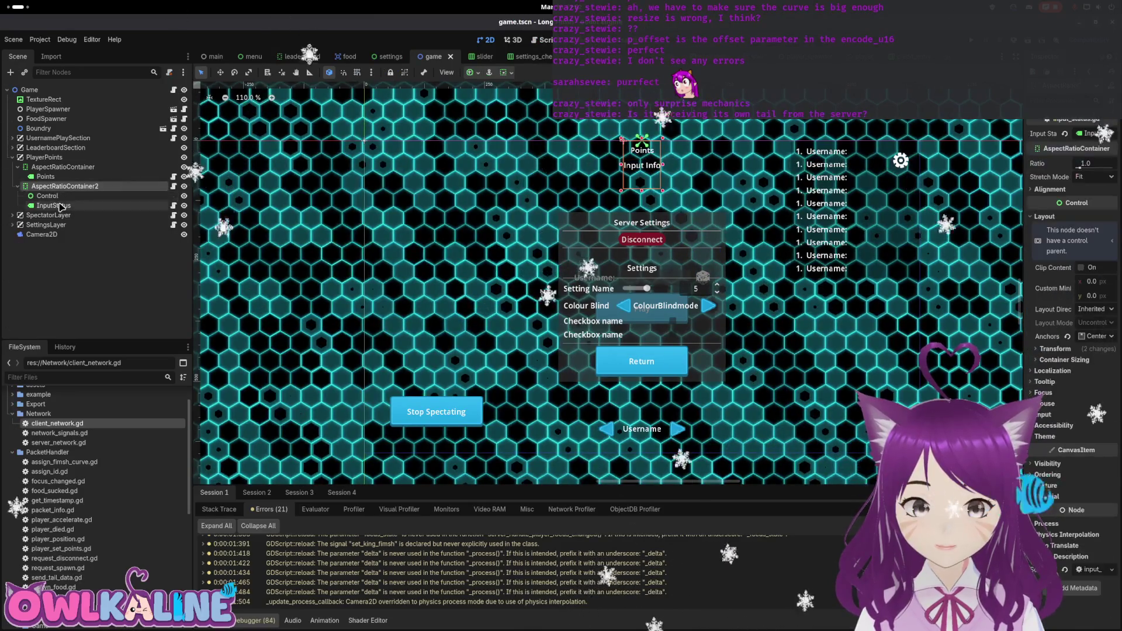
key(ctrl+a)
text(label)
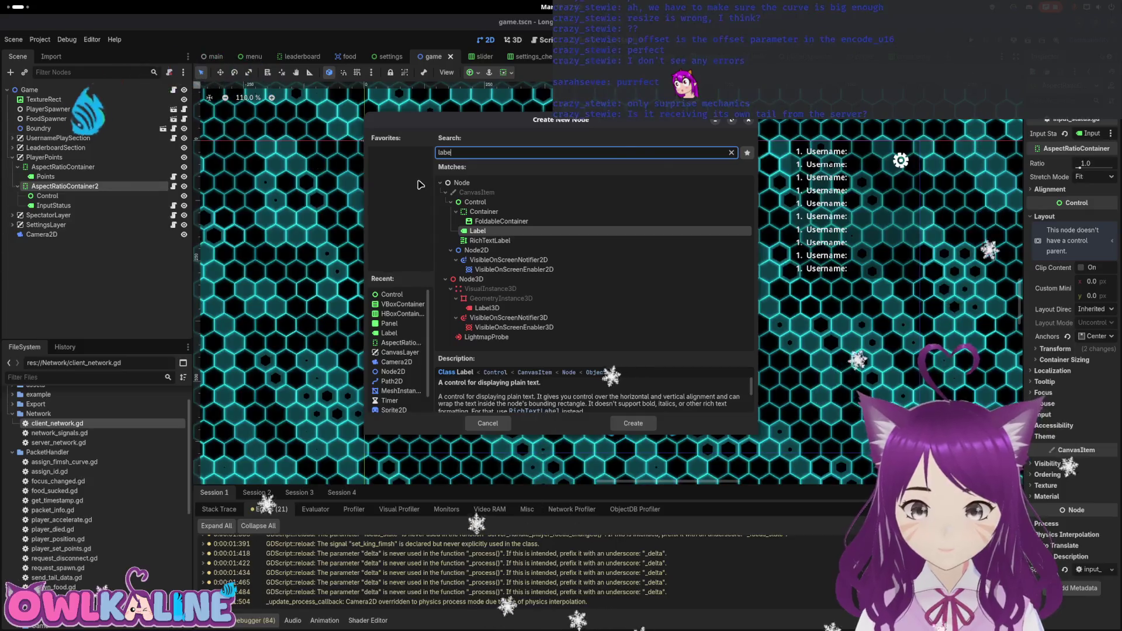
key(Return)
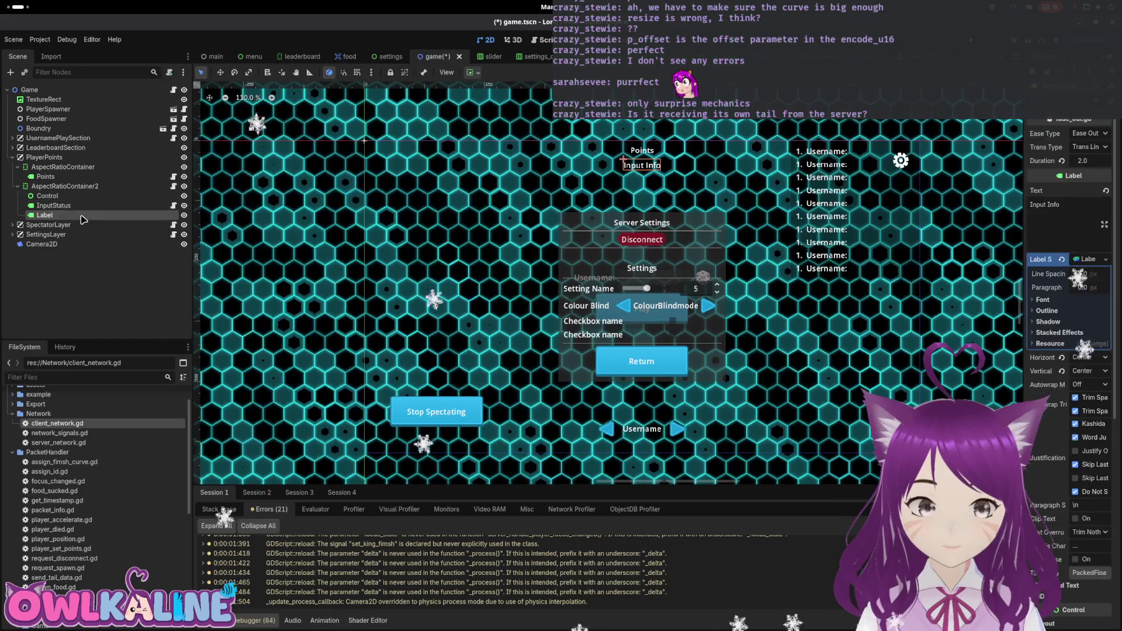
Start adding another child node to AspectRatioContainer2 from its context menu.
click(79, 197)
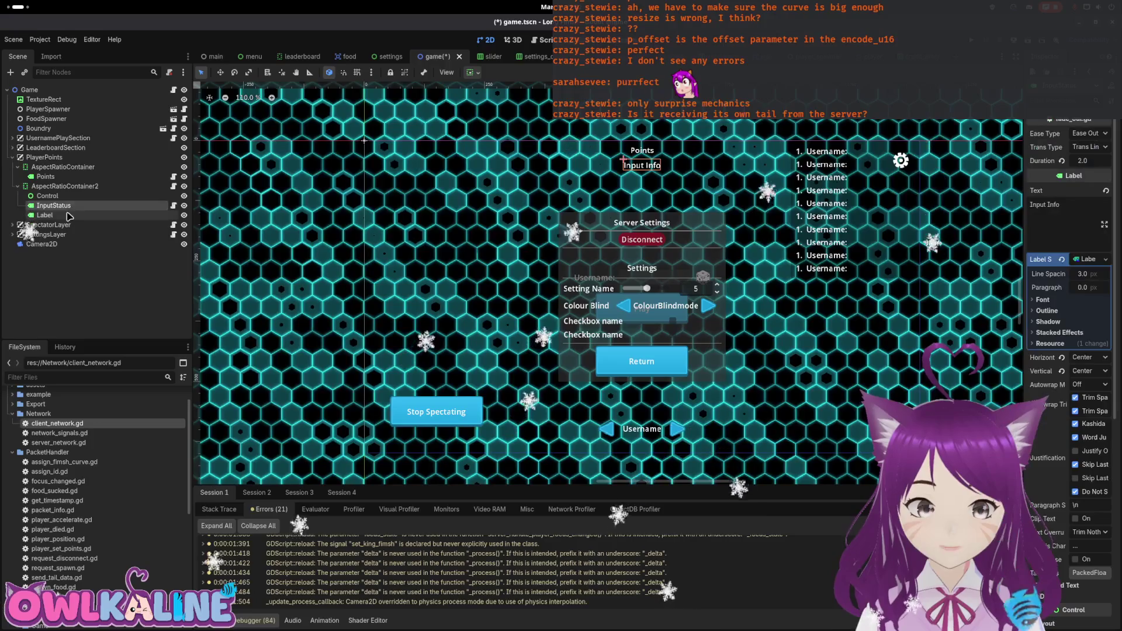
right_click(78, 195)
click(92, 212)
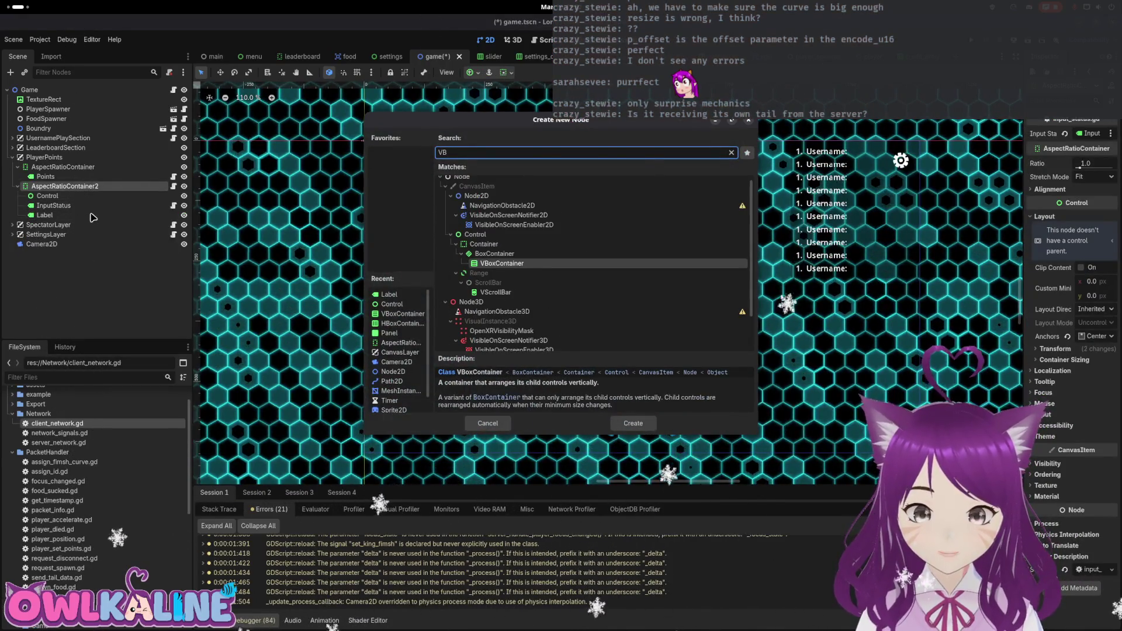
Create the VBoxContainer and move InputStatus and Control into it.
key(Return)
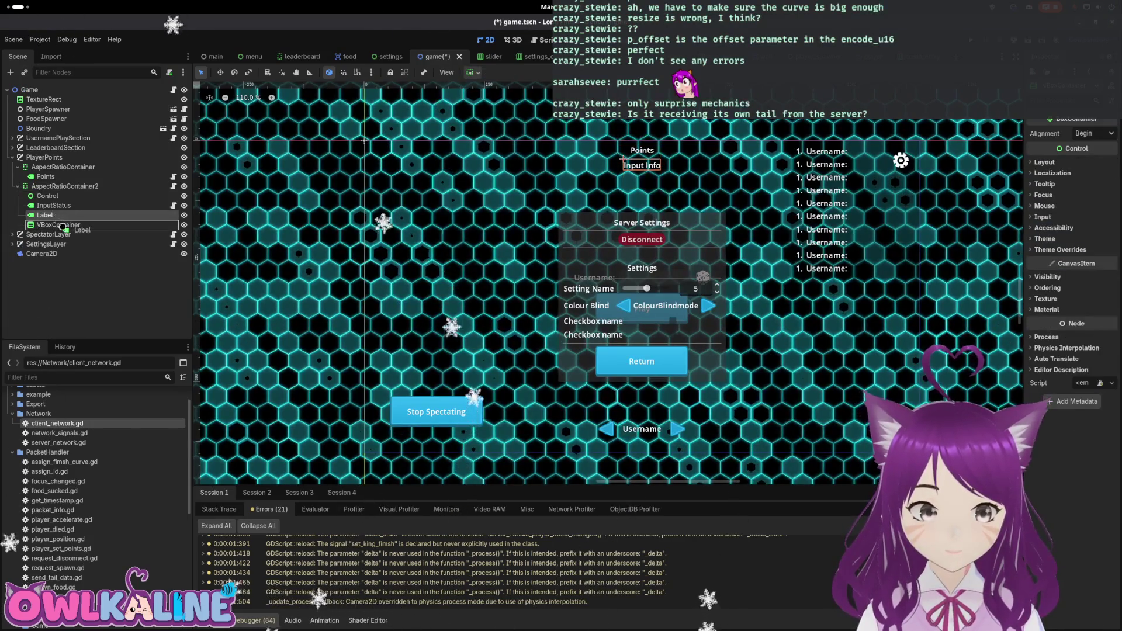
drag(78, 218, 76, 231)
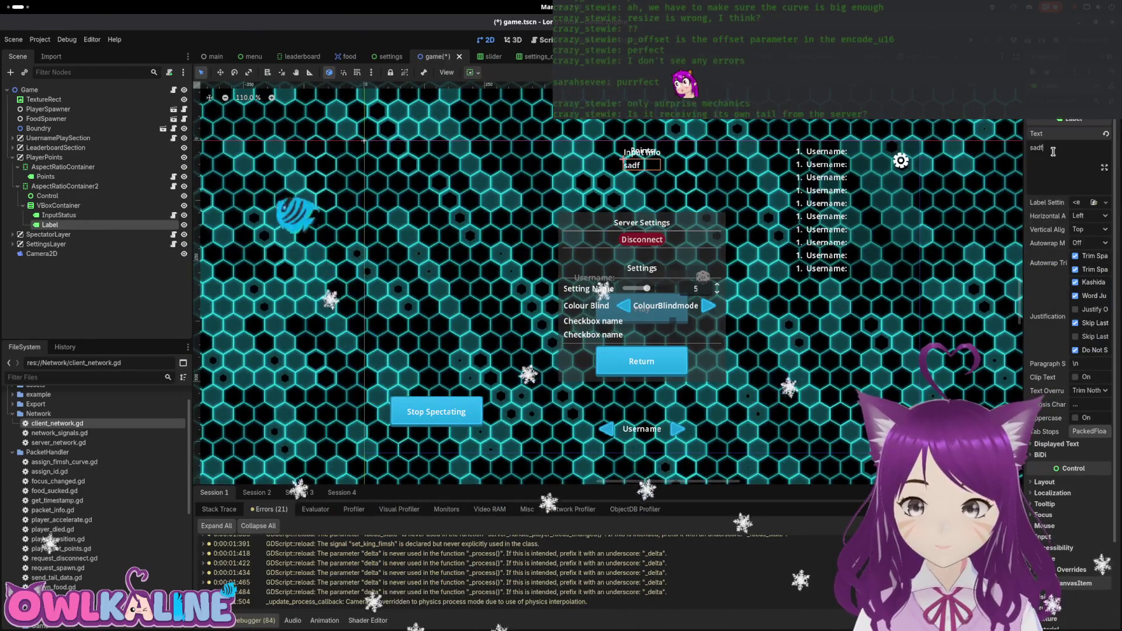
click(73, 198)
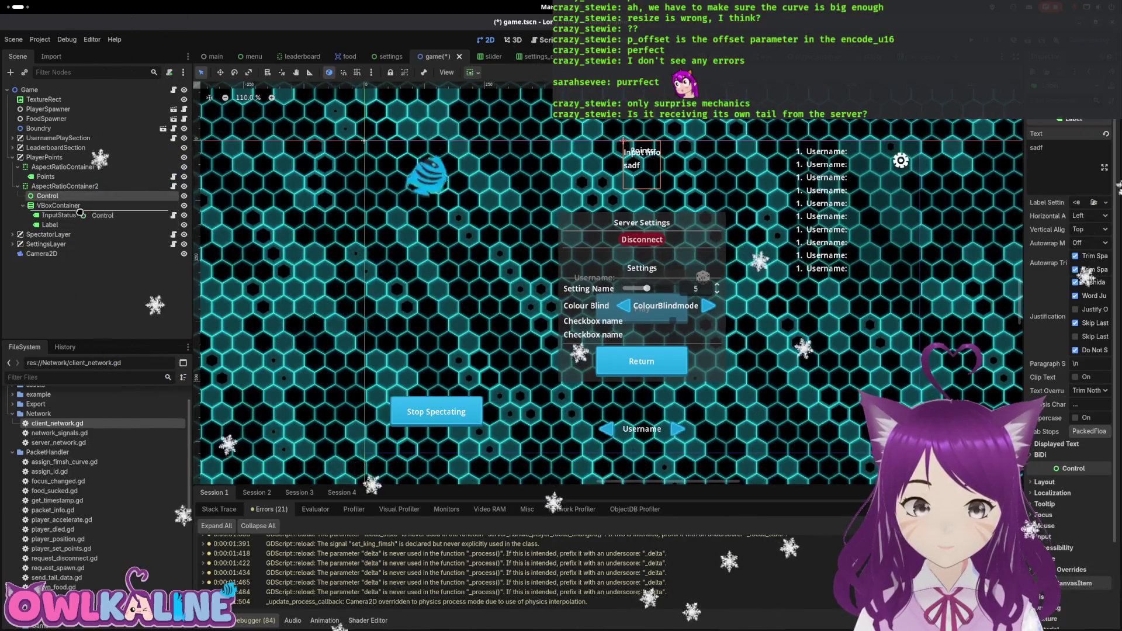
drag(80, 213, 82, 211)
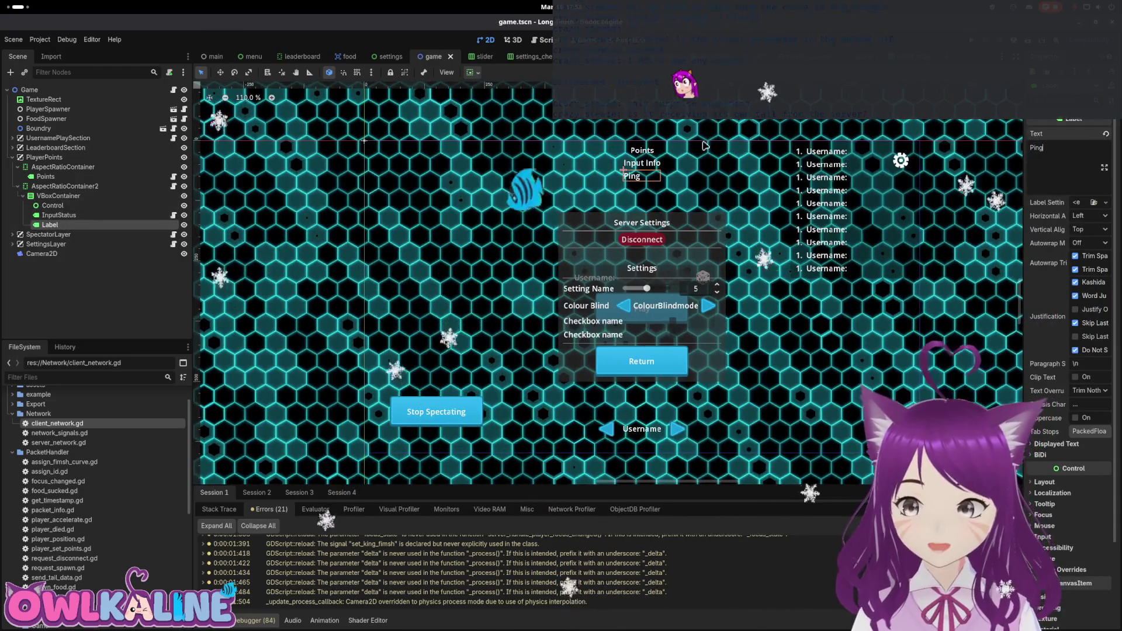
Begin attaching a script named ping_label.gd to the Label node.
right_click(115, 232)
click(152, 325)
key(Escape)
right_click(98, 226)
click(149, 292)
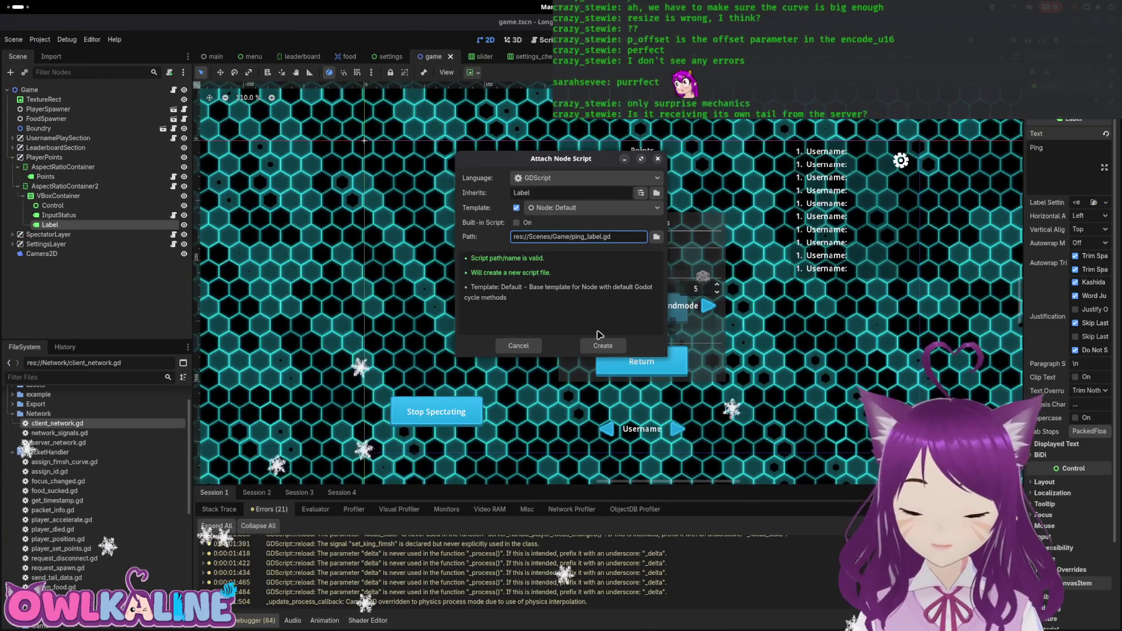
Create ping_label.gd and rename the Label node to Ping.
click(588, 345)
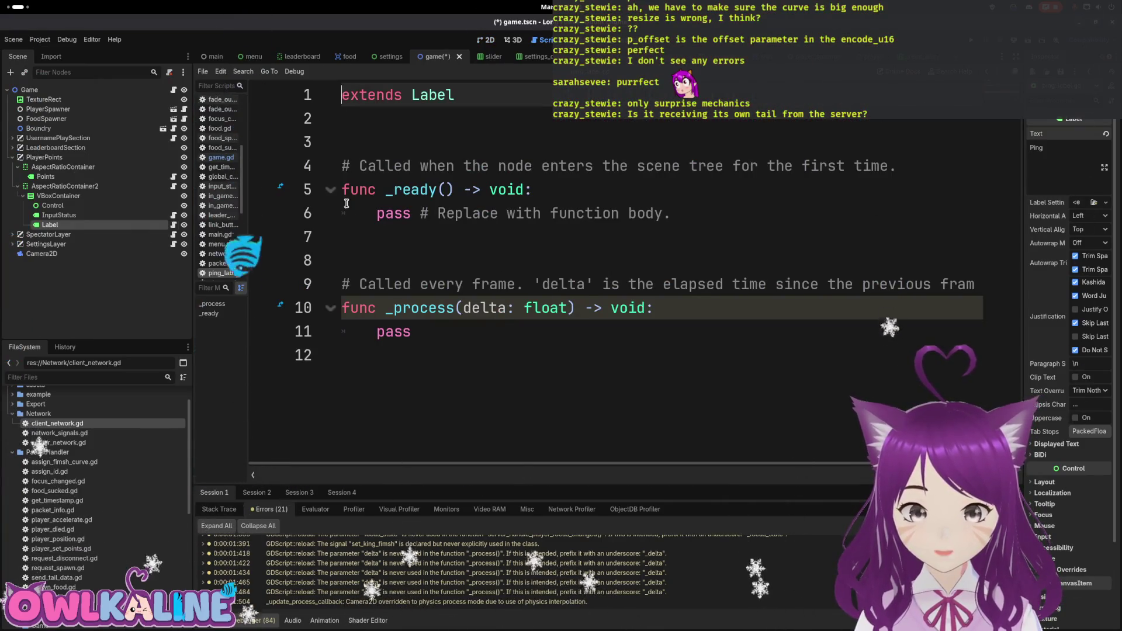
click(407, 228)
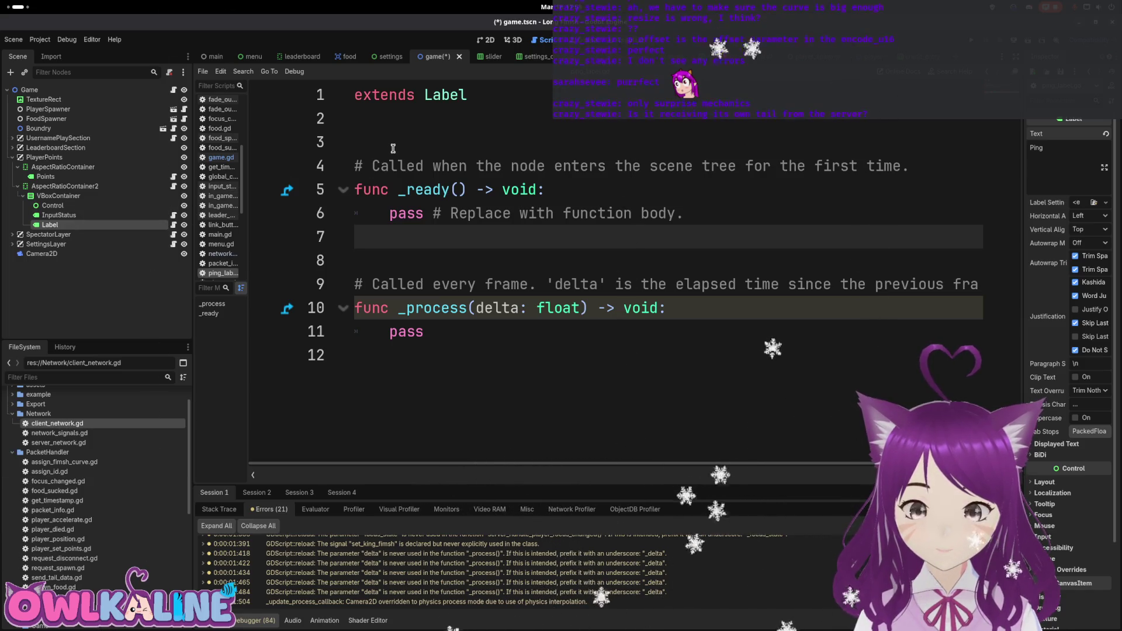
right_click(84, 230)
click(126, 341)
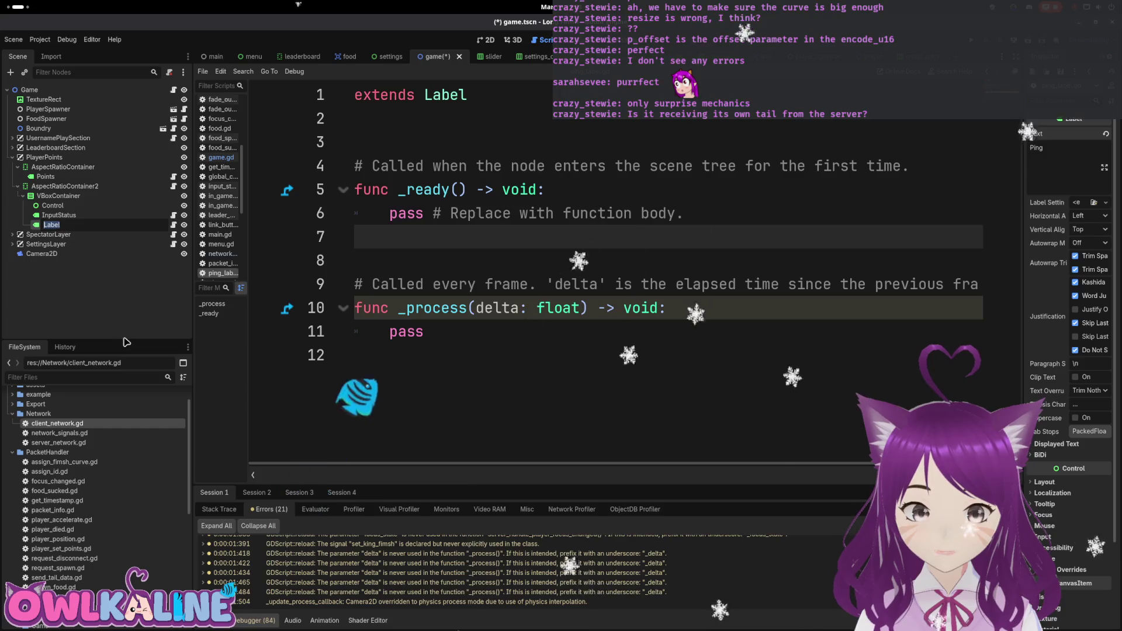
text(Ping)
key(Return)
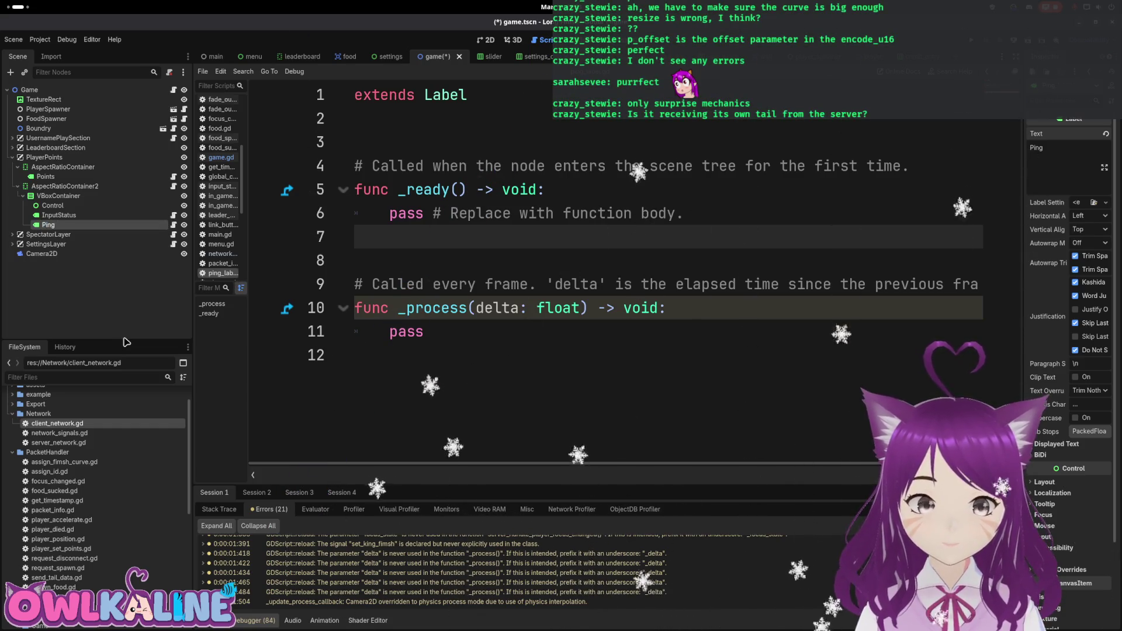
Replace pass in _process with text = "%3dms" % ClientNetwork.ping_ms and save.
click(506, 190)
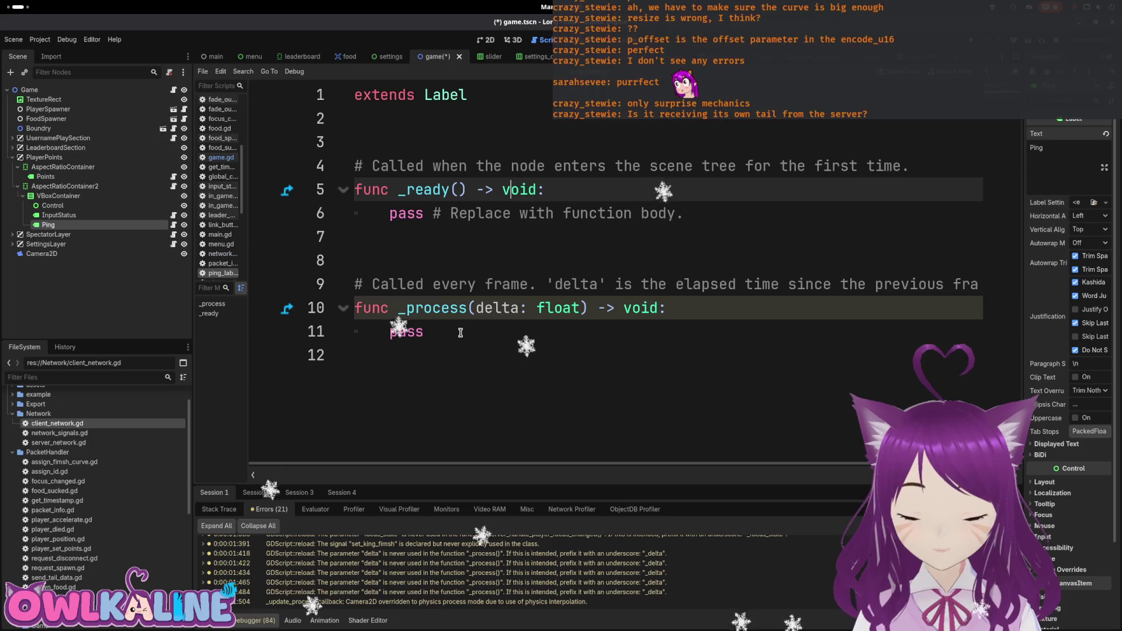
drag(461, 333, 377, 324)
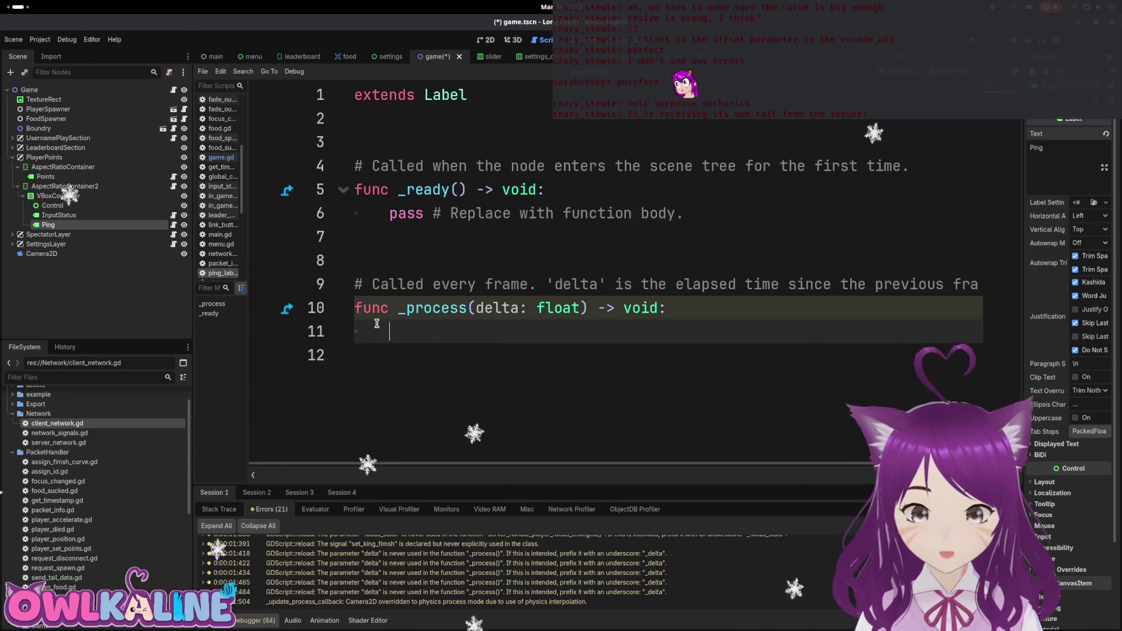
text(text )
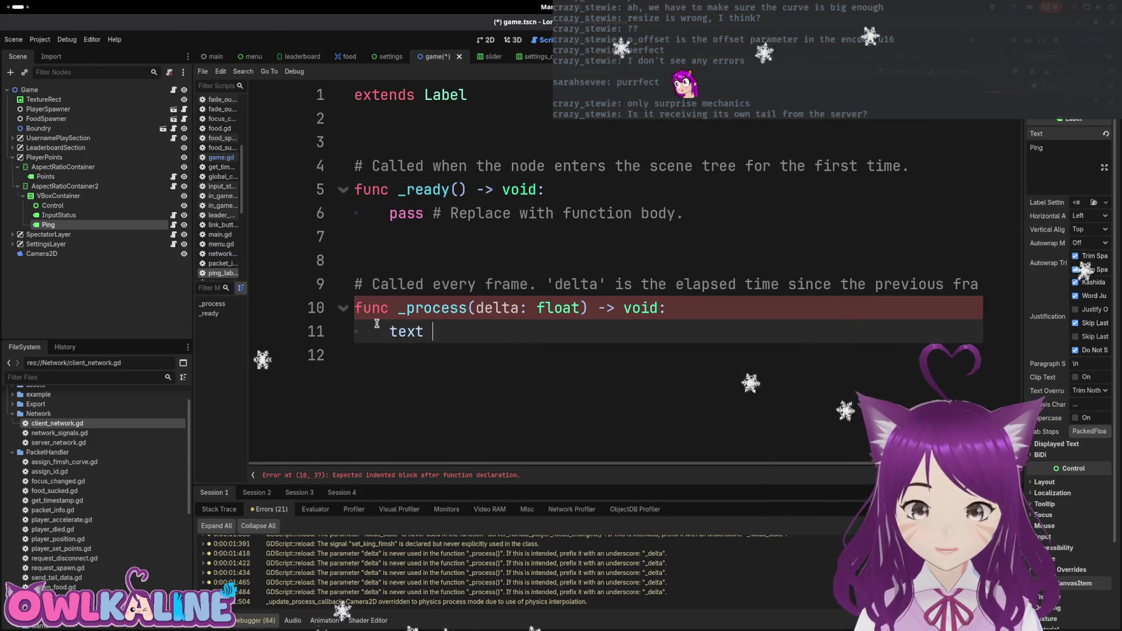
text(= Clie)
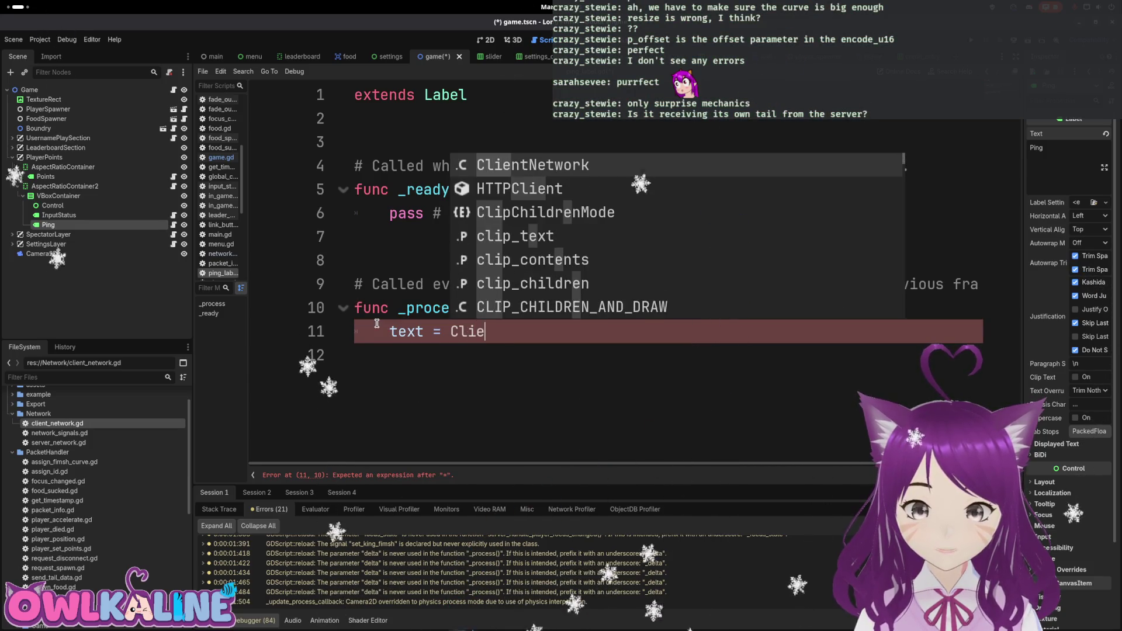
key(Return)
text(.ping_ms;)
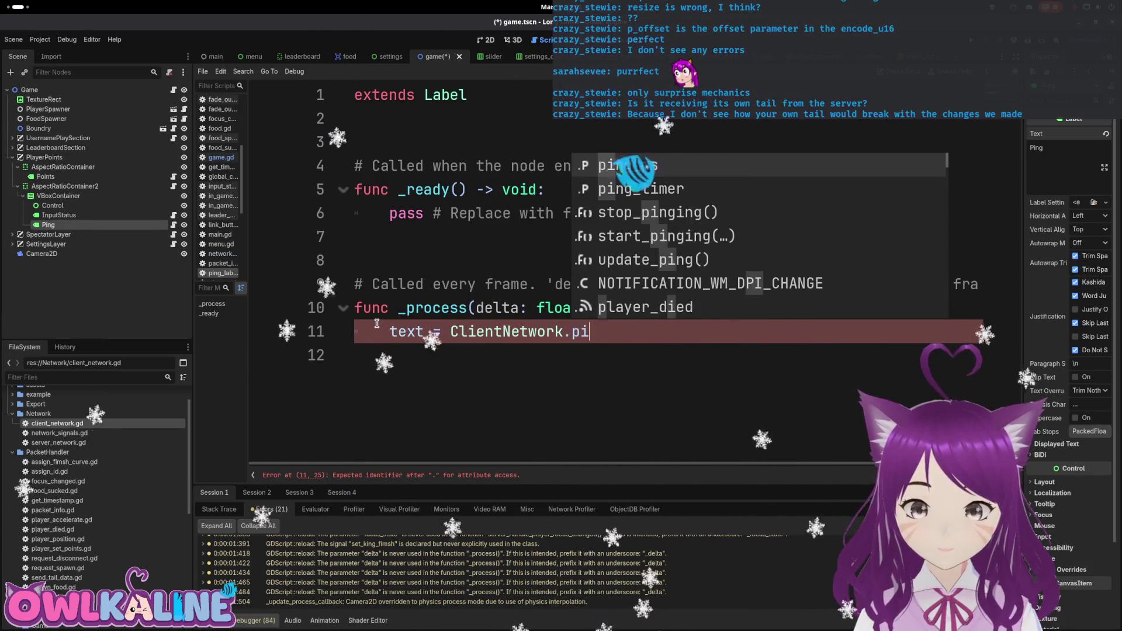
key(ctrl+s)
key(ctrl+Left)
key(ctrl+Left)
key(ctrl+Left)
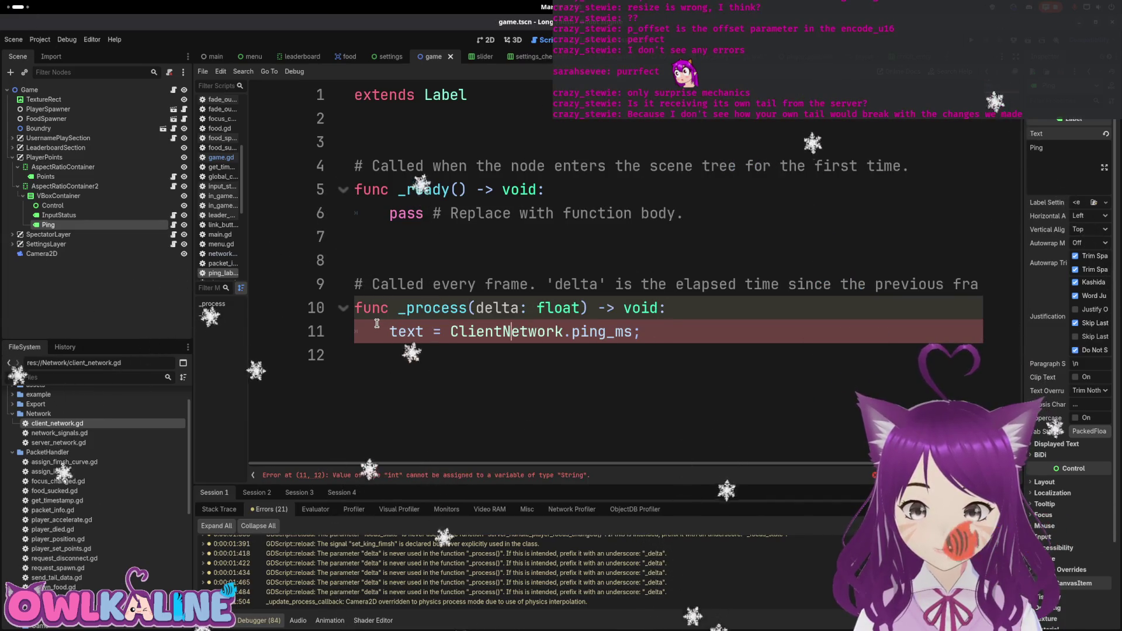
text("%)
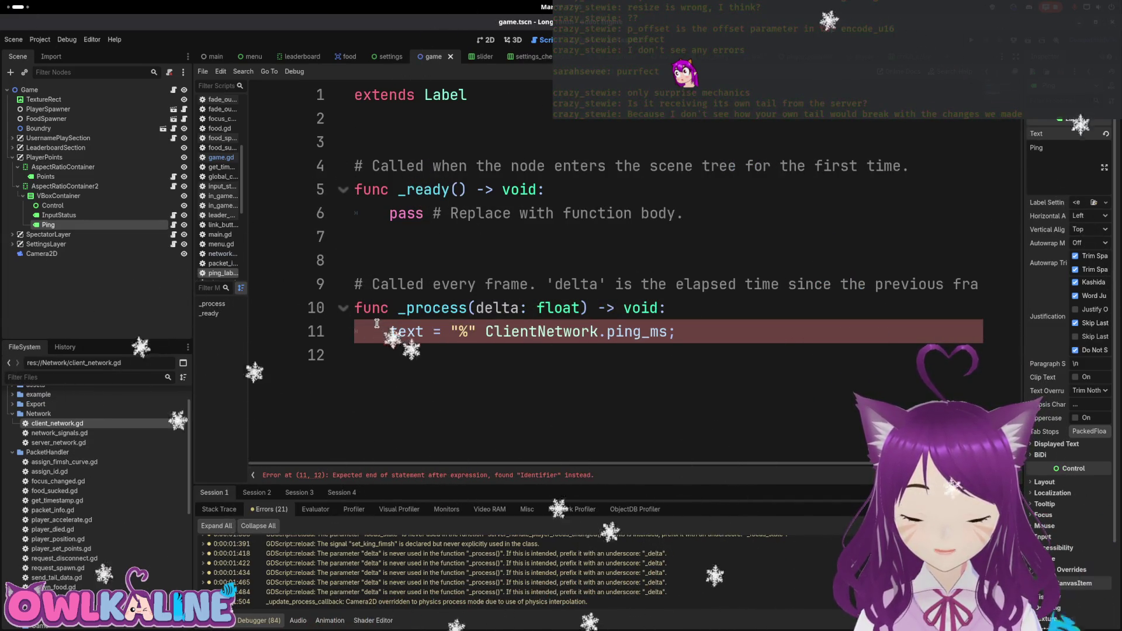
text(3dms)
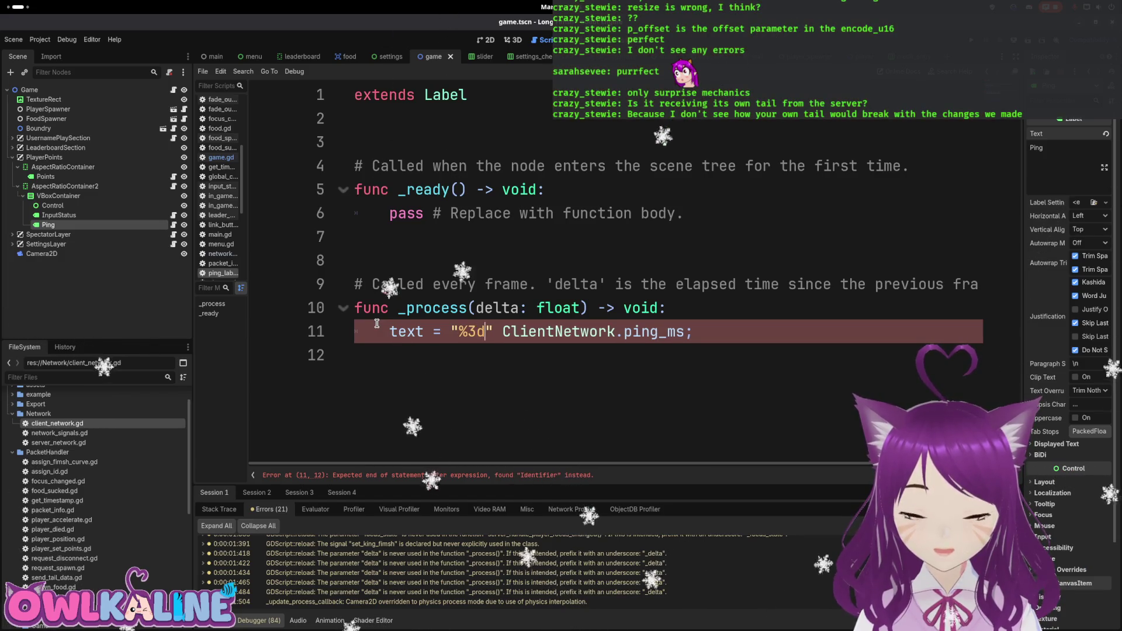
key(Right)
key(Right)
text(%)
key(End)
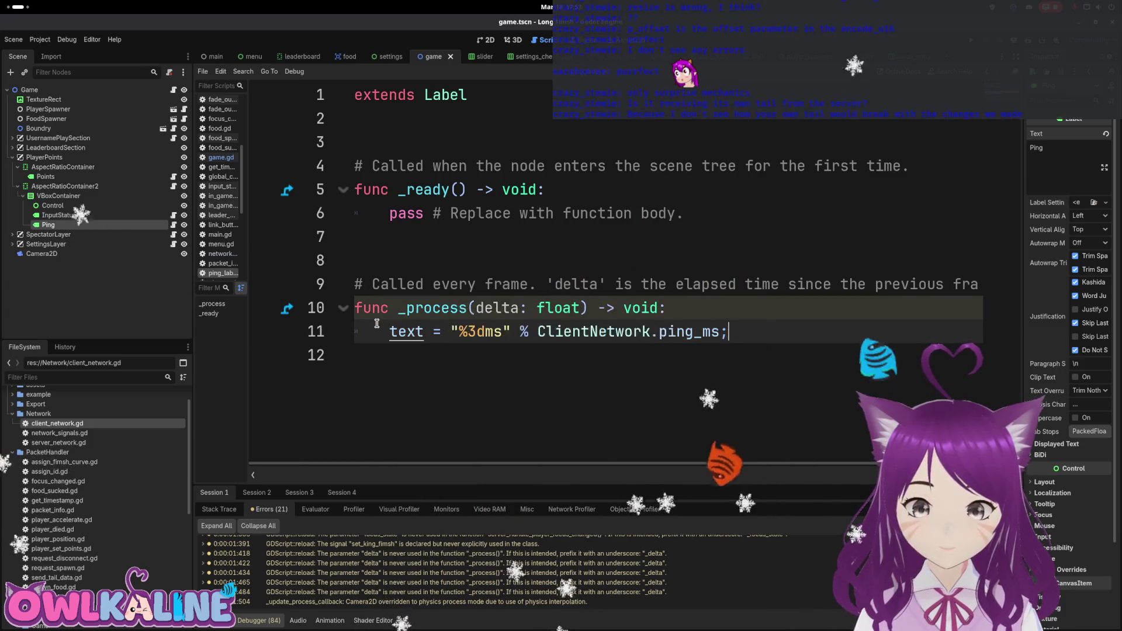
Look over ping_label.gd, then open server_network.gd from the FileSystem.
click(526, 240)
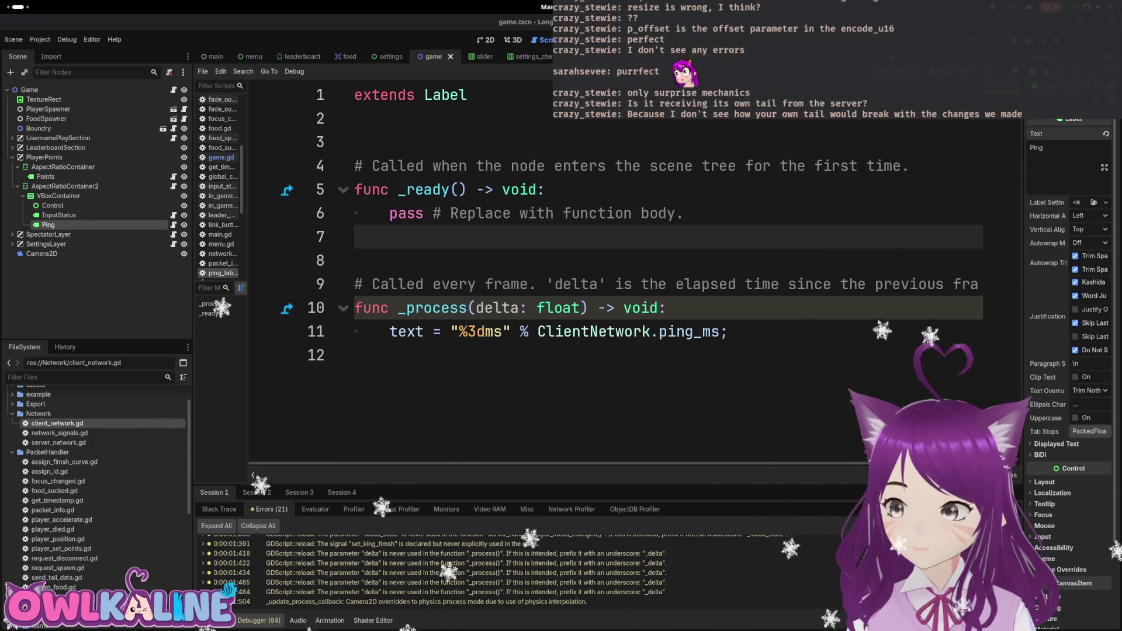
click(564, 213)
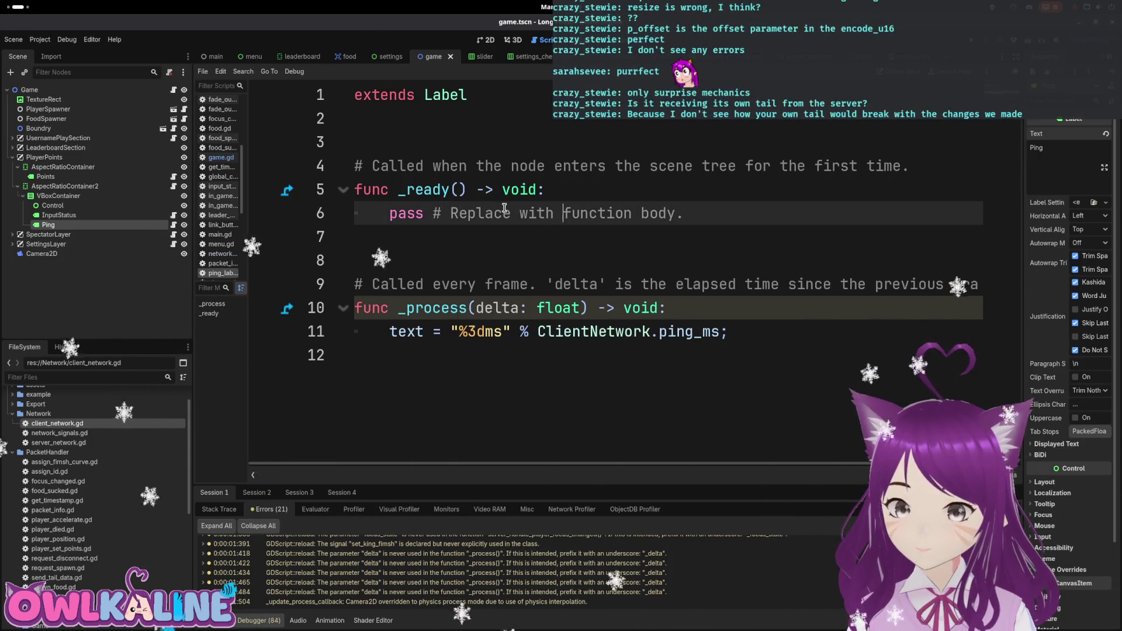
double_click(84, 444)
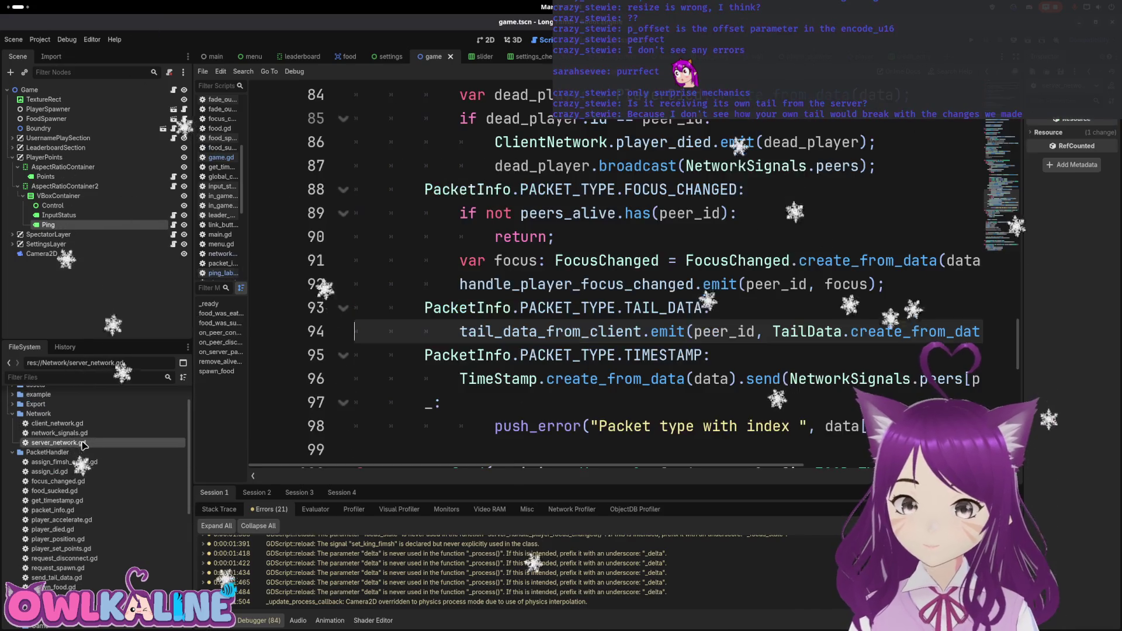
Highlight PACKET_TYPE uses and locate the tail data emit in server_network.gd.
scroll(629, 354, down, 4)
scroll(629, 354, up, 3)
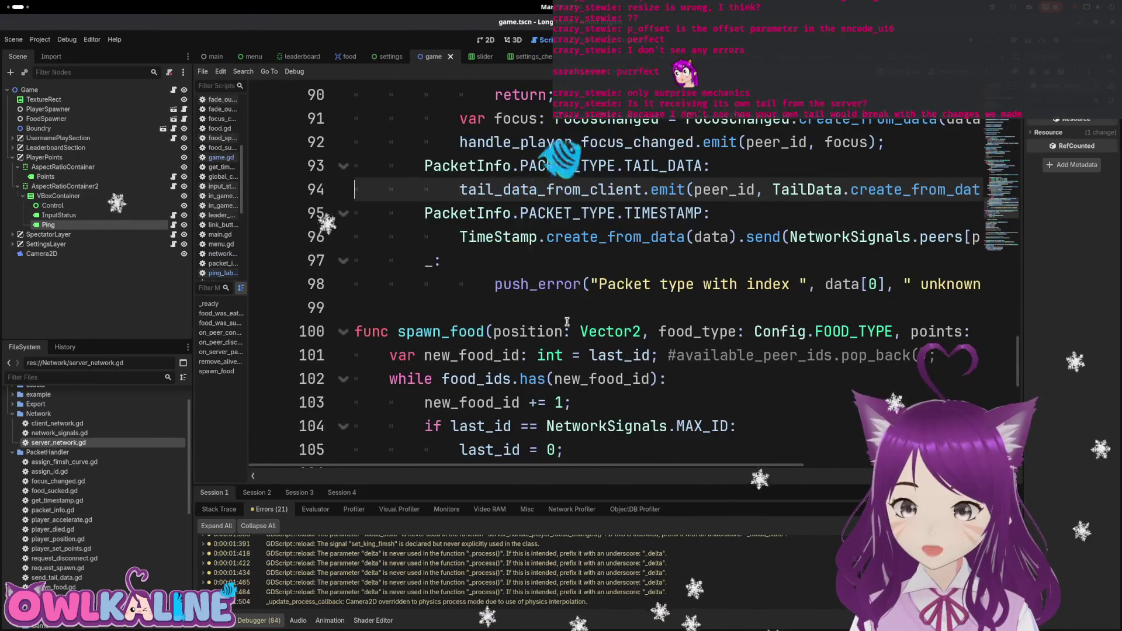
scroll(605, 268, up, 3)
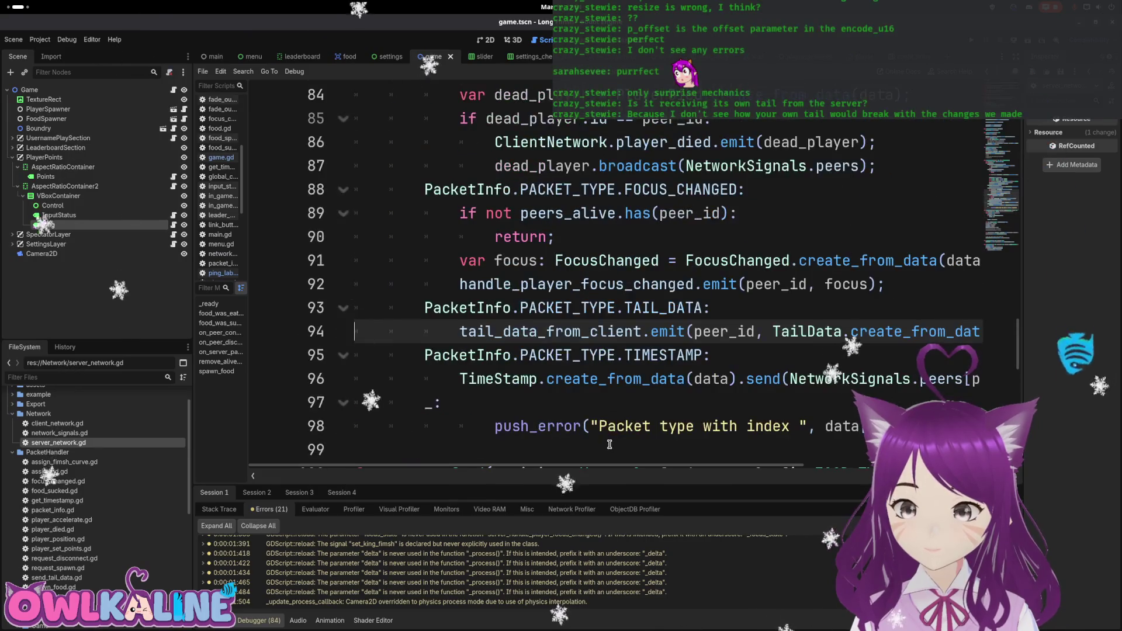
mouse_move(575, 471)
mouse_down()
mouse_move(758, 471)
mouse_move(564, 459)
mouse_up()
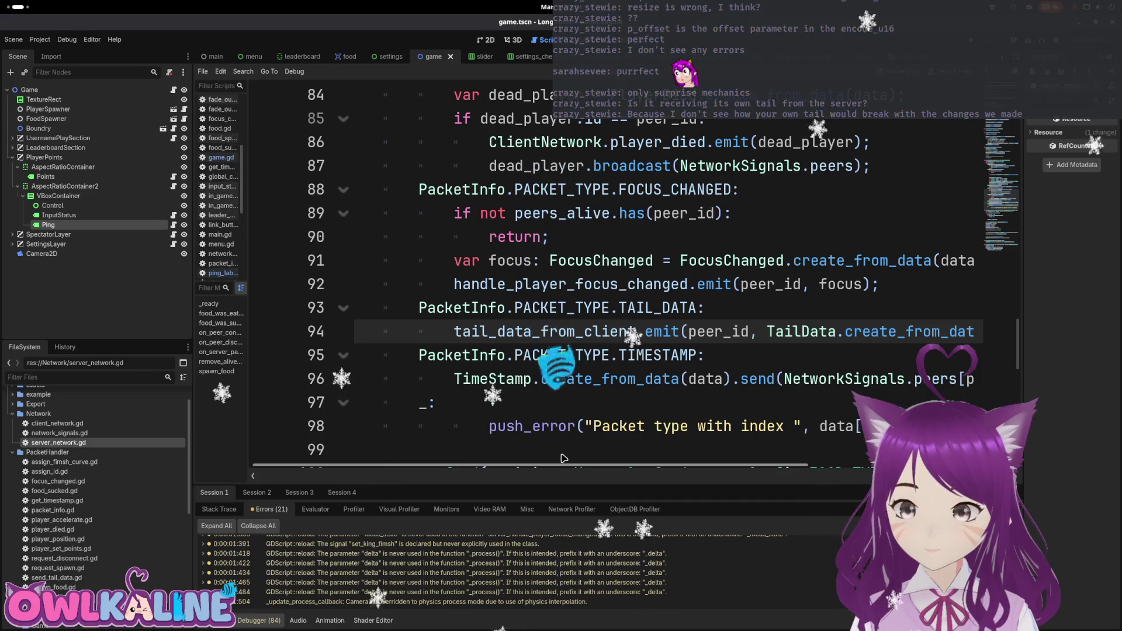
double_click(575, 315)
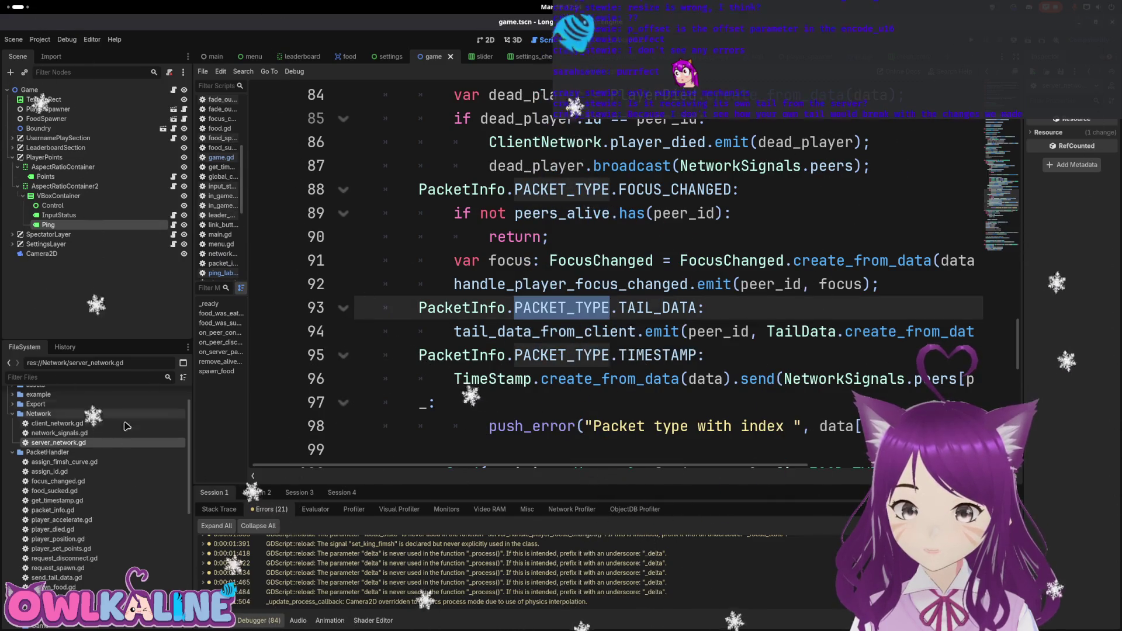
click(645, 331)
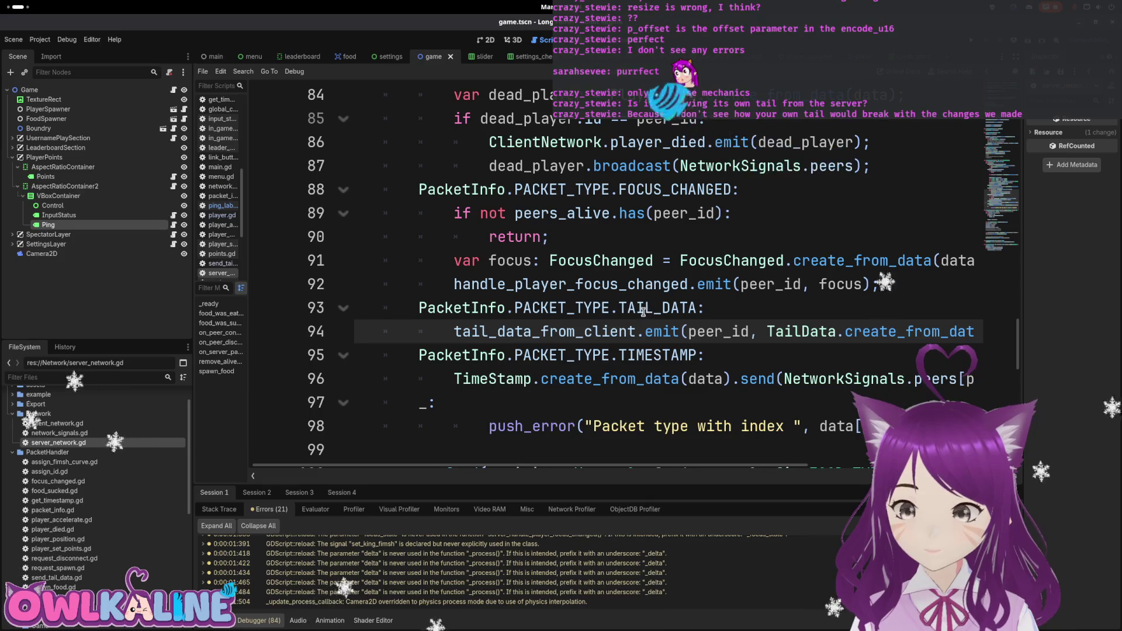
drag(643, 470, 695, 469)
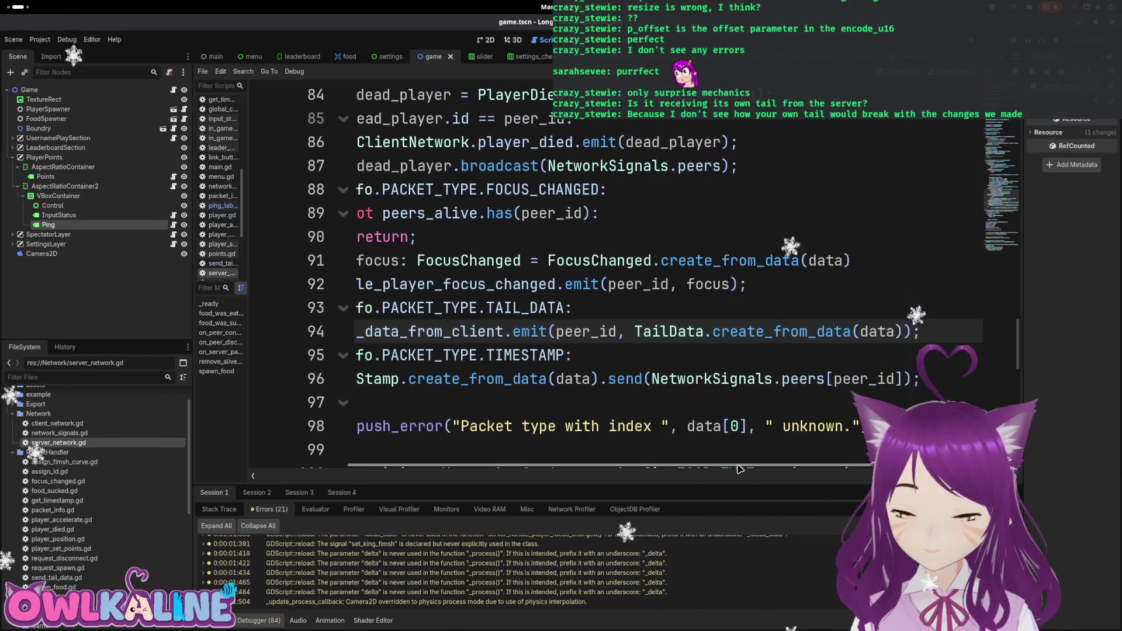
drag(737, 469, 643, 457)
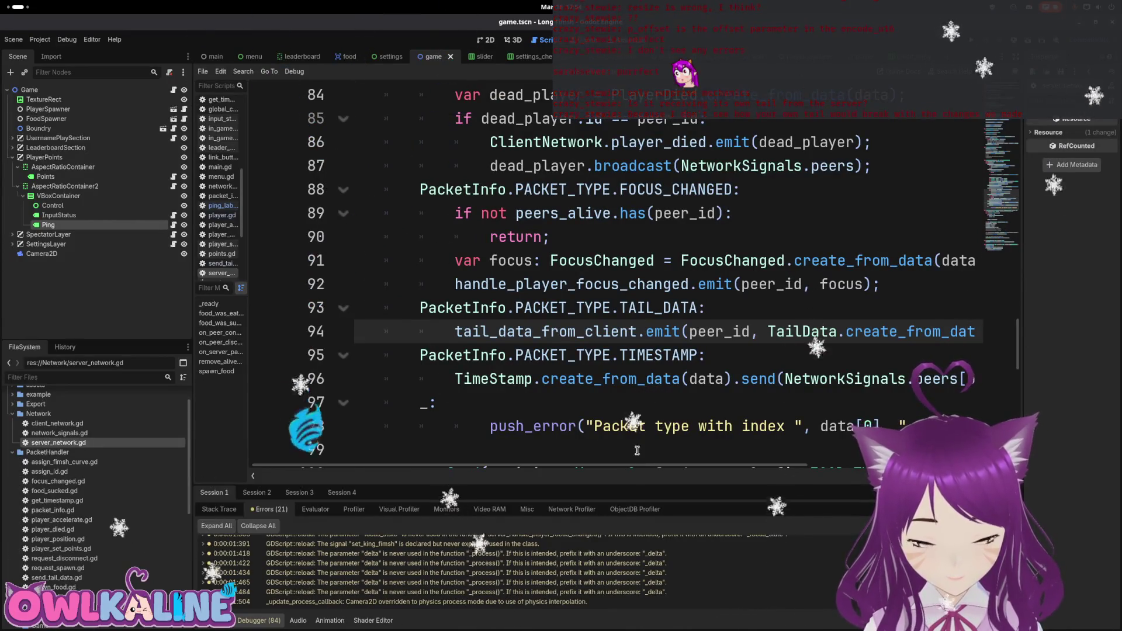
Search tail_data_from_client to find its declaration on line 15 and emit on line 94.
double_click(613, 339)
key(ctrl+f)
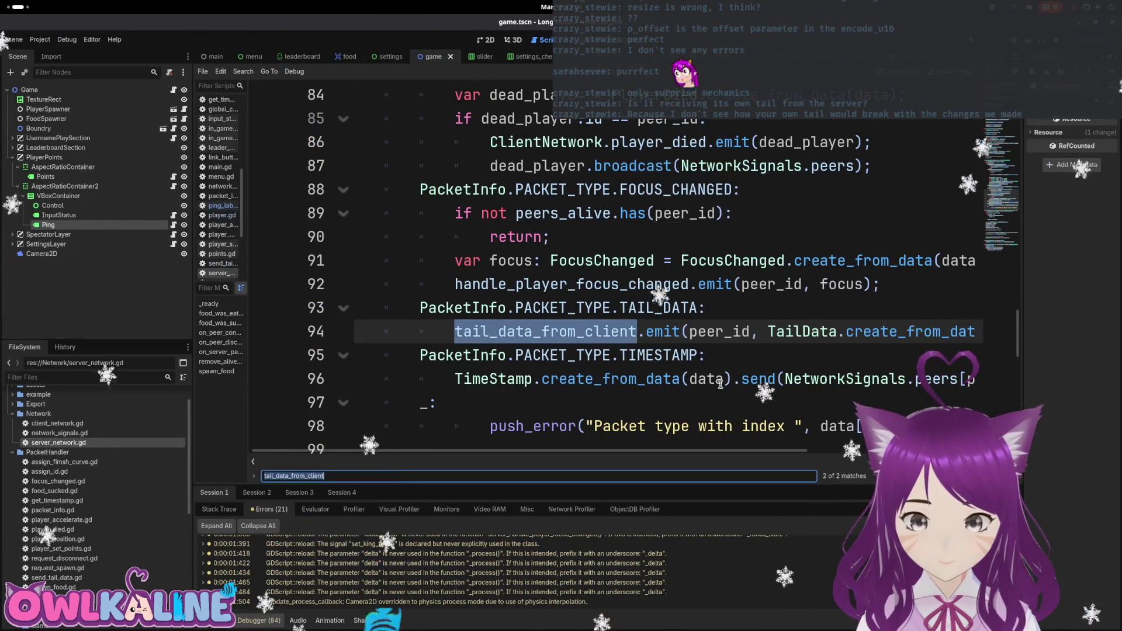
key(Return)
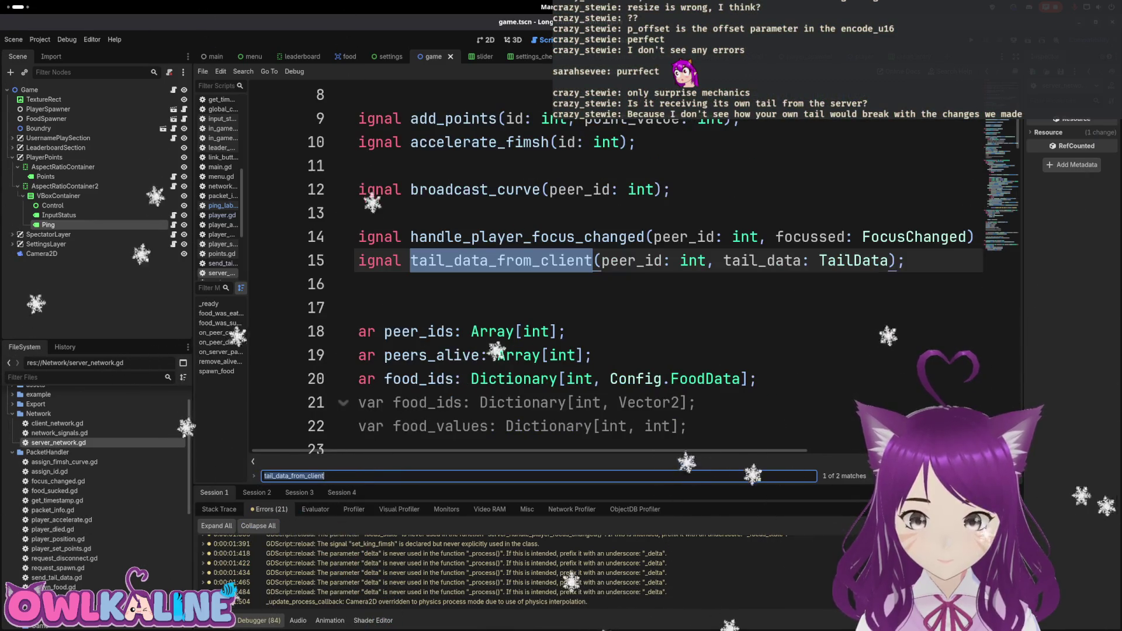
key(Return)
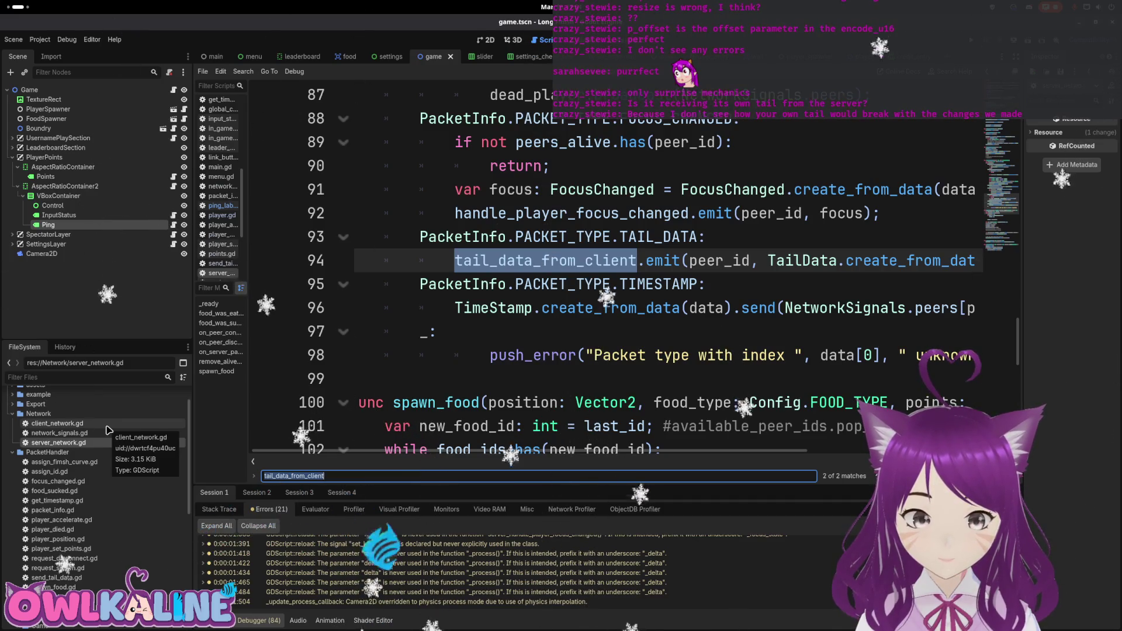
mouse_move(535, 259)
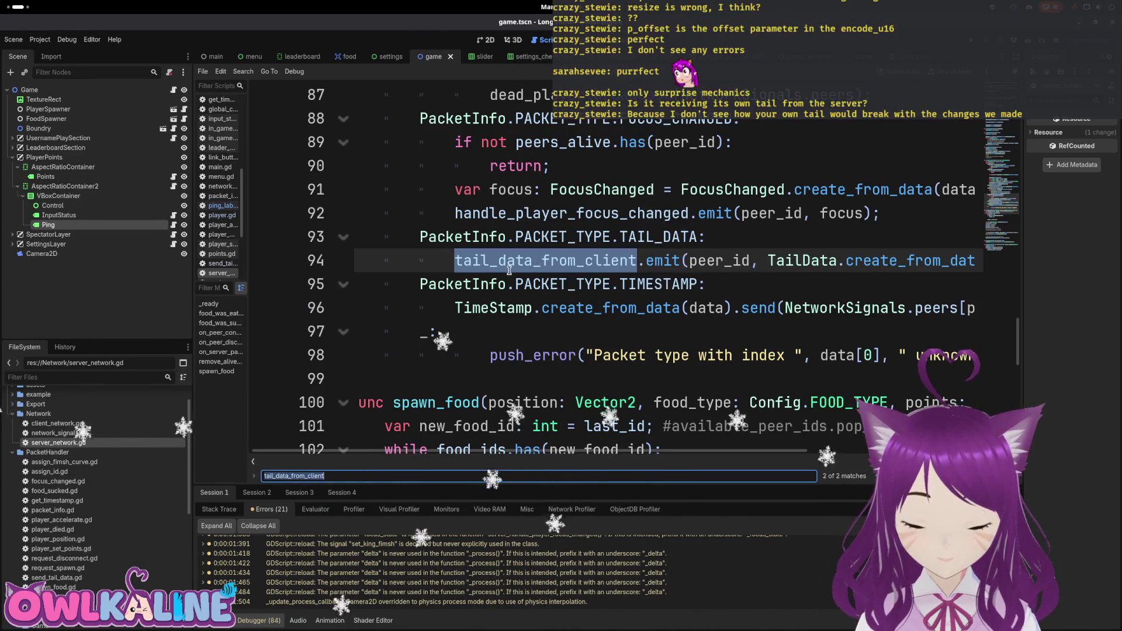
key(ctrl+Tab)
click(173, 90)
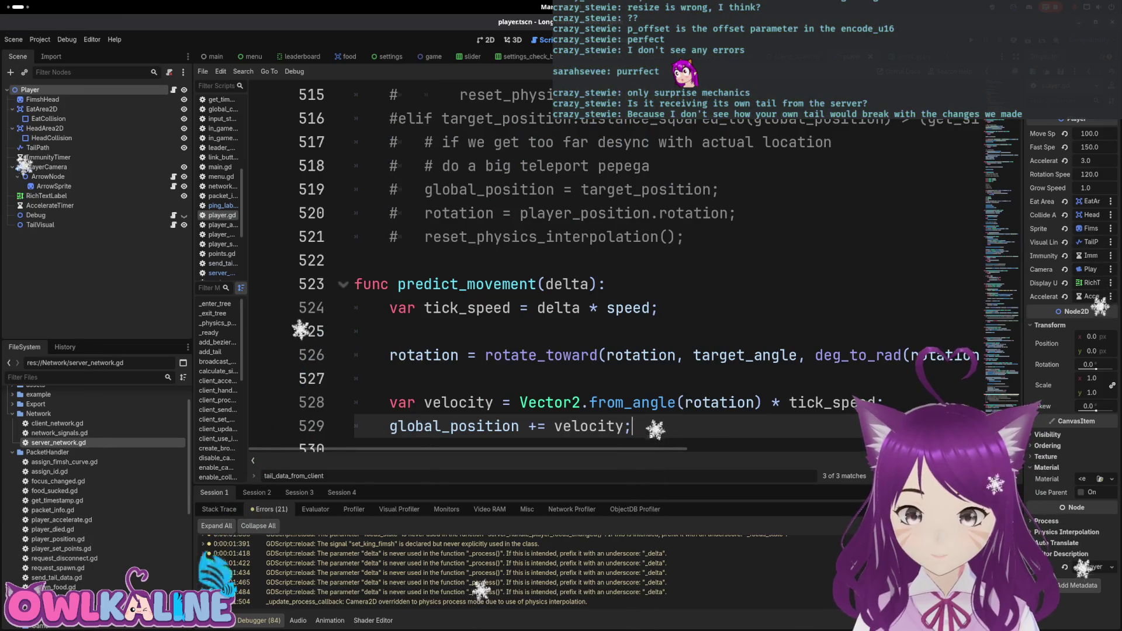
Find the tail data handler in player.gd and jump to the update_tail definition.
key(F3)
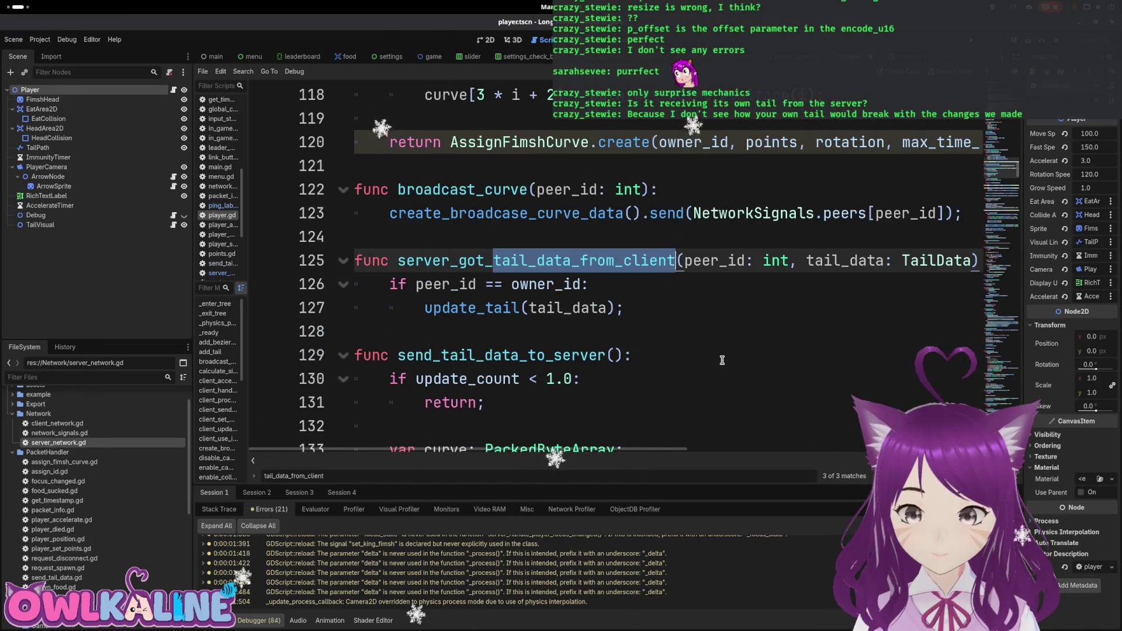
click(472, 308)
double_click(472, 308)
key(ctrl+f)
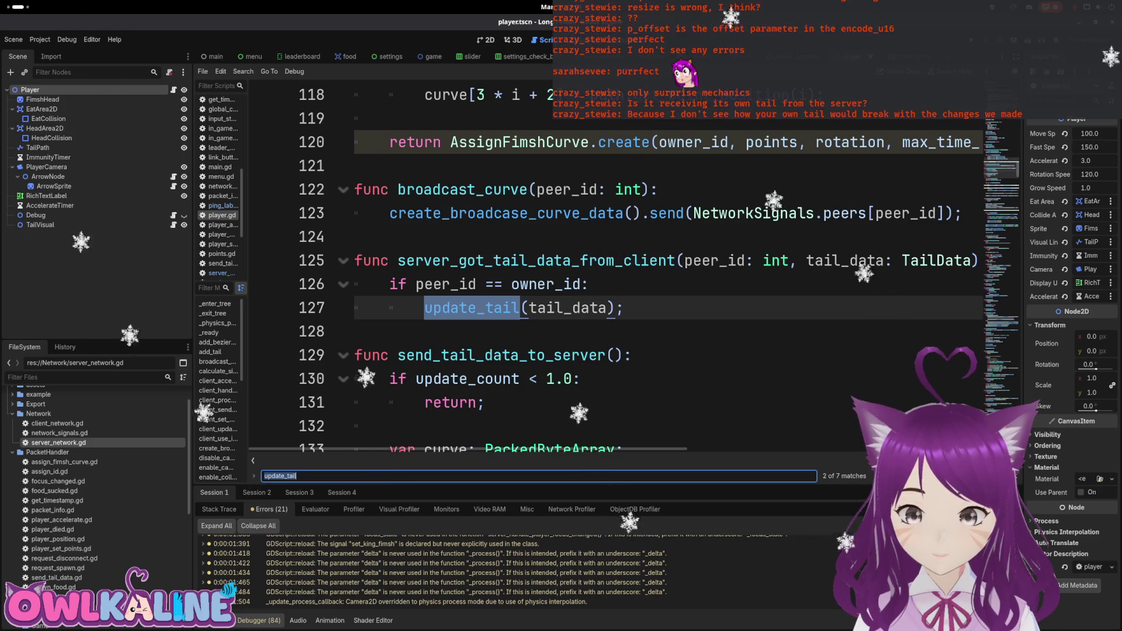
key(Return)
scroll(559, 327, down, 4)
scroll(558, 327, up, 3)
scroll(558, 327, down, 2)
scroll(559, 327, down, 6)
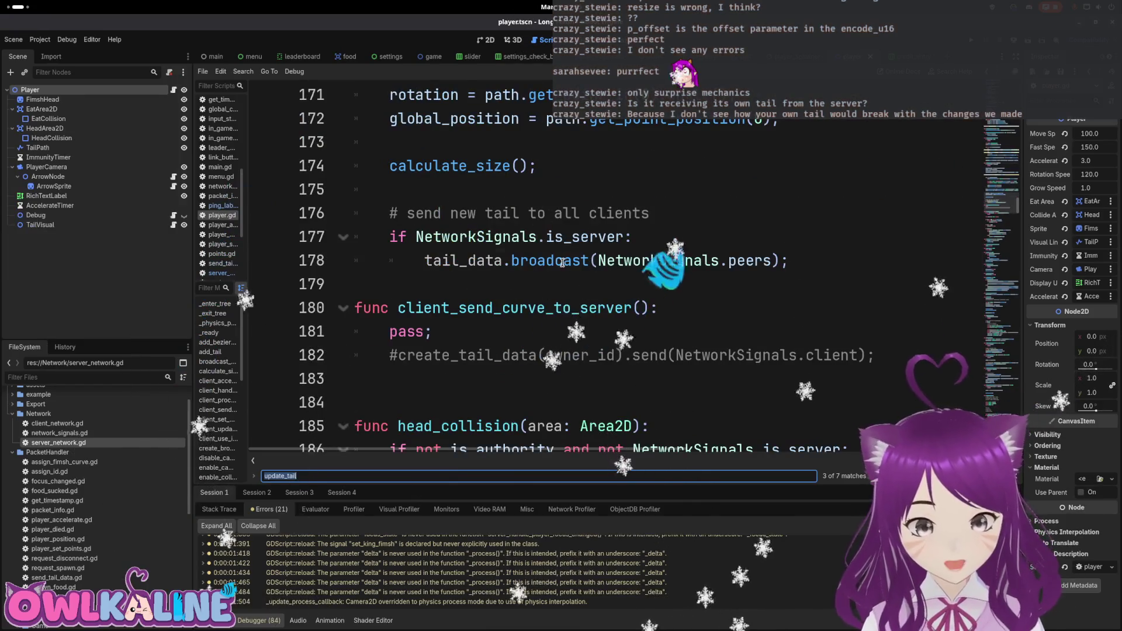
Inspect the broadcast call on line 178 and its documentation popup.
double_click(562, 261)
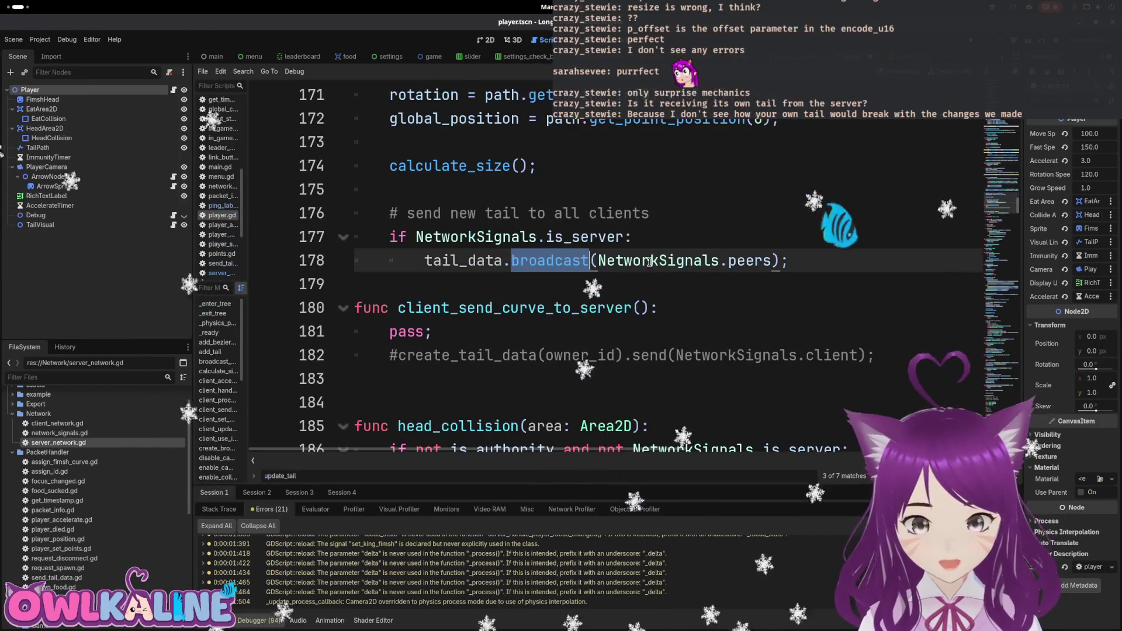
mouse_move(536, 259)
triple_click(535, 259)
key(Right)
mouse_move(541, 259)
click(469, 258)
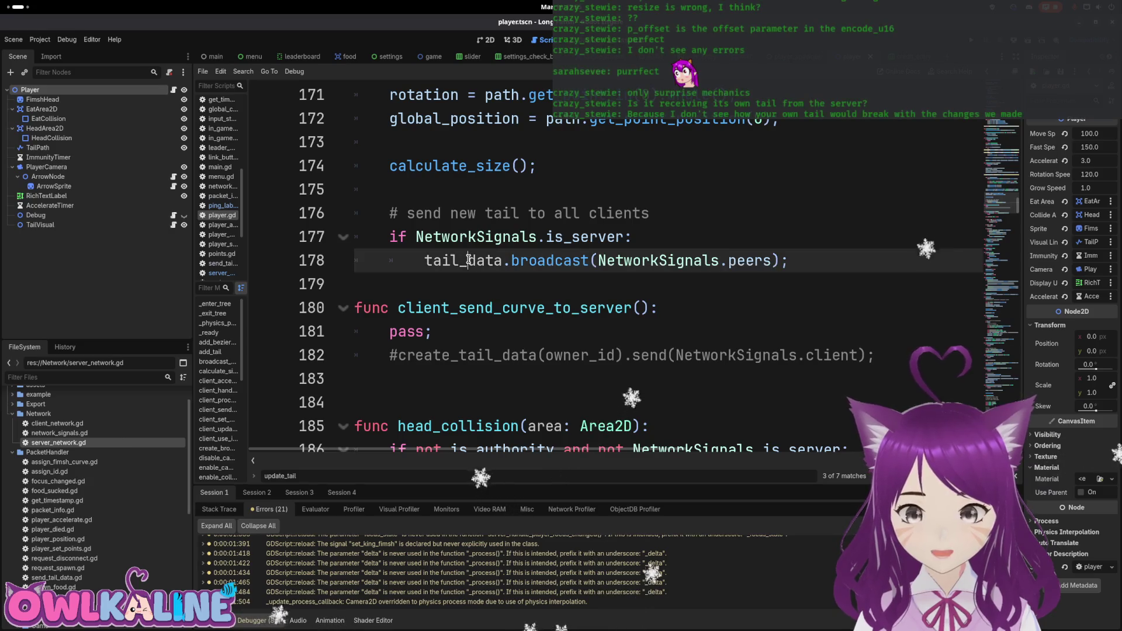
Open packet_info.gd from the project files.
click(86, 511)
double_click(86, 513)
scroll(438, 350, down, 2)
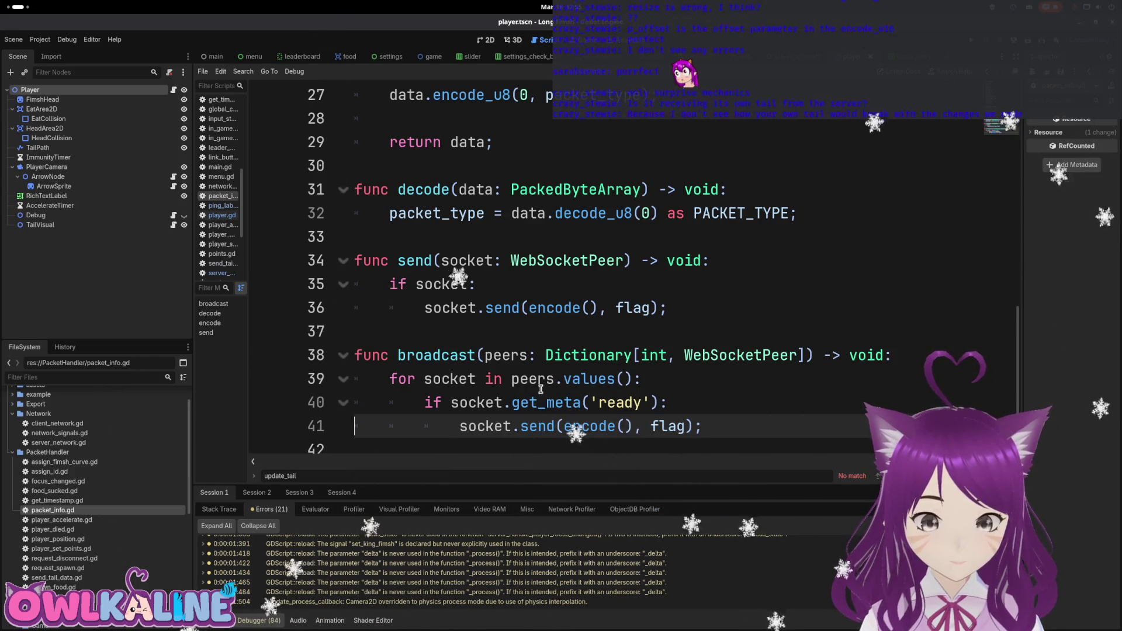
Read the PACKET_TYPE enum and broadcast's ready check, then open client_network.gd.
scroll(541, 285, up, 4)
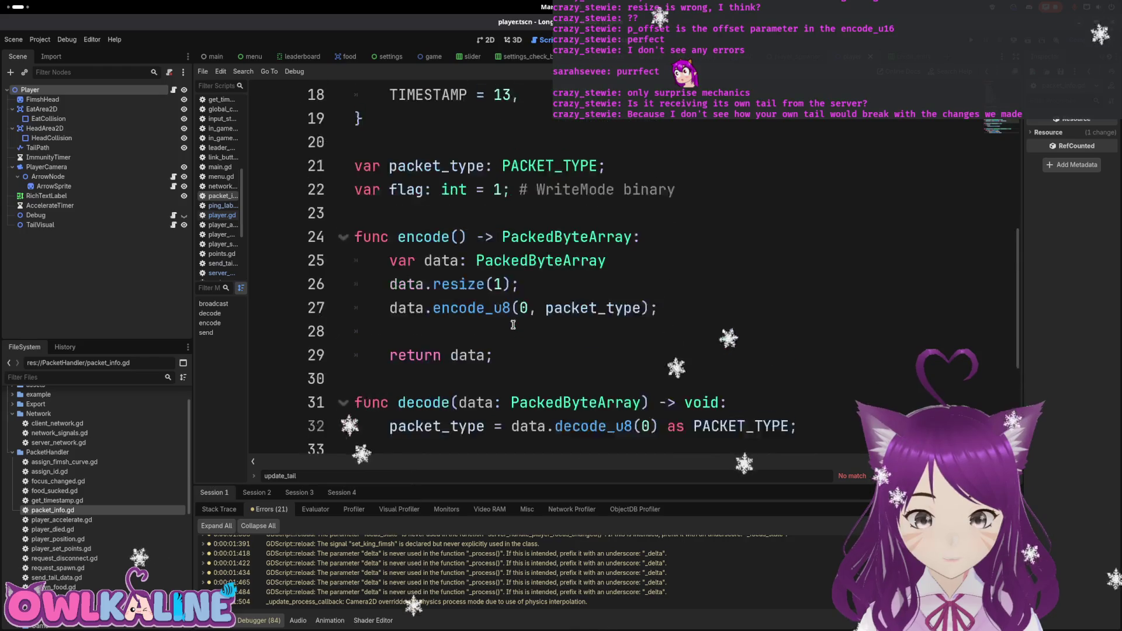
scroll(532, 369, up, 4)
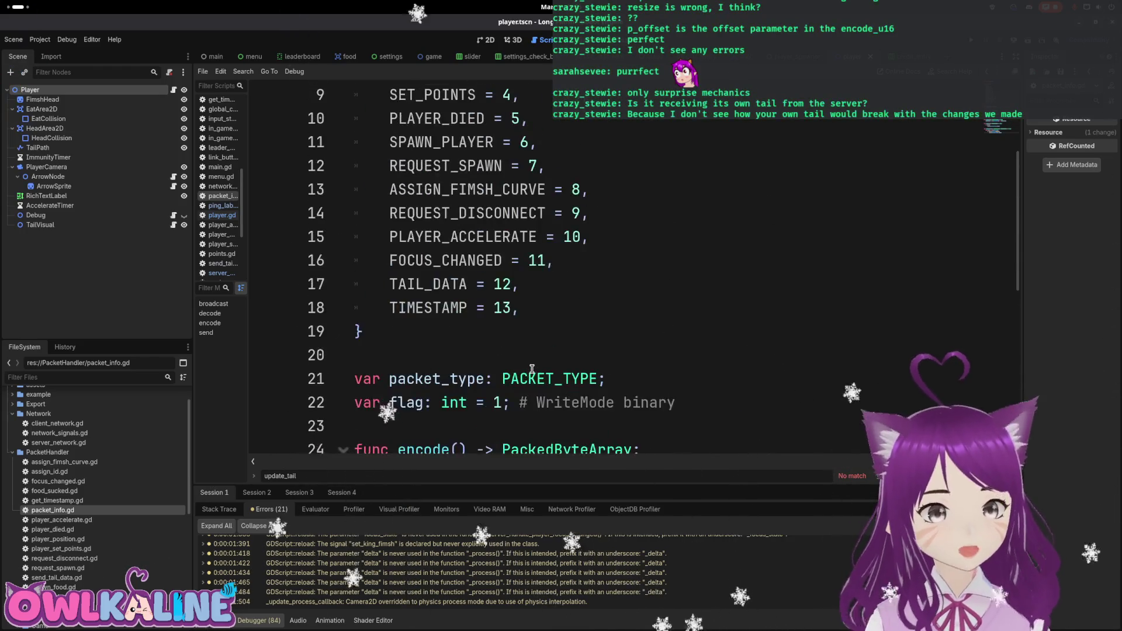
scroll(523, 384, down, 8)
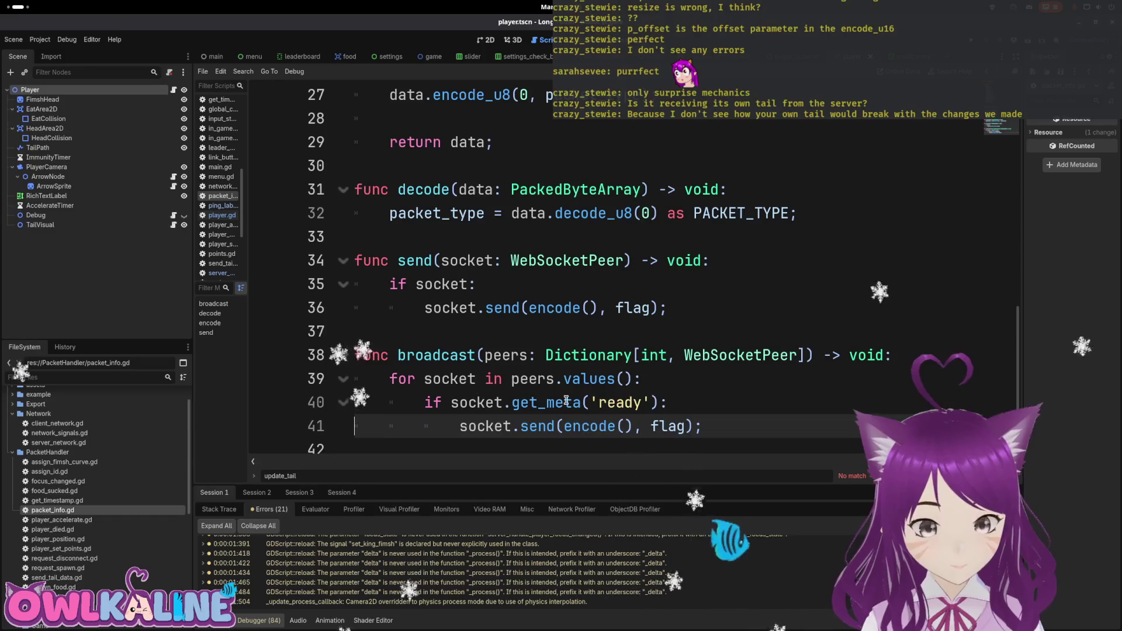
drag(424, 402, 704, 426)
click(627, 401)
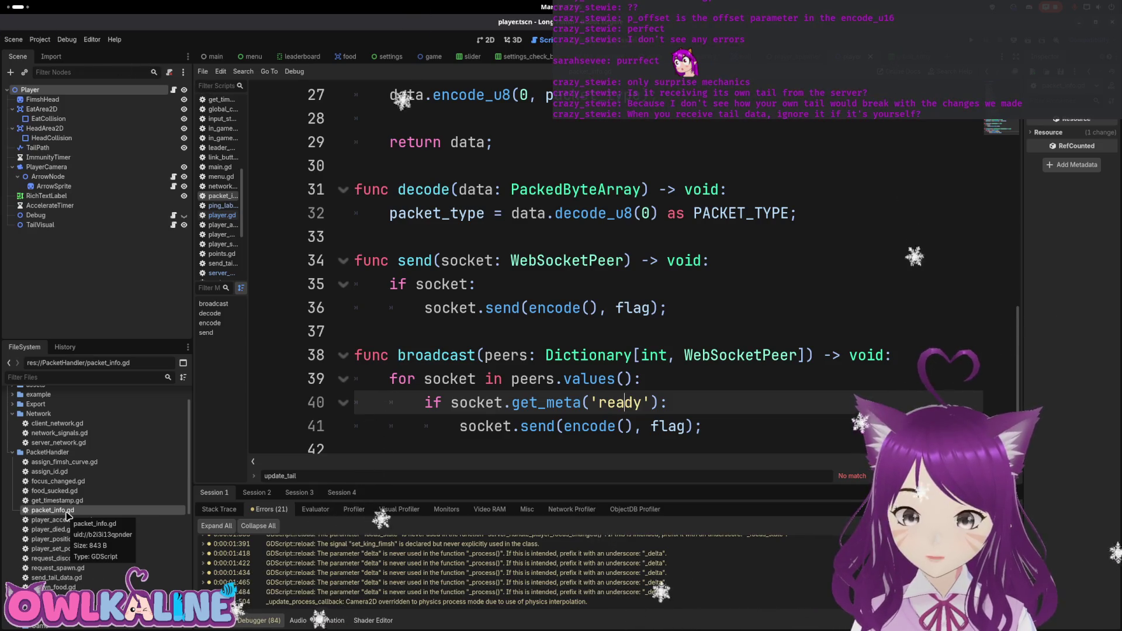
double_click(61, 429)
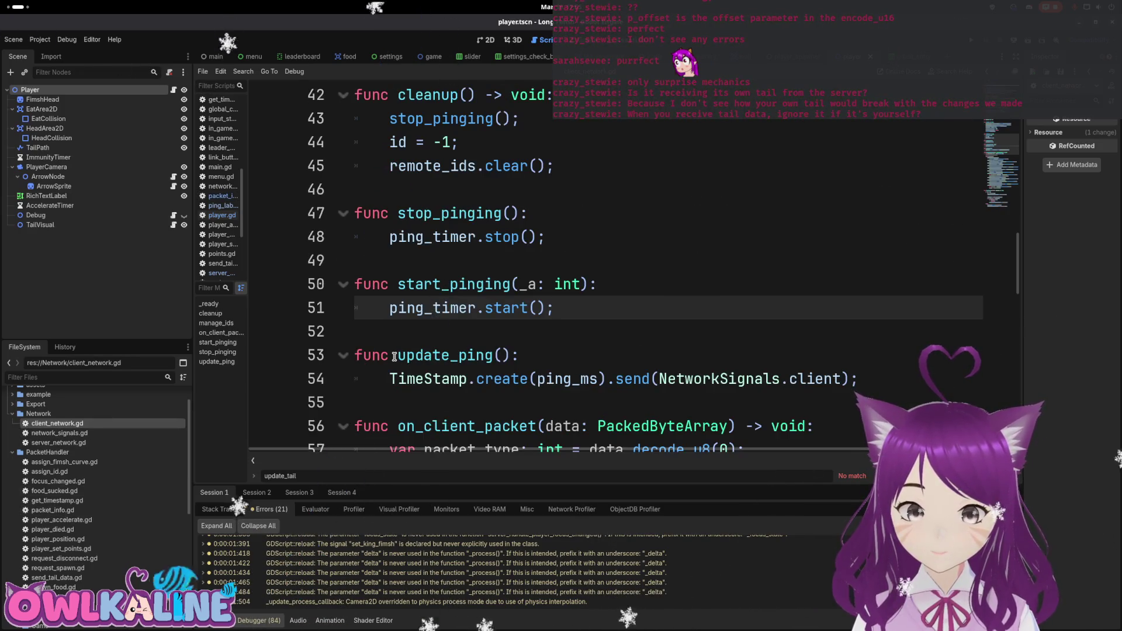
In player.gd, change line 149's check to 'tail_data.id == owner_id'.
click(174, 90)
scroll(545, 266, up, 1)
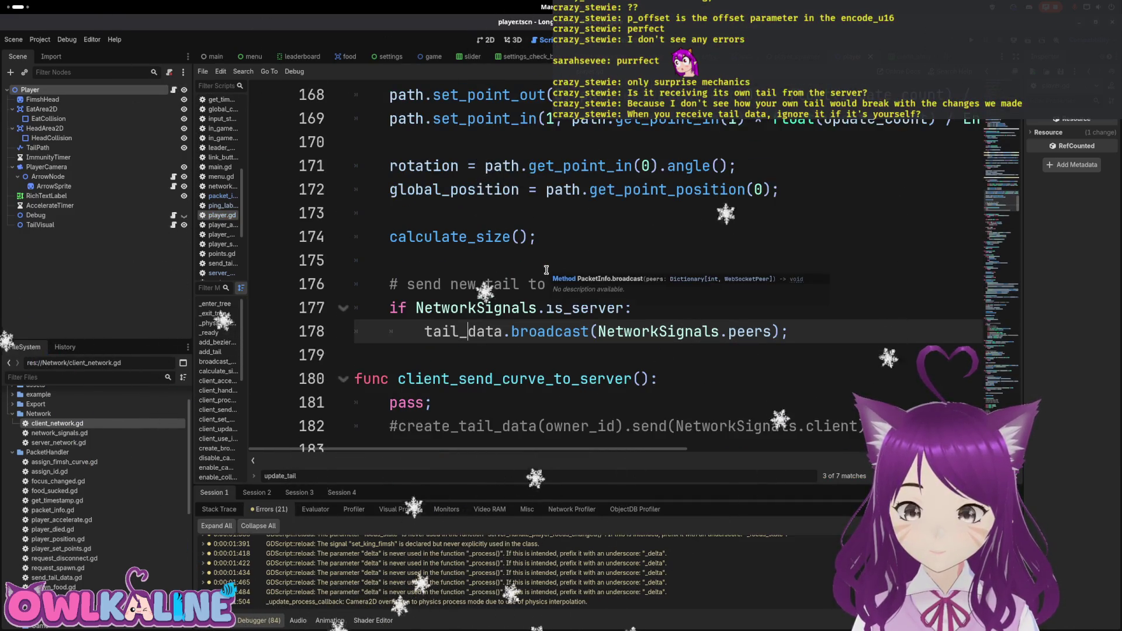
scroll(592, 273, up, 3)
scroll(594, 274, up, 5)
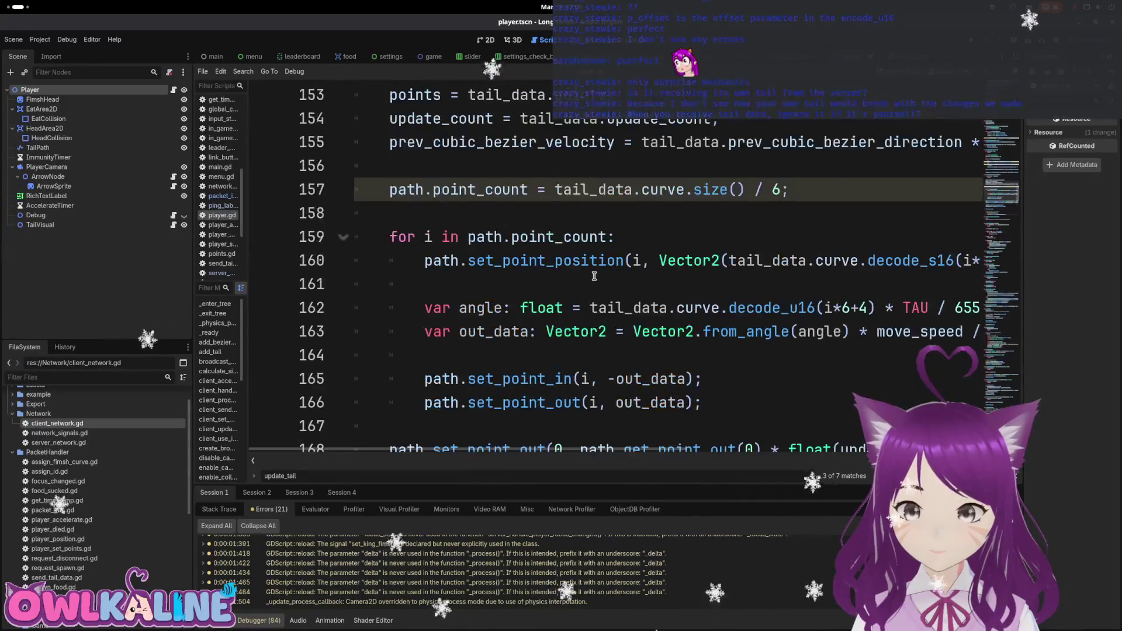
scroll(594, 283, up, 1)
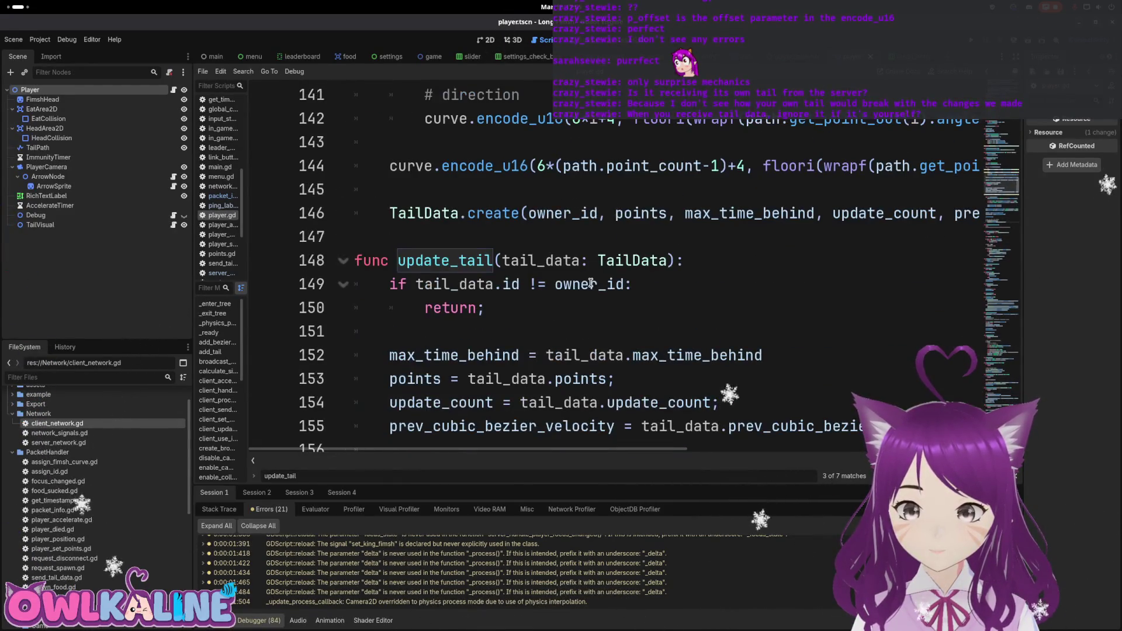
click(518, 284)
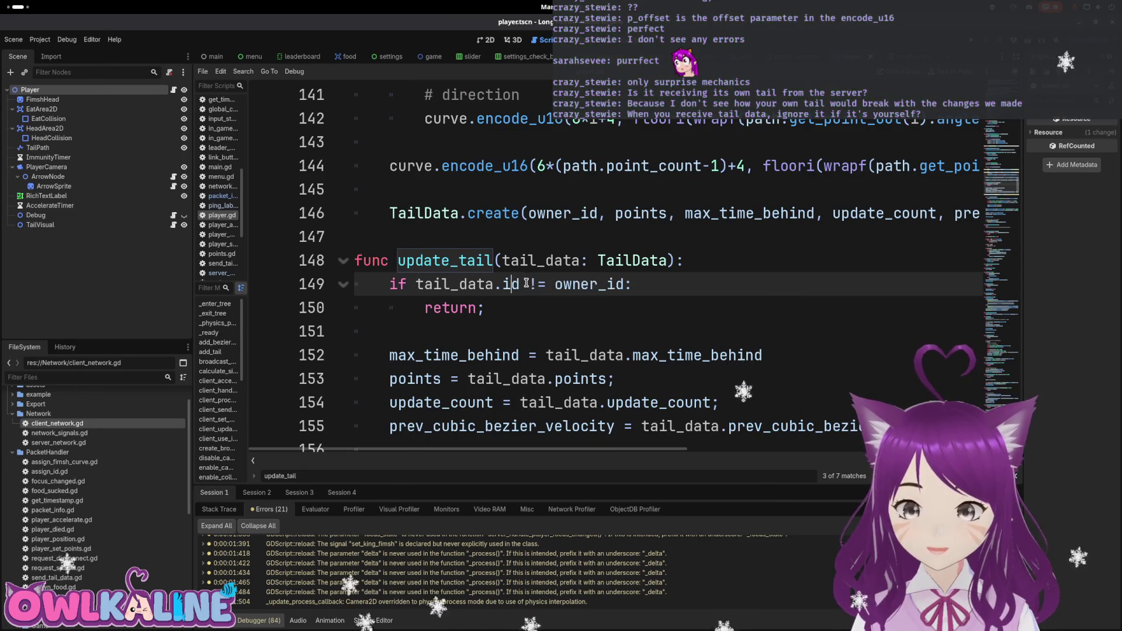
text(=)
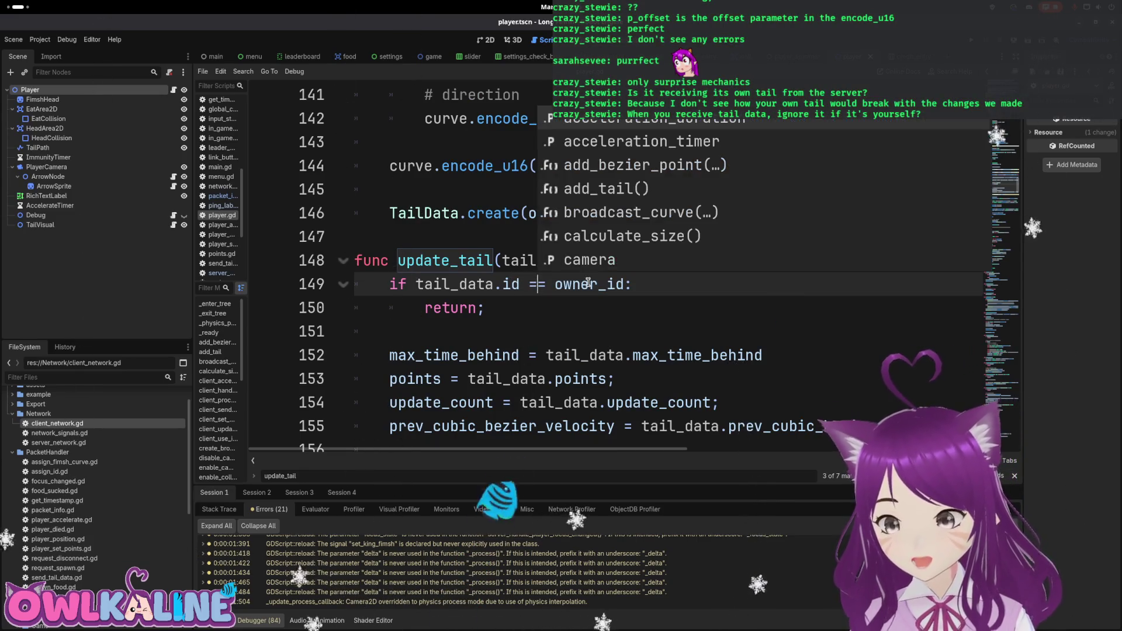
key(Escape)
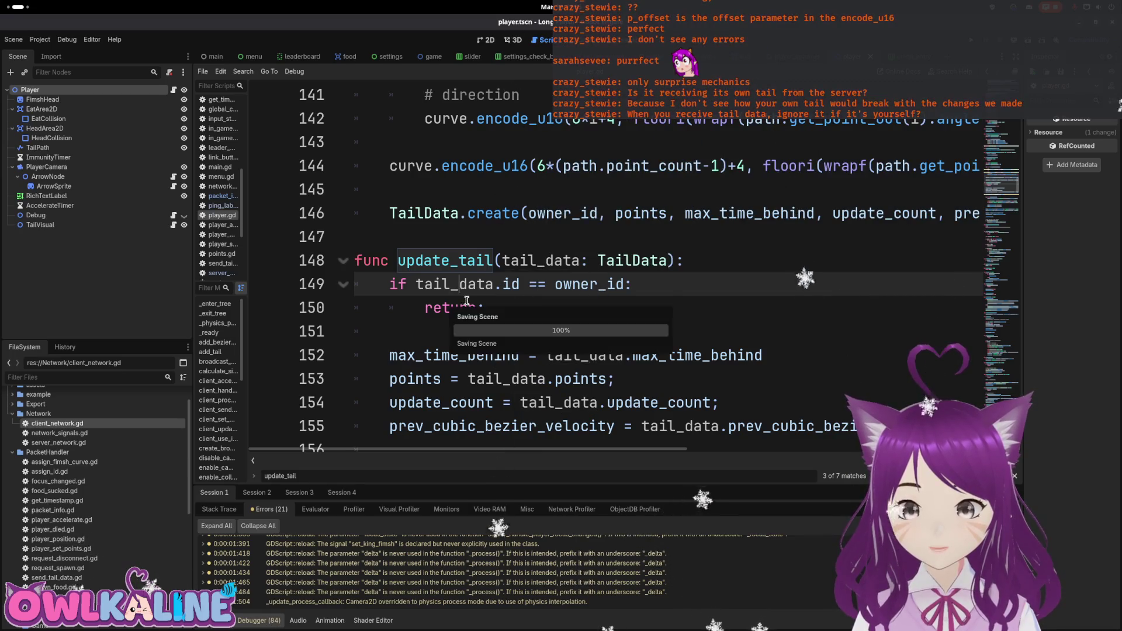
Change line 126's comparison to 'peer_id != owner_id' and save player.gd.
double_click(460, 305)
scroll(542, 308, up, 6)
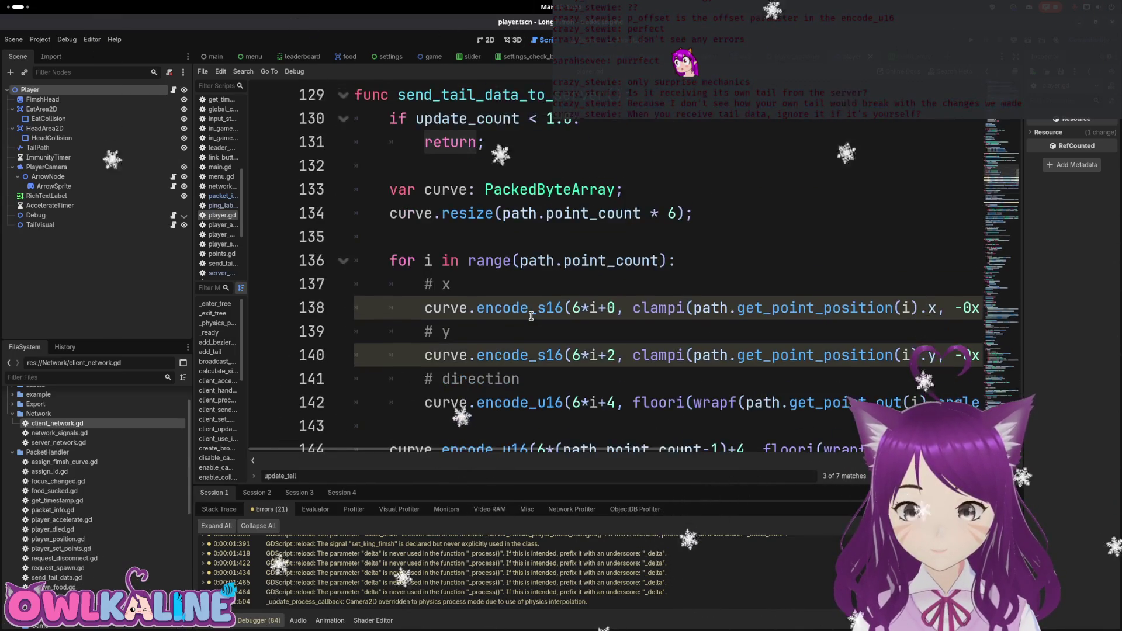
scroll(473, 267, up, 1)
drag(433, 237, 558, 246)
click(494, 237)
key(BackSpace)
text(!)
key(ctrl+s)
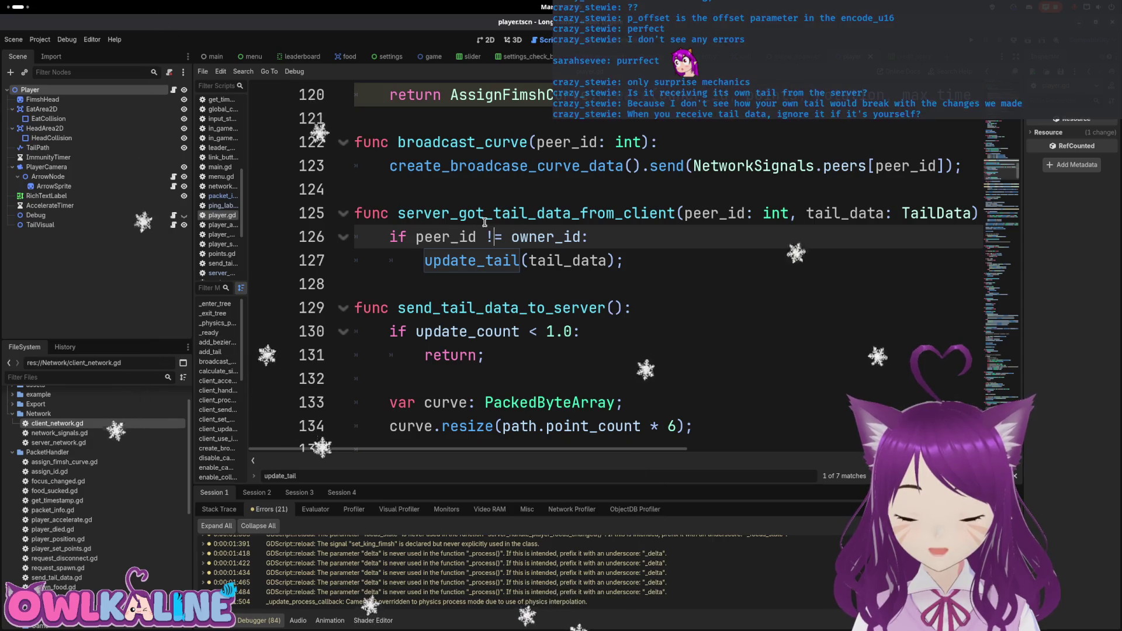
Delete the owner check on line 126 and outdent the update_tail call.
drag(427, 215, 526, 209)
click(510, 232)
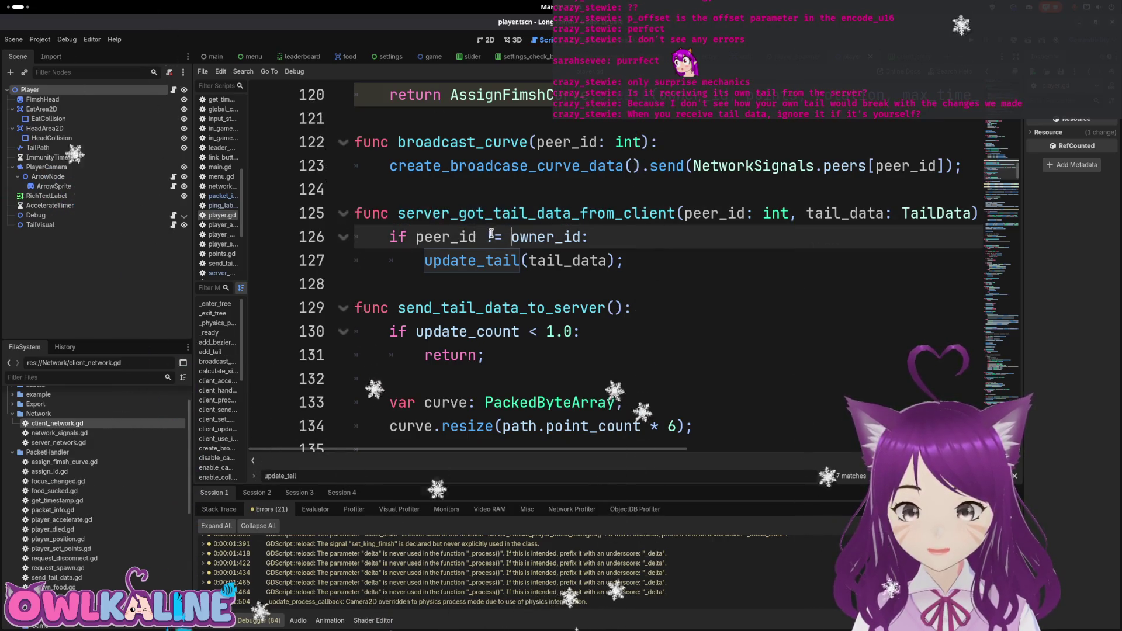
text(=)
key(ctrl+space)
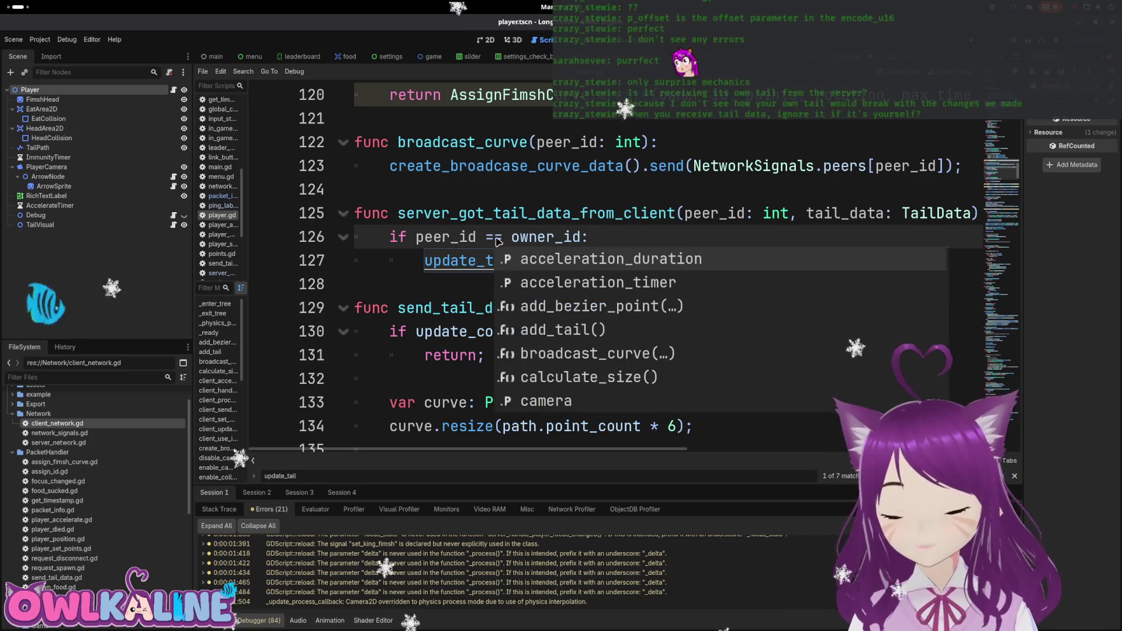
click(464, 258)
click(493, 215)
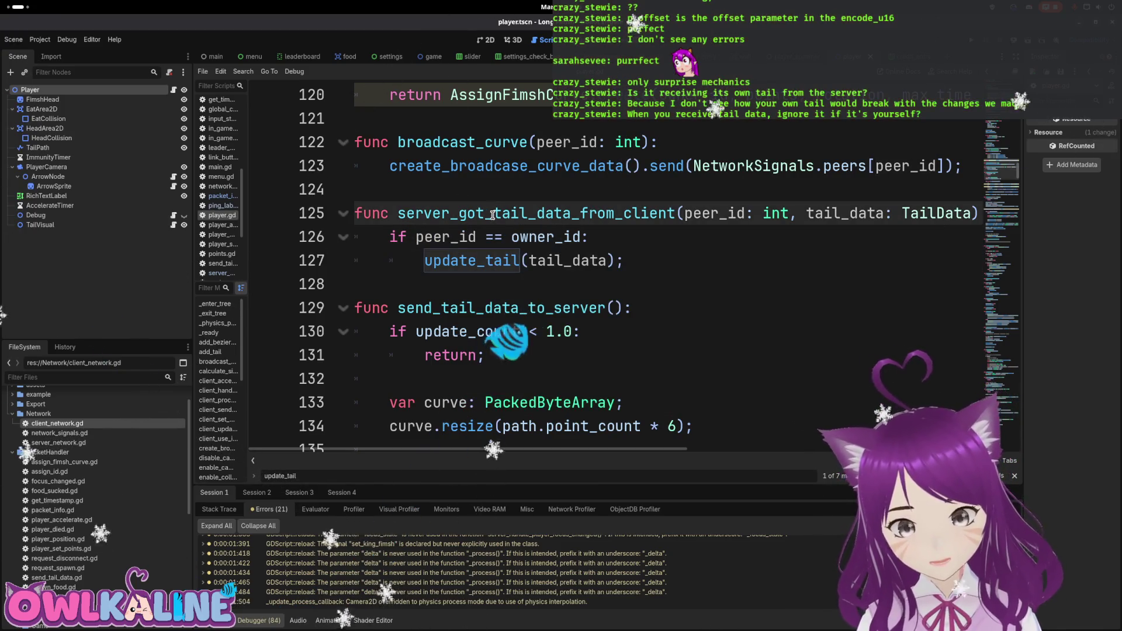
triple_click(555, 236)
key(Delete)
key(shift+Tab)
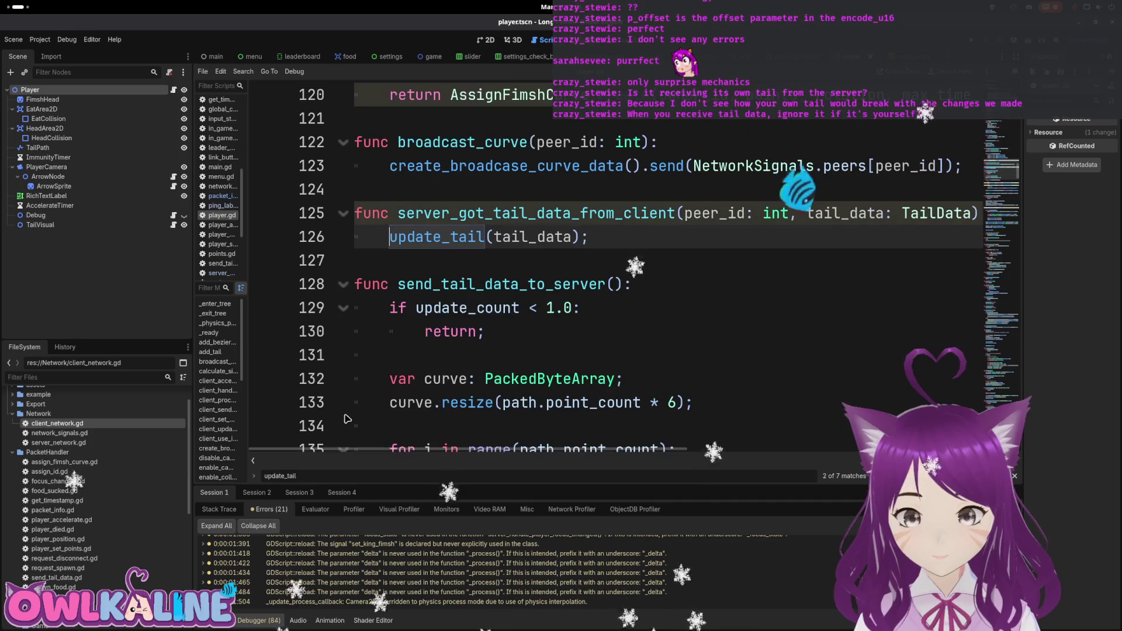
Add an 'if is_authority: return' guard above the owner_id check in update_tail.
scroll(347, 419, down, 3)
scroll(380, 321, up, 1)
scroll(429, 252, down, 4)
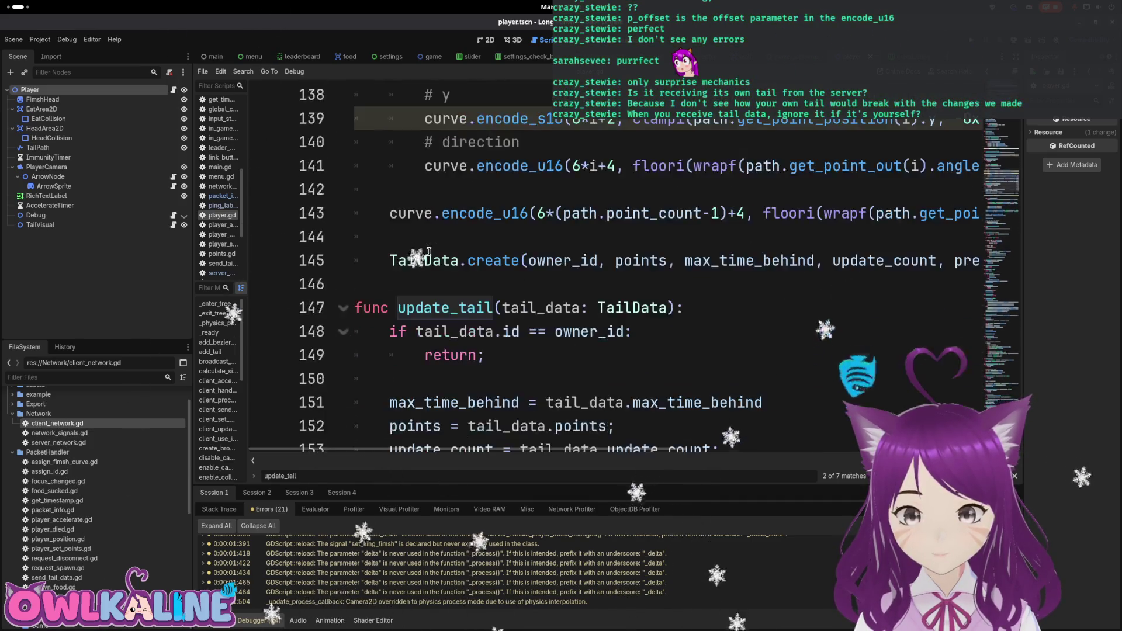
scroll(428, 251, down, 1)
click(396, 255)
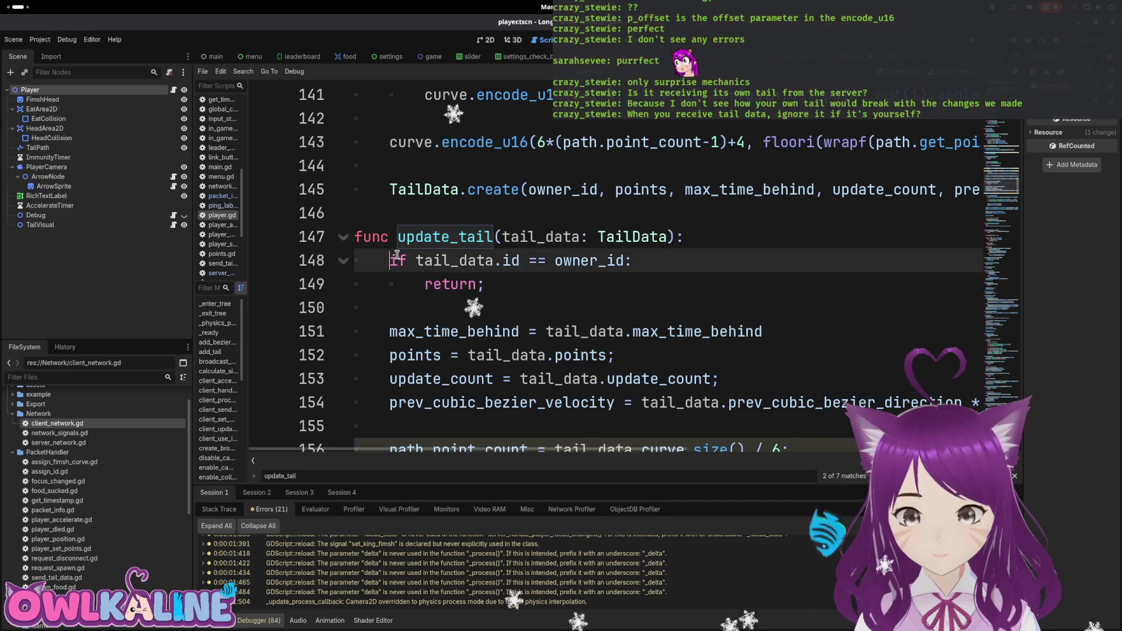
key(Return)
key(Return)
key(Up)
key(Up)
text(if )
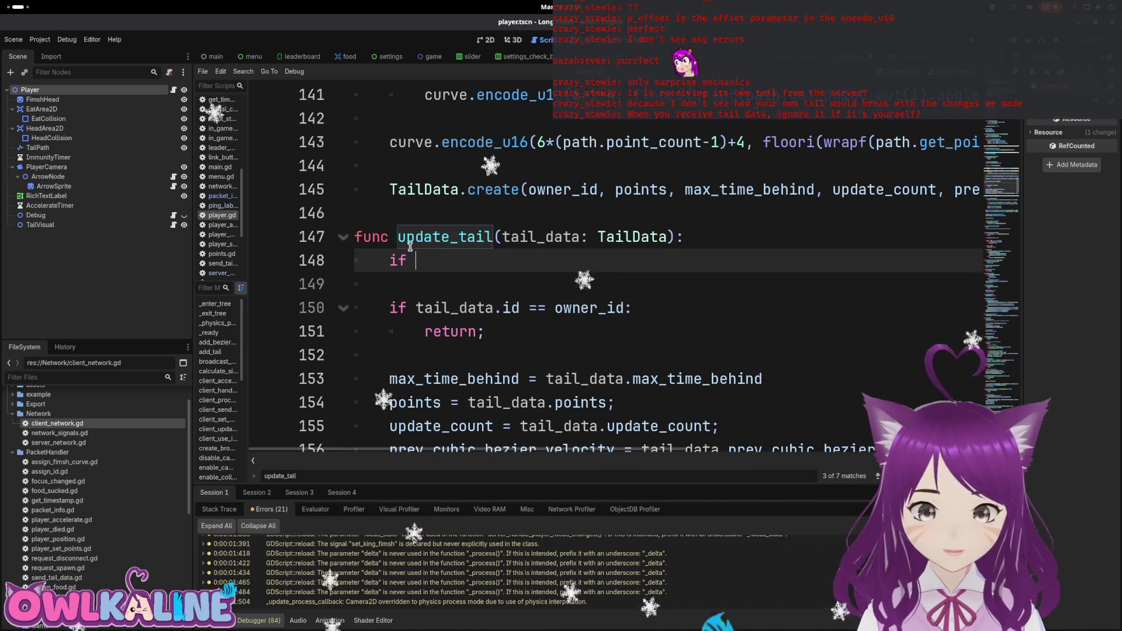
text(is_)
key(Return)
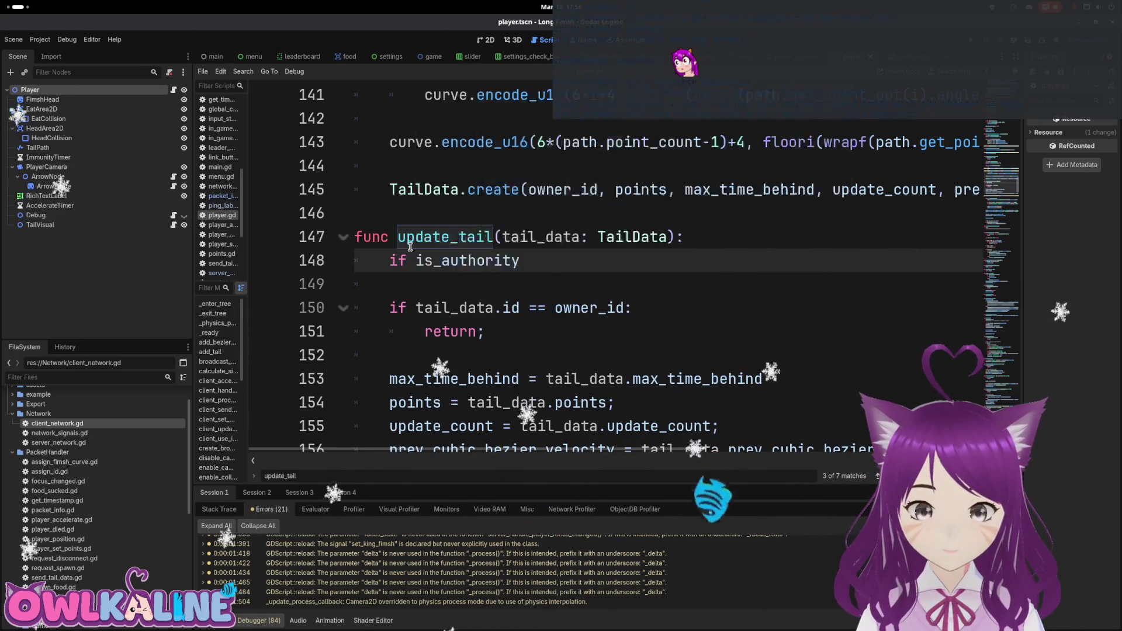
text(:)
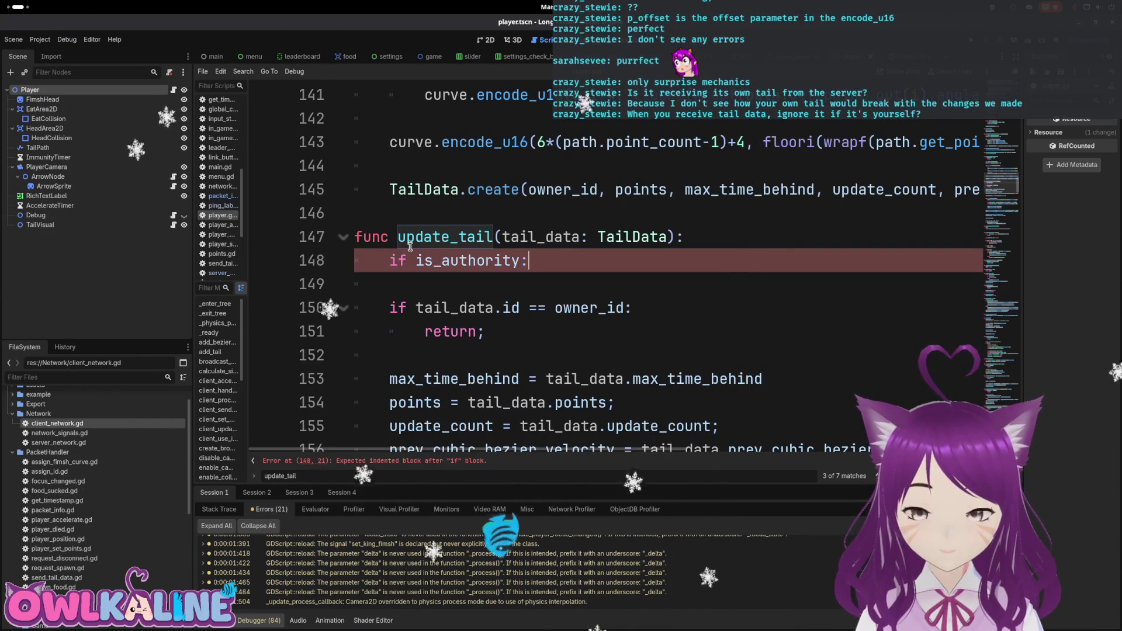
key(Down)
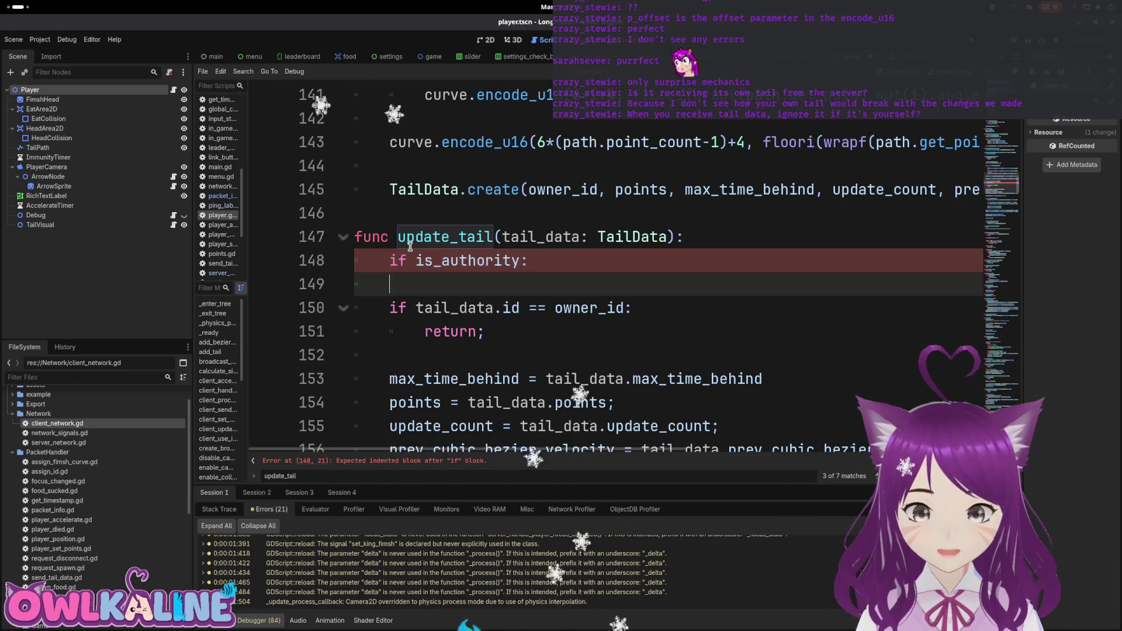
key(Tab)
text(return)
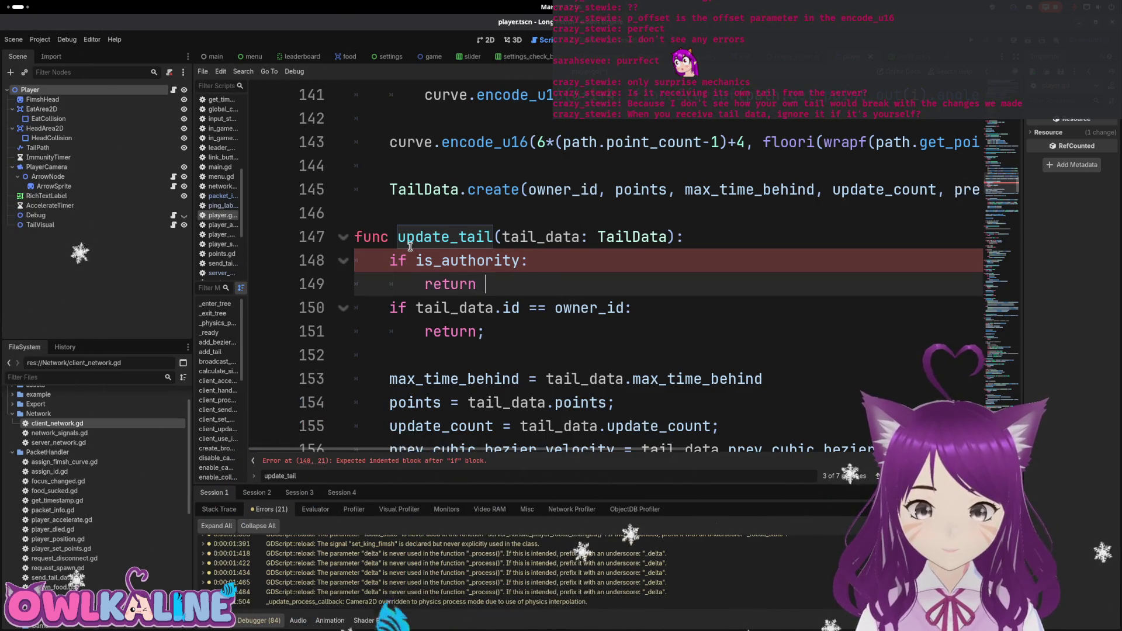
key(Down)
Add blank lines before and after the owner_id check guard.
key(Home)
key(shift+Down)
key(shift+End)
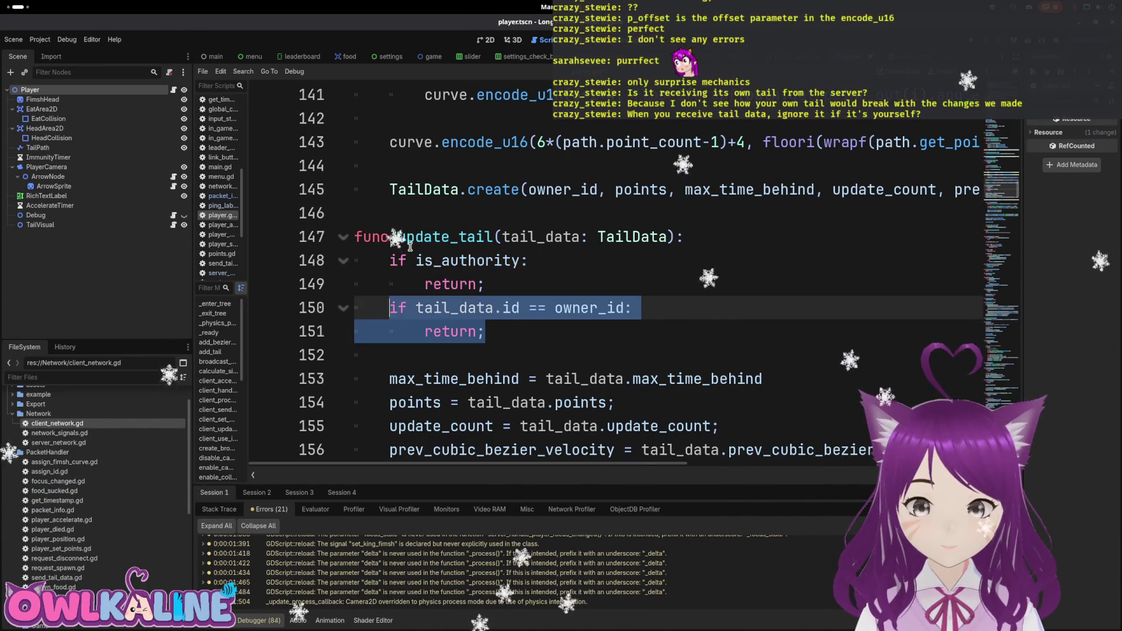
key(Left)
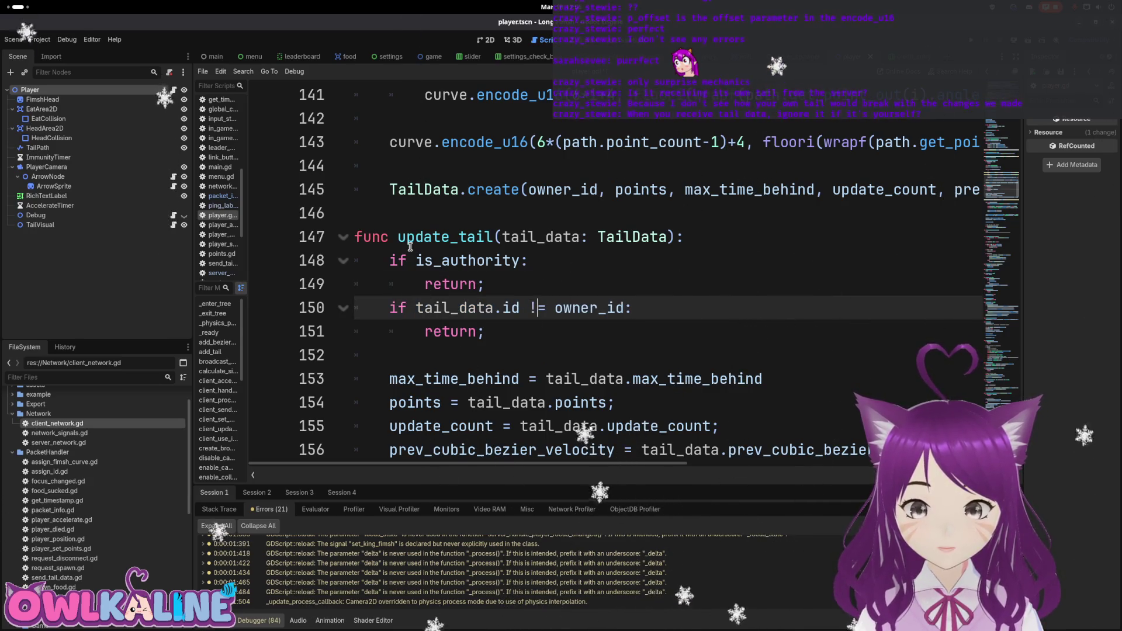
key(Return)
key(Down)
key(Down)
key(End)
key(Return)
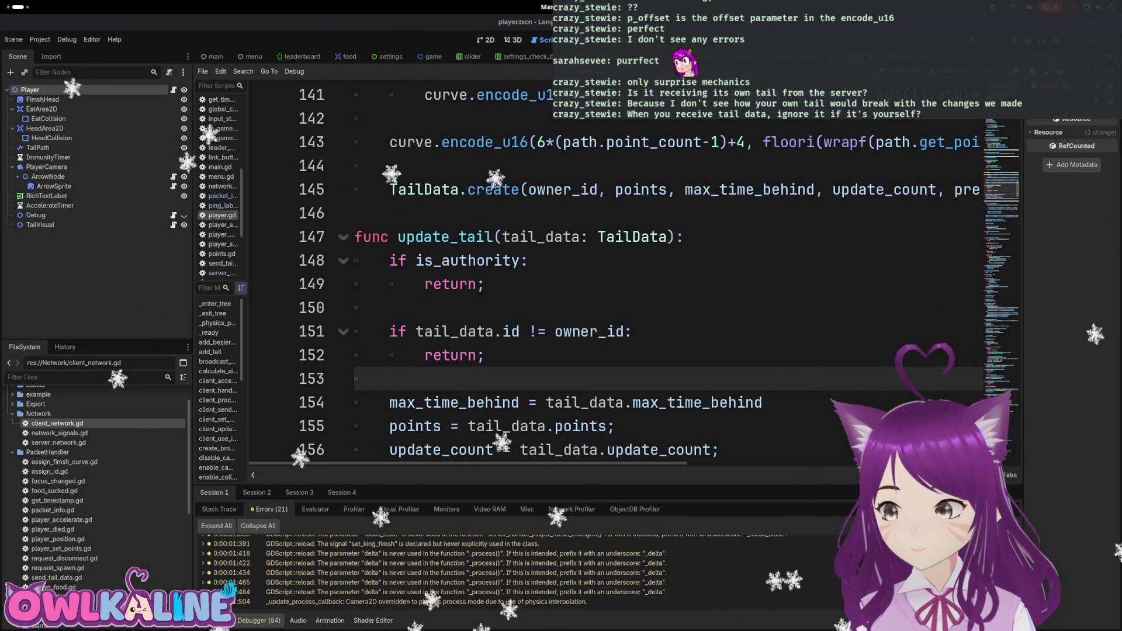
Review the is_authority and owner_id early-return guards, then run the game with F5.
mouse_move(597, 332)
mouse_down()
mouse_move(409, 332)
mouse_move(457, 353)
mouse_up()
click(487, 376)
click(504, 356)
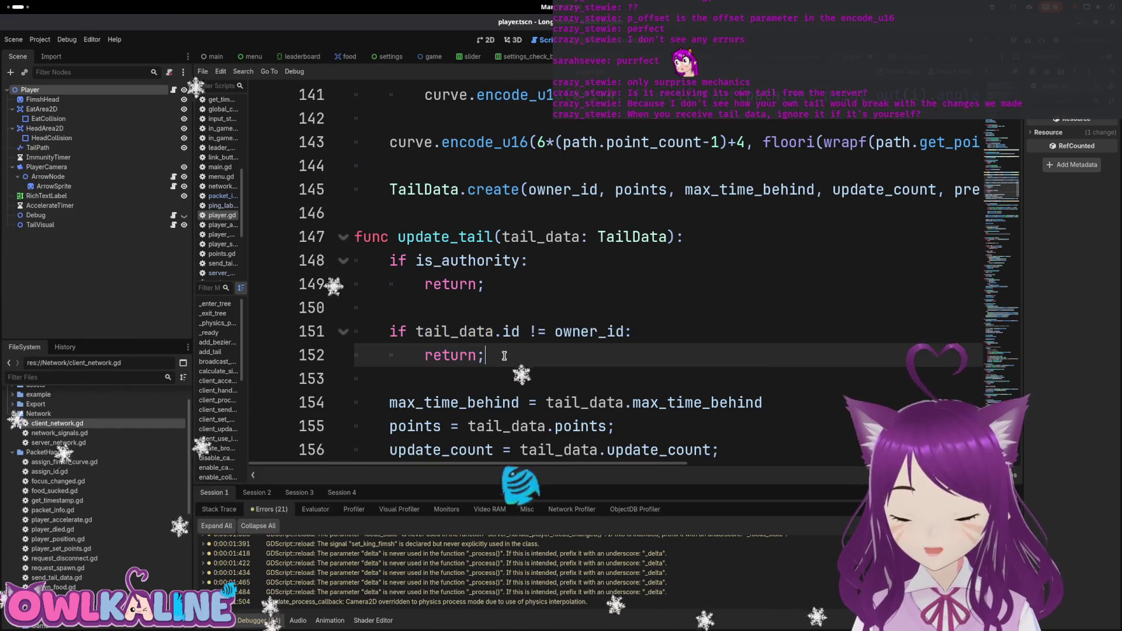
click(444, 261)
drag(374, 308, 287, 250)
click(458, 293)
drag(390, 379, 344, 292)
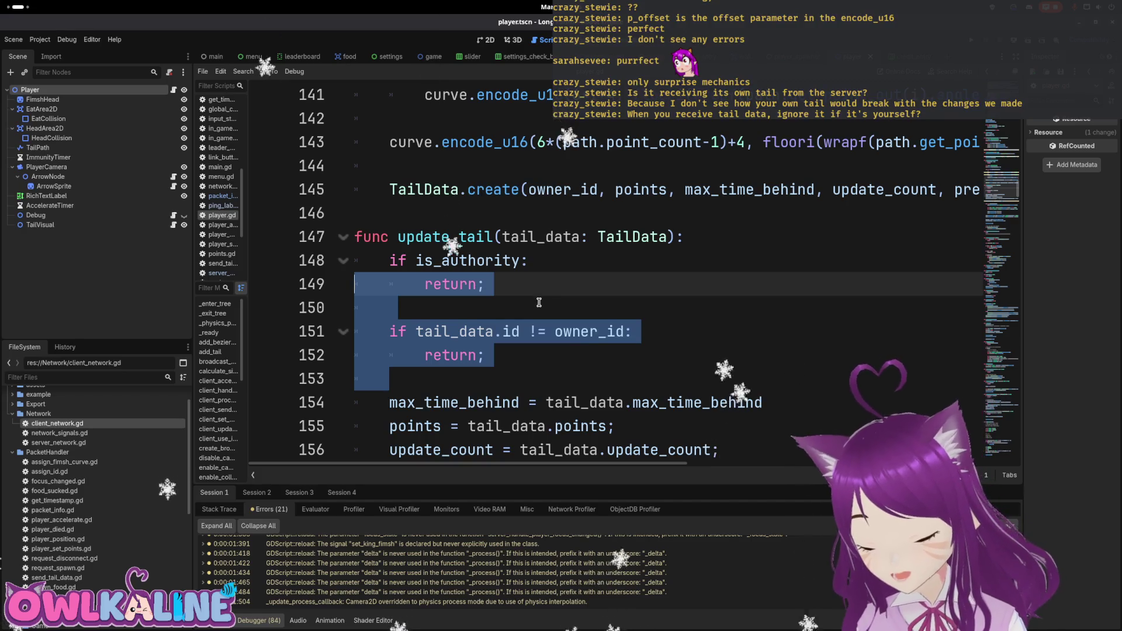
click(654, 308)
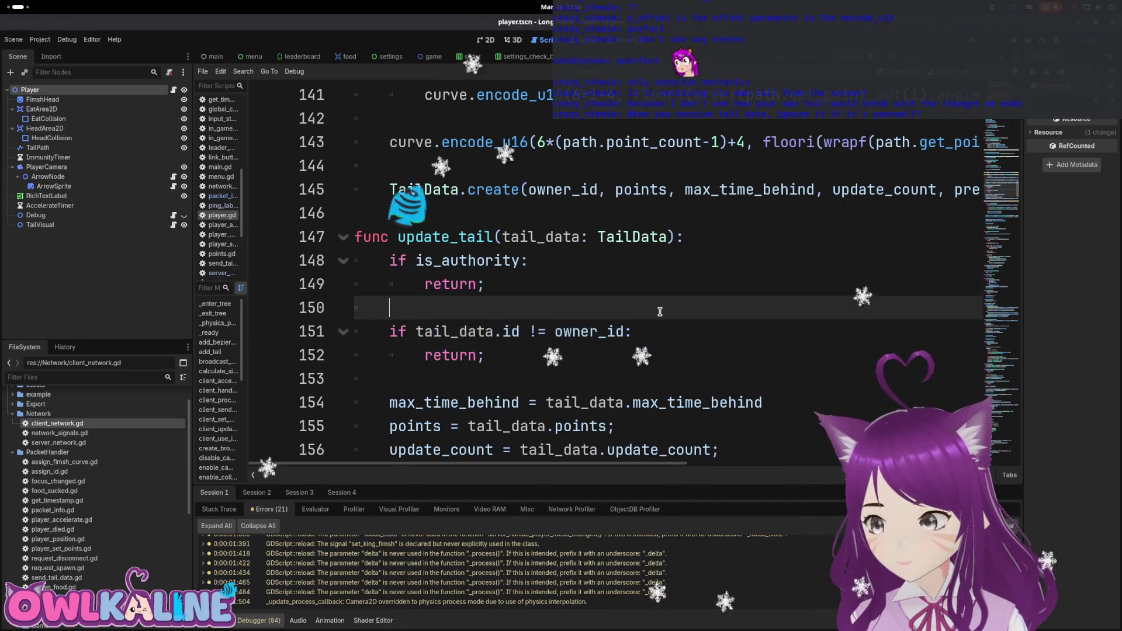
key(F5)
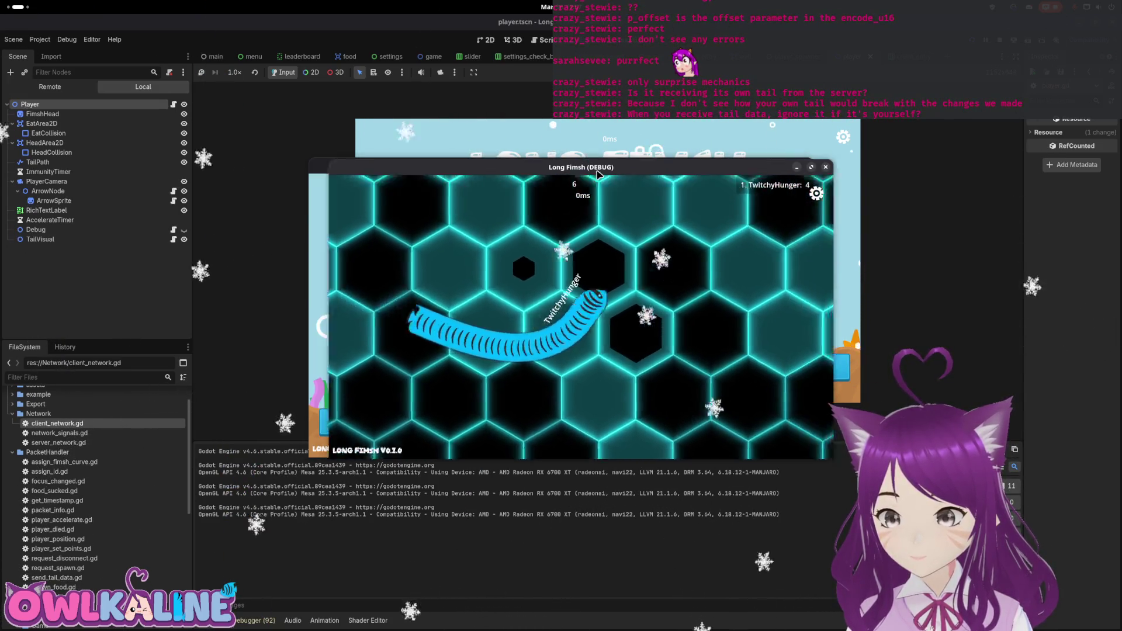
Arrange the two game windows, start the second client, and spectate the other player's fish.
drag(571, 172, 807, 193)
drag(642, 166, 346, 175)
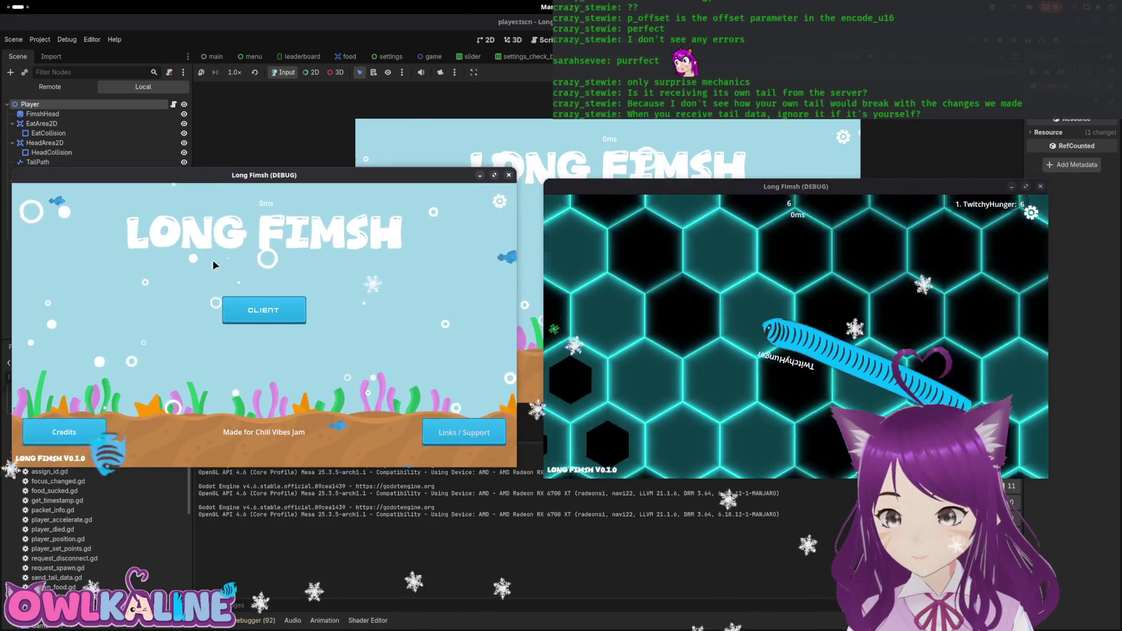
click(285, 316)
click(111, 437)
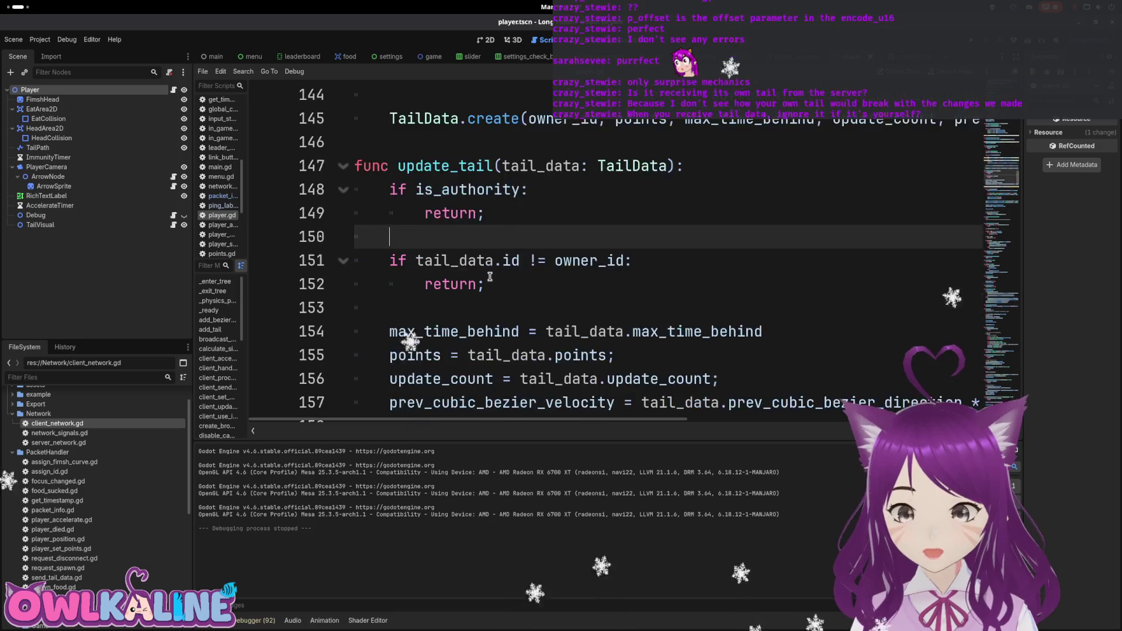
In client_network.gd, open a new line below 'ping_ms = time_stamp.diff'.
double_click(59, 424)
scroll(588, 323, down, 10)
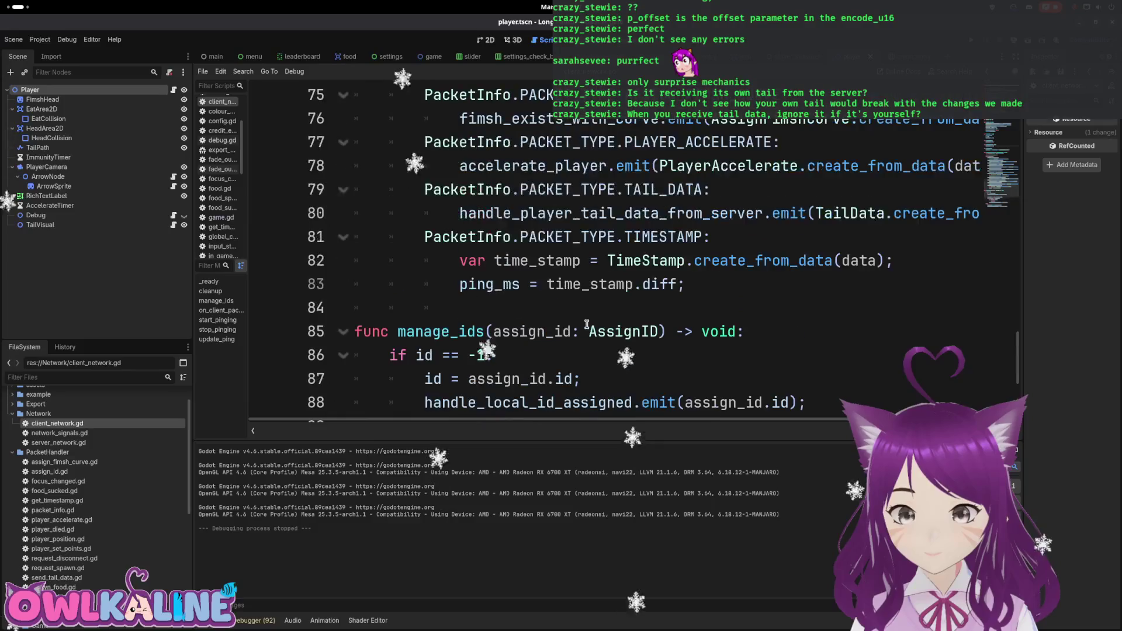
click(547, 278)
click(905, 266)
key(Return)
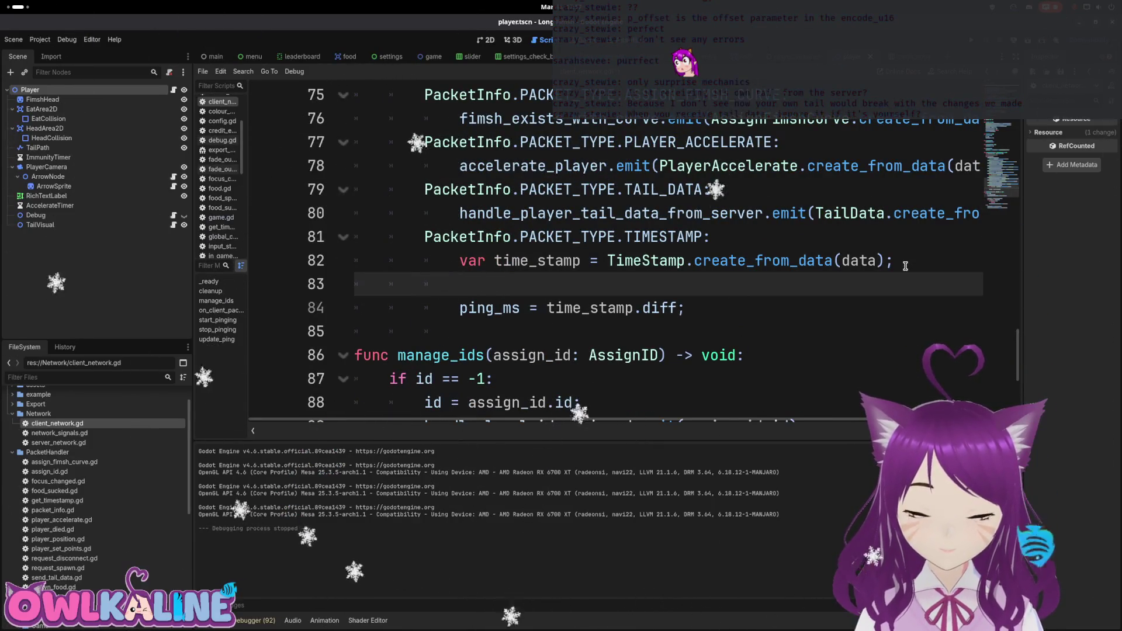
key(ctrl+z)
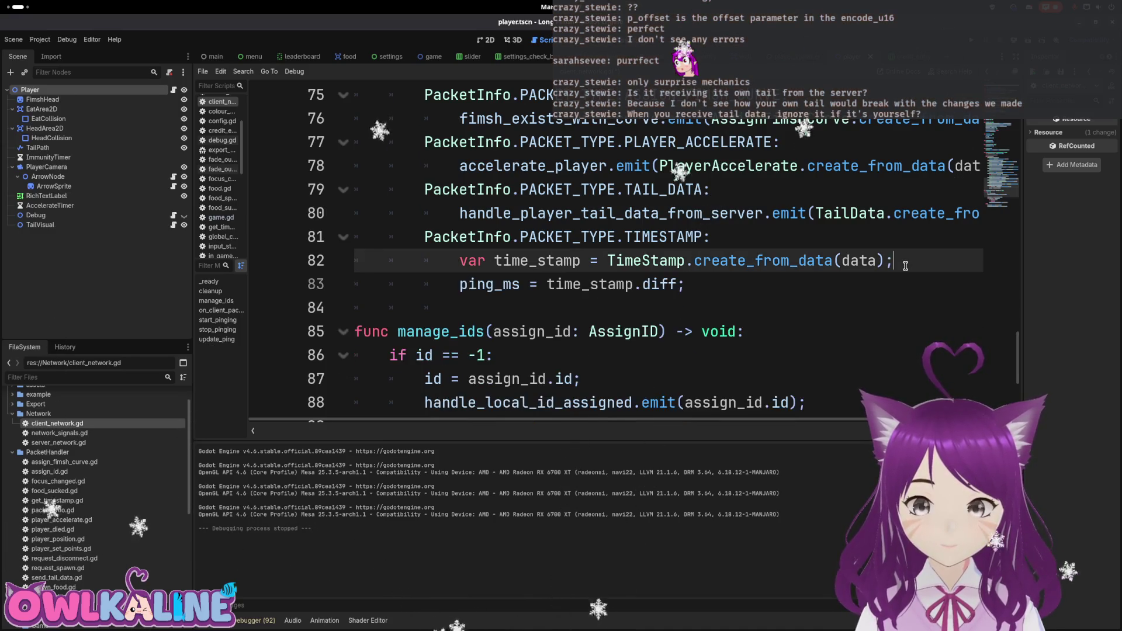
key(Down)
key(Return)
Enter 'print(ping_ms);' on that line and run the game with F5.
text(rint())
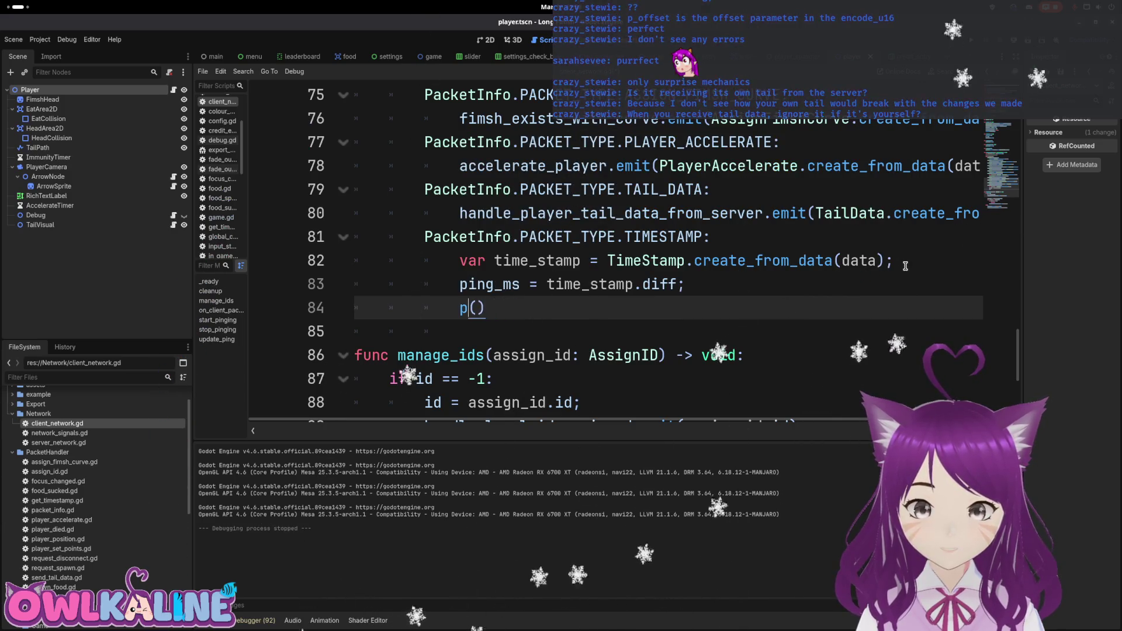
text(i)
key(BackSpace)
text(ush)
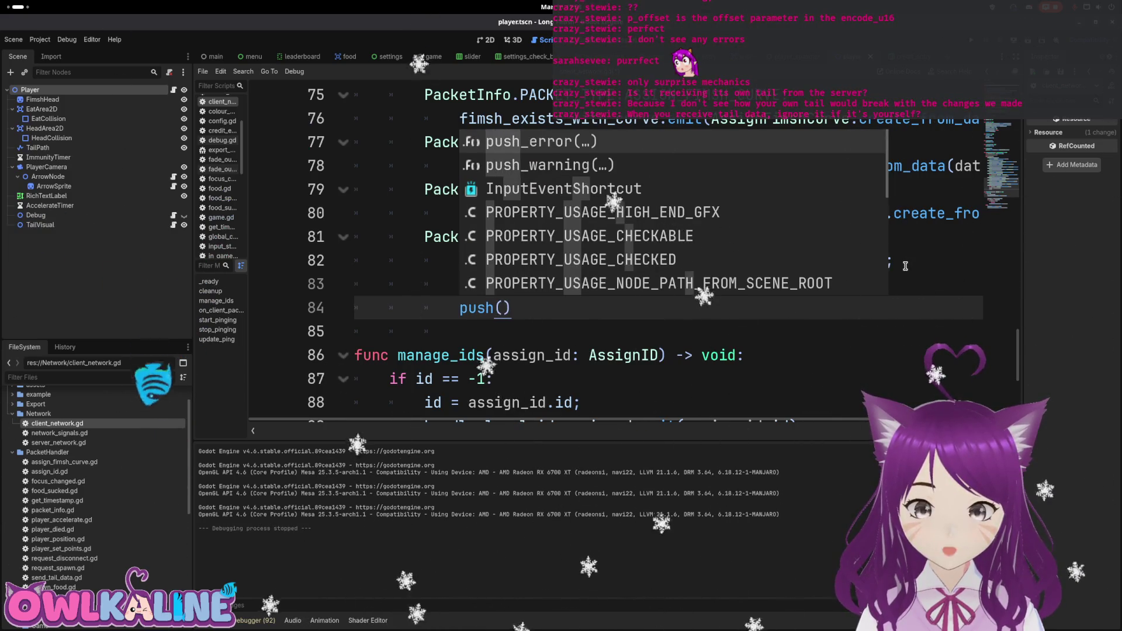
key(Down)
key(Return)
key(BackSpace)
key(BackSpace)
key(BackSpace)
text(rint(ping_ms);)
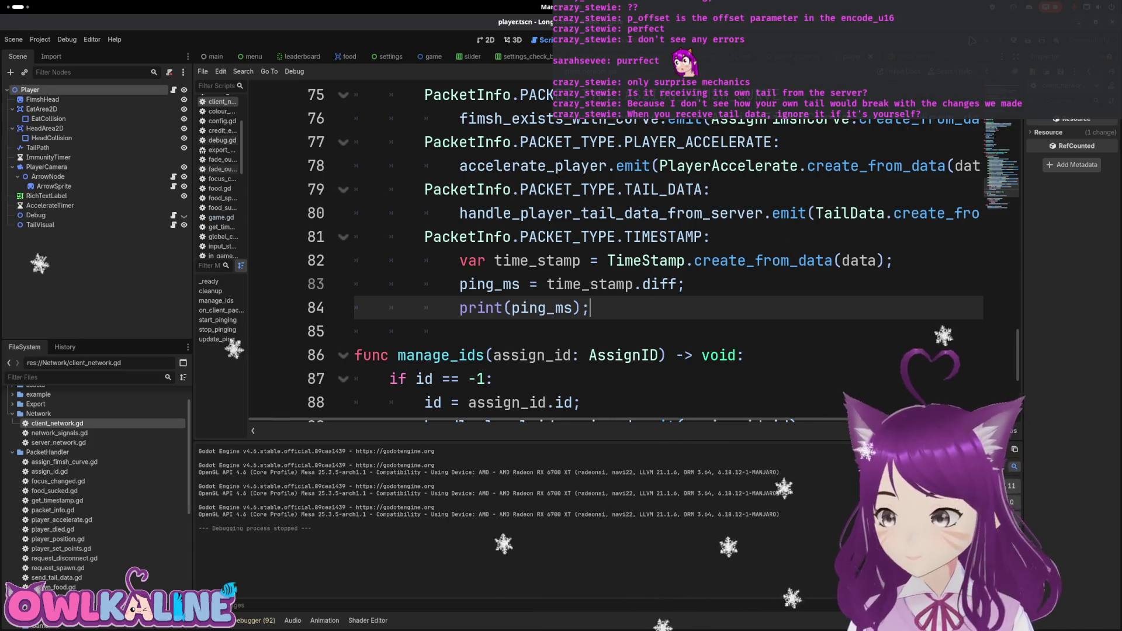
key(F5)
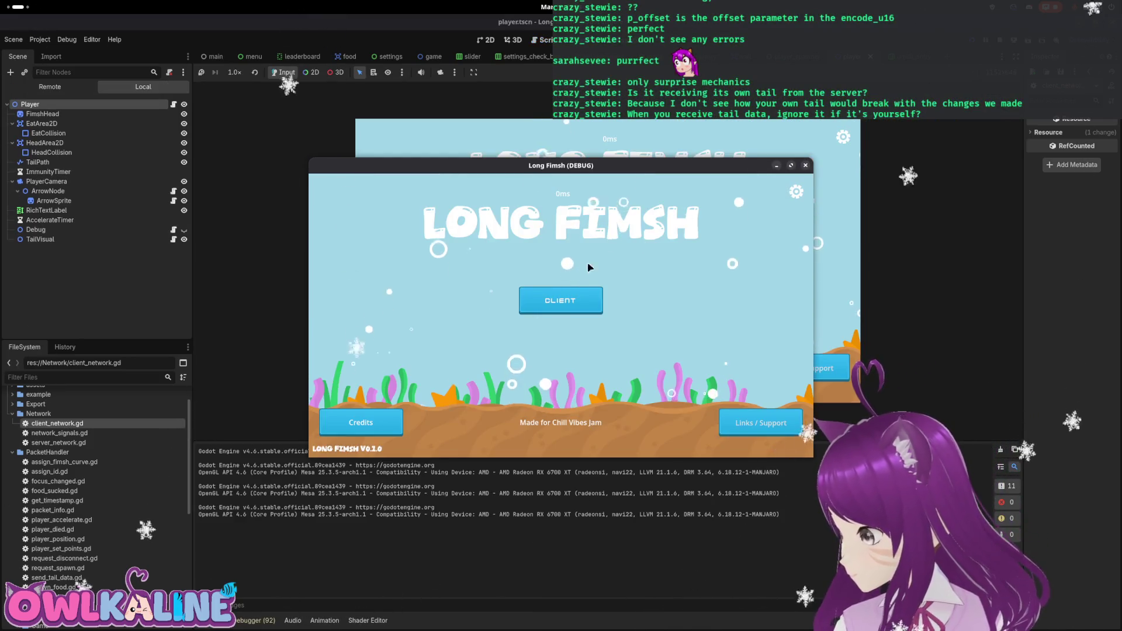
Join as CLIENT in both Long Fimsh windows side by side, then stop with F8.
click(558, 311)
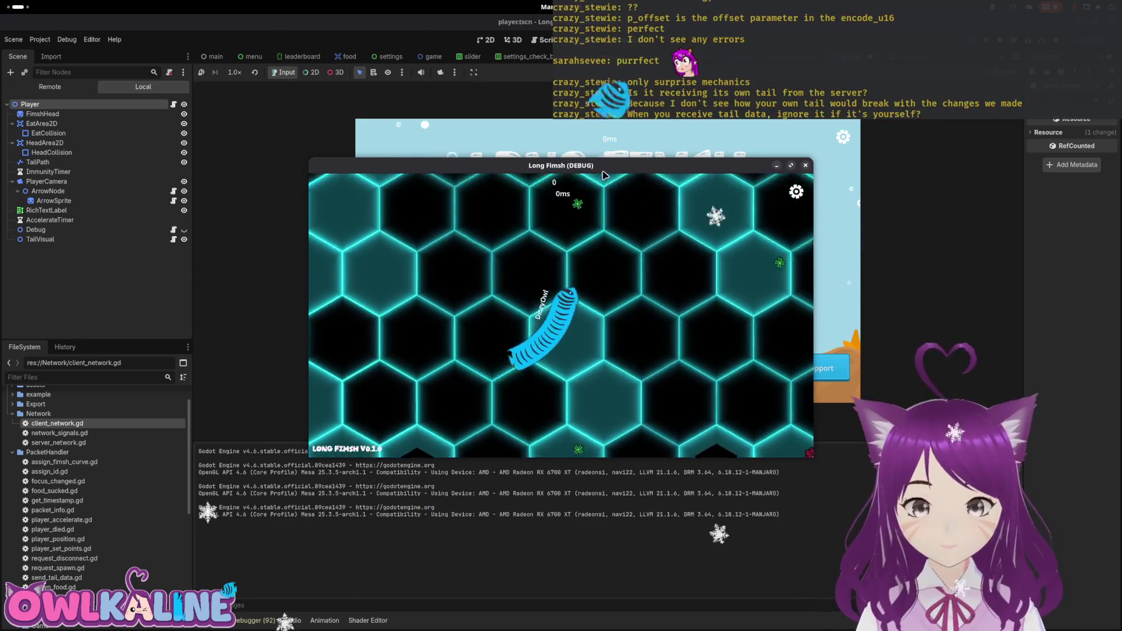
drag(602, 169, 847, 129)
click(453, 298)
click(538, 301)
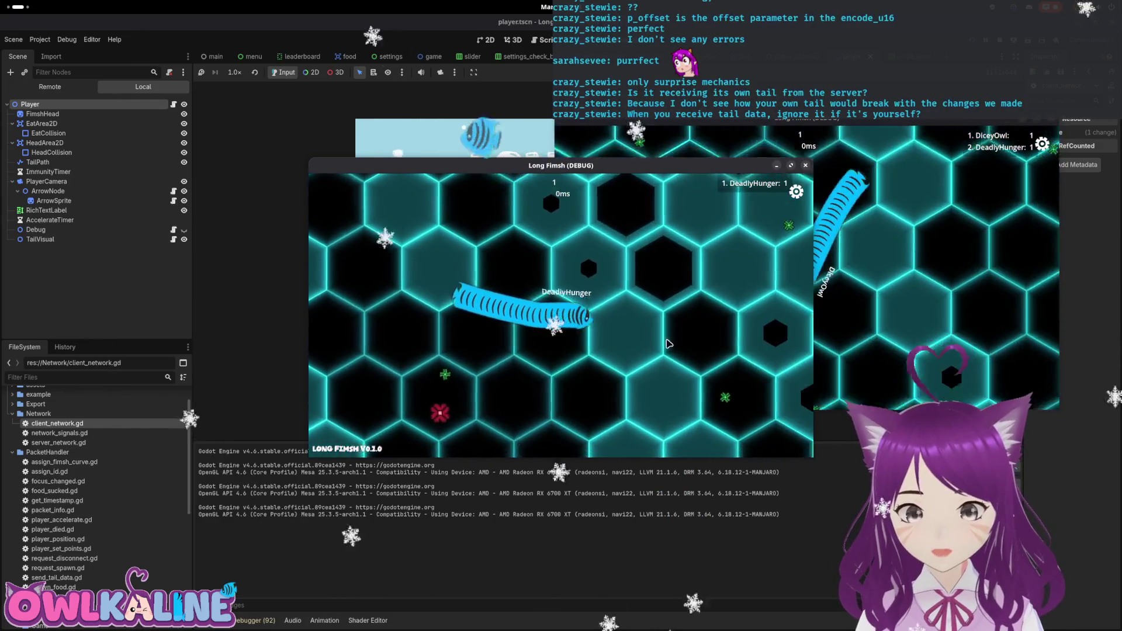
key(F8)
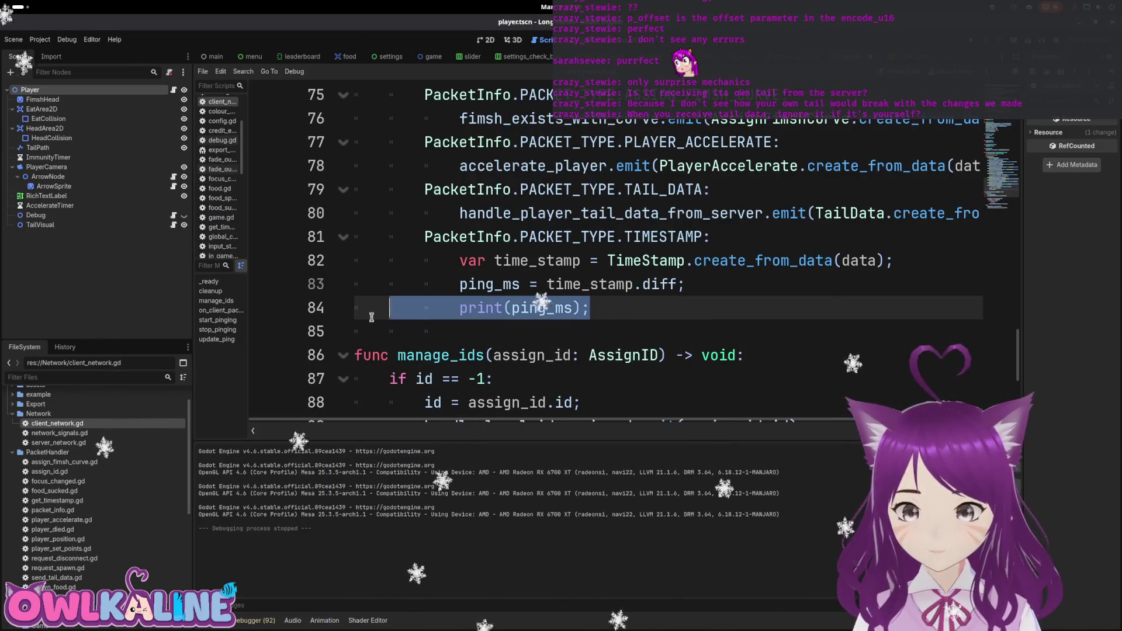
Delete the print(ping_ms) debug line from client_network.gd's TIMESTAMP handler.
key(BackSpace)
key(BackSpace)
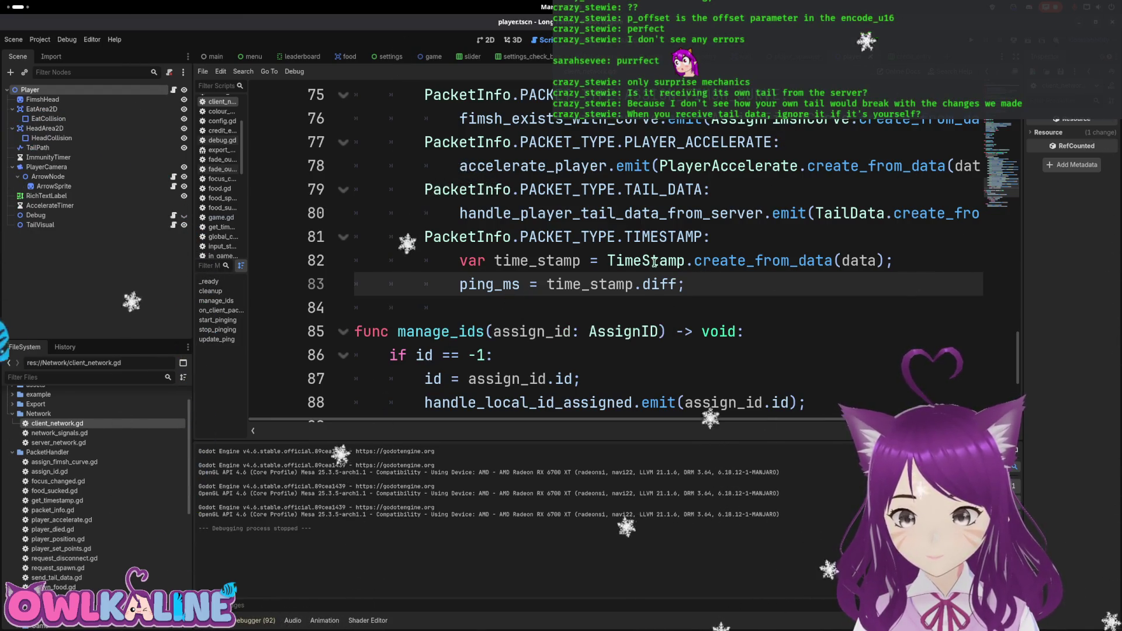
scroll(654, 261, up, 9)
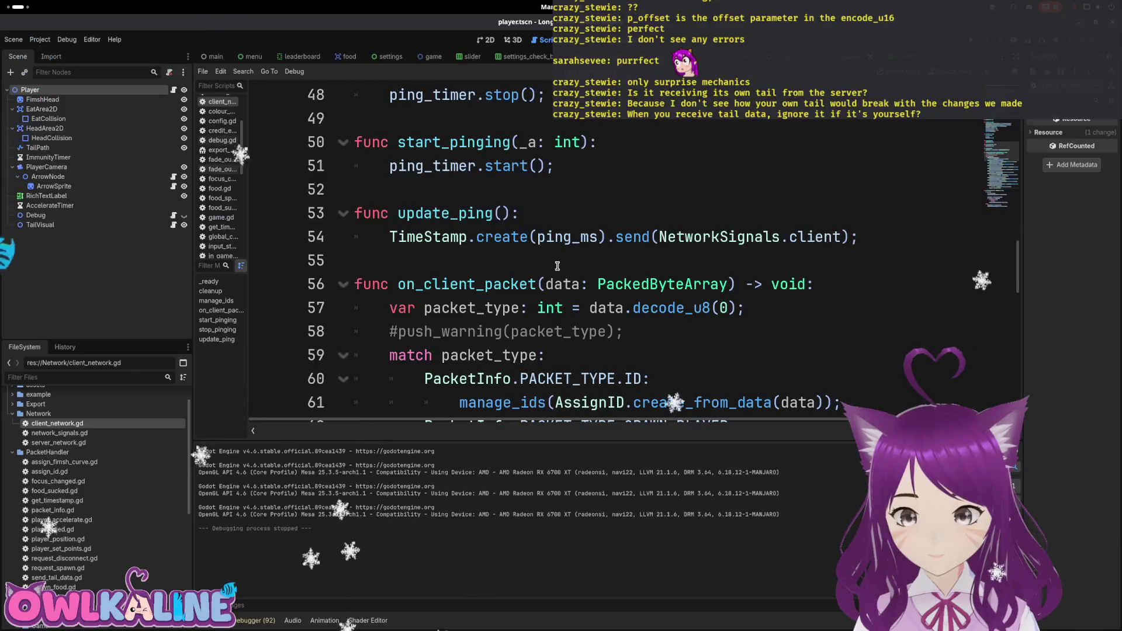
scroll(473, 280, up, 5)
scroll(473, 280, up, 2)
scroll(554, 167, down, 2)
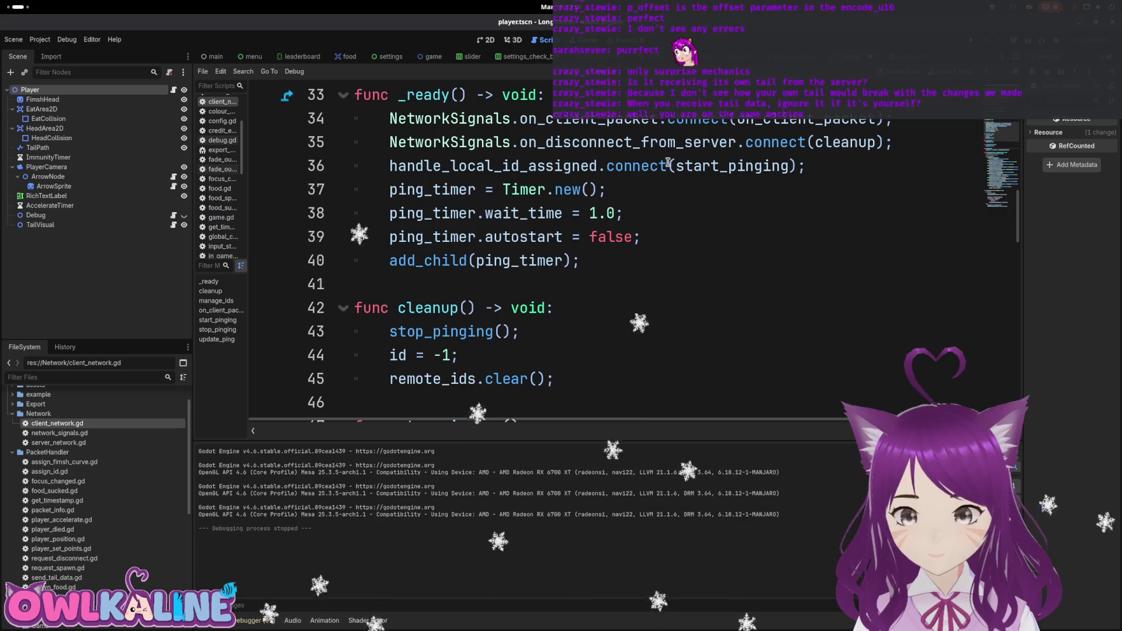
scroll(704, 211, down, 4)
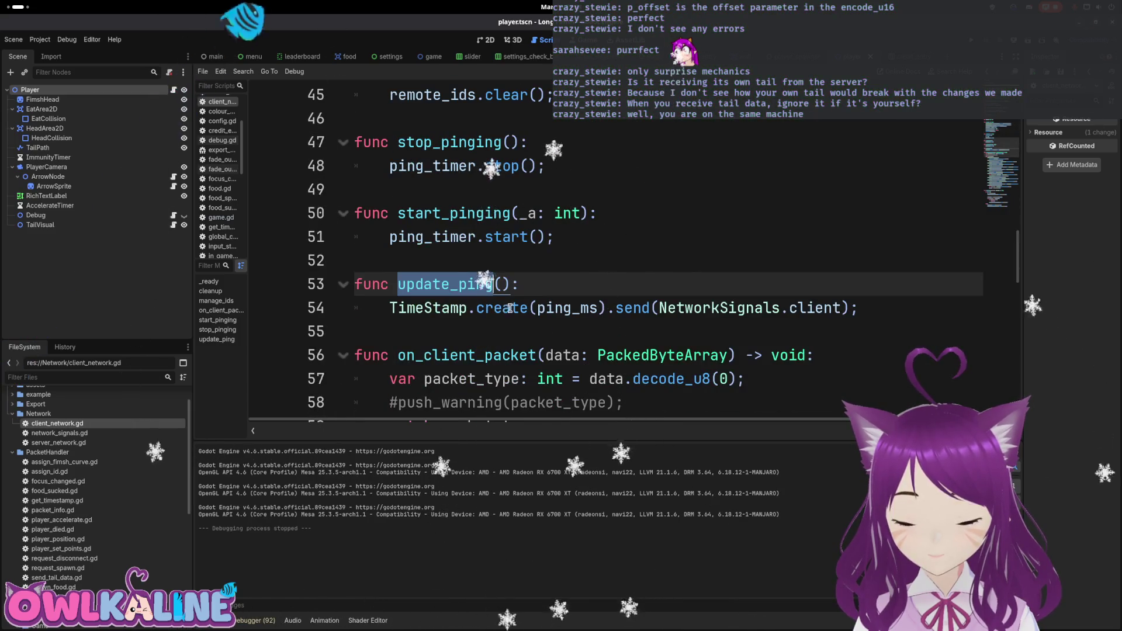
scroll(482, 292, up, 4)
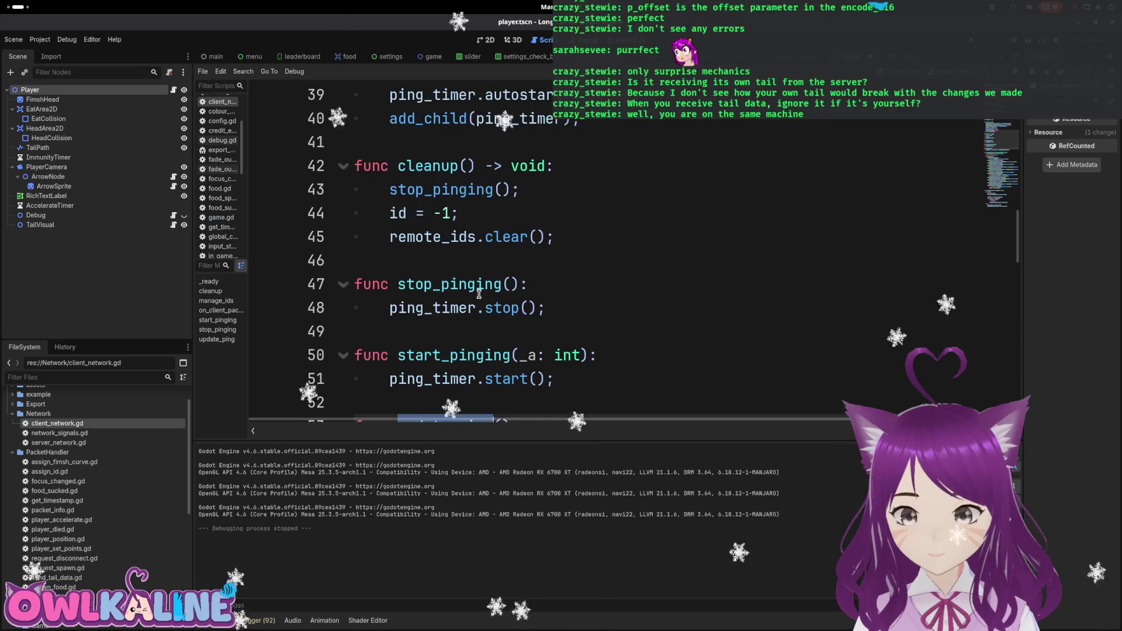
Add 'ping_timer.timeout.connect(update_ping)' as line 40 in _ready and run the game.
click(688, 243)
key(Return)
text(ping_timer.)
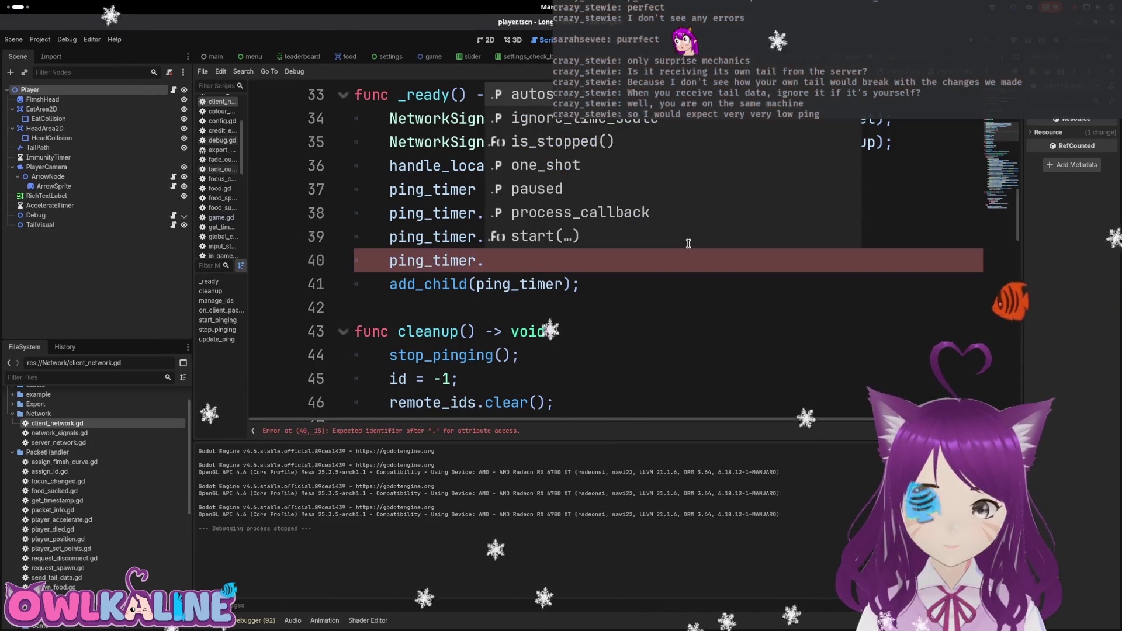
text(t)
key(Return)
text(.)
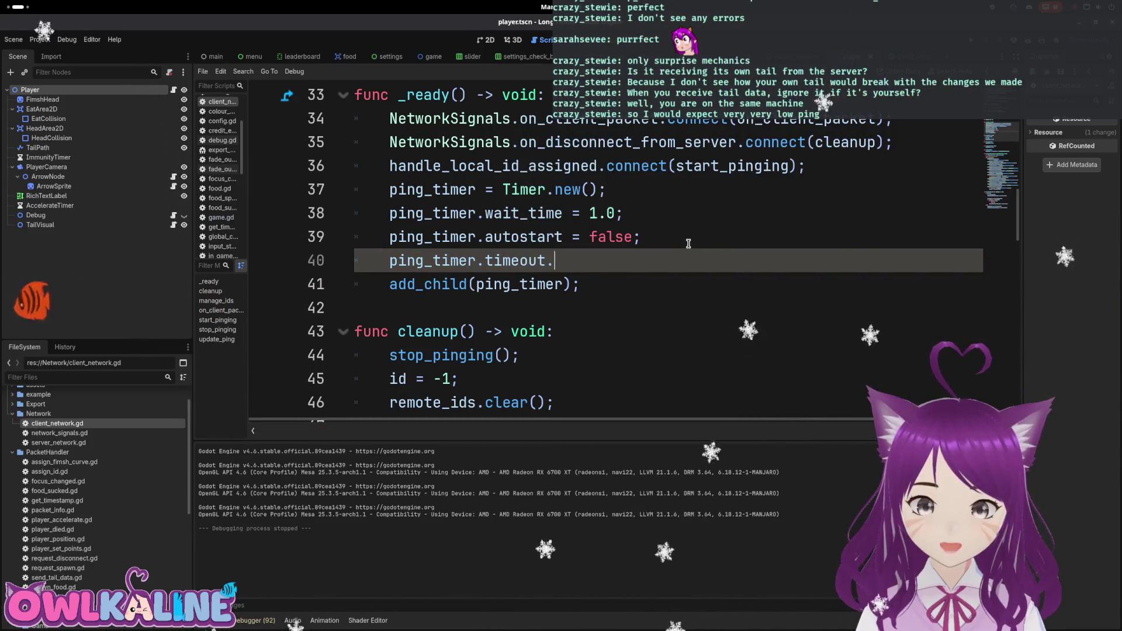
text(connect(u)
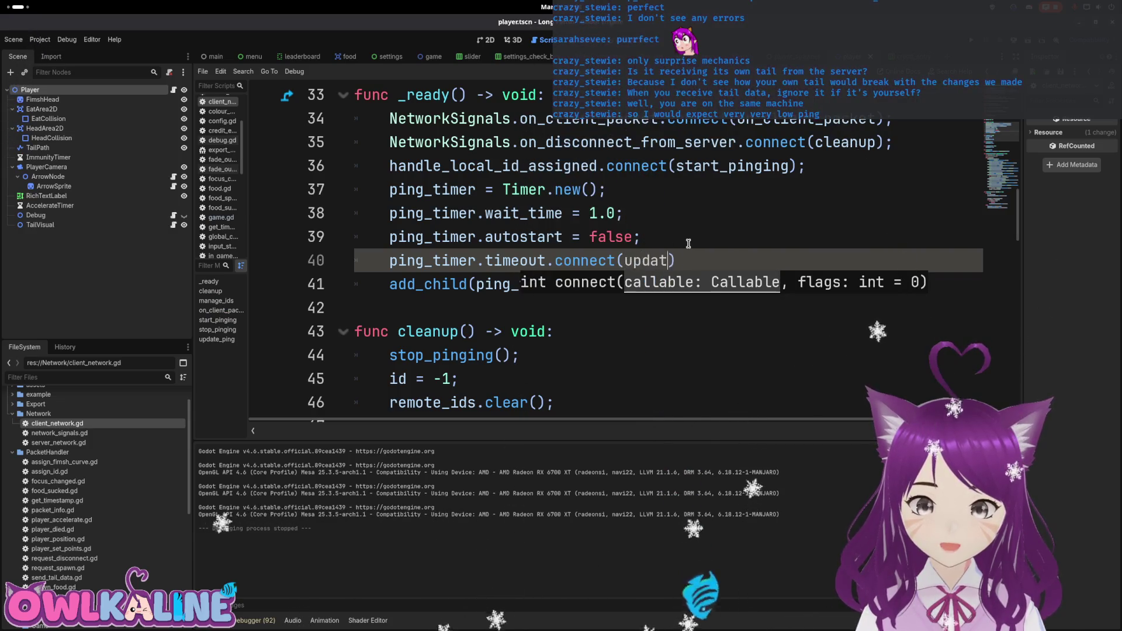
text(pdate_ping)
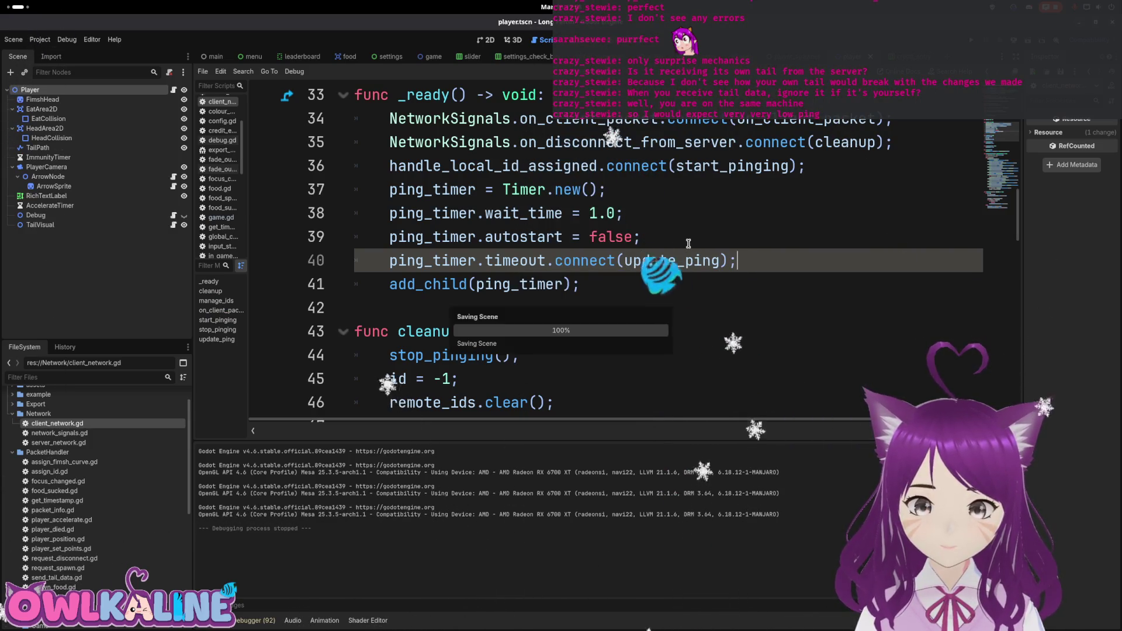
click(688, 243)
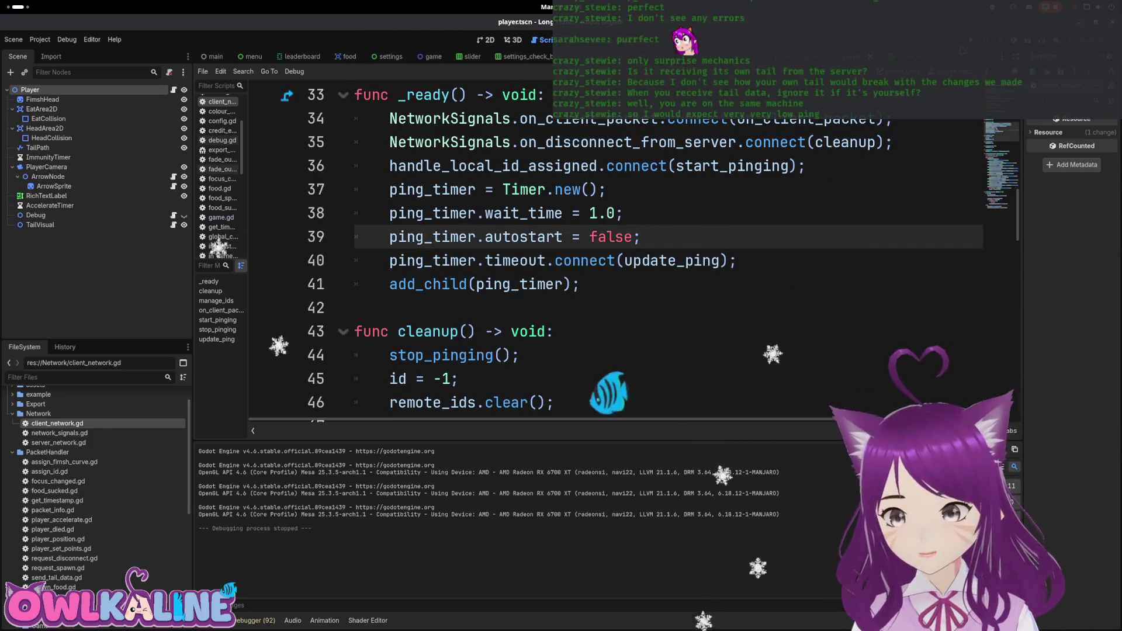
key(F5)
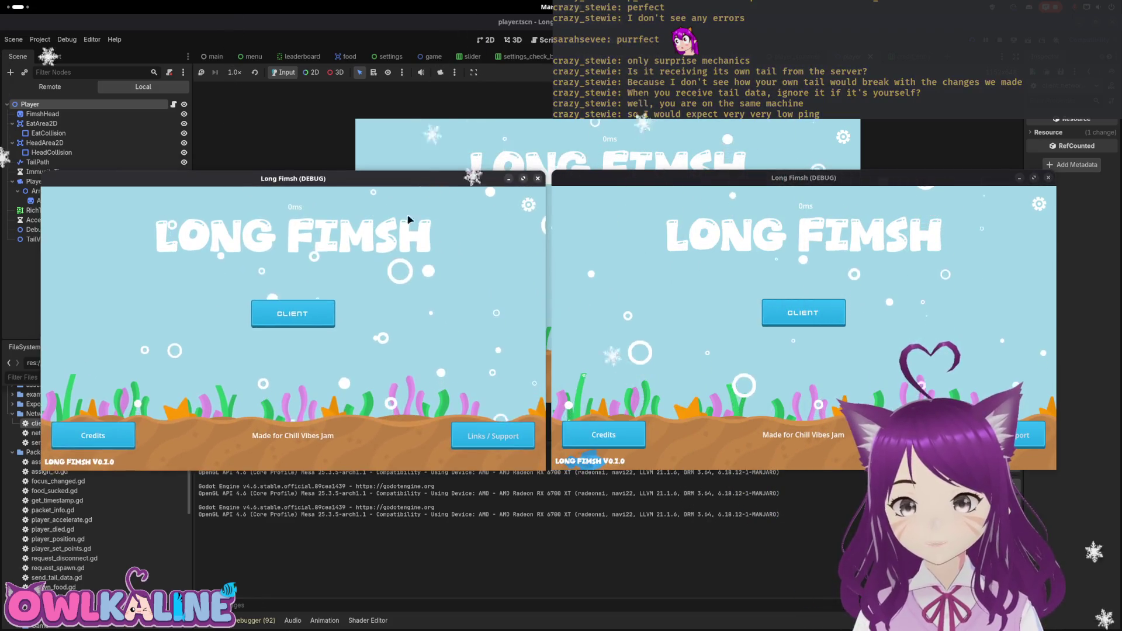
Join as client in the right window, then open Session 2's server_network.gd:98 error.
click(810, 320)
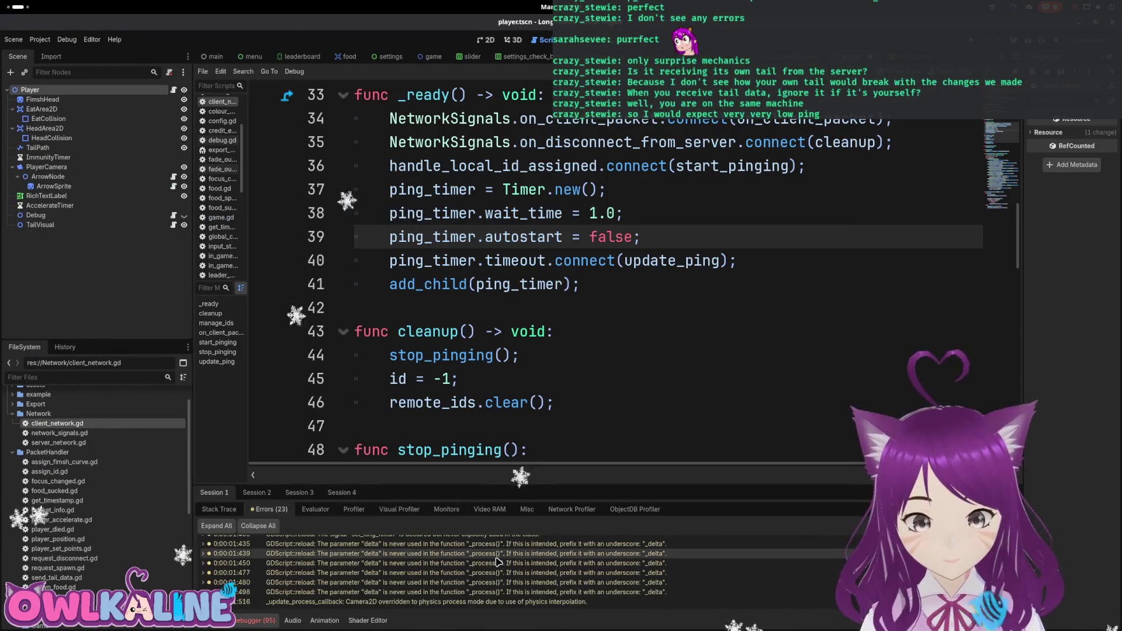
click(257, 495)
scroll(374, 579, down, 3)
click(377, 583)
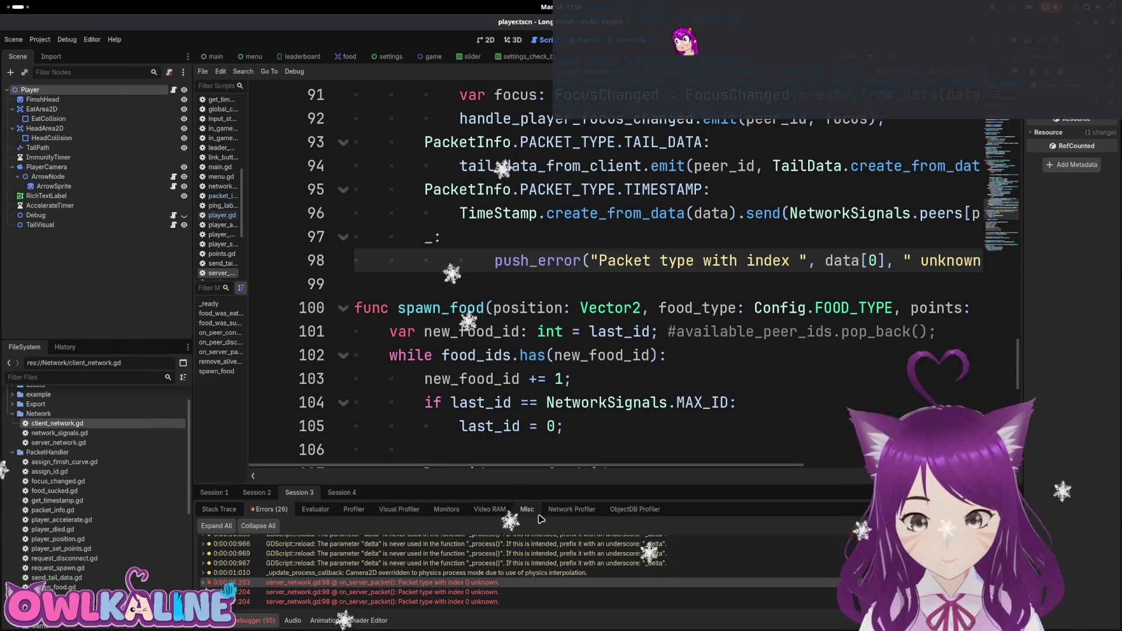
In get_timestamp.gd, change PACKET_TYPE.ID on line 10 to PACKET_TYPE.TIMESTAMP.
double_click(58, 500)
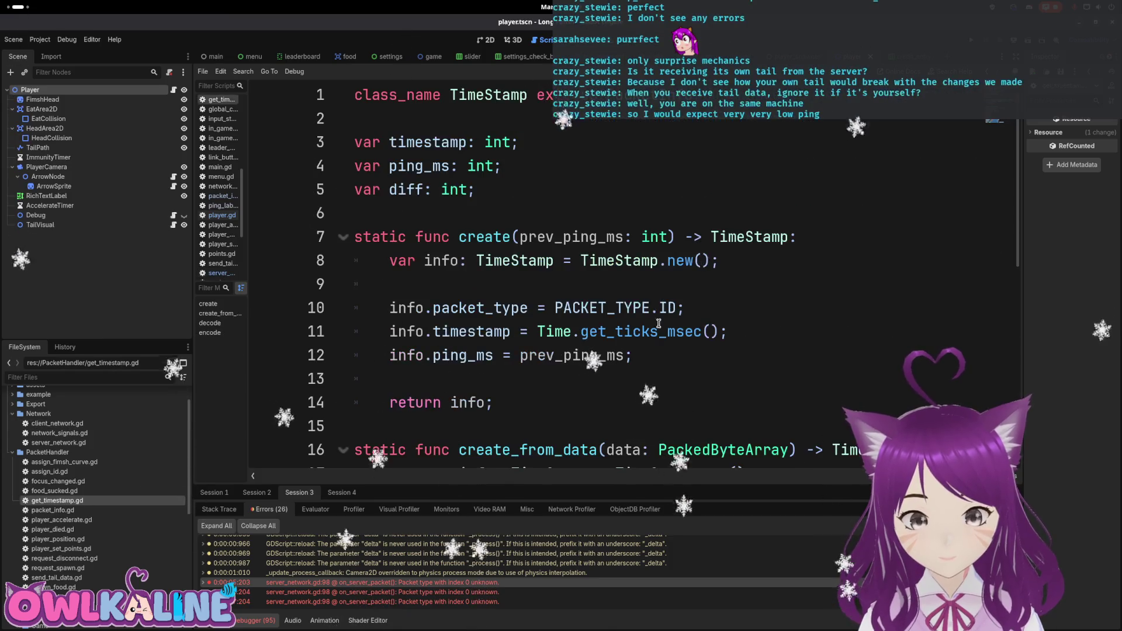
double_click(666, 307)
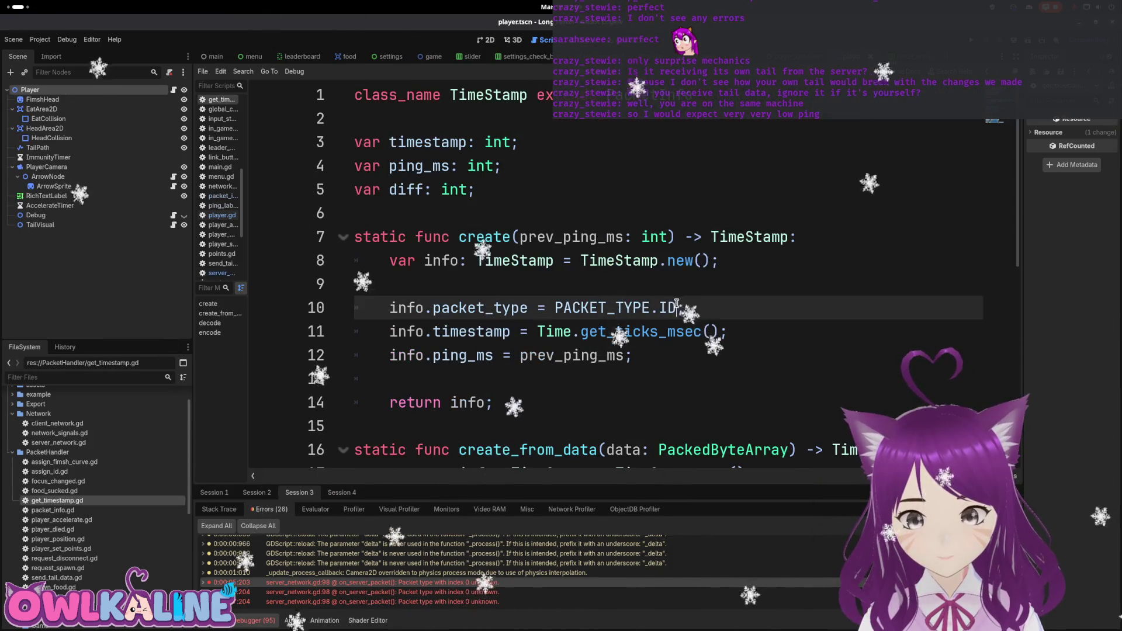
text(GET_)
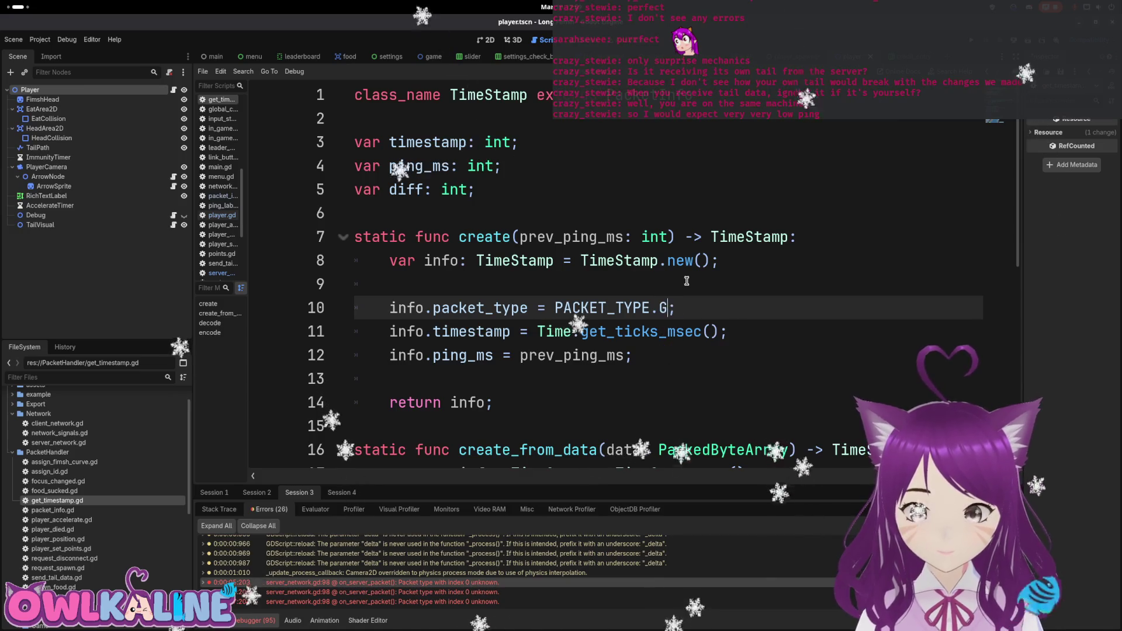
key(BackSpace)
key(BackSpace)
key(BackSpace)
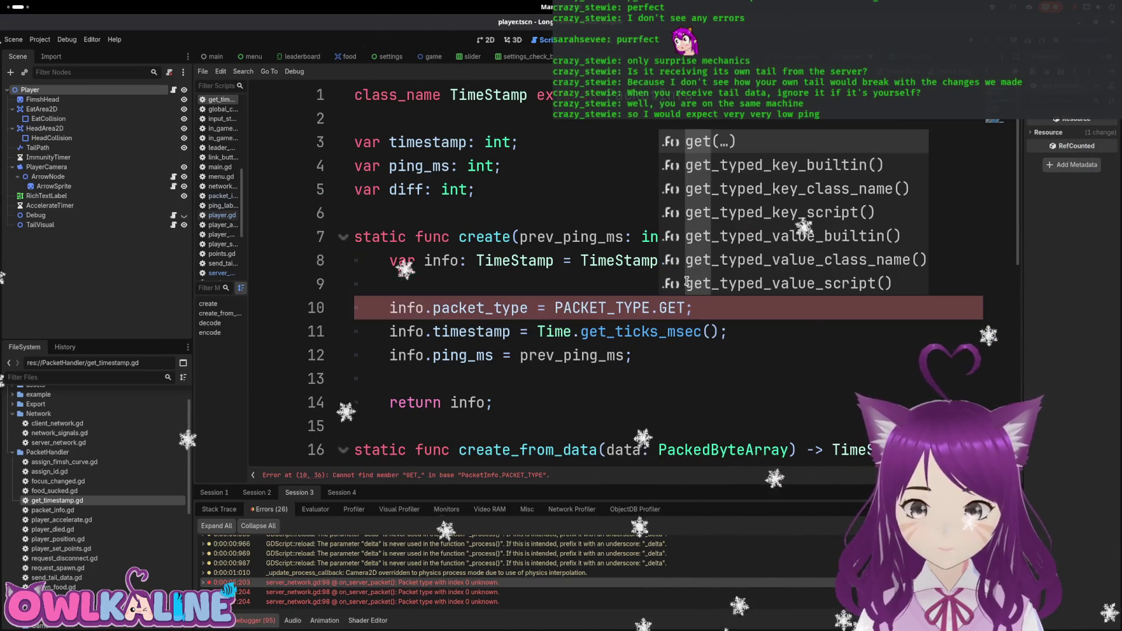
text(TIMES)
key(Return)
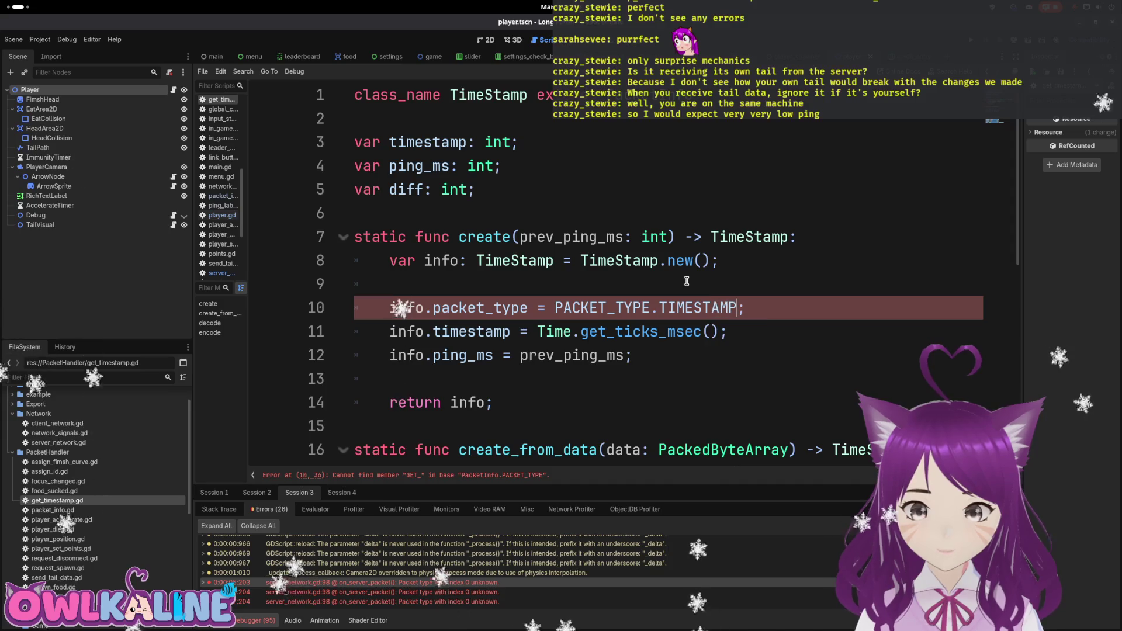
click(681, 284)
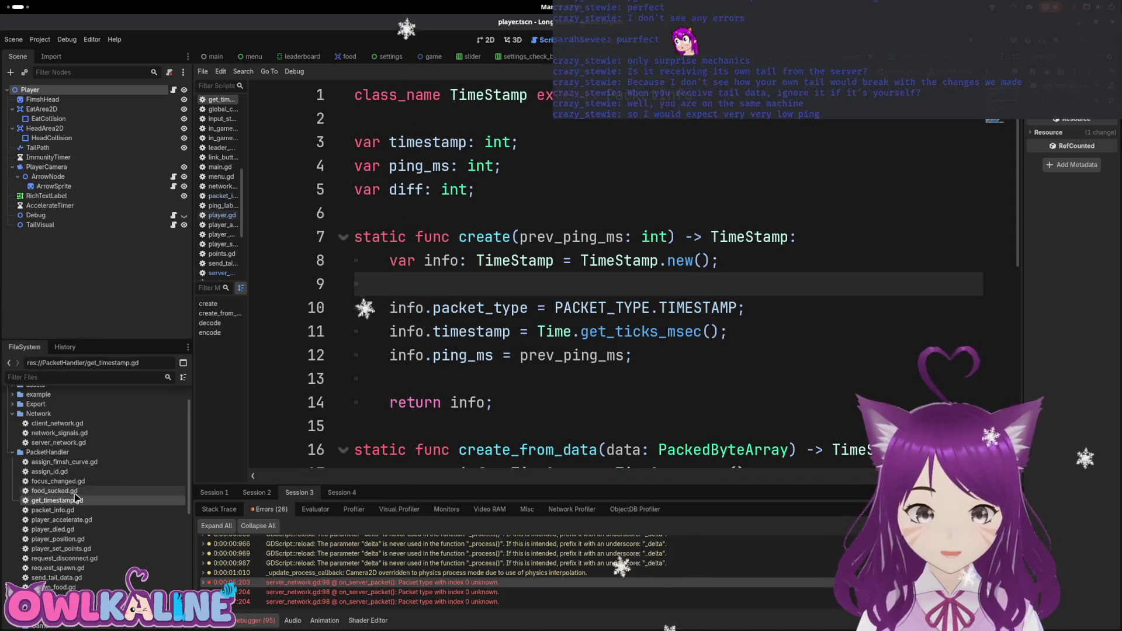
Check the PACKET_TYPE enum in packet_info.gd and relaunch the game.
double_click(53, 510)
scroll(581, 303, up, 7)
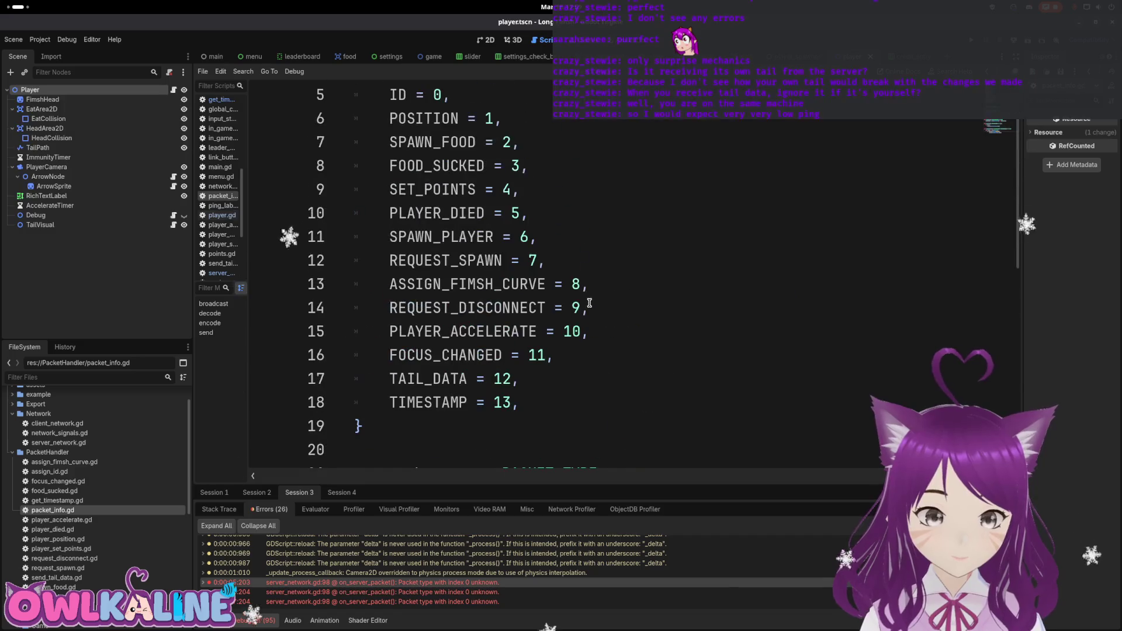
key(F5)
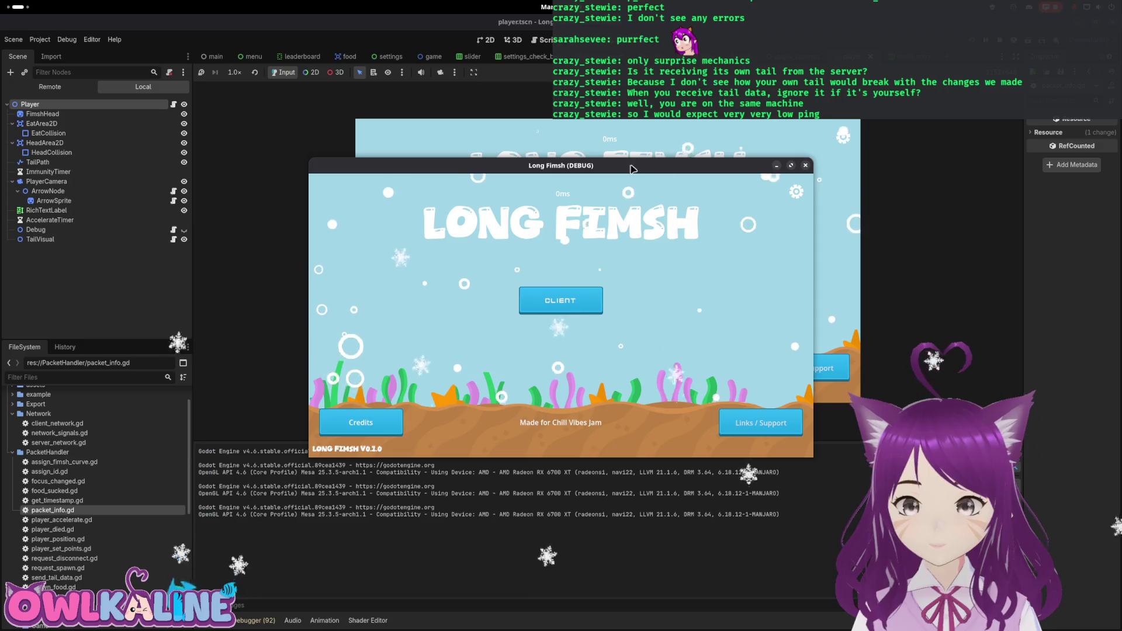
Connect as client in both game windows and play to check their ping.
drag(534, 168, 278, 186)
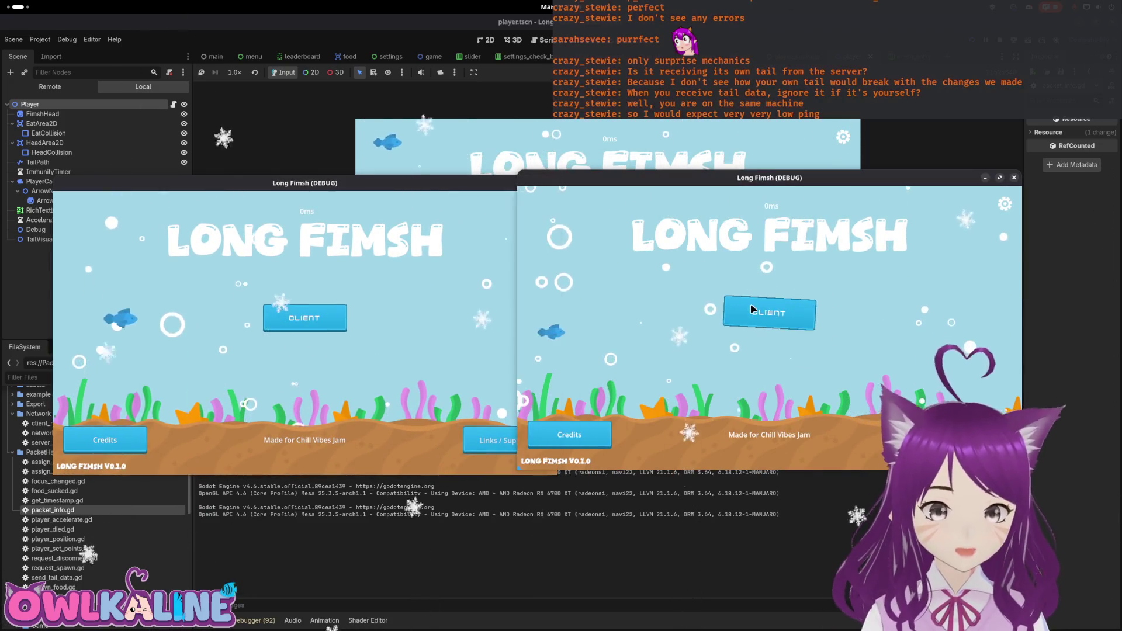
click(753, 310)
click(770, 338)
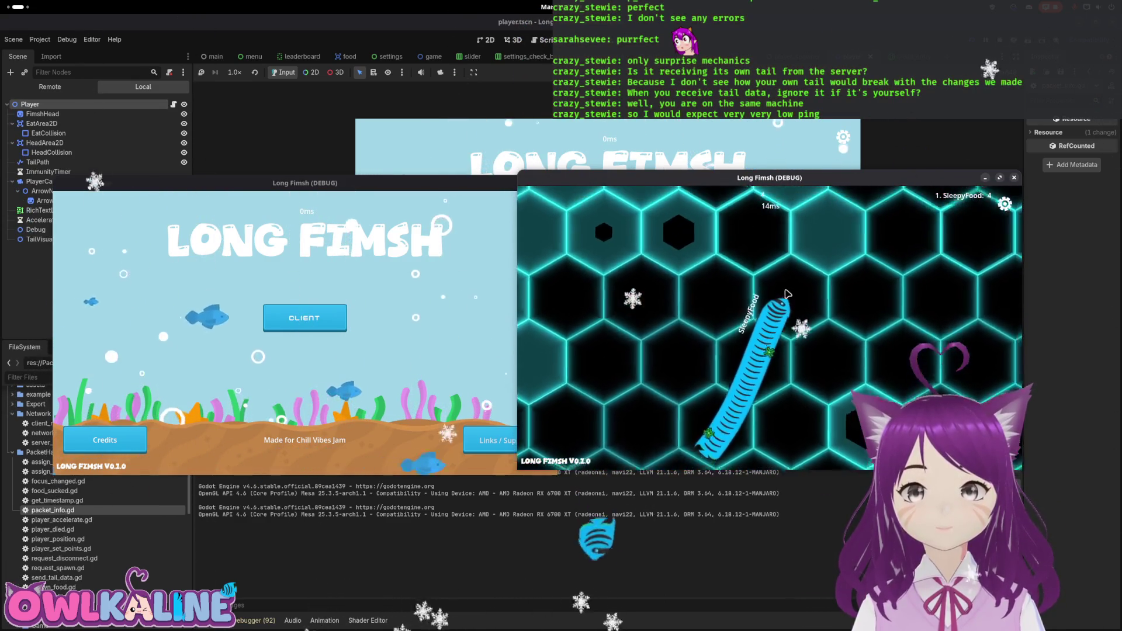
click(316, 325)
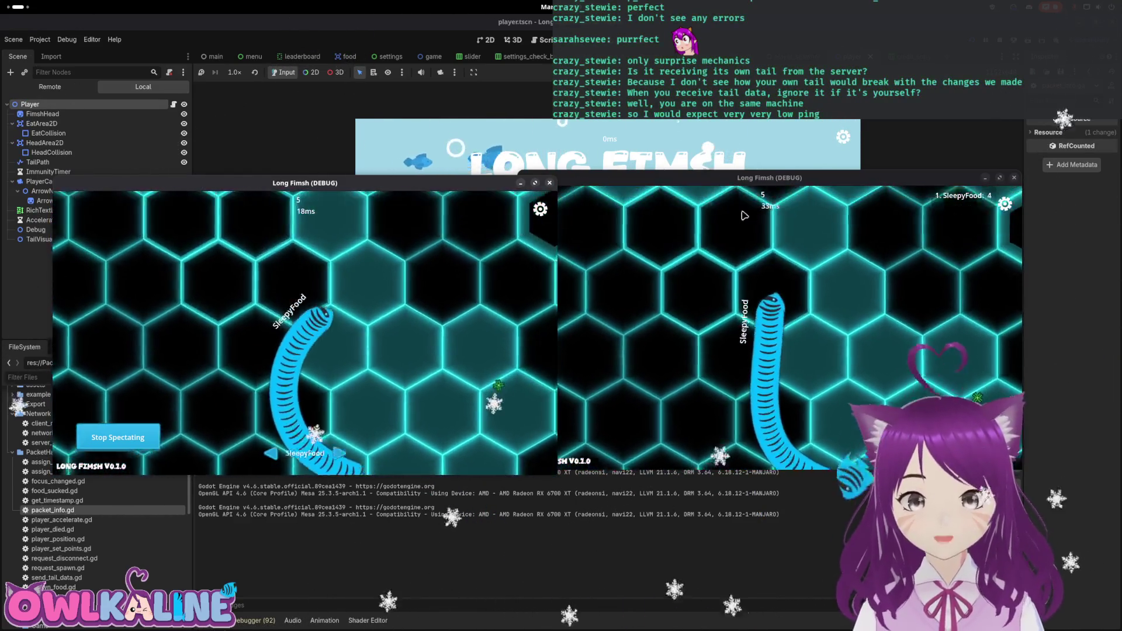
click(801, 280)
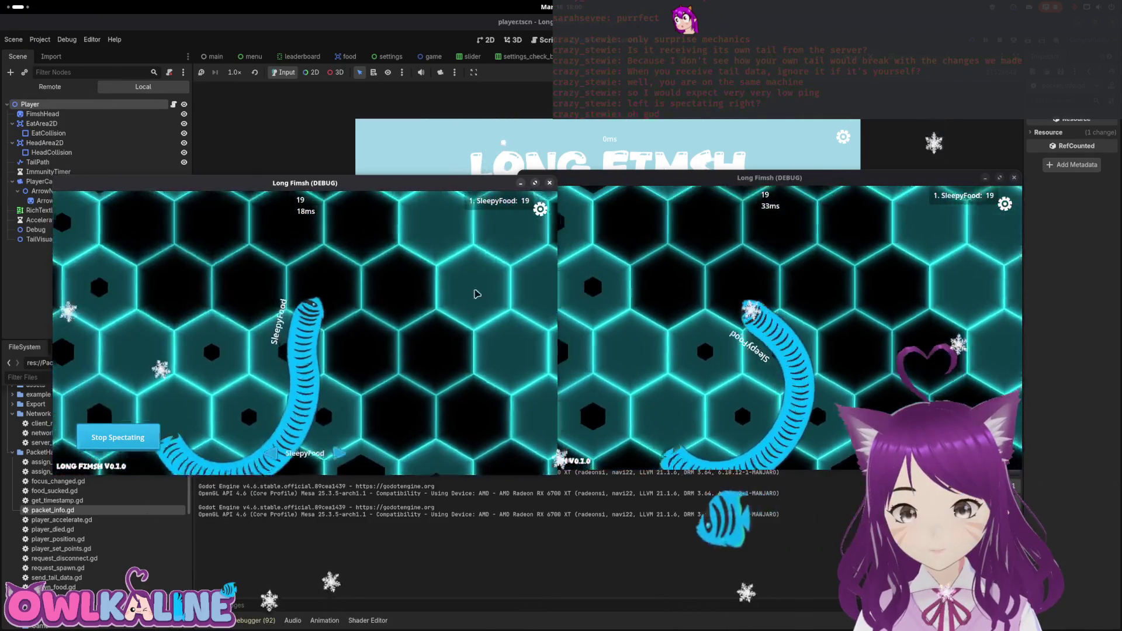
Stop the game and move player.gd's view down toward predict_movement.
key(F8)
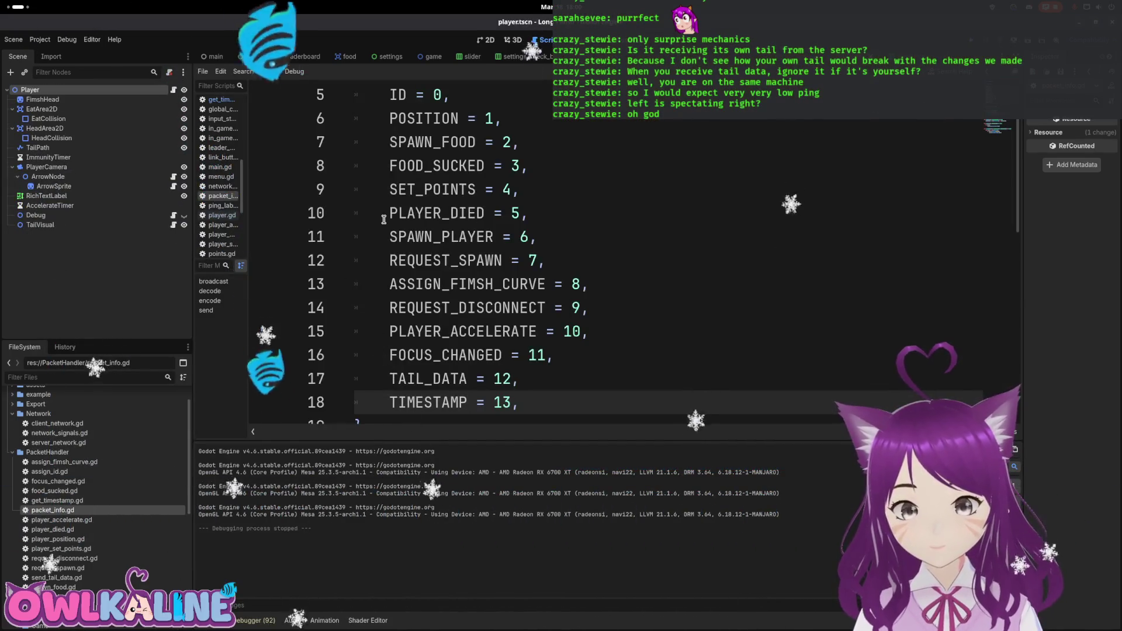
click(174, 90)
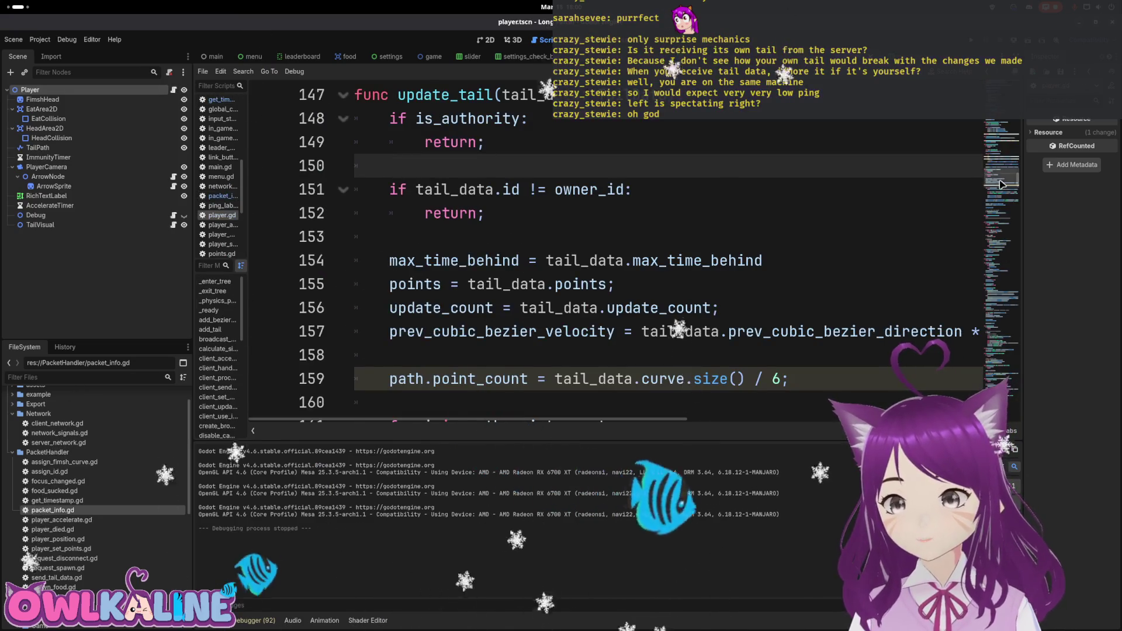
drag(999, 185, 1001, 455)
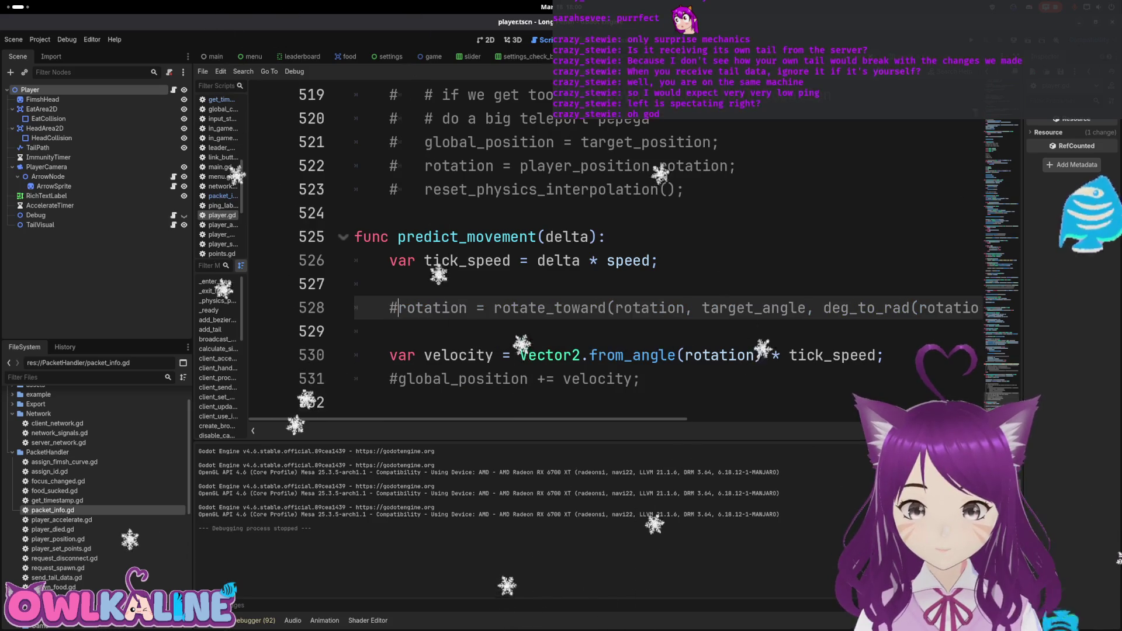
Launch two instances side by side, join as client in both, then stop with F8.
key(F5)
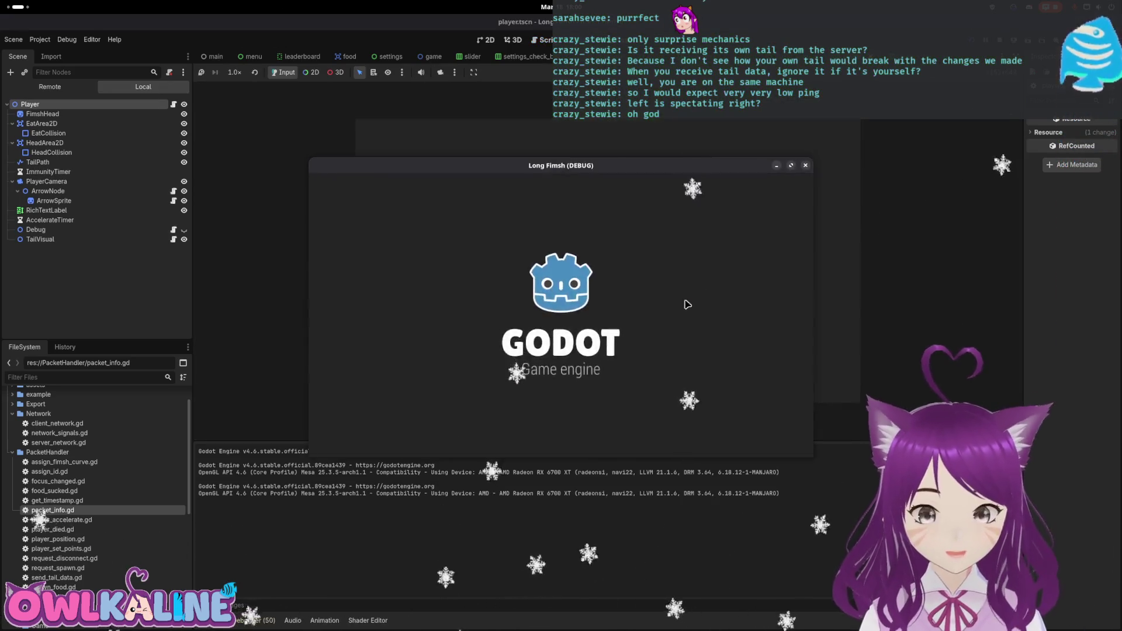
drag(584, 194, 860, 205)
drag(494, 172, 218, 176)
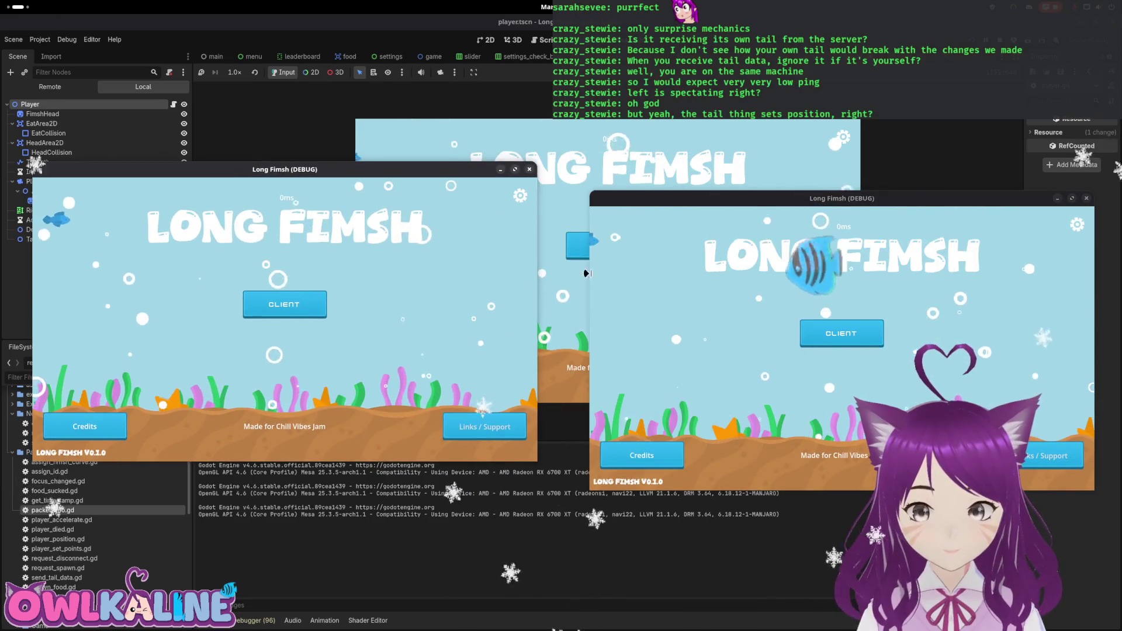
click(841, 333)
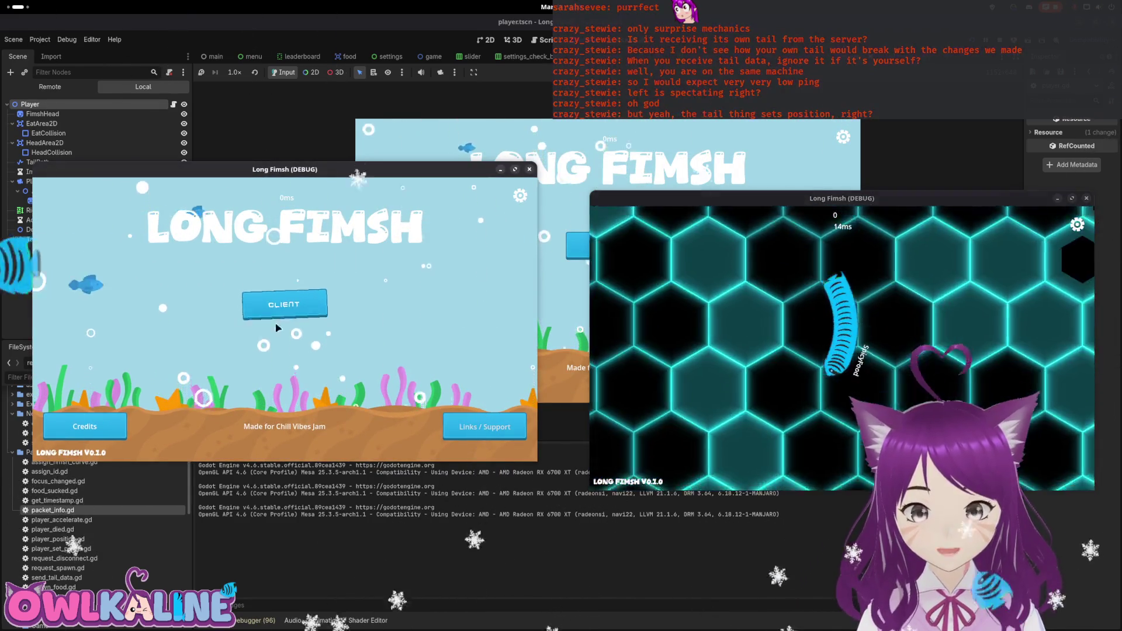
click(284, 305)
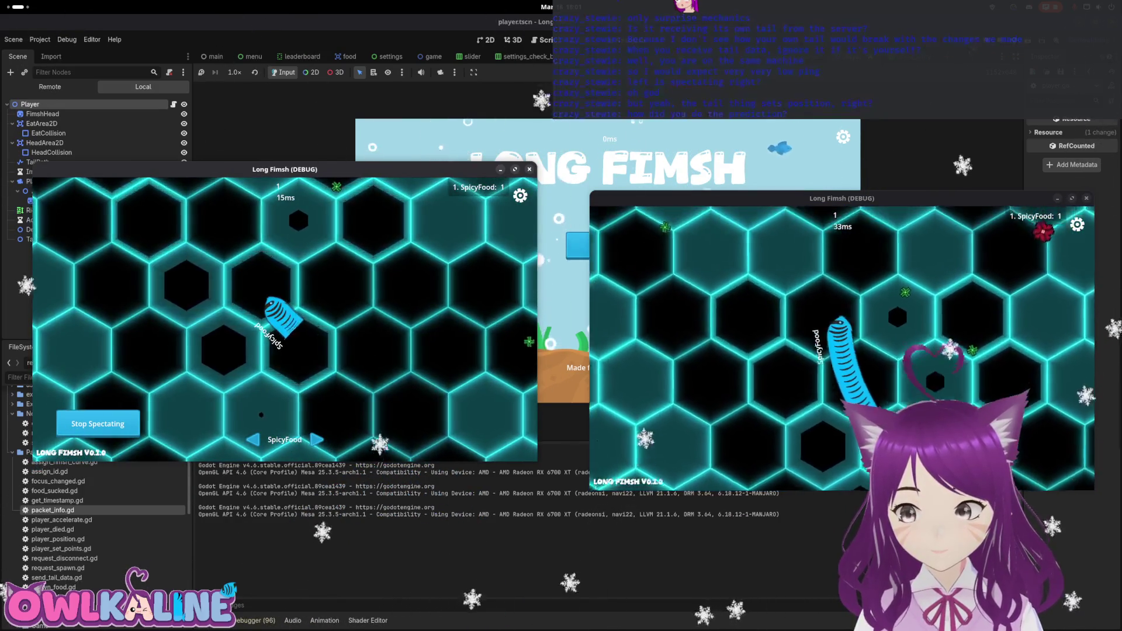
key(F8)
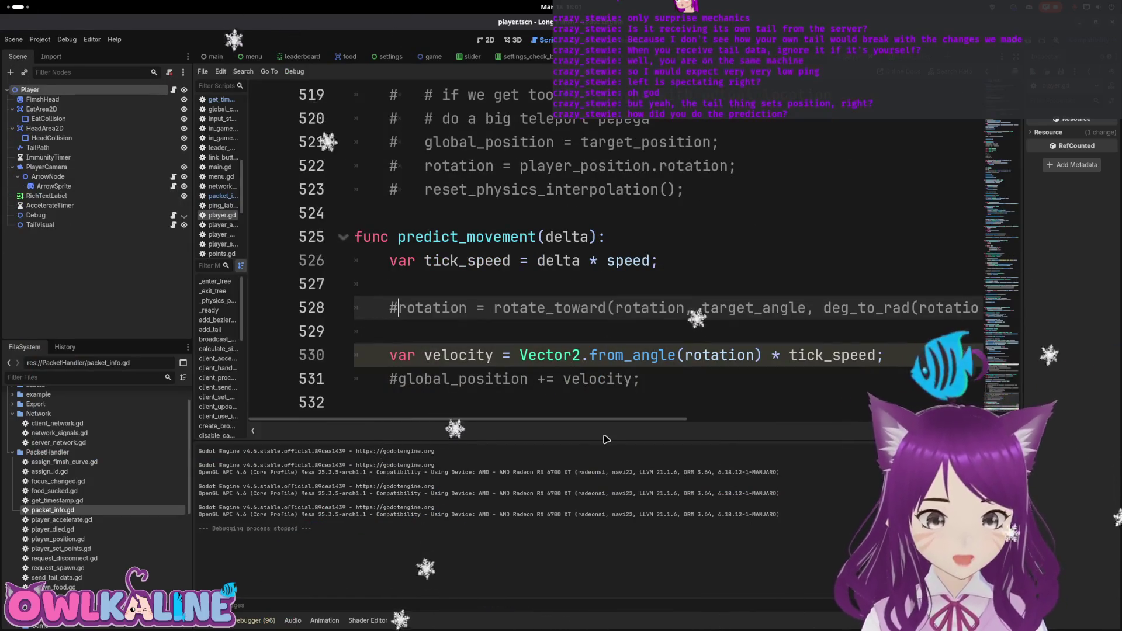
Uncomment the rotate_toward line 528 and the global_position += velocity line 531, indenting it with Tab.
mouse_move(668, 420)
mouse_down()
mouse_move(795, 421)
mouse_move(628, 418)
mouse_up()
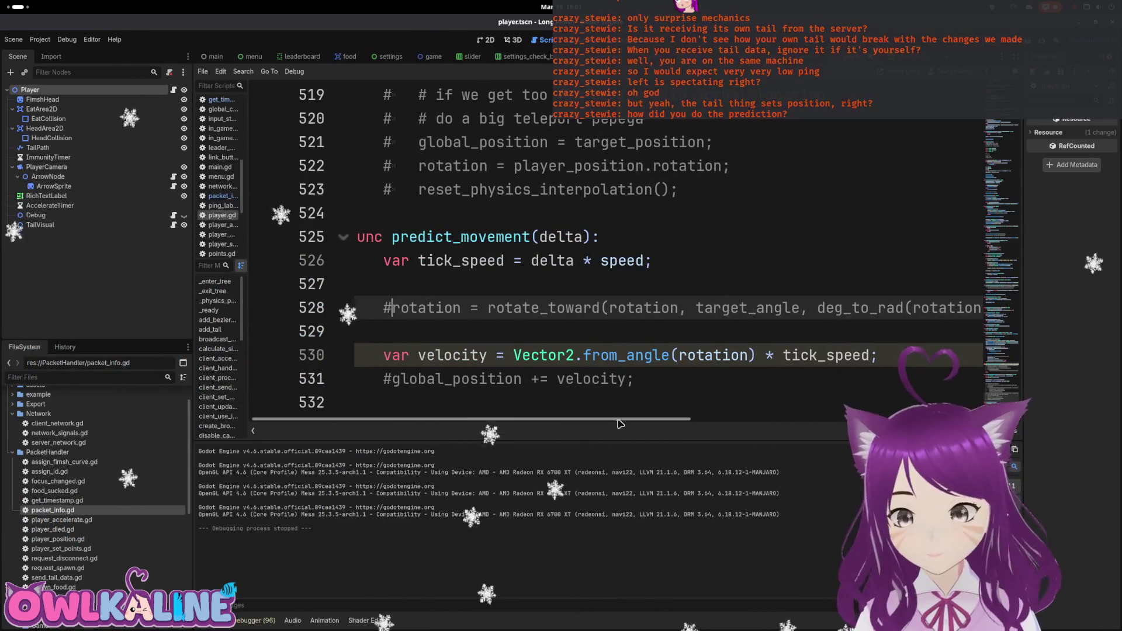
key(ctrl+k)
click(357, 379)
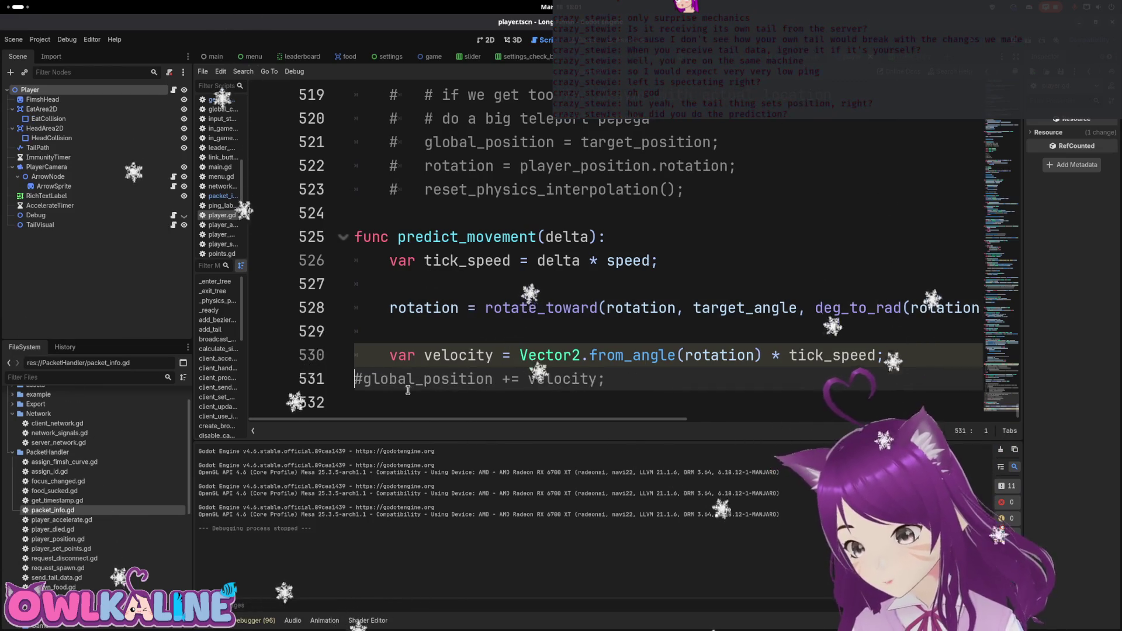
key(Tab)
key(ctrl+k)
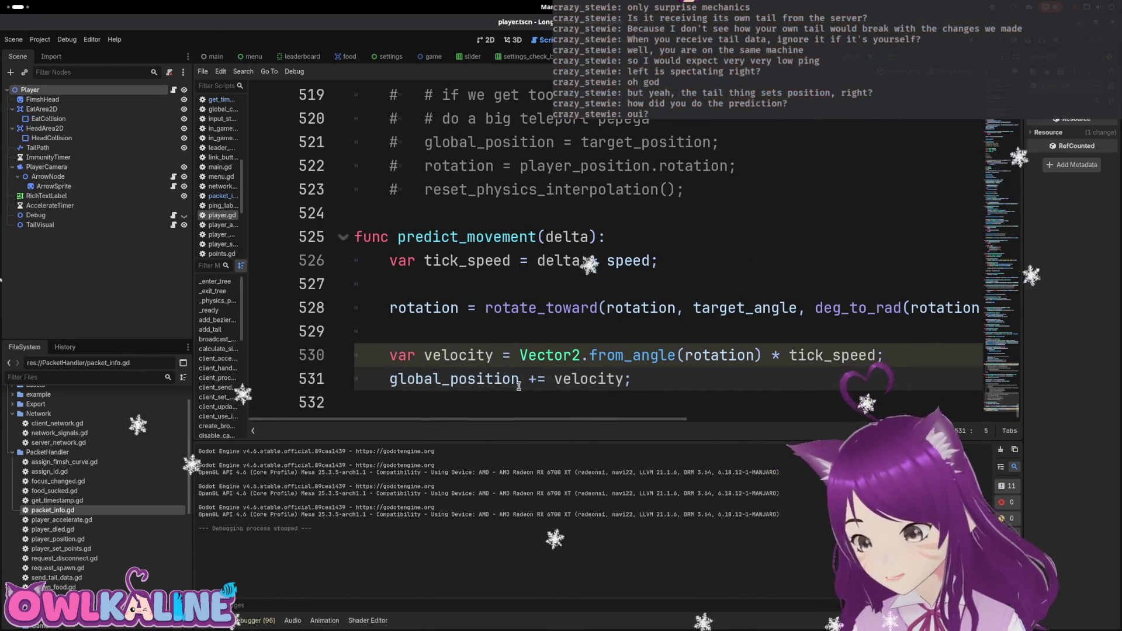
mouse_move(601, 419)
mouse_down()
mouse_move(723, 434)
mouse_move(601, 434)
mouse_up()
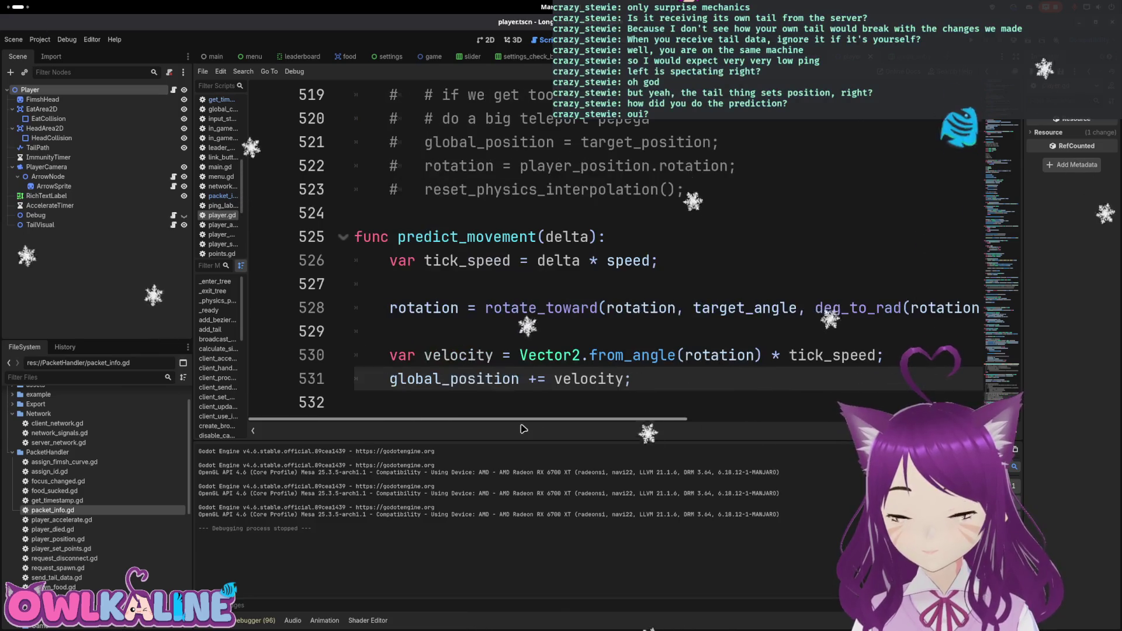
click(510, 308)
Review the target_angle and target_position lines in handle_player_position_data.
double_click(743, 308)
scroll(514, 260, up, 5)
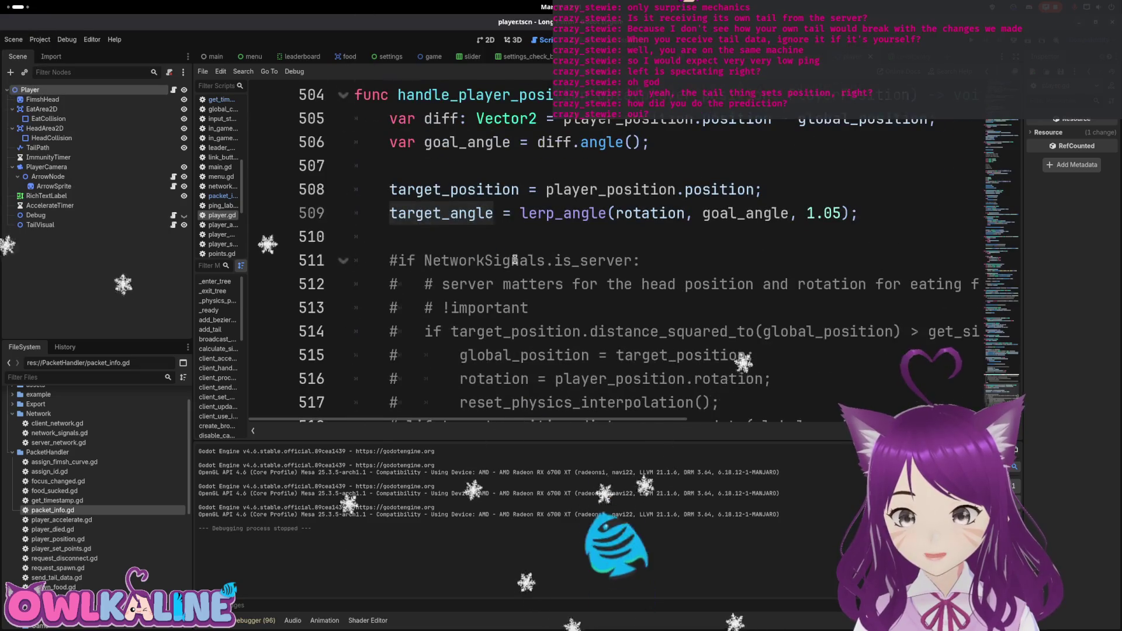
scroll(514, 260, up, 1)
click(464, 269)
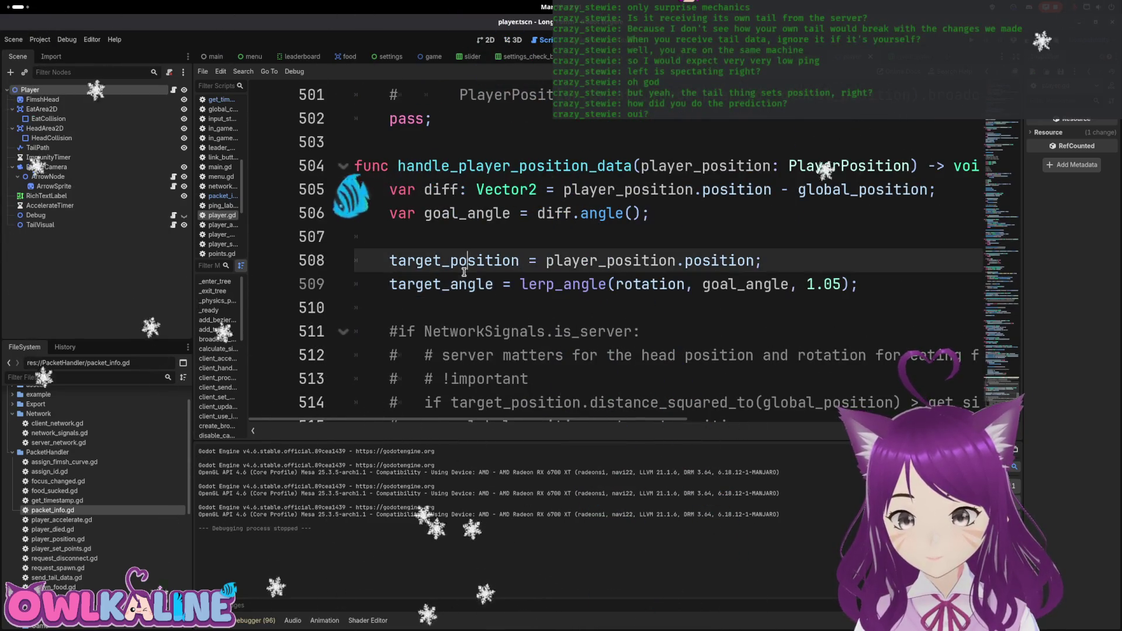
scroll(473, 273, up, 1)
scroll(473, 272, down, 1)
key(Down)
key(Down)
Select and copy lines 505–509, from the diff line through the target lines.
click(613, 213)
click(738, 190)
drag(927, 189, 389, 189)
scroll(632, 241, up, 1)
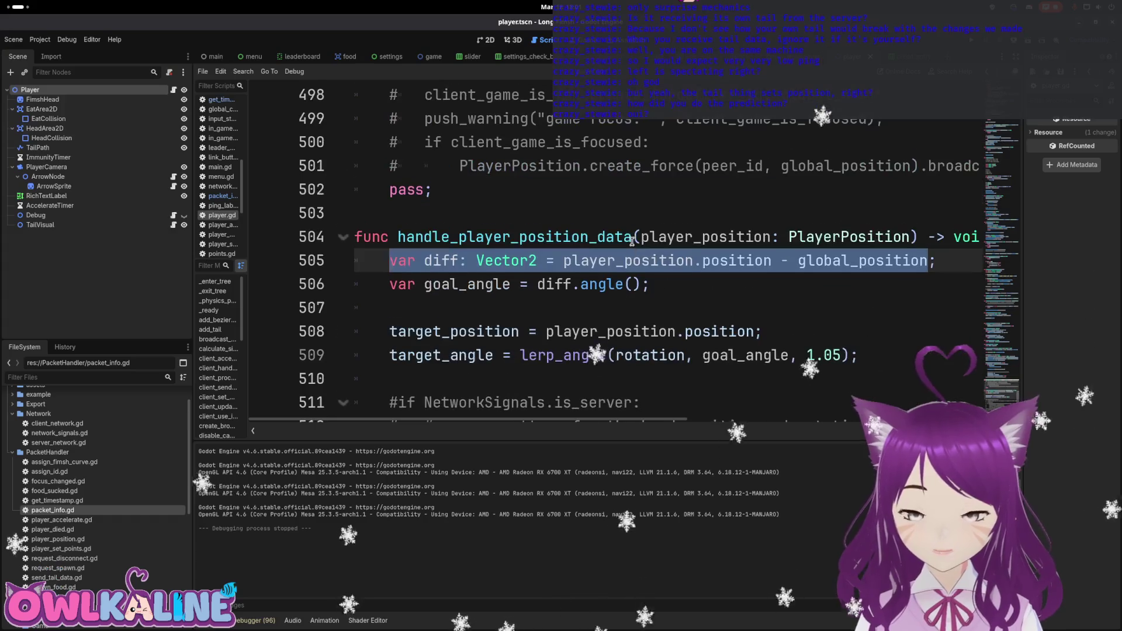
click(677, 260)
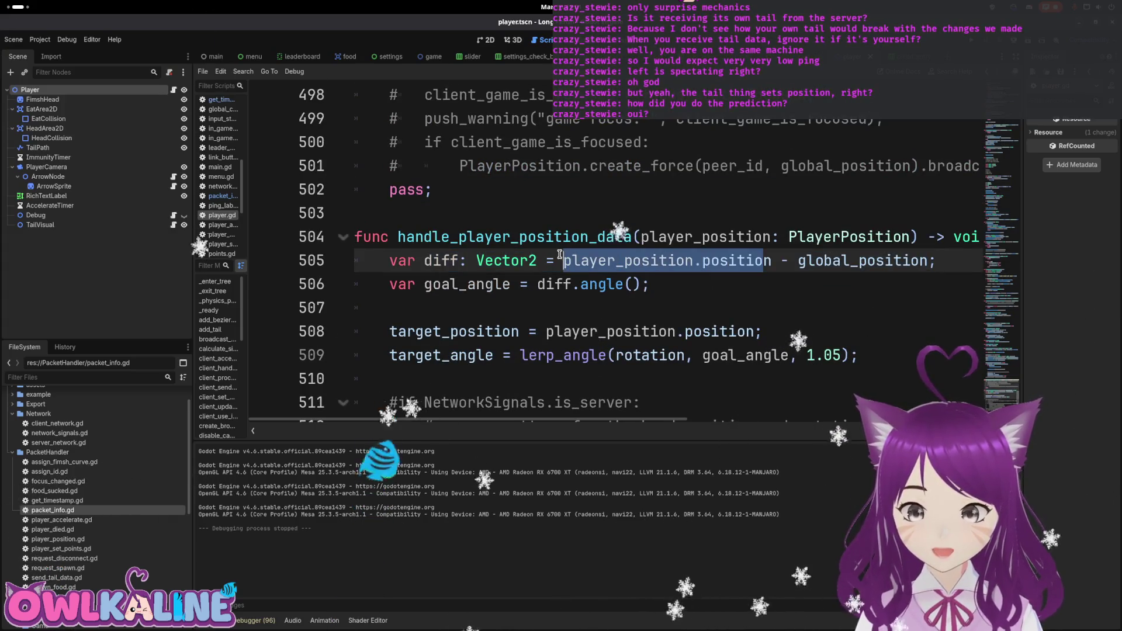
drag(661, 260, 941, 260)
double_click(864, 260)
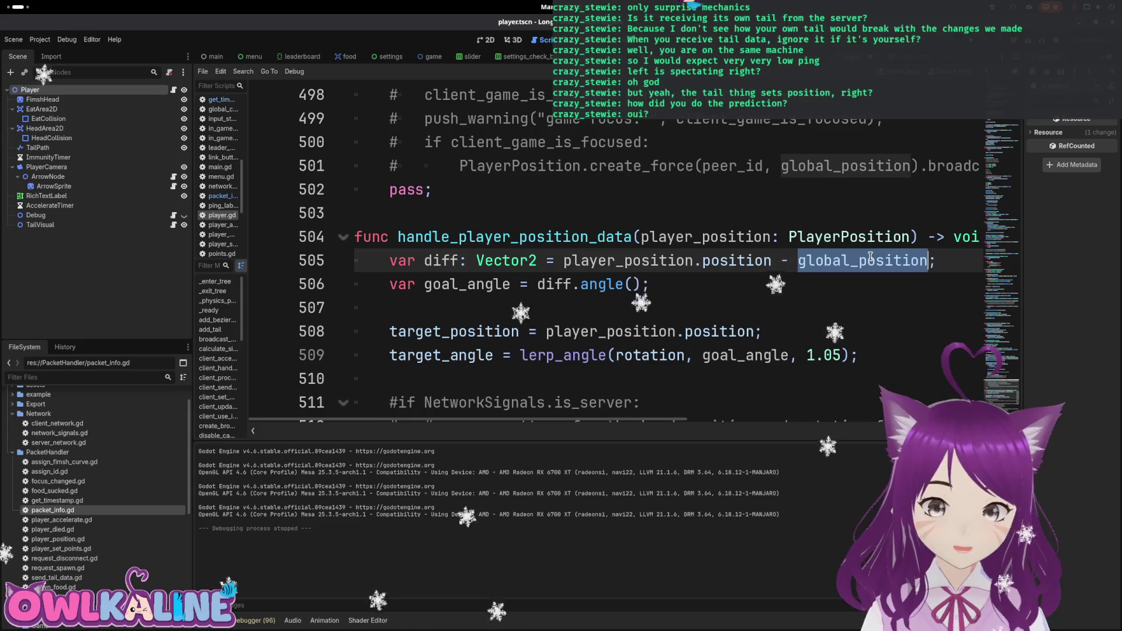
click(659, 263)
drag(747, 261, 608, 261)
click(608, 261)
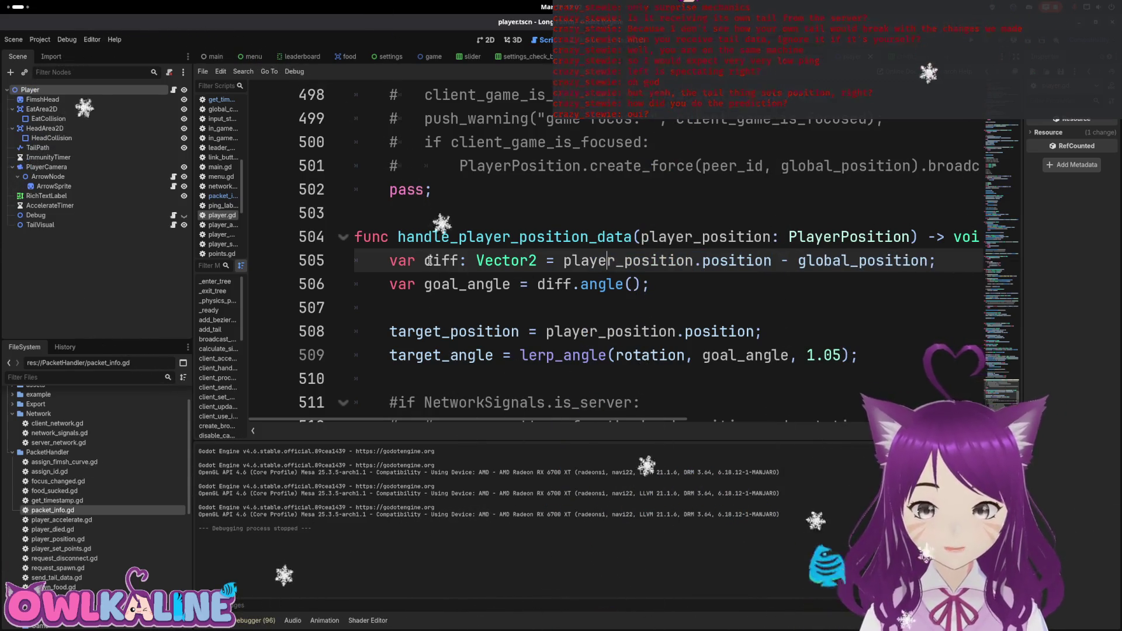
drag(392, 260, 936, 261)
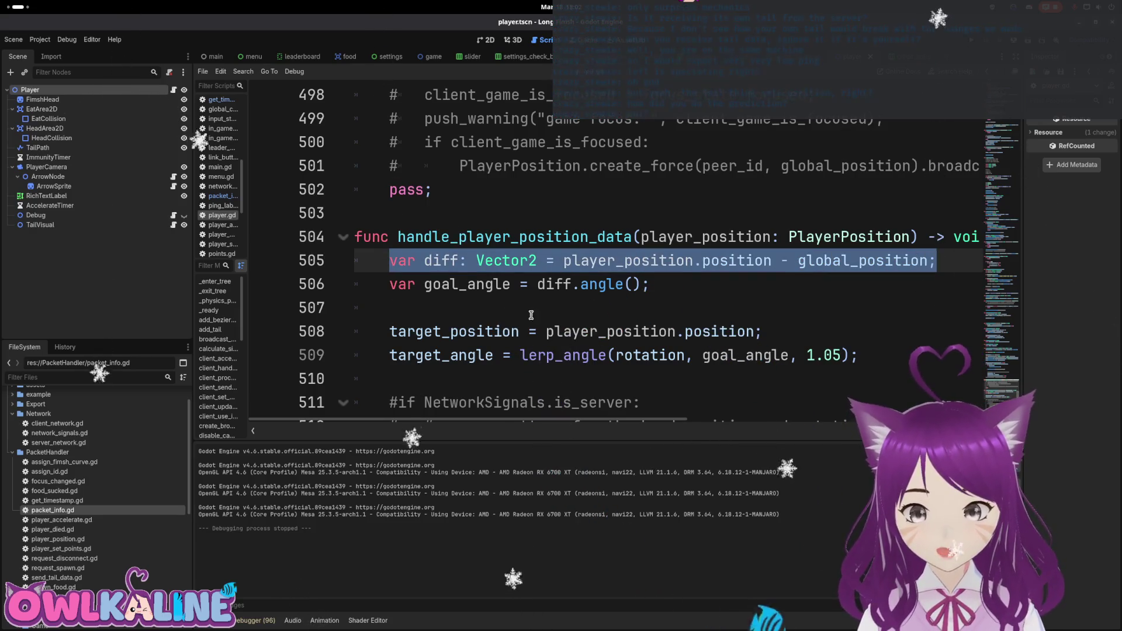
mouse_move(859, 355)
mouse_down()
mouse_move(789, 328)
mouse_move(373, 265)
mouse_up()
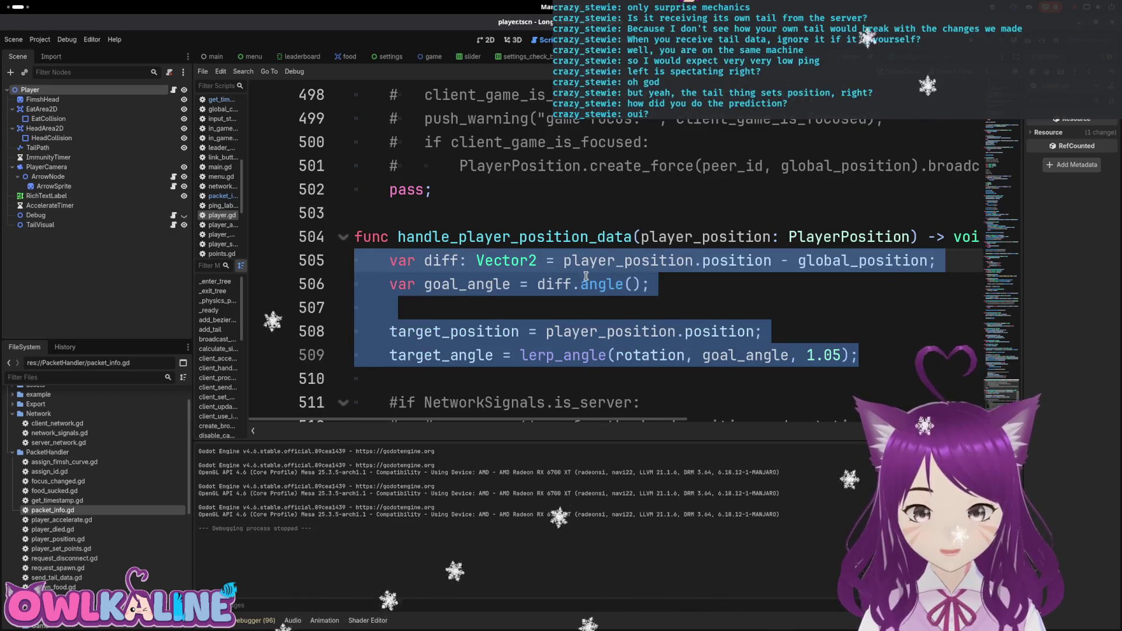
mouse_move(1004, 398)
mouse_down()
mouse_move(1001, 126)
mouse_move(999, 175)
mouse_move(599, 249)
mouse_up()
Scroll down to update_tail and open a new line at blank line 172.
scroll(599, 248, down, 13)
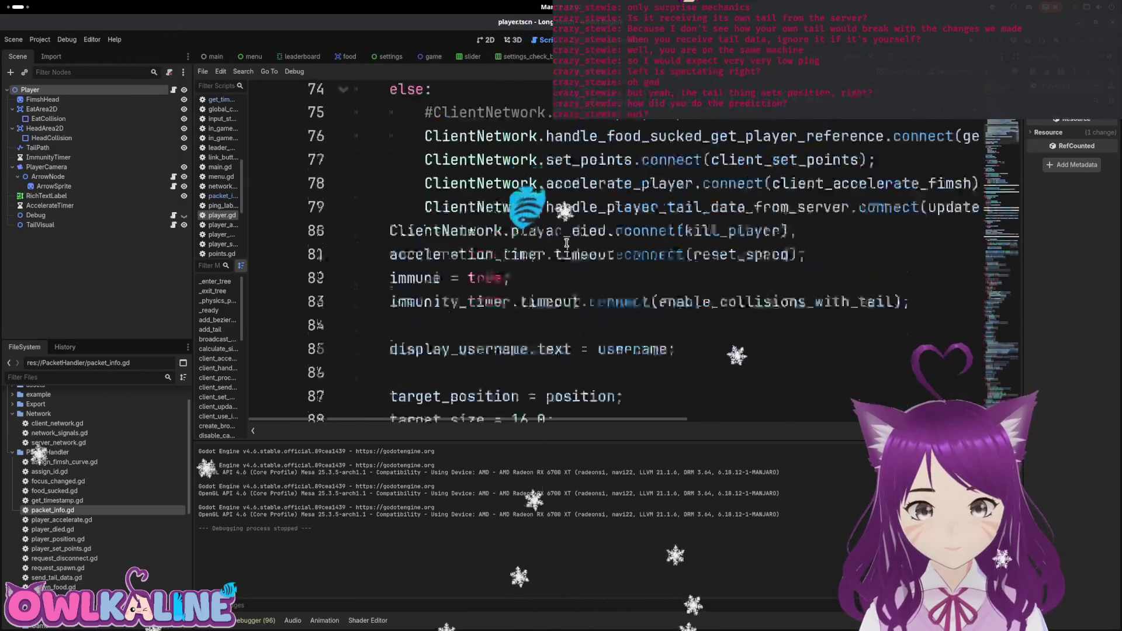
scroll(556, 248, down, 11)
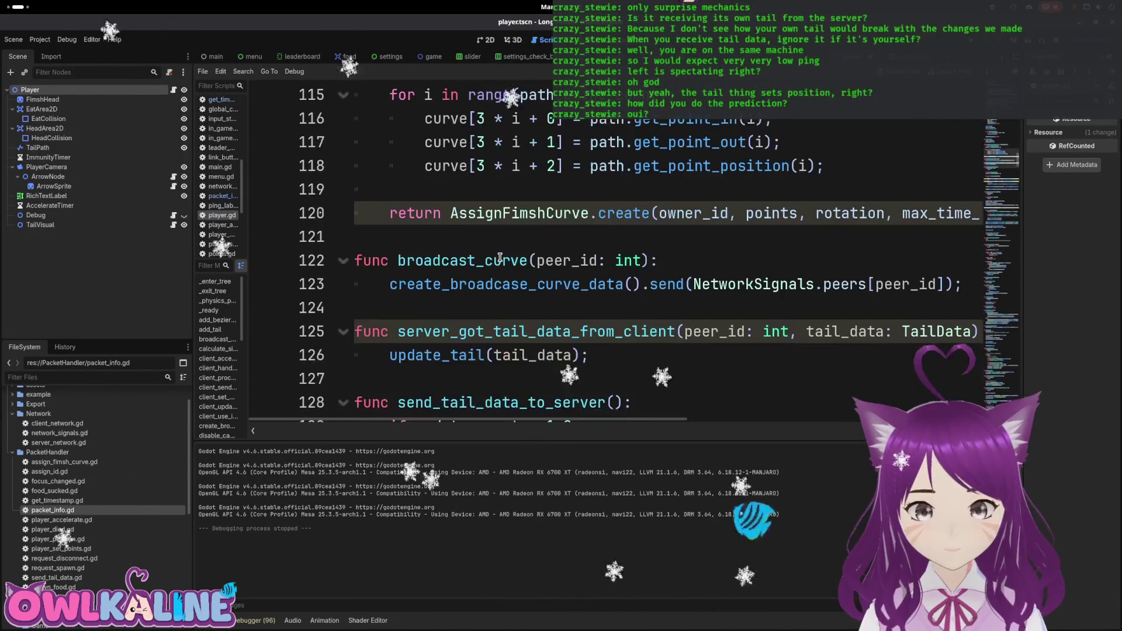
scroll(509, 222, down, 4)
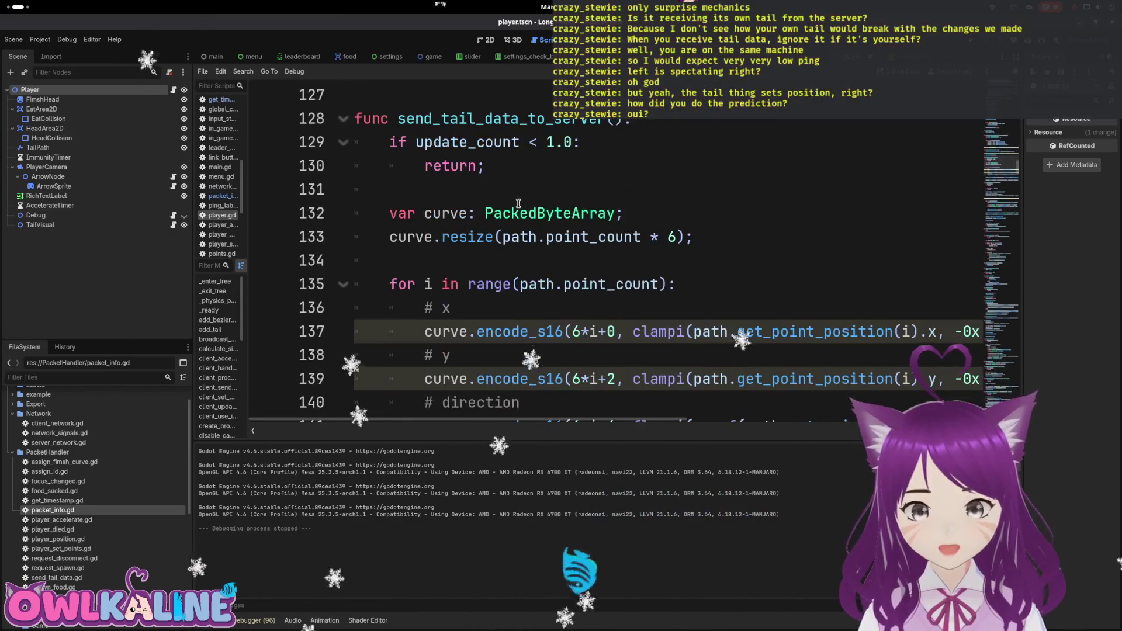
scroll(519, 205, down, 5)
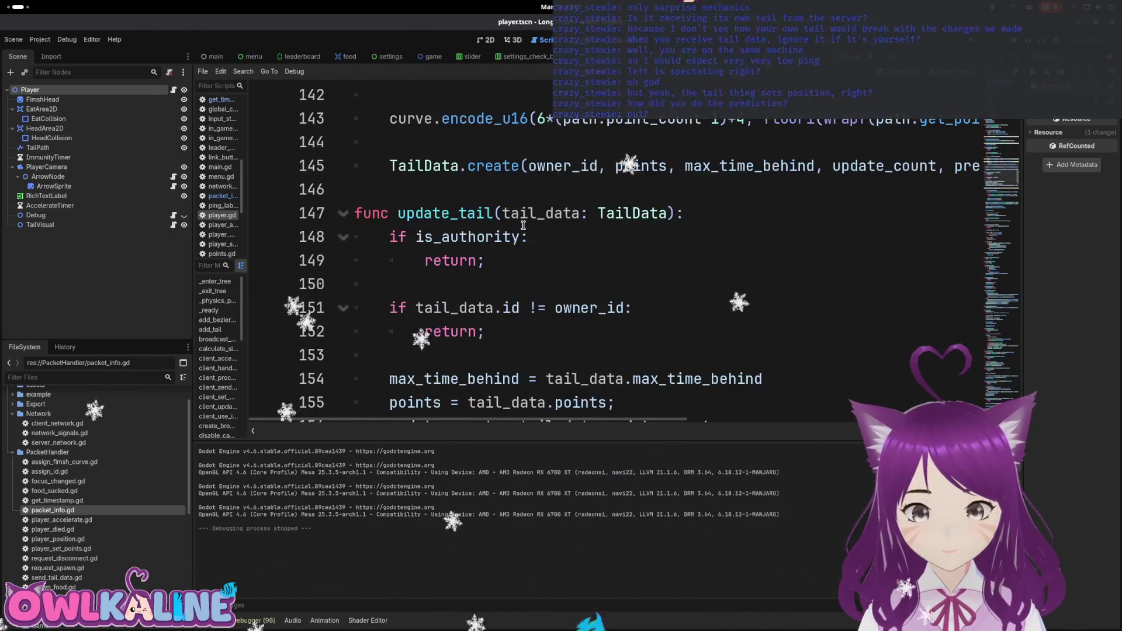
scroll(517, 222, down, 3)
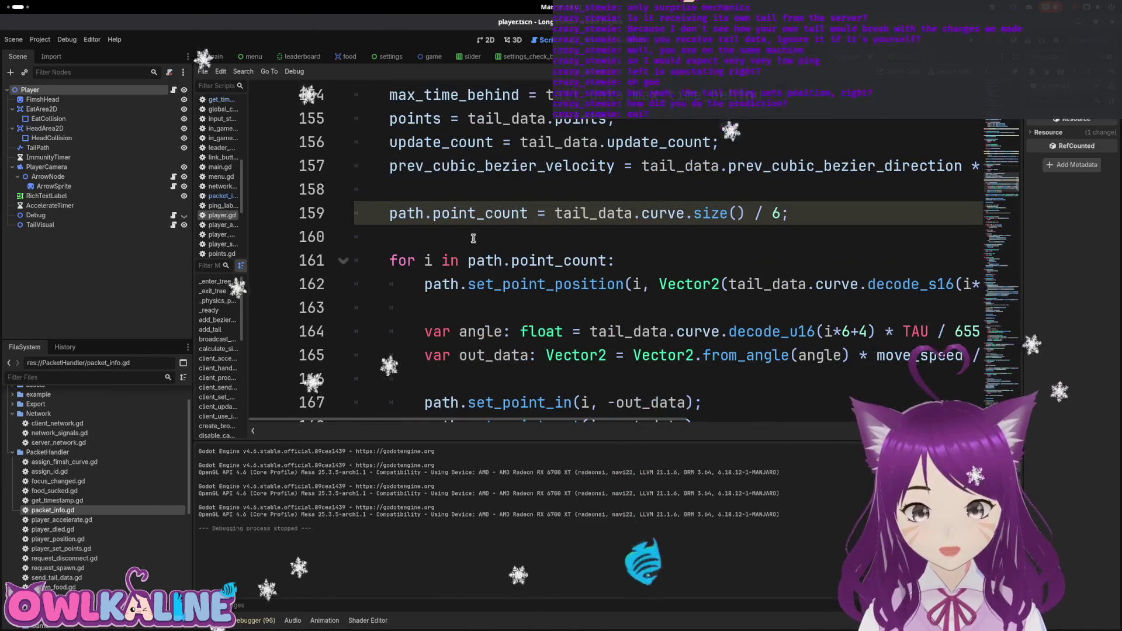
scroll(485, 257, down, 4)
click(448, 269)
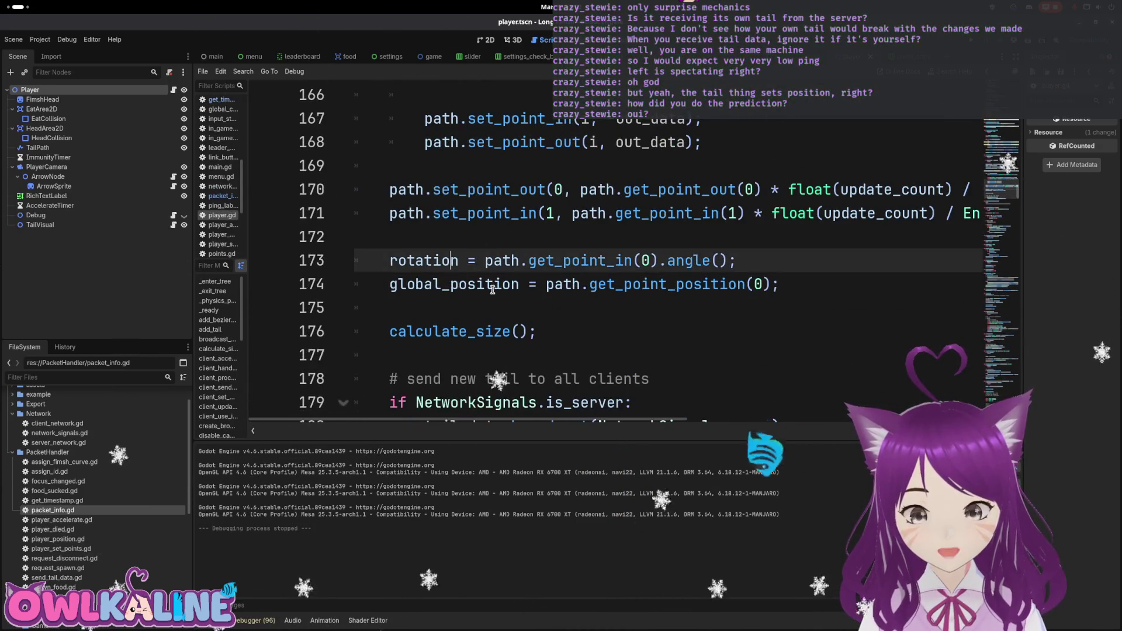
double_click(453, 284)
click(551, 238)
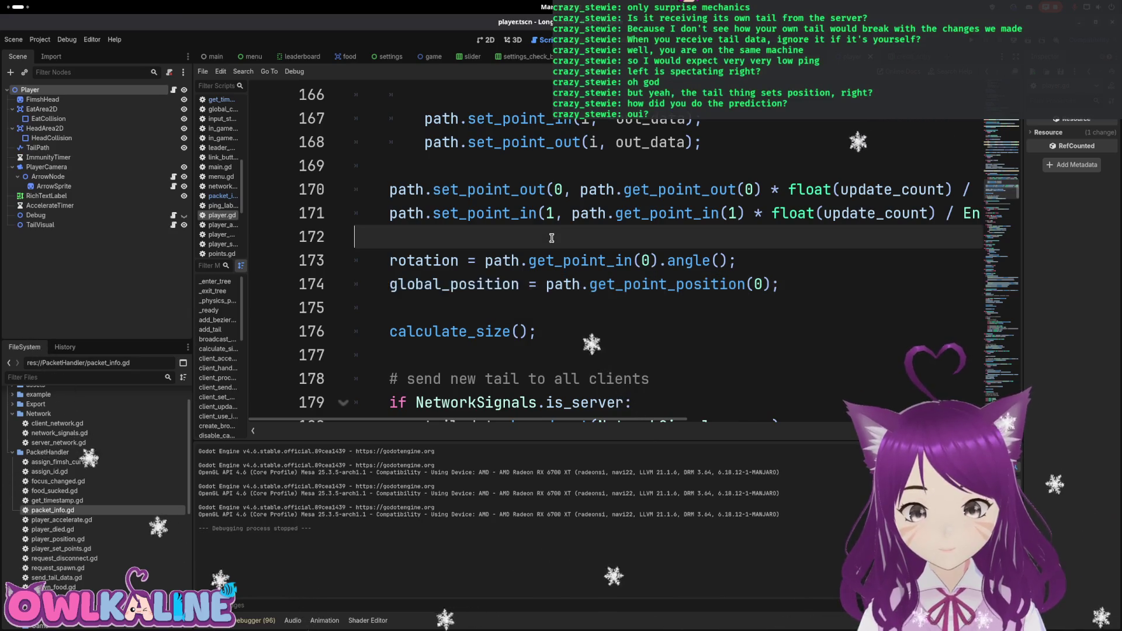
key(Return)
Paste the five target position lines into update_tail at line 172.
text(var diff: Vector2 = player_position.position - global_position; 	var goal_angle = diff.angle();  	target_position = player_position.position; 	target_angle = lerp_angle(rotation, goal_angle, 1.05);)
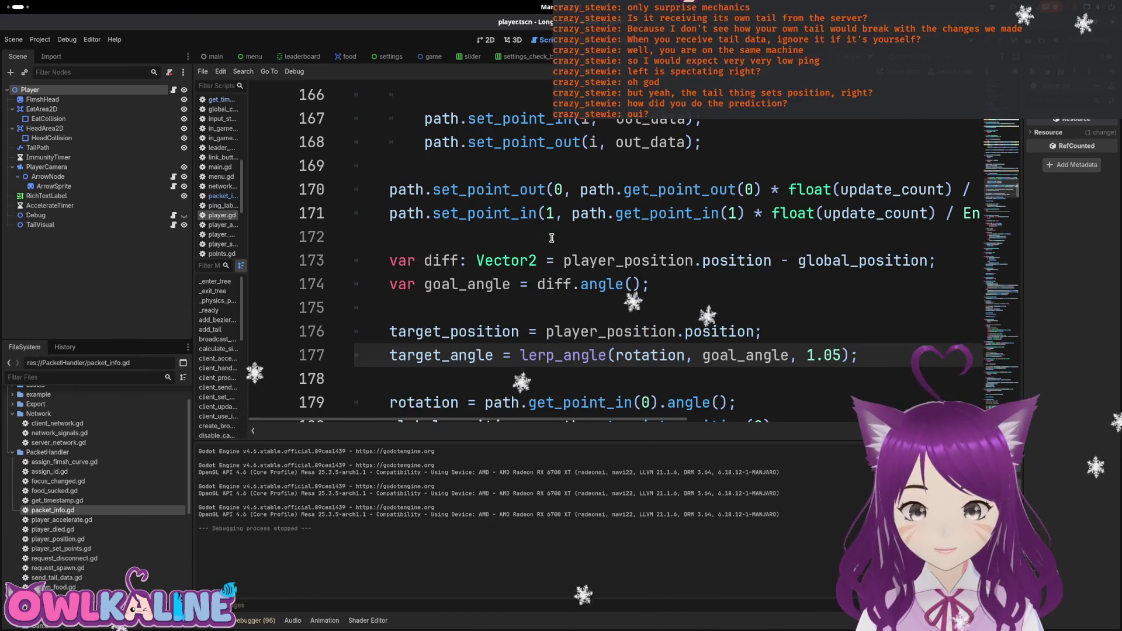
scroll(540, 247, down, 1)
double_click(432, 284)
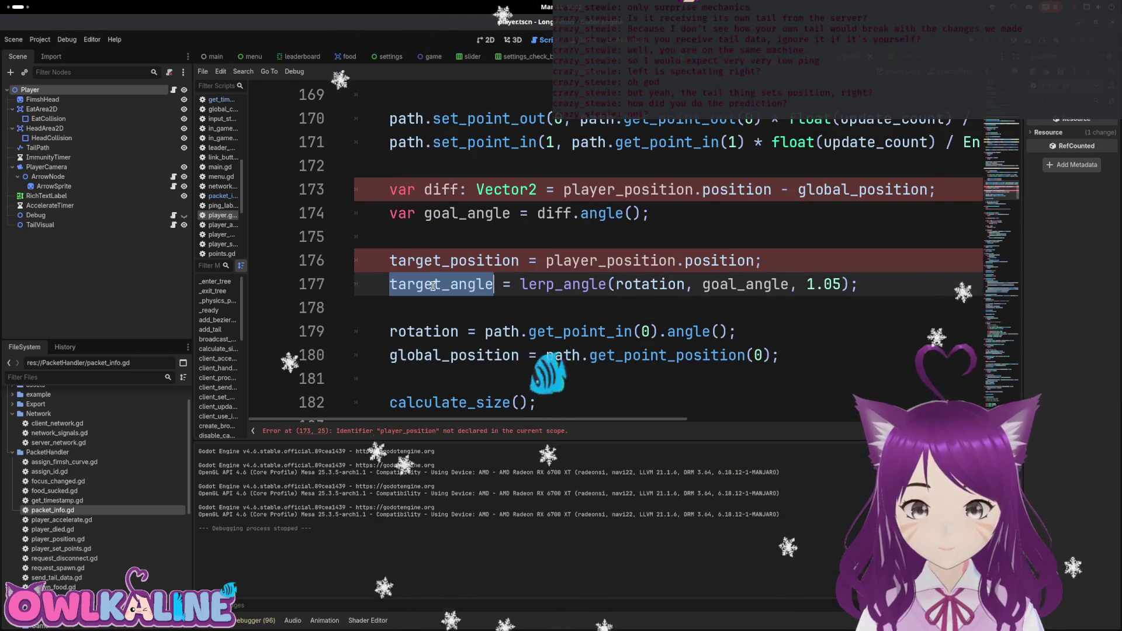
double_click(454, 261)
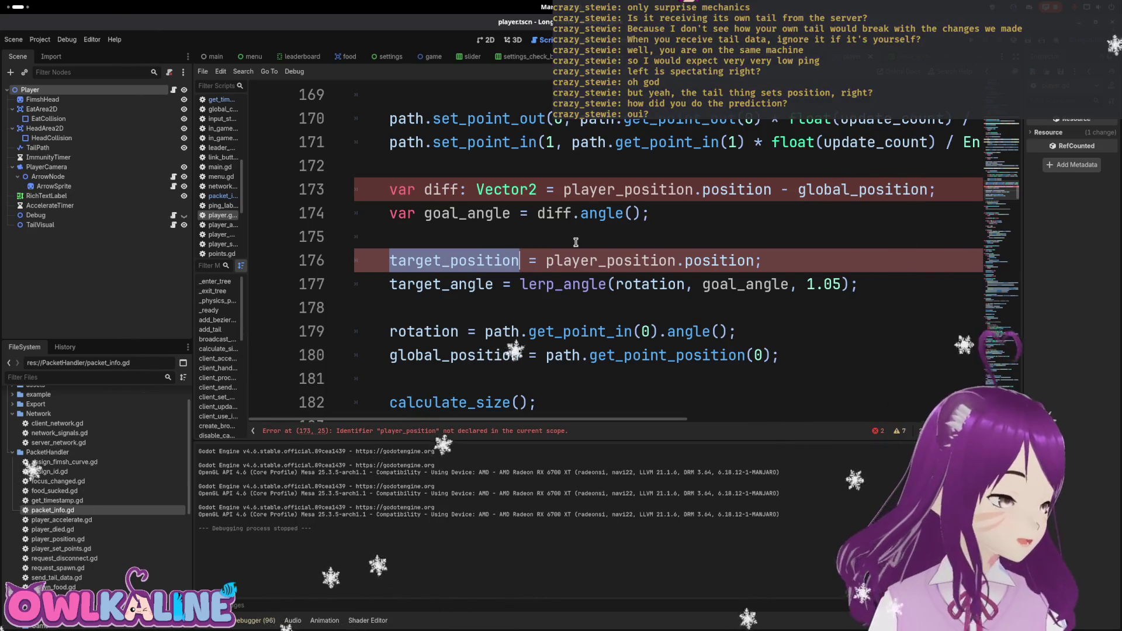
Delete the pasted lines 173–177 after the undeclared player_position error and save player.gd.
drag(857, 284, 371, 189)
key(ctrl+c)
key(BackSpace)
key(BackSpace)
key(BackSpace)
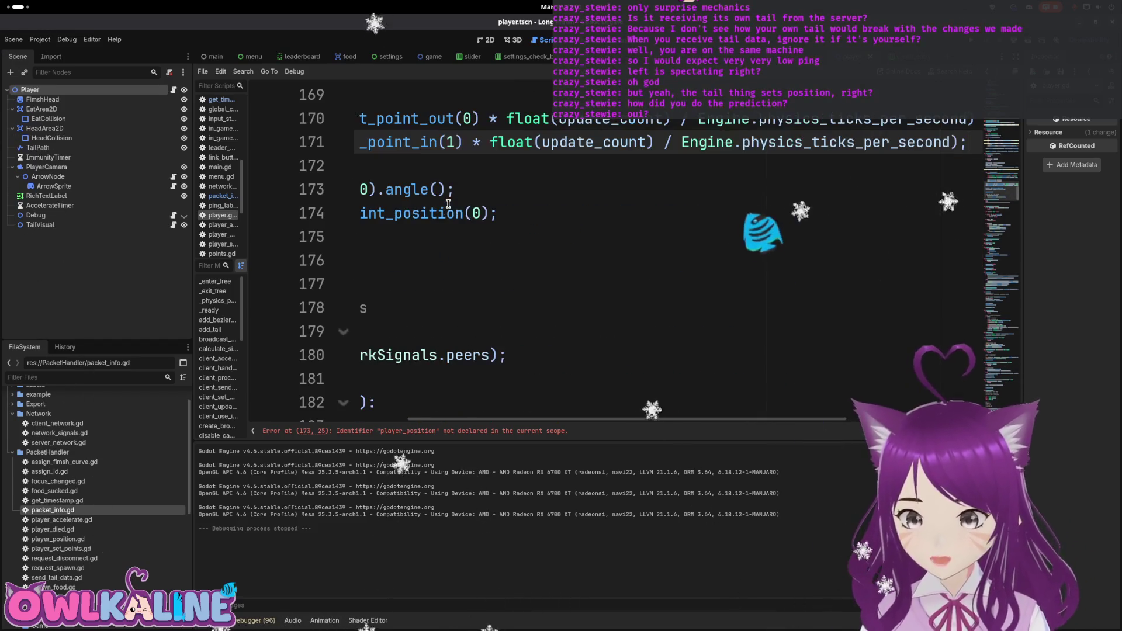
key(ctrl+s)
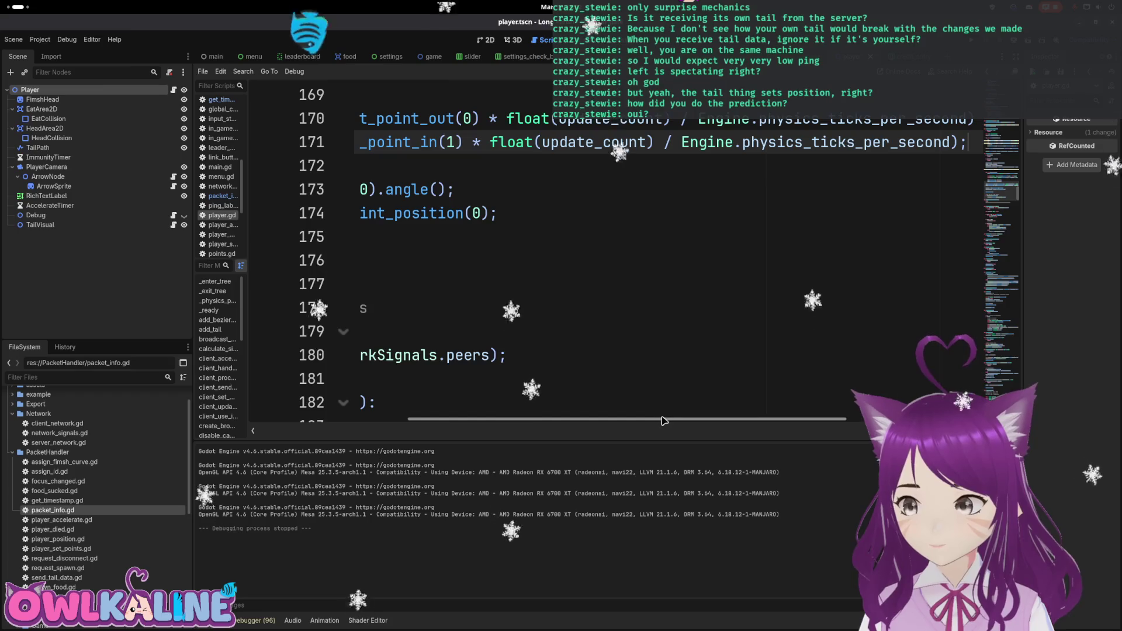
drag(624, 423, 468, 423)
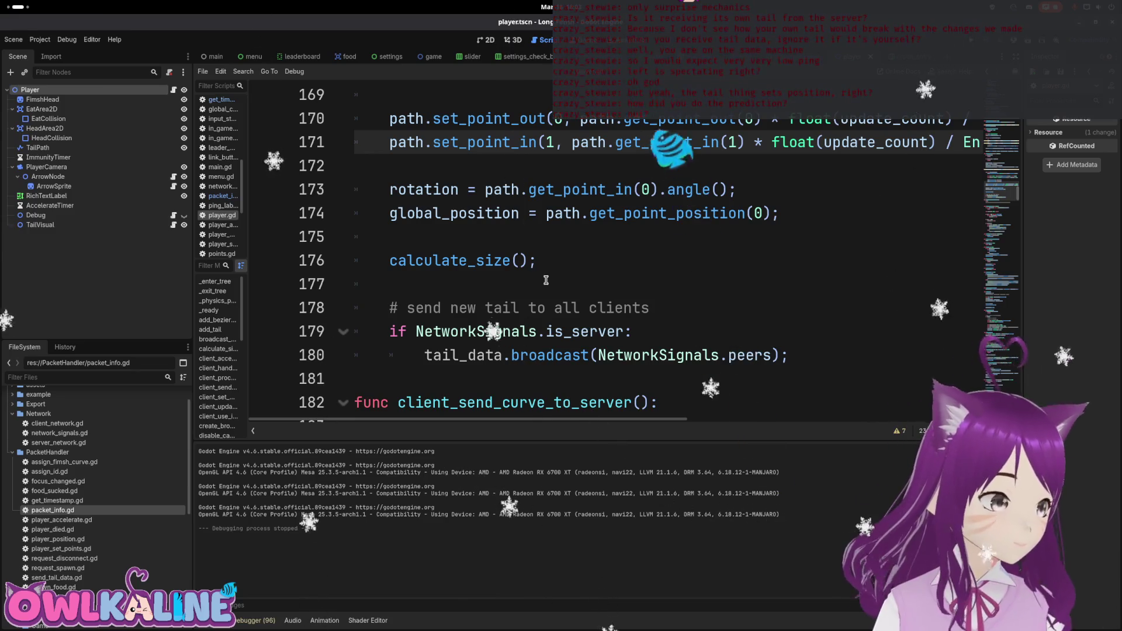
Paste the diff, goal_angle and target_angle lines above the rotation code, removing the target_position line.
click(530, 212)
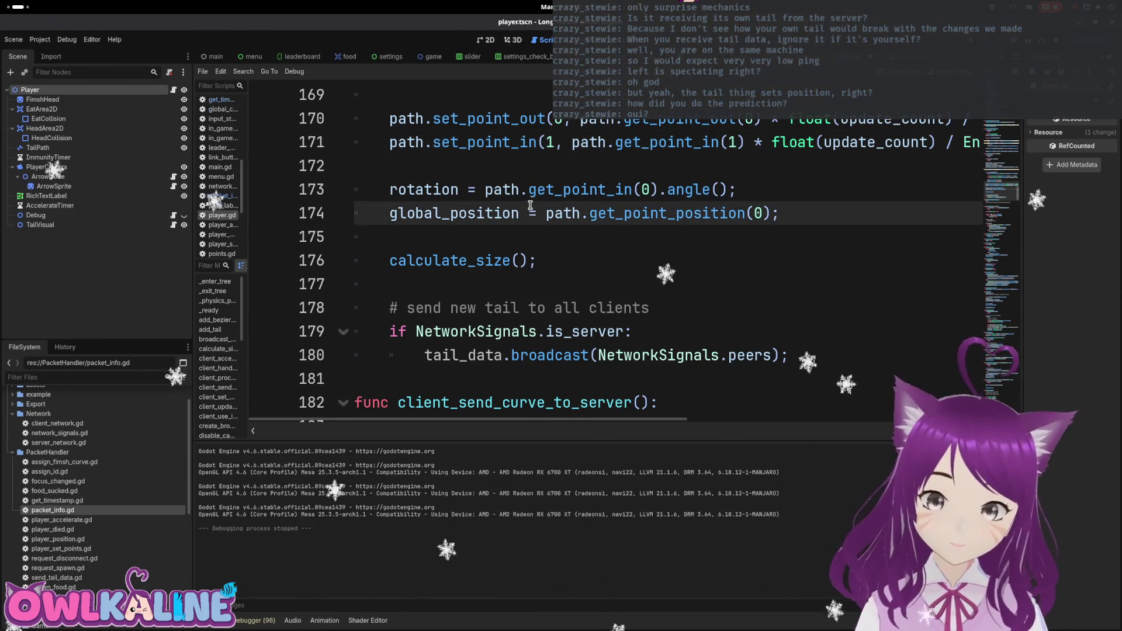
click(473, 169)
click(474, 235)
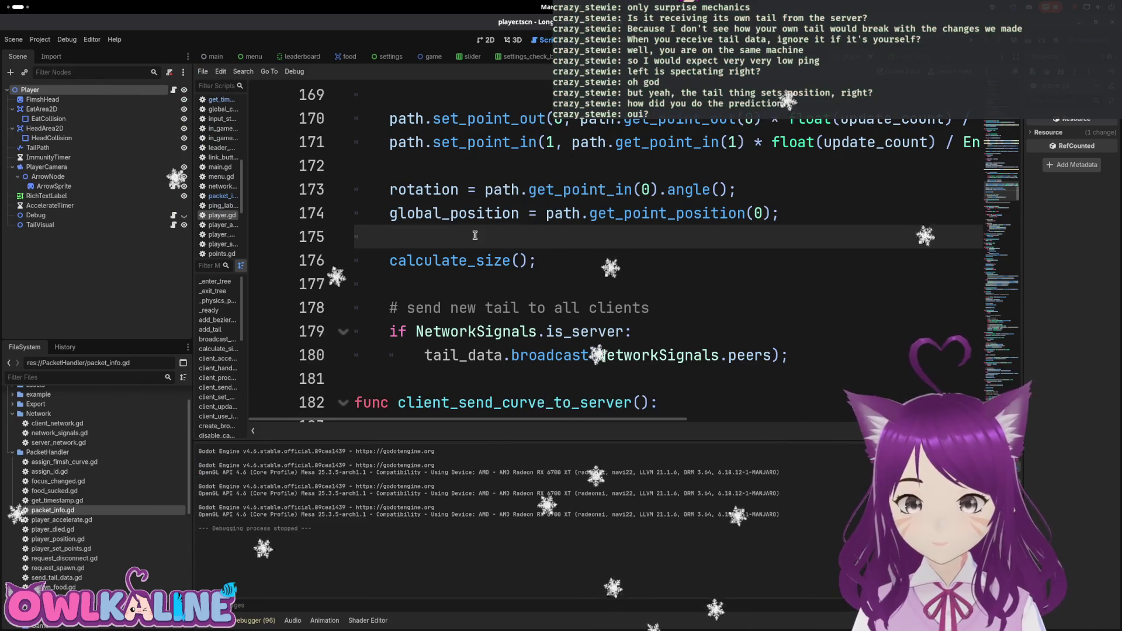
key(Up)
key(Up)
key(Up)
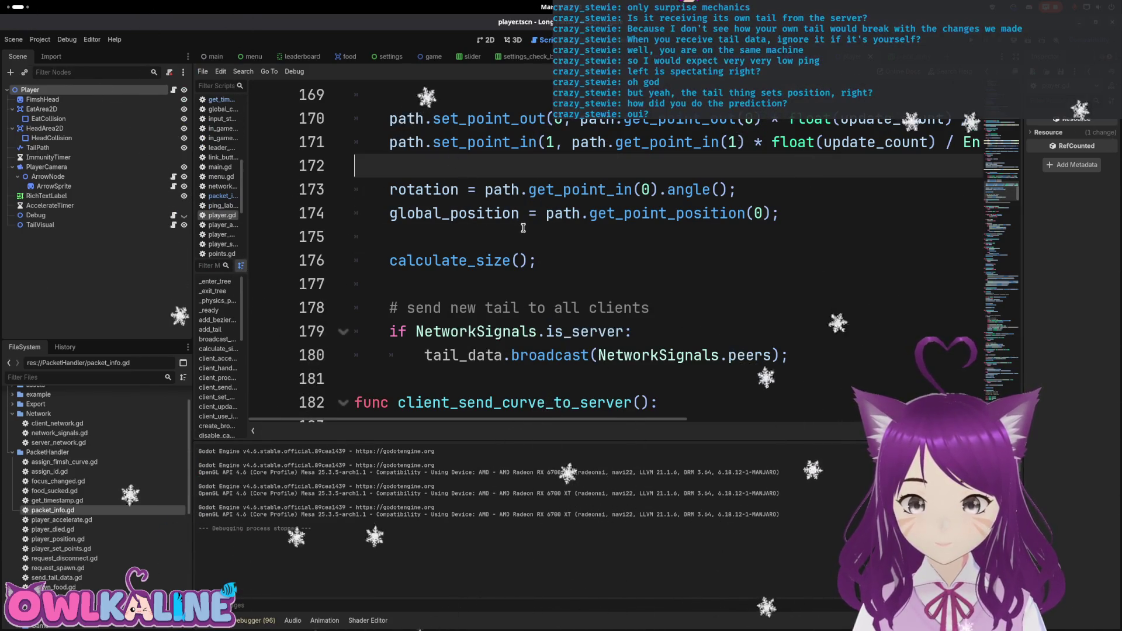
key(Return)
key(ctrl+v)
key(Up)
key(Up)
key(Up)
key(Down)
key(Down)
key(shift+Home)
key(BackSpace)
key(BackSpace)
key(Down)
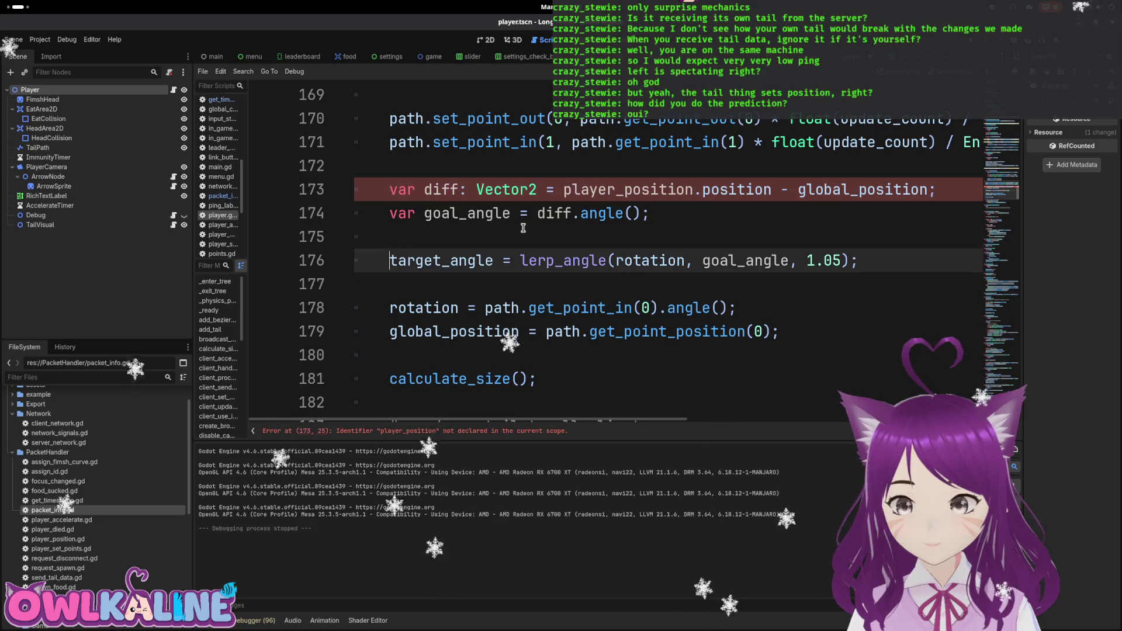
key(Up)
key(Up)
key(Up)
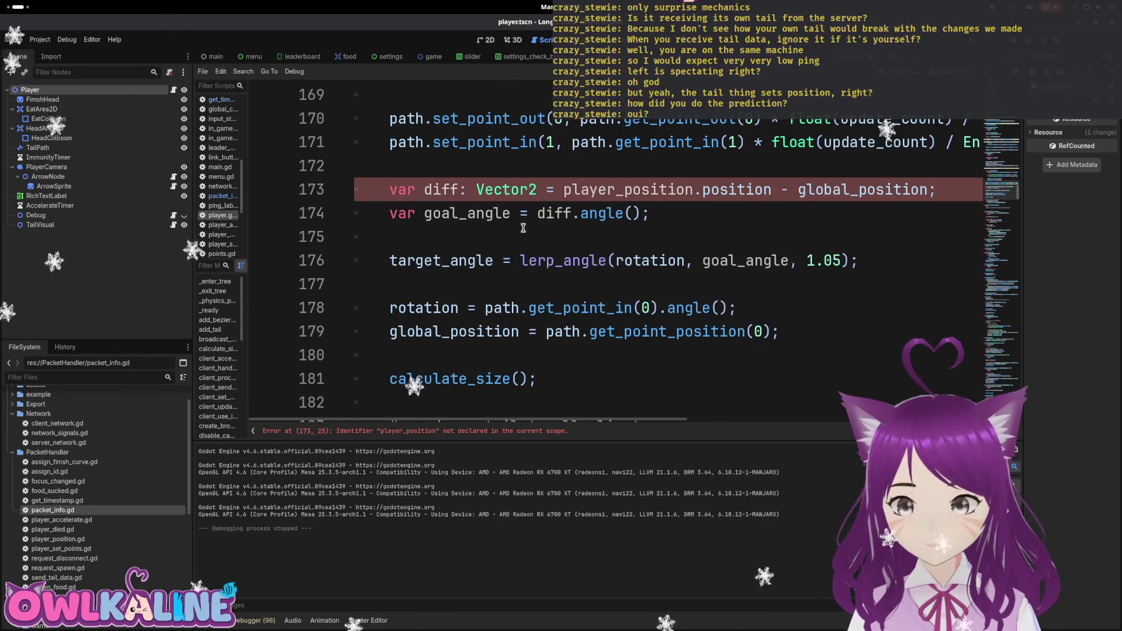
key(End)
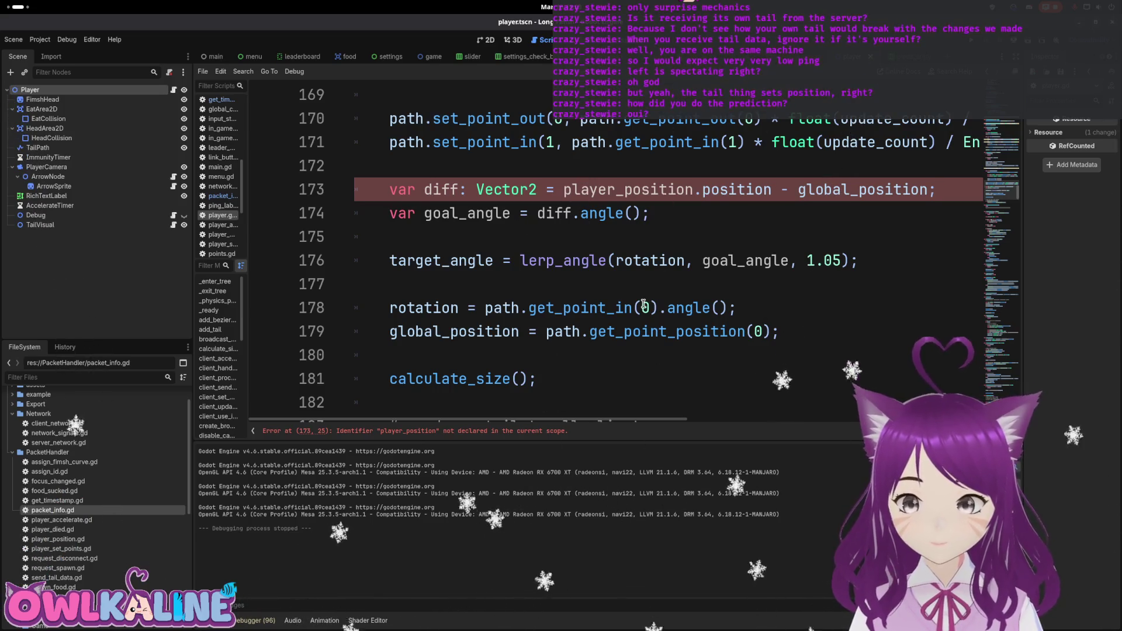
Replace player_position.position in the diff line with path.get_point_position(0).
mouse_move(762, 332)
mouse_down()
mouse_move(546, 331)
mouse_move(770, 331)
mouse_up()
drag(766, 195, 619, 199)
text(path.get_point_position(0))
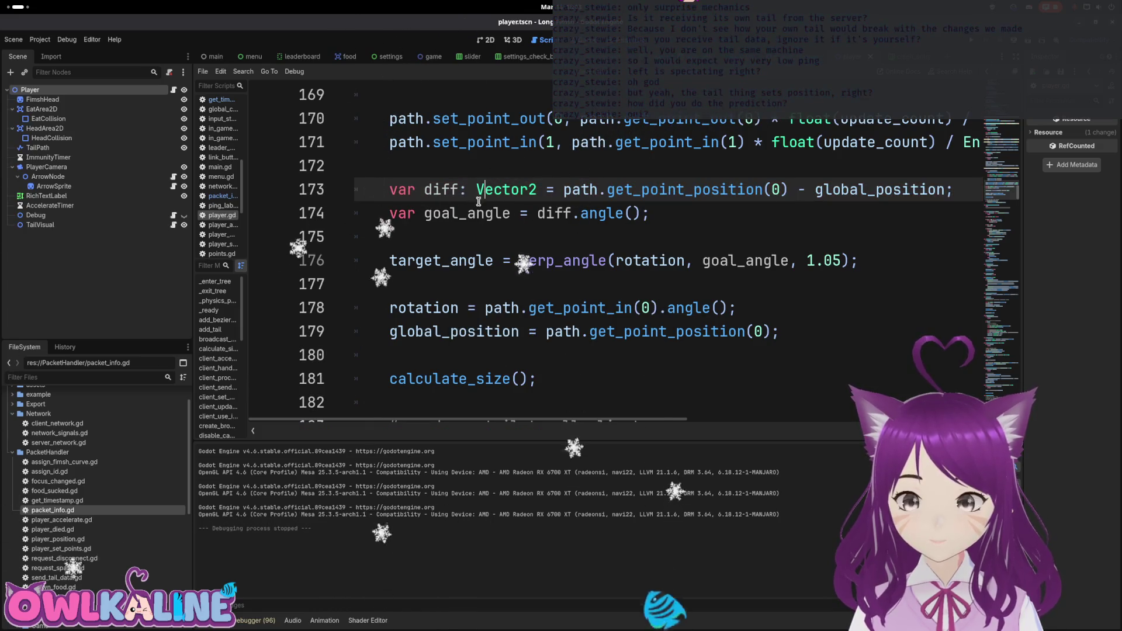
click(564, 237)
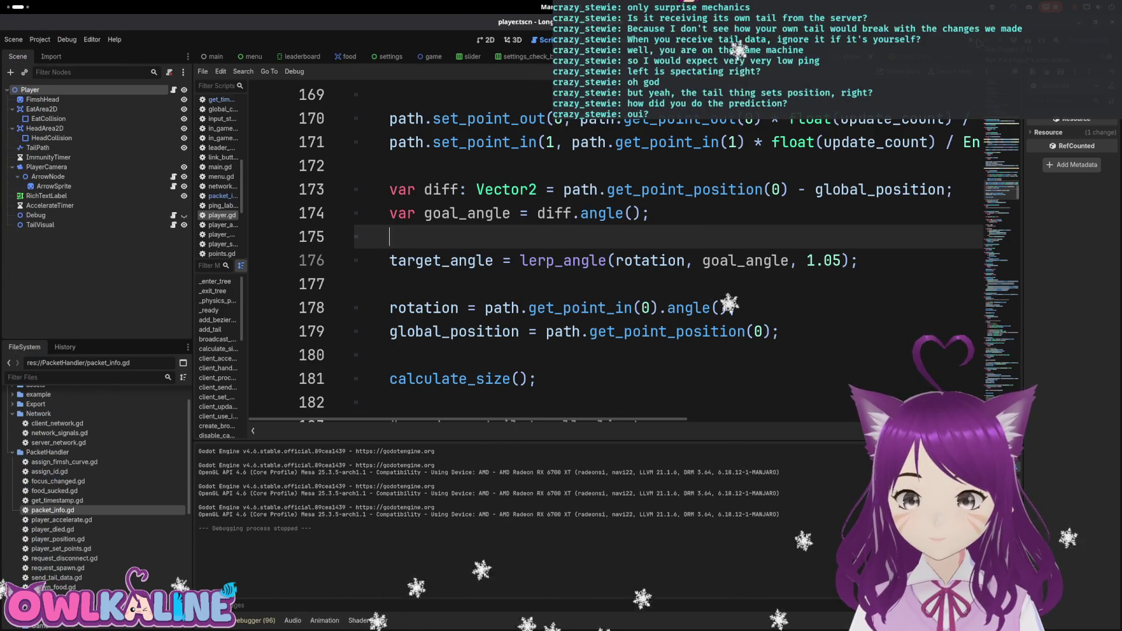
drag(1002, 208, 1003, 368)
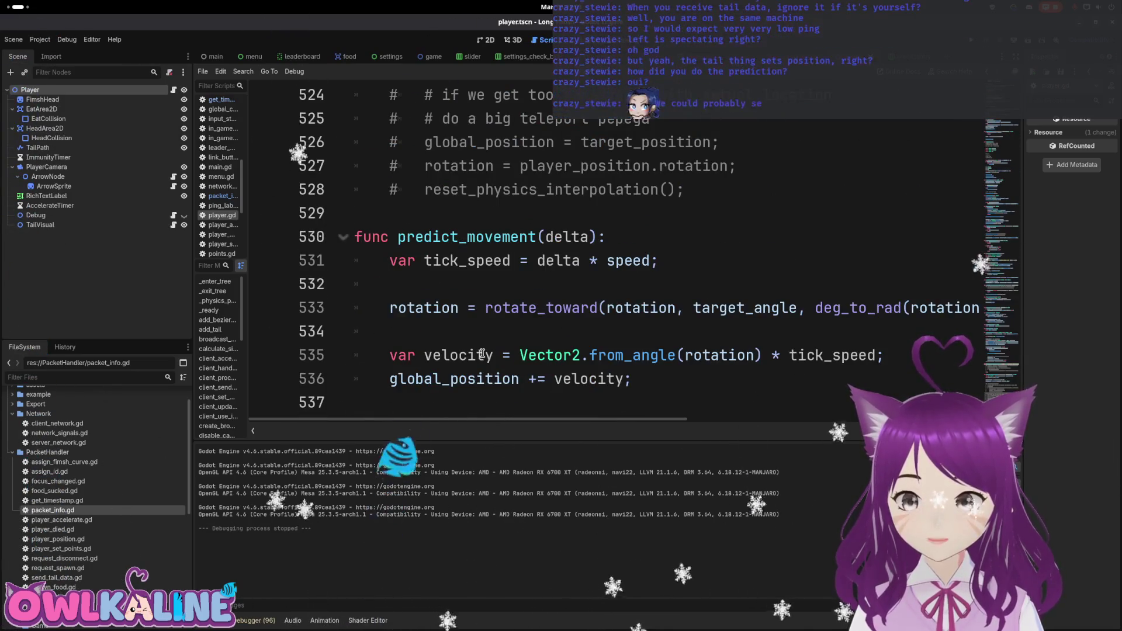
Review predict_movement's rotate_toward line and delete the stray z from global_position.
click(637, 308)
click(640, 402)
mouse_move(635, 419)
mouse_down()
mouse_move(777, 421)
mouse_move(636, 421)
mouse_move(774, 434)
mouse_move(640, 435)
mouse_up()
click(634, 307)
click(616, 403)
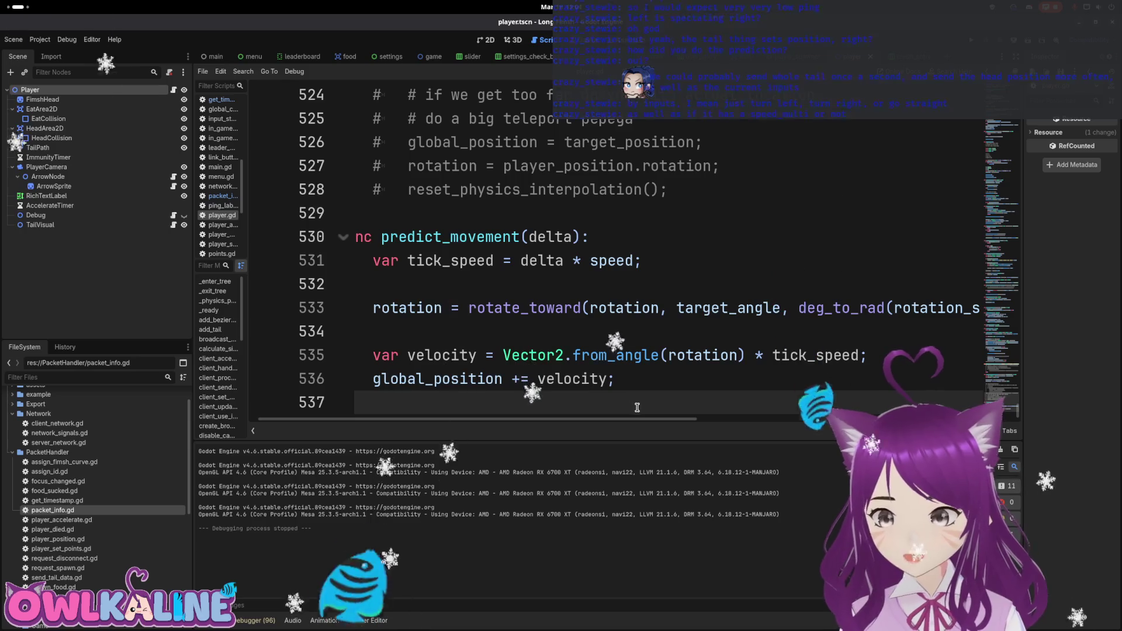
scroll(608, 421, left, 2)
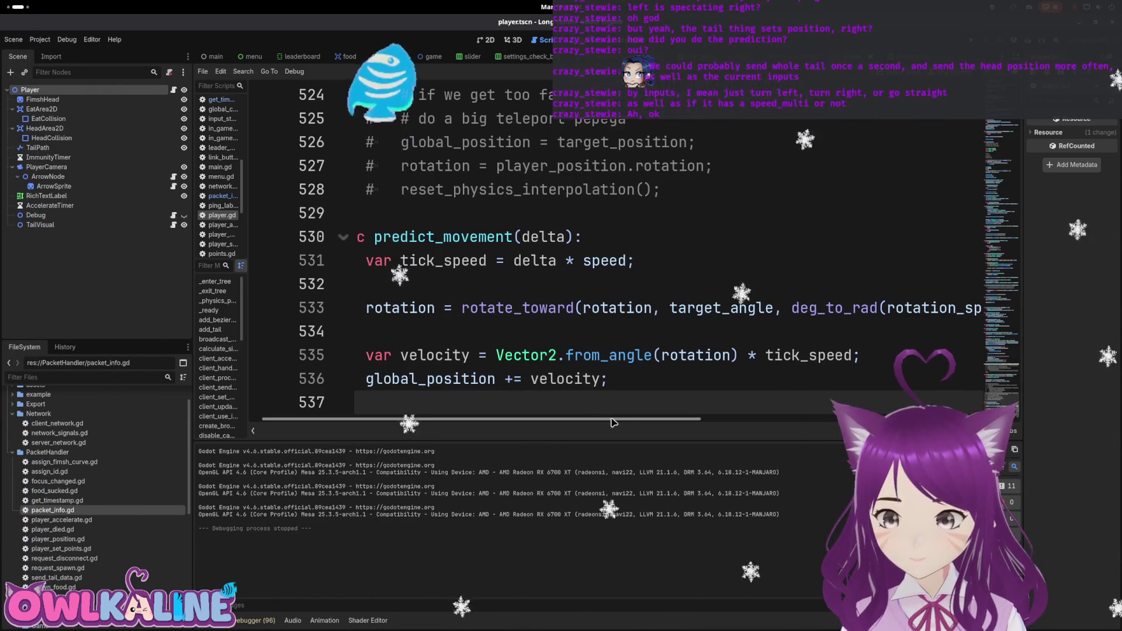
click(403, 377)
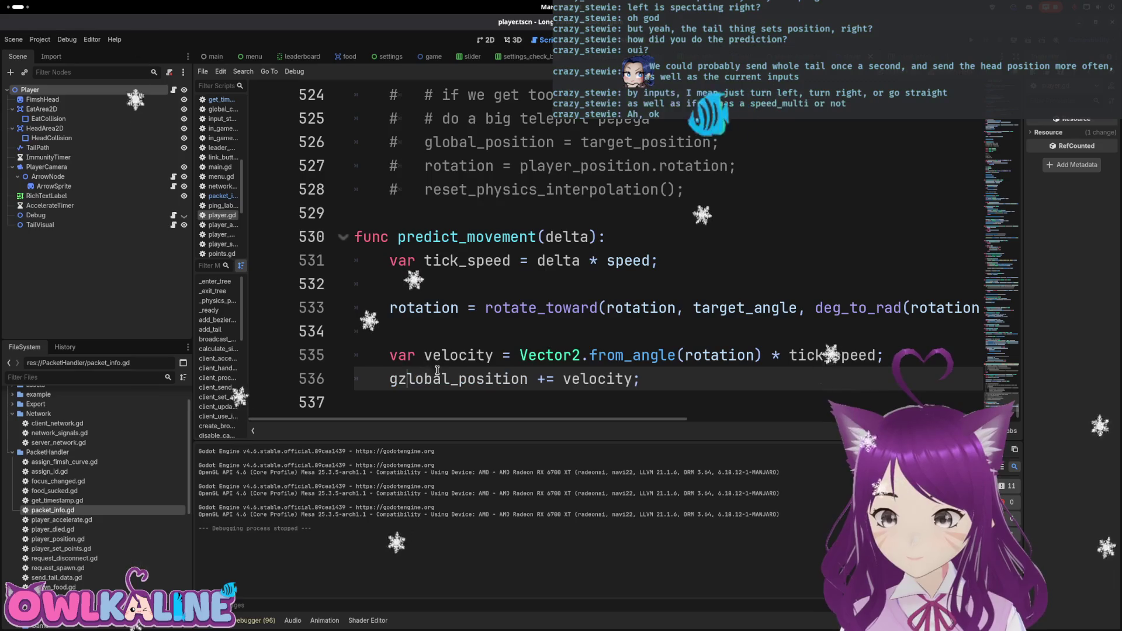
key(BackSpace)
Comment out the velocity lines in predict_movement, then restore them.
key(Escape)
key(ctrl+k)
click(392, 353)
key(ctrl+k)
key(Delete)
key(Down)
key(Delete)
key(Delete)
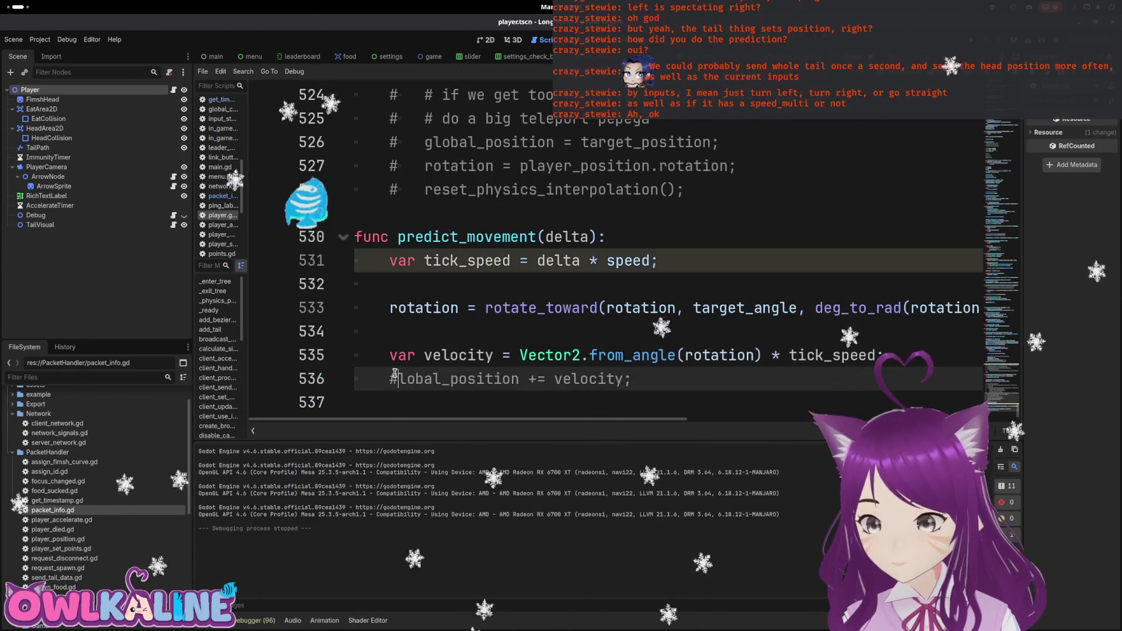
text(g)
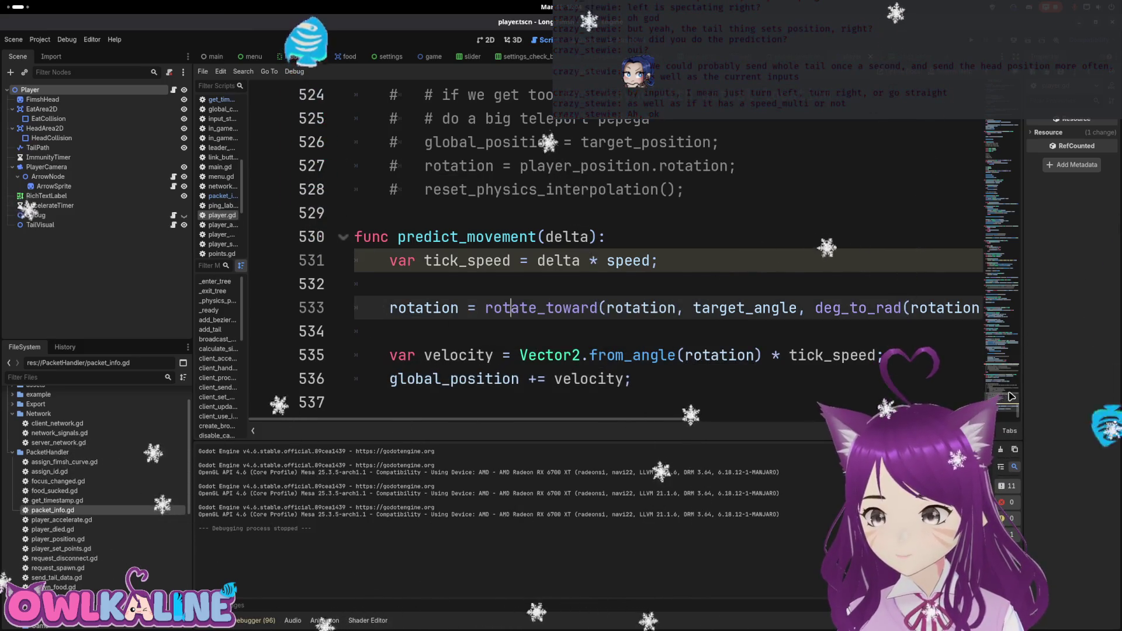
Delete the diff, goal_angle and target_angle lines 173–176 in update_tail and save.
scroll(1007, 407, up, 3)
scroll(1006, 407, right, 5)
scroll(1006, 407, up, 20)
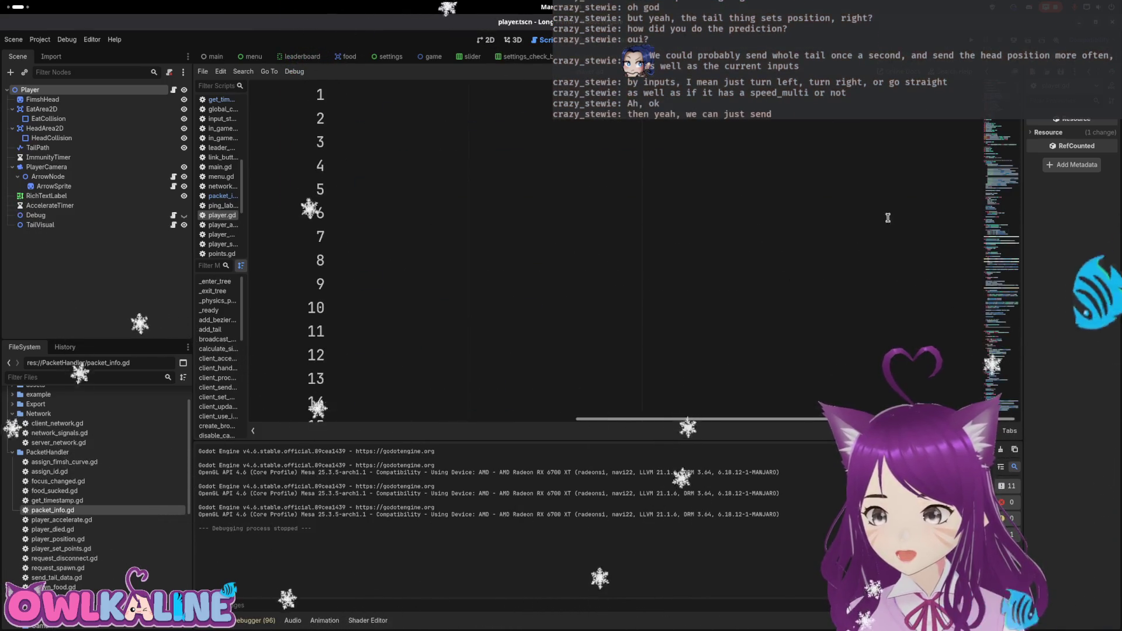
scroll(766, 426, left, 5)
scroll(555, 397, down, 10)
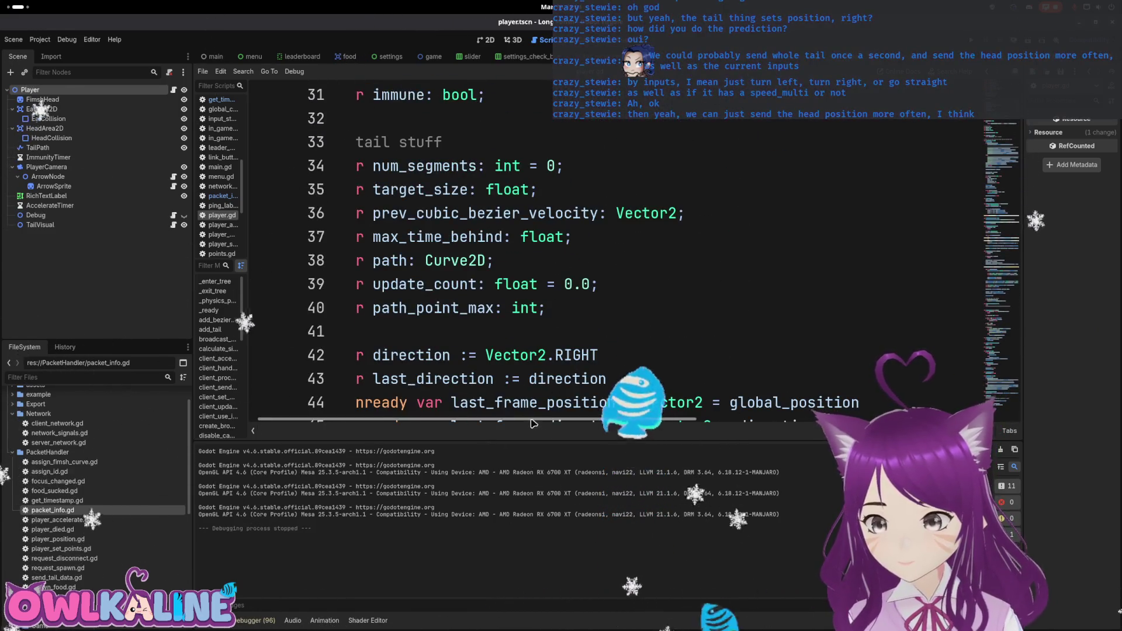
scroll(556, 397, down, 5)
scroll(558, 345, down, 10)
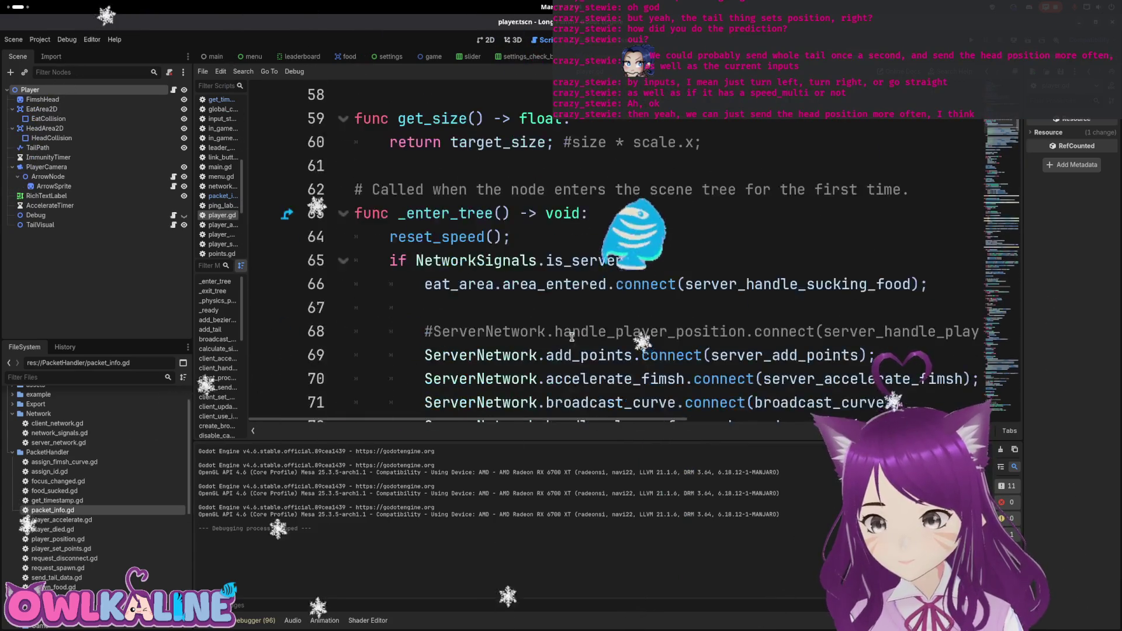
scroll(611, 334, down, 10)
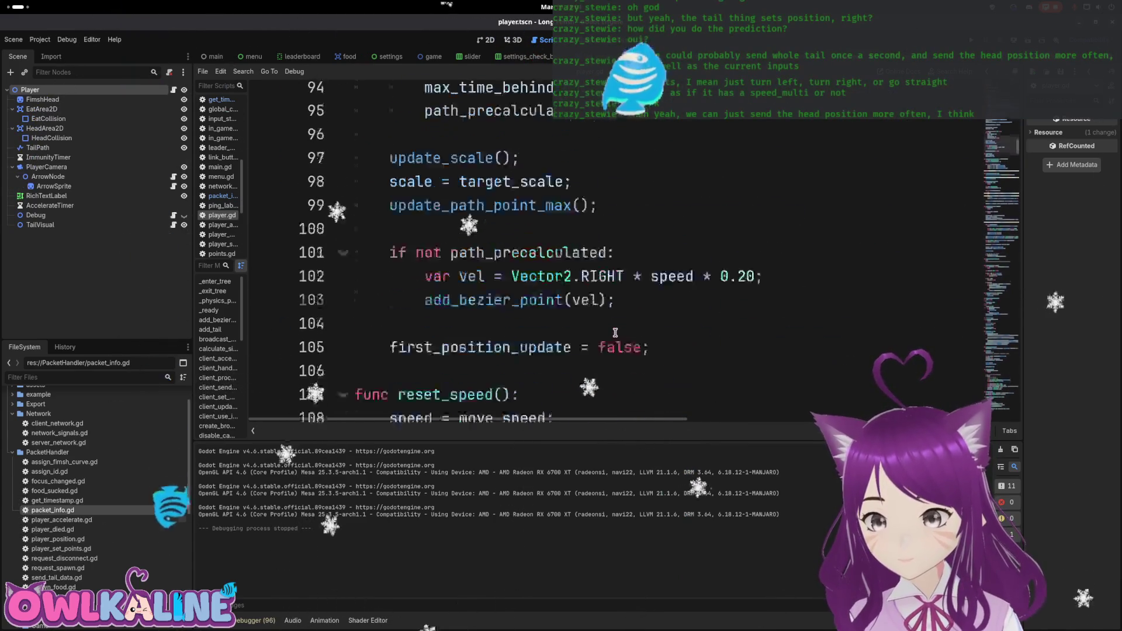
scroll(692, 369, down, 3)
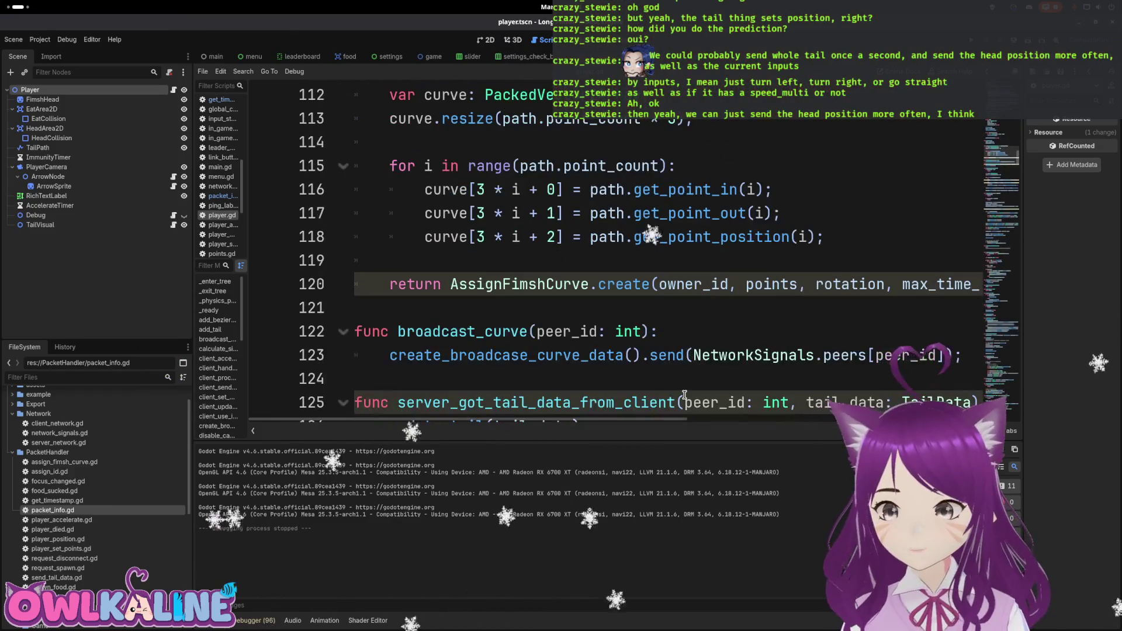
scroll(675, 354, up, 3)
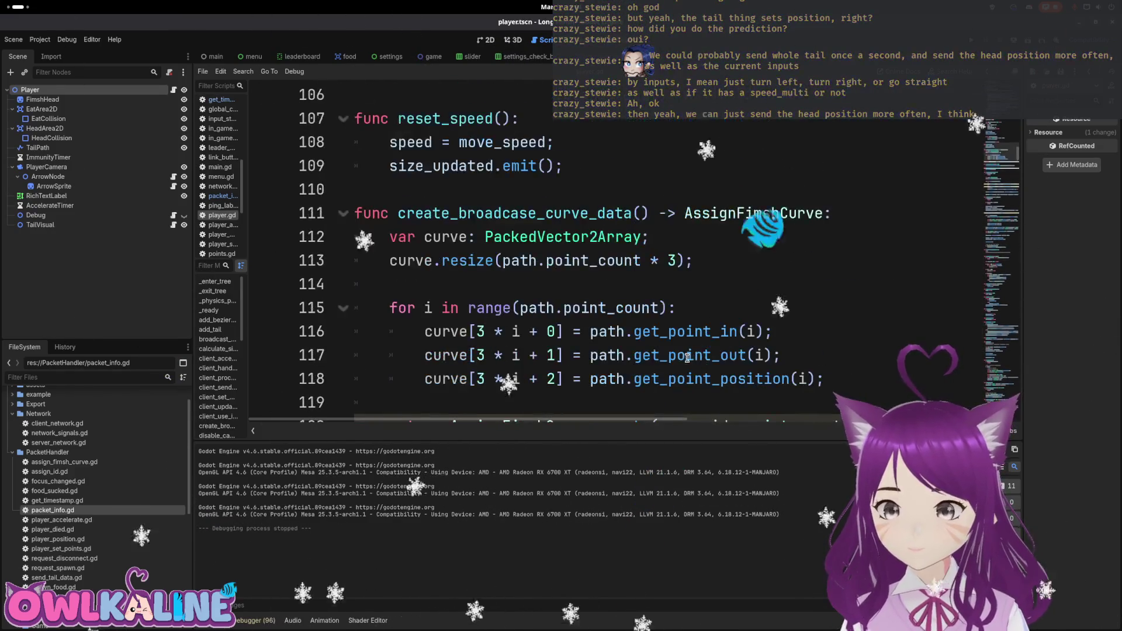
scroll(636, 332, down, 2)
scroll(637, 332, down, 8)
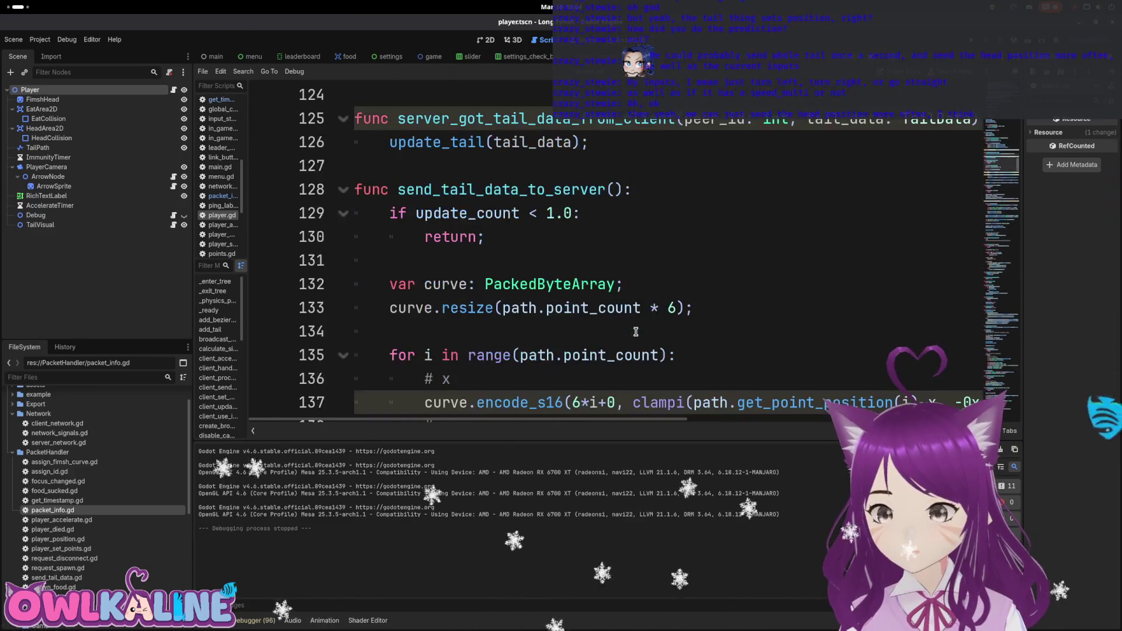
scroll(632, 327, down, 5)
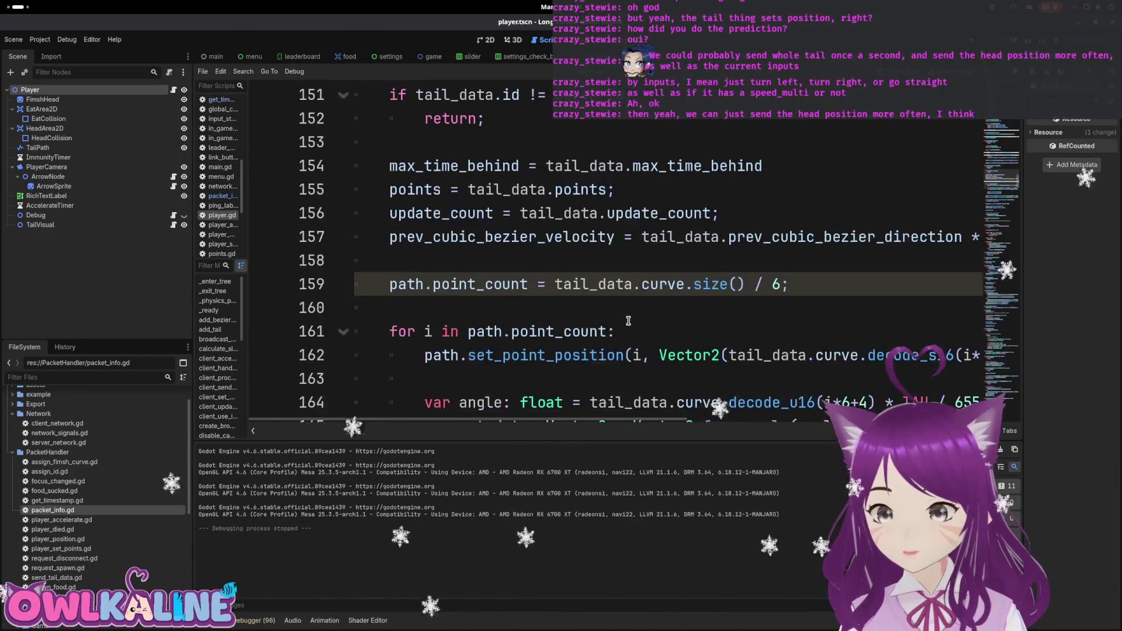
scroll(602, 285, down, 7)
scroll(604, 290, up, 1)
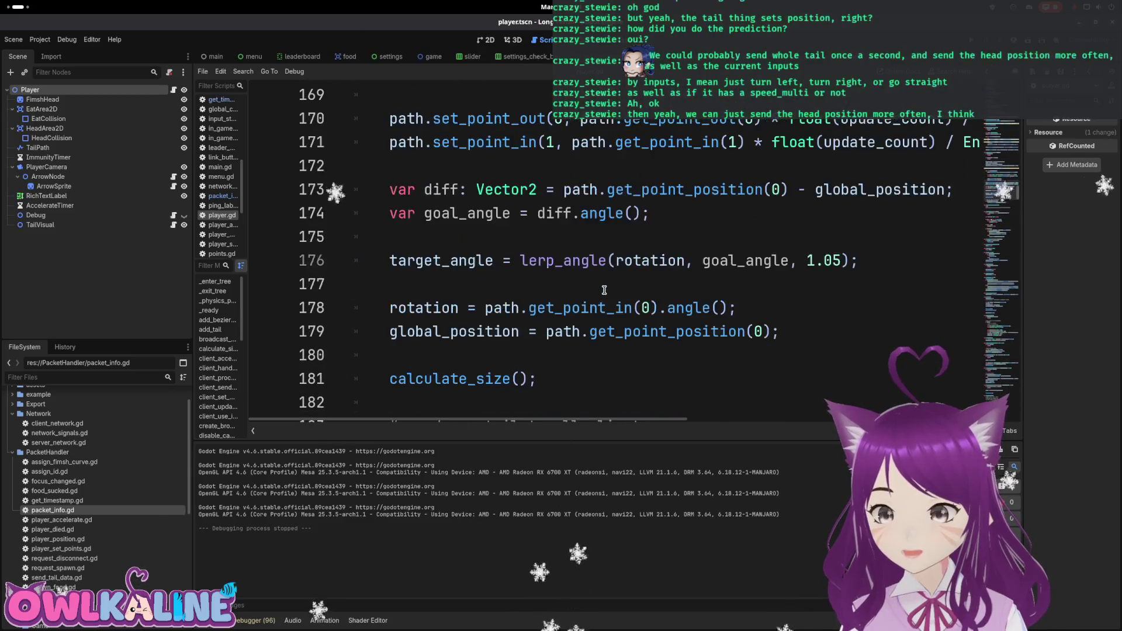
drag(864, 260, 334, 191)
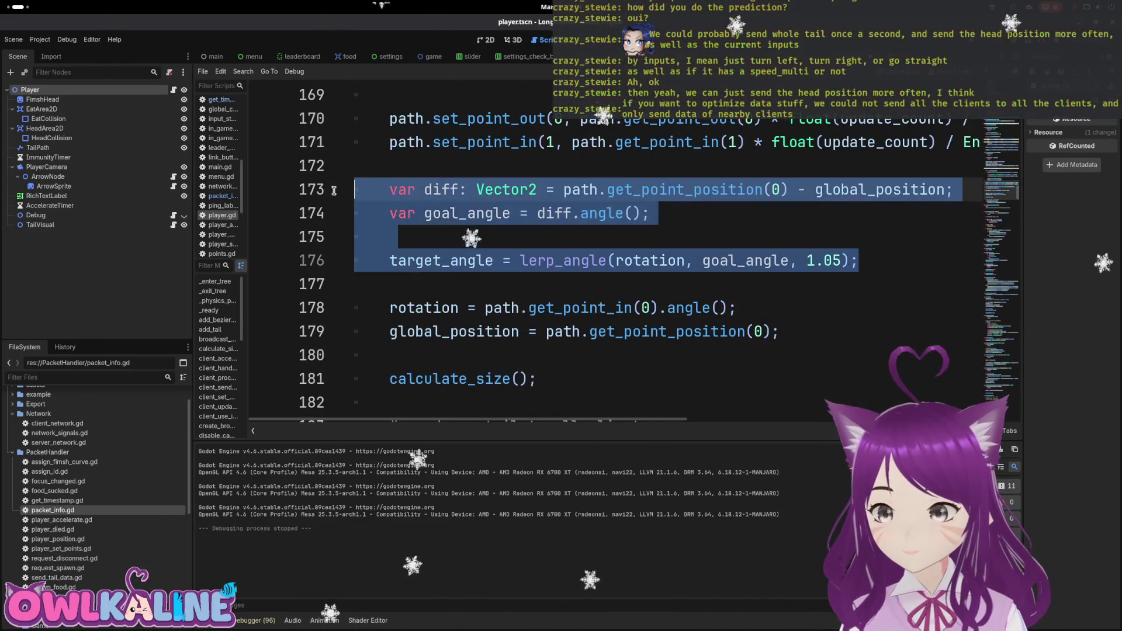
key(BackSpace)
key(Up)
key(Up)
key(End)
key(ctrl+s)
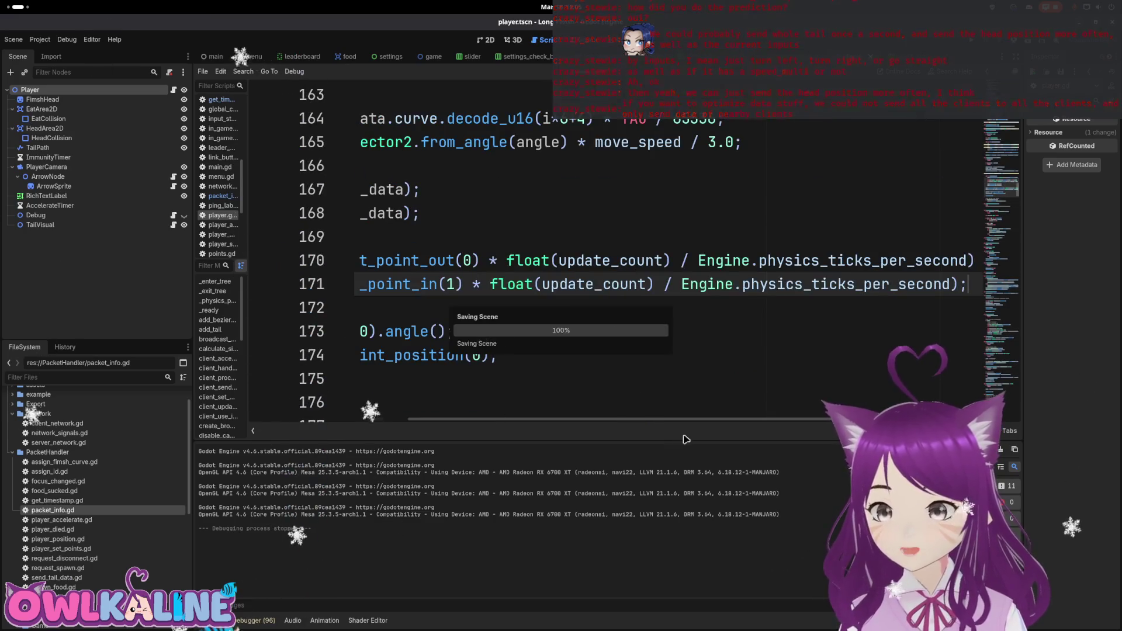
Move to blank line 172 above the rotation code and scroll up through player.gd.
drag(696, 426, 537, 426)
click(548, 331)
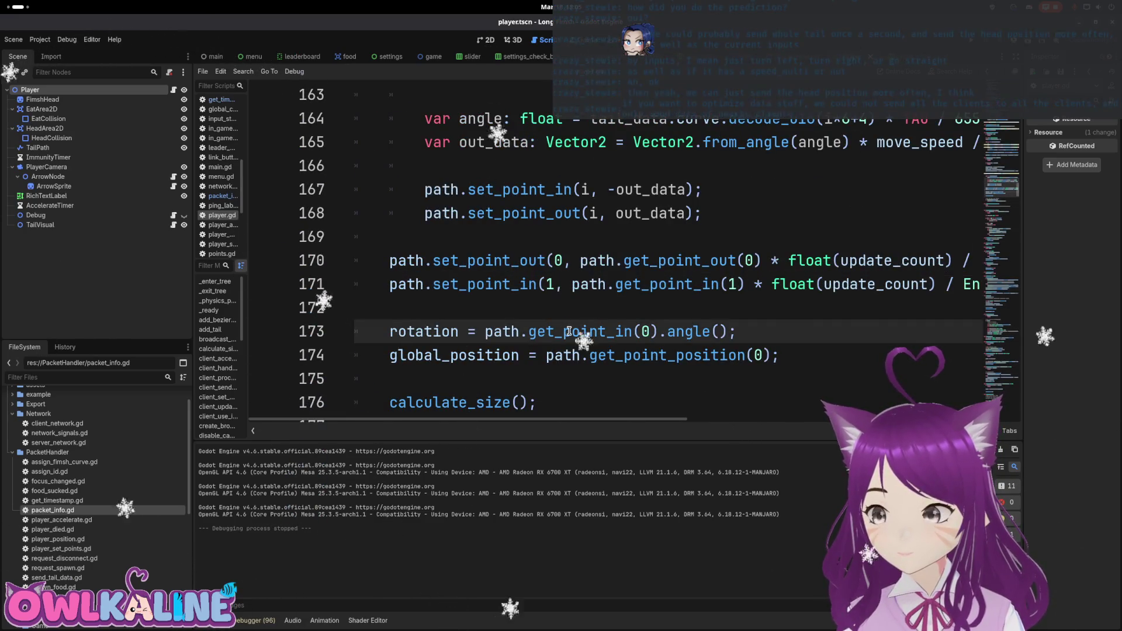
key(Up)
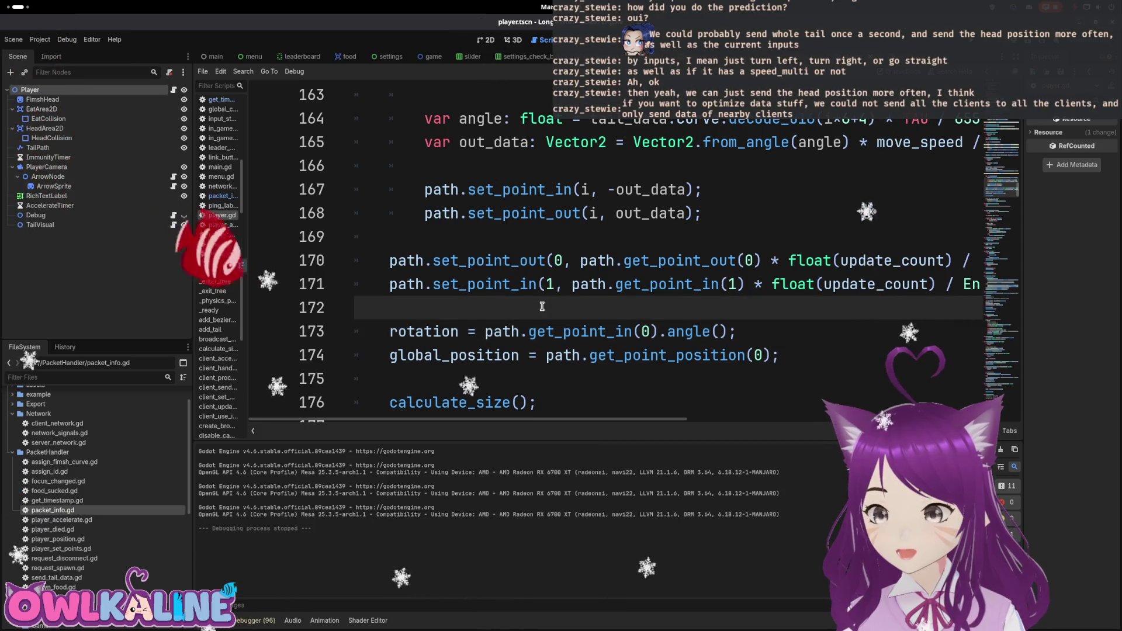
scroll(997, 182, up, 1)
scroll(998, 182, up, 15)
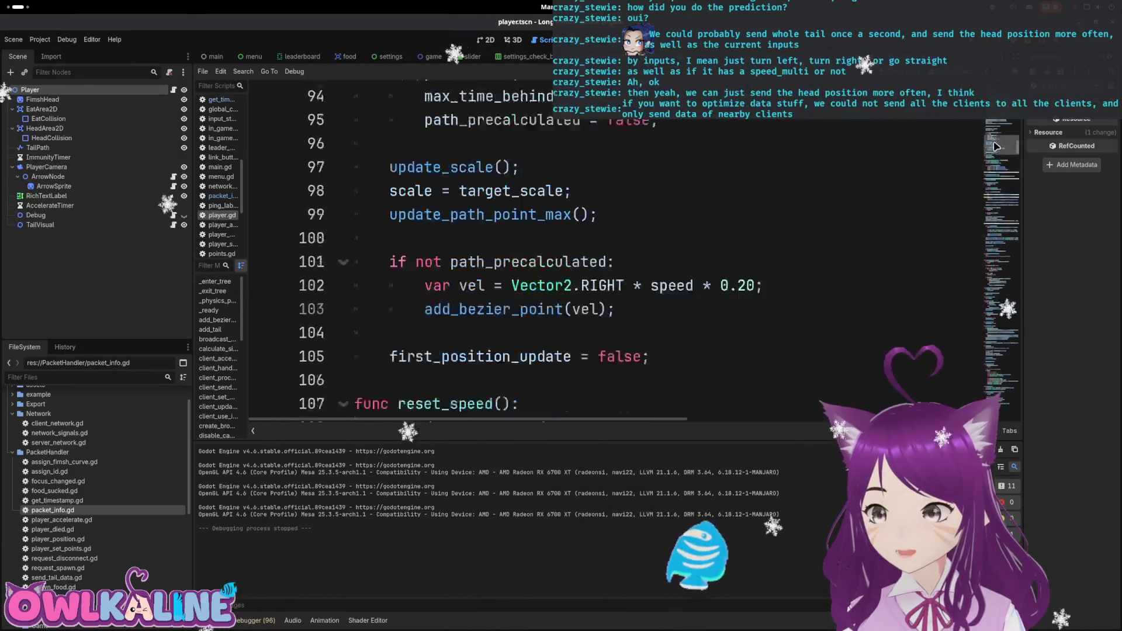
scroll(769, 233, up, 5)
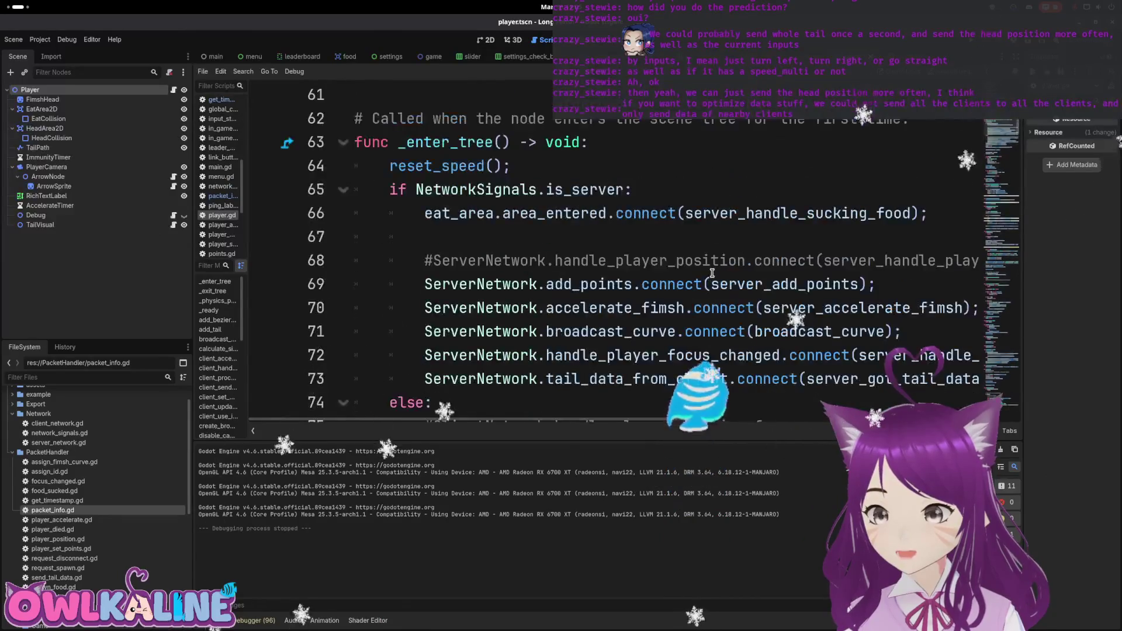
Uncomment the server handle_player_position and client position-from-server signal connections.
click(430, 268)
key(ctrl+k)
scroll(431, 269, down, 2)
click(426, 284)
key(ctrl+k)
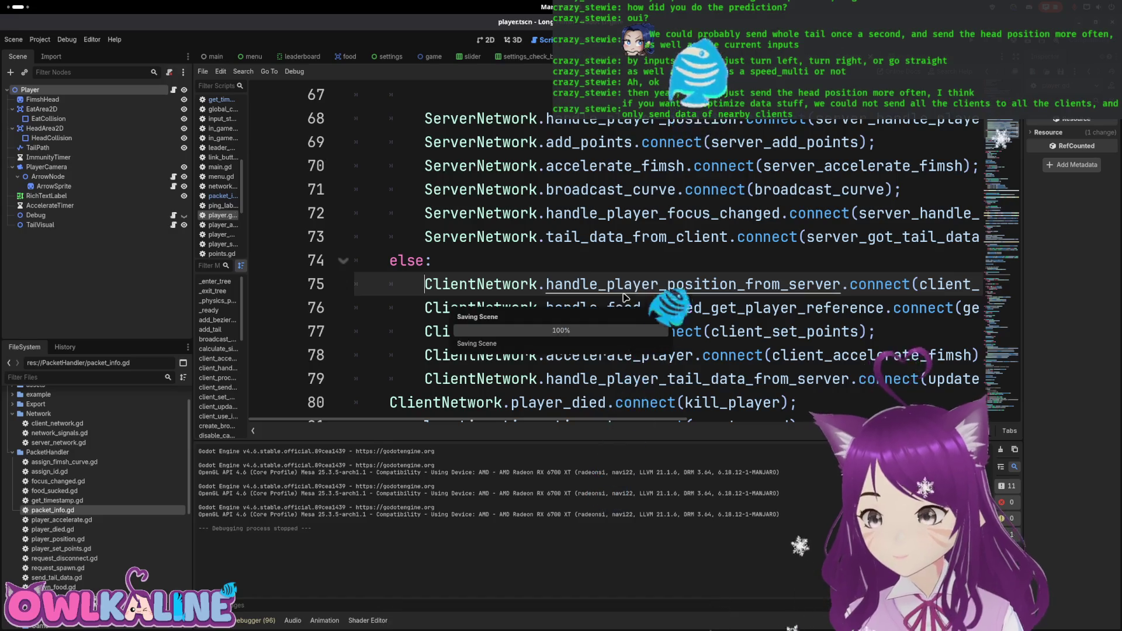
Compare the handle_player_position and handle_player_position_from_server names in the connection lines.
scroll(572, 295, up, 1)
double_click(667, 359)
click(604, 187)
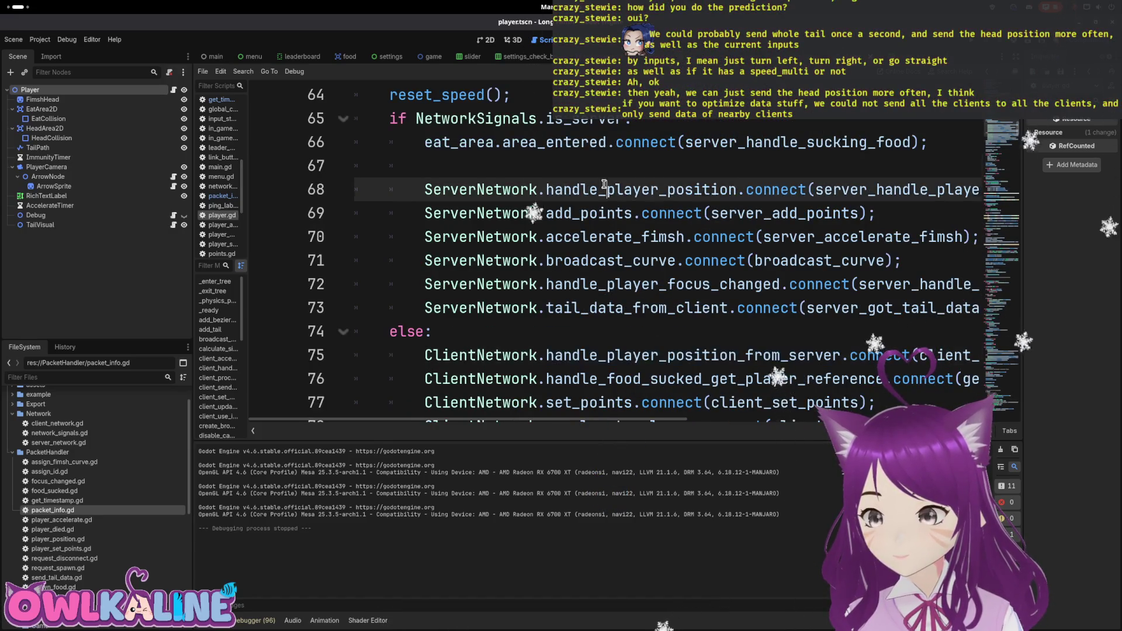
double_click(679, 357)
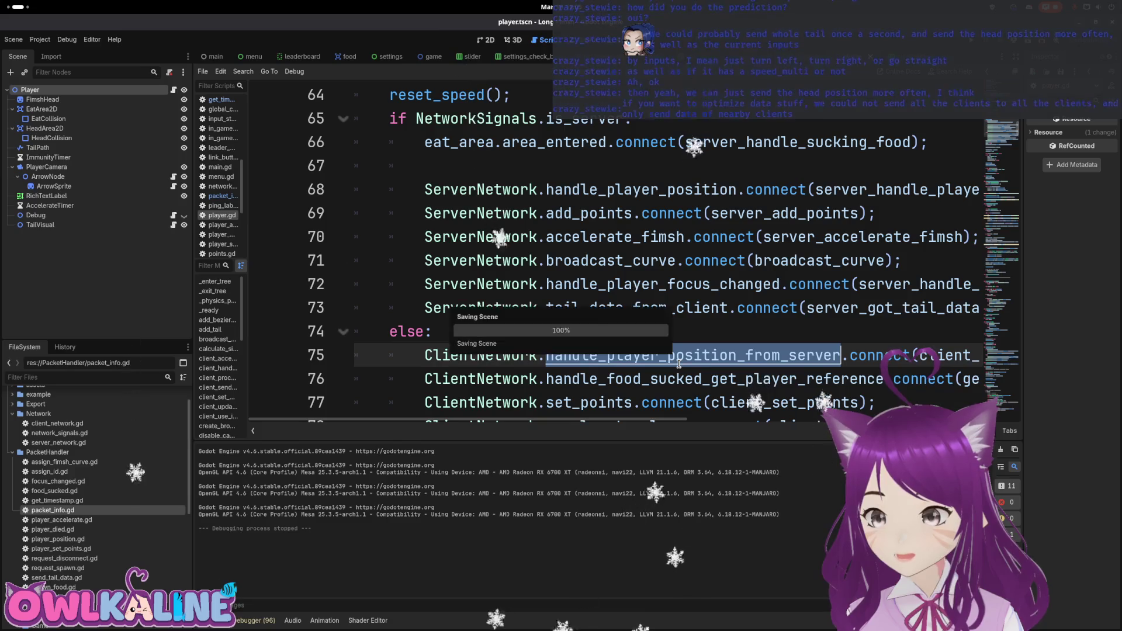
scroll(666, 333, down, 8)
scroll(628, 328, up, 6)
scroll(496, 273, down, 12)
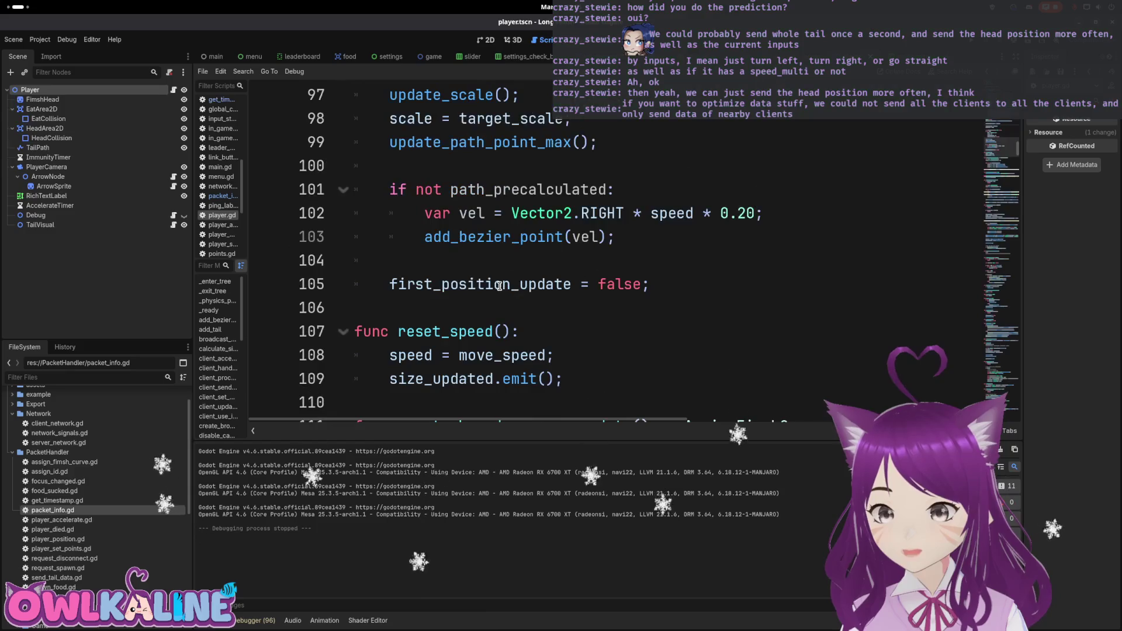
scroll(497, 254, up, 4)
scroll(514, 262, down, 4)
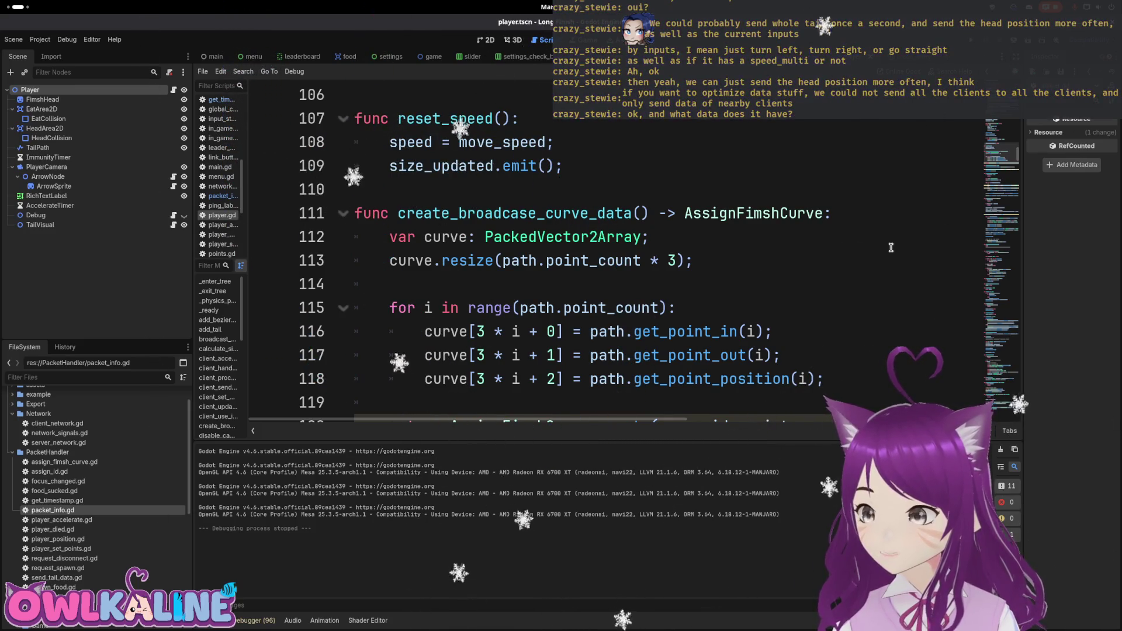
click(1002, 287)
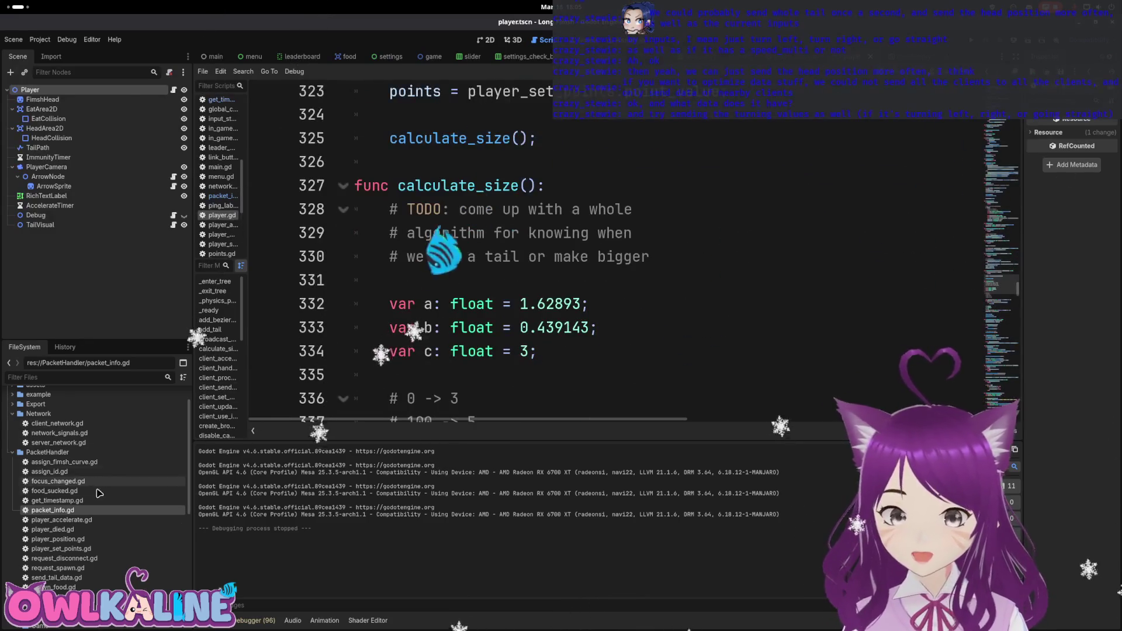
Open player_position.gd and select its id, position and rotation field declarations.
double_click(104, 540)
double_click(401, 168)
double_click(423, 189)
double_click(397, 142)
drag(492, 213, 476, 191)
drag(355, 166, 518, 193)
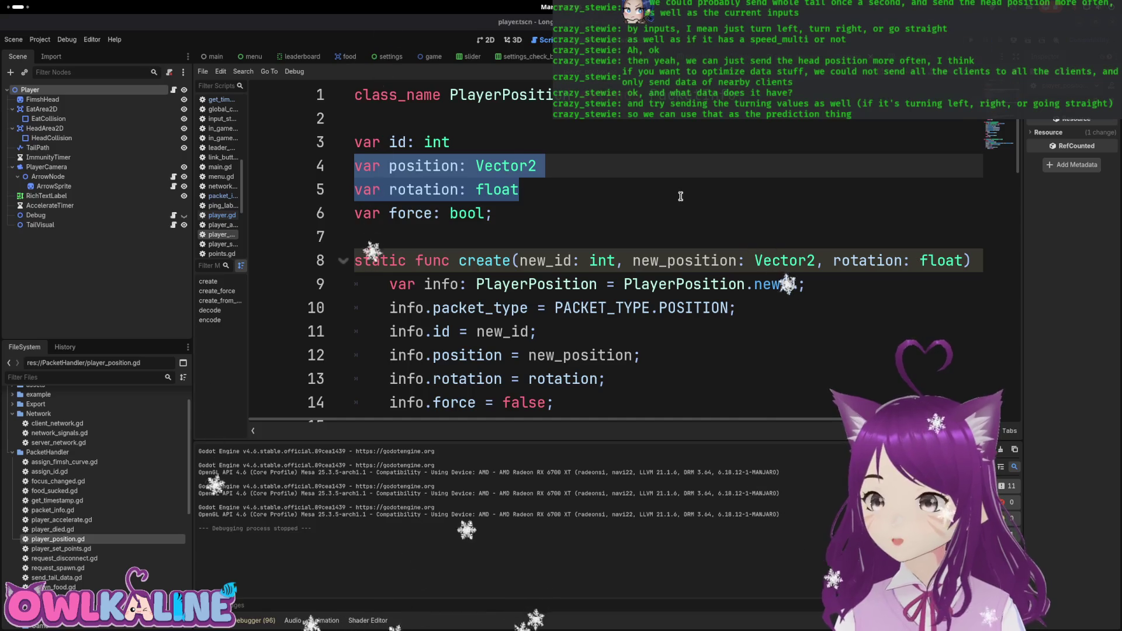
Switch from player_position.gd to player.gd and scroll to server_handle_player_position.
click(656, 192)
scroll(651, 191, down, 2)
scroll(662, 199, down, 8)
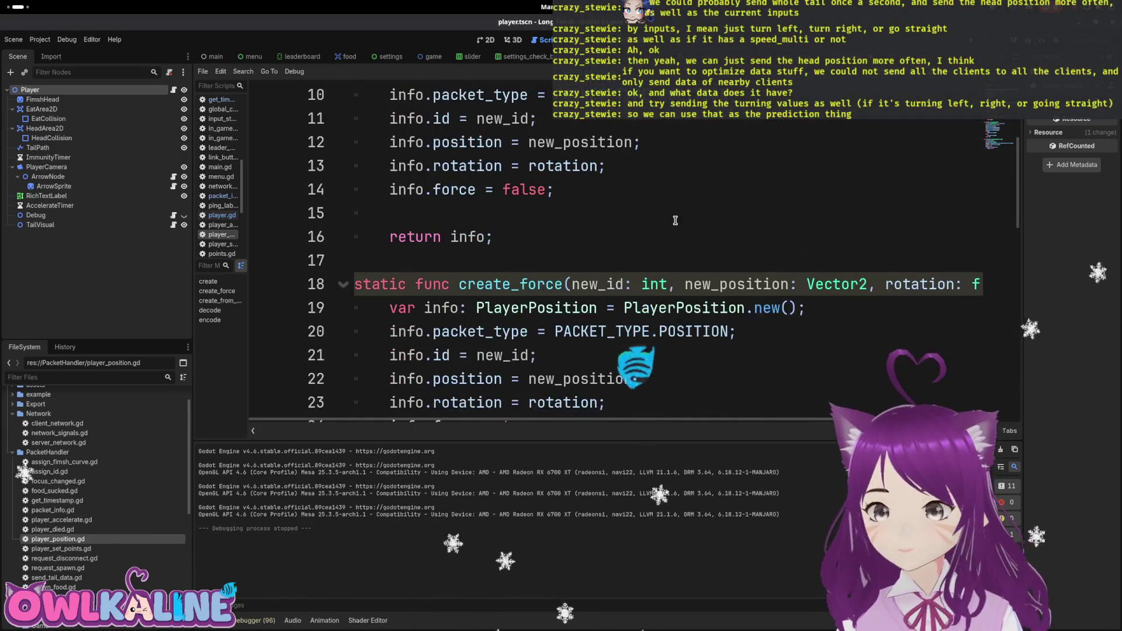
scroll(675, 221, down, 3)
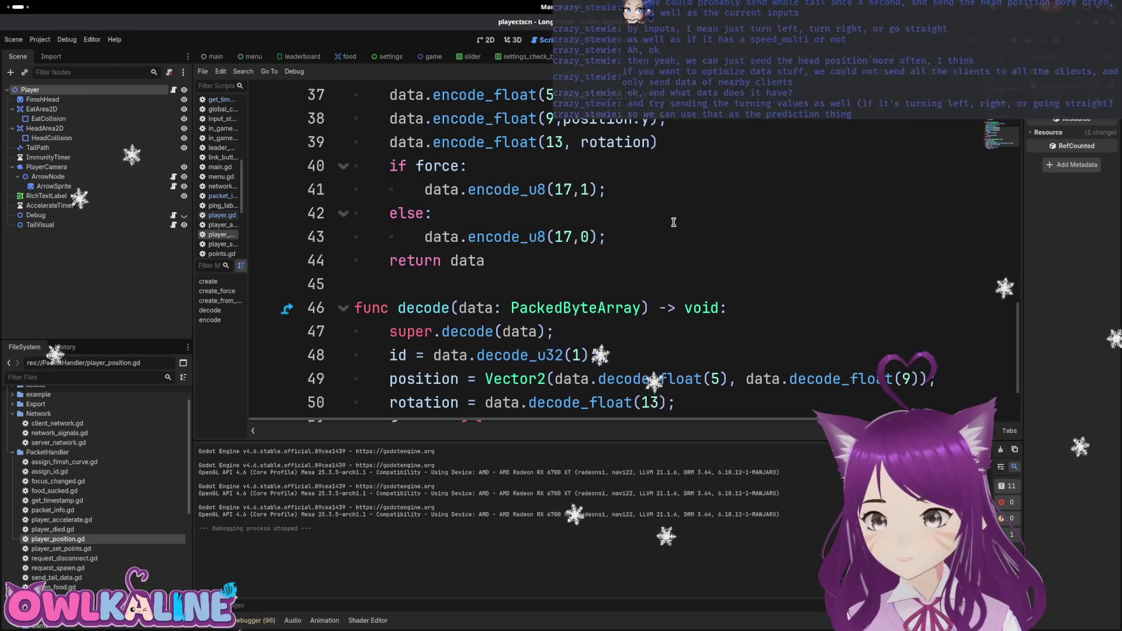
scroll(713, 238, up, 13)
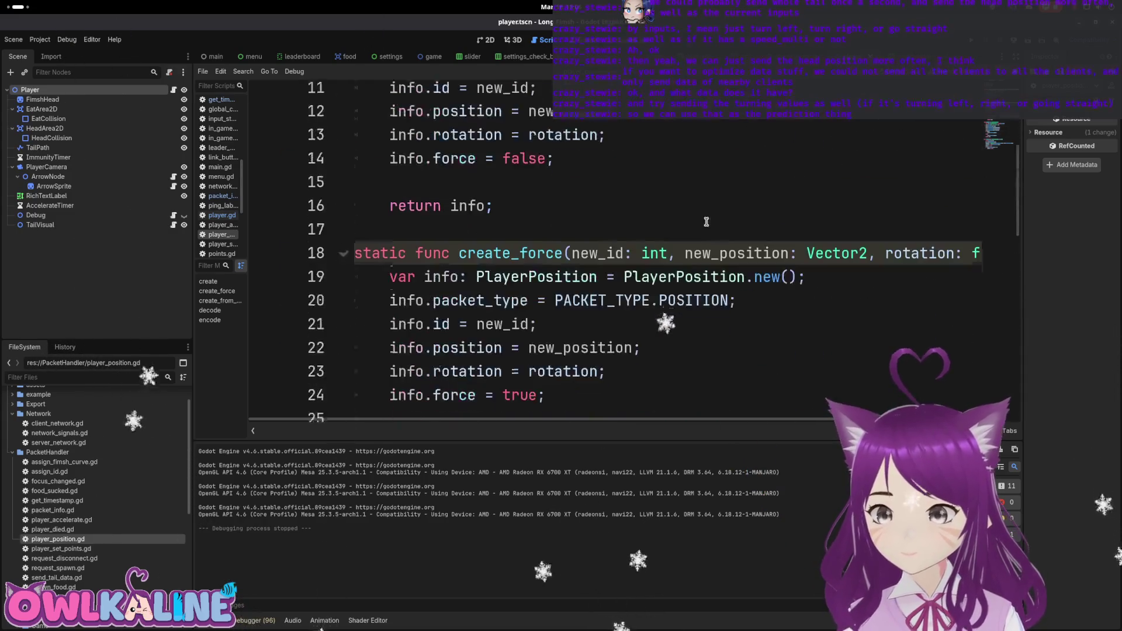
click(649, 171)
click(174, 90)
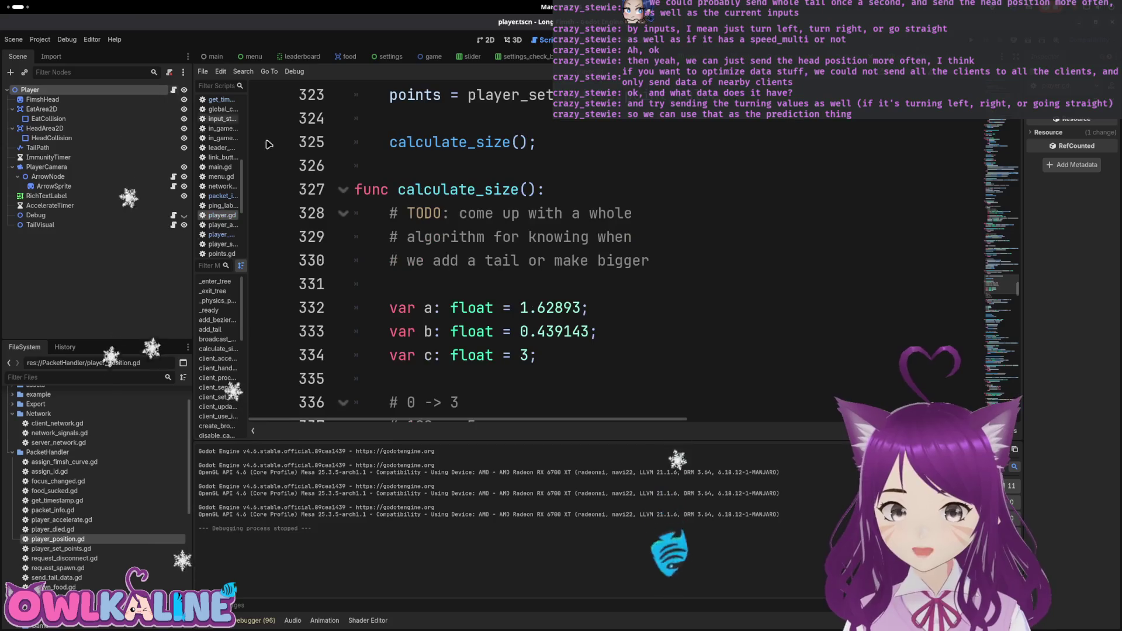
drag(993, 285, 1002, 328)
scroll(845, 270, up, 2)
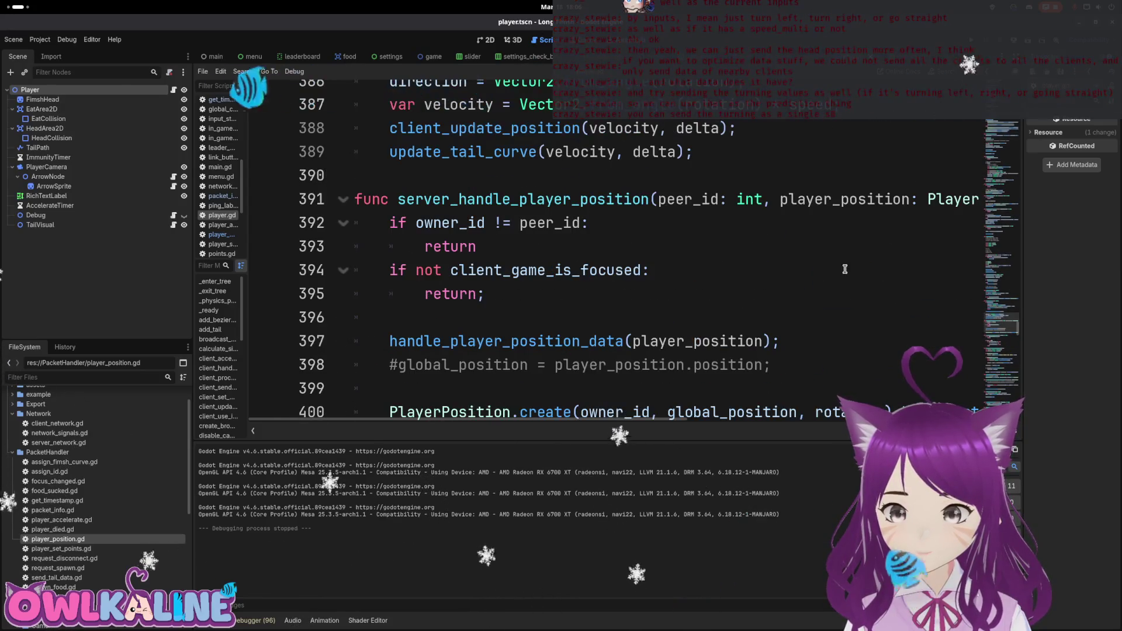
Search player.gd for handle_player_position_data and jump to its definition.
double_click(502, 341)
key(ctrl+f)
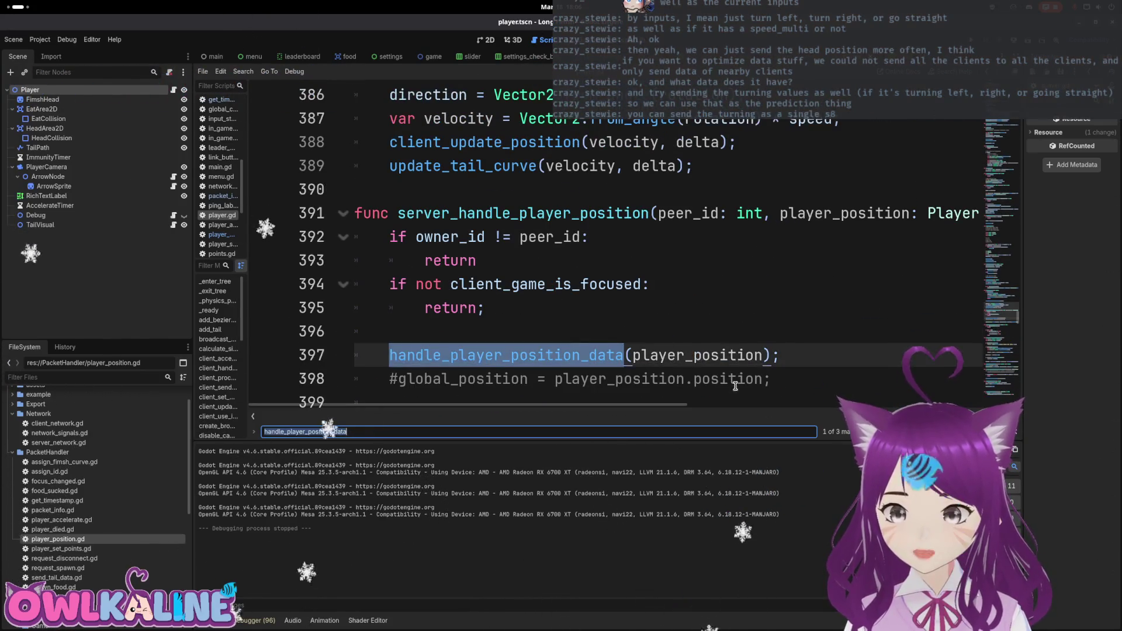
key(Return)
key(Return)
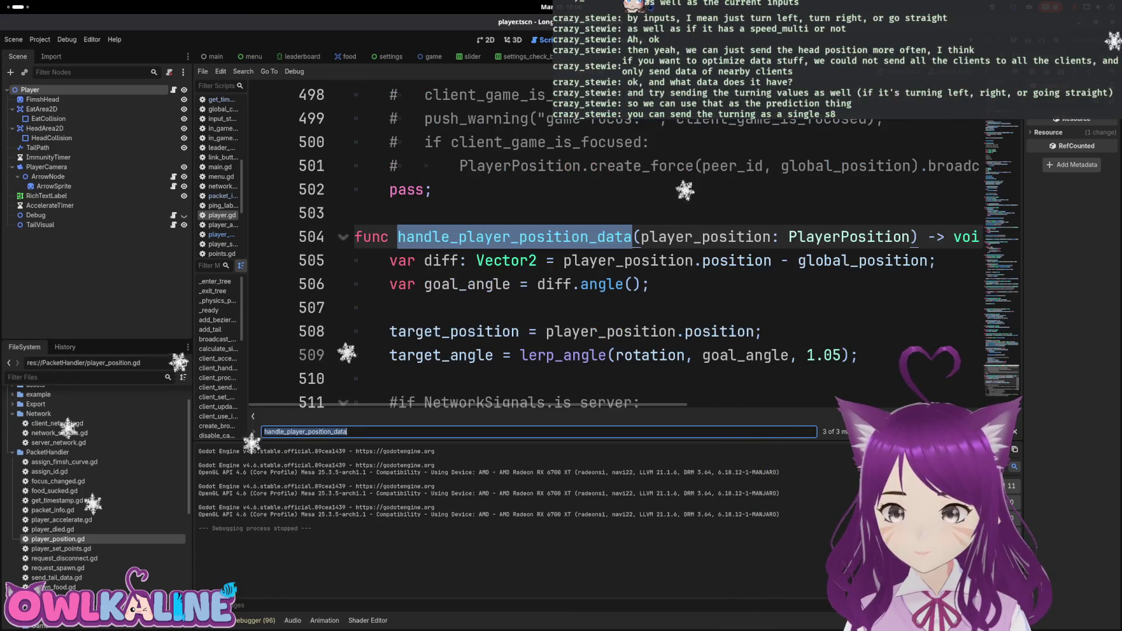
scroll(613, 288, down, 2)
Inspect line 508, where target_position takes player_position.position and target_angle is lerped toward goal_angle.
double_click(435, 190)
scroll(435, 189, up, 1)
click(597, 260)
drag(761, 261, 544, 260)
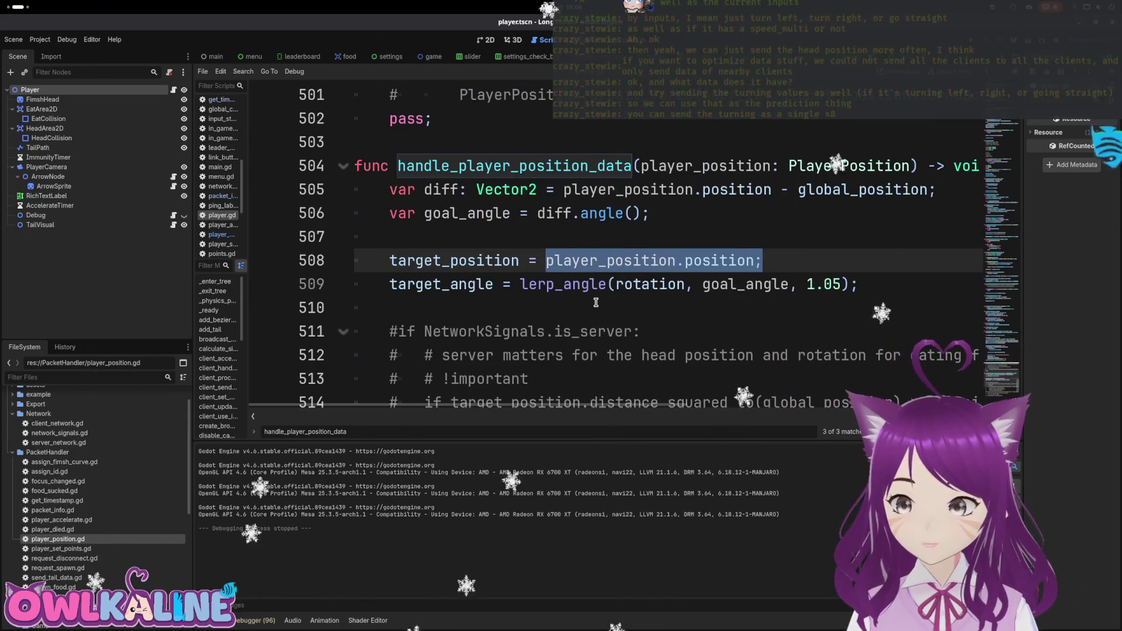
click(536, 261)
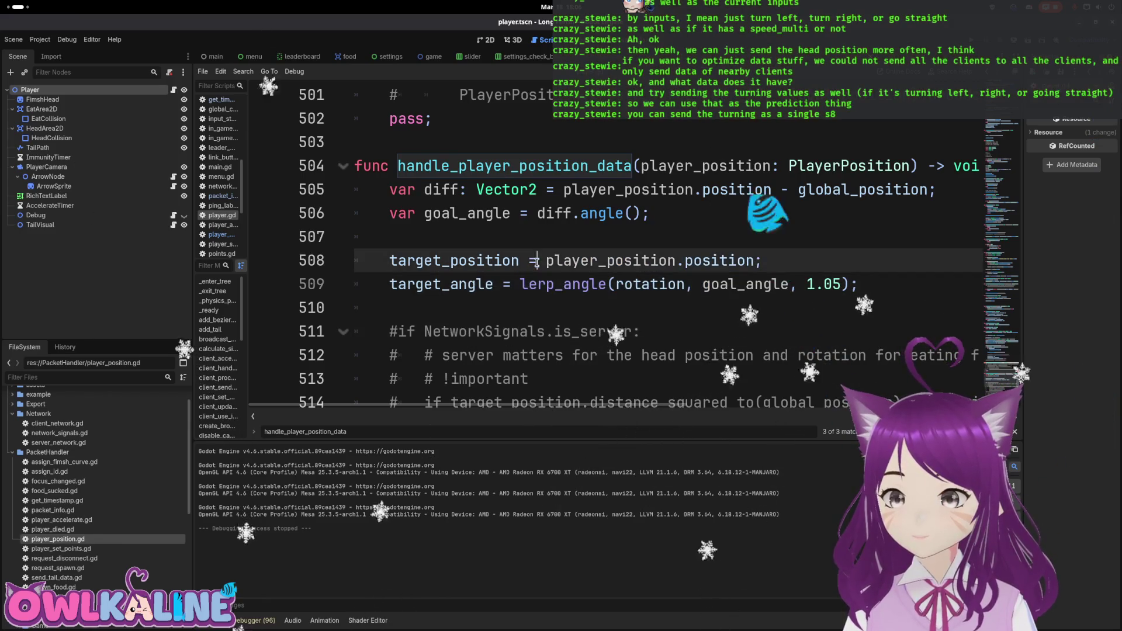
click(587, 255)
click(606, 283)
click(634, 258)
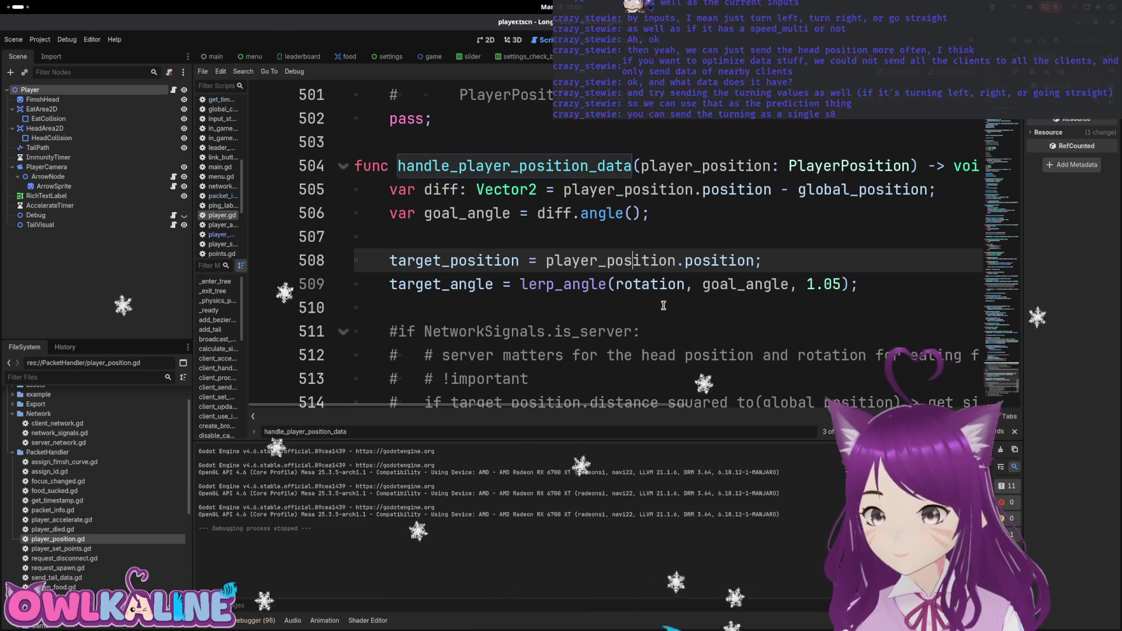
Scroll up to the client_use_input_to_rotate_player function around line 412 and select its name.
scroll(663, 305, up, 8)
scroll(639, 310, up, 6)
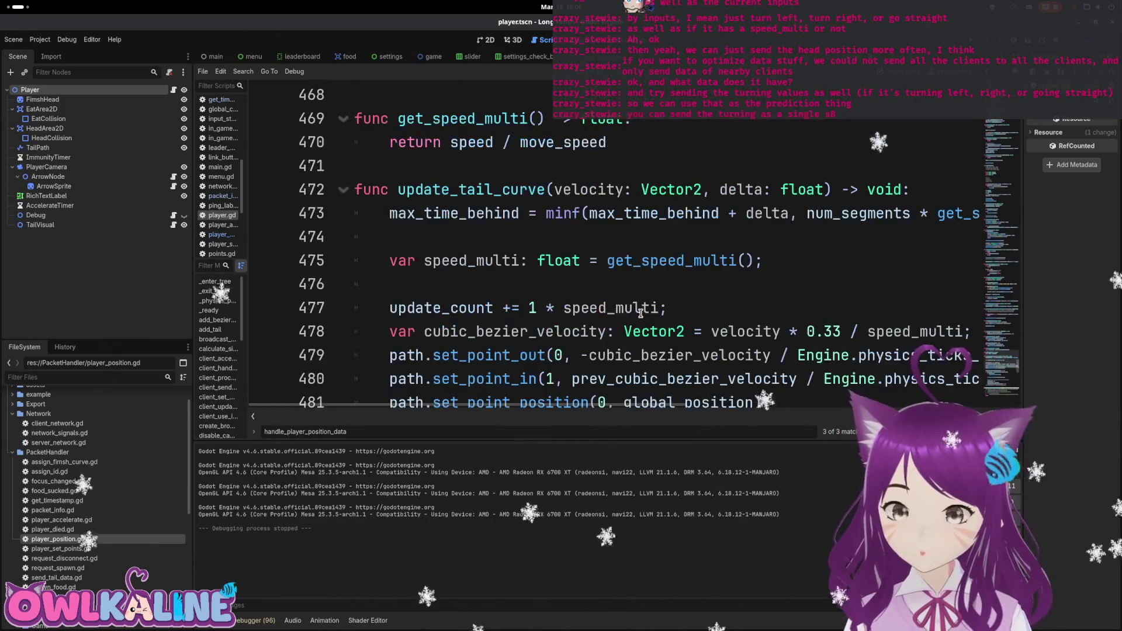
scroll(640, 317, up, 5)
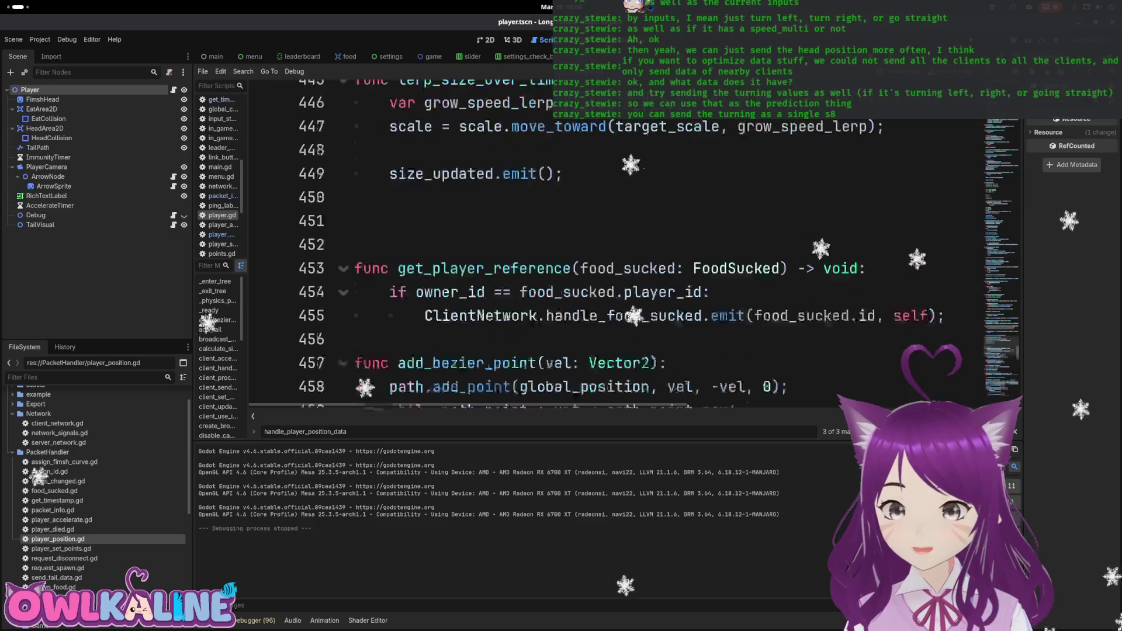
scroll(623, 314, up, 3)
scroll(623, 315, up, 2)
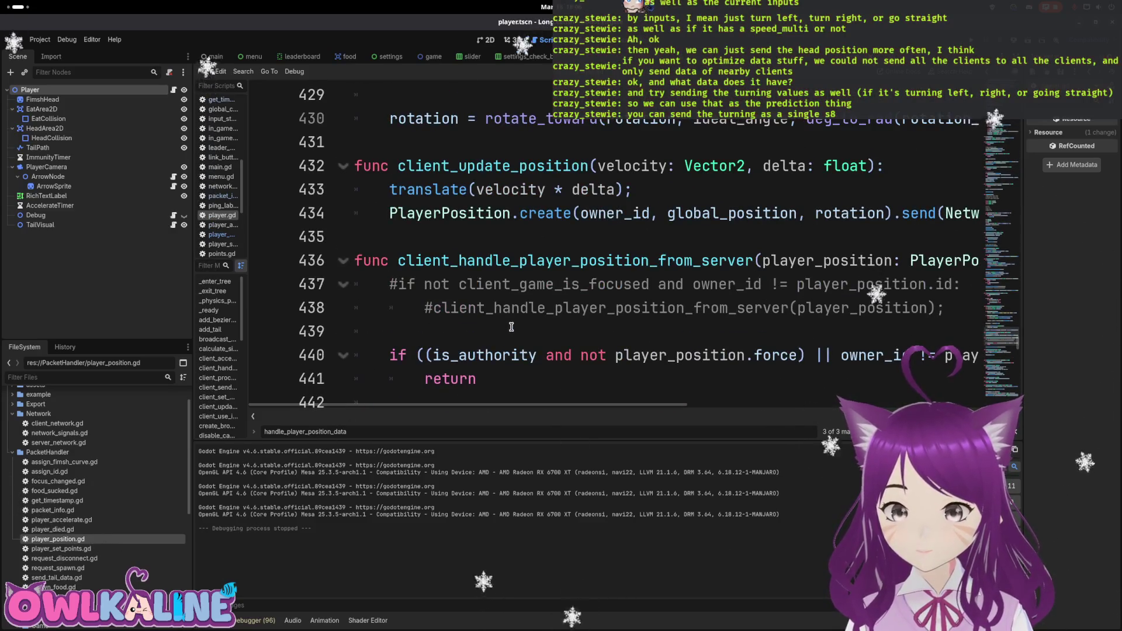
scroll(526, 318, up, 3)
scroll(511, 326, up, 2)
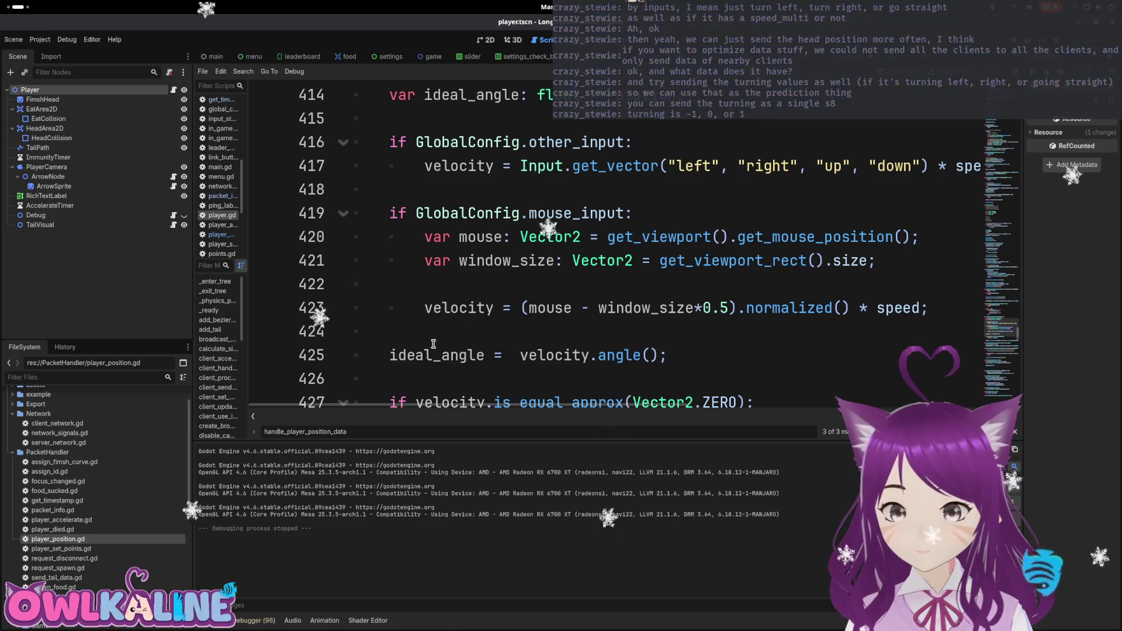
scroll(507, 351, down, 1)
scroll(479, 321, up, 3)
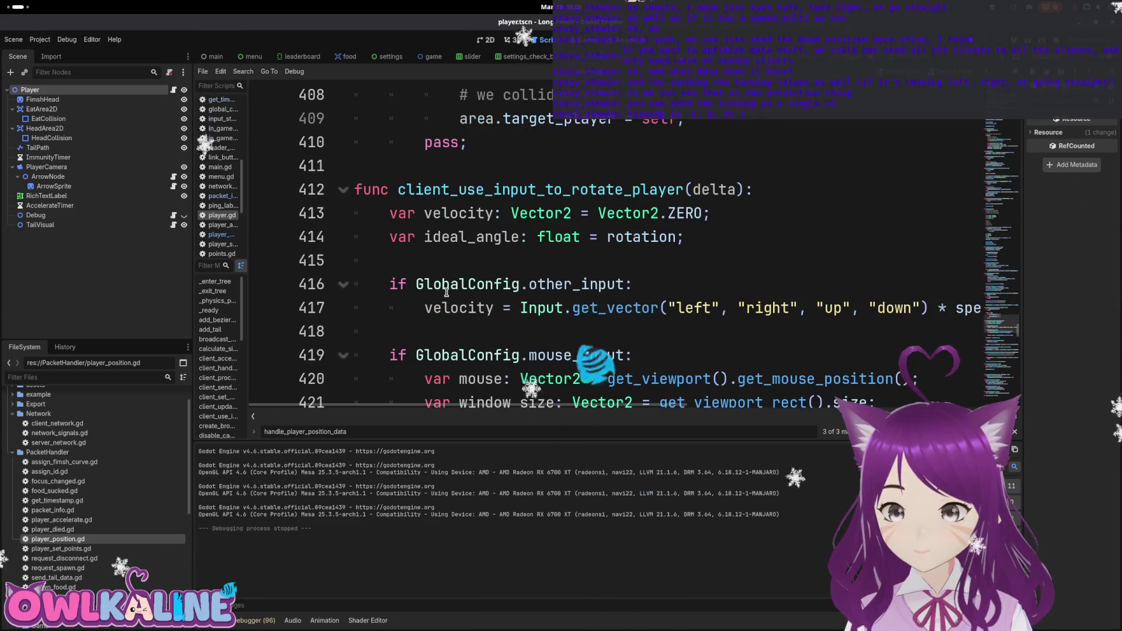
double_click(490, 186)
scroll(485, 204, down, 2)
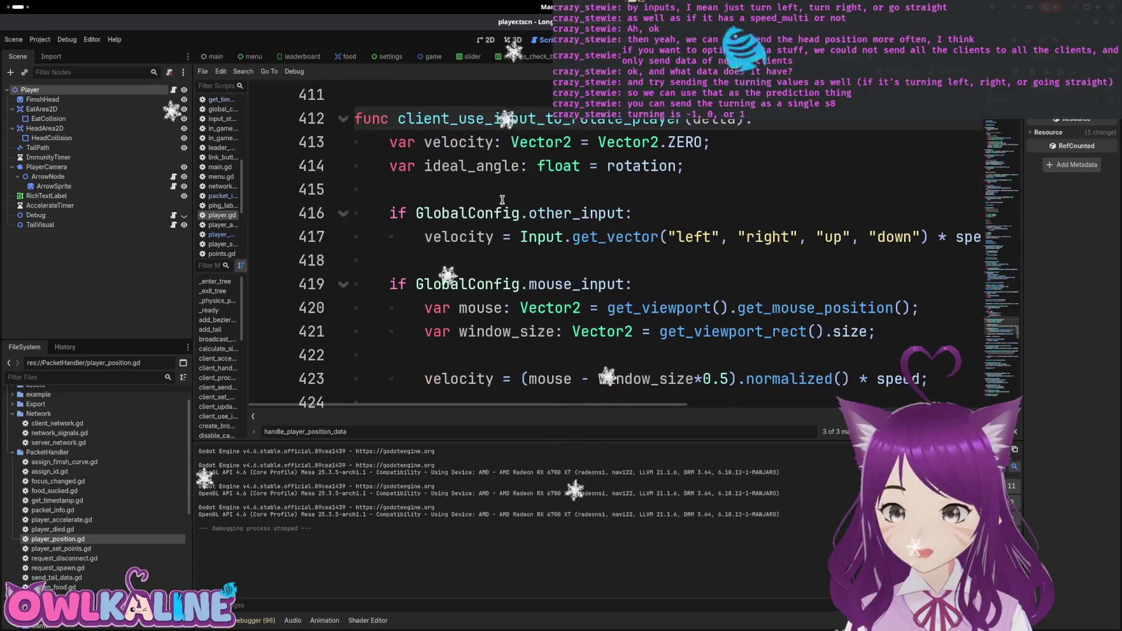
scroll(478, 216, down, 2)
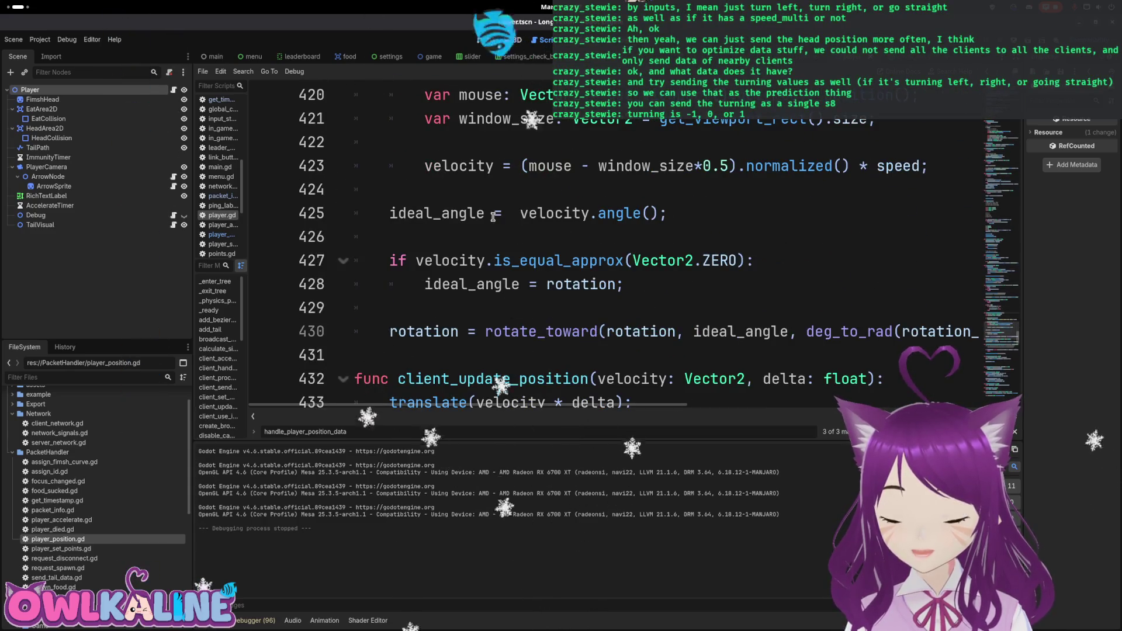
Highlight every ideal_angle occurrence and read the ideal_angle and is_equal_approx tooltips.
double_click(423, 211)
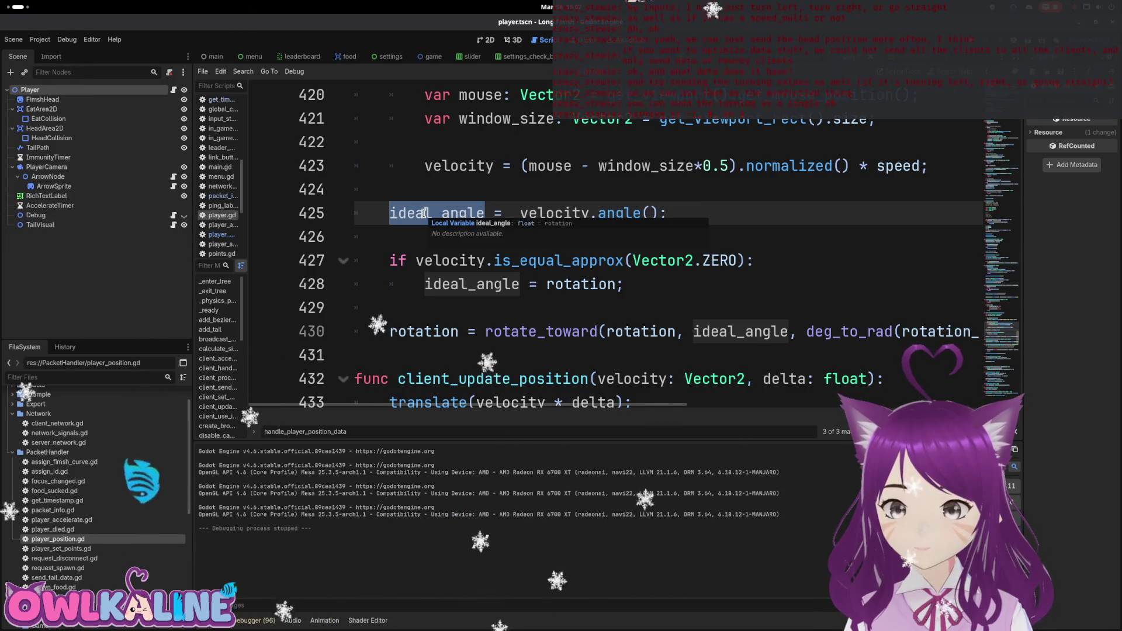
scroll(423, 252, up, 1)
click(423, 292)
double_click(423, 292)
scroll(423, 292, down, 1)
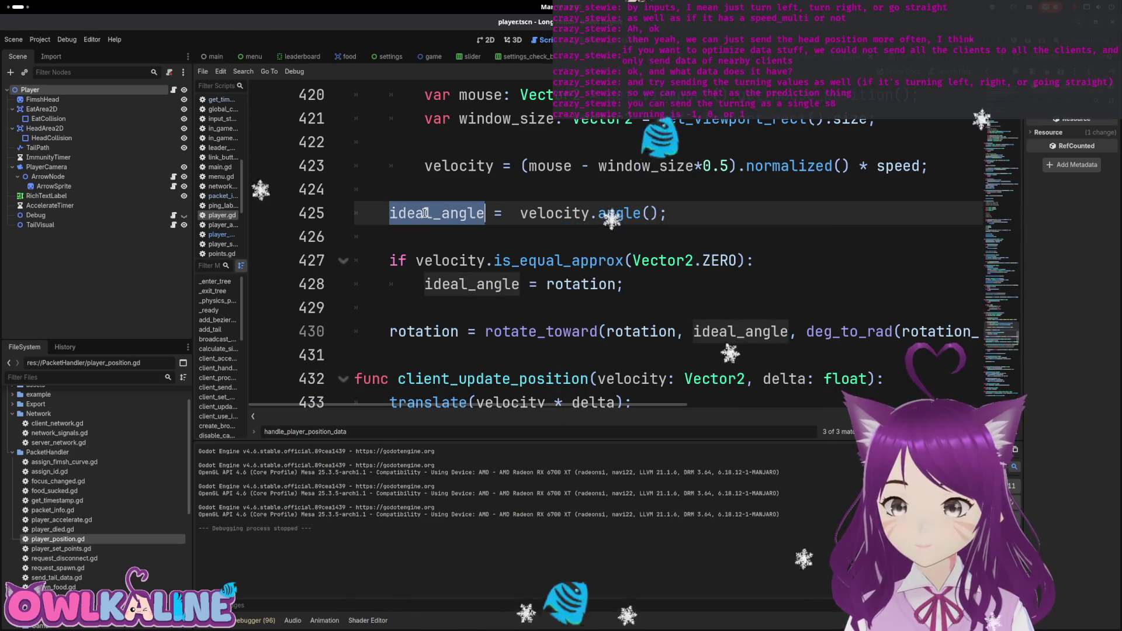
scroll(558, 284, down, 1)
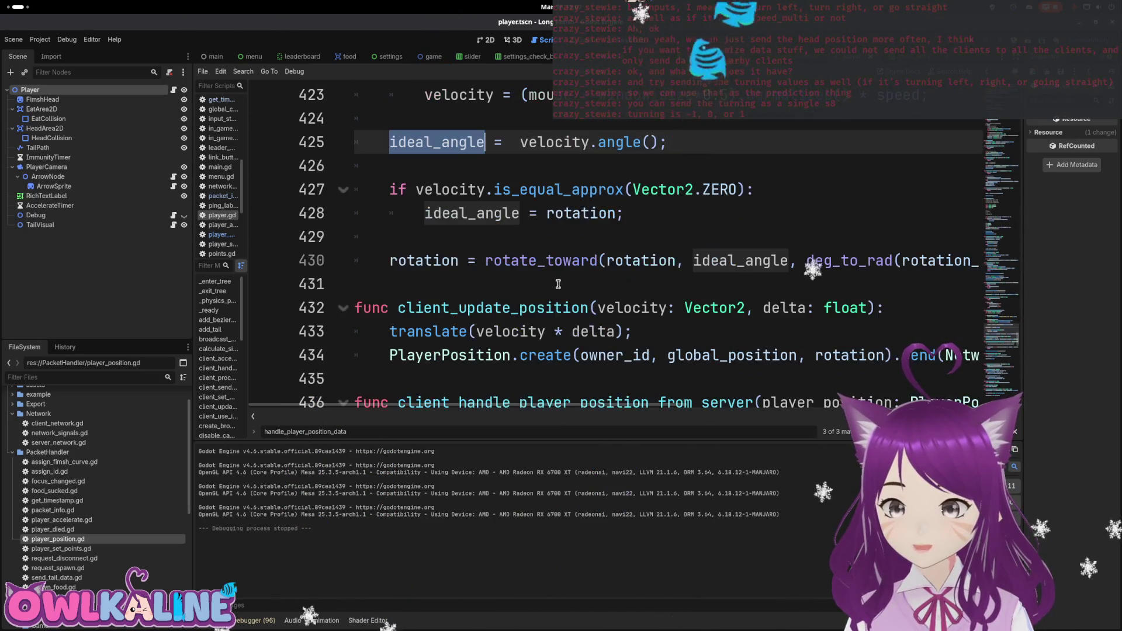
drag(662, 406, 800, 408)
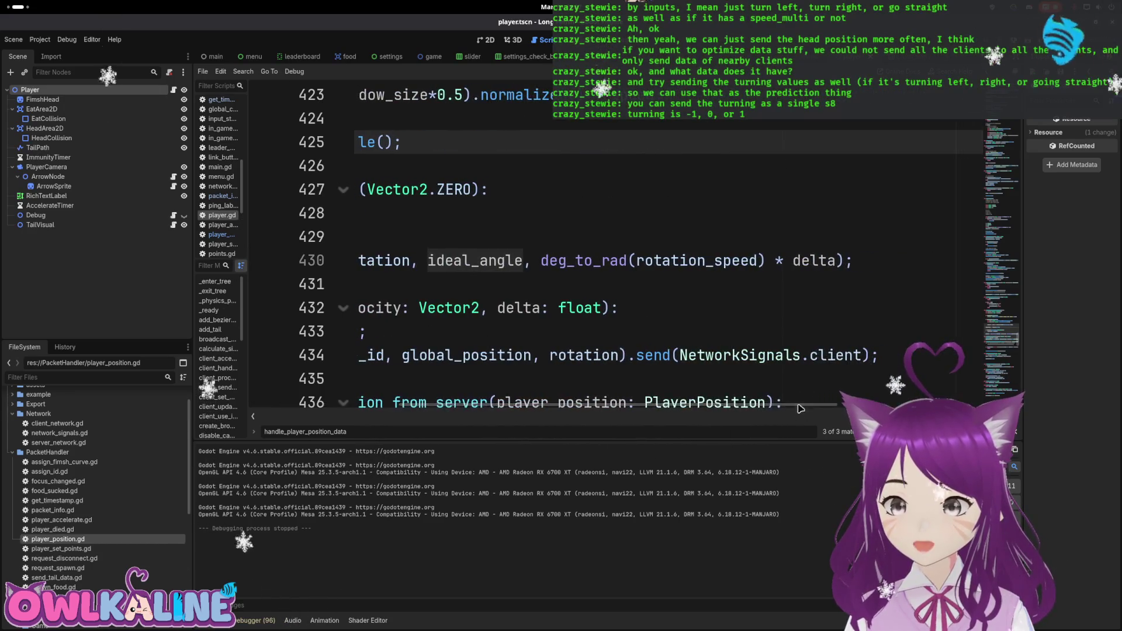
drag(598, 412, 450, 409)
scroll(439, 241, up, 1)
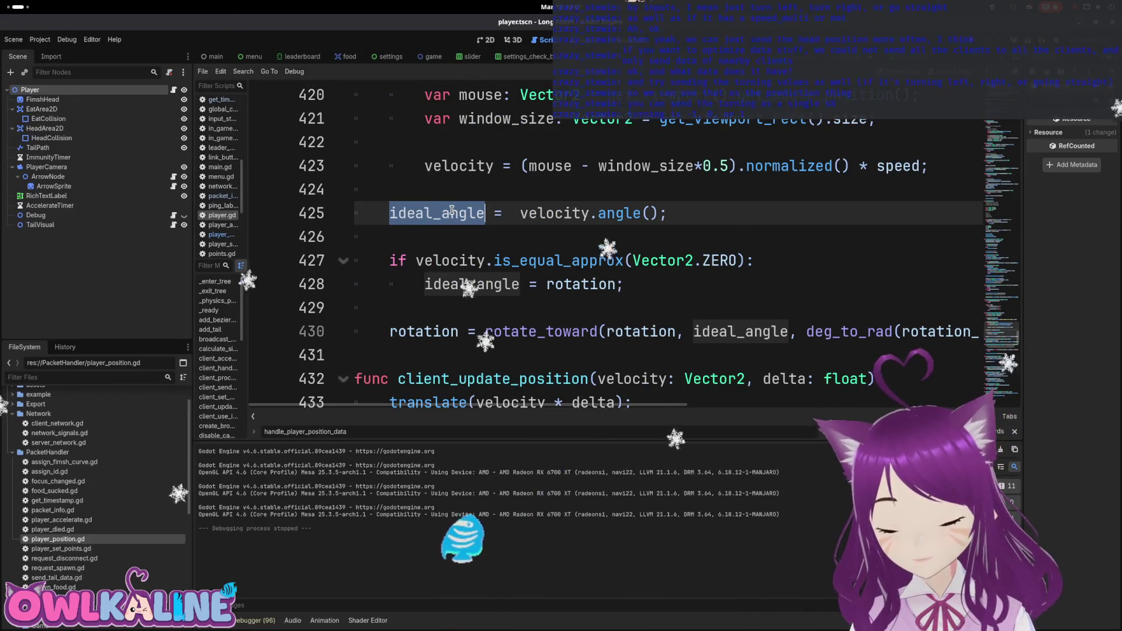
mouse_move(451, 211)
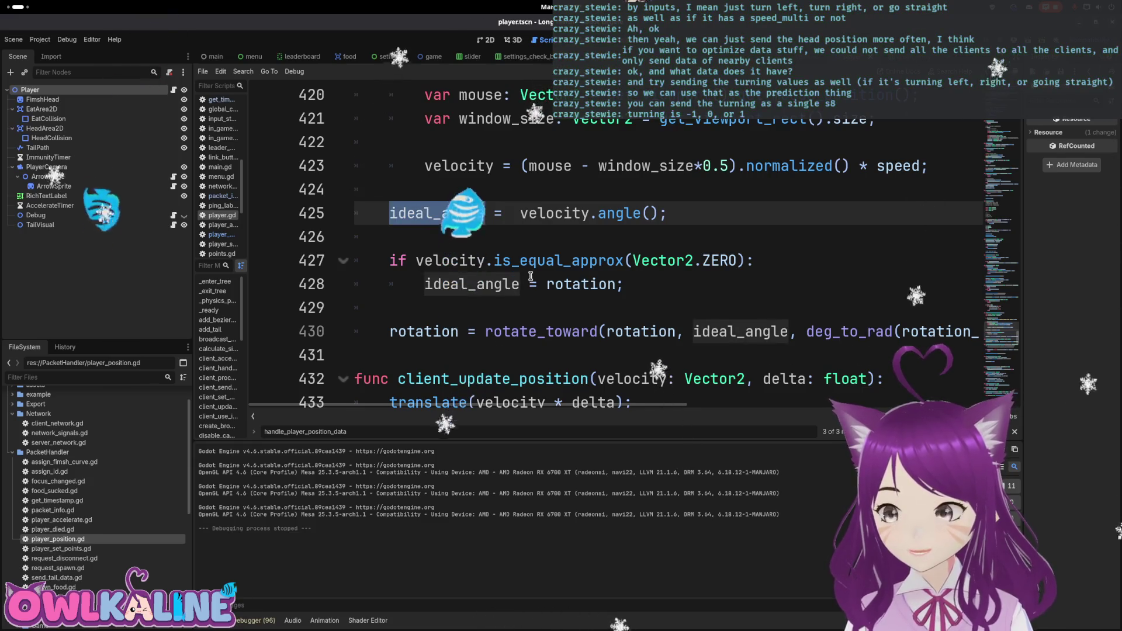
mouse_move(548, 251)
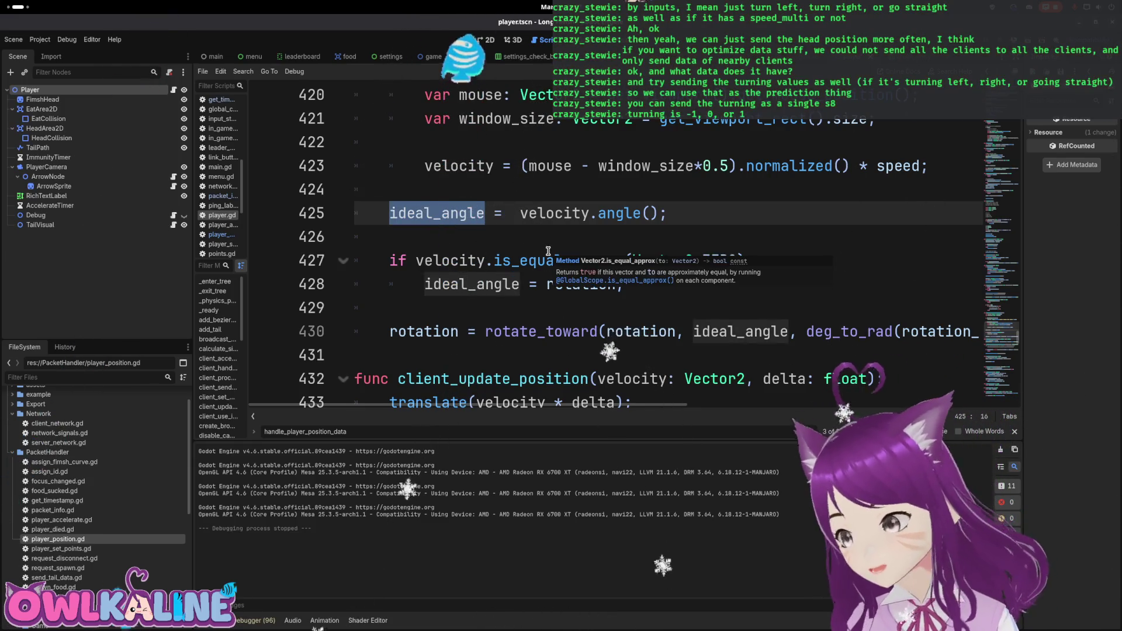
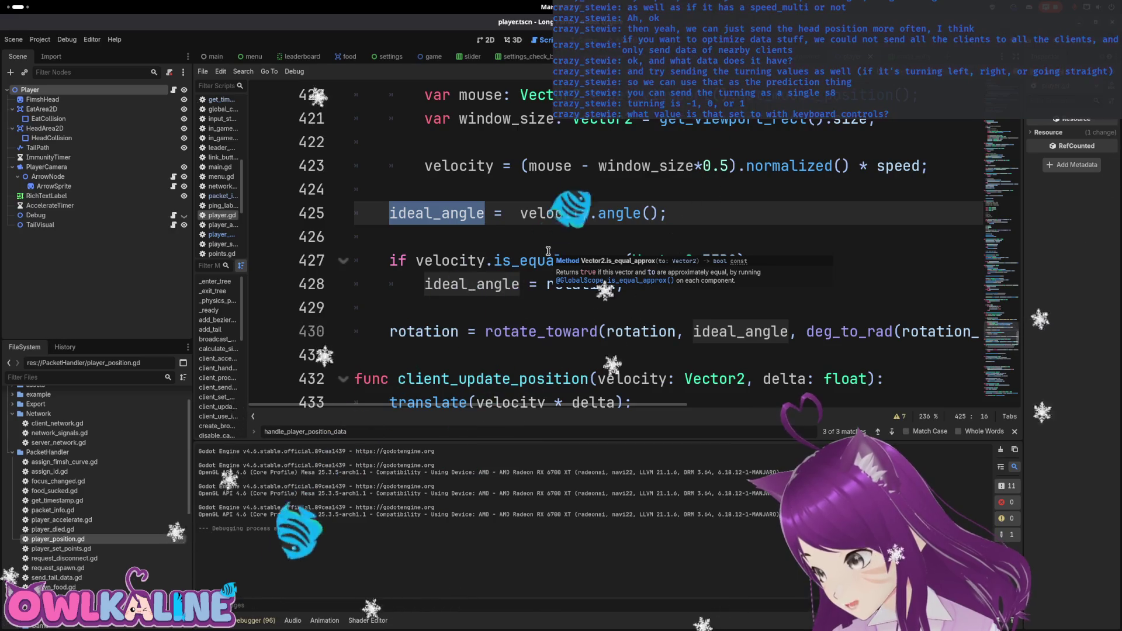
Inspect the velocity, input-name and mouse/window size lines around line 417.
scroll(561, 222, up, 3)
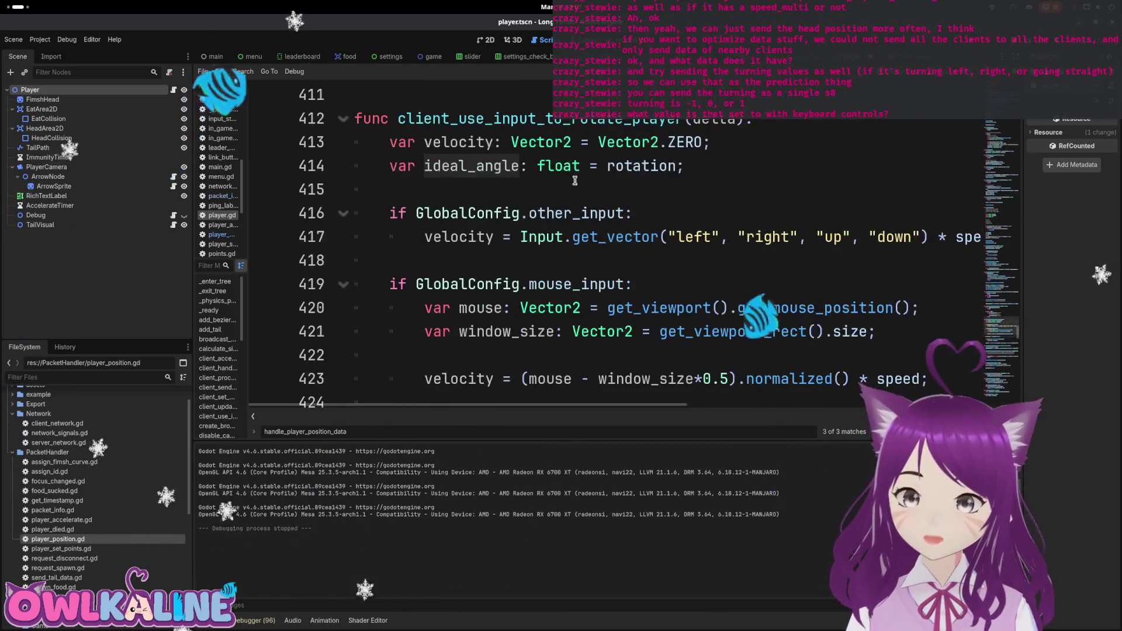
double_click(459, 237)
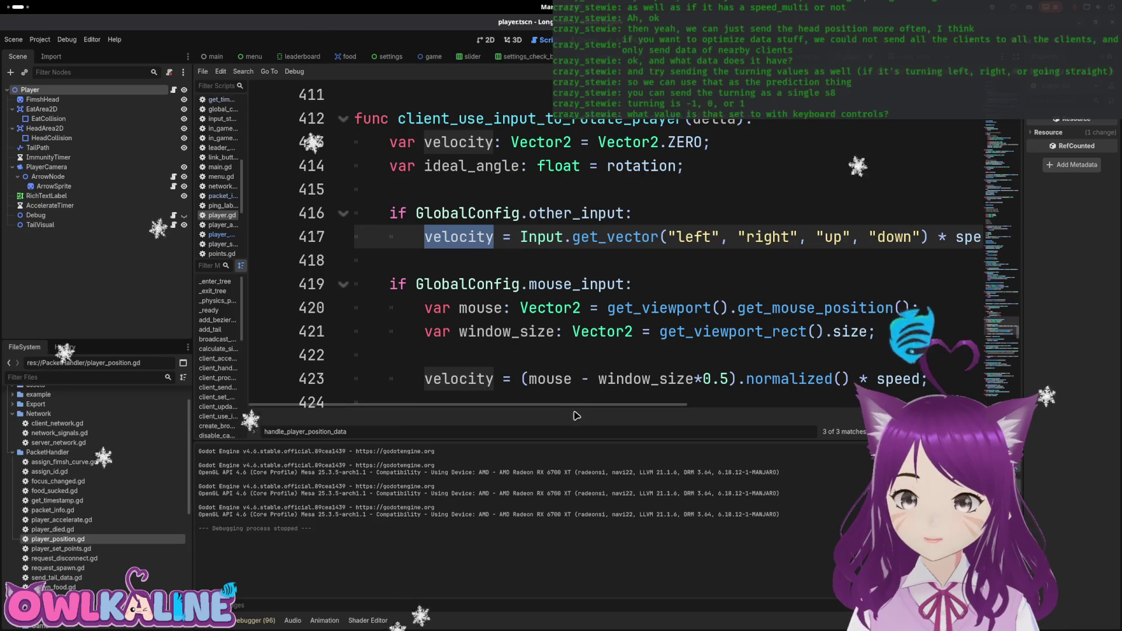
scroll(571, 412, right, 5)
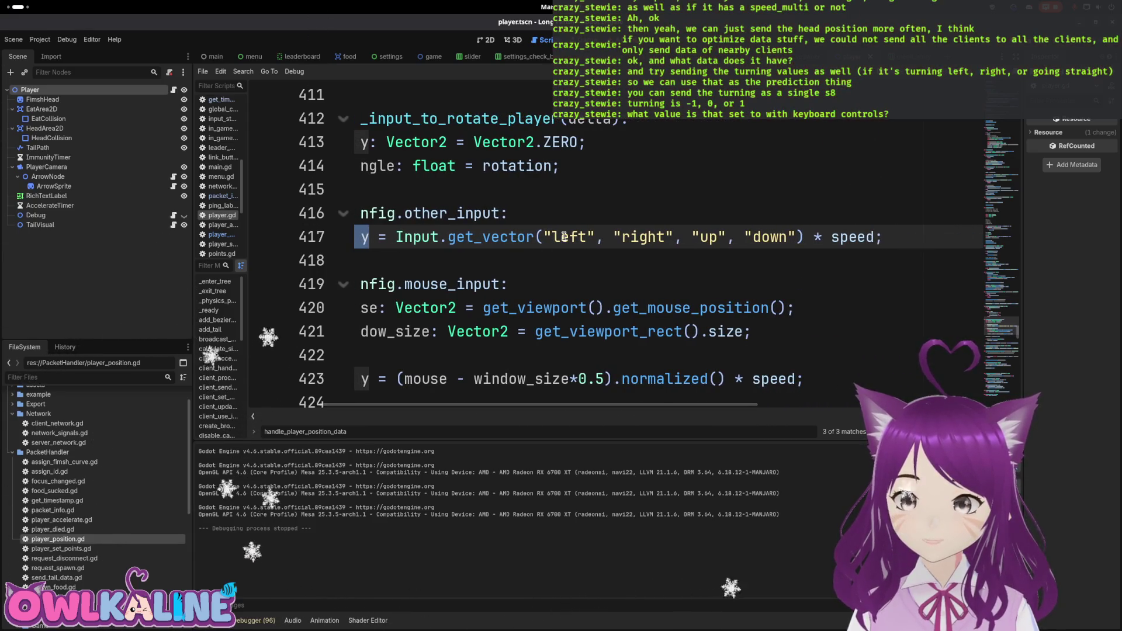
drag(728, 236, 784, 236)
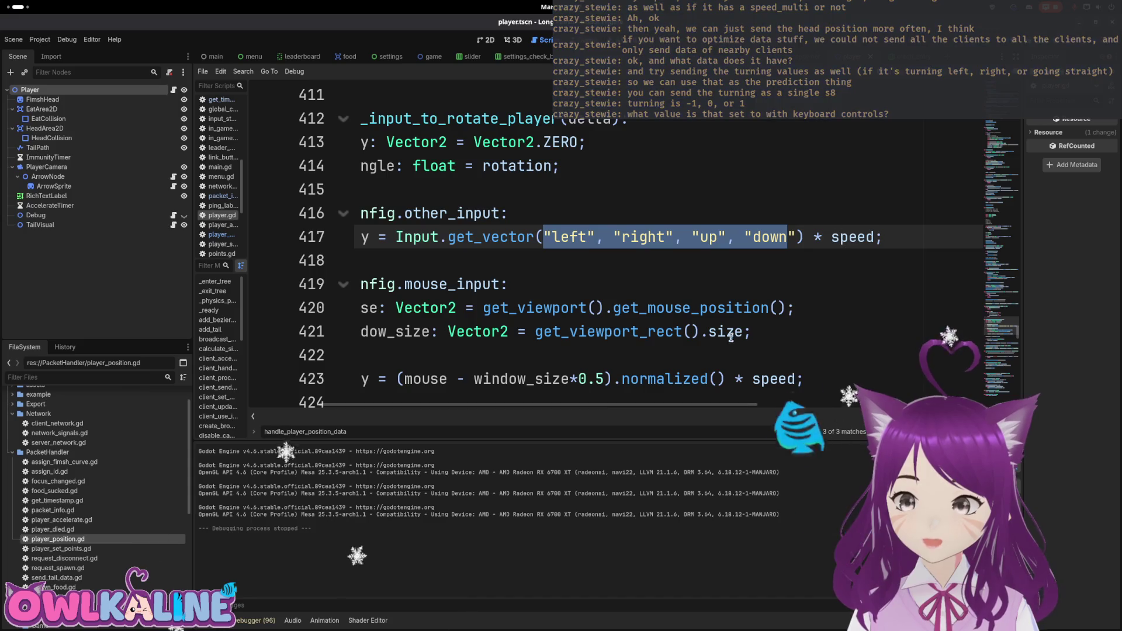
scroll(439, 394, left, 5)
mouse_move(433, 237)
mouse_down()
mouse_move(385, 260)
mouse_move(386, 284)
mouse_up()
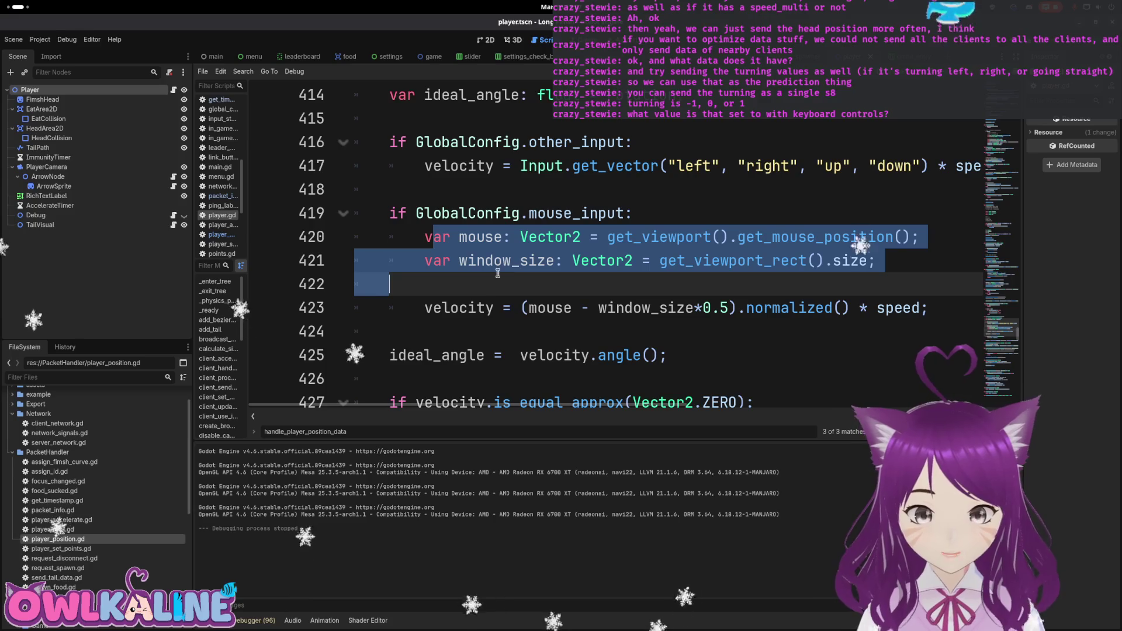
Examine the mouse-based velocity expression on line 423 and the Input.get_vector call.
click(519, 308)
double_click(459, 308)
mouse_move(523, 308)
mouse_down()
mouse_move(847, 308)
mouse_move(498, 306)
mouse_up()
click(842, 308)
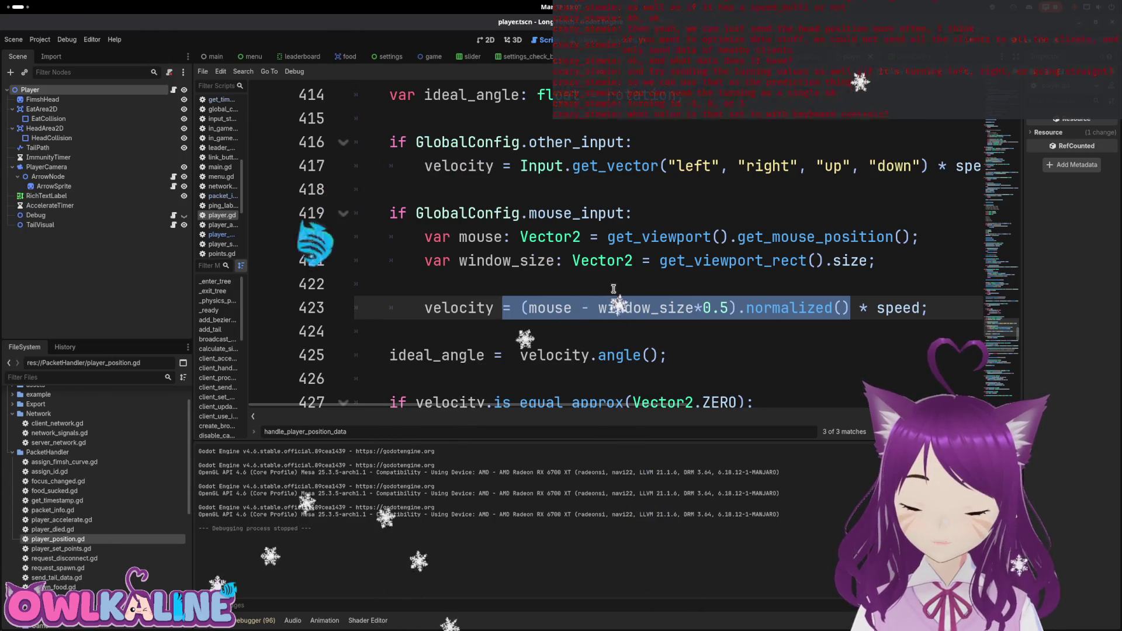
double_click(880, 307)
click(655, 145)
drag(922, 167, 547, 175)
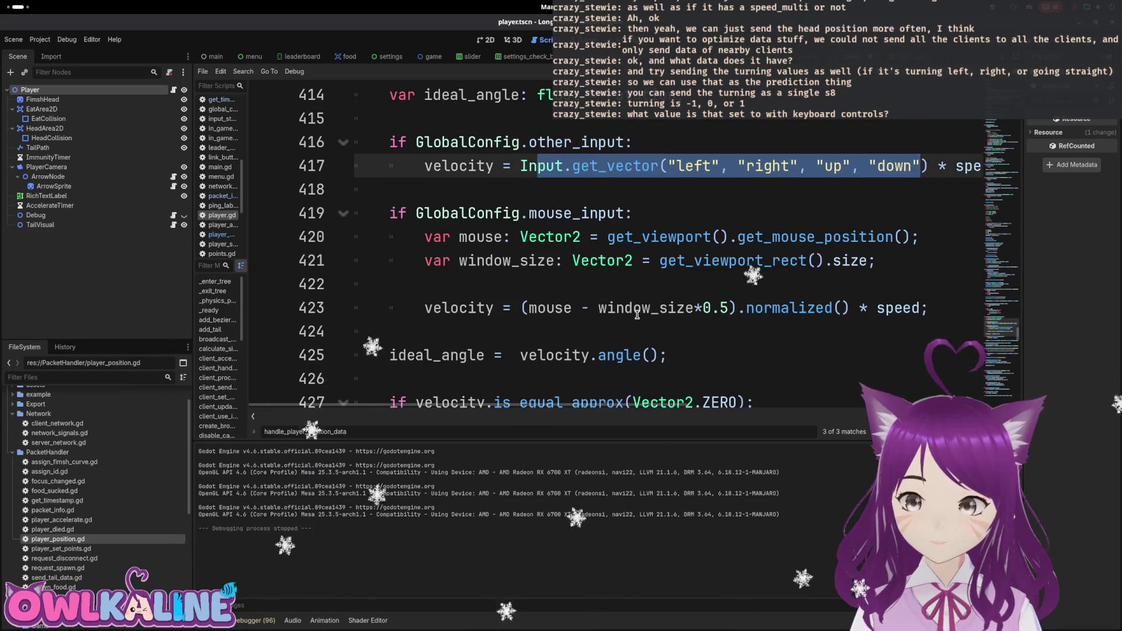
drag(841, 308, 519, 305)
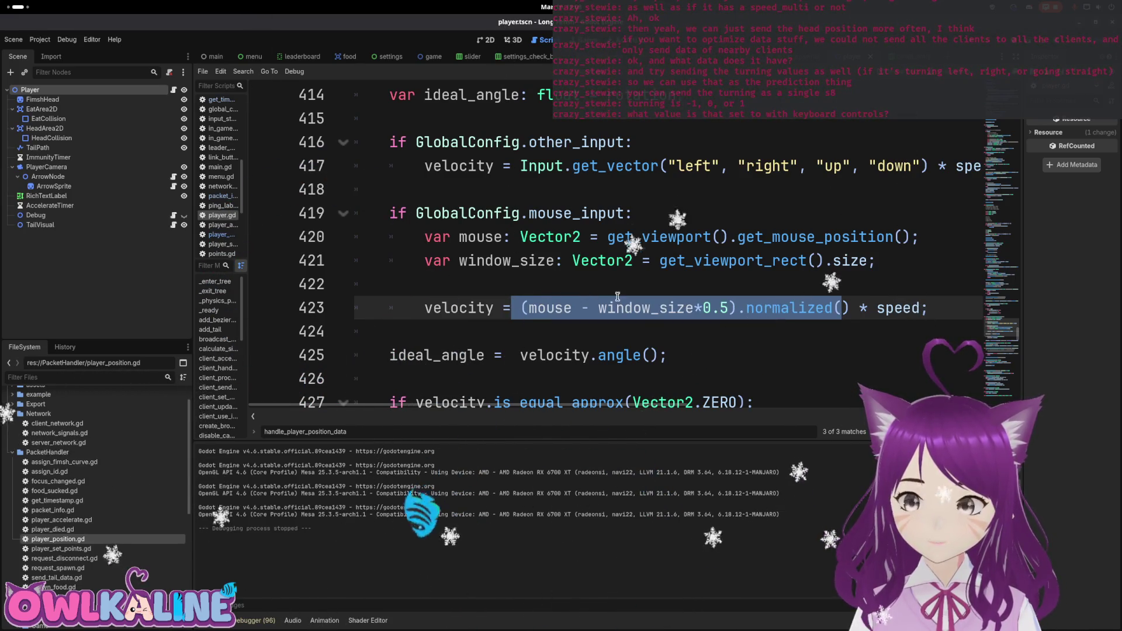
click(530, 300)
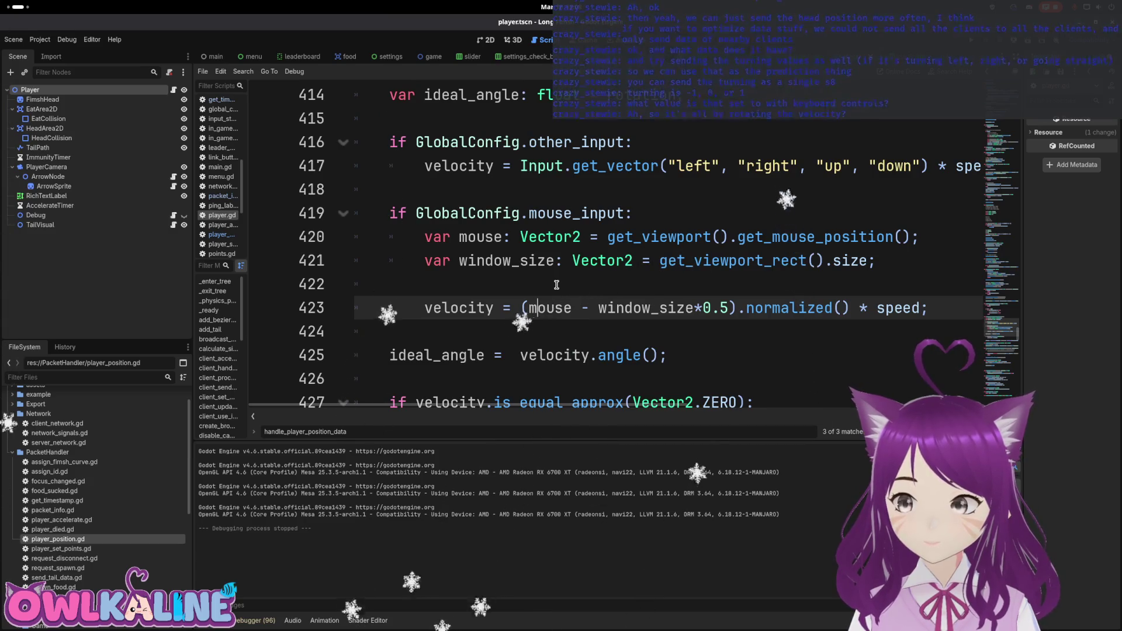
Review the rotate_toward line 430 and the ideal_angle computation on line 425.
scroll(556, 285, down, 1)
scroll(556, 284, down, 1)
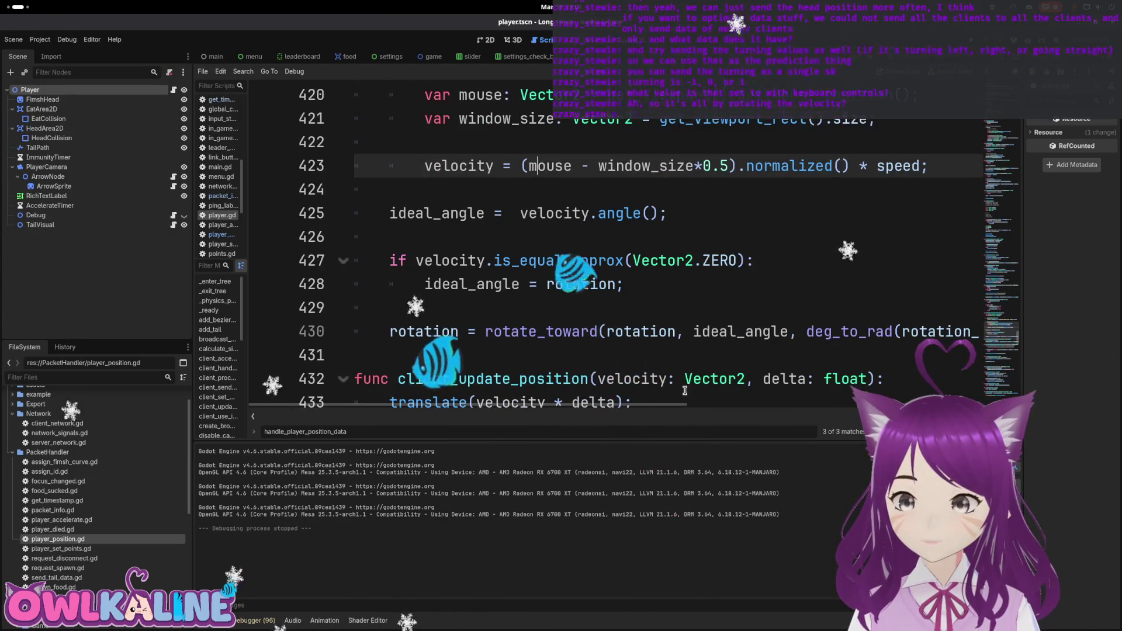
mouse_move(647, 407)
mouse_down()
mouse_move(800, 406)
mouse_move(714, 407)
mouse_move(743, 405)
mouse_up()
click(603, 332)
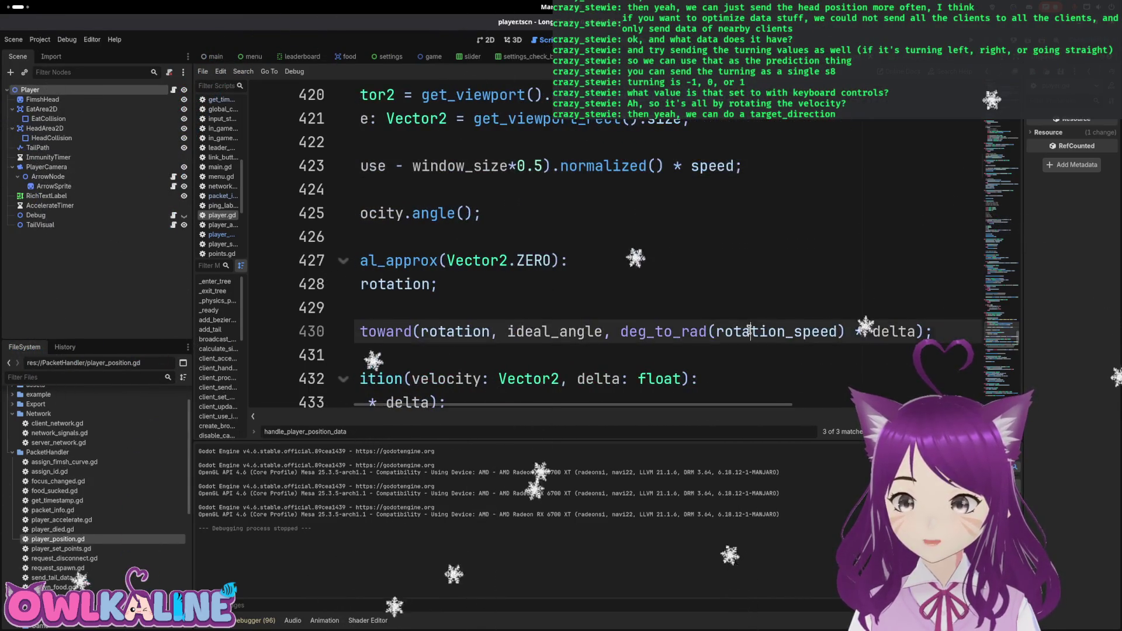
shift+click(880, 342)
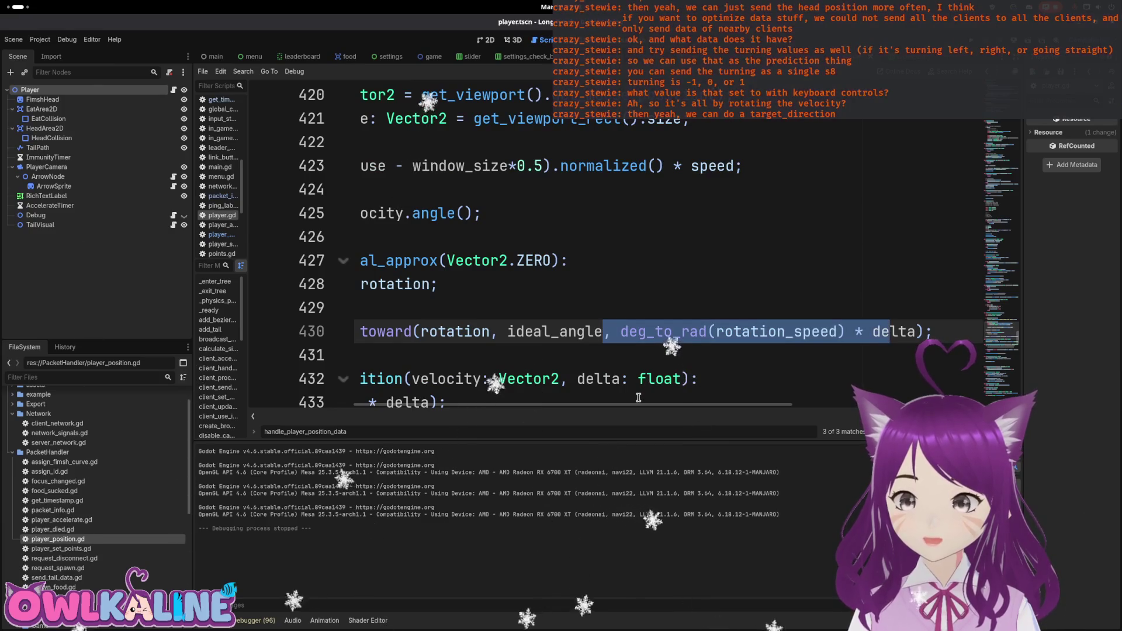
drag(640, 408, 535, 407)
click(551, 336)
double_click(746, 332)
click(625, 308)
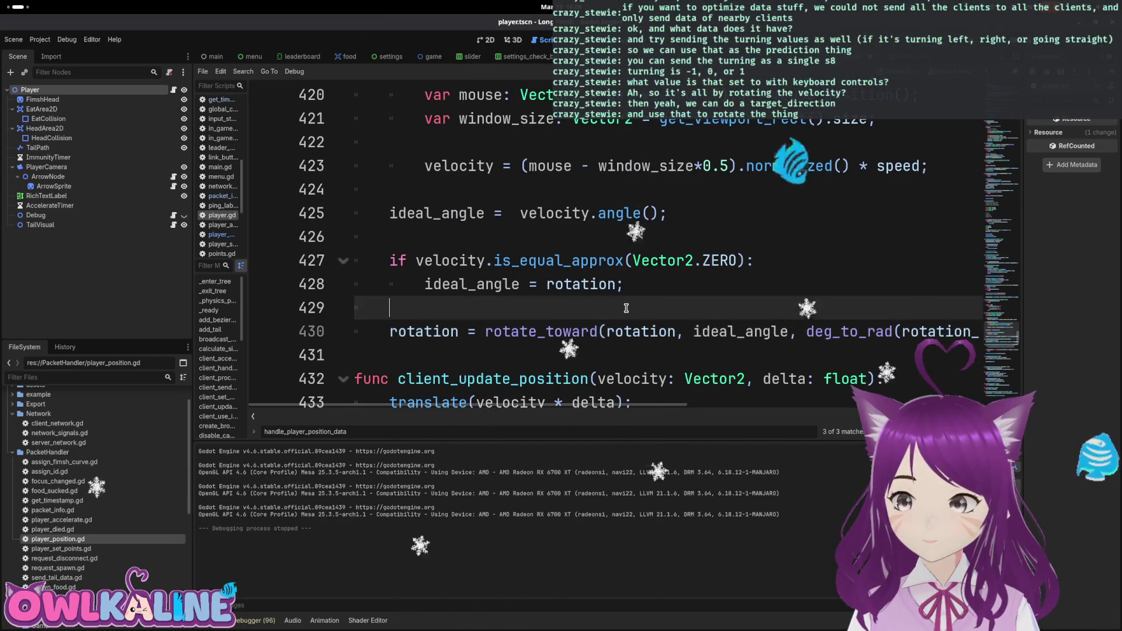
scroll(626, 307, up, 1)
double_click(438, 284)
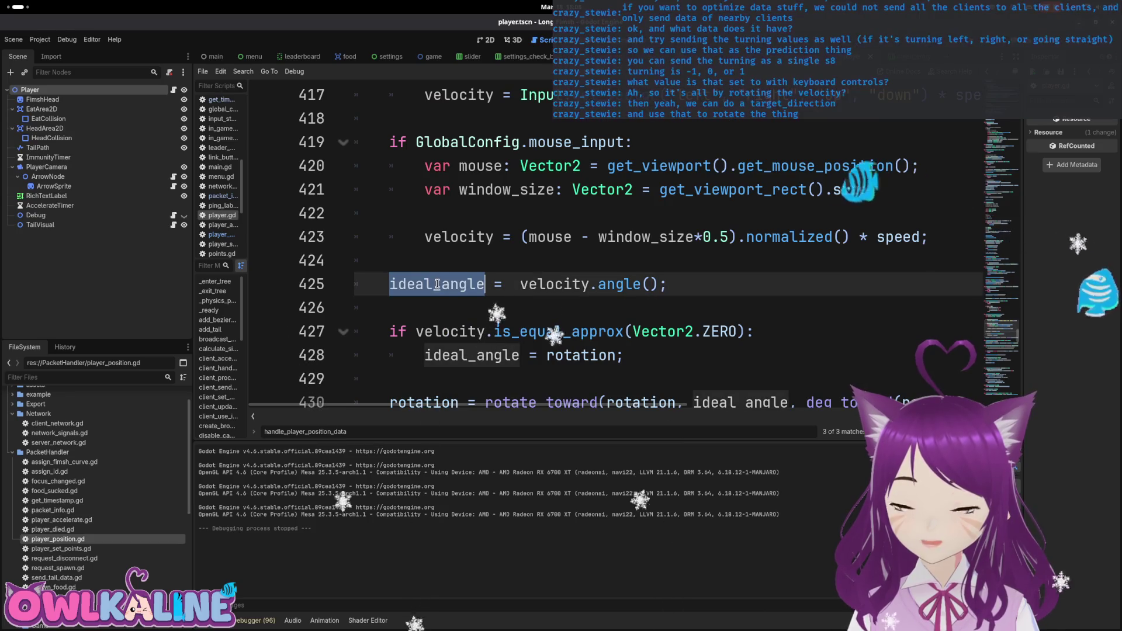
Find where client_use_input_to_rotate_player is called.
scroll(434, 276, up, 3)
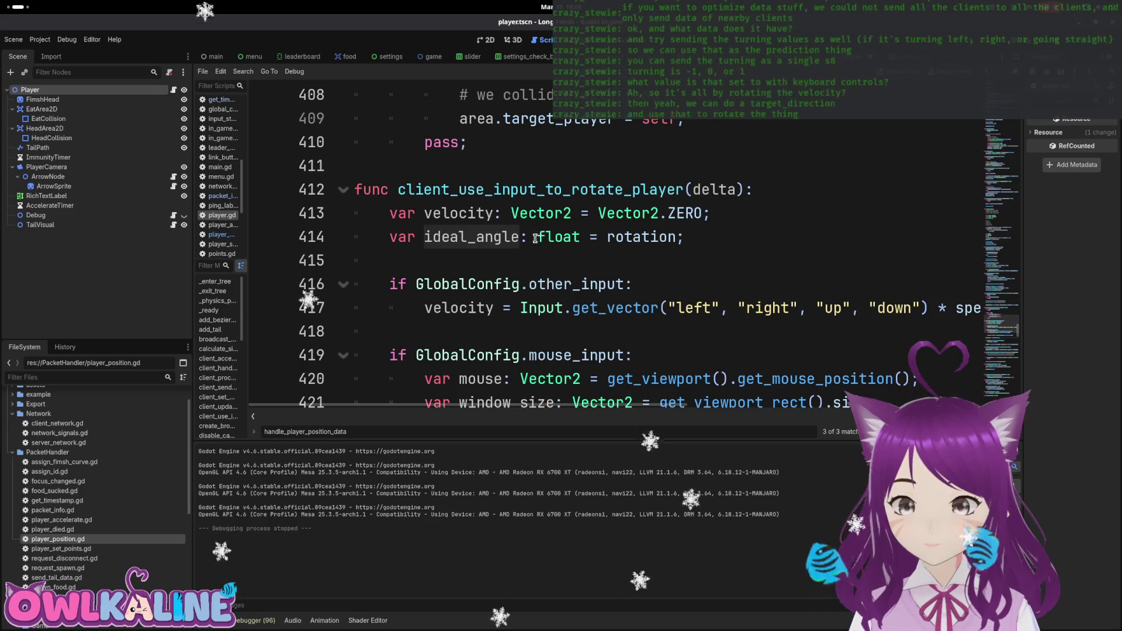
scroll(535, 238, down, 4)
scroll(450, 225, up, 3)
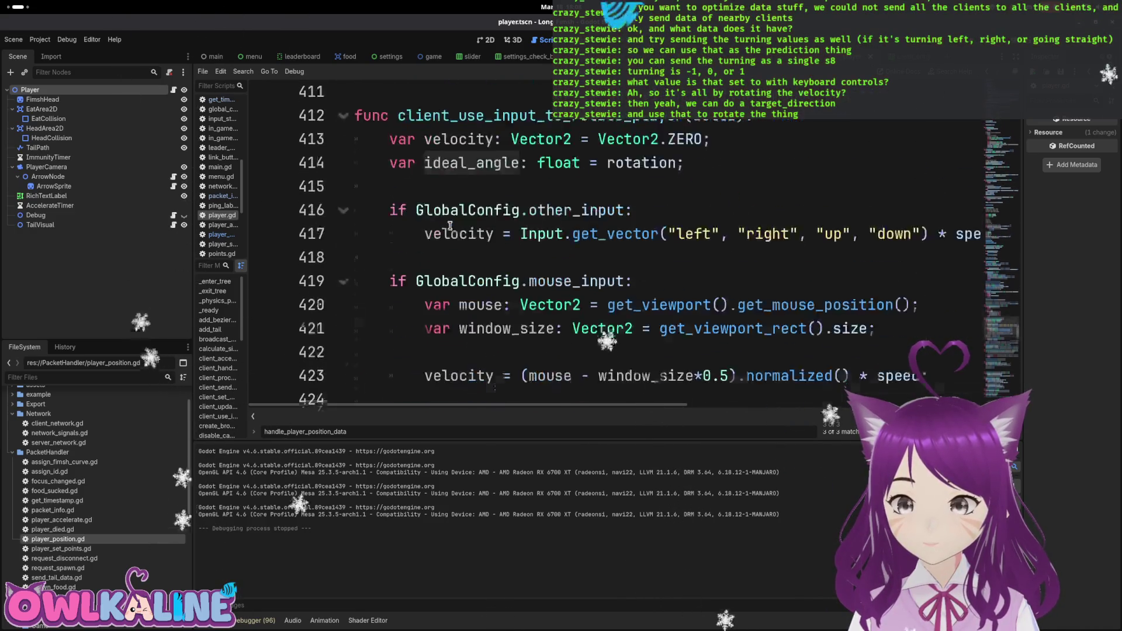
scroll(450, 226, up, 1)
scroll(454, 193, down, 4)
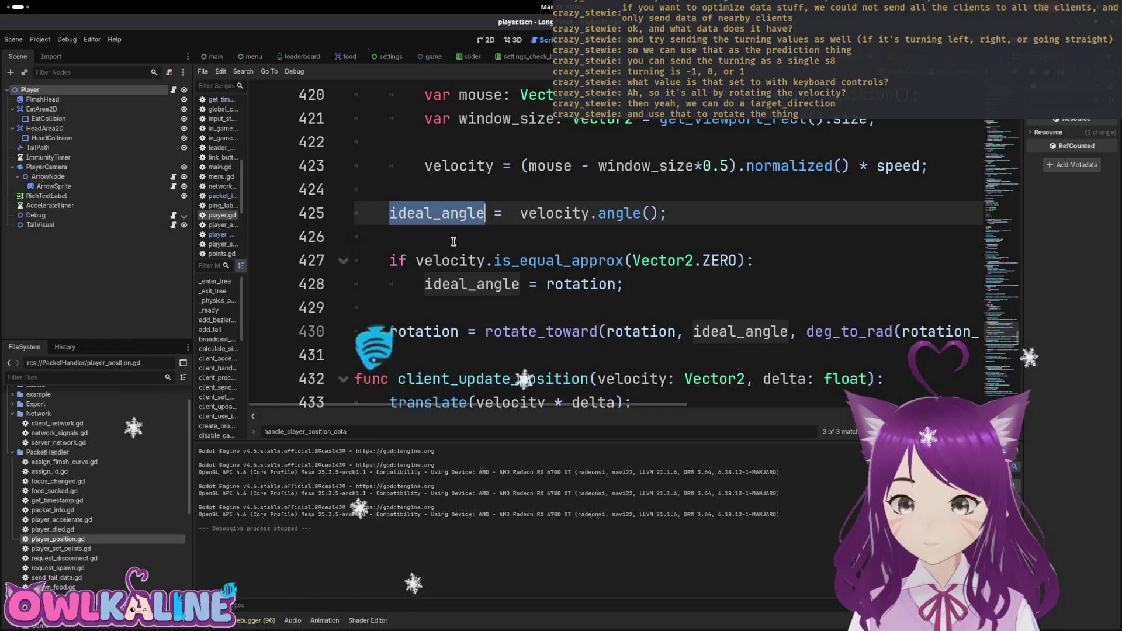
scroll(447, 263, up, 4)
double_click(540, 189)
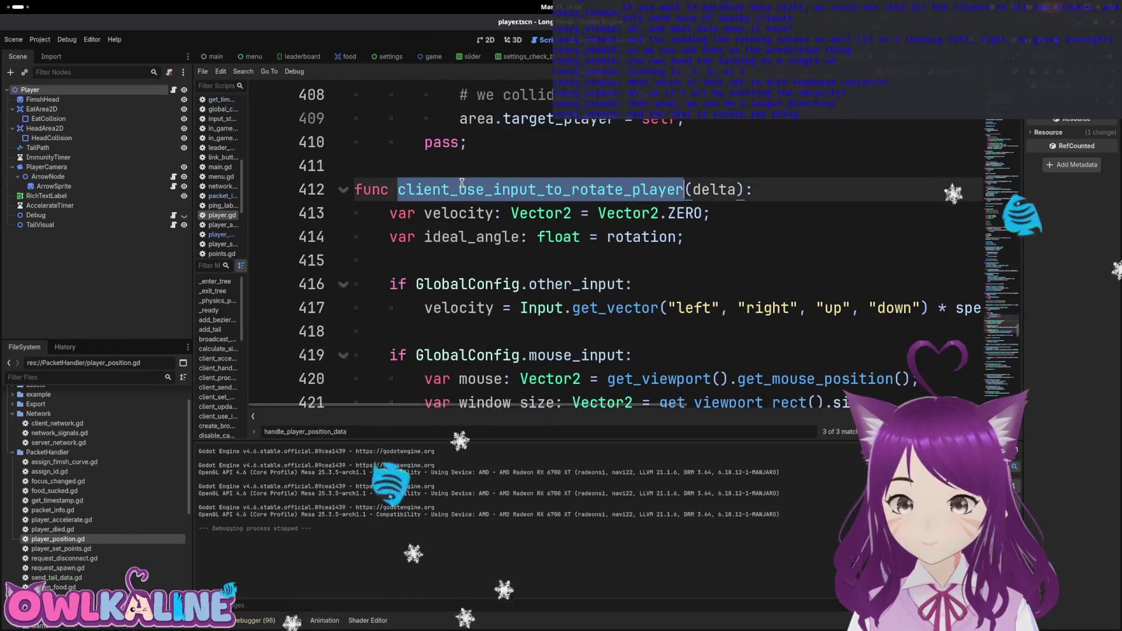
key(ctrl+f)
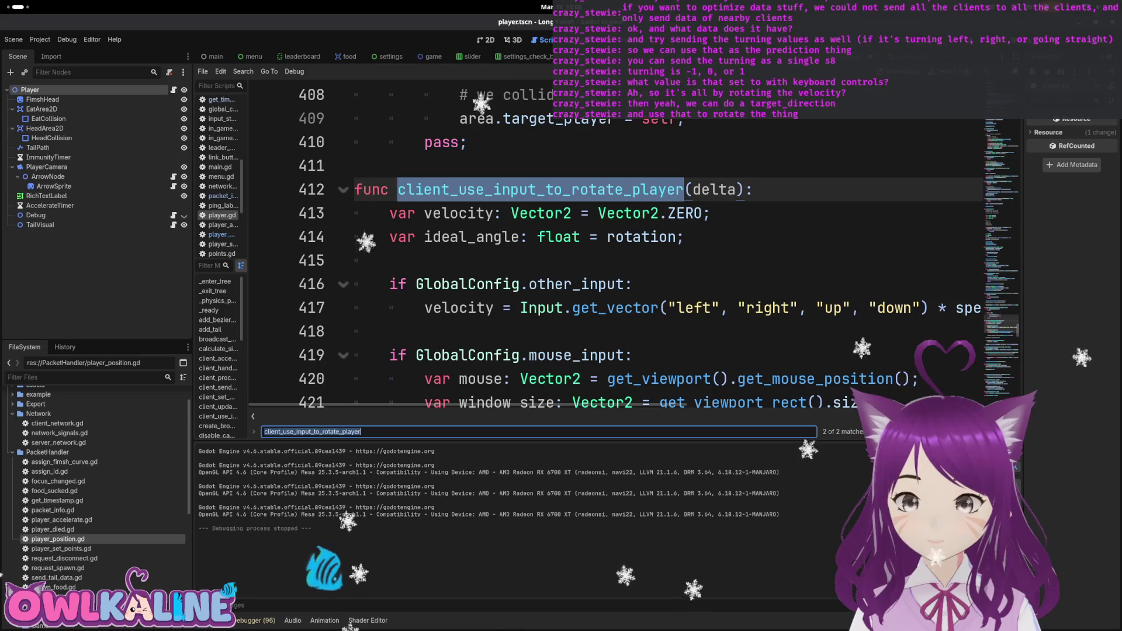
scroll(803, 374, down, 3)
key(Return)
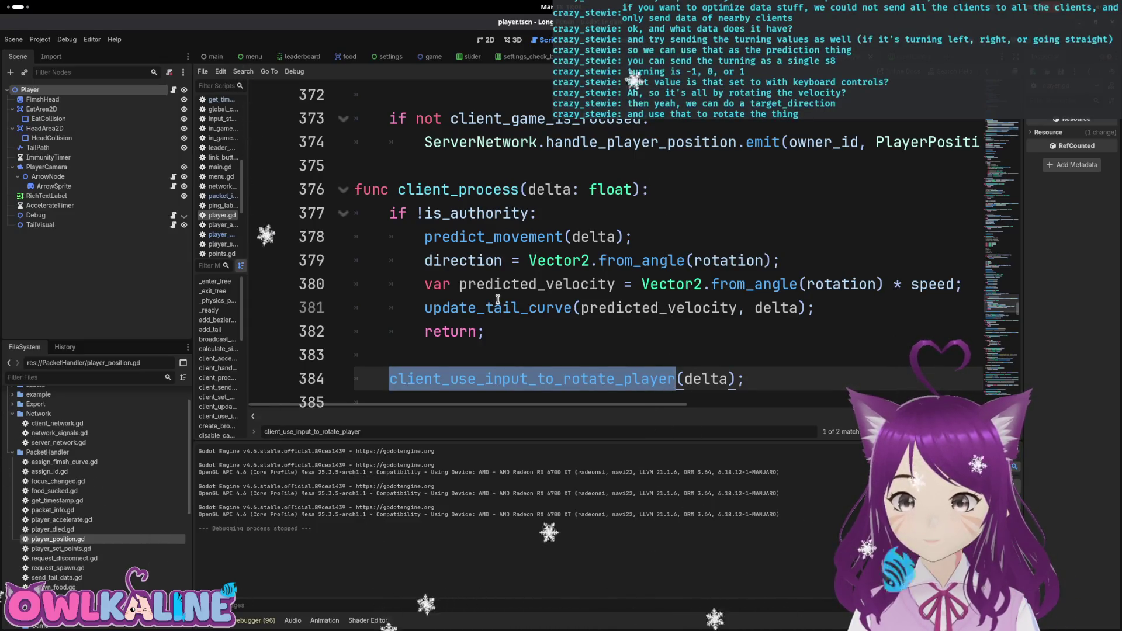
Check the client_update_position definition, then return to its call on line 388.
scroll(512, 280, down, 1)
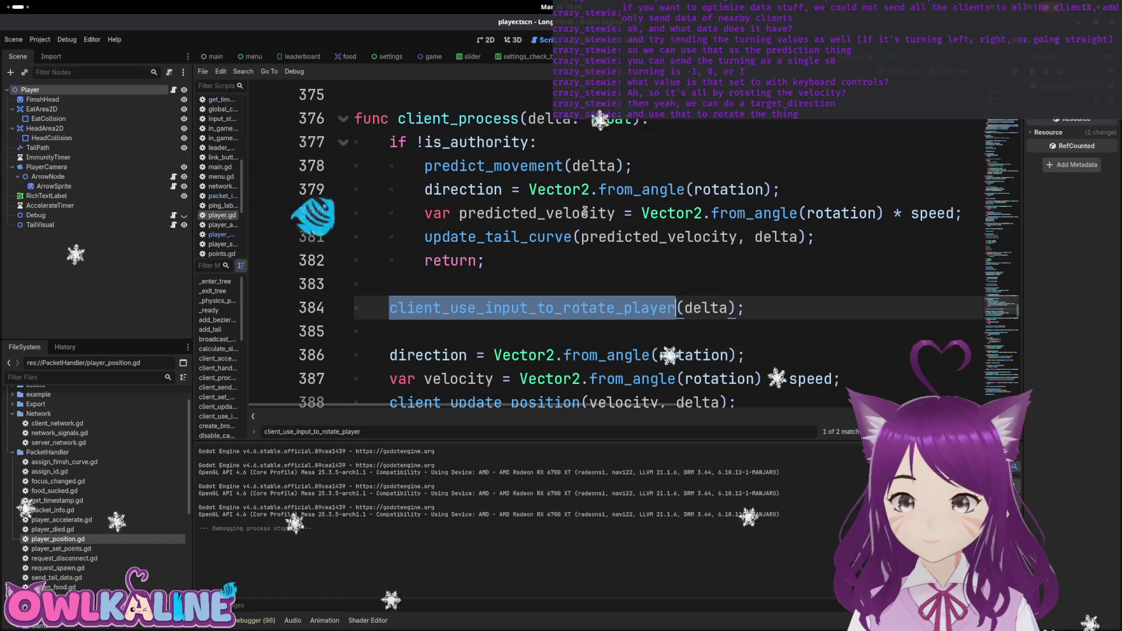
scroll(584, 211, down, 1)
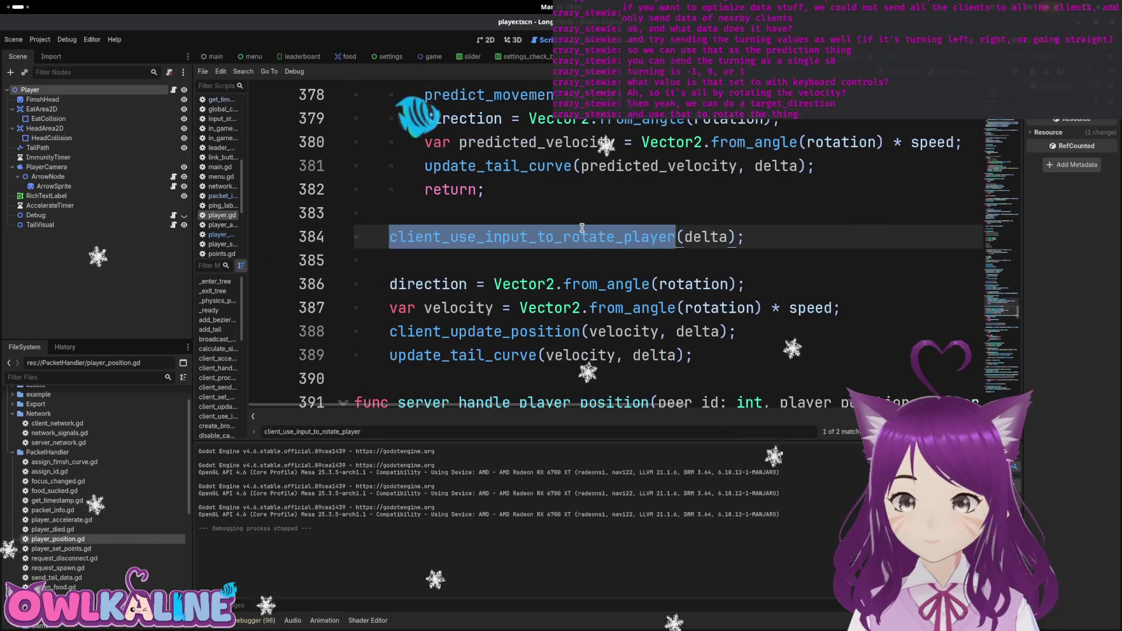
double_click(526, 331)
key(ctrl+f)
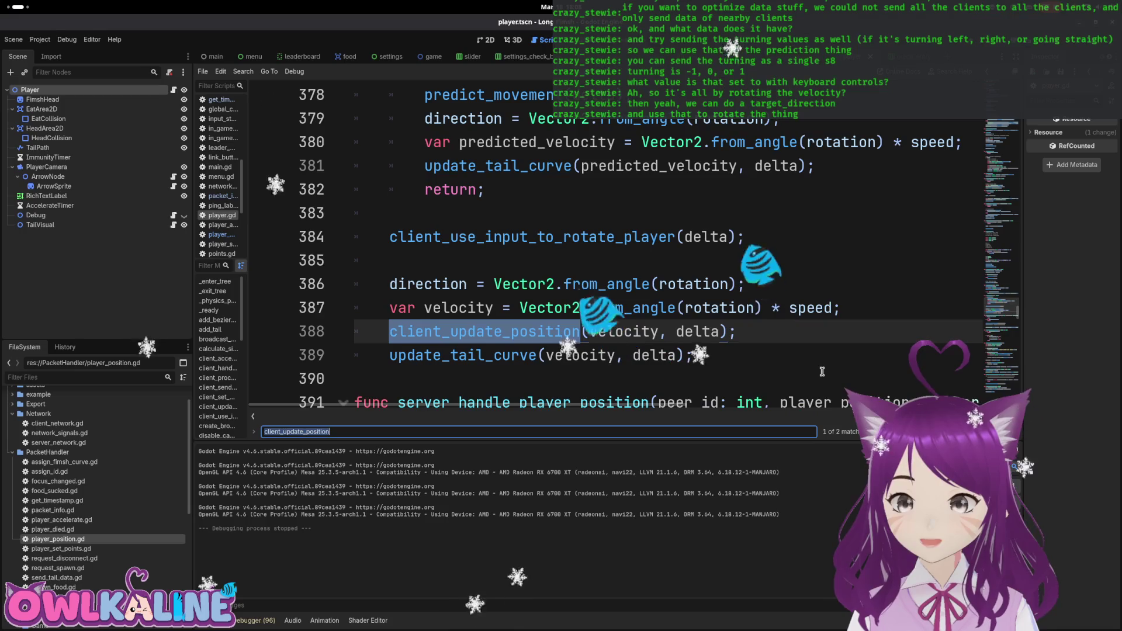
key(Return)
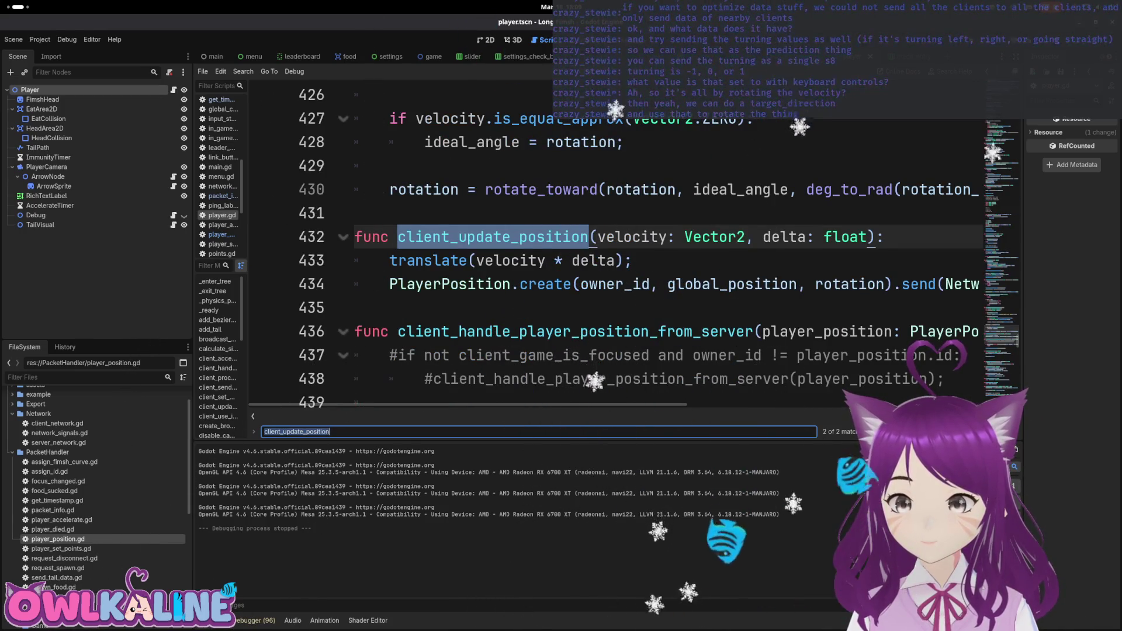
key(Return)
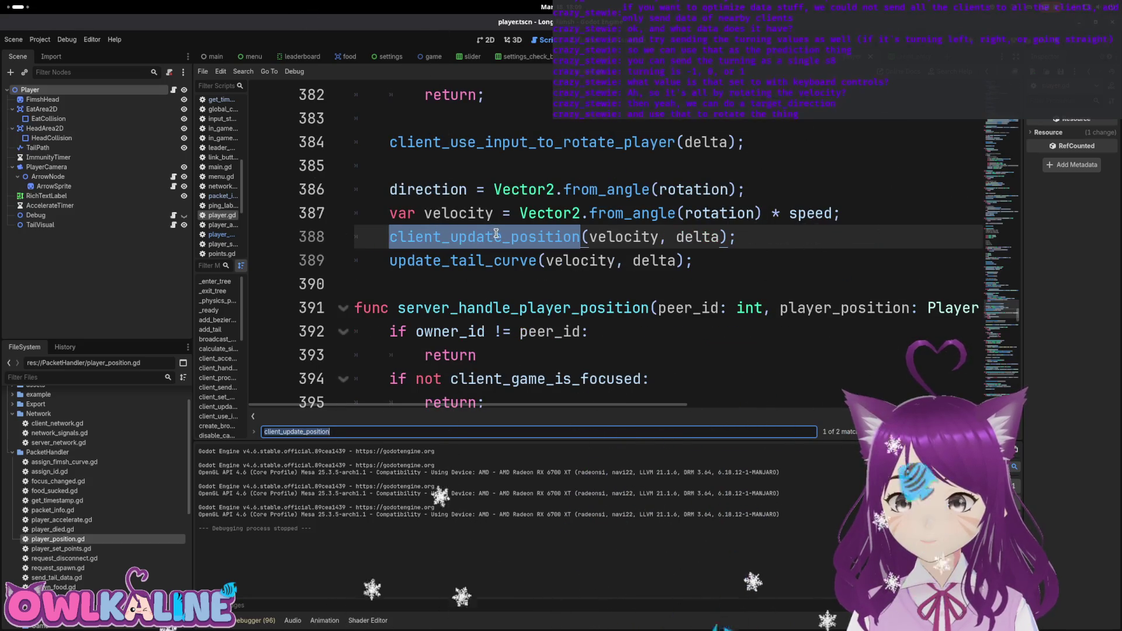
Give client_use_input_to_rotate_player a float return type at its definition on line 412.
scroll(496, 234, up, 1)
double_click(534, 214)
key(ctrl+f)
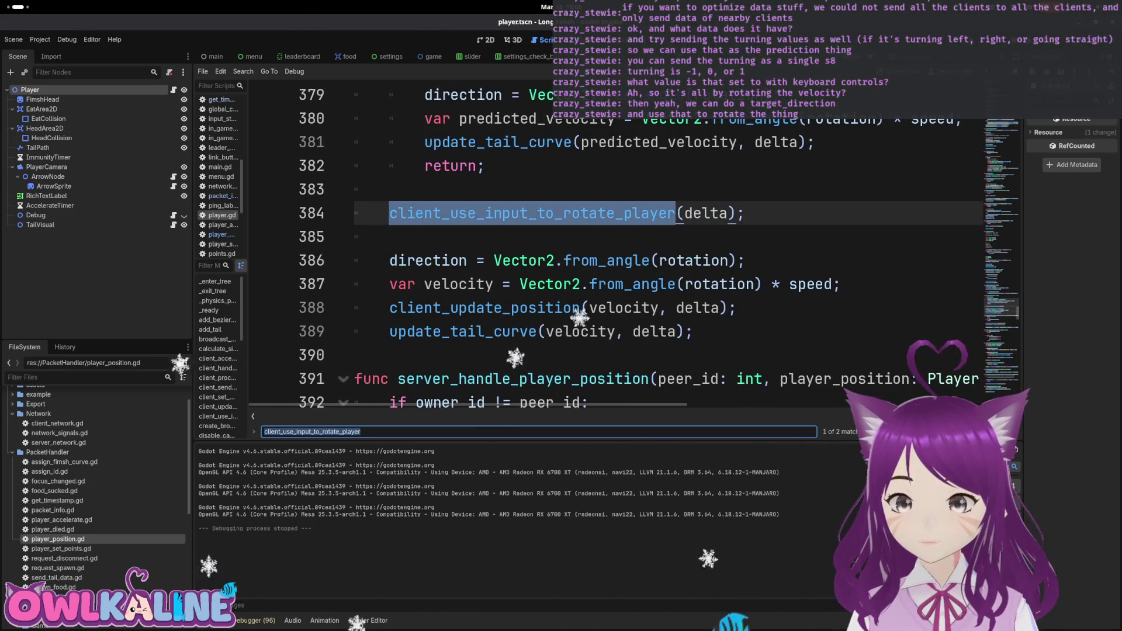
key(Return)
click(743, 237)
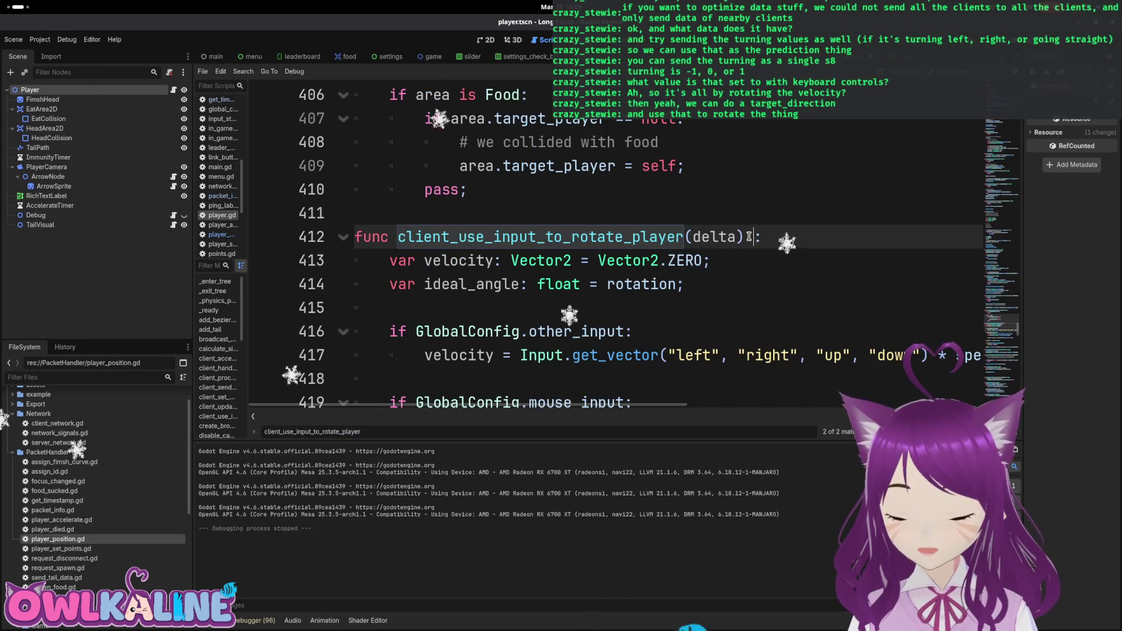
text( -> float)
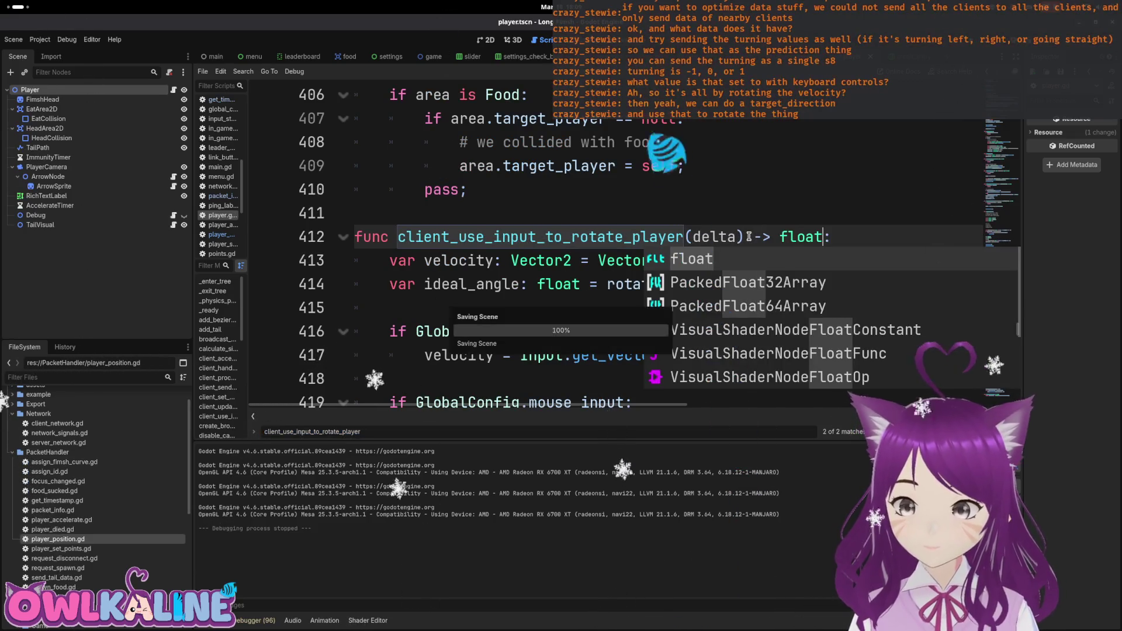
key(Escape)
key(Escape)
Add 'return ideal_angle' after the rotate_toward line.
scroll(524, 243, down, 6)
click(542, 230)
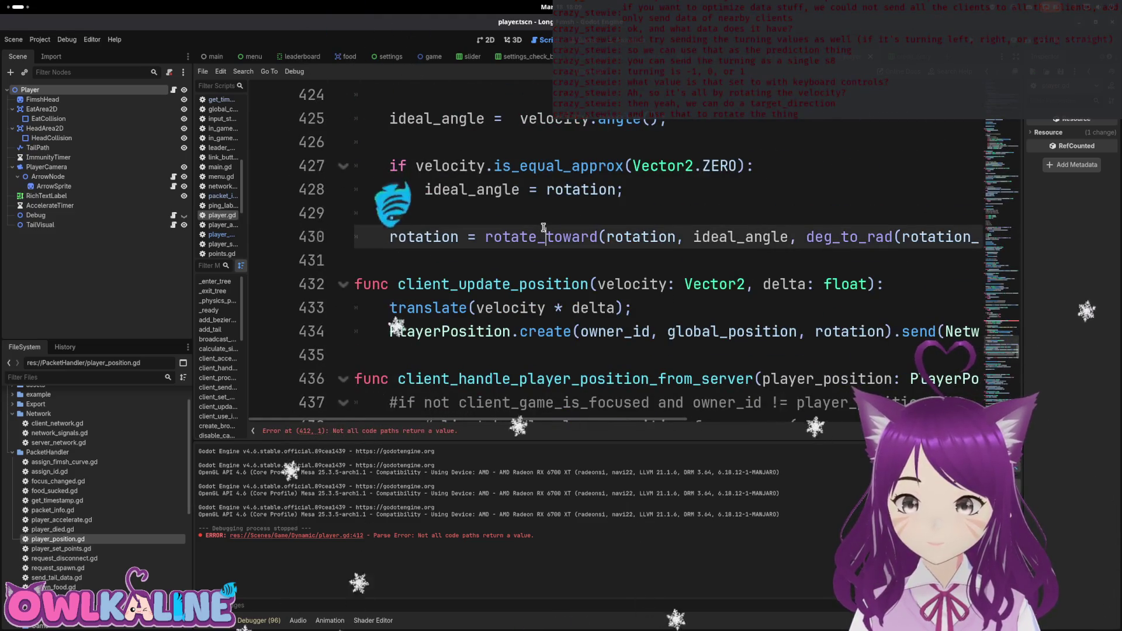
key(End)
key(Return)
text(tur)
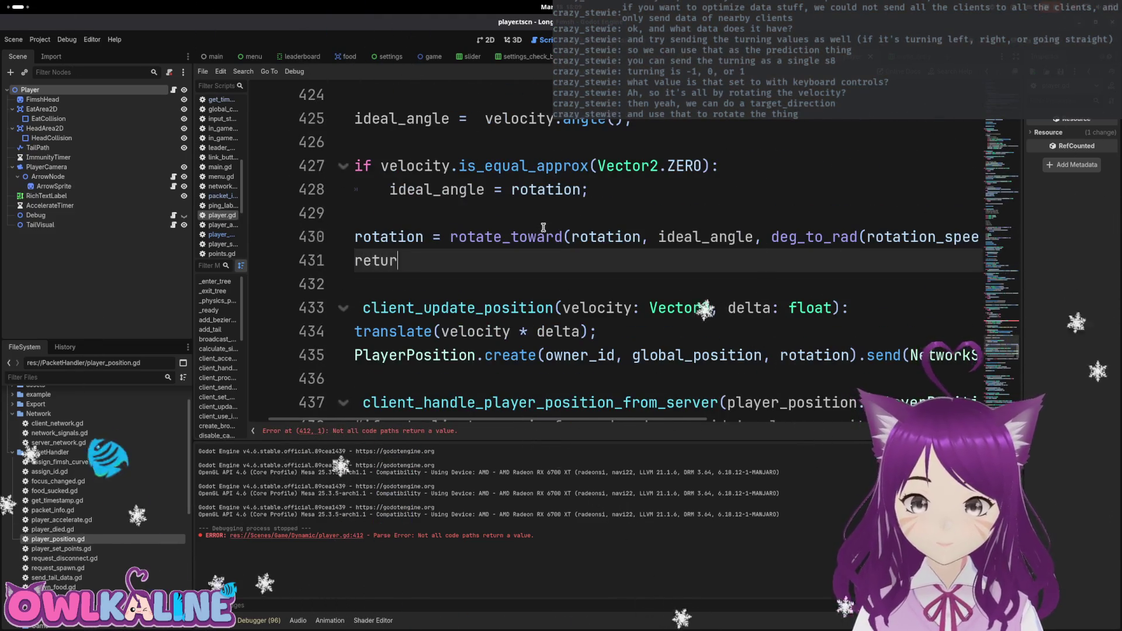
text(n ideal_angle)
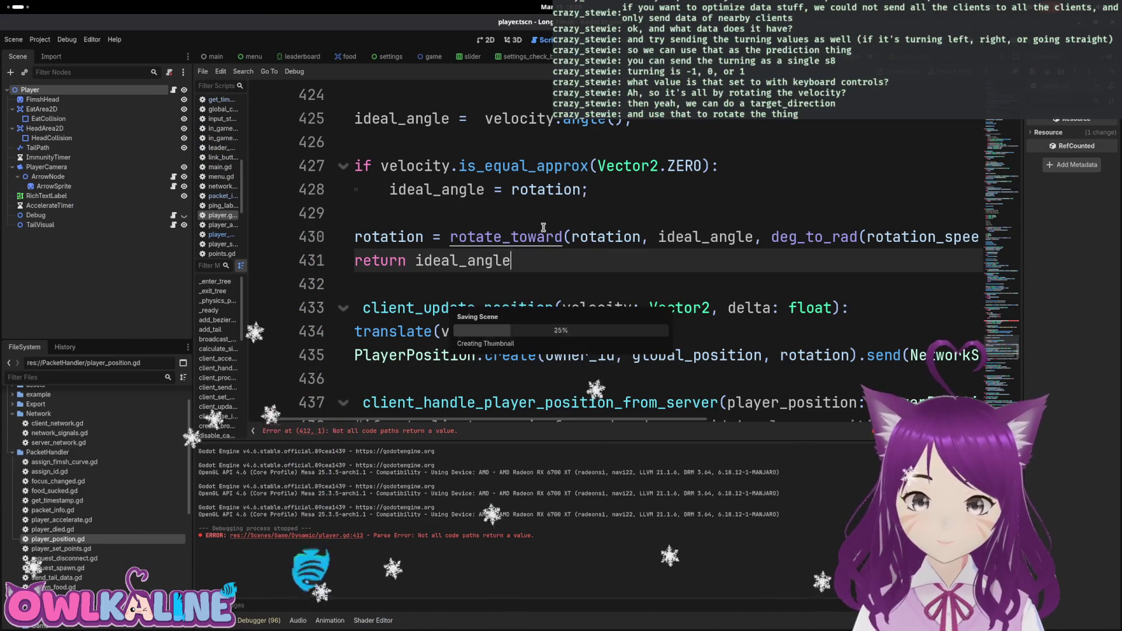
Pass ideal_angle as an argument to the client_update_position call on line 388.
drag(528, 419, 509, 419)
scroll(444, 234, up, 4)
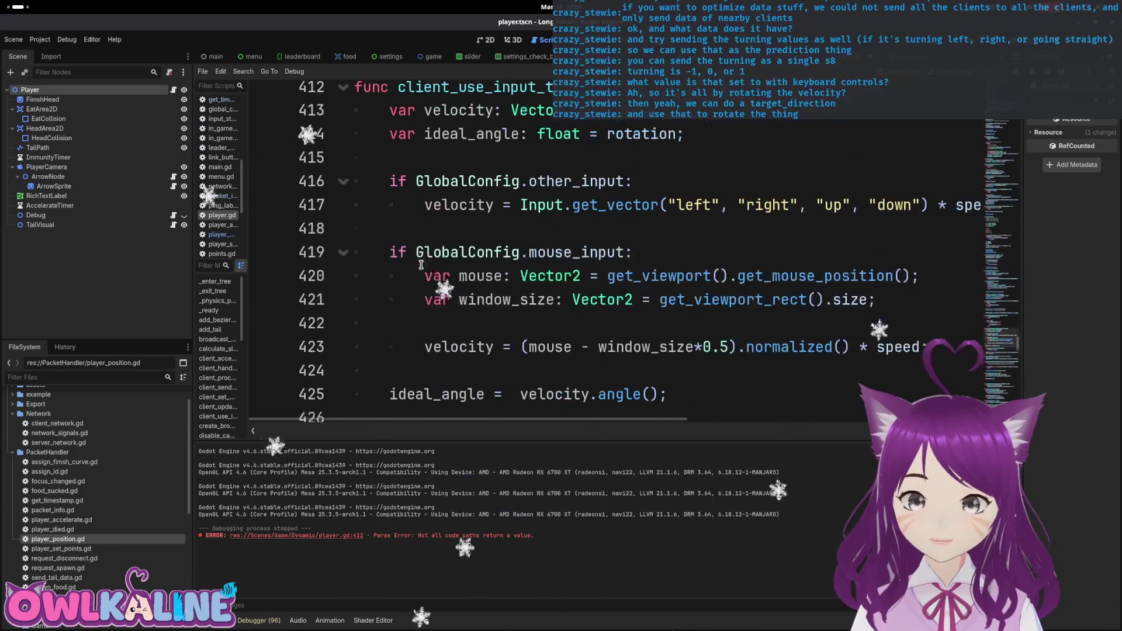
double_click(468, 97)
key(ctrl+f)
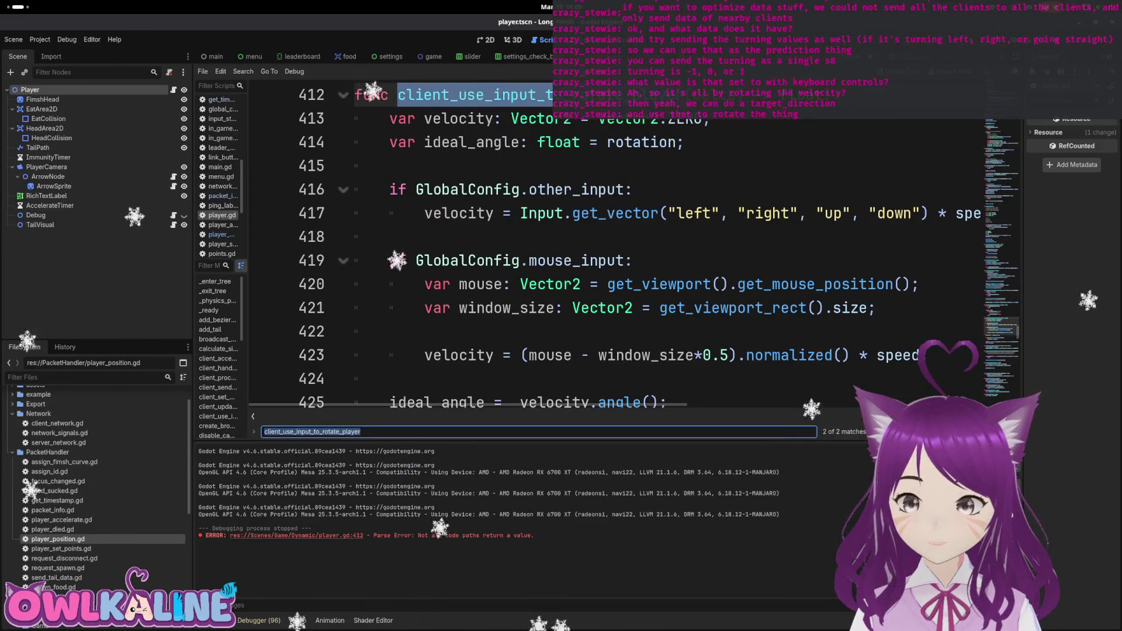
key(Return)
double_click(480, 332)
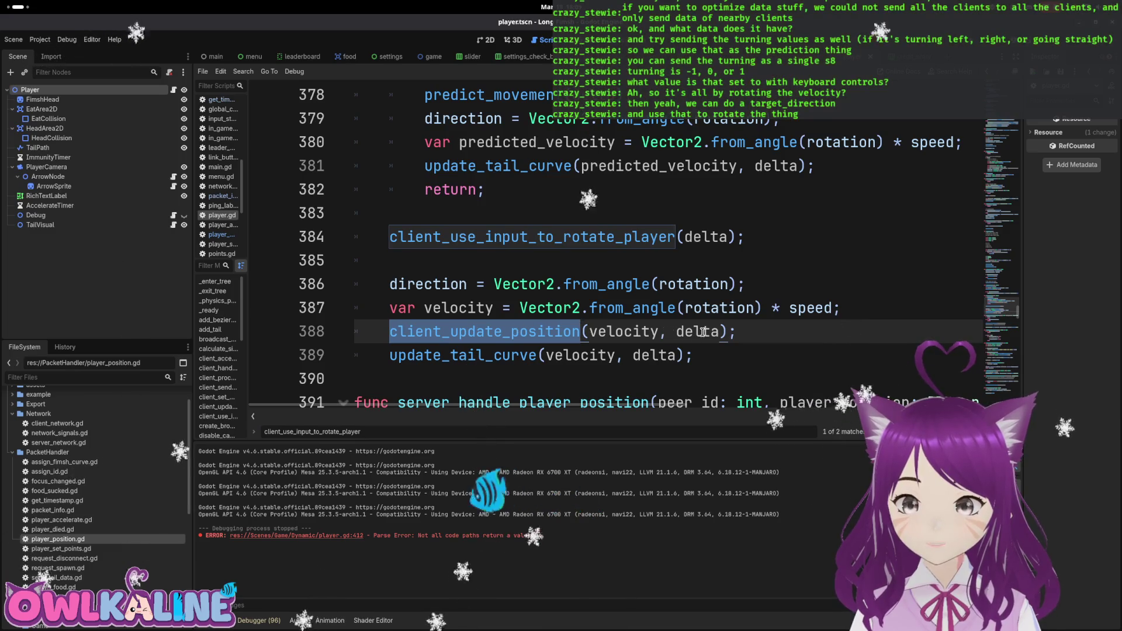
click(722, 329)
text(l_angle)
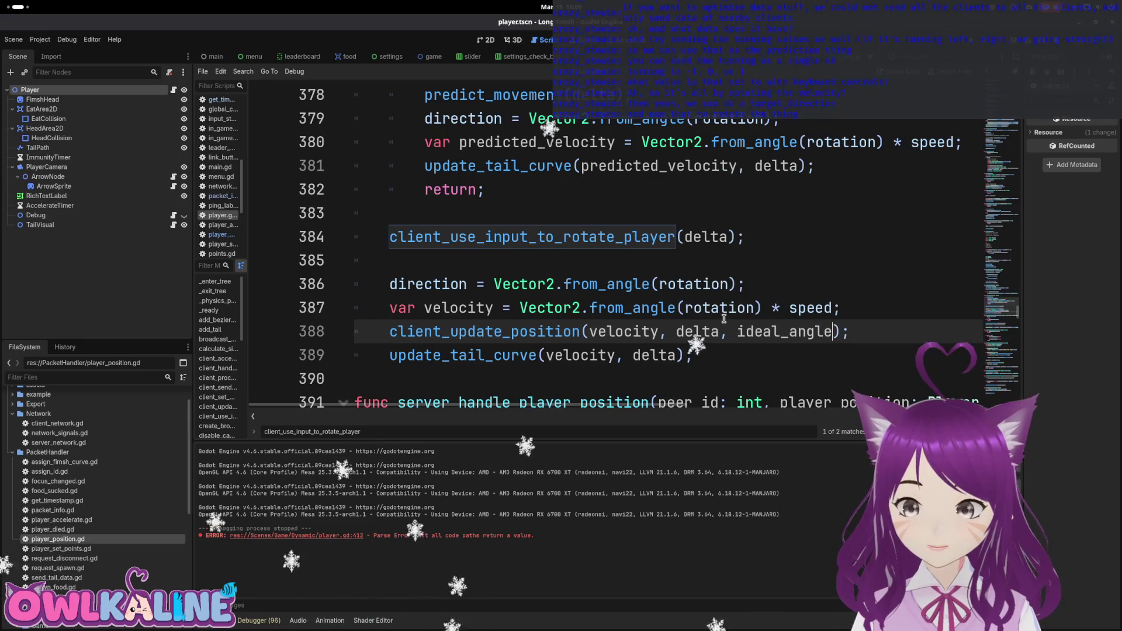
Store the rotation function's result in 'var ideal_angle: float' on line 384.
click(532, 332)
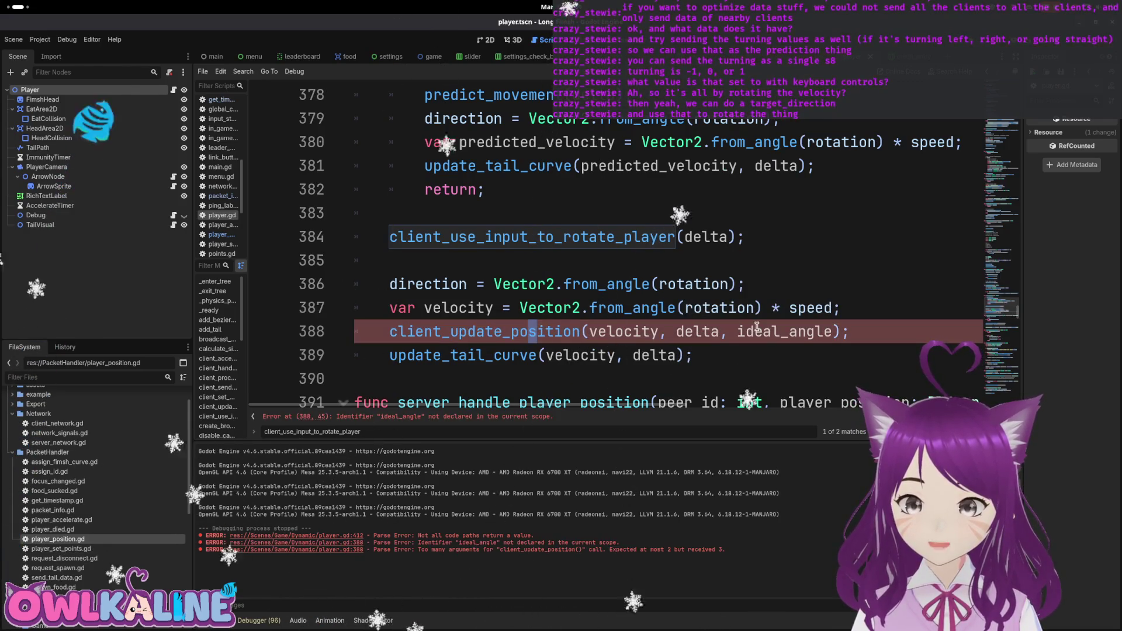
key(ctrl+f)
click(476, 261)
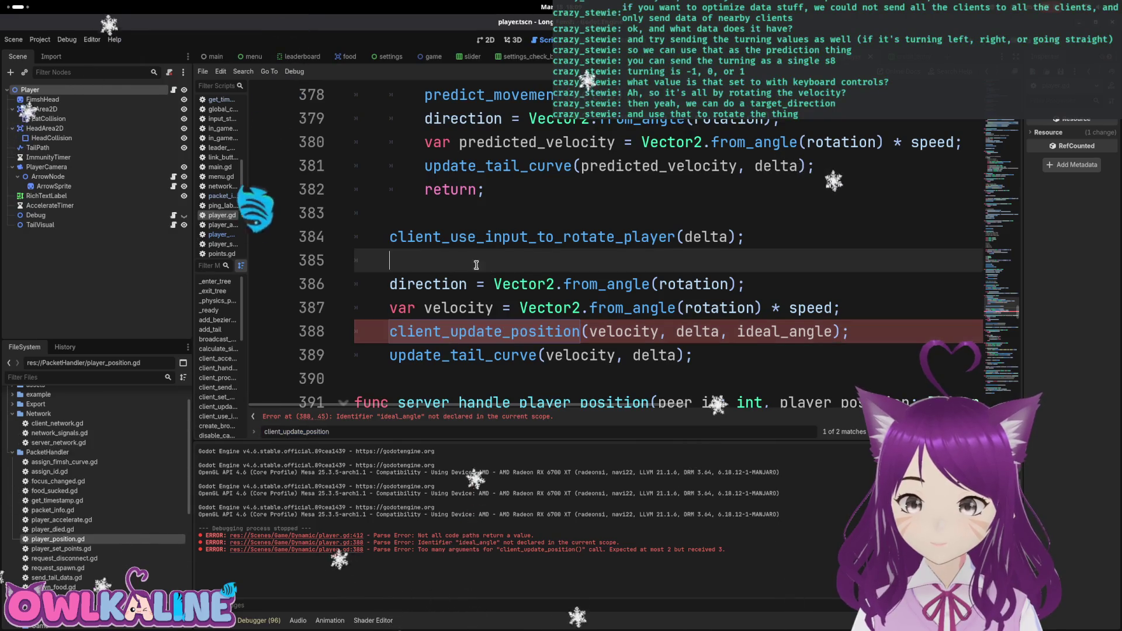
click(388, 237)
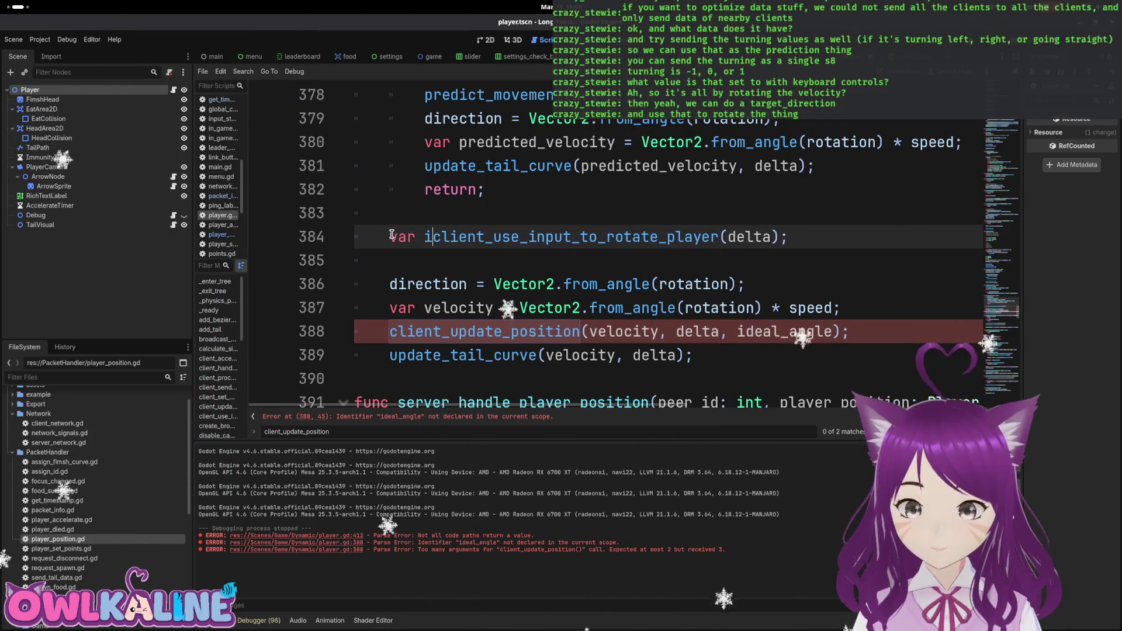
text(l_angle: float =)
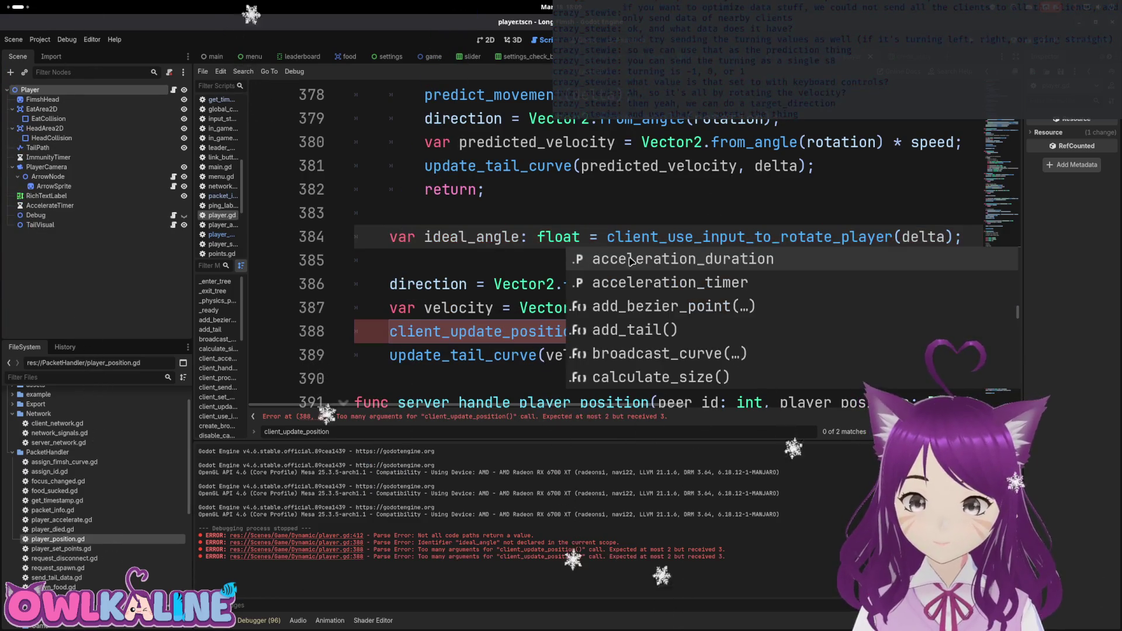
key(Escape)
key(ctrl+f)
key(Return)
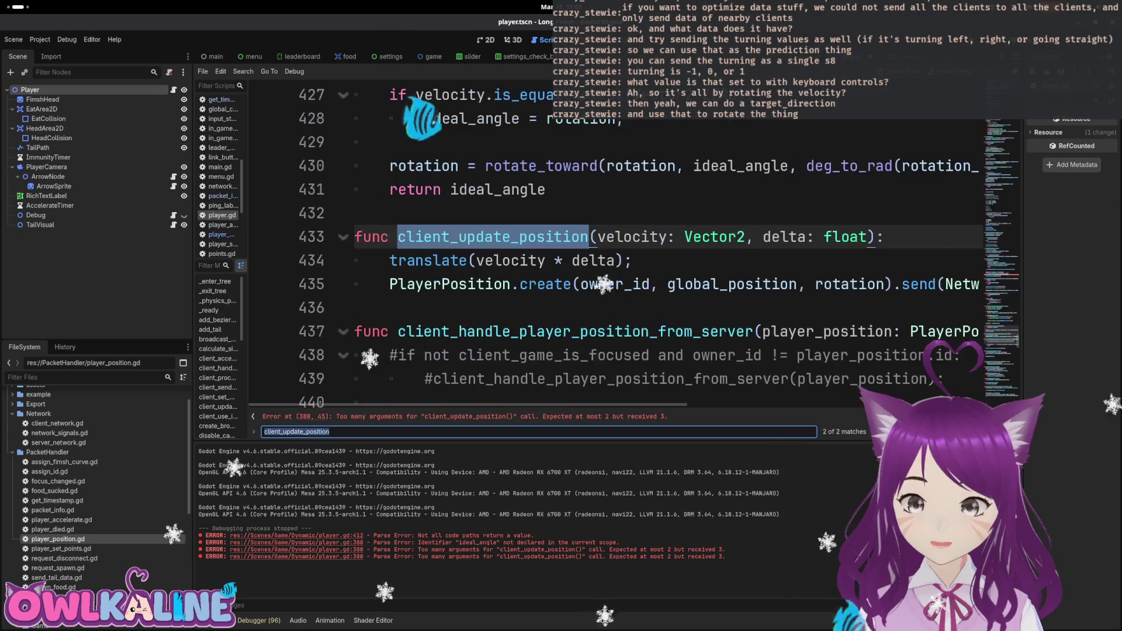
Append ', ideal_angle: float' to client_update_position's signature.
click(877, 236)
text(, idea)
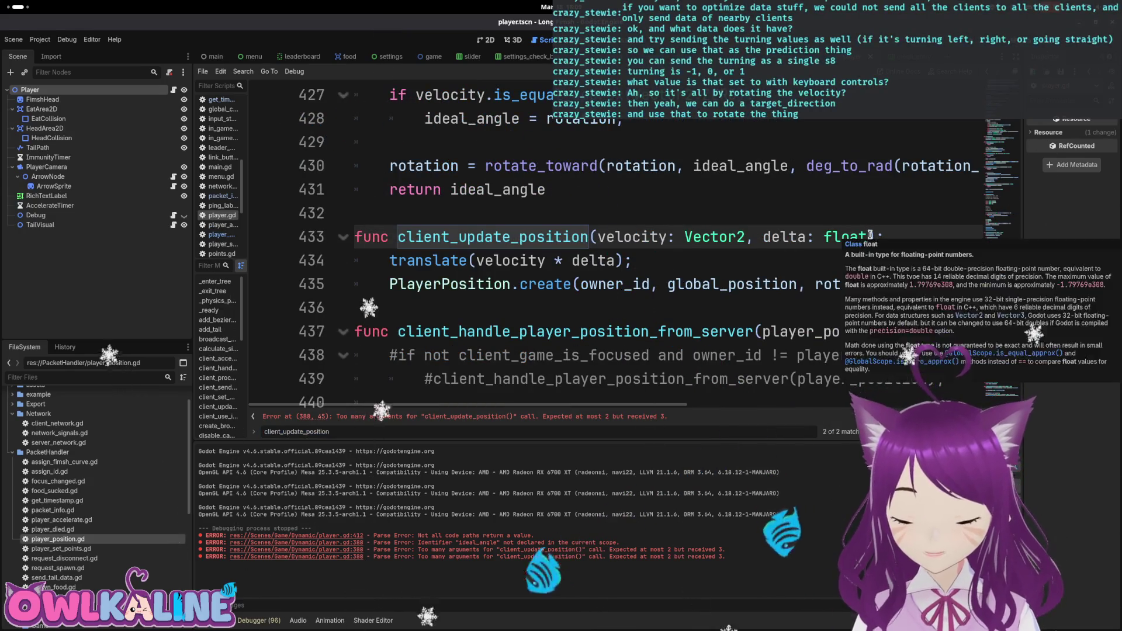
text(l_angle: flaot)
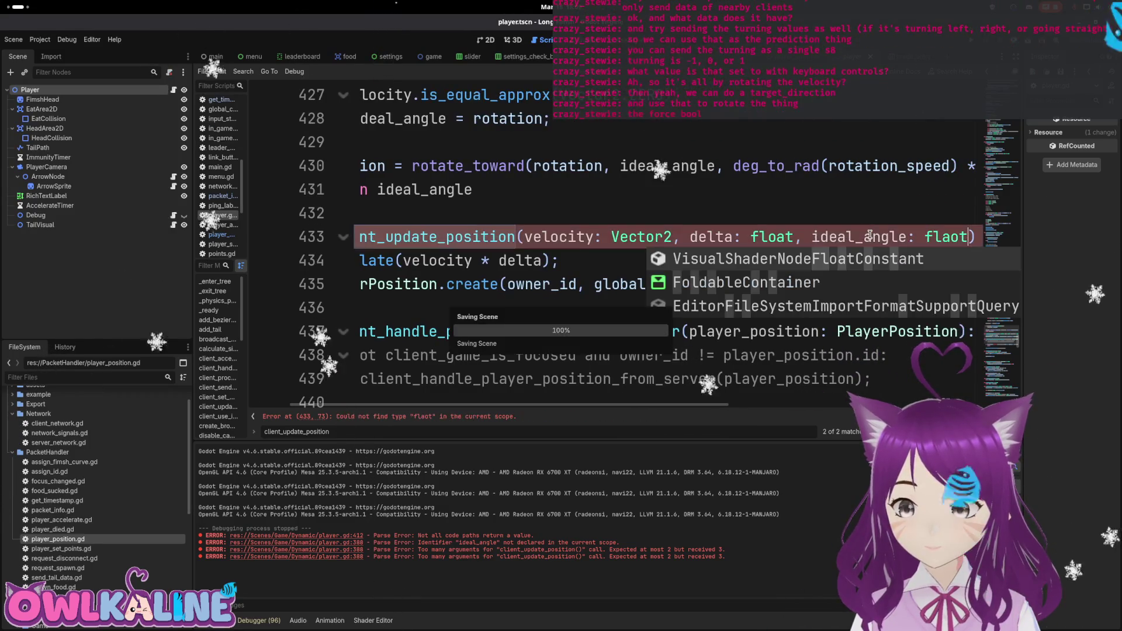
key(Escape)
Add ', ideal_angle' to the PlayerPosition.create arguments on the next line.
key(Down)
key(Down)
key(ctrl+Right)
key(ctrl+Right)
text(, idea)
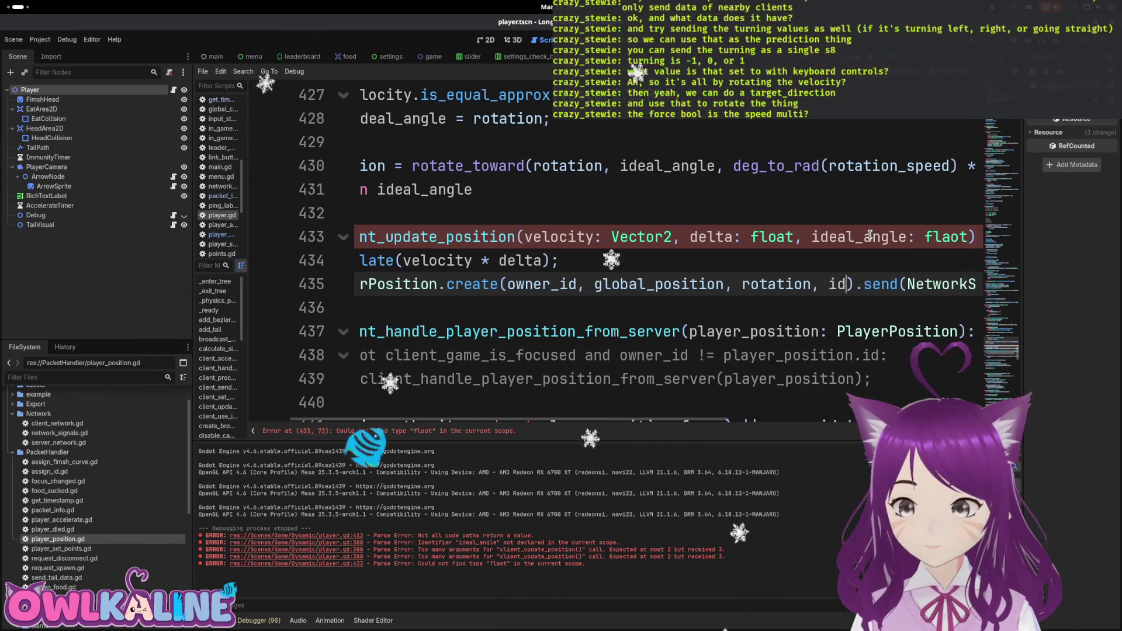
text(l_anglwe)
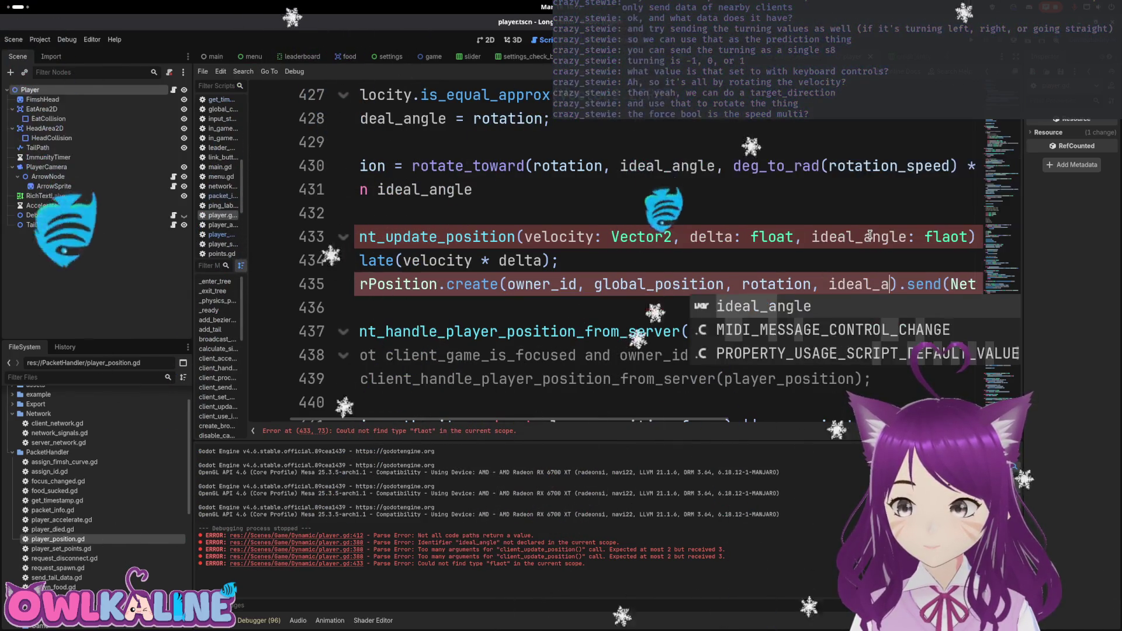
key(BackSpace)
key(BackSpace)
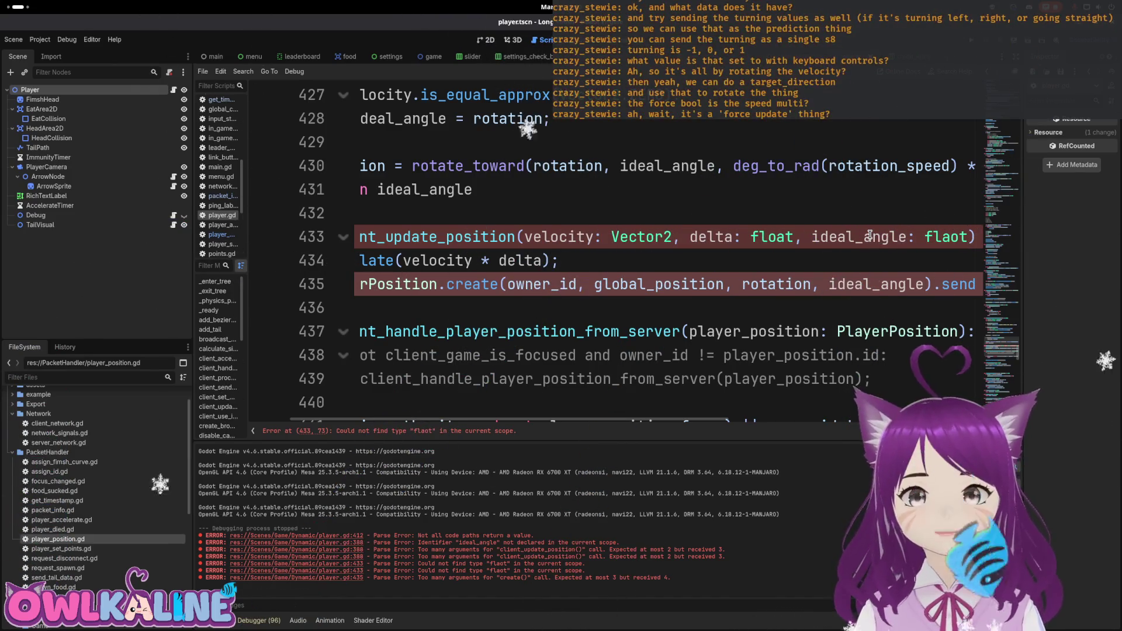
key(Home)
key(End)
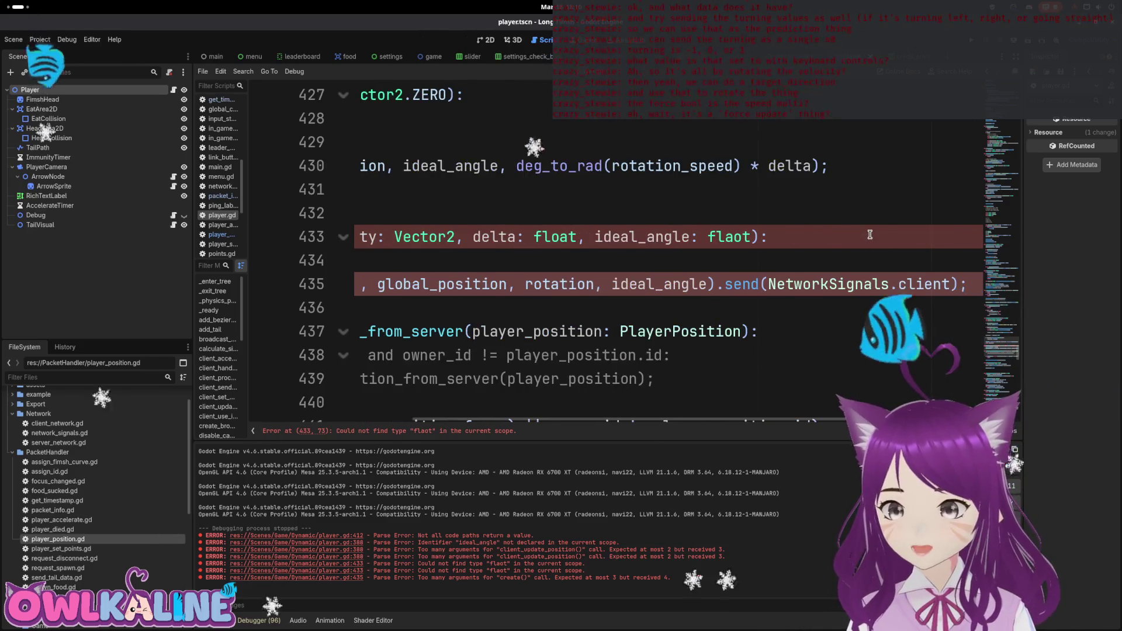
key(Home)
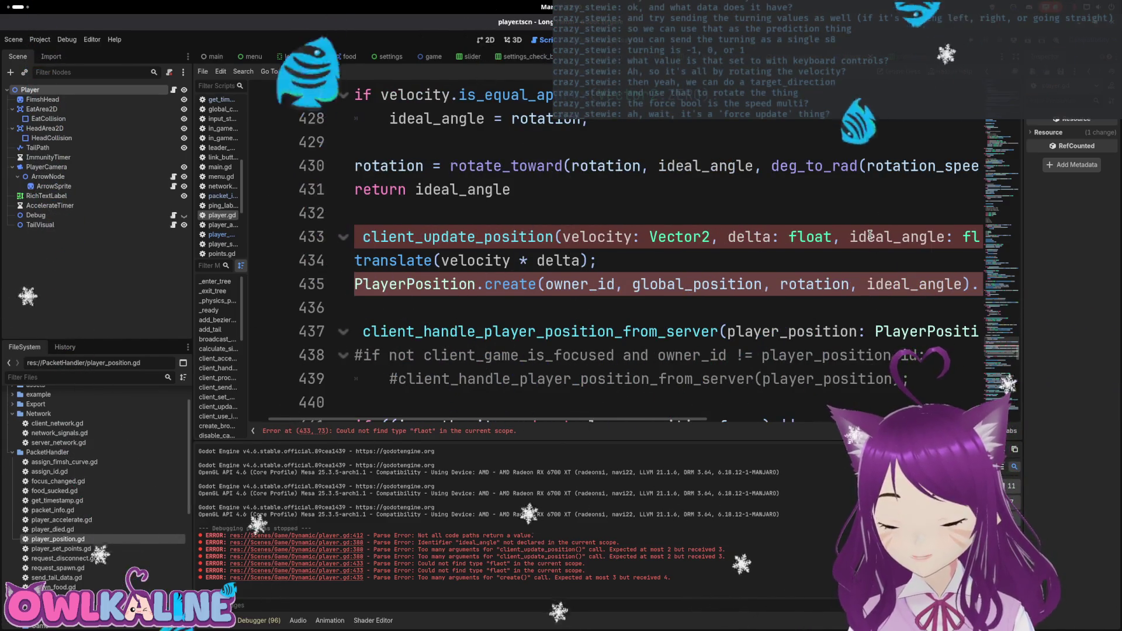
key(End)
key(Home)
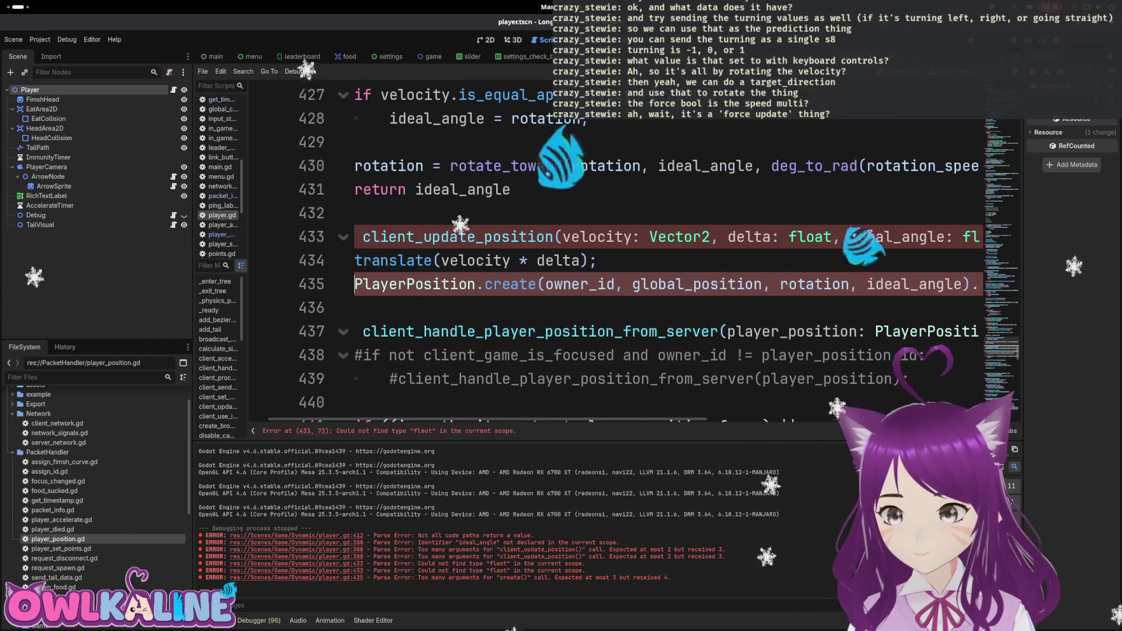
key(Home)
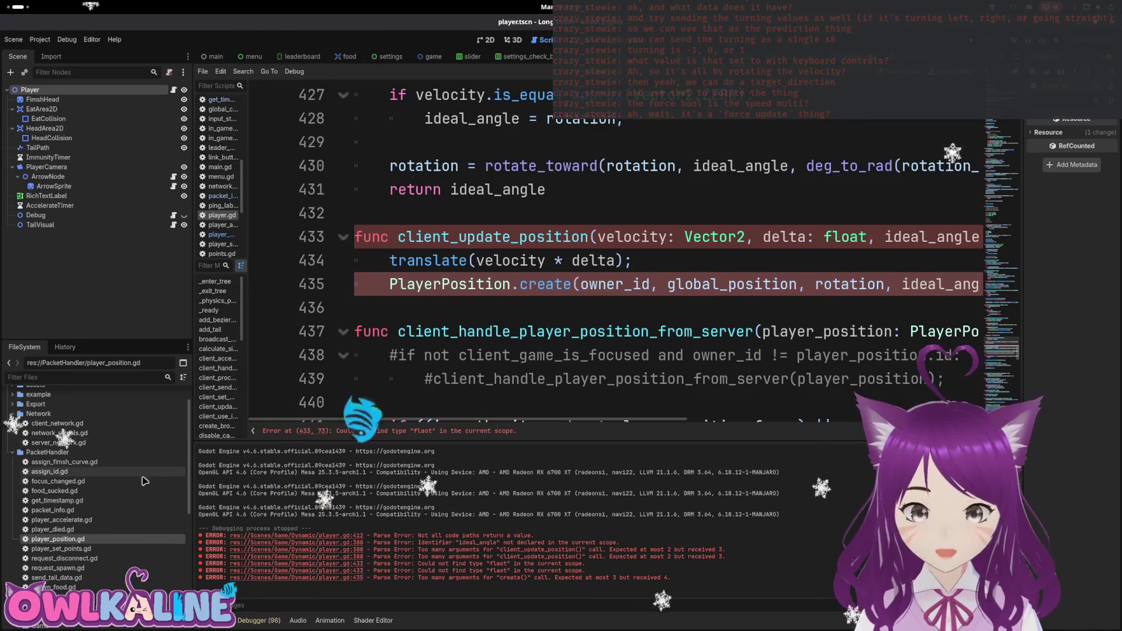
In player_position.gd, replace the force field with 'var ideal_angle: float;'.
click(222, 234)
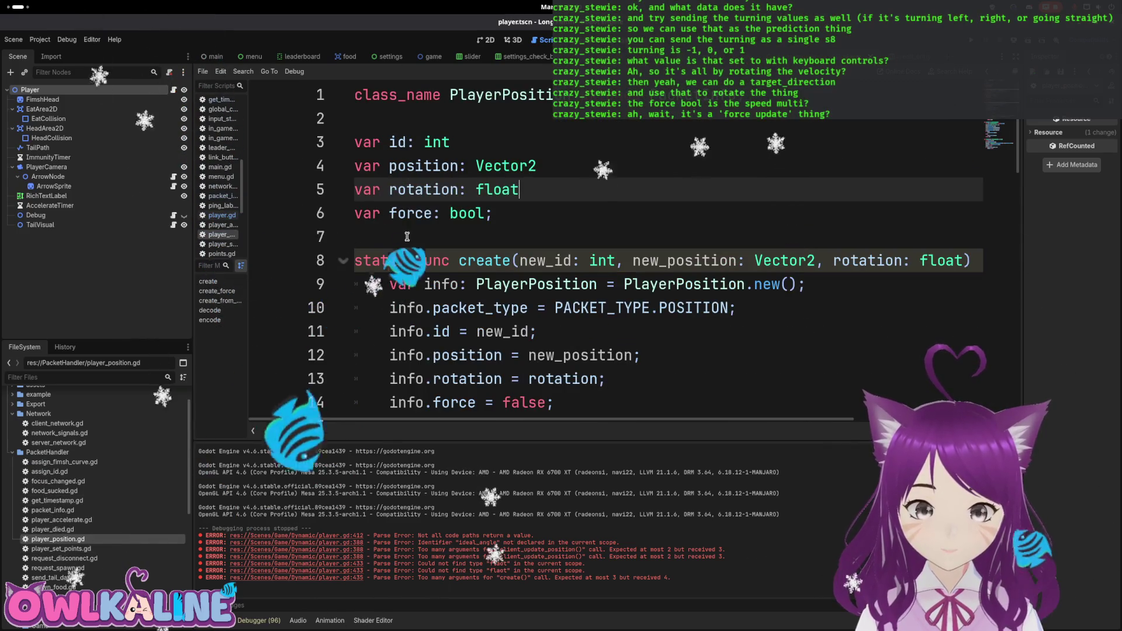
text(;)
key(Return)
text(var ideal_angle: flo)
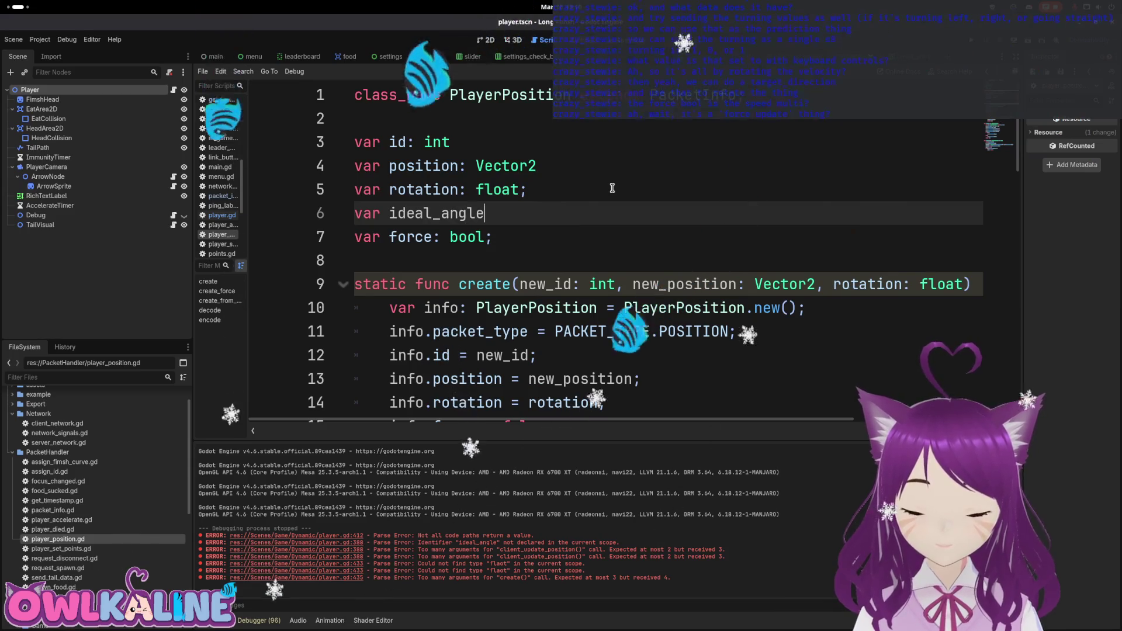
text(at;)
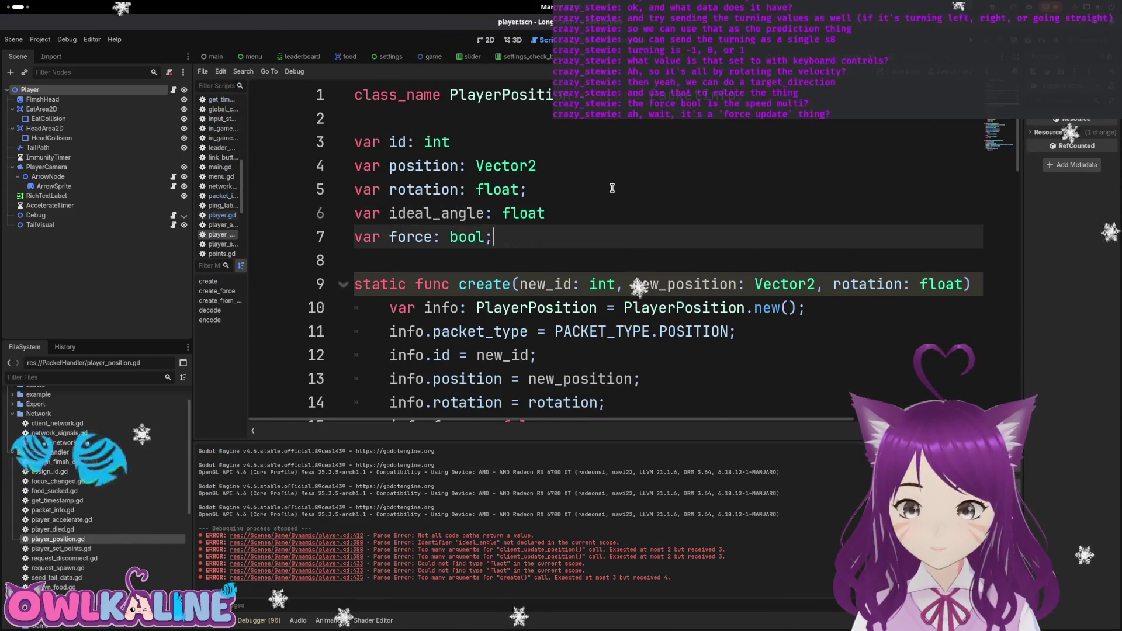
key(shift+Down)
key(Delete)
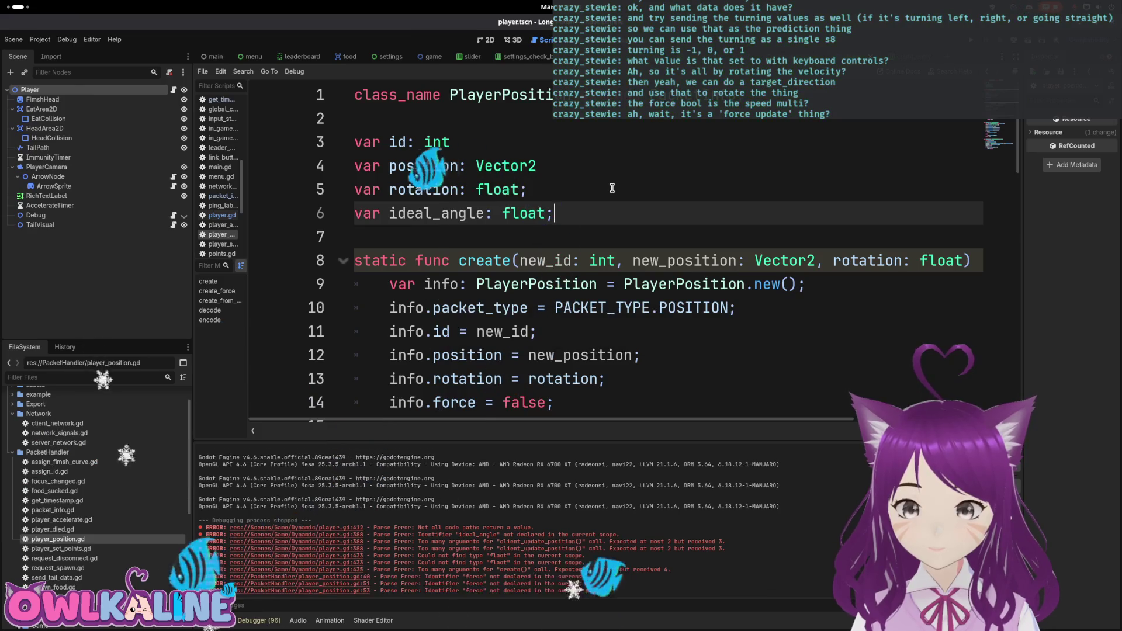
Add an 'ideal_angle: float' parameter to the create function signature.
key(Down)
key(Down)
key(Down)
key(Up)
key(End)
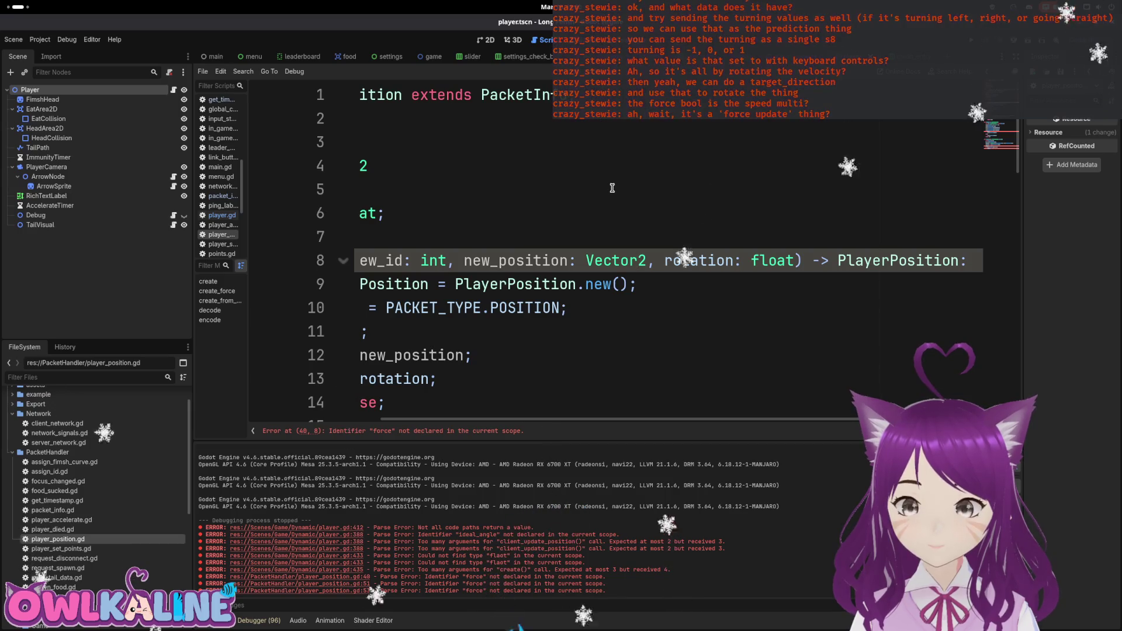
key(ctrl+Right)
key(ctrl+Right)
text(, ideal_angle)
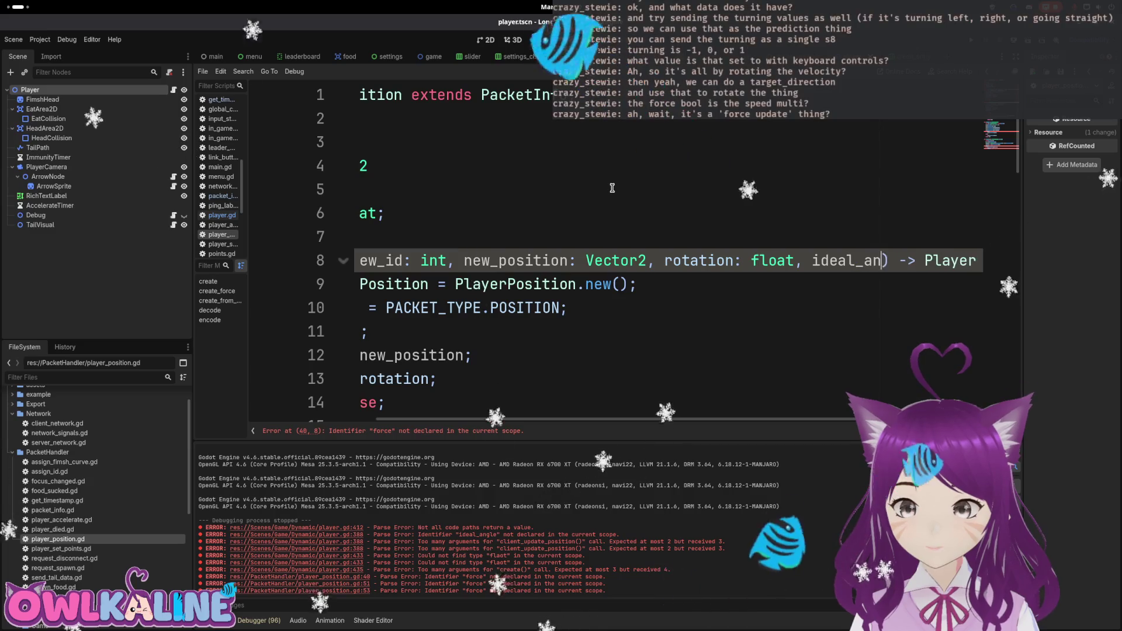
text(: float)
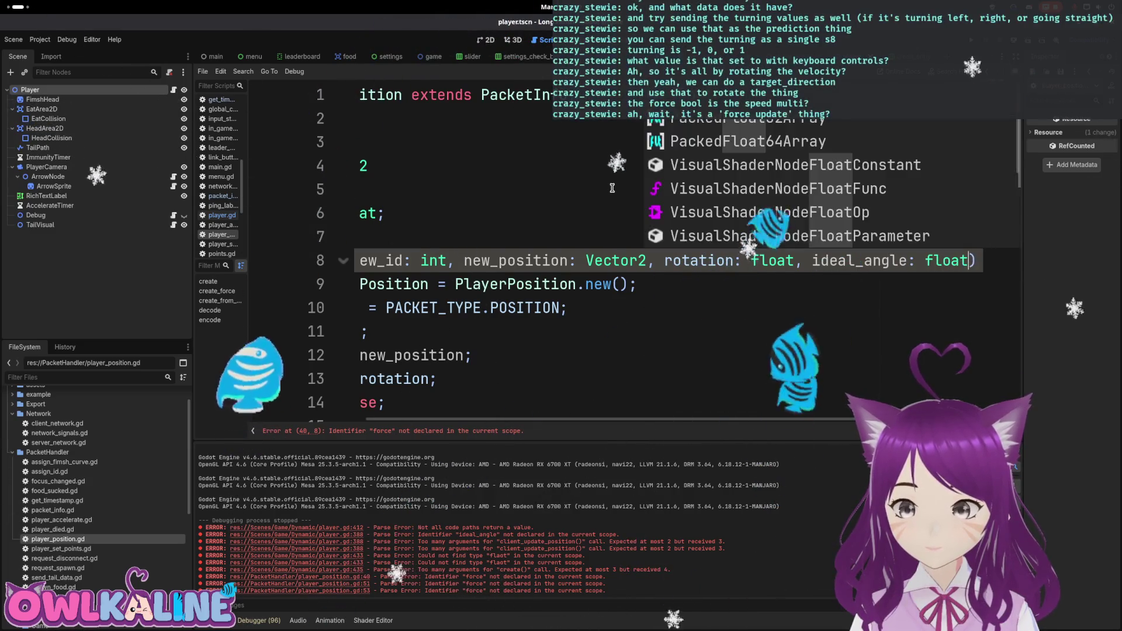
key(Home)
Replace 'info.force = false' with 'info.ideal_angle = ideal_angle;' using autocomplete.
key(Down)
key(Down)
key(Down)
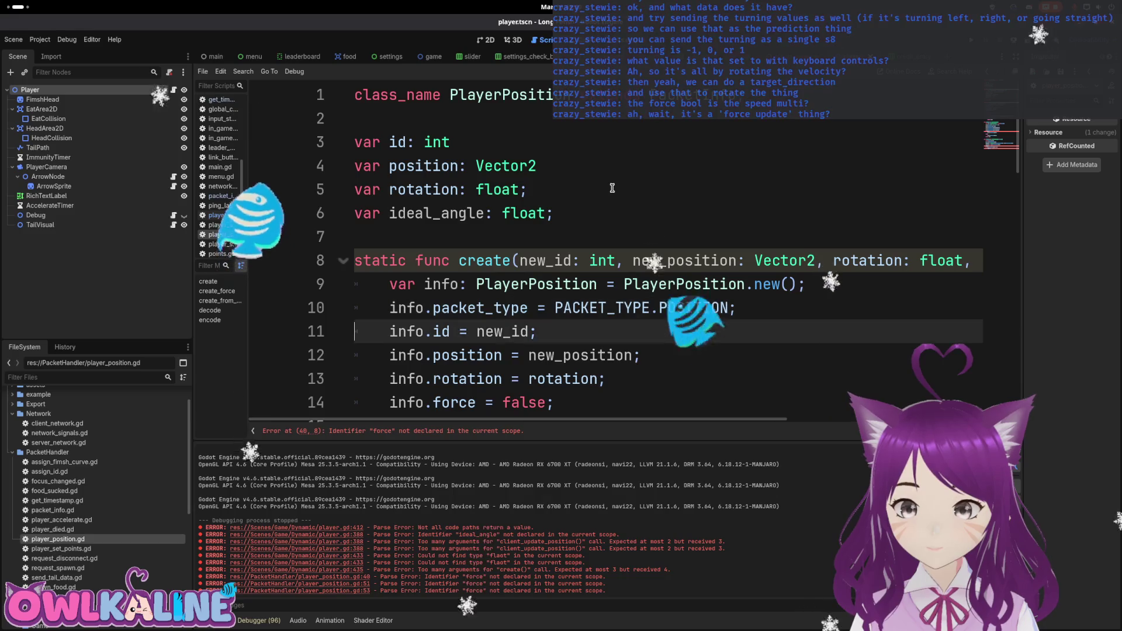
key(shift+End)
key(BackSpace)
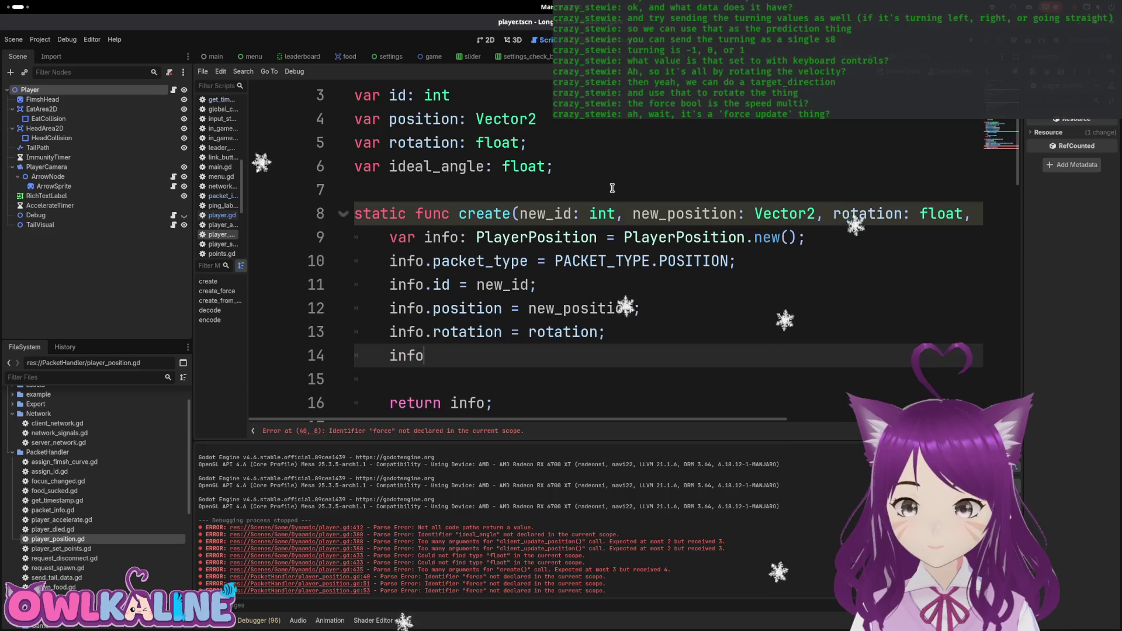
text(.ide)
key(Return)
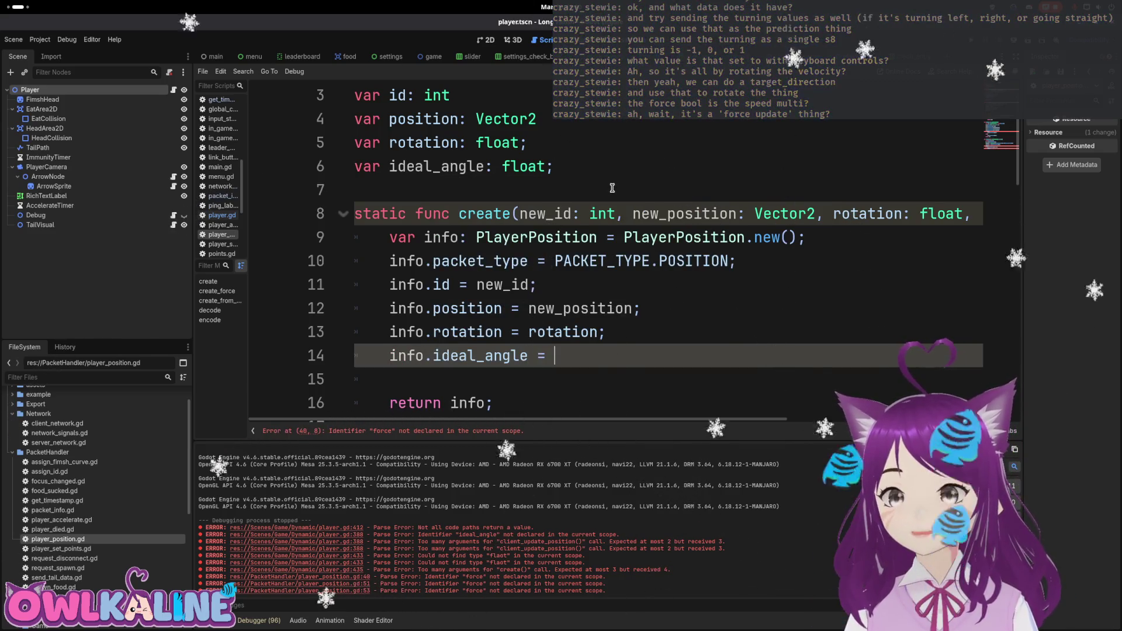
key(ctrl+space)
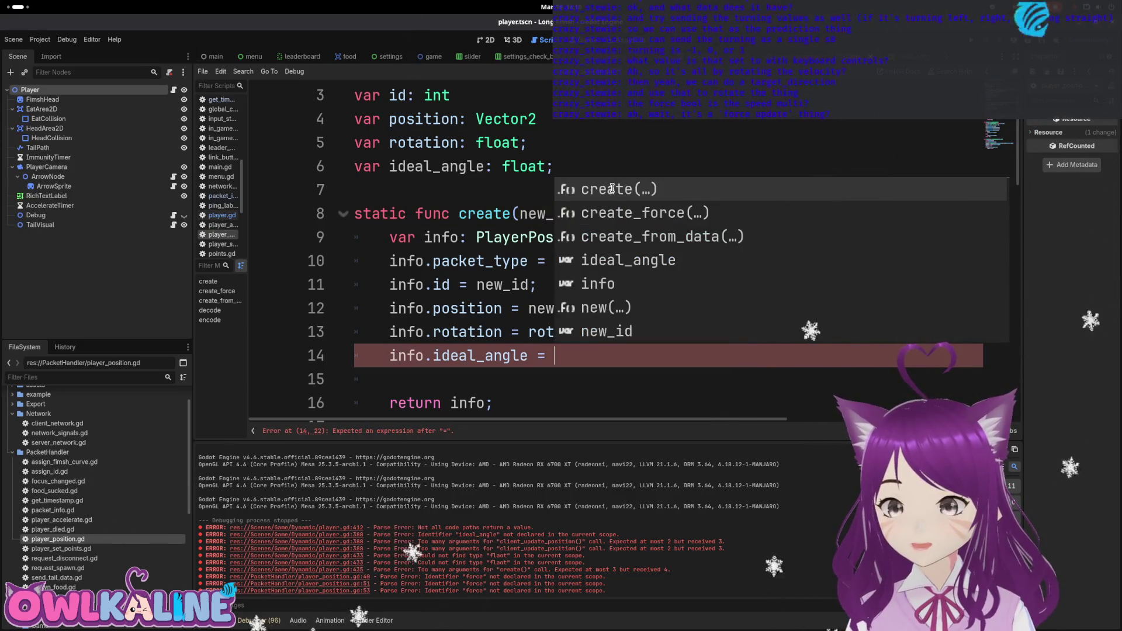
text(od)
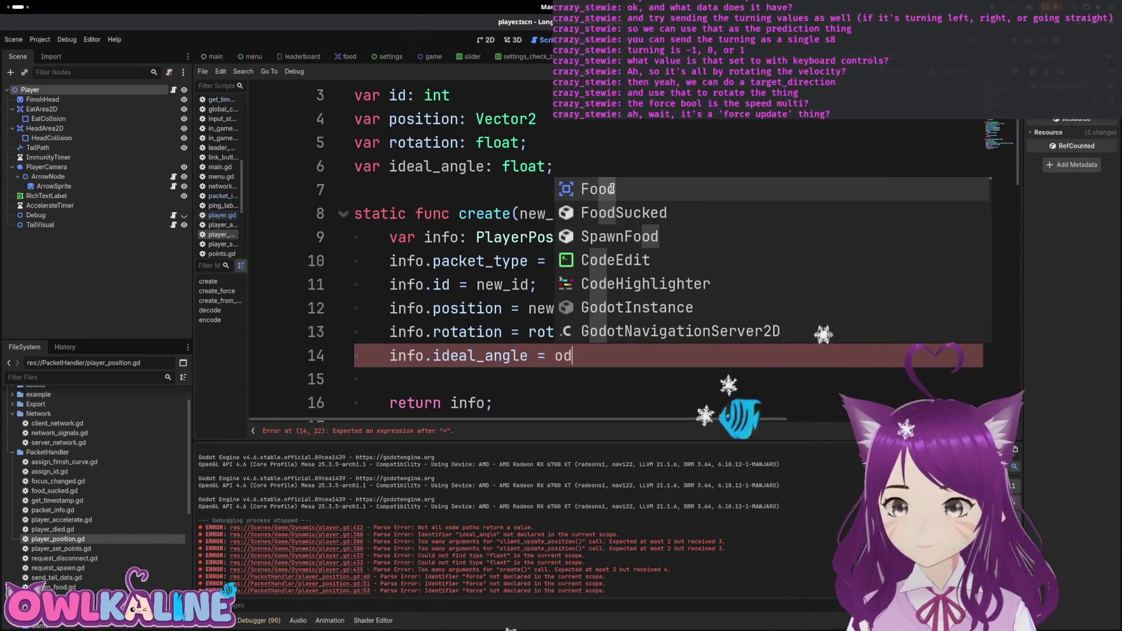
key(BackSpace)
key(BackSpace)
text(ideal_angle)
key(Return)
text(;)
Save player_position.gd.
key(ctrl+s)
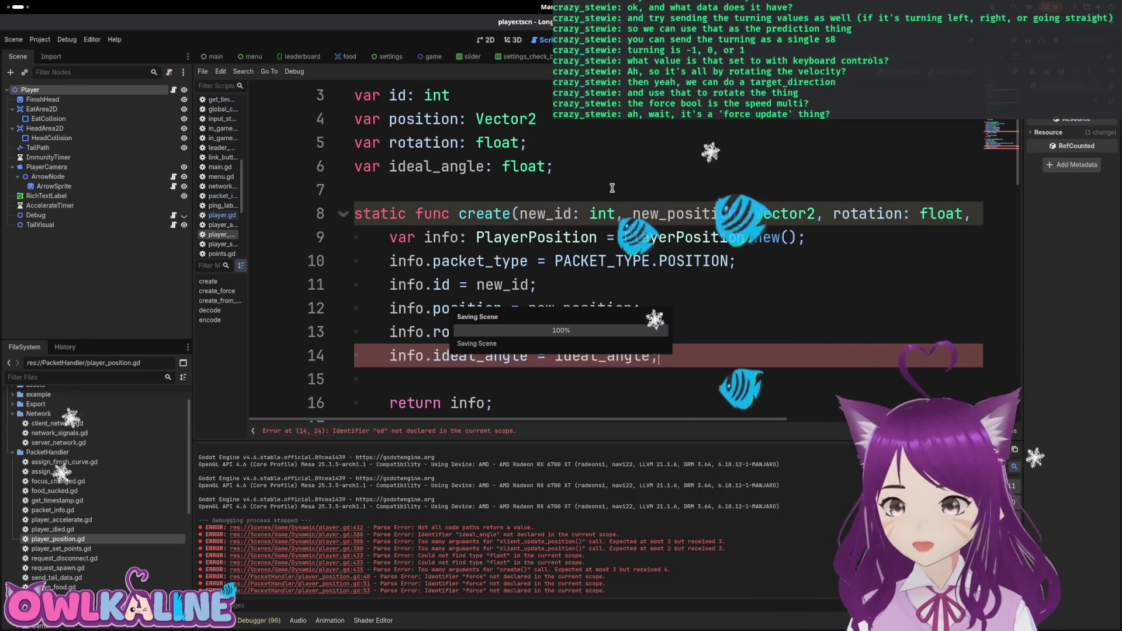
key(Down)
key(Down)
key(Down)
key(Up)
key(Up)
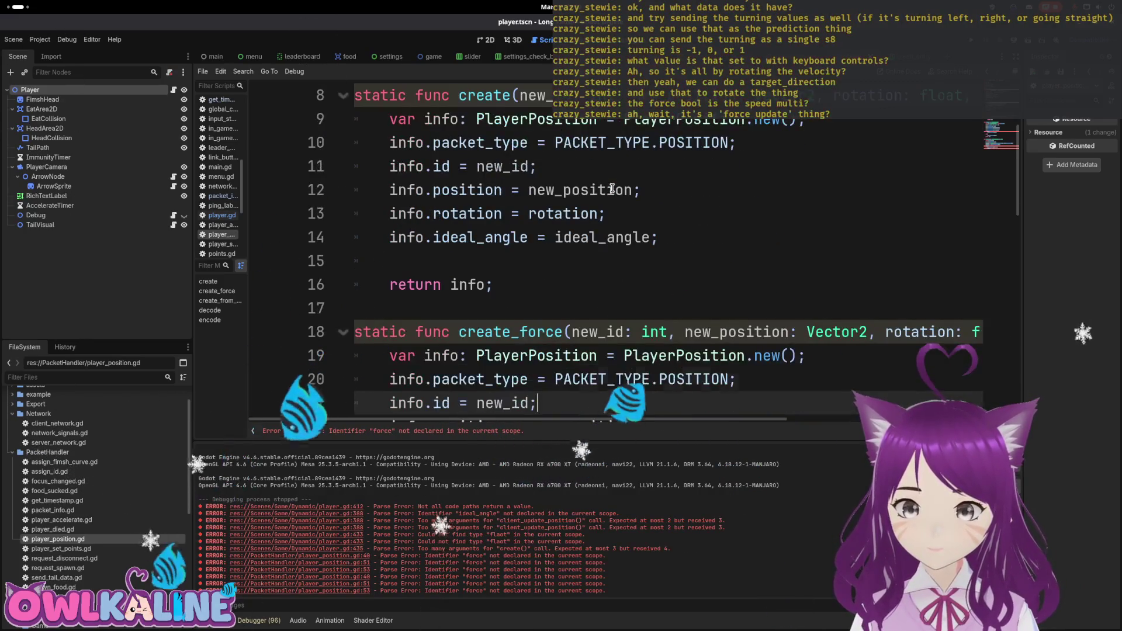
Delete the create_force function from player_position.gd.
key(Down)
key(Down)
key(Down)
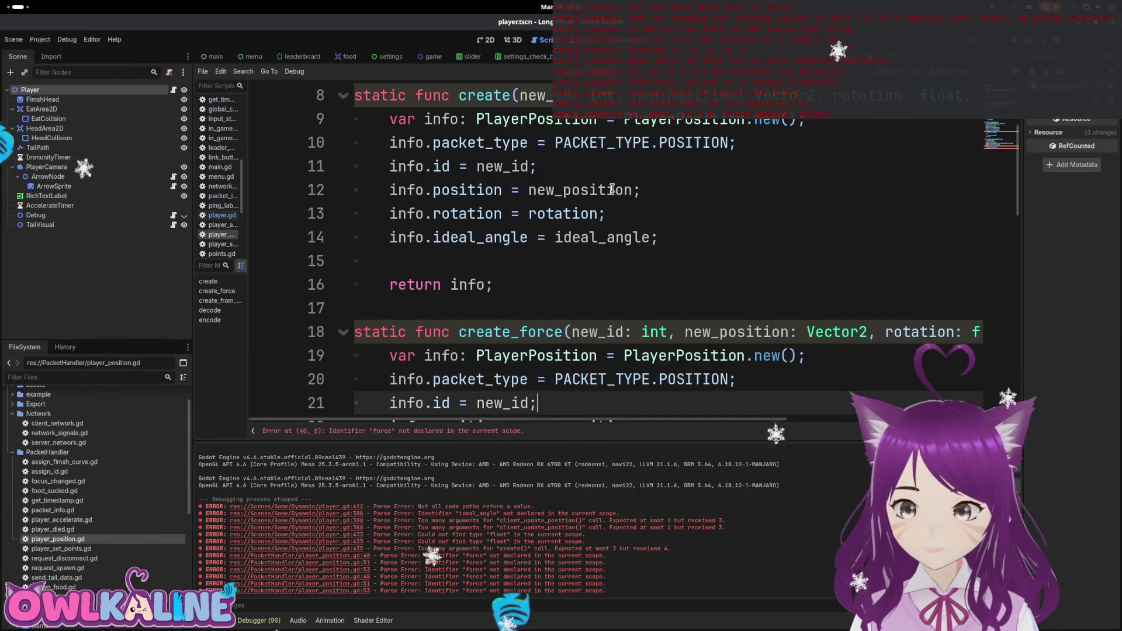
key(shift+Up)
key(shift+Up)
key(shift+Up)
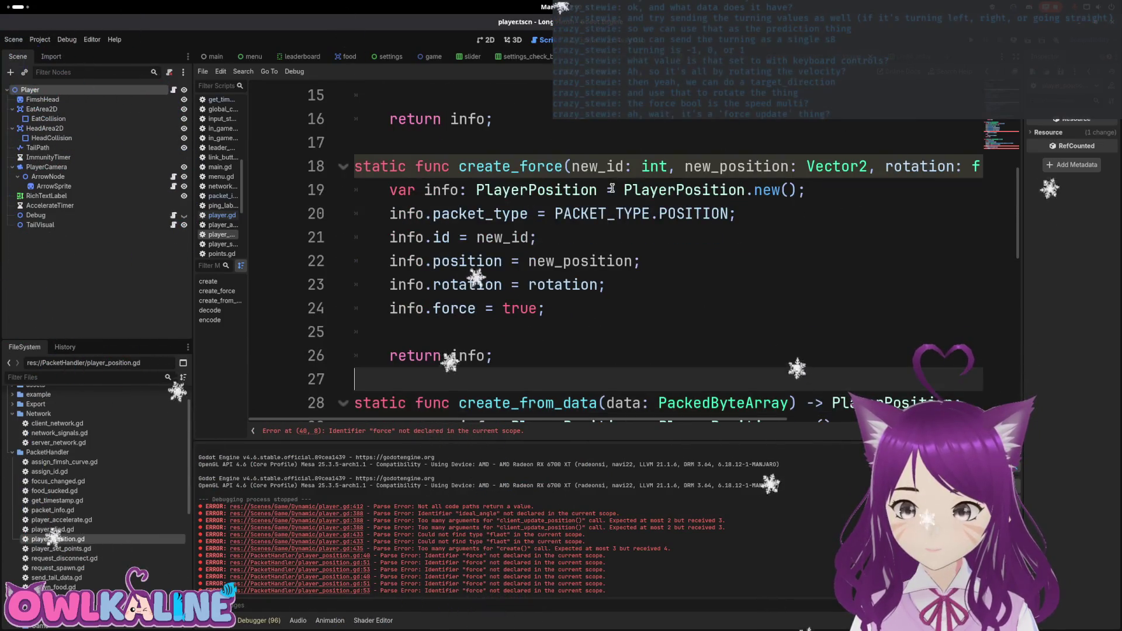
key(shift+Up)
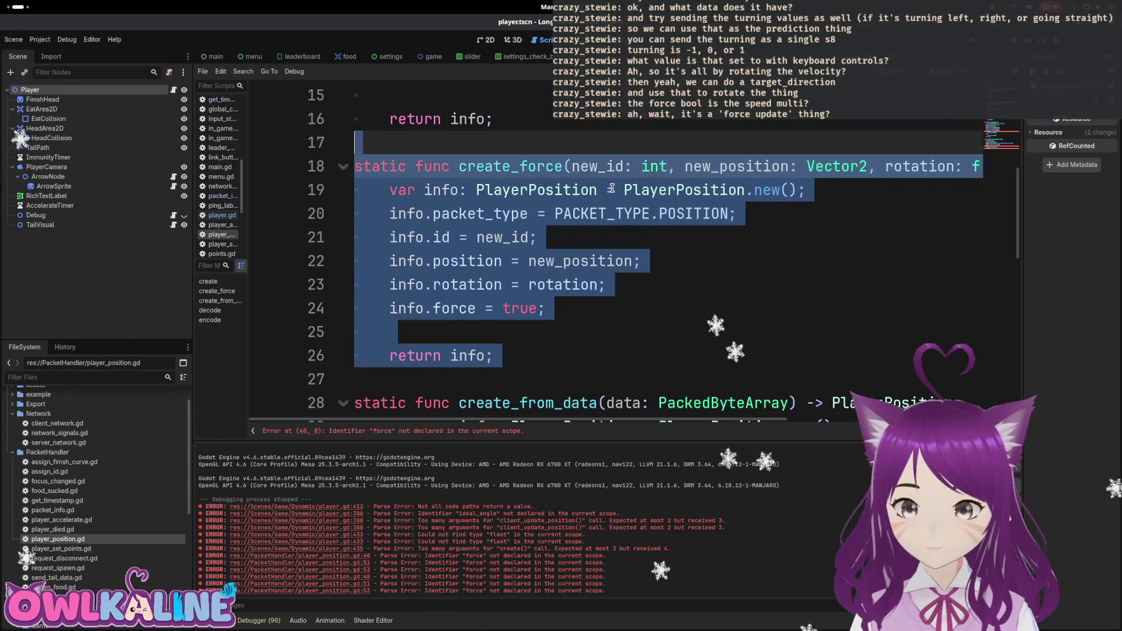
key(BackSpace)
In encode(), replace the force if/else block with data.encode_float(17, ideal_angle).
key(Down)
key(Down)
key(Down)
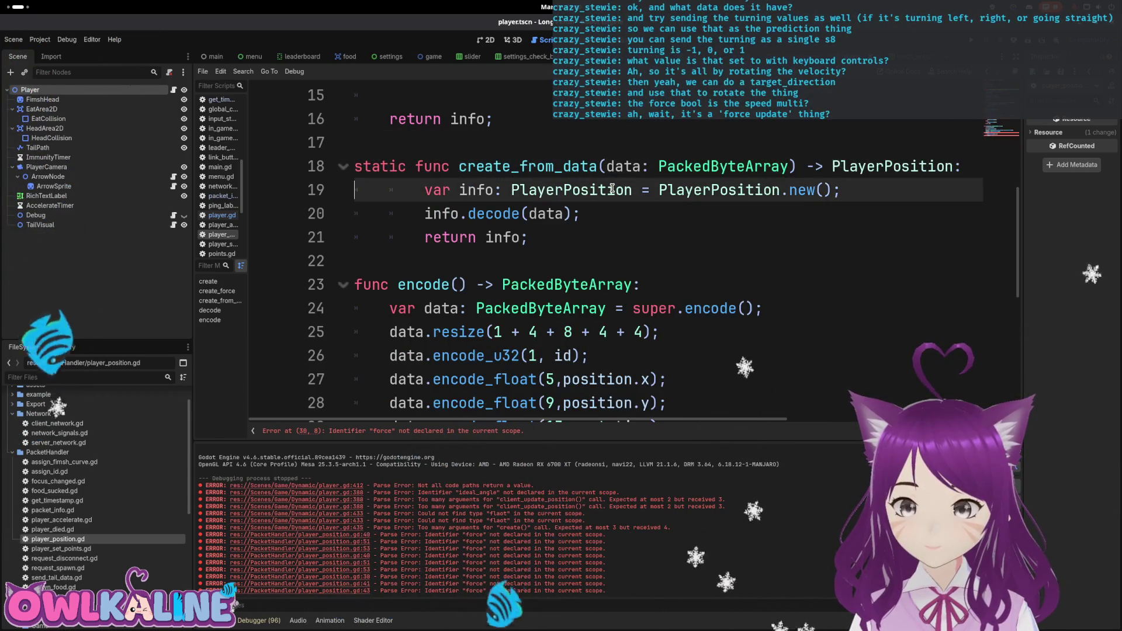
key(Down)
key(Down)
key(Down)
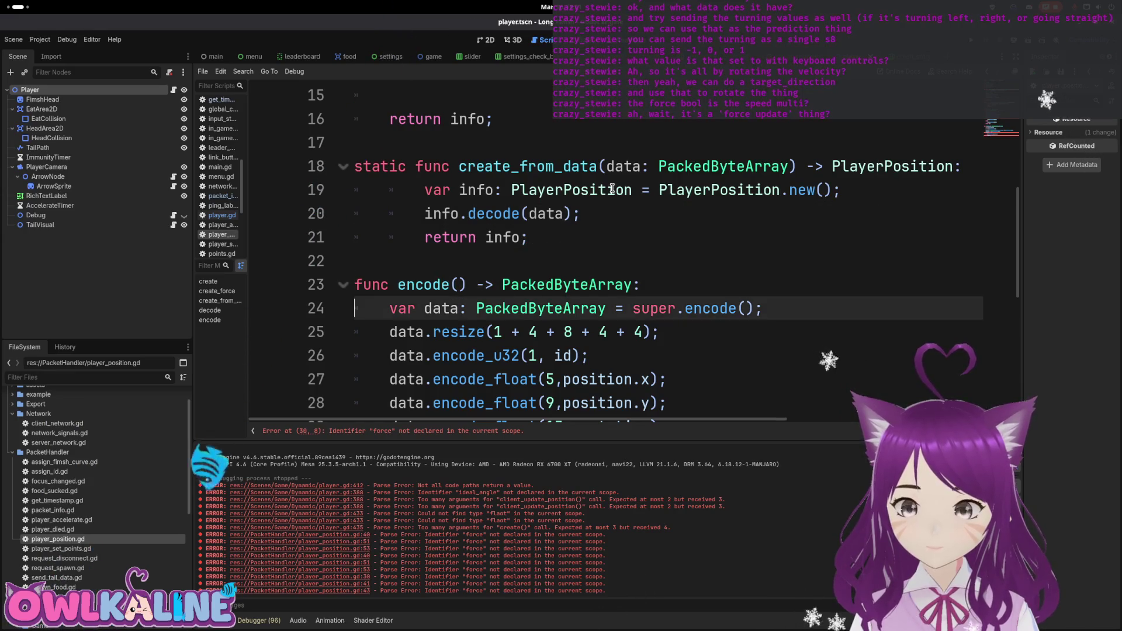
key(Down)
key(Down)
key(Down)
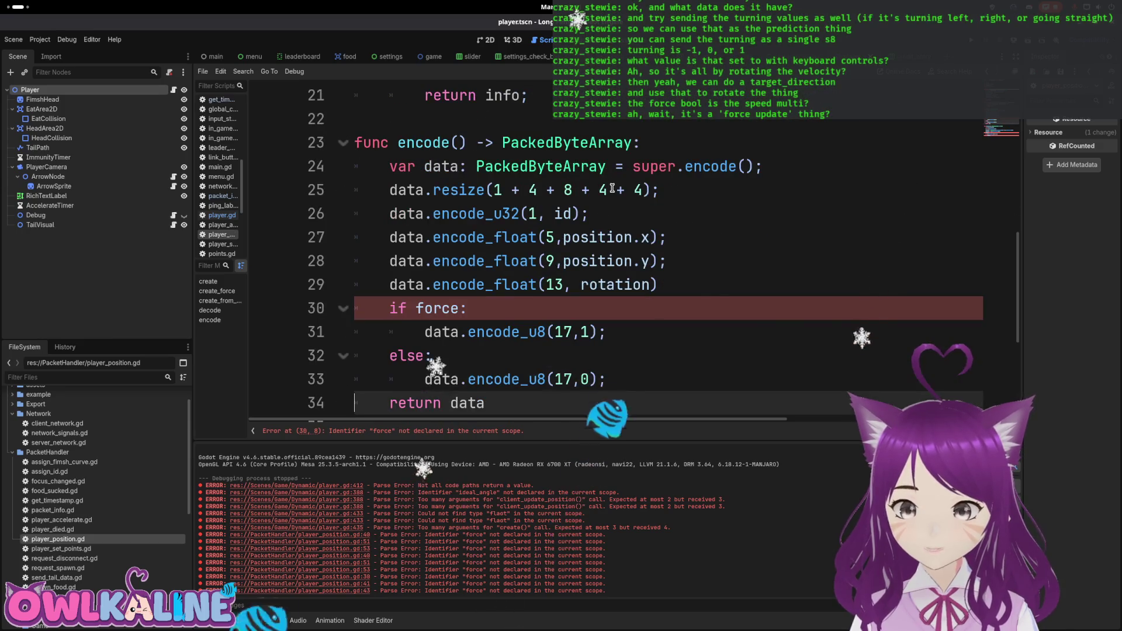
key(Left)
key(shift+Up)
key(shift+Up)
key(shift+Up)
key(shift+Home)
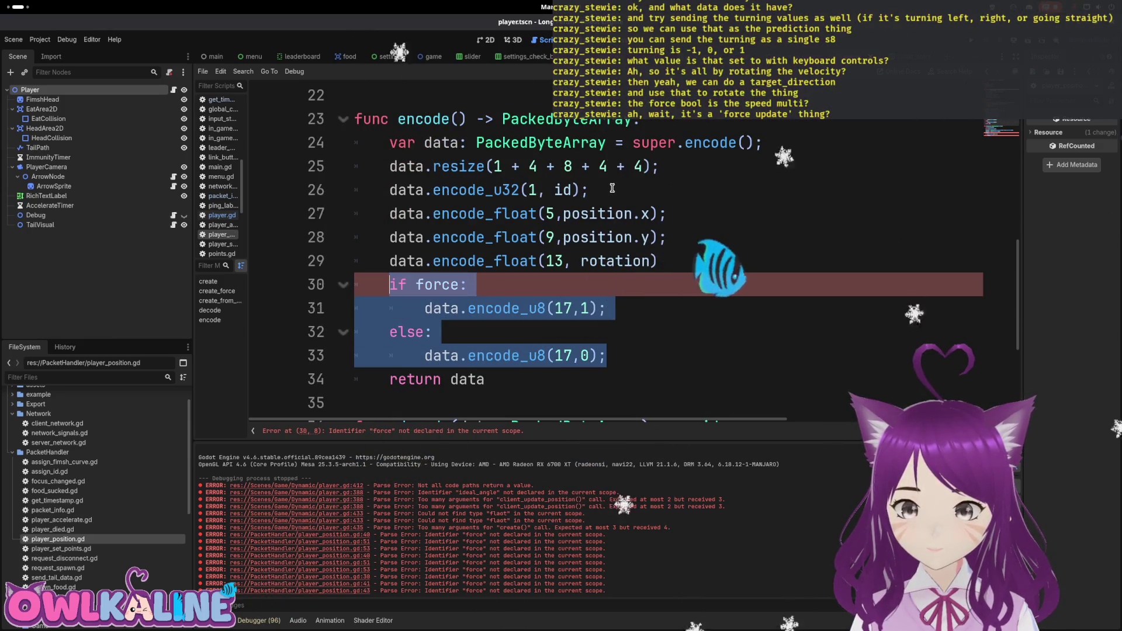
key(BackSpace)
text(data.e)
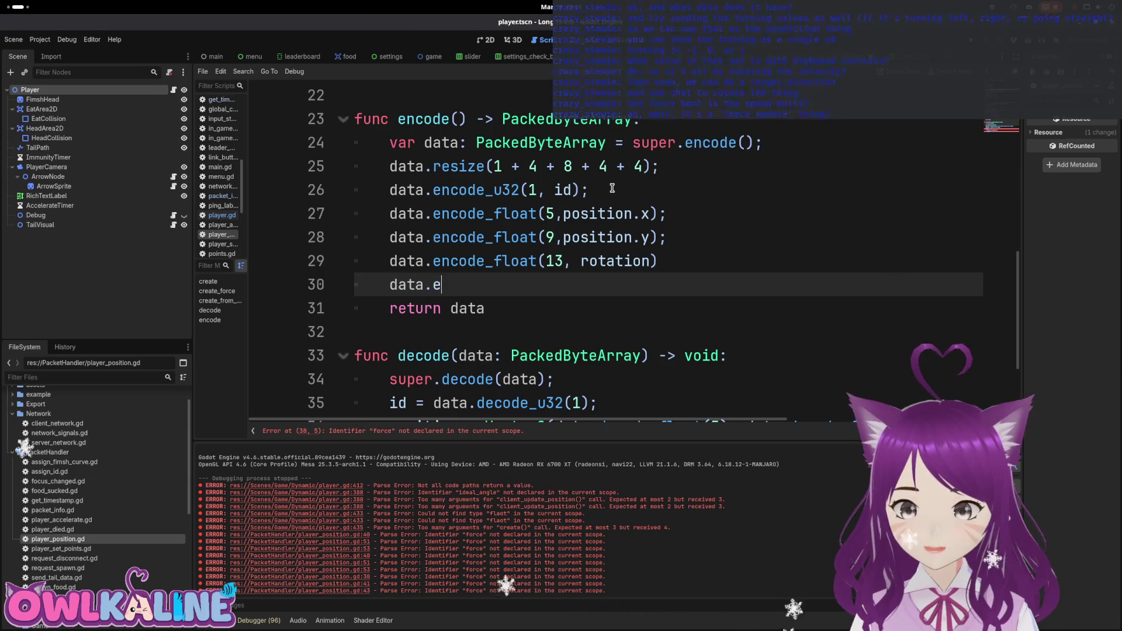
key(BackSpace)
key(BackSpace)
key(BackSpace)
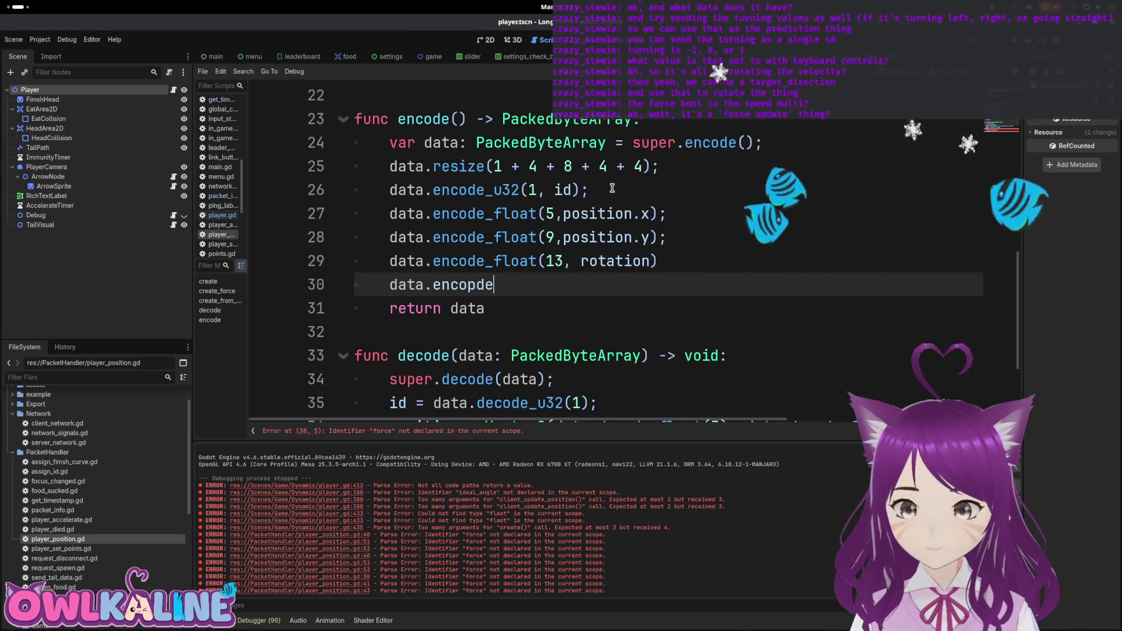
text(de_float)
key(Return)
text(18)
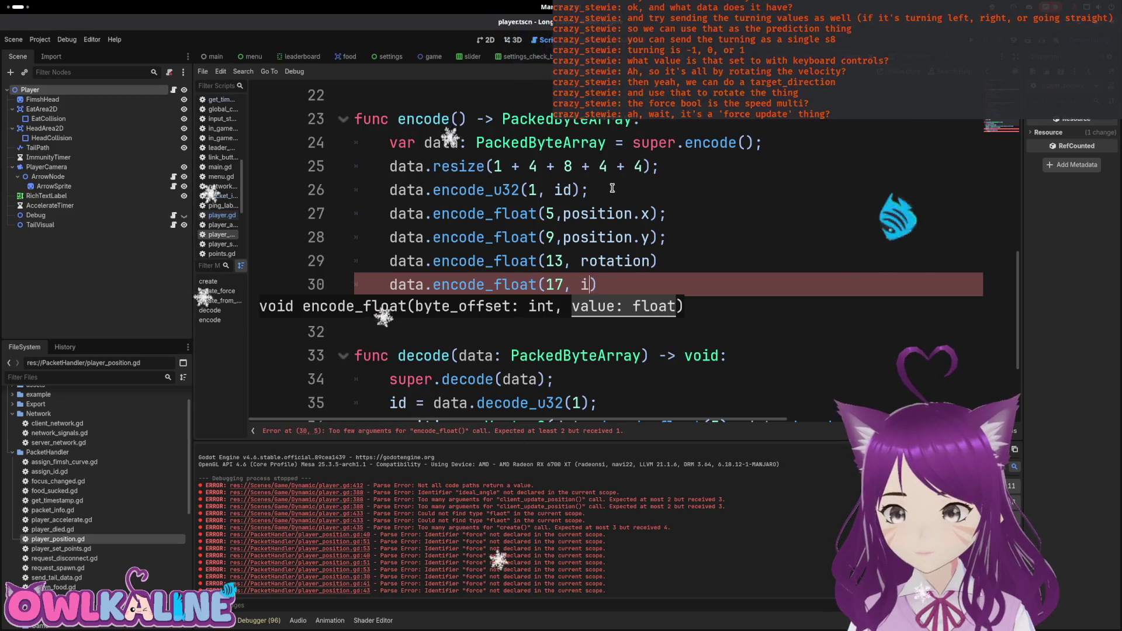
text(d)
key(Return)
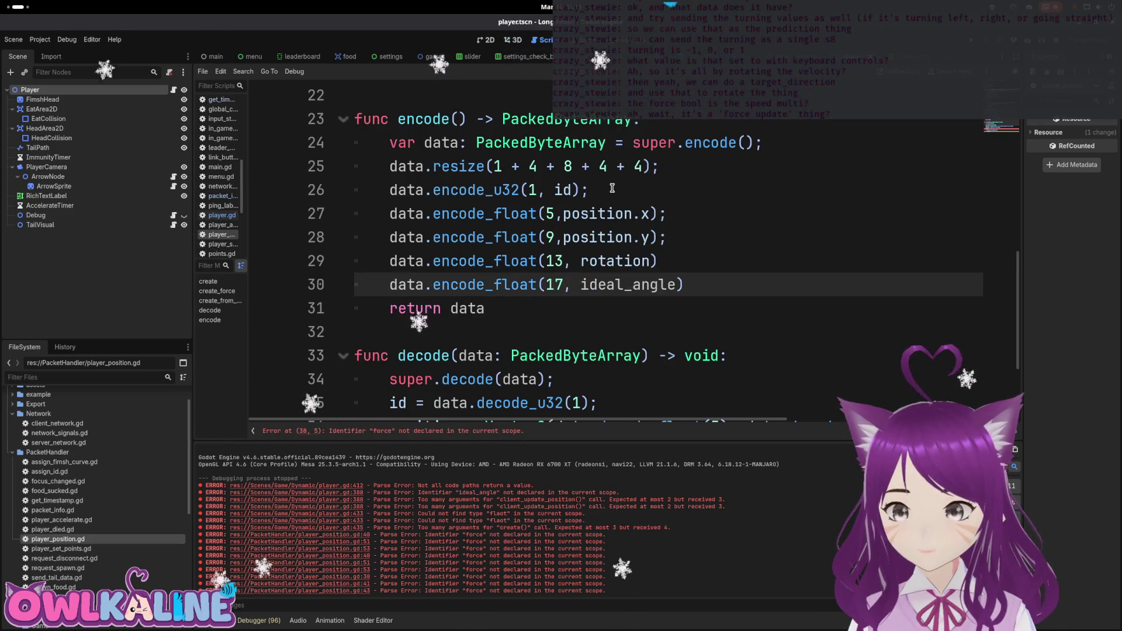
text(;)
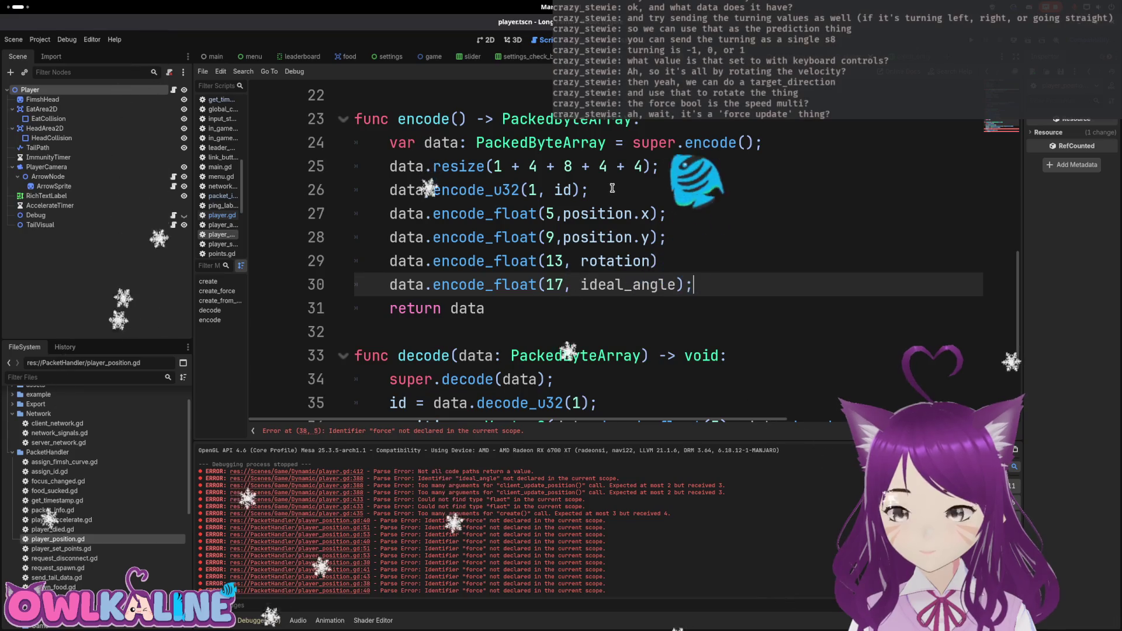
In decode(), replace the force lines with ideal_angle = data.decode_float(17).
key(Down)
key(Down)
key(Down)
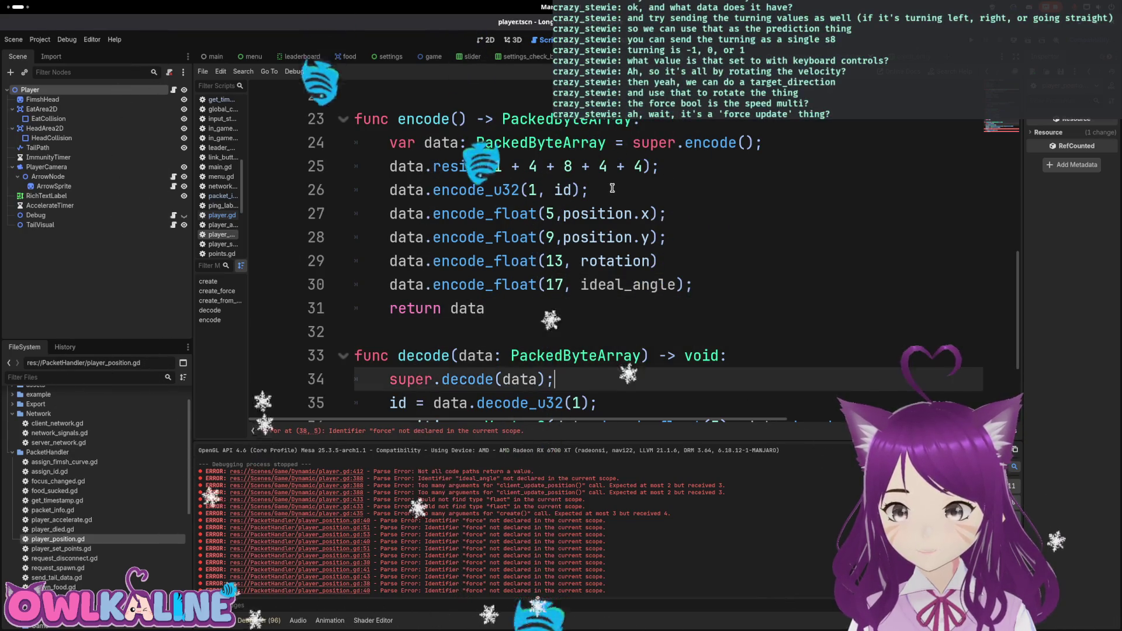
key(Up)
key(Up)
key(Up)
text(;)
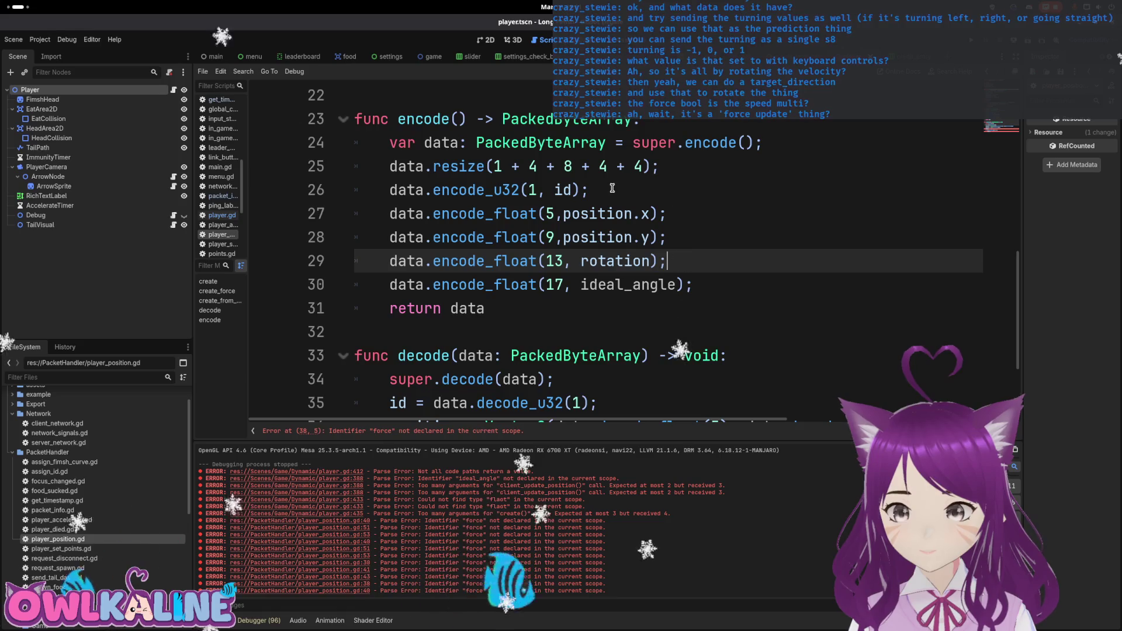
key(Down)
key(Down)
key(Down)
key(Down)
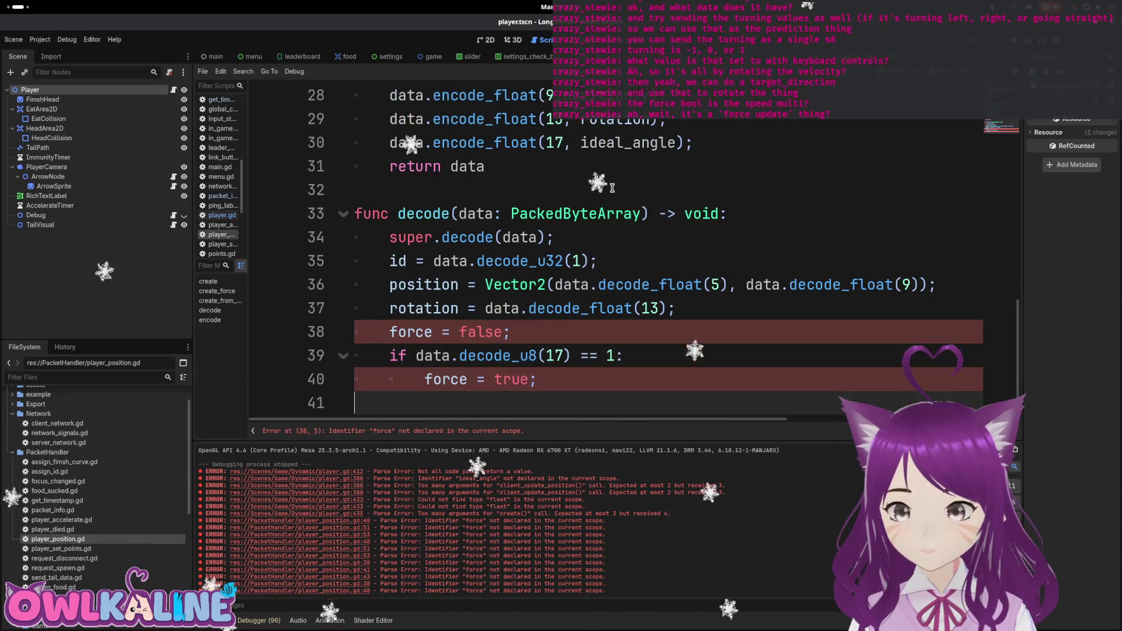
key(shift+End)
key(shift+Up)
key(shift+Up)
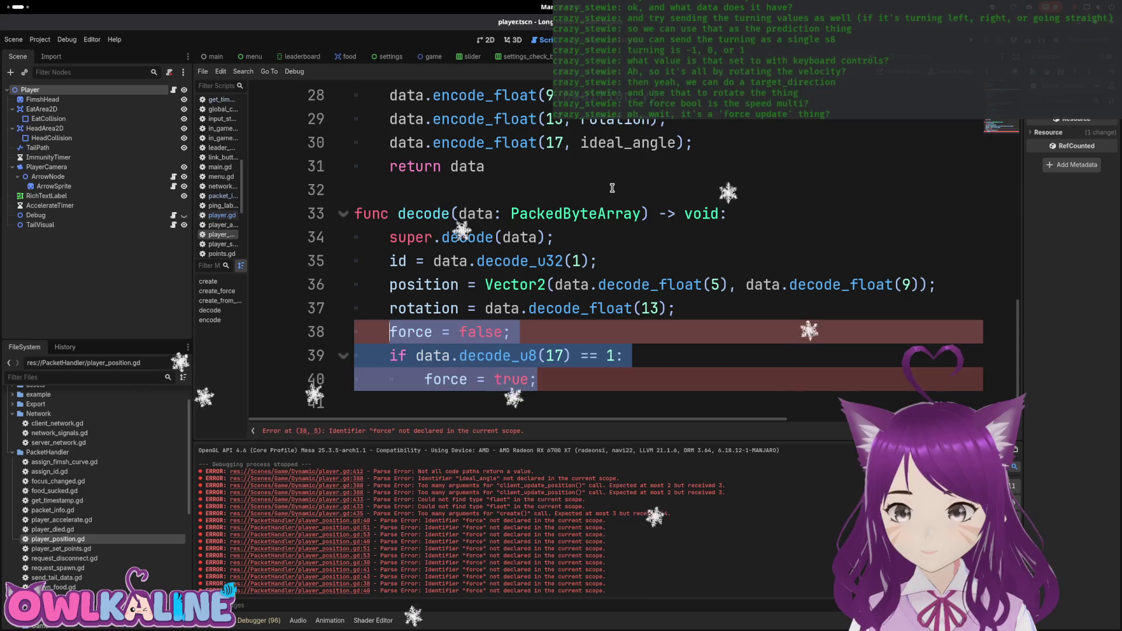
key(BackSpace)
text(ideal_angle = data.dec)
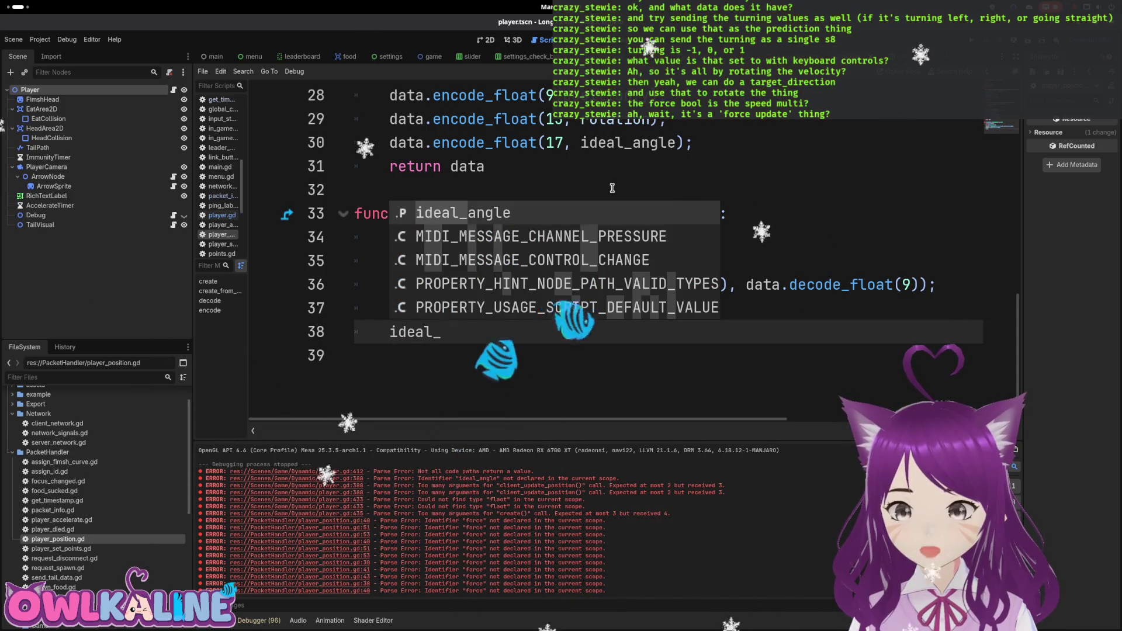
key(Return)
text(= data.dec)
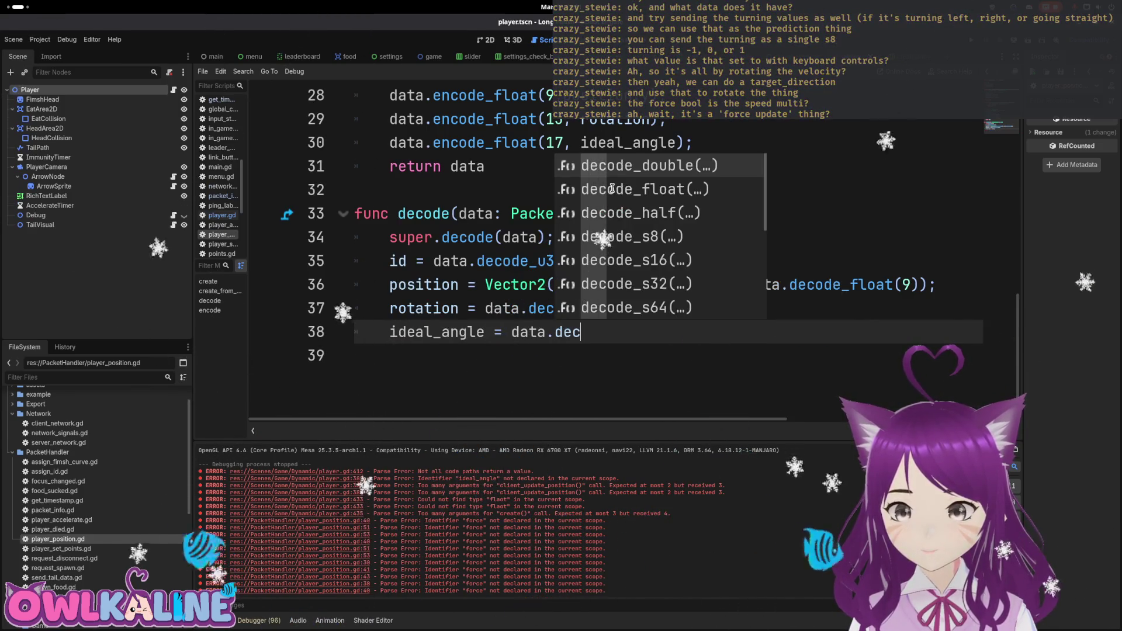
key(Down)
key(Return)
text(18)
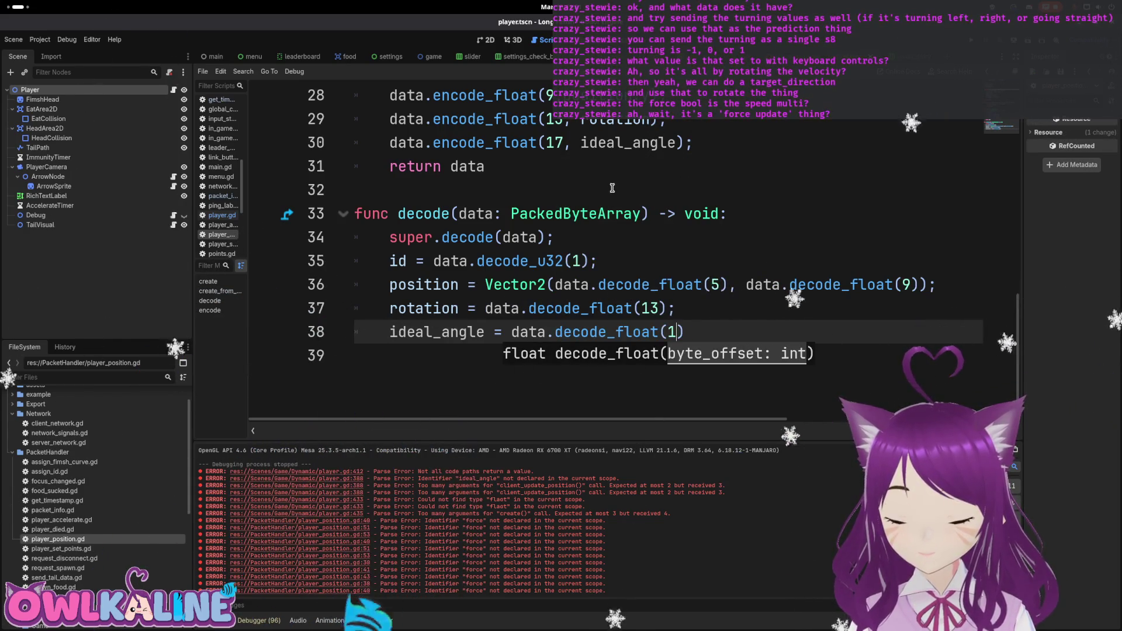
text(;)
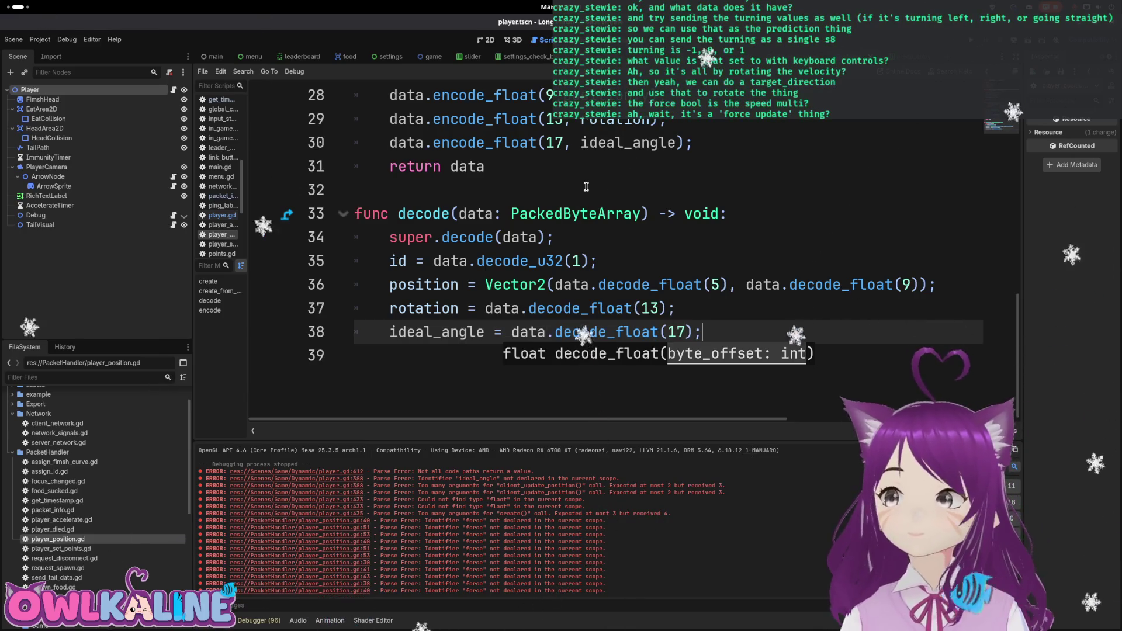
scroll(586, 186, up, 10)
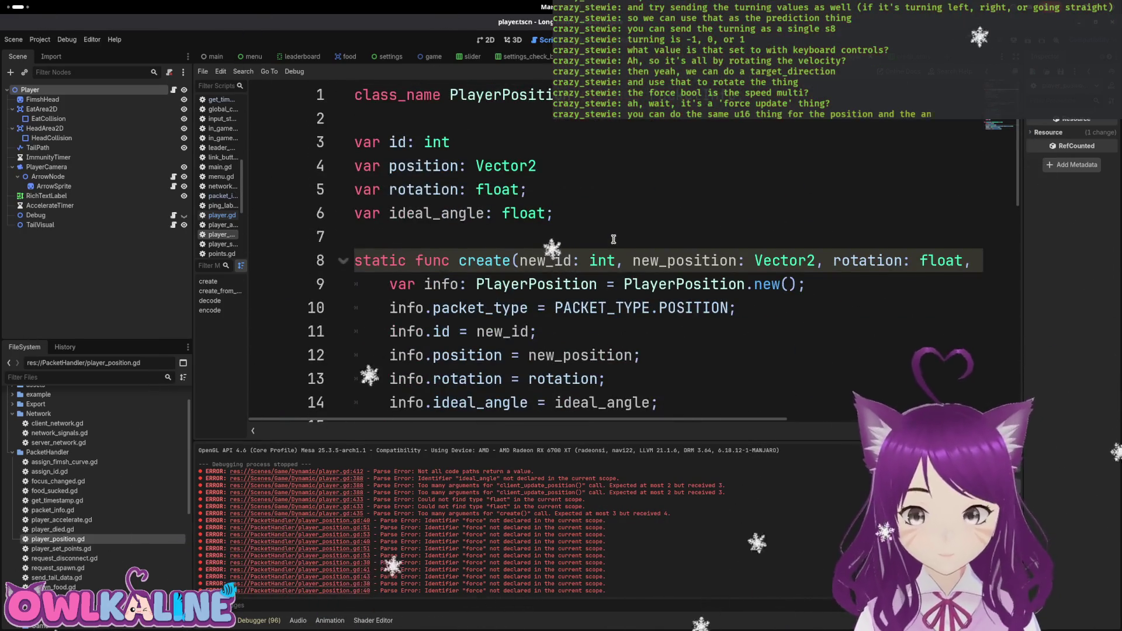
Select the floori(wrapf(... / TAU, 0.0, 1.0) * 65536) angle-quantizing expression in send_tail_data.gd.
click(613, 239)
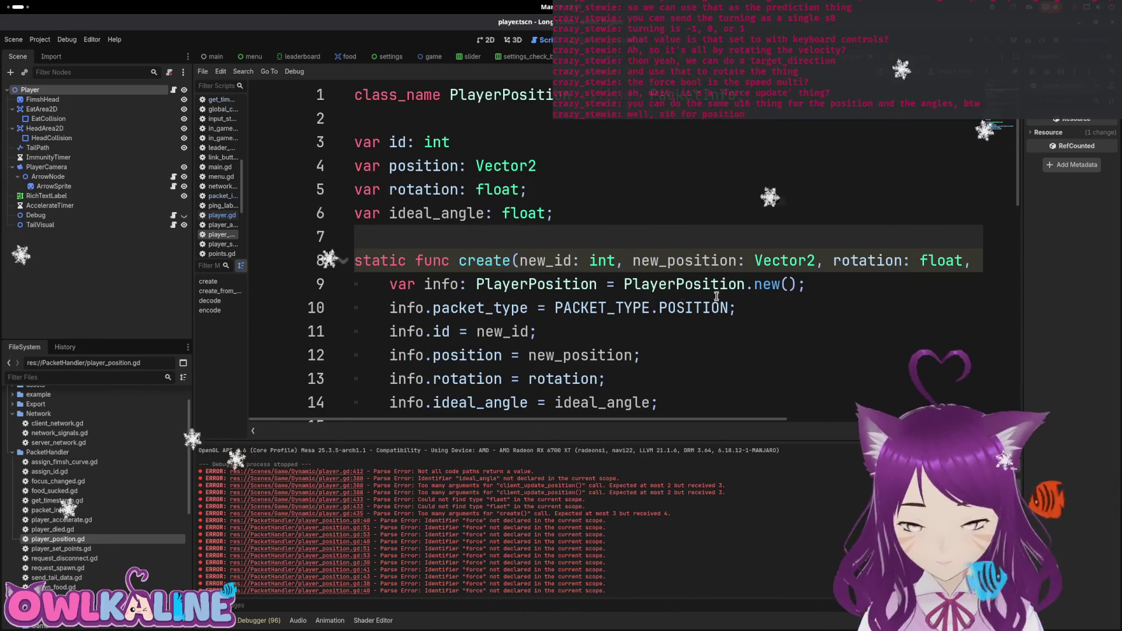
scroll(717, 296, down, 3)
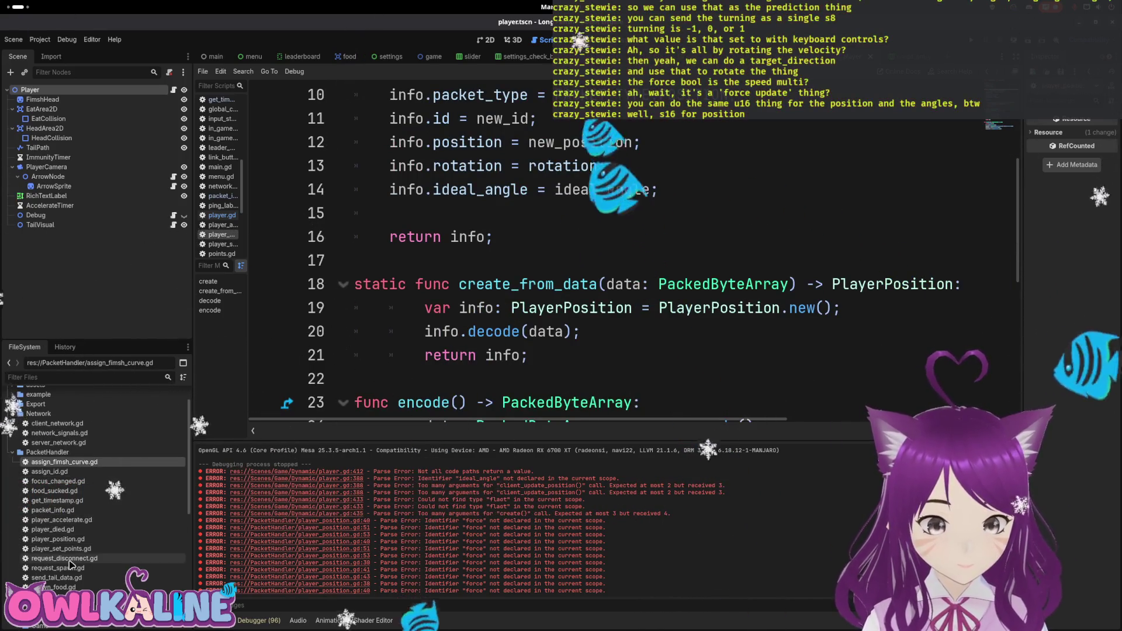
double_click(84, 578)
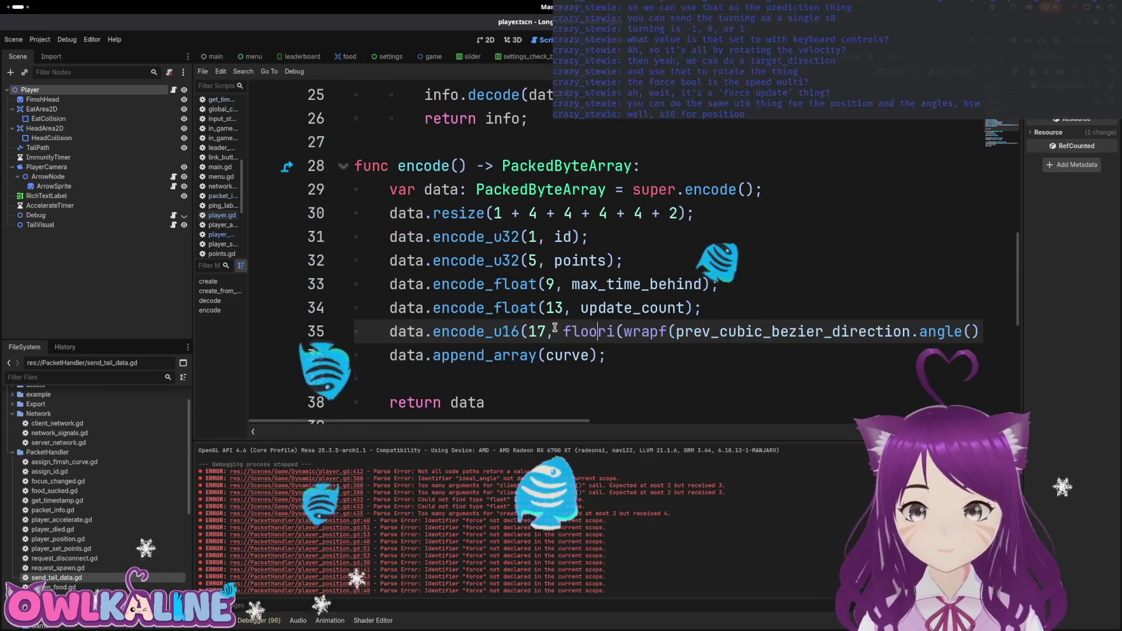
mouse_move(563, 332)
mouse_down()
mouse_move(855, 322)
mouse_move(985, 331)
mouse_move(672, 322)
mouse_move(951, 331)
mouse_up()
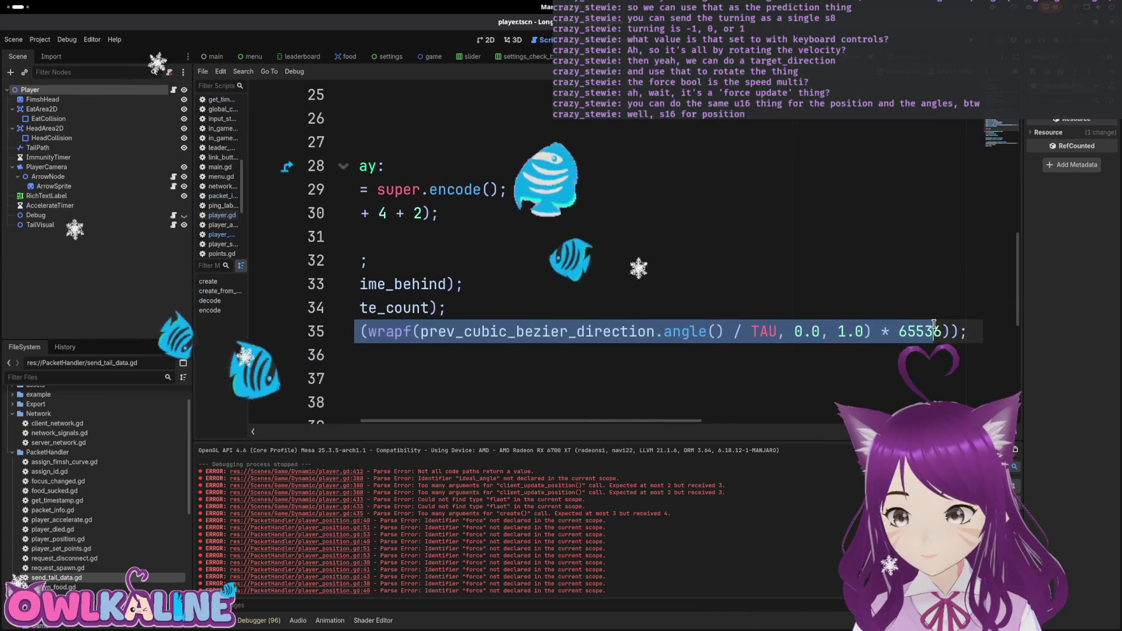
scroll(617, 416, left, 3)
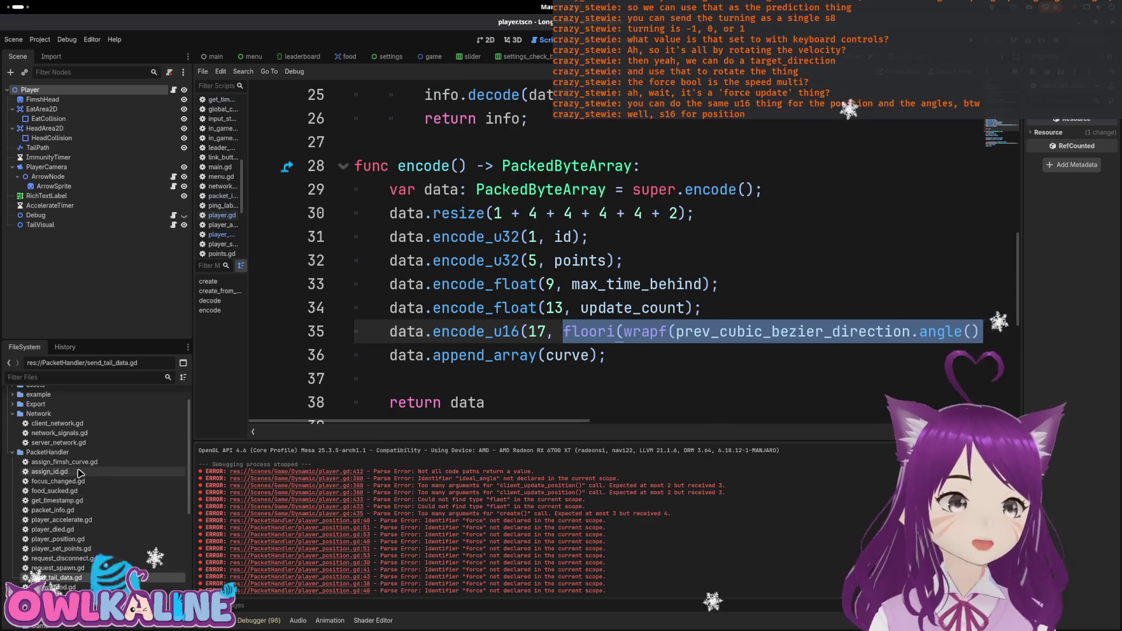
In player_position.gd's encode(), replace ideal_angle with the quantizing expression applied to ideal_angle.
double_click(92, 538)
scroll(506, 341, up, 2)
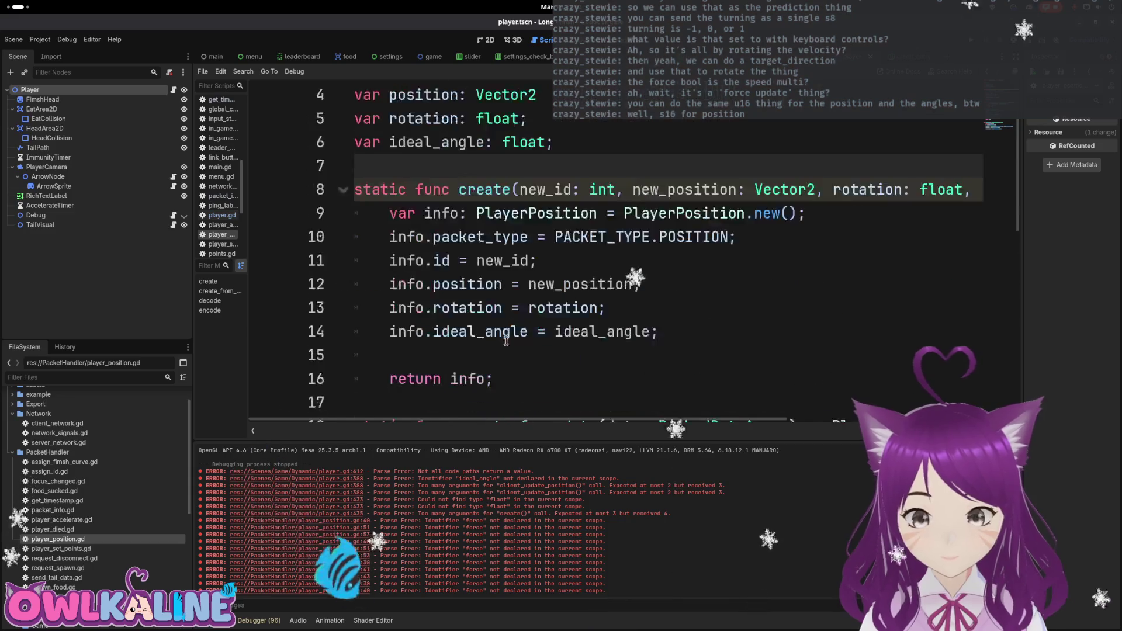
scroll(522, 344, down, 5)
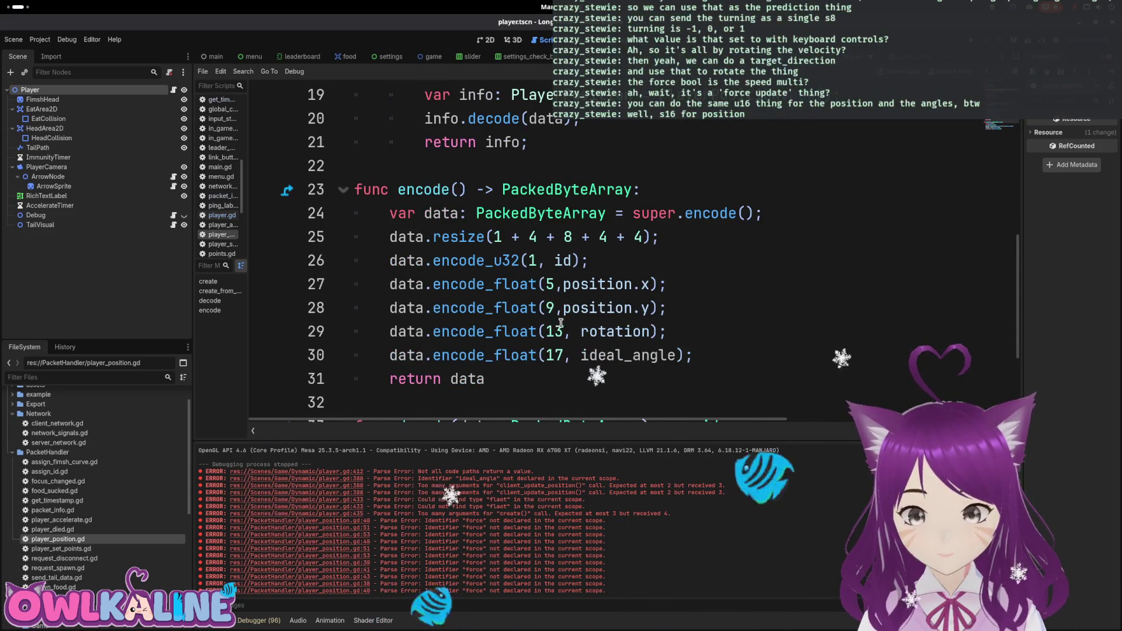
double_click(608, 354)
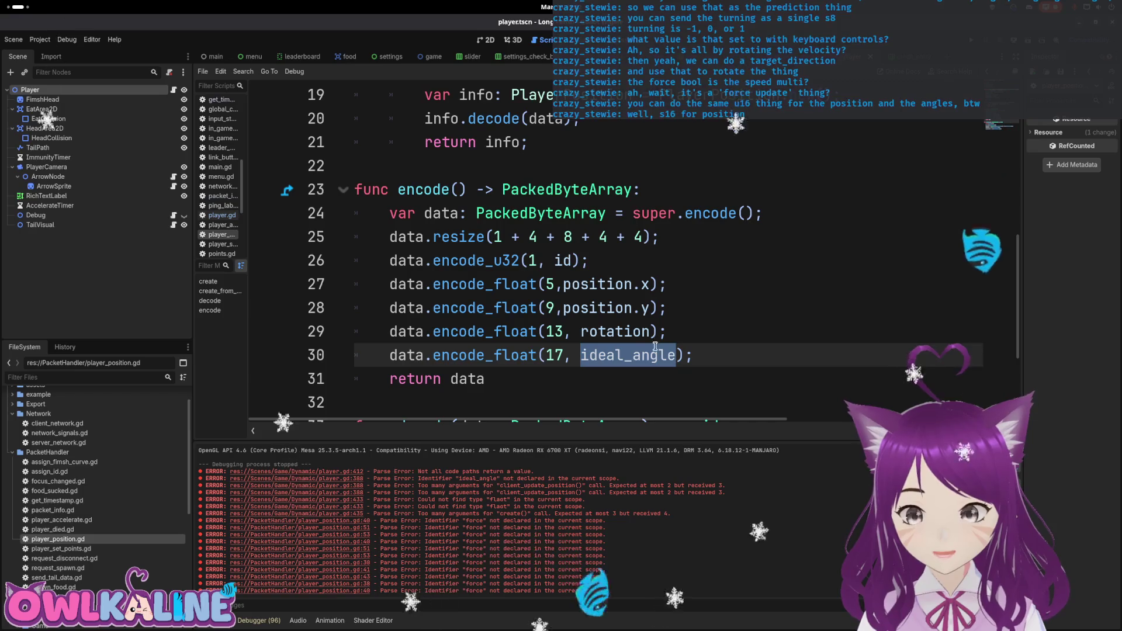
key(ctrl+v)
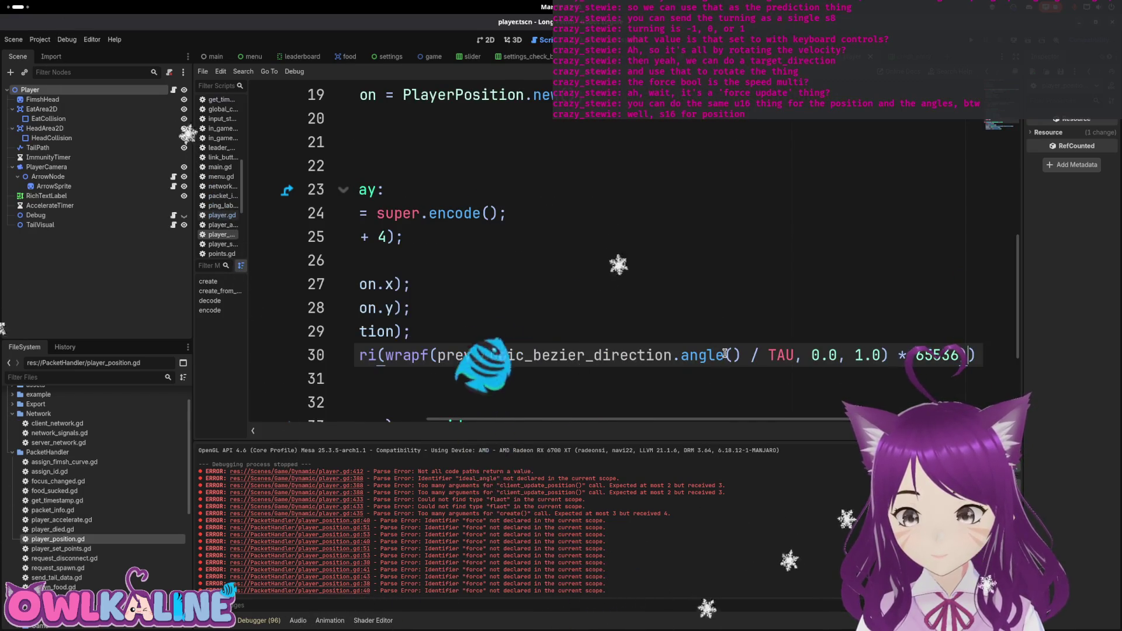
drag(740, 356, 439, 356)
text(ide)
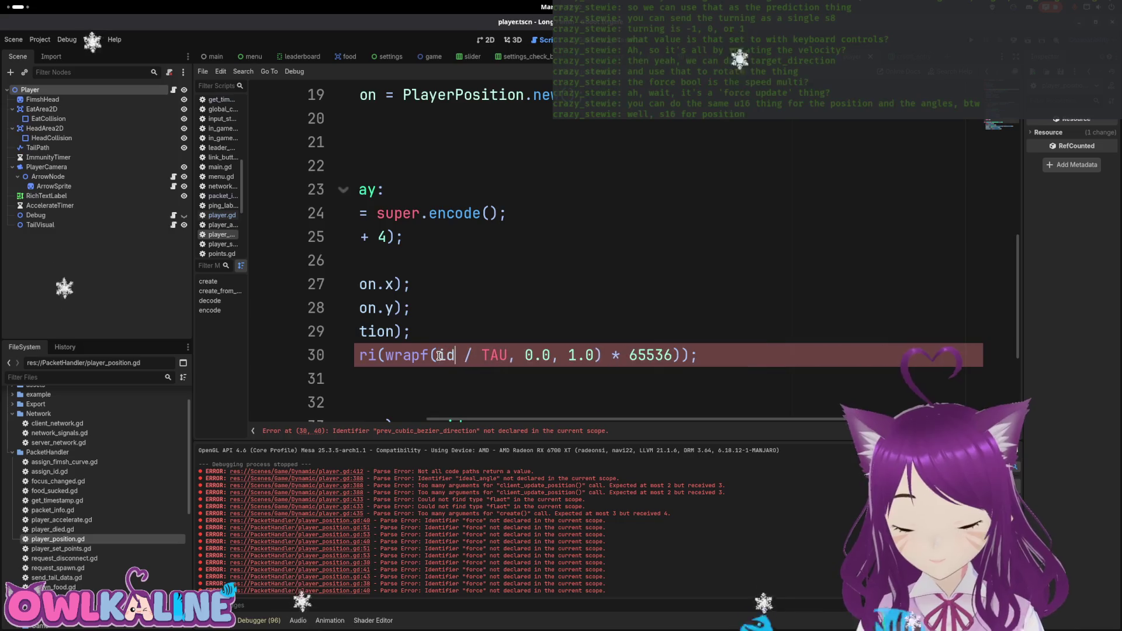
text(al_angle)
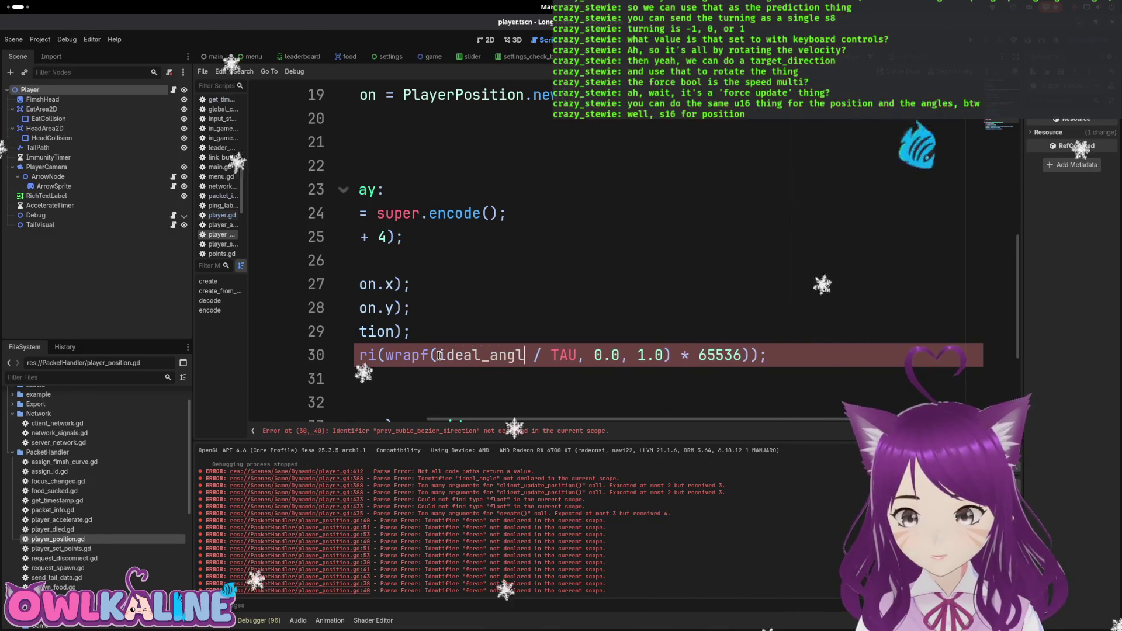
key(Home)
Quantize rotation on line 29 the same way: floori(wrapf(rotation / TAU, 0.0, 1.0) * 65536).
key(Left)
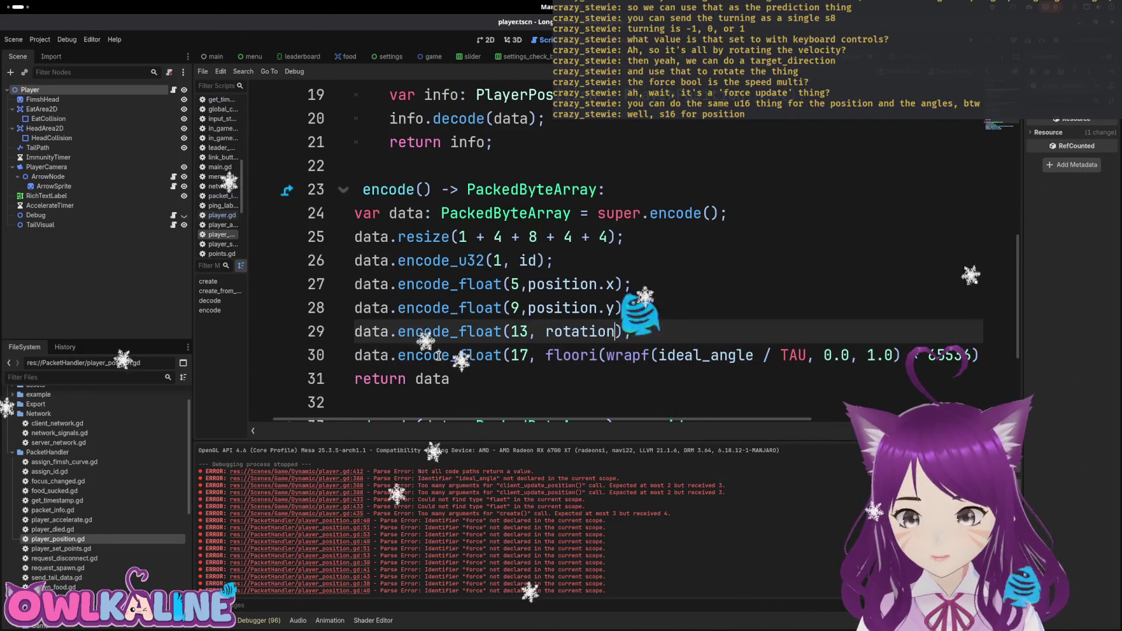
key(ctrl+BackSpace)
text(floori(wrapf(prev_cubic_bezier_direction.angle() / TAU, 0.0, 1.0) * 65536))
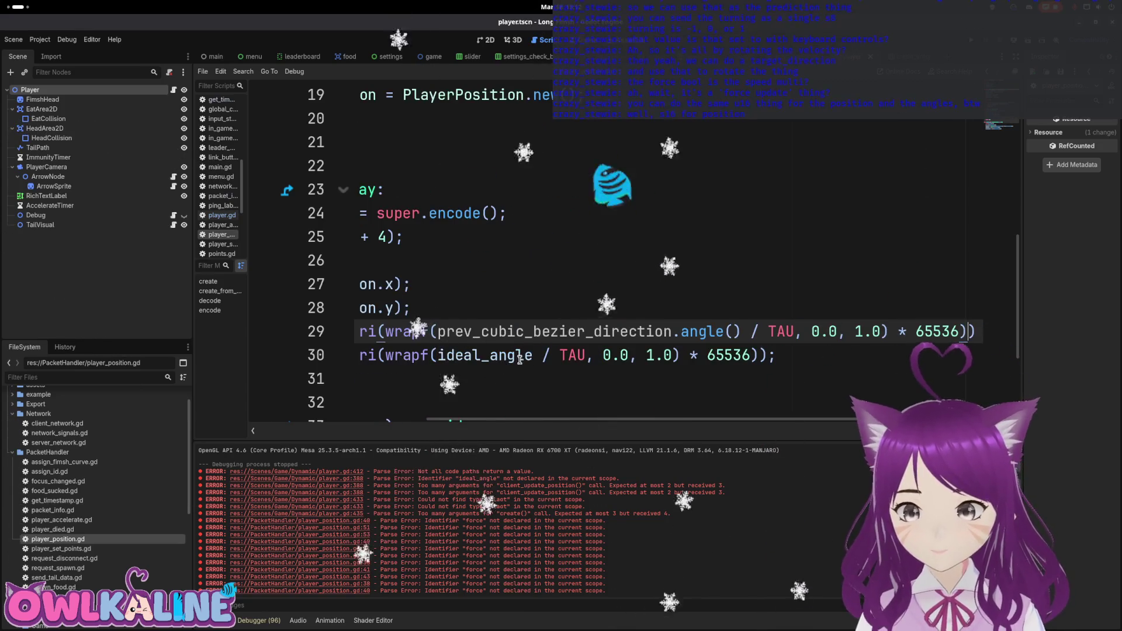
drag(444, 331, 742, 332)
text(rotat)
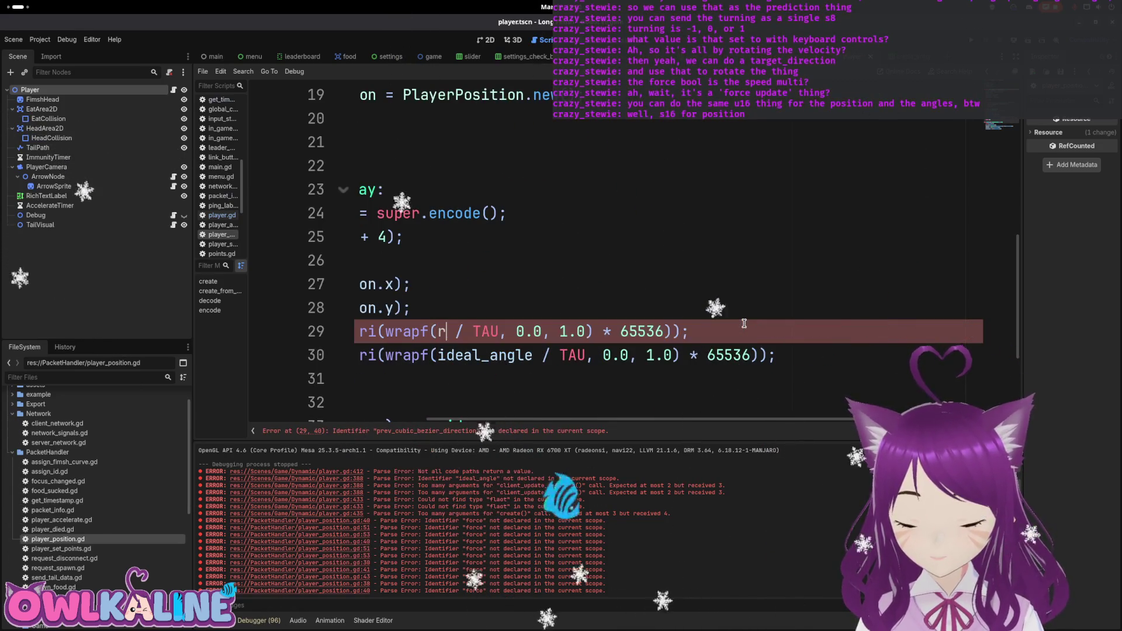
key(Return)
key(Home)
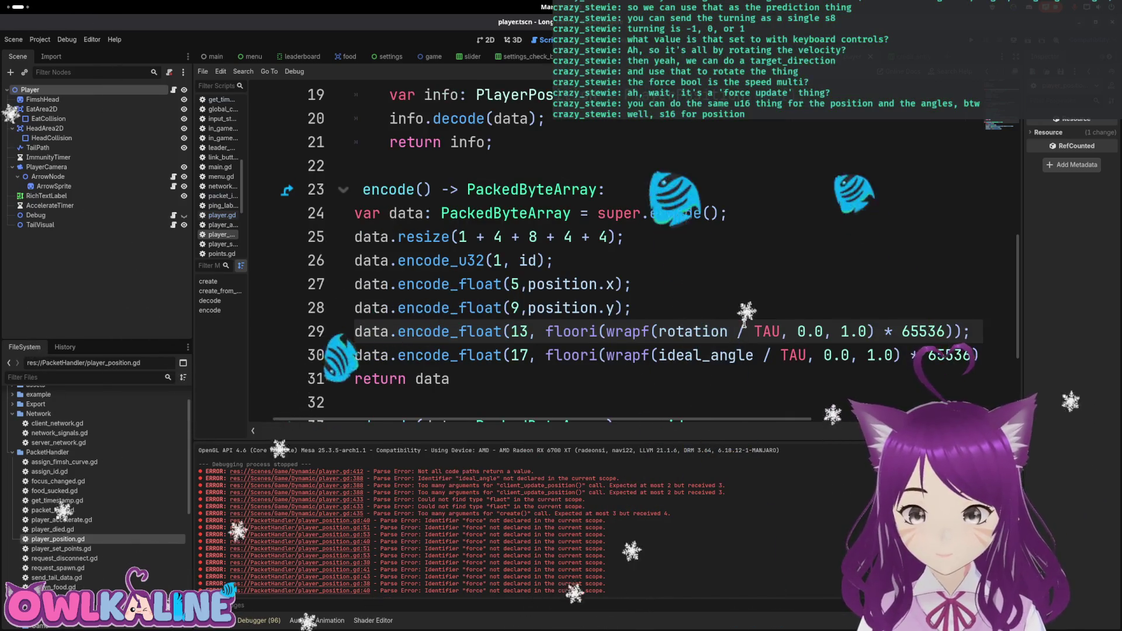
scroll(551, 321, down, 3)
click(480, 187)
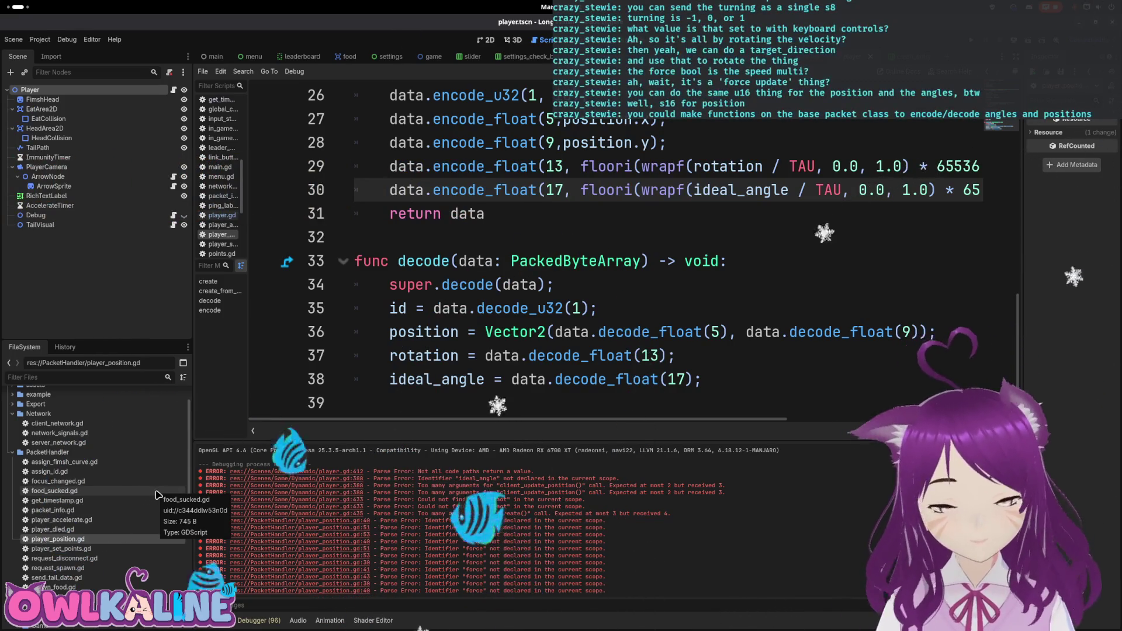
double_click(90, 510)
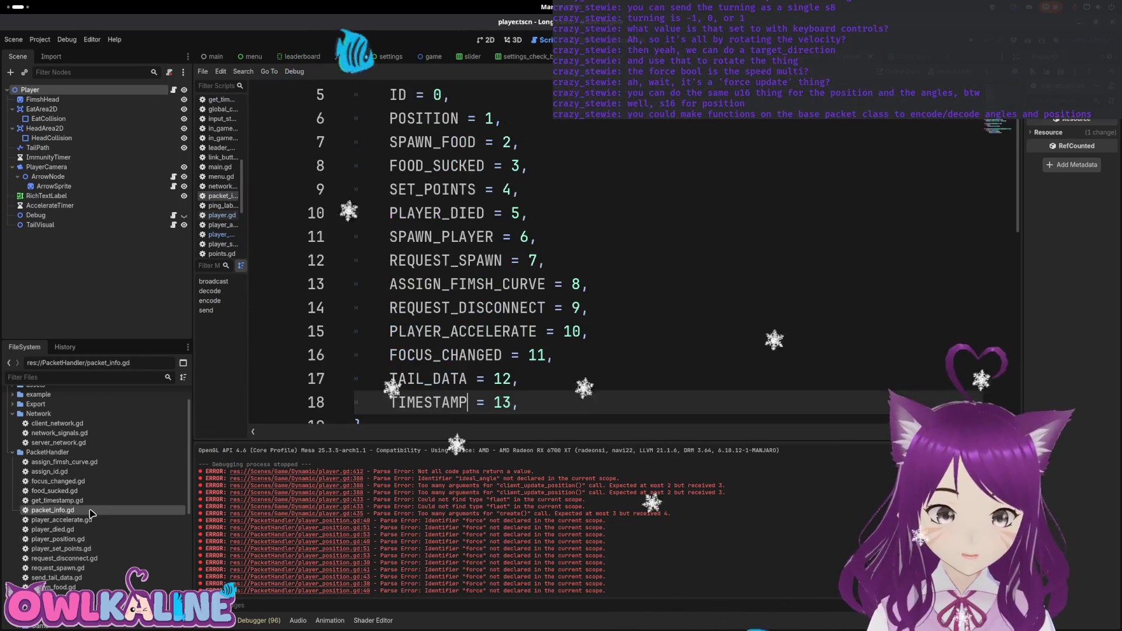
Above encode() in packet_info.gd, add an encode_angle() function whose body is the pasted quantizing expression.
scroll(505, 273, up, 1)
scroll(506, 292, down, 8)
scroll(505, 310, up, 1)
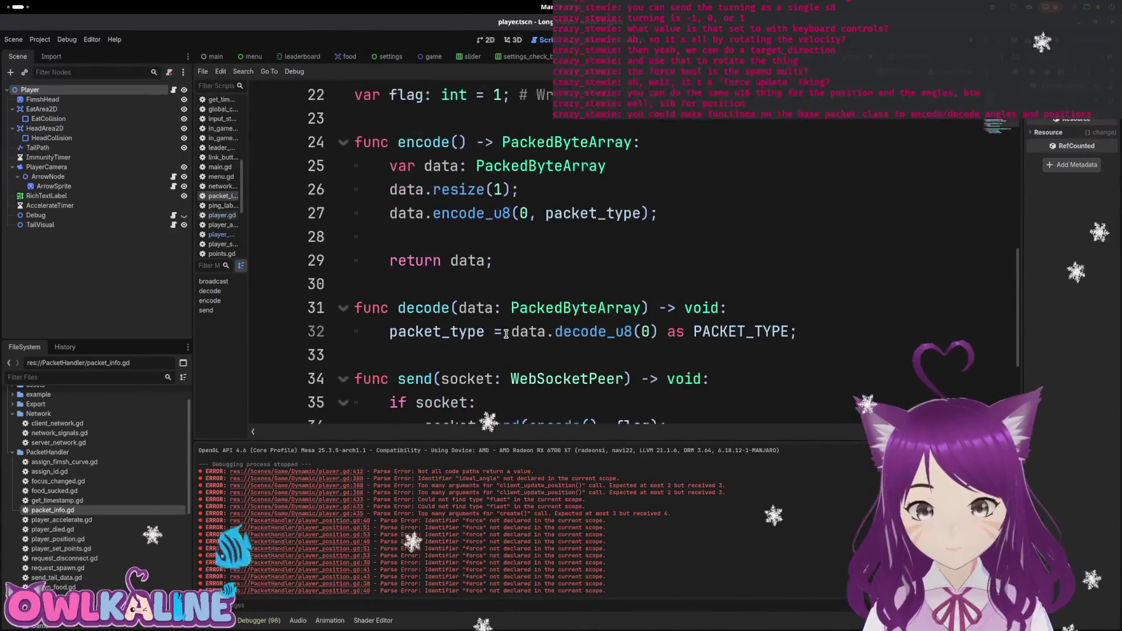
scroll(506, 333, down, 2)
scroll(506, 334, up, 4)
scroll(506, 343, down, 3)
scroll(422, 307, up, 3)
click(453, 238)
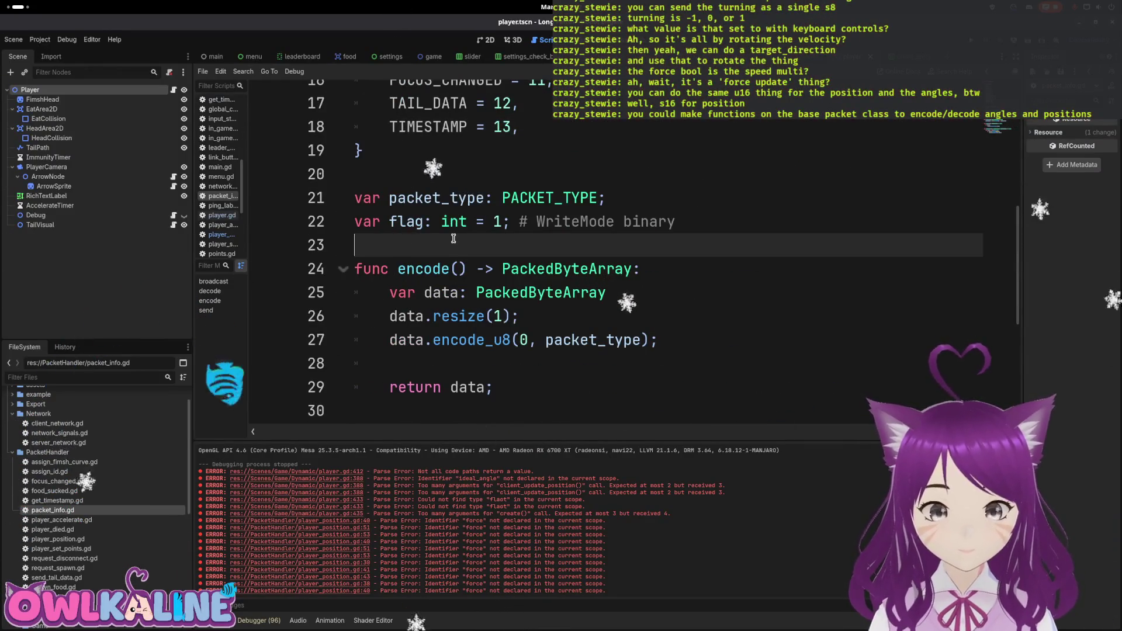
key(Return)
key(Return)
key(Up)
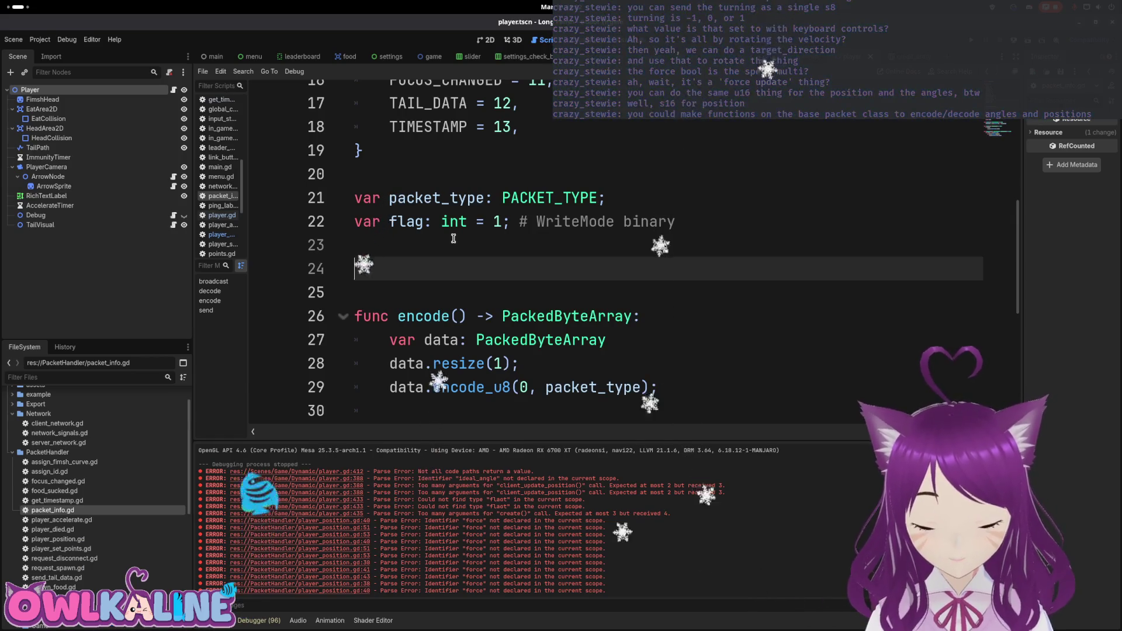
text(code_)
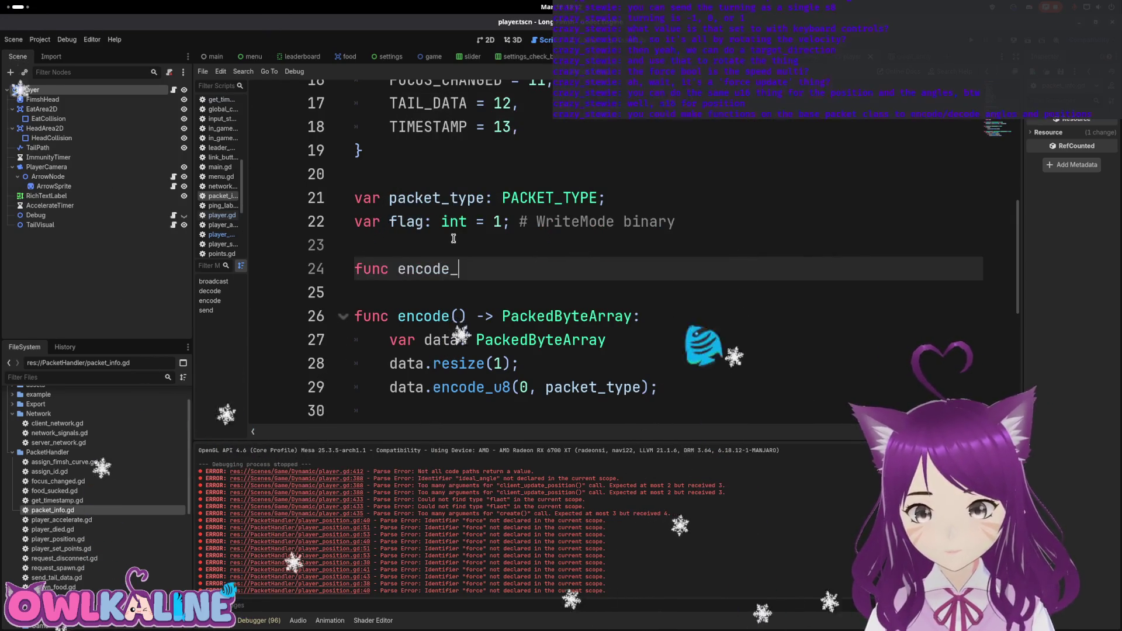
text(angle():)
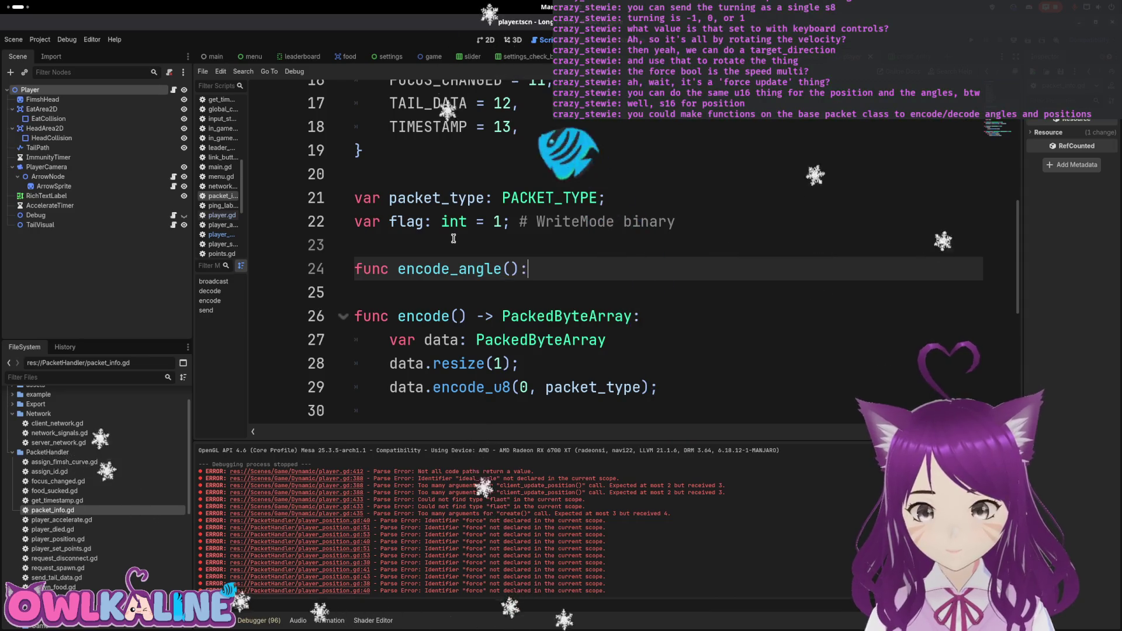
key(Return)
text(floori(wrapf(prev_cubic_bezier_direction.angle() / TAU, 0.0, 1.0) * 65536))
Rework encode_angle's signature to take angle: float and begin a -> return type.
key(Up)
key(Left)
key(Left)
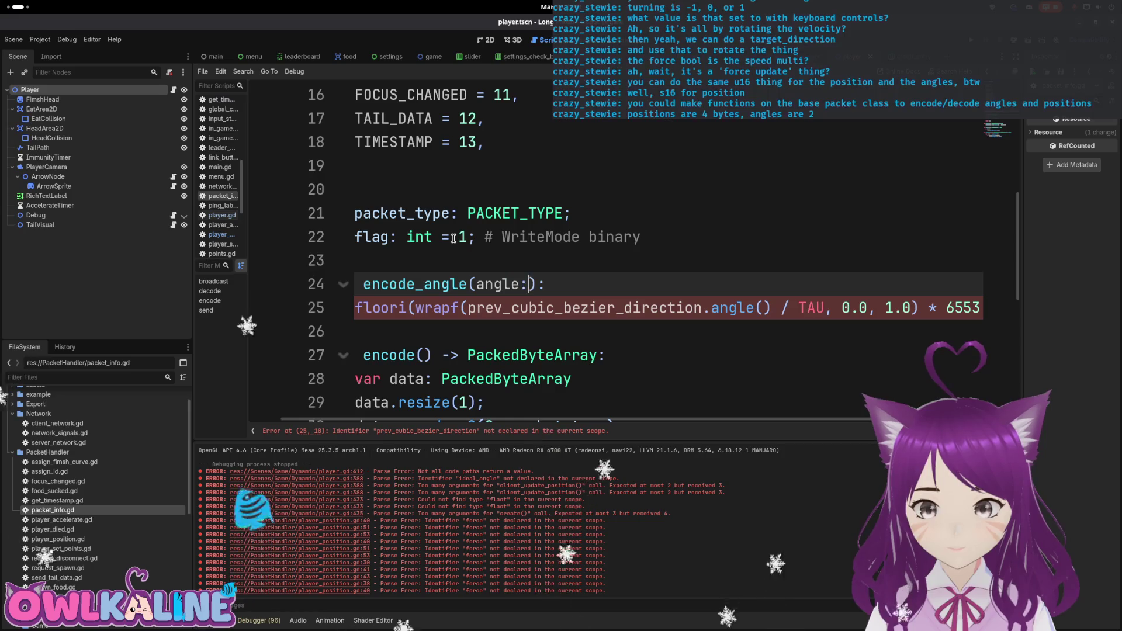
key(ctrl+z)
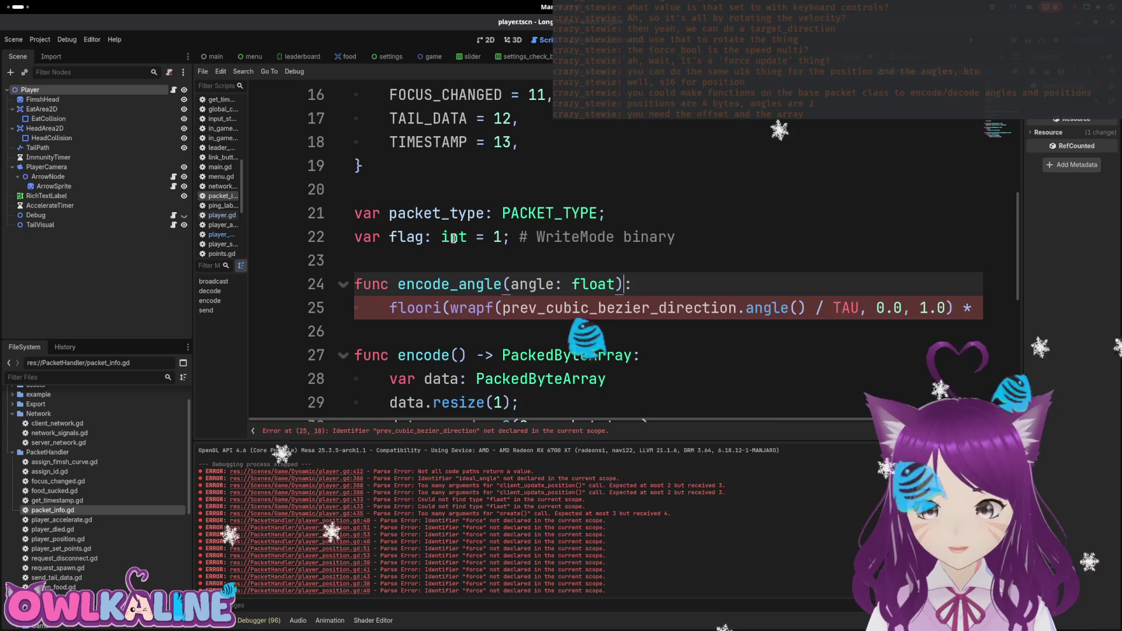
text(p)
key(BackSpace)
text(position: int,)
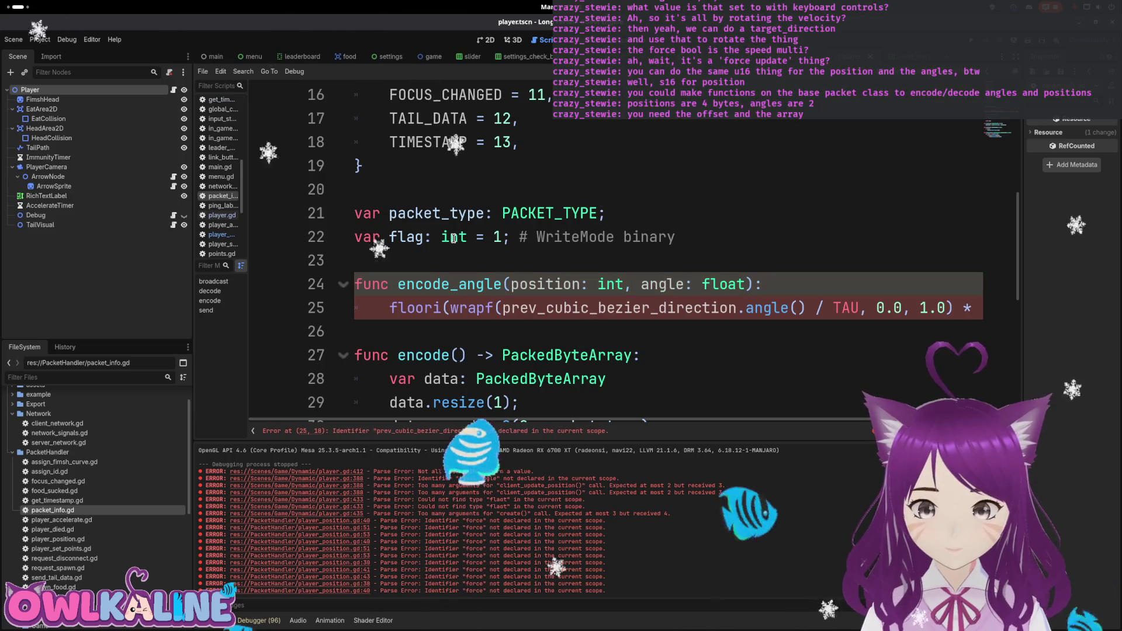
key(End)
key(Return)
text(en)
key(BackSpace)
key(BackSpace)
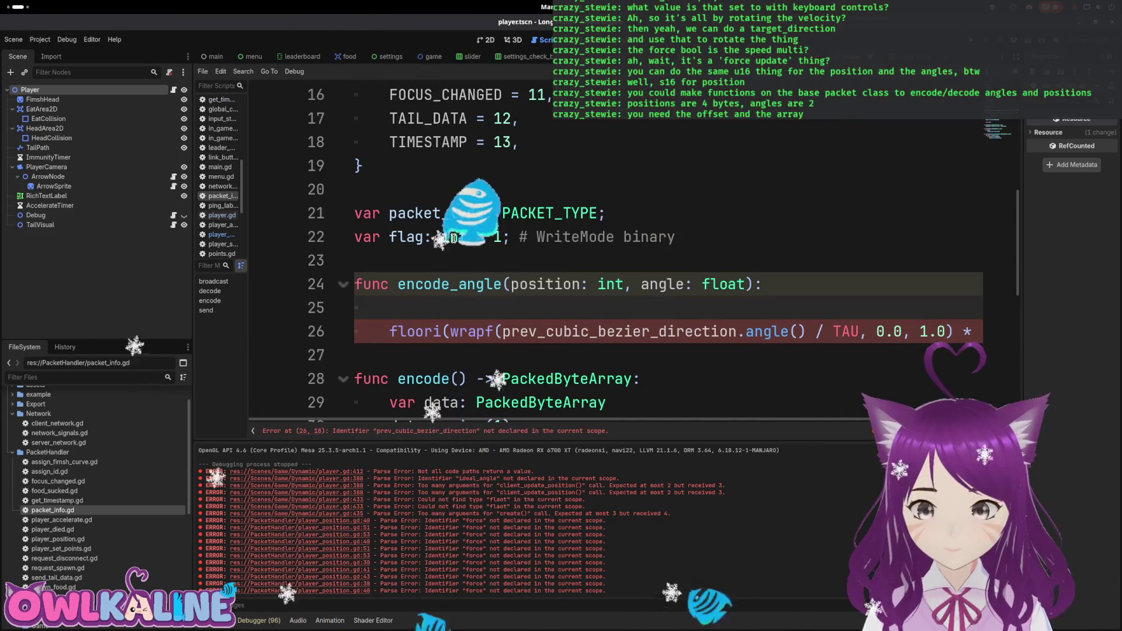
key(Up)
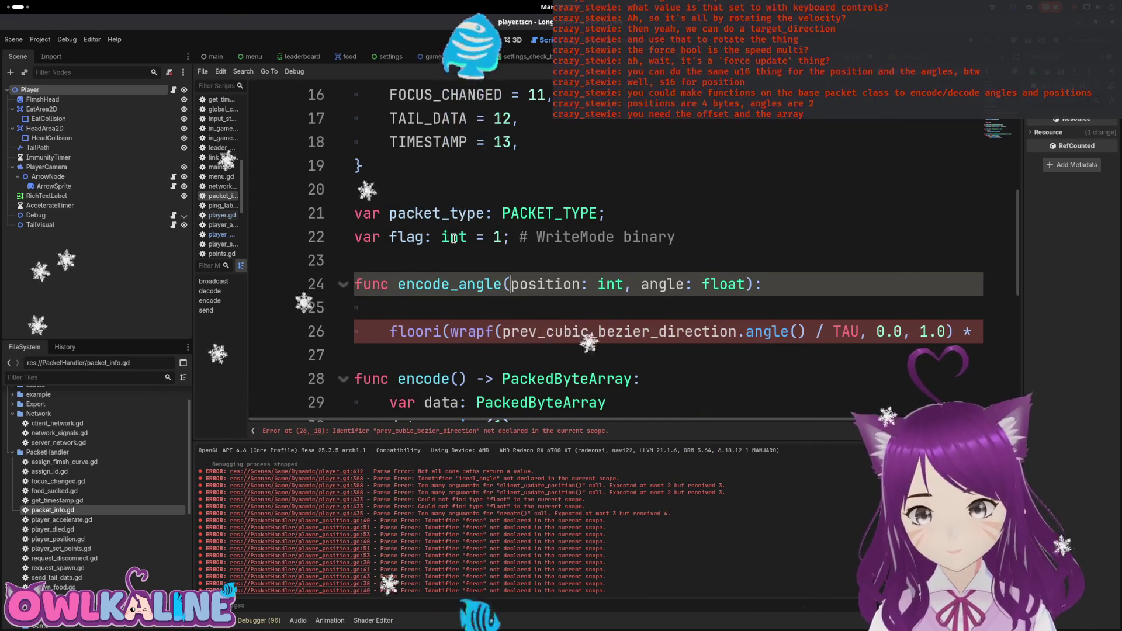
key(End)
key(Left)
text(-)
key(Left)
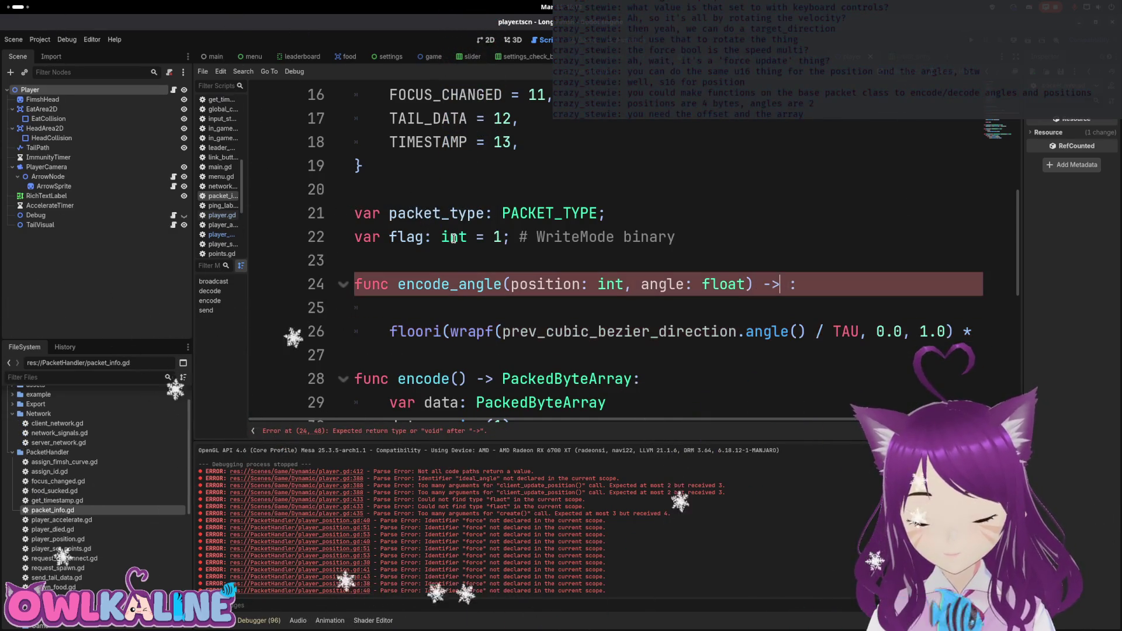
key(ctrl+BackSpace)
key(ctrl+BackSpace)
key(ctrl+BackSpace)
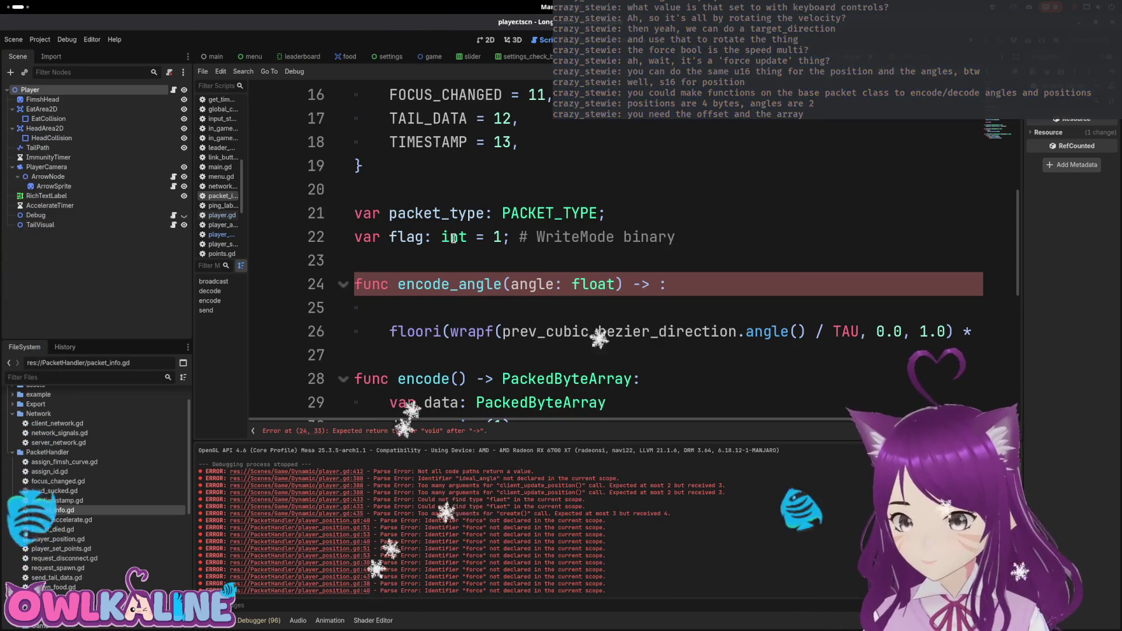
Give encode_angle an int return type, remove the blank line in its body, and save.
scroll(453, 239, down, 4)
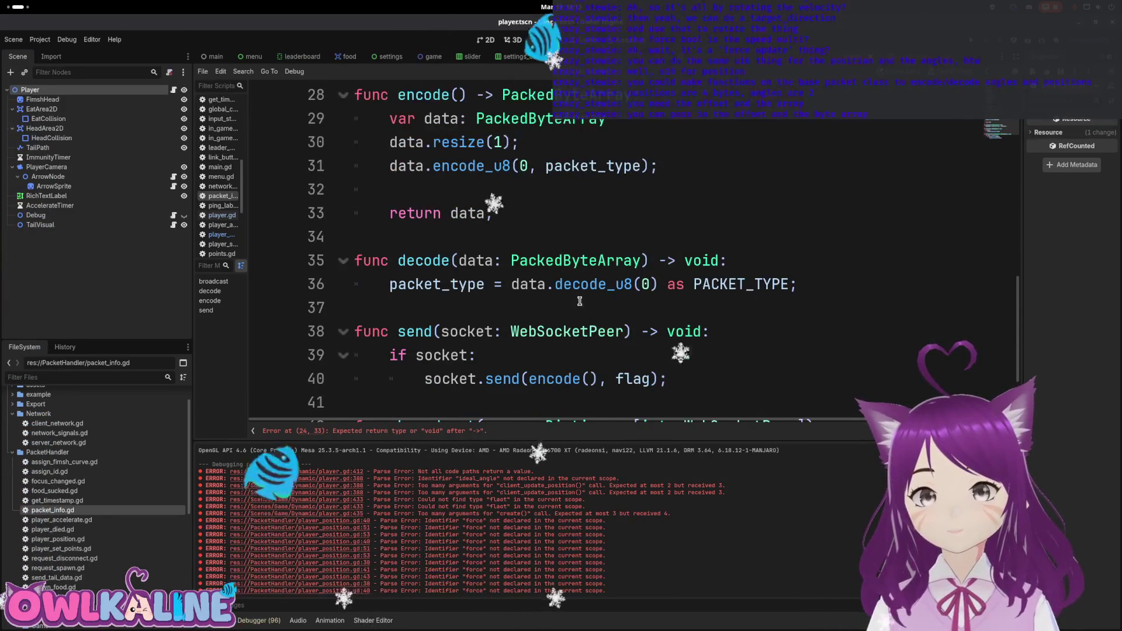
scroll(573, 318, up, 1)
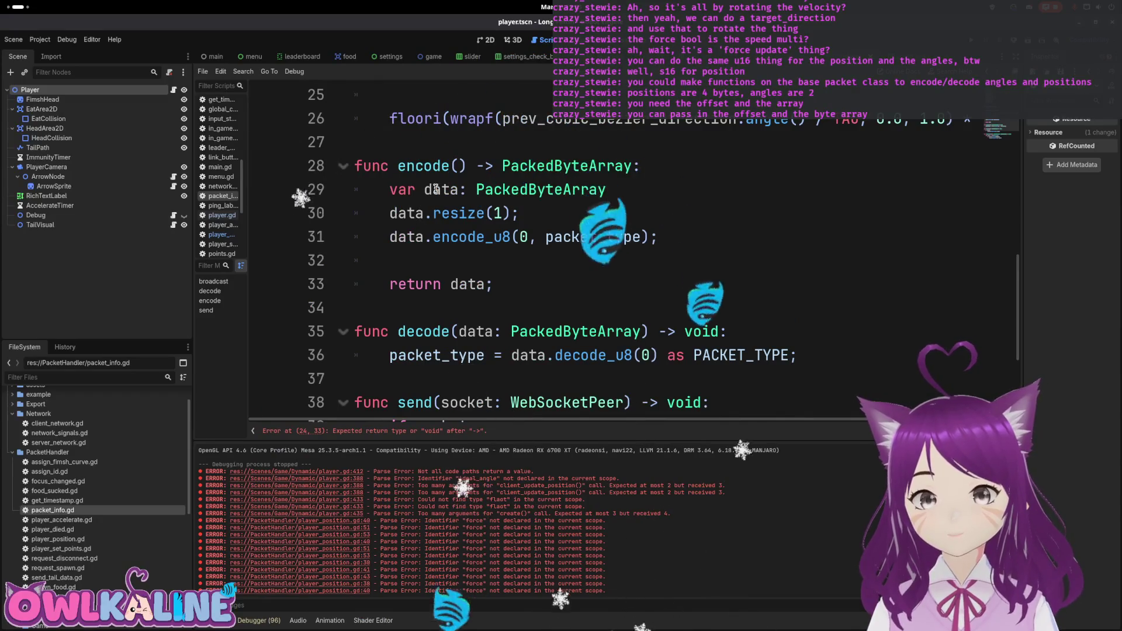
scroll(498, 316, up, 1)
scroll(498, 316, up, 5)
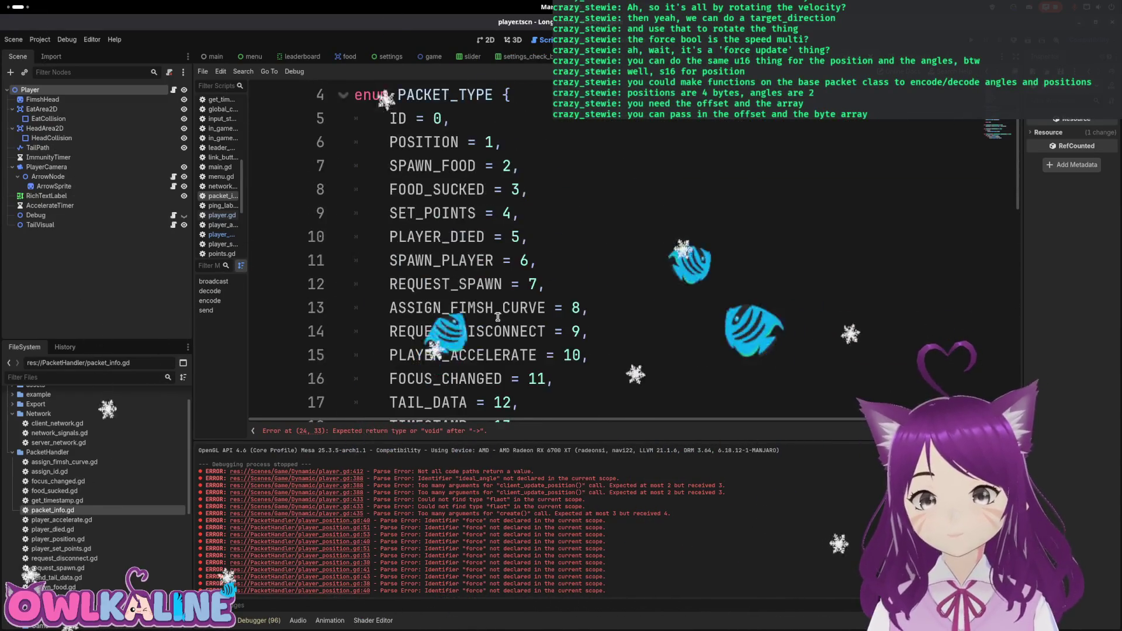
scroll(498, 316, down, 3)
scroll(498, 316, down, 4)
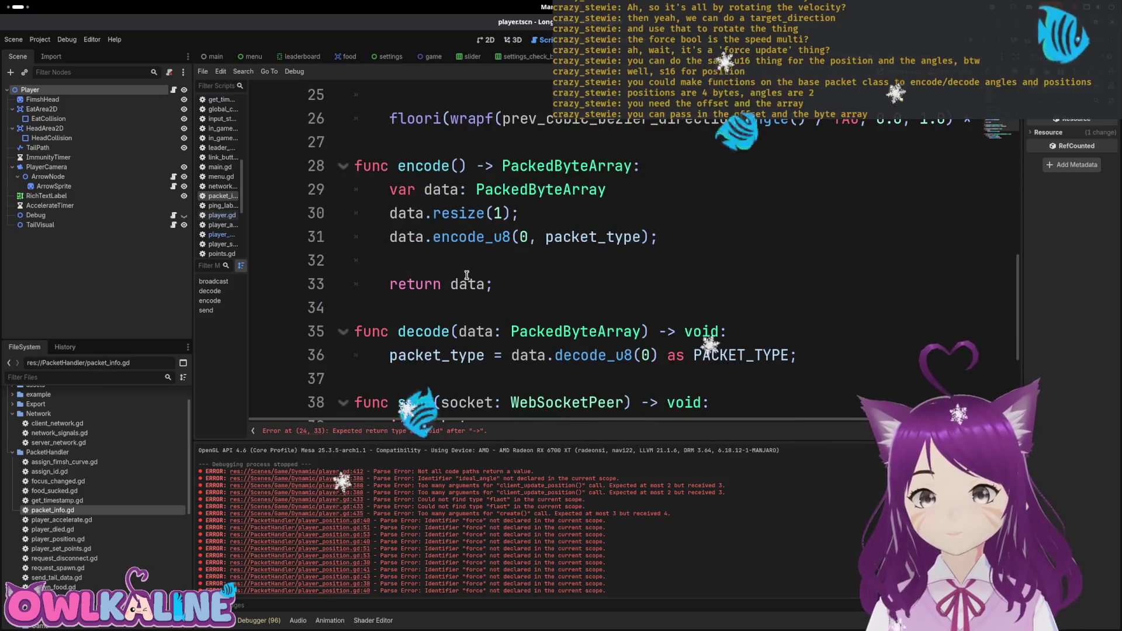
scroll(475, 192, down, 3)
scroll(534, 323, up, 2)
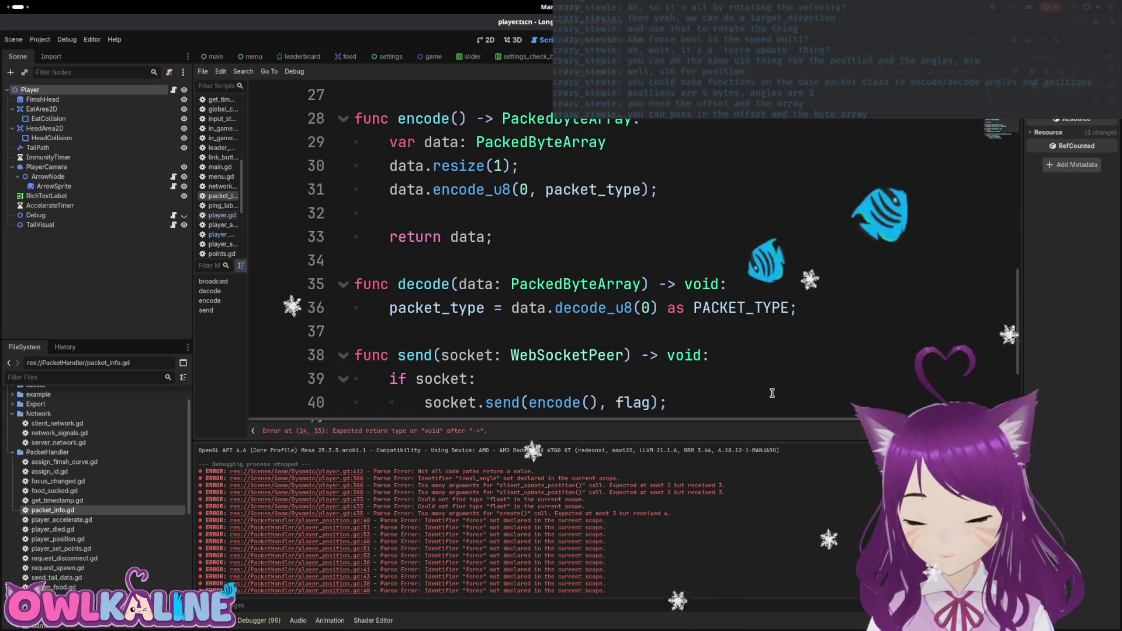
scroll(772, 390, down, 2)
scroll(772, 390, up, 5)
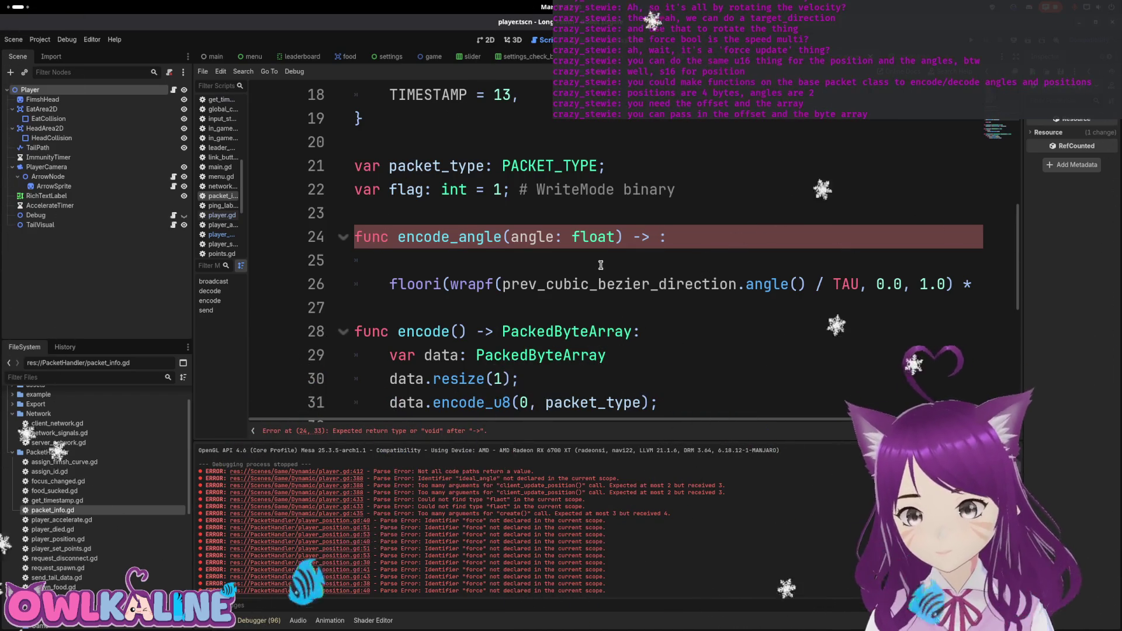
text(t)
key(End)
key(Delete)
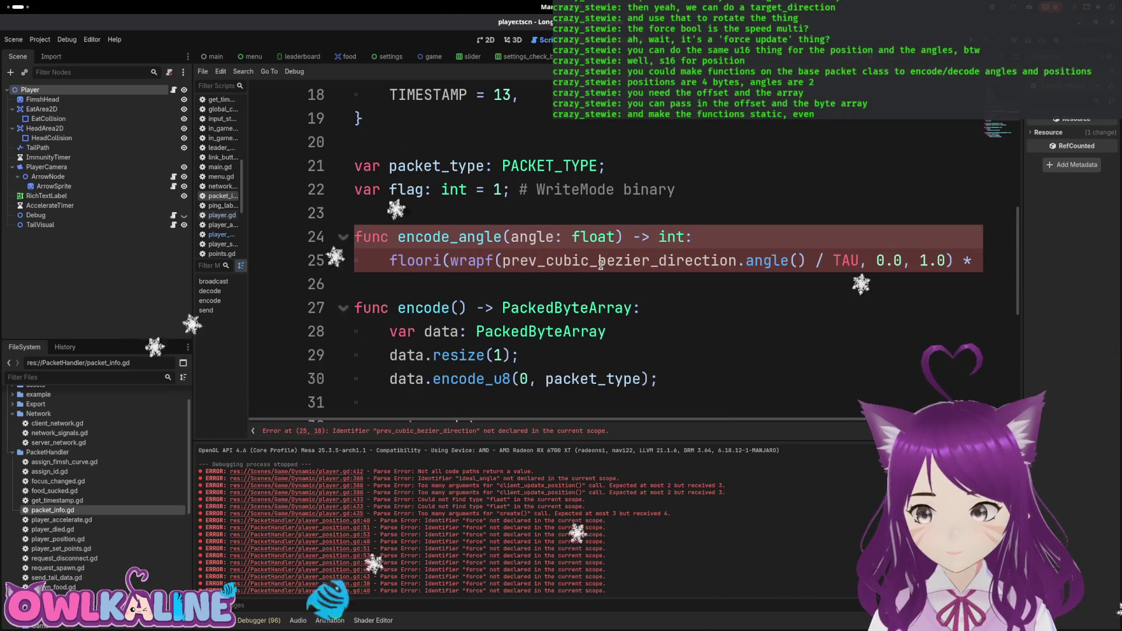
key(Down)
key(End)
key(ctrl+s)
Mark encode_angle static and prepend return to its floori line.
text(static)
key(Escape)
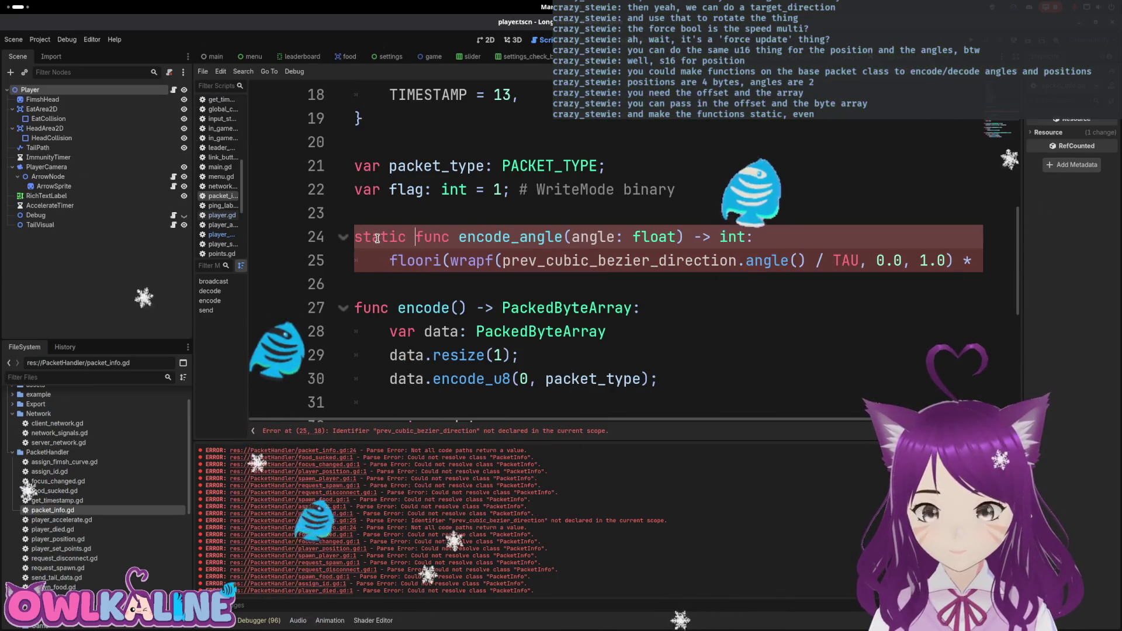
click(388, 262)
text(return)
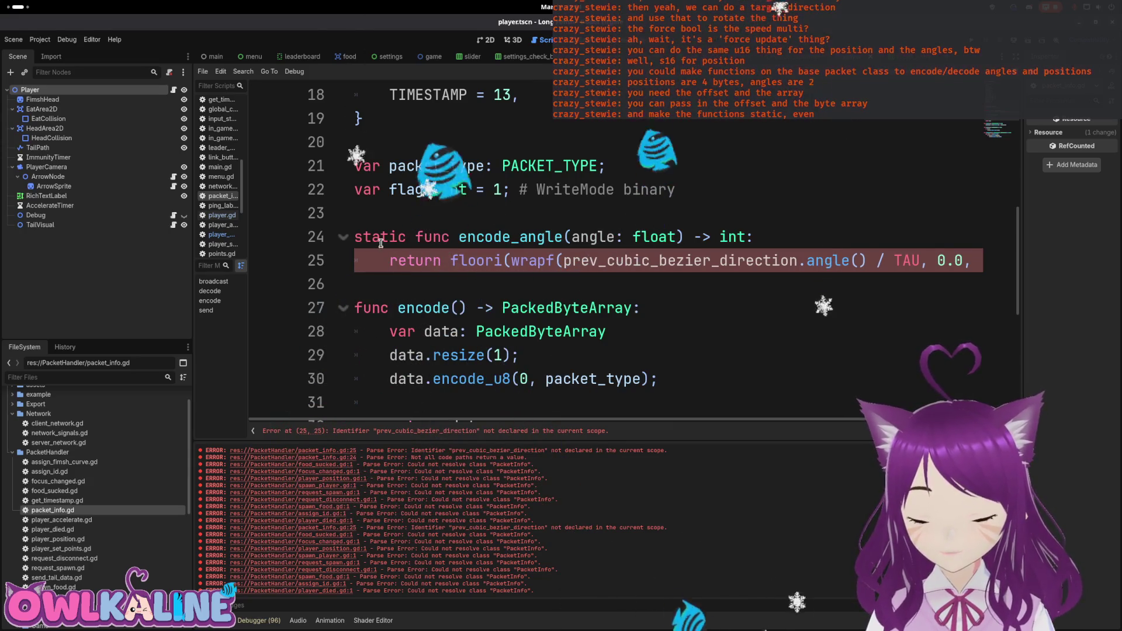
Replace prev_cubic_bezier_direction.angle() with the angle parameter and save packet_info.gd.
click(381, 235)
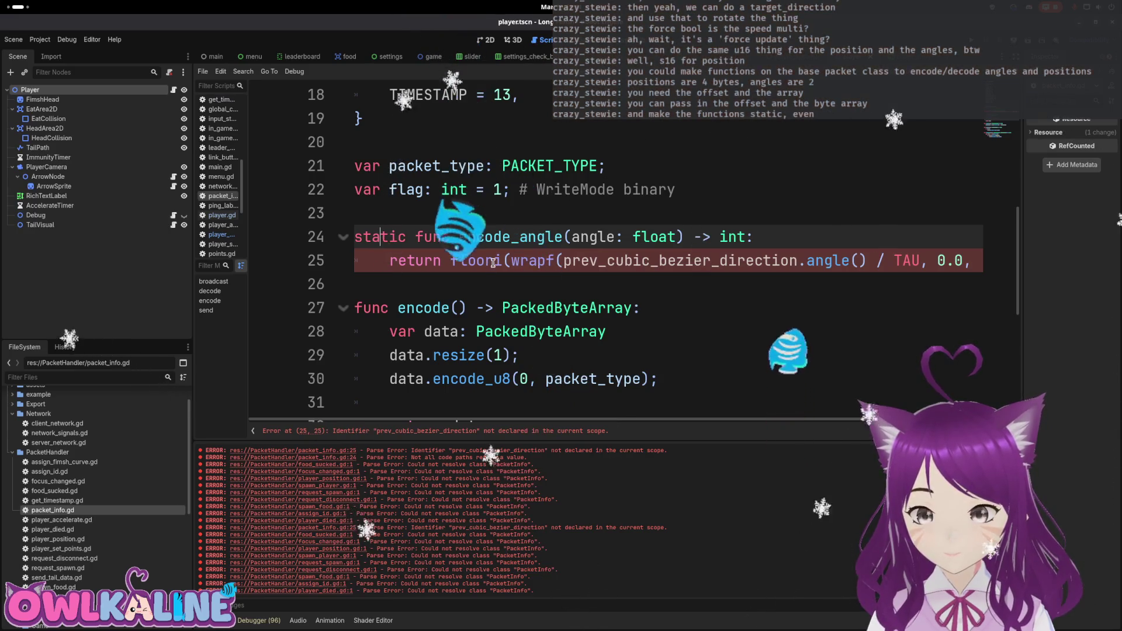
mouse_move(490, 258)
double_click(594, 259)
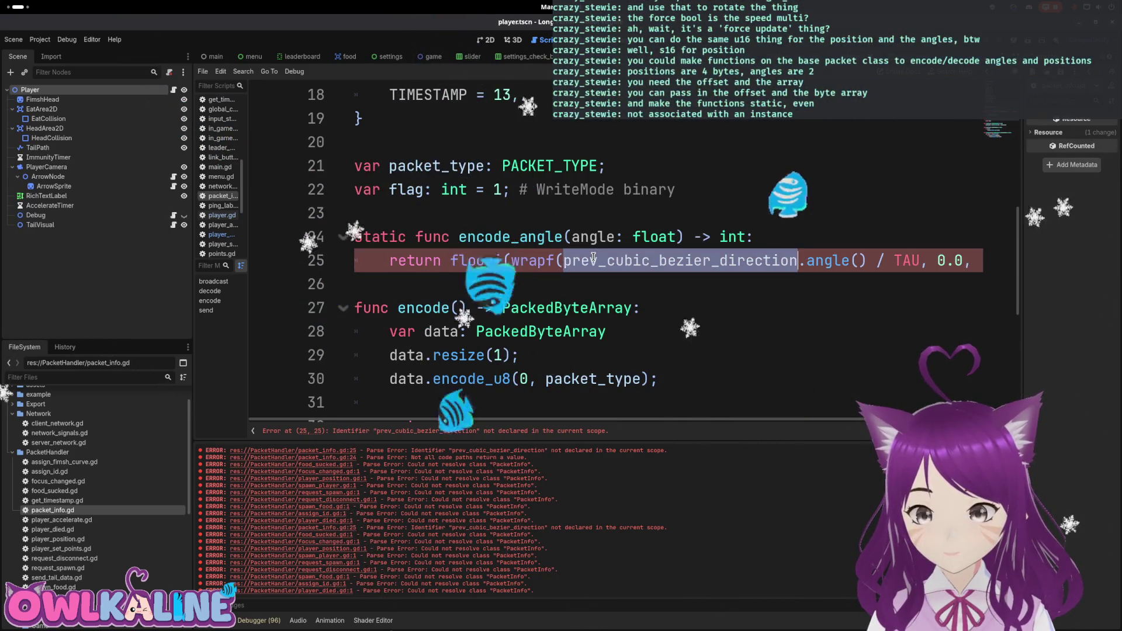
key(Delete)
key(Delete)
key(Delete)
key(Delete)
key(Delete)
key(Delete)
text(ang)
scroll(593, 257, up, 1)
key(Escape)
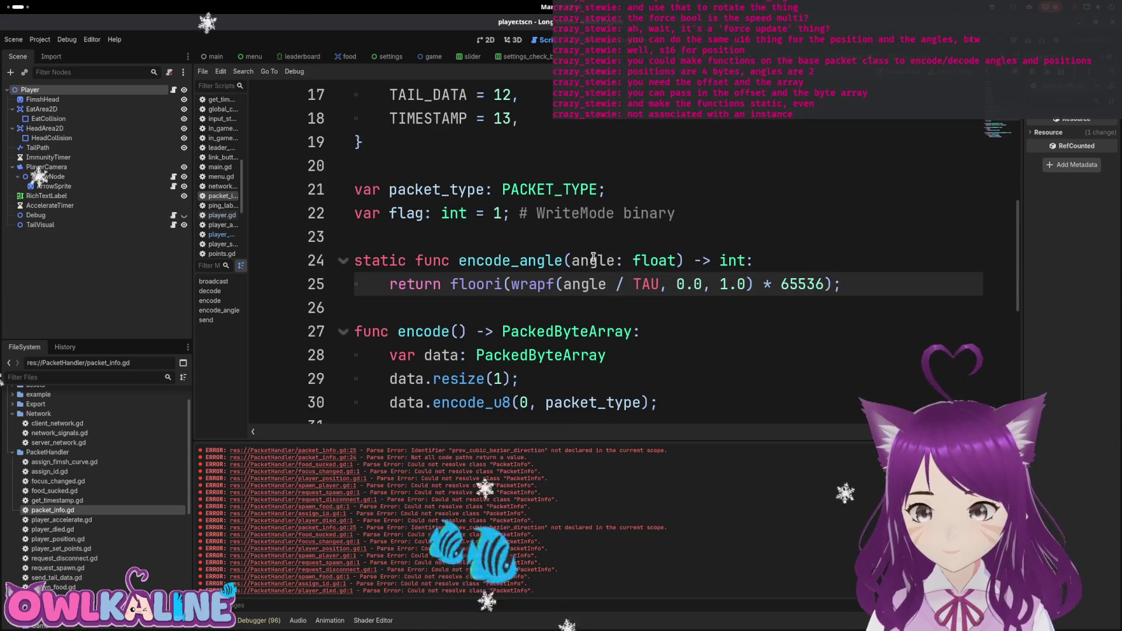
key(ctrl+s)
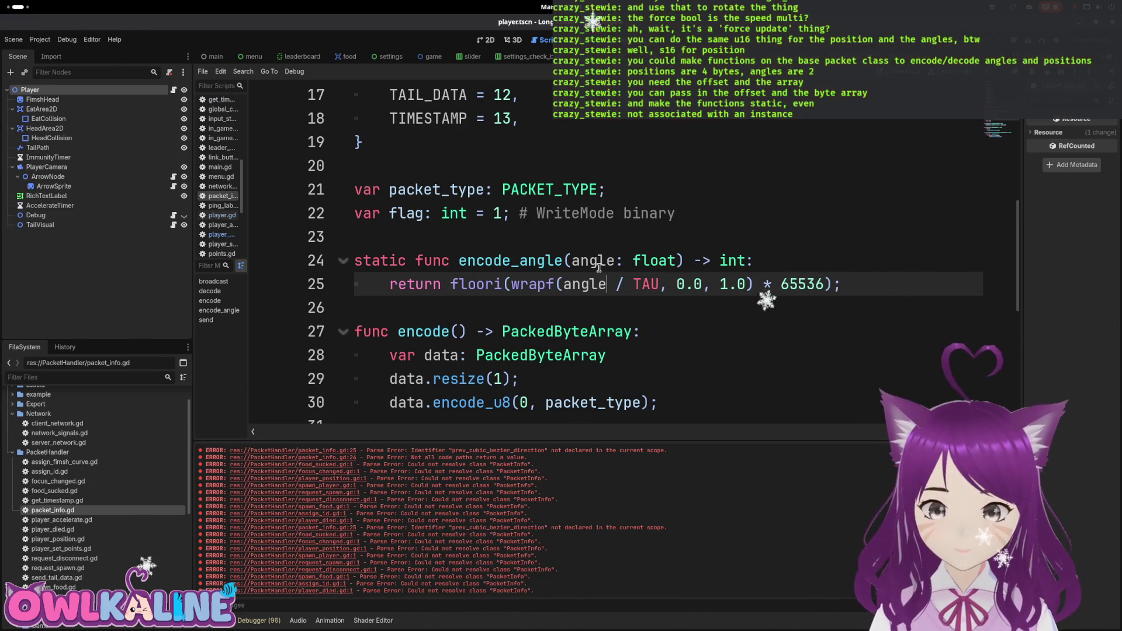
drag(850, 283, 355, 261)
key(ctrl+c)
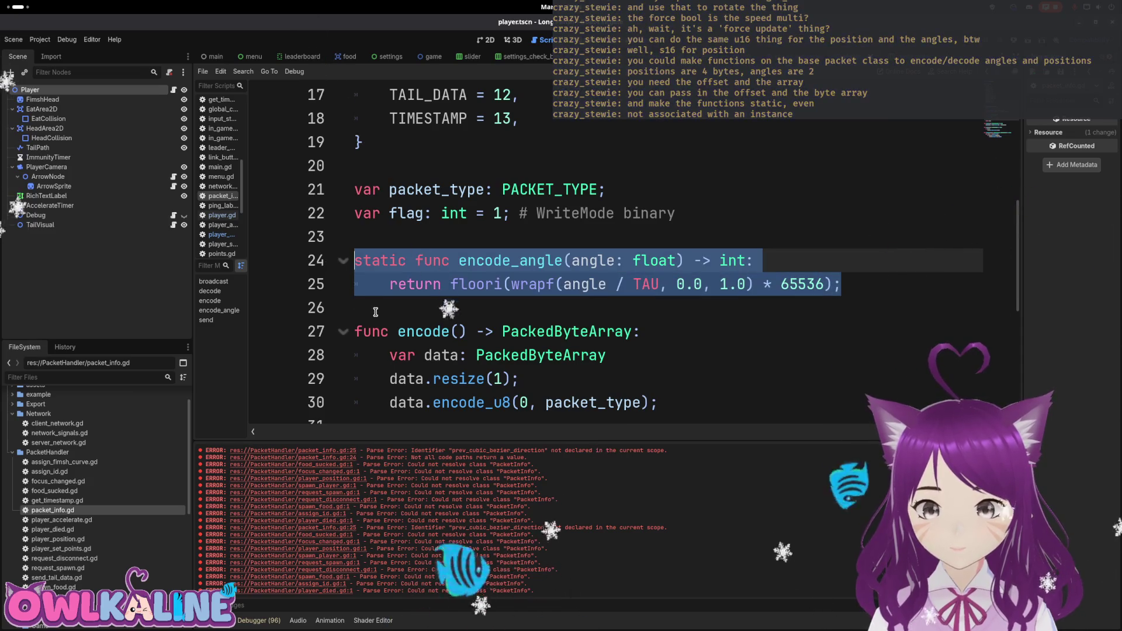
Paste a copy of encode_angle below it and rename the copy encode_position.
click(376, 310)
key(Return)
key(Return)
key(ctrl+v)
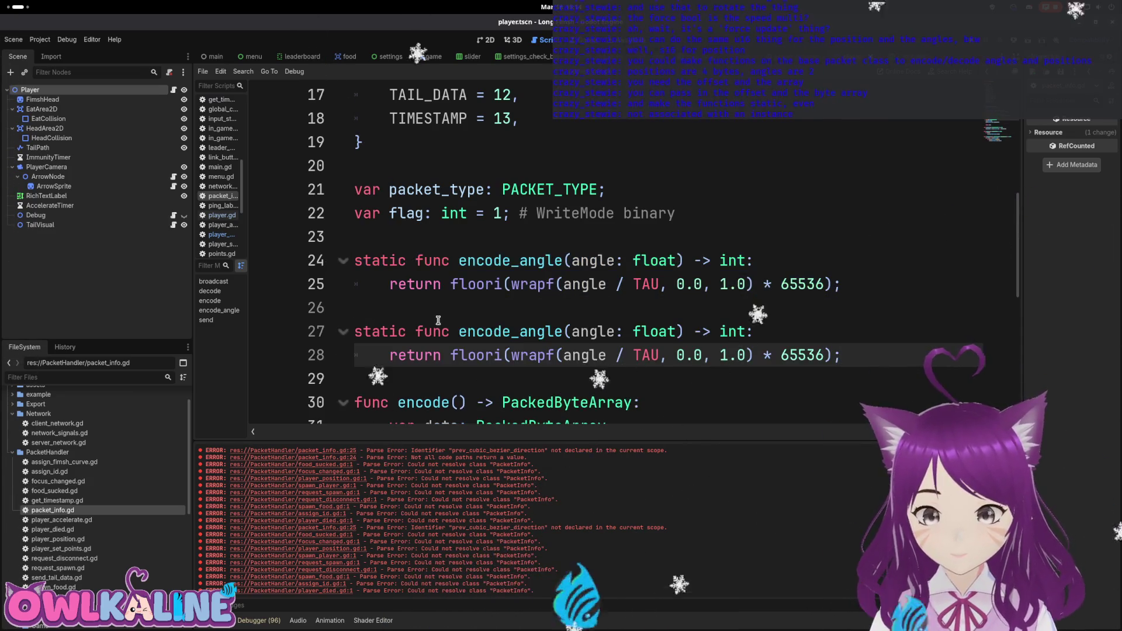
drag(562, 331, 519, 331)
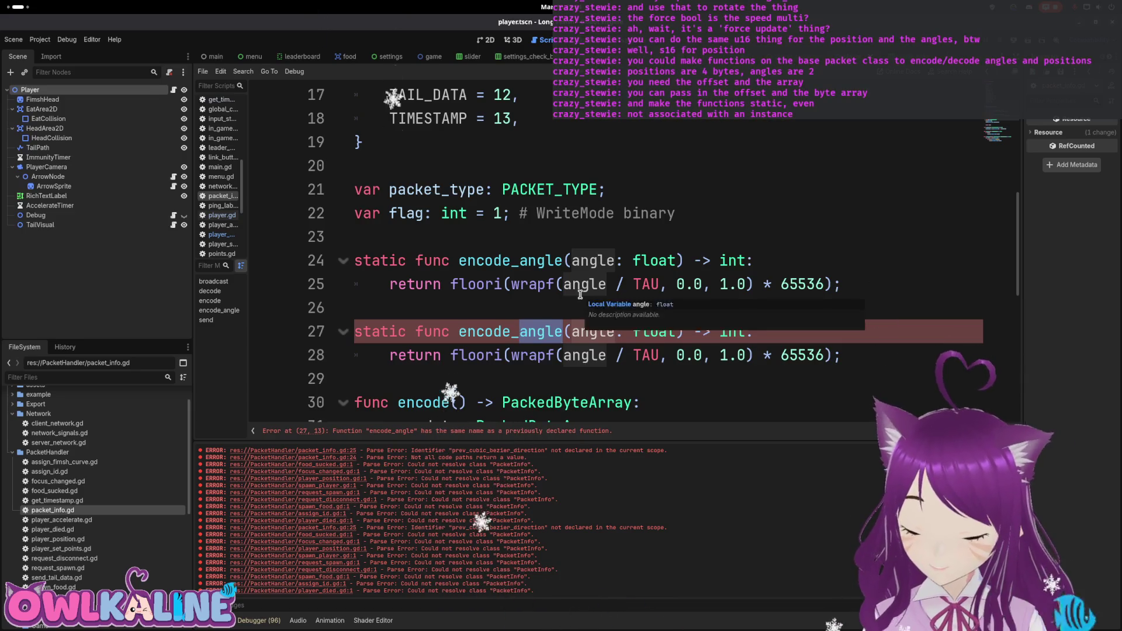
text(position)
Change encode_position's parameter to pos: Vector2, keeping the int return type.
key(Right)
key(Delete)
key(Delete)
text(pos)
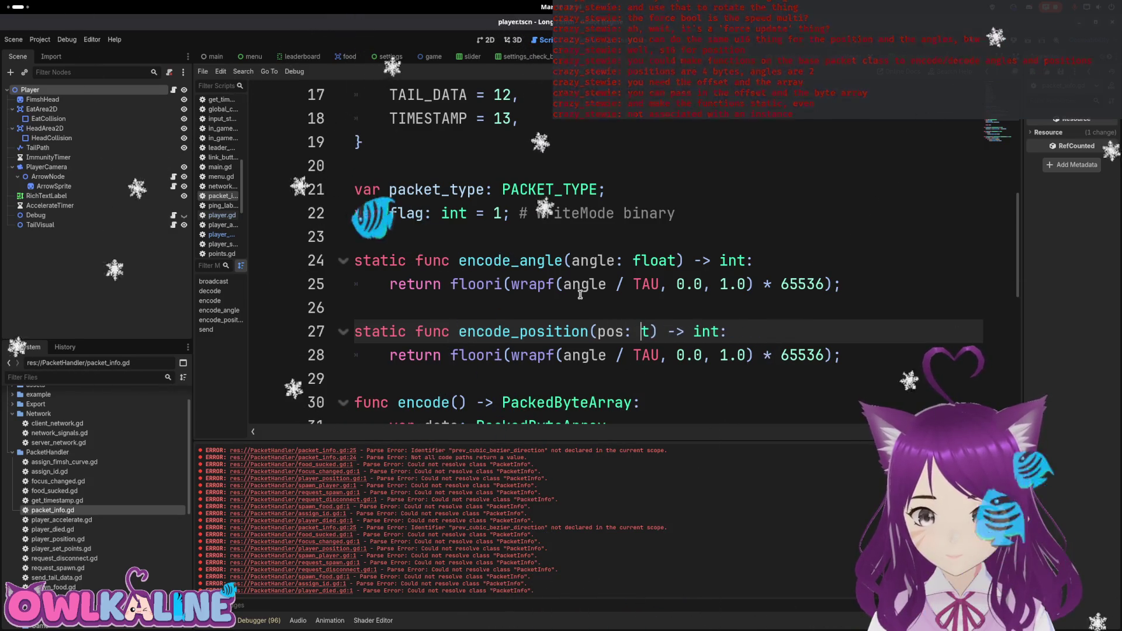
text(r2)
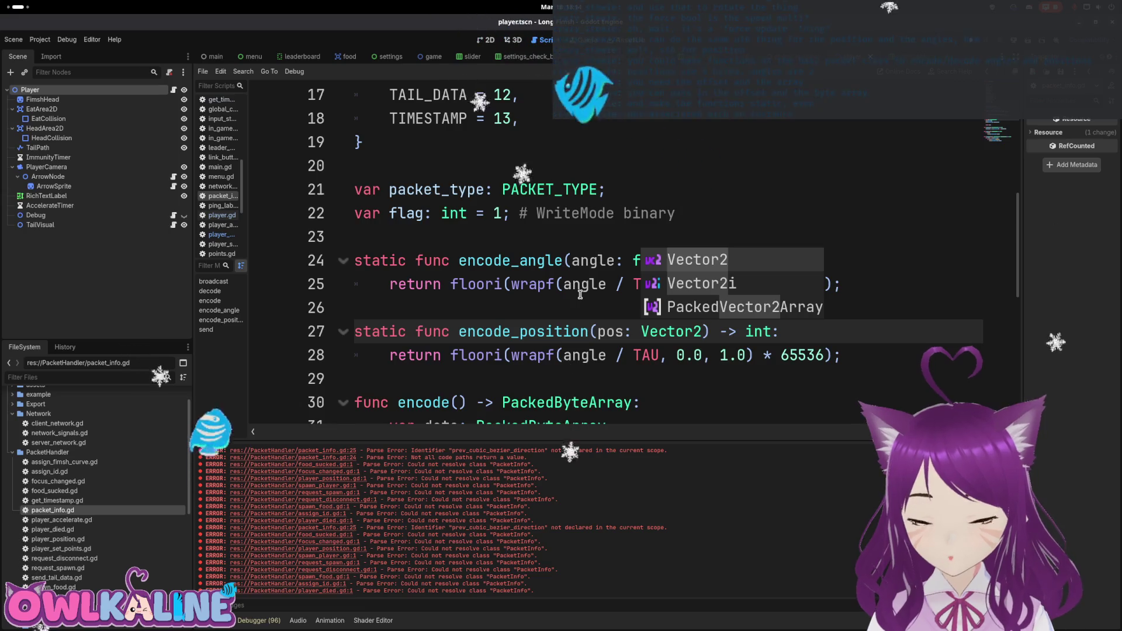
key(Right)
key(Right)
key(Right)
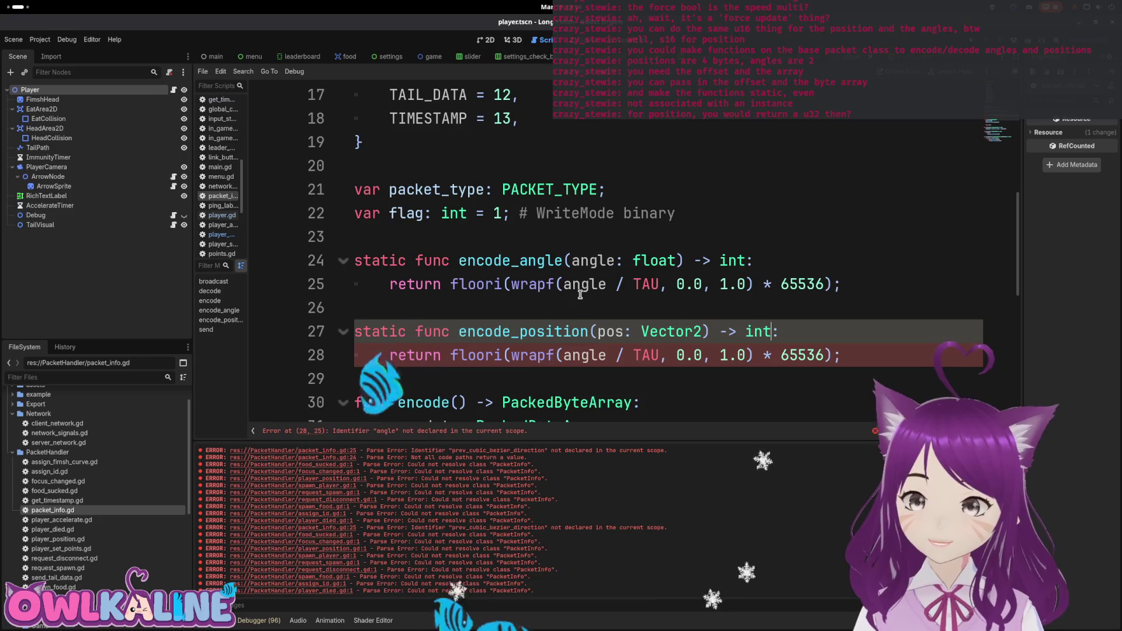
key(BackSpace)
key(BackSpace)
key(BackSpace)
text(u)
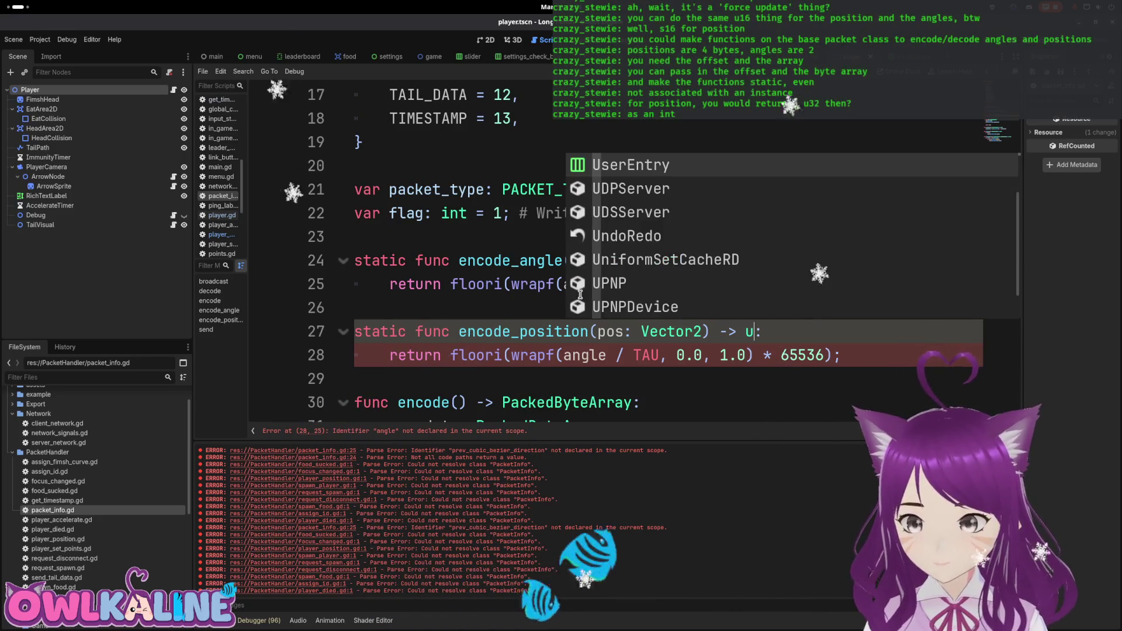
key(BackSpace)
text(int)
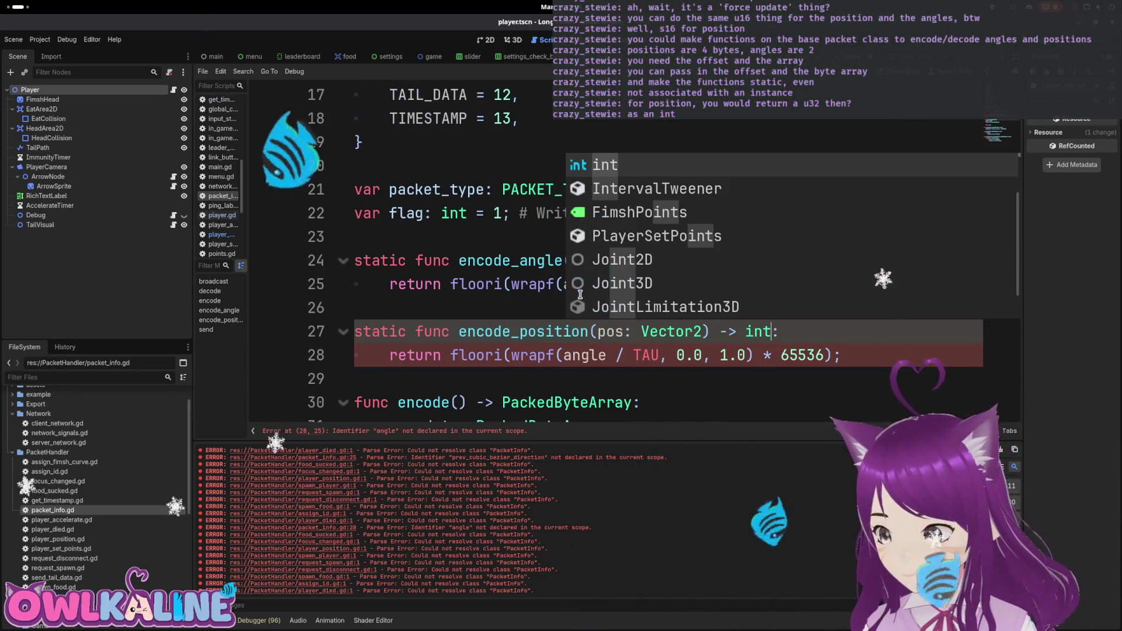
click(456, 335)
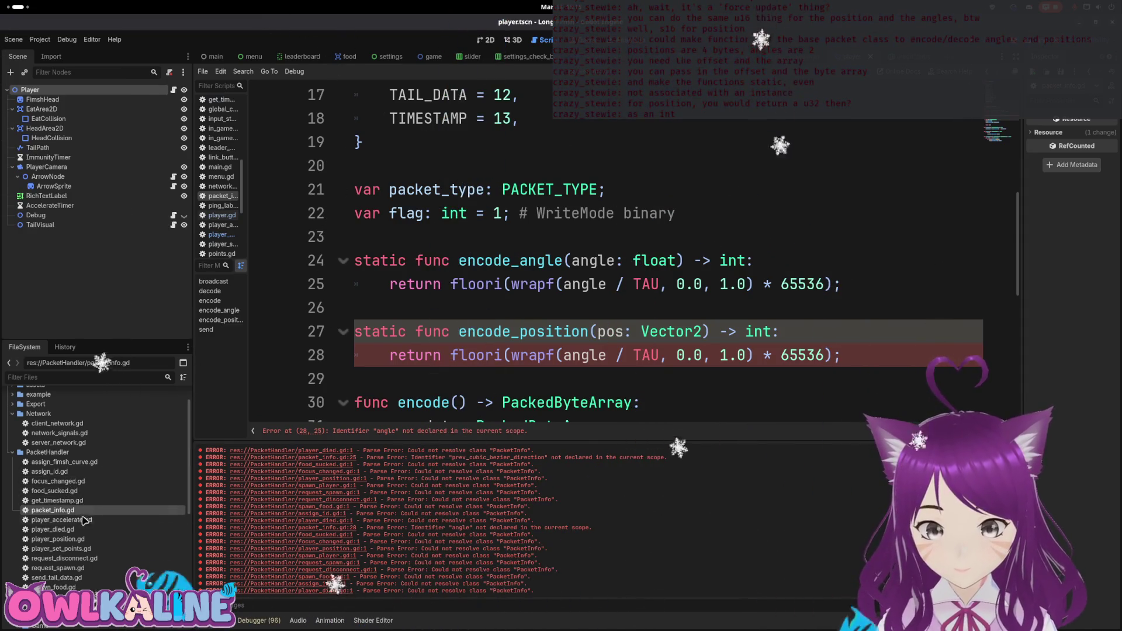
double_click(86, 578)
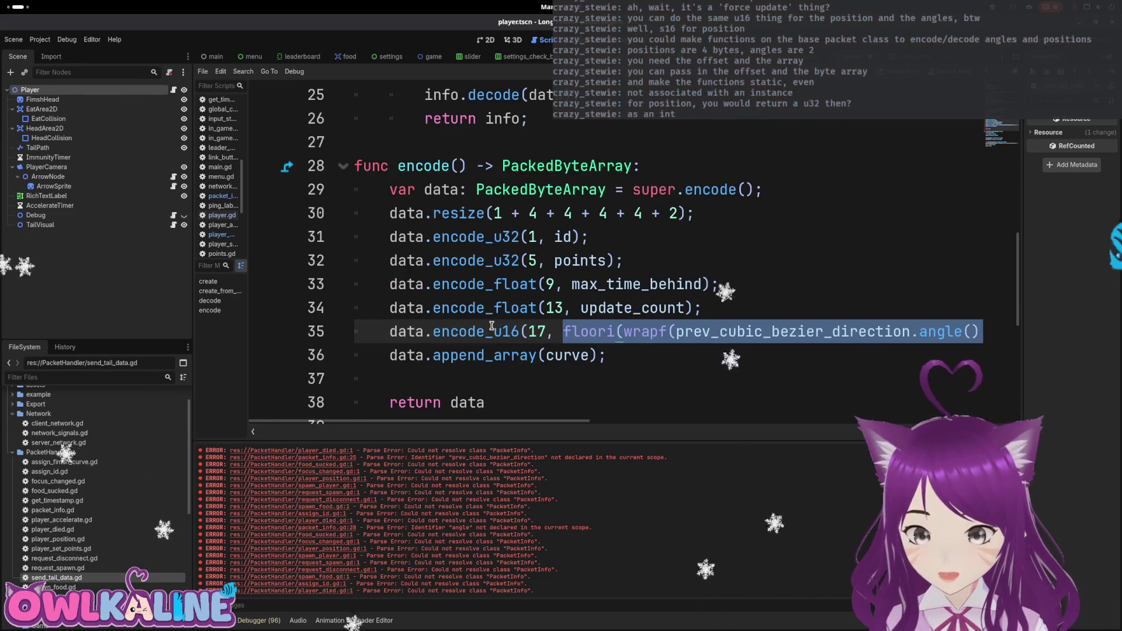
scroll(491, 326, up, 4)
scroll(676, 328, up, 1)
scroll(676, 328, down, 5)
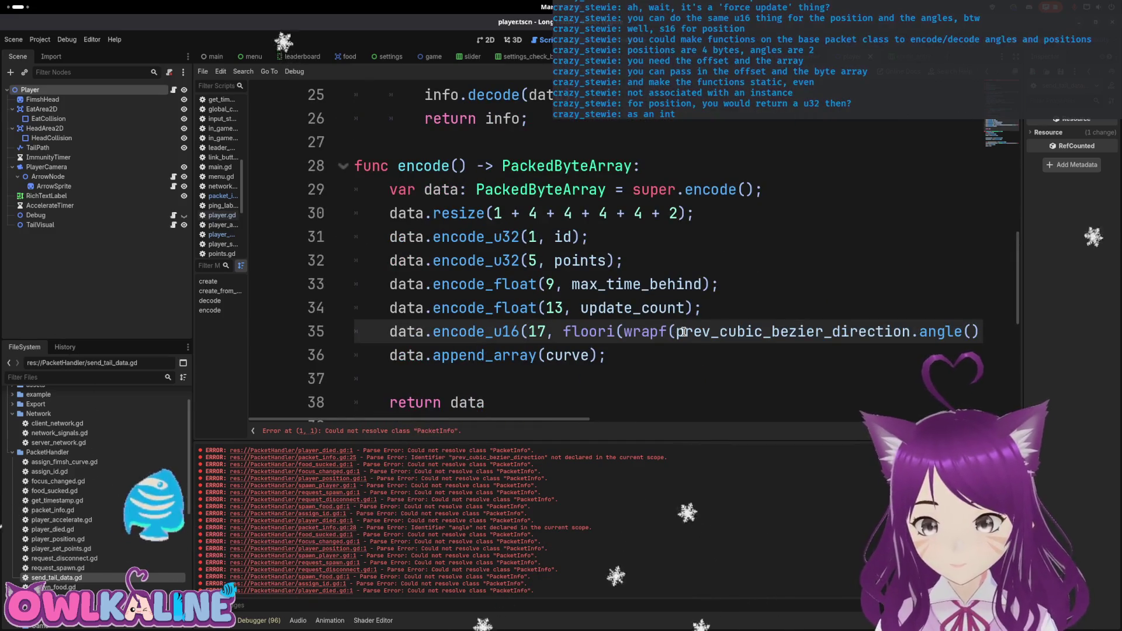
scroll(608, 311, down, 5)
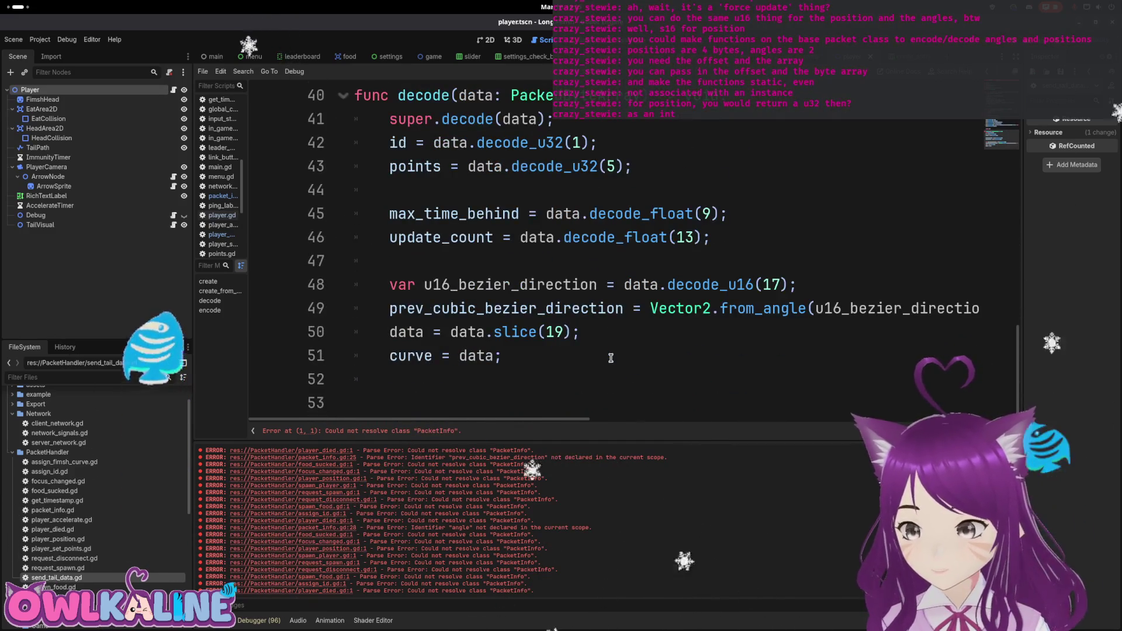
mouse_move(571, 423)
mouse_down()
mouse_move(685, 421)
mouse_move(560, 429)
mouse_up()
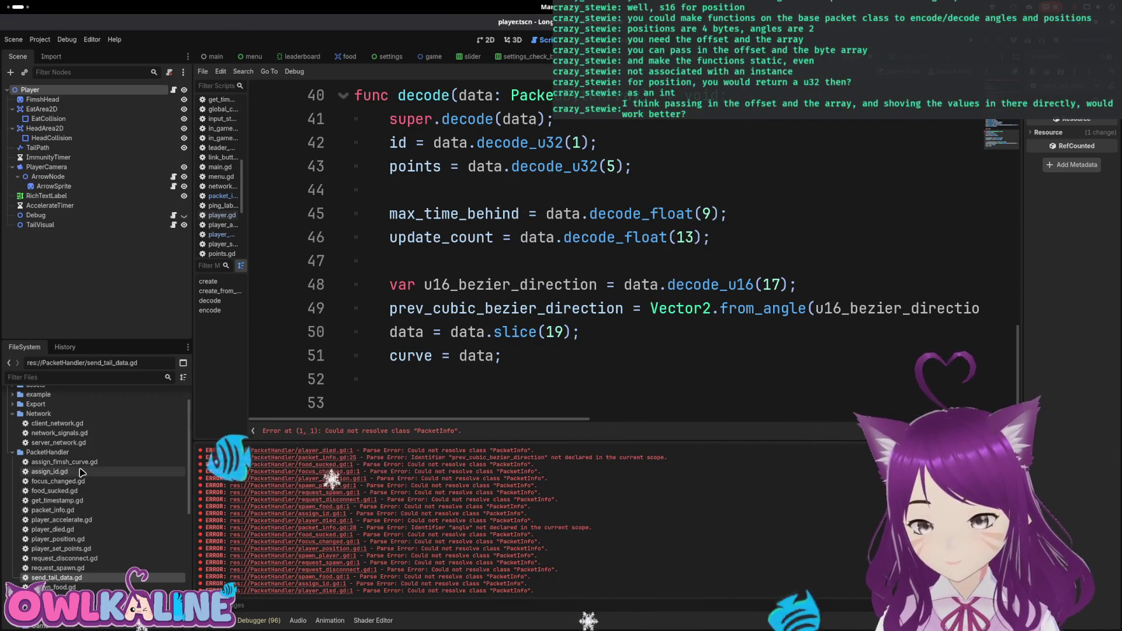
double_click(77, 511)
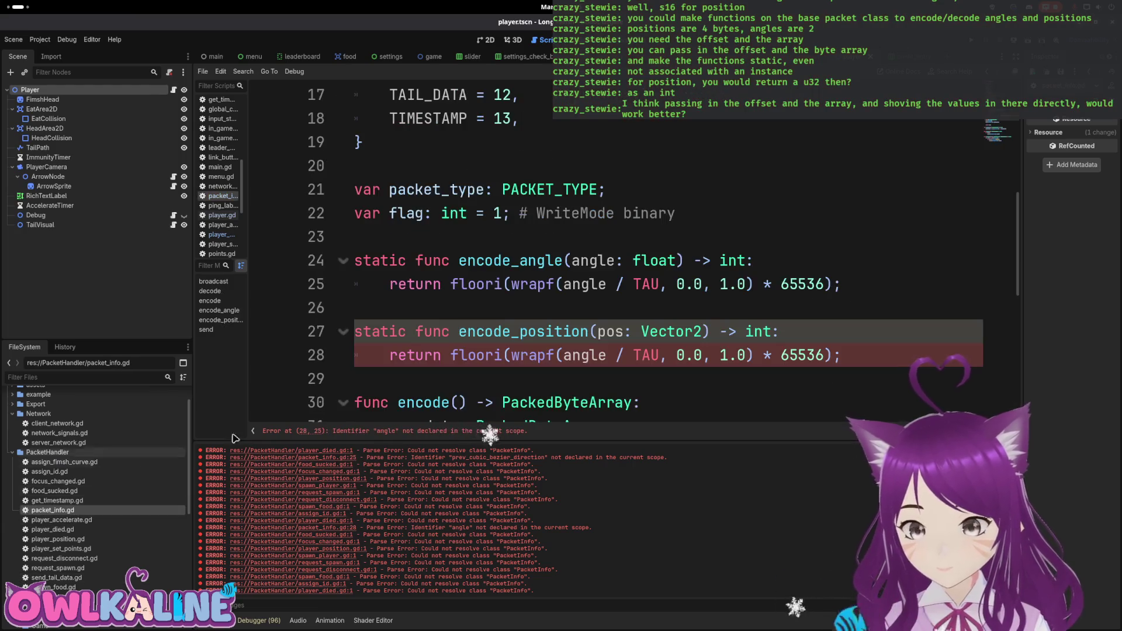
click(571, 260)
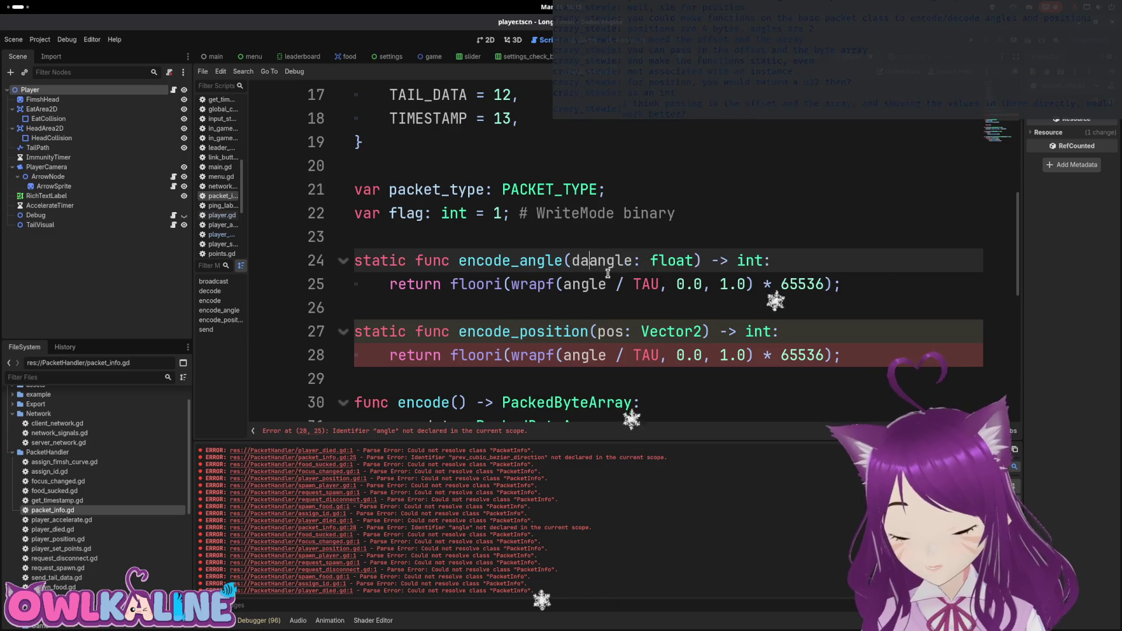
Give encode_angle a data: PackedByteArray parameter.
text(ta: P,)
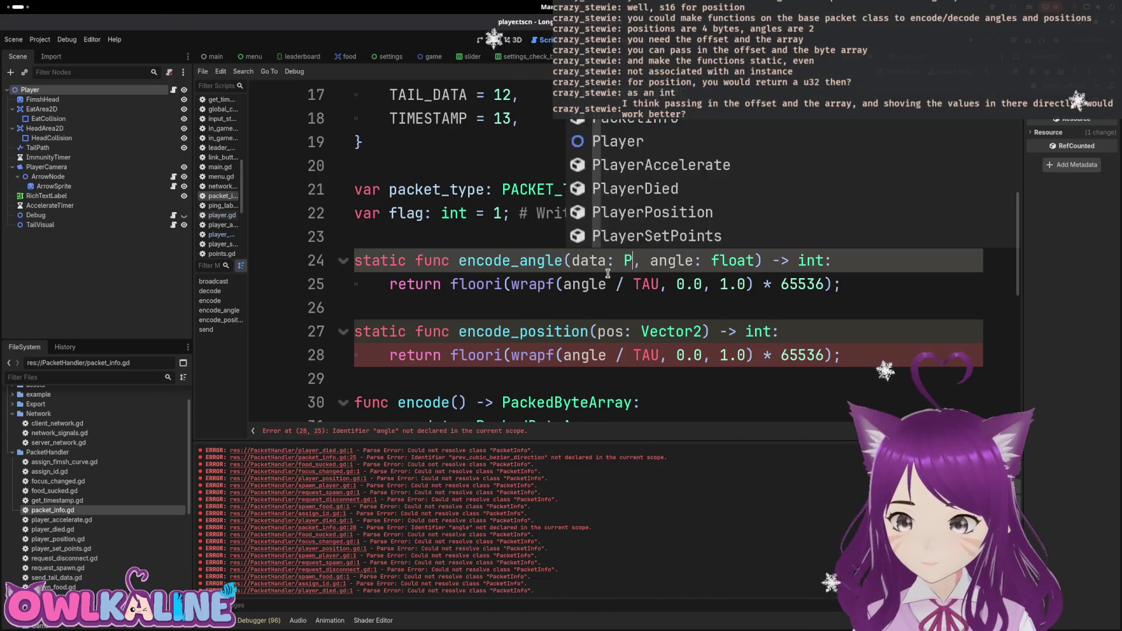
text(ackedByteArray, offset: int)
key(Return)
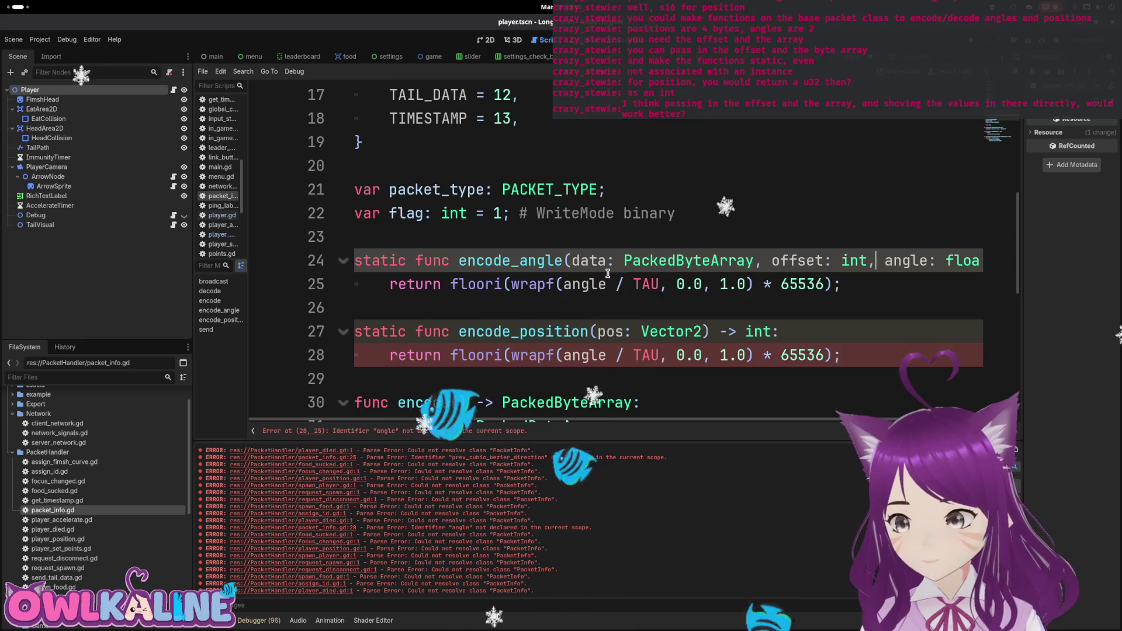
key(End)
key(BackSpace)
key(BackSpace)
key(BackSpace)
text(data)
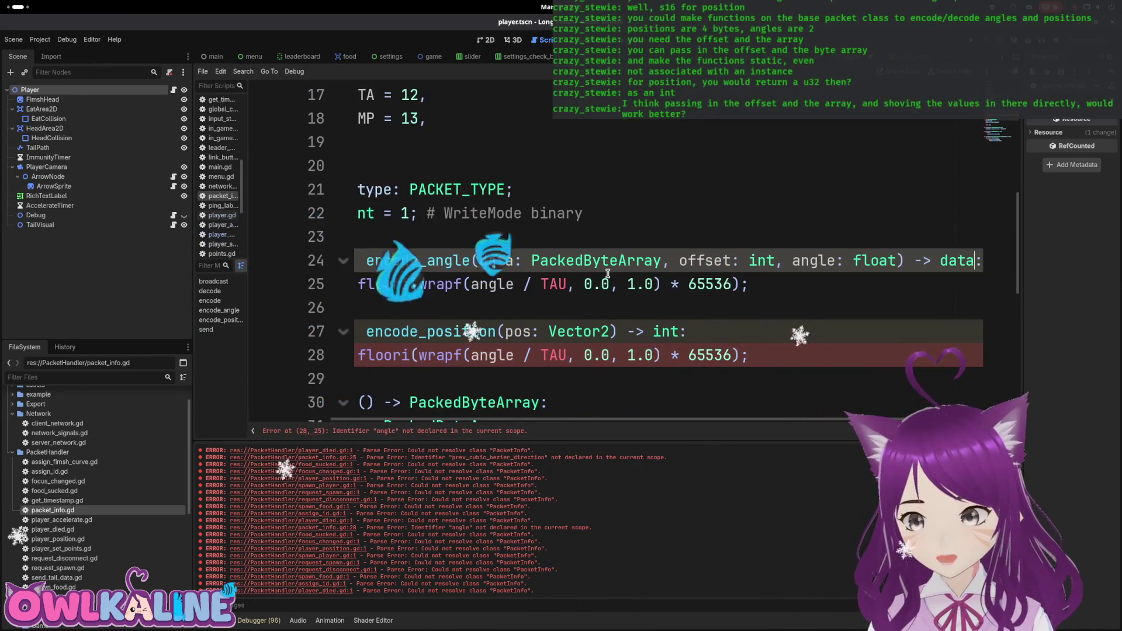
key(BackSpace)
key(BackSpace)
key(BackSpace)
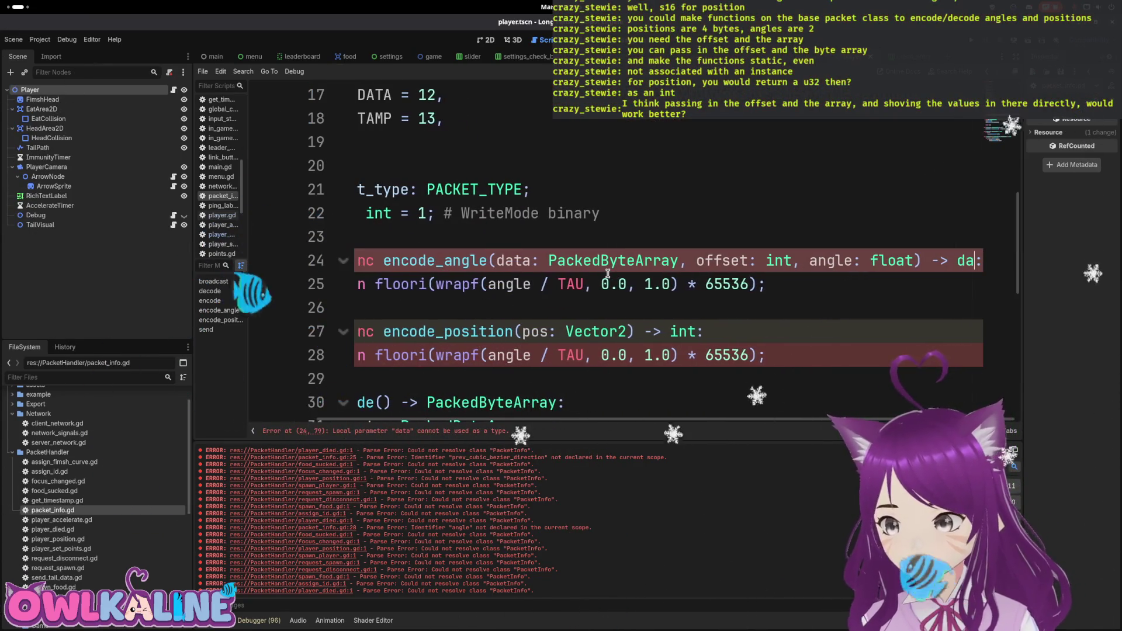
text(Packed)
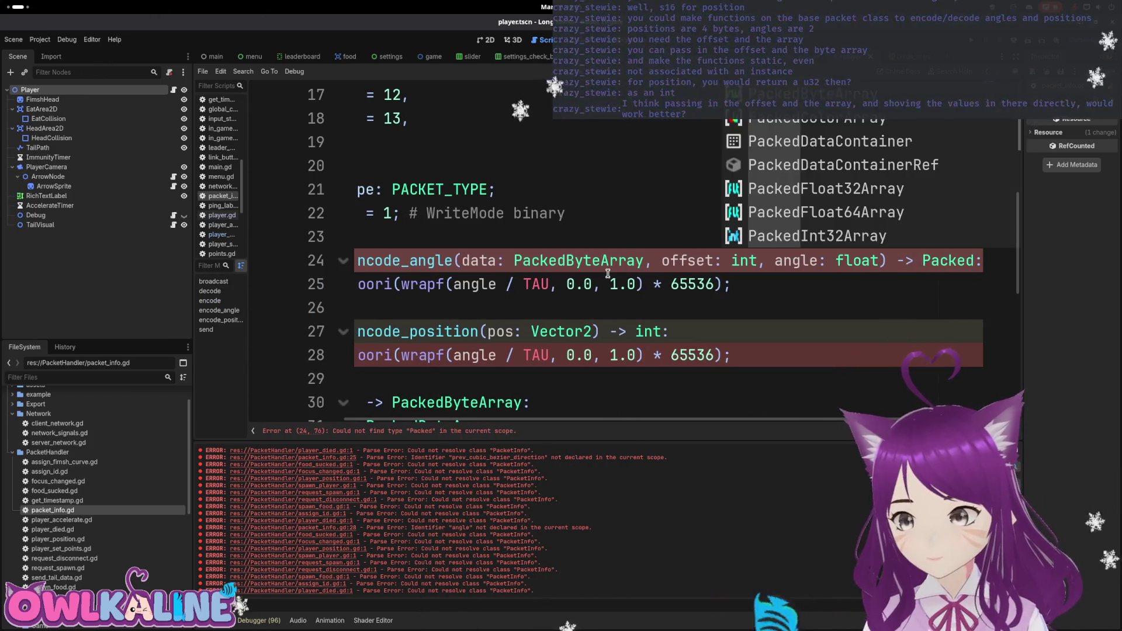
key(Return)
key(Home)
Rewrite encode_angle's body to write via data.encode_u16(offset, ...).
key(Down)
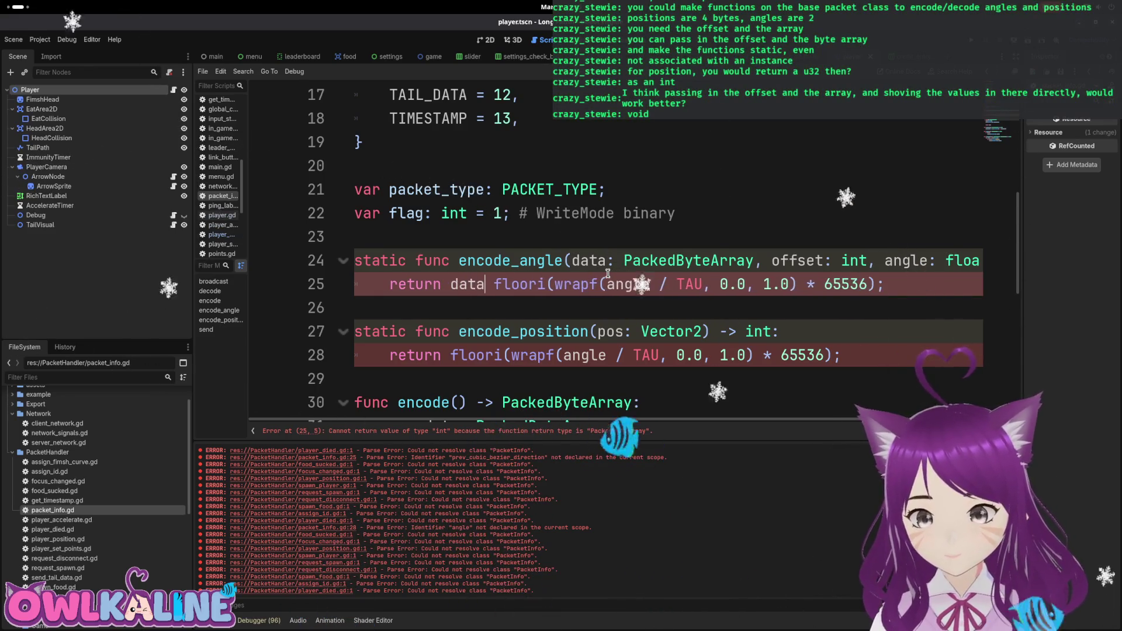
text(.en)
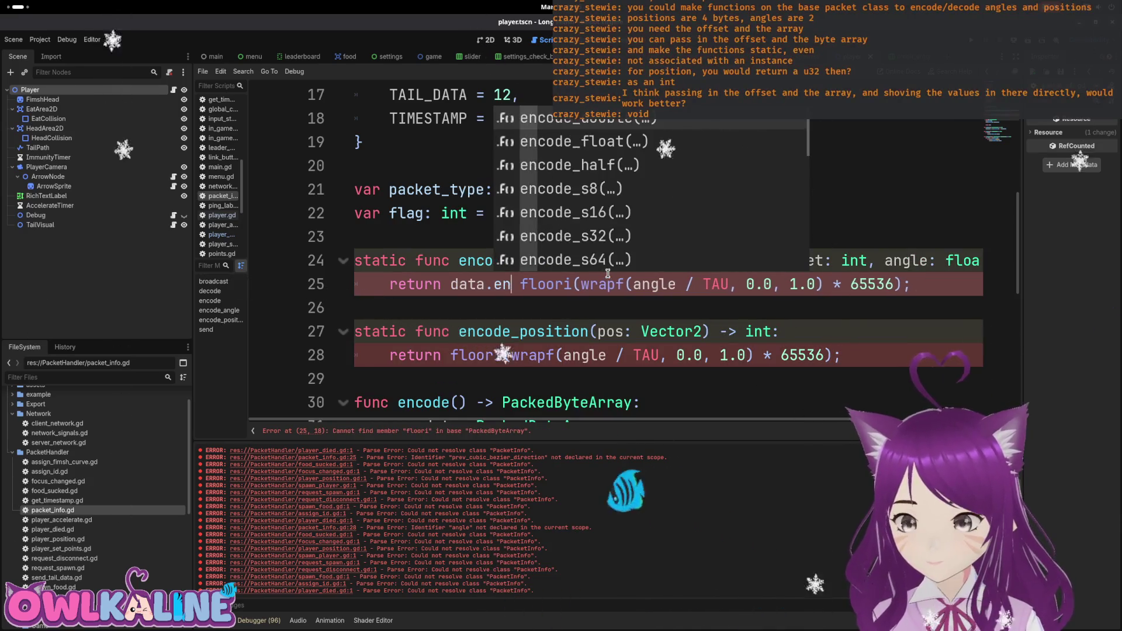
text(code_u)
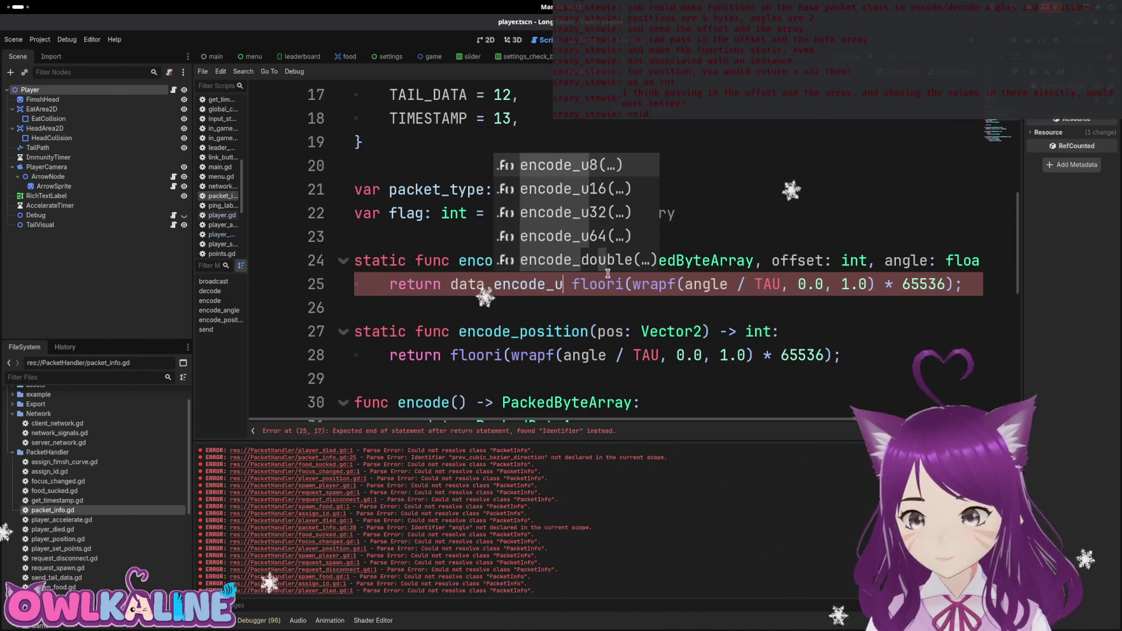
text(16)
key(Return)
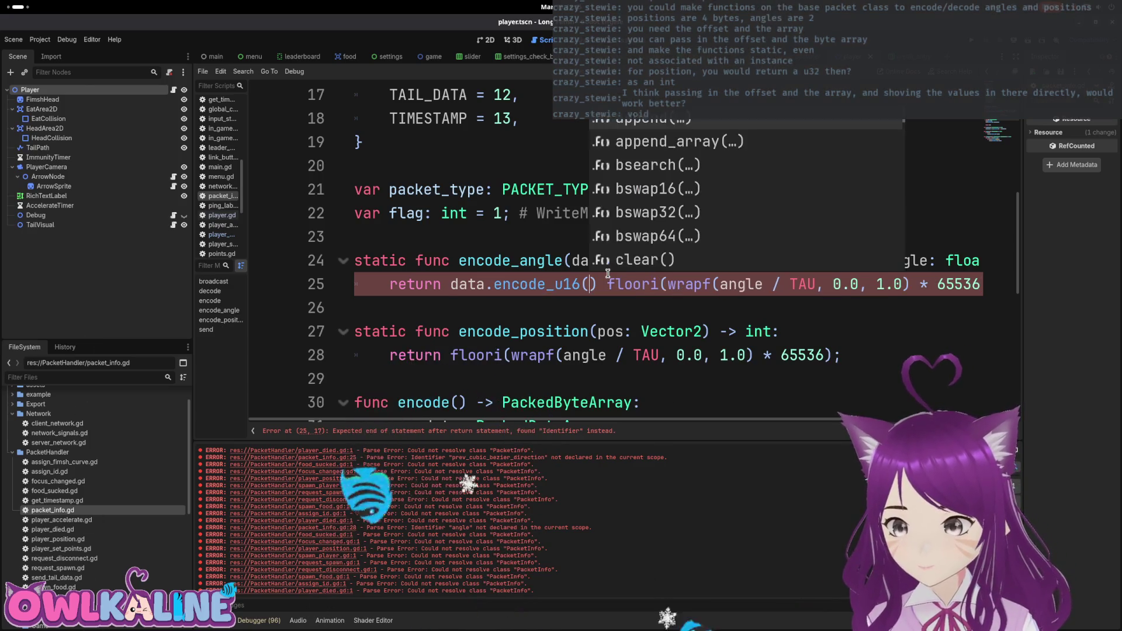
text(offset)
key(Delete)
text(,)
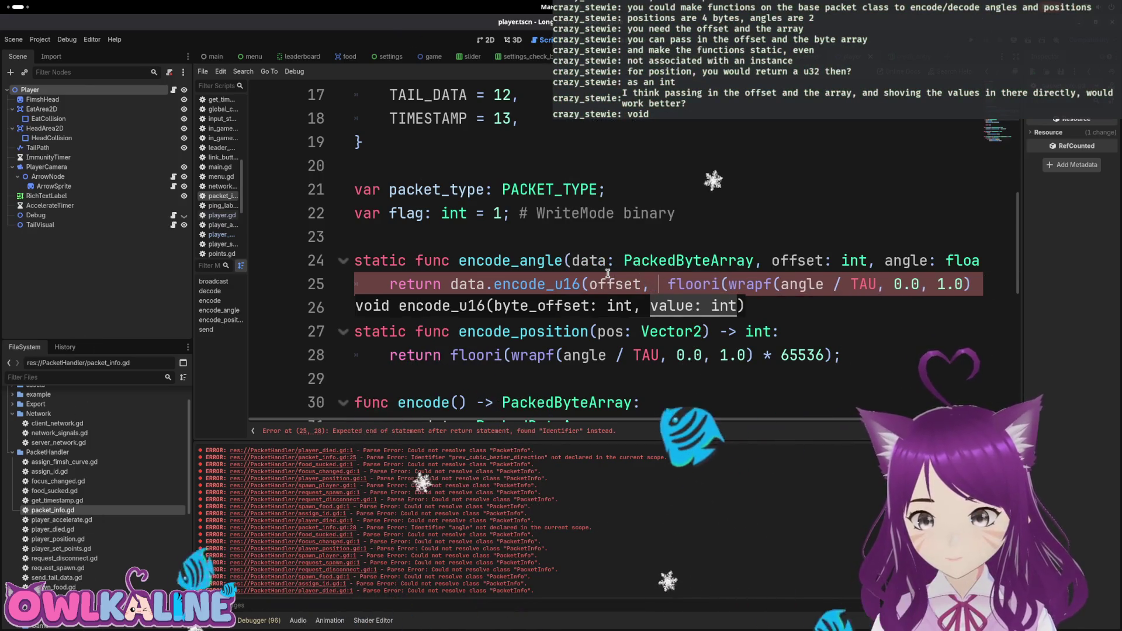
key(End)
text())
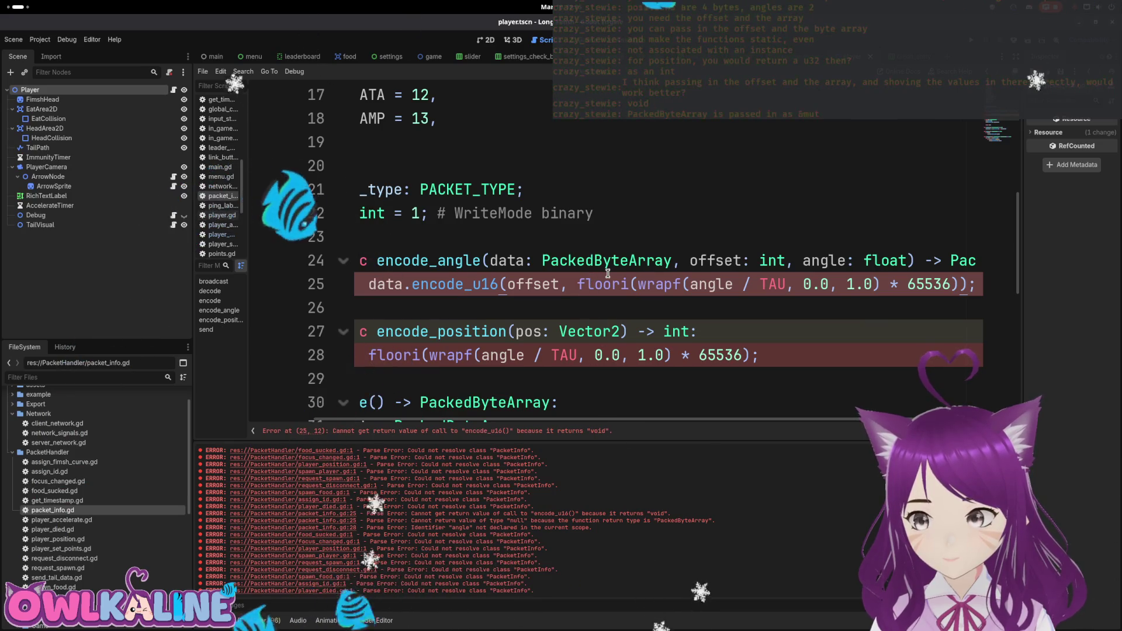
Set encode_angle's return type to void and remove the return keyword from its body.
key(Up)
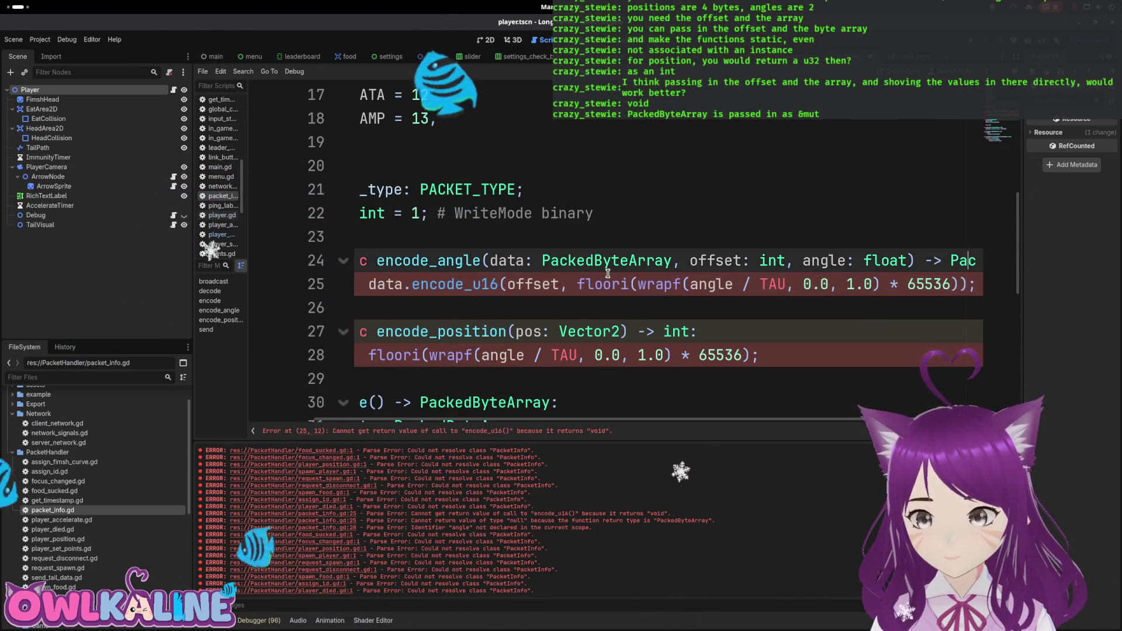
key(End)
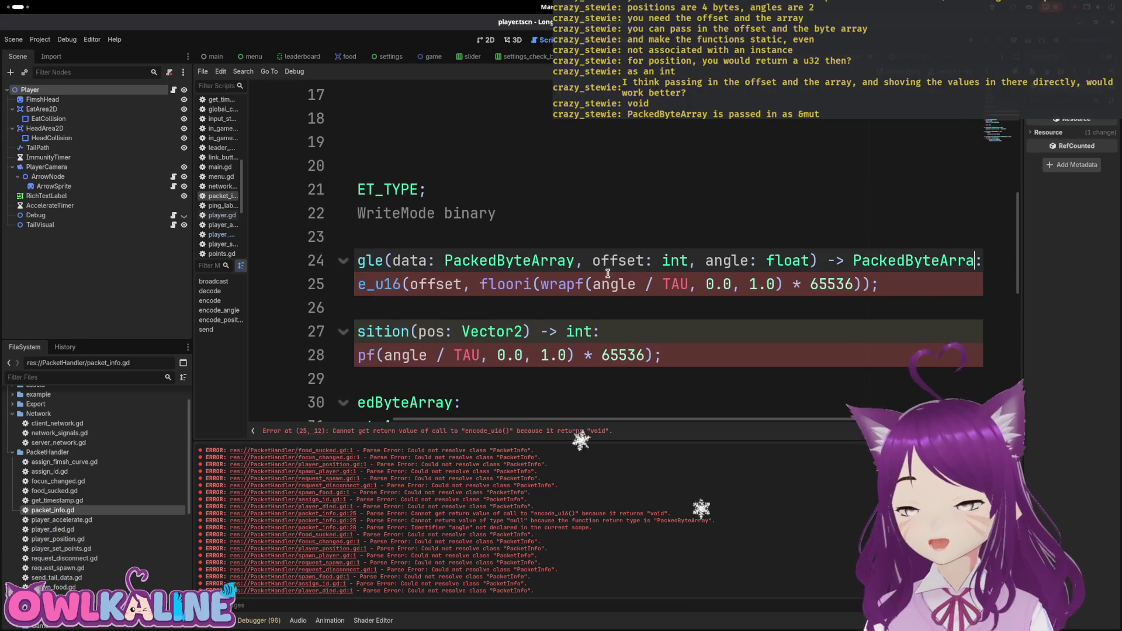
key(ctrl+shift+Left)
key(BackSpace)
text(void)
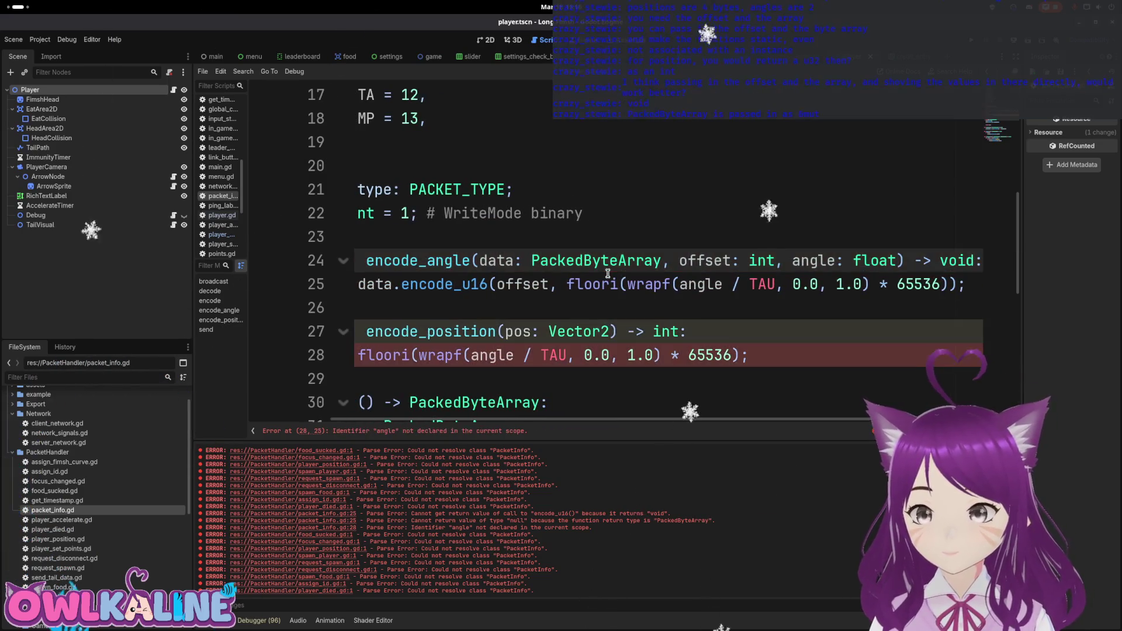
key(Down)
key(Home)
key(Delete)
key(Delete)
key(Delete)
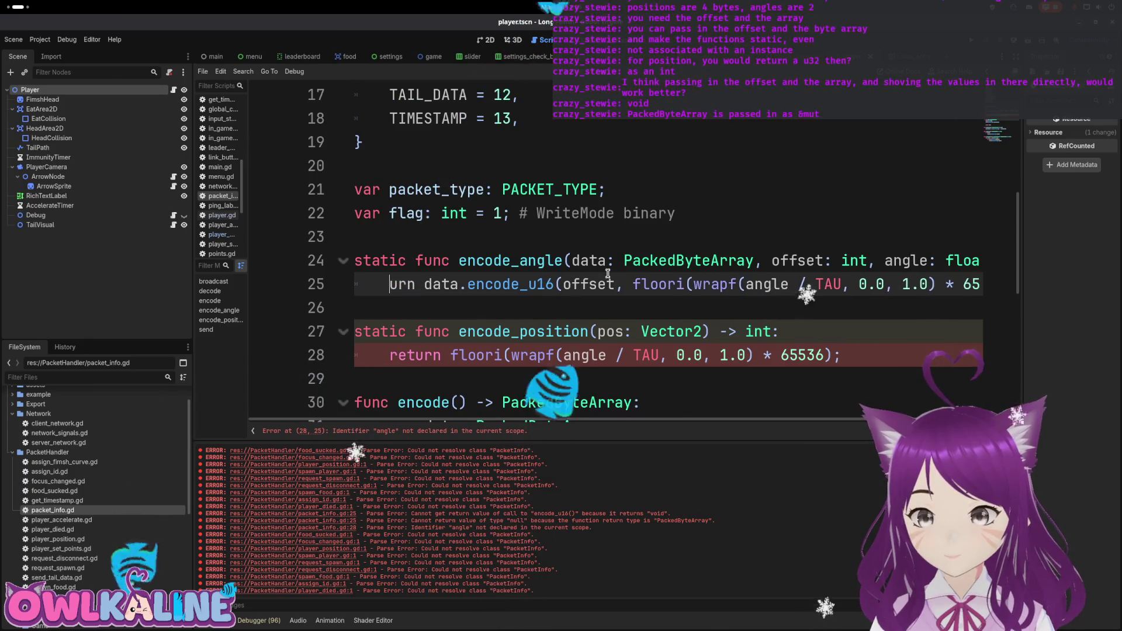
key(Delete)
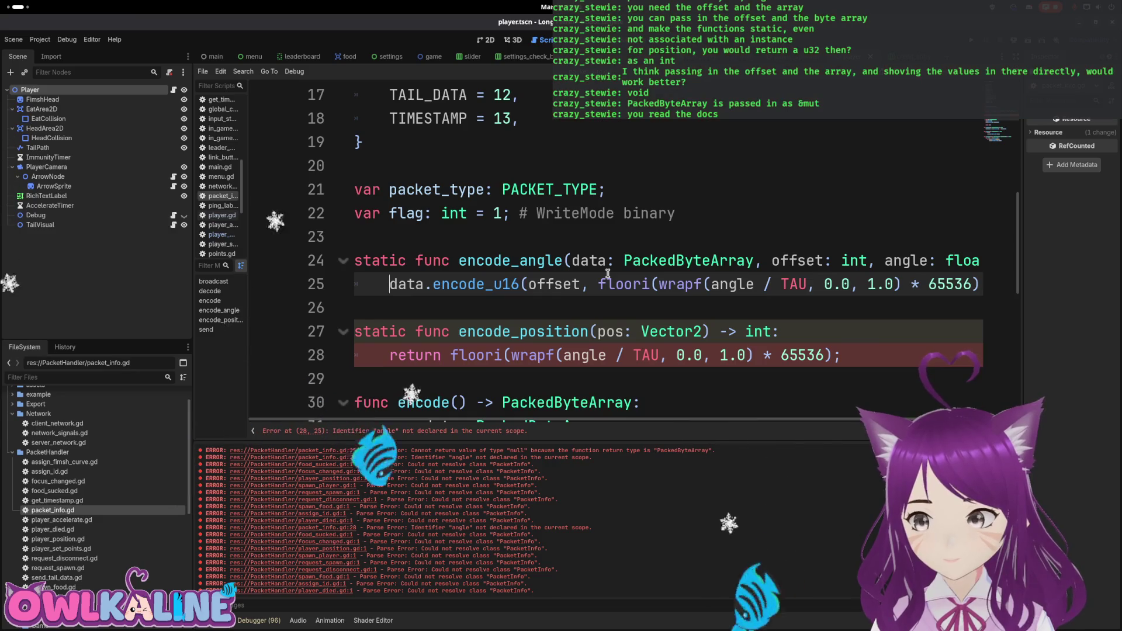
key(End)
key(Tab)
key(Up)
Begin adding a data: parameter to encode_position's parameter list.
drag(519, 261, 652, 260)
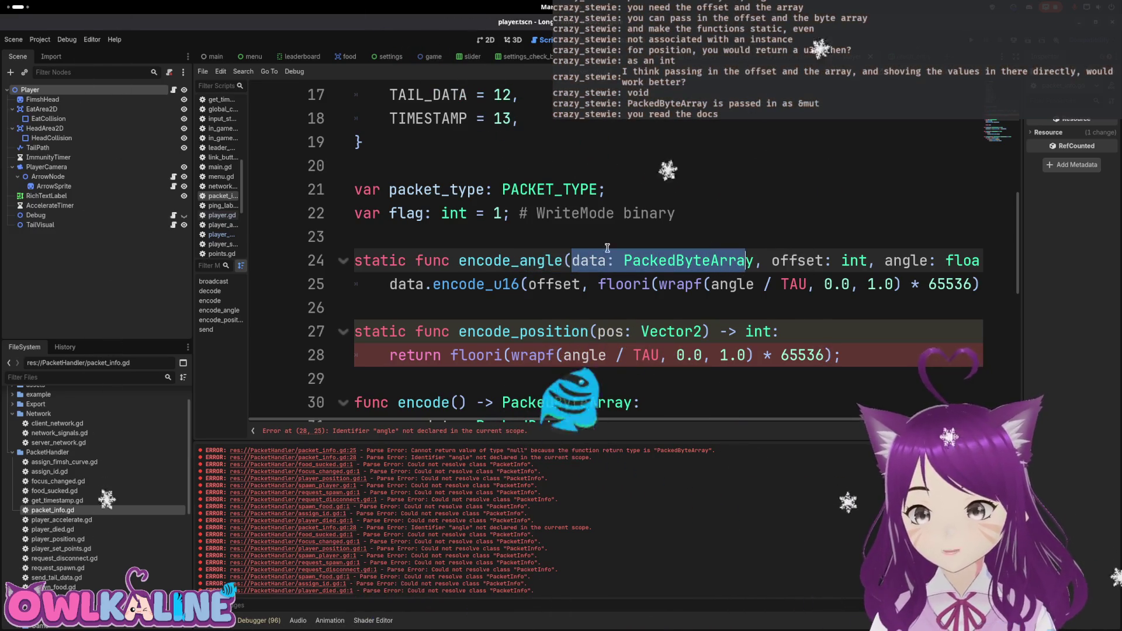
click(624, 260)
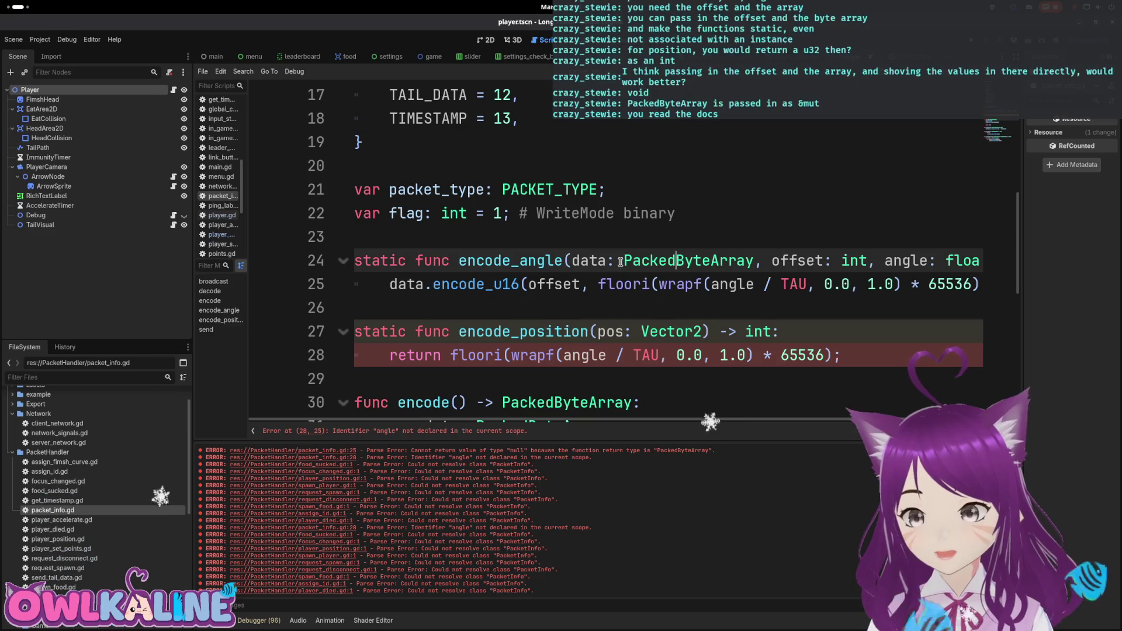
triple_click(580, 264)
click(582, 264)
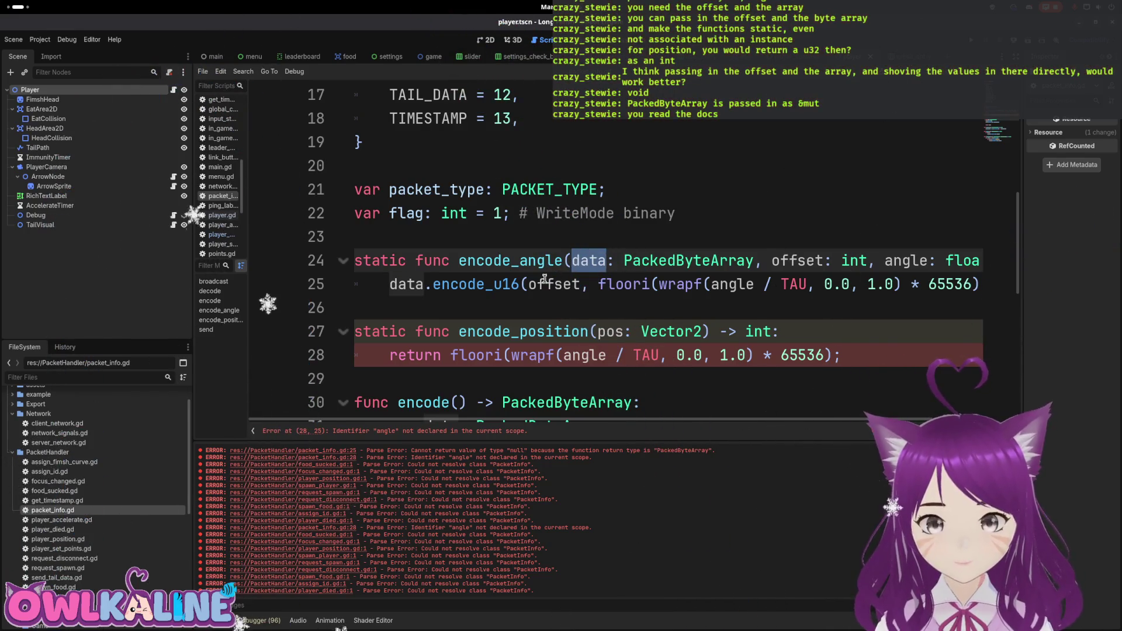
click(512, 285)
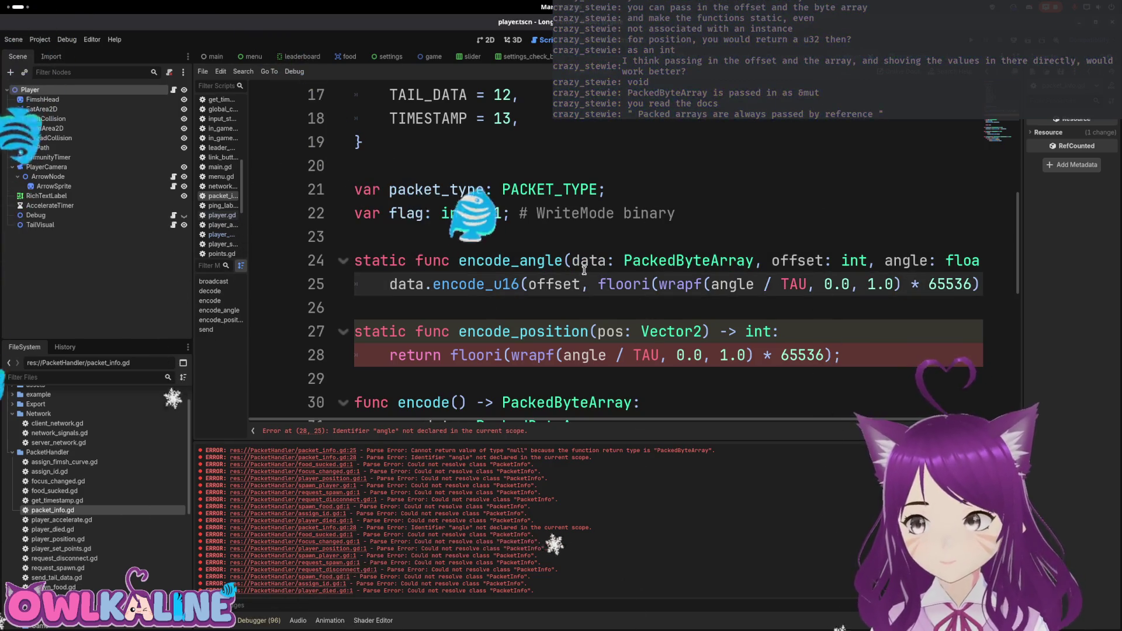
click(659, 284)
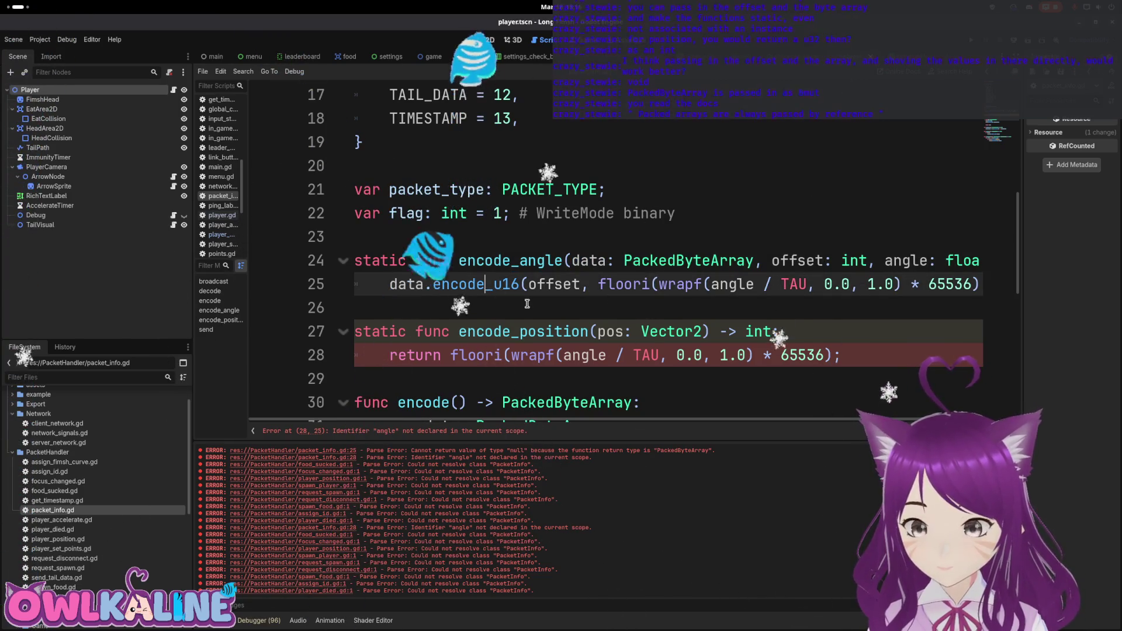
click(597, 331)
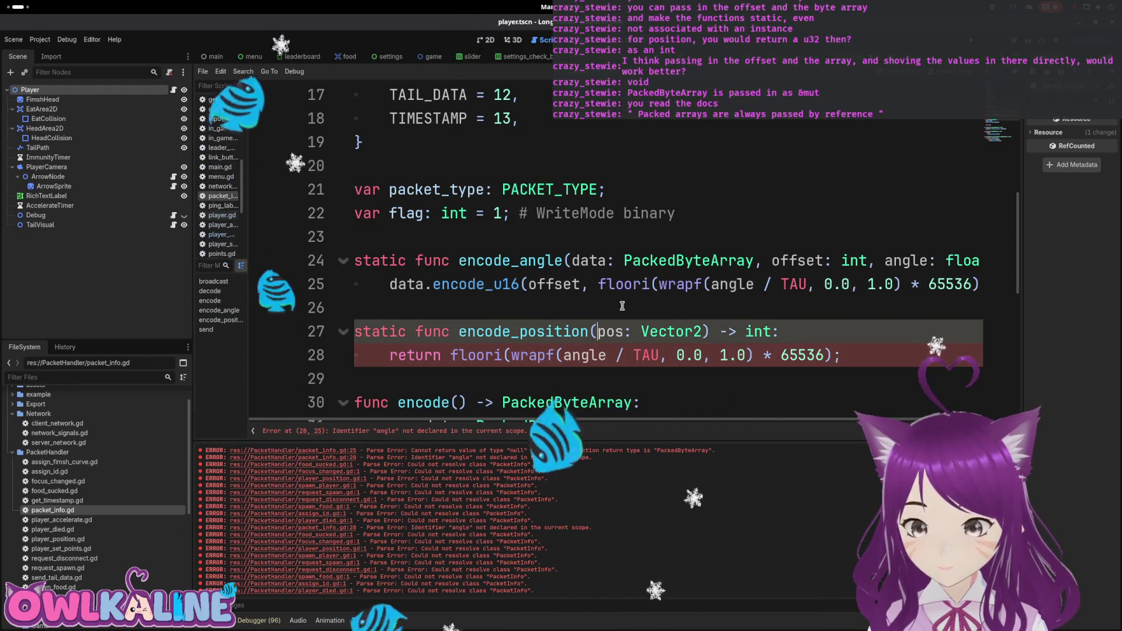
text(data: PackedByteArray, offset: int,)
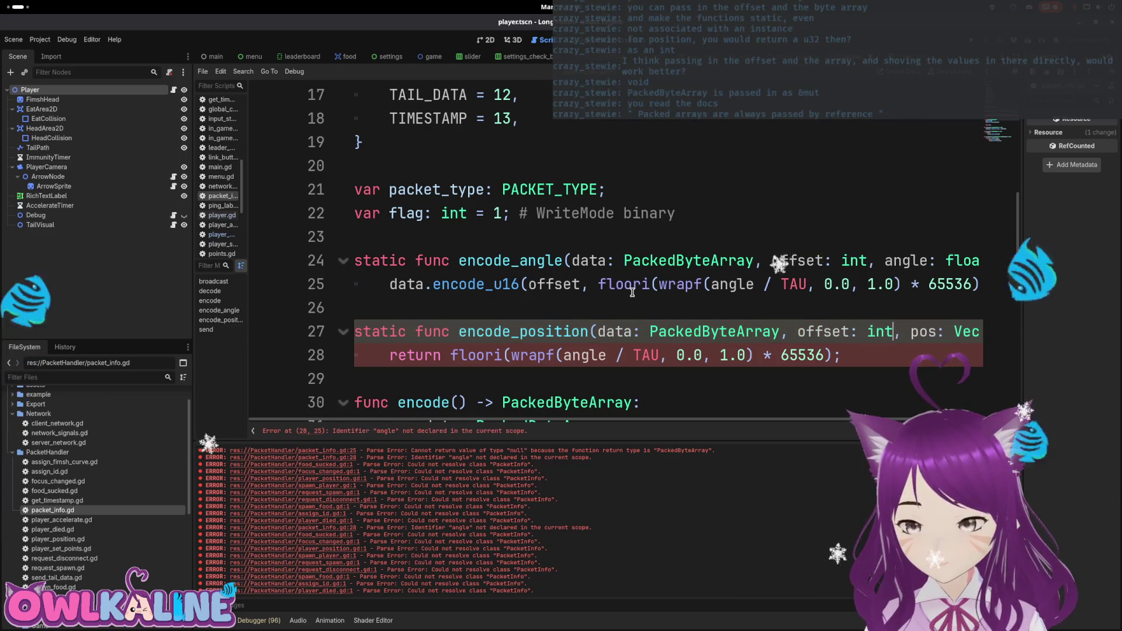
Write clamped pos.x and pos.y with data.encode_s16, replacing the leftover 6*i index with offset.
key(End)
key(ctrl+z)
key(ctrl+z)
key(ctrl+z)
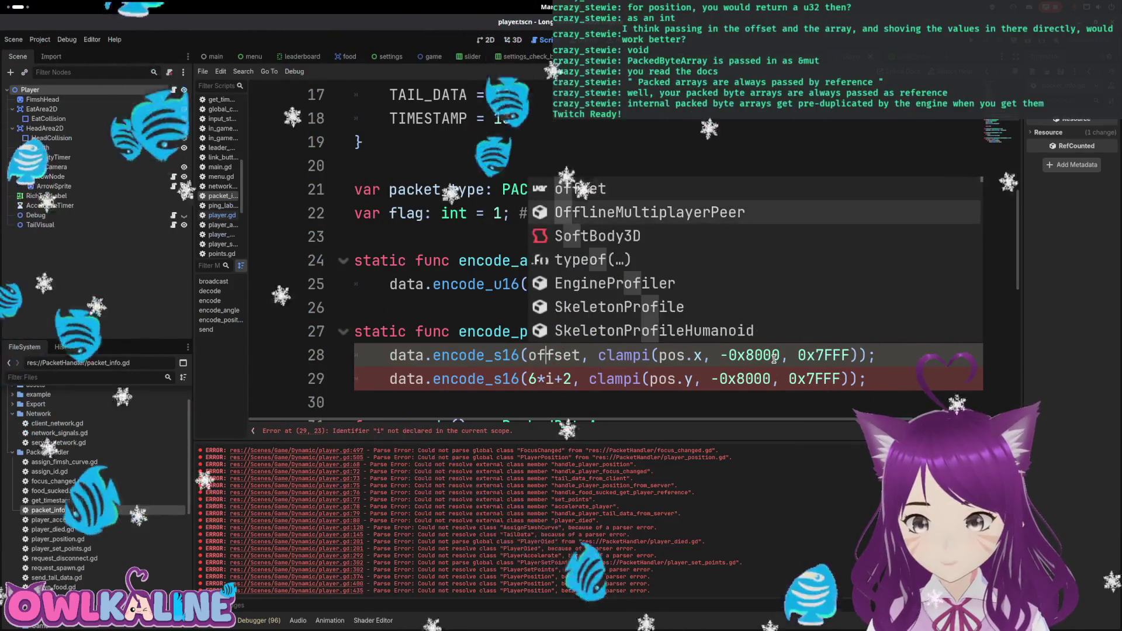
key(Escape)
key(Down)
key(BackSpace)
key(BackSpace)
key(BackSpace)
text(offset)
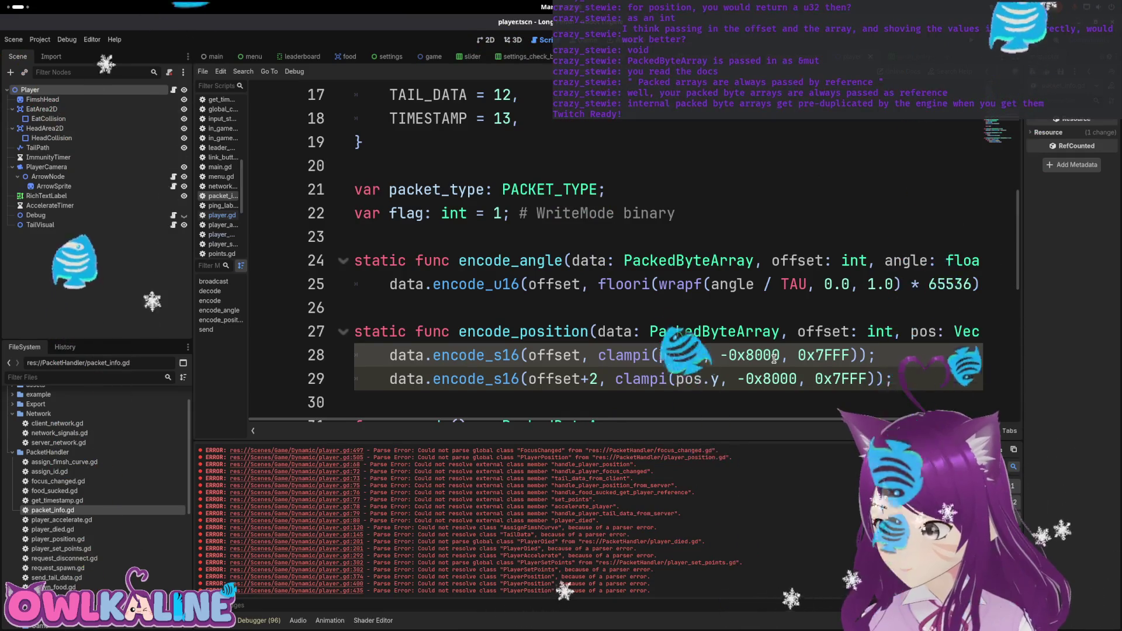
key(super)
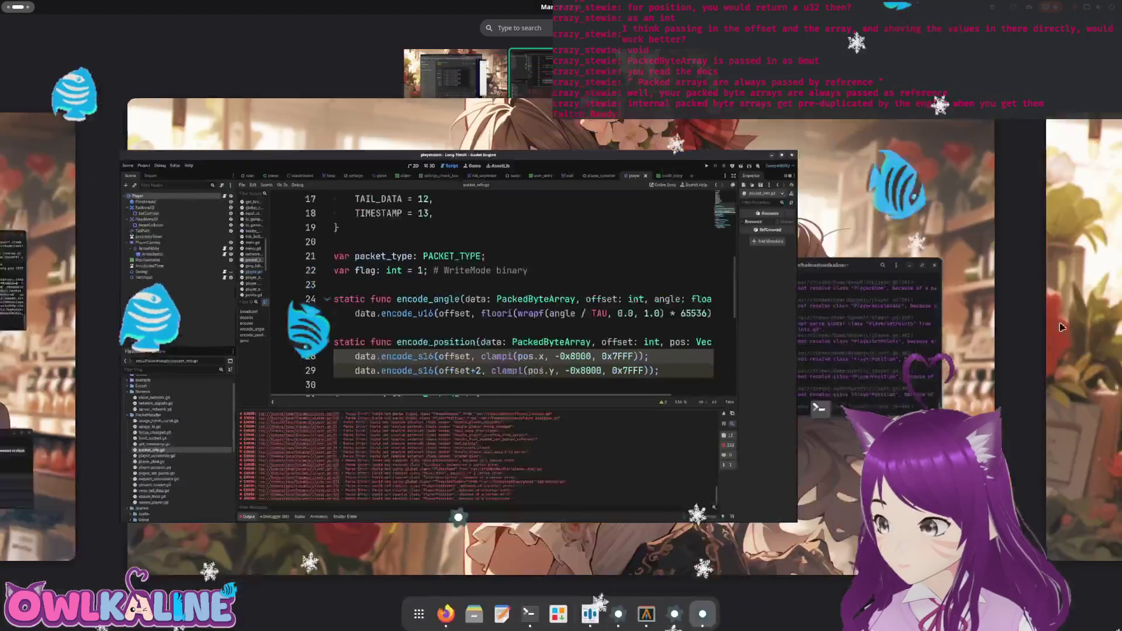
key(super)
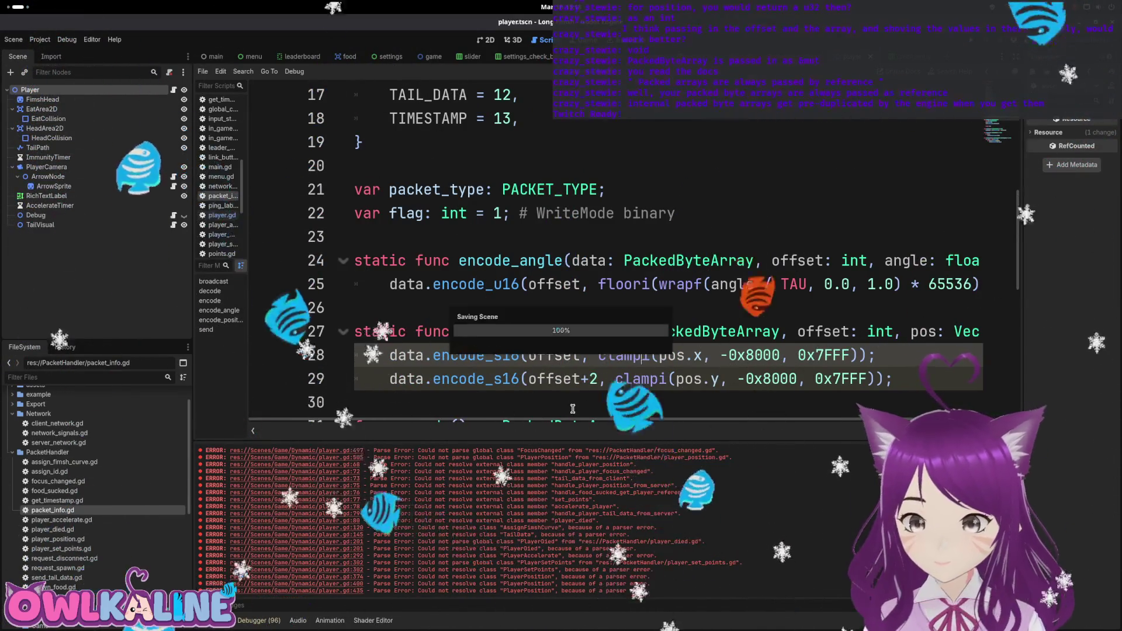
Change encode_angle's return type from void to int and end it with 'return 2;'.
scroll(641, 355, right, 5)
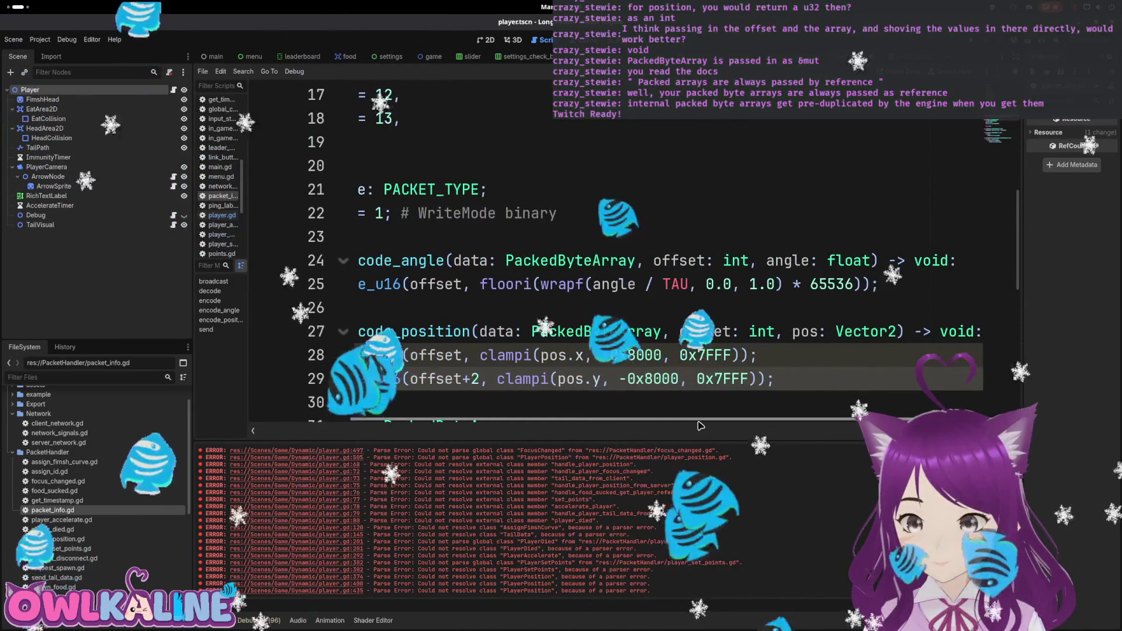
scroll(480, 420, left, 5)
key(Right)
key(Right)
key(Right)
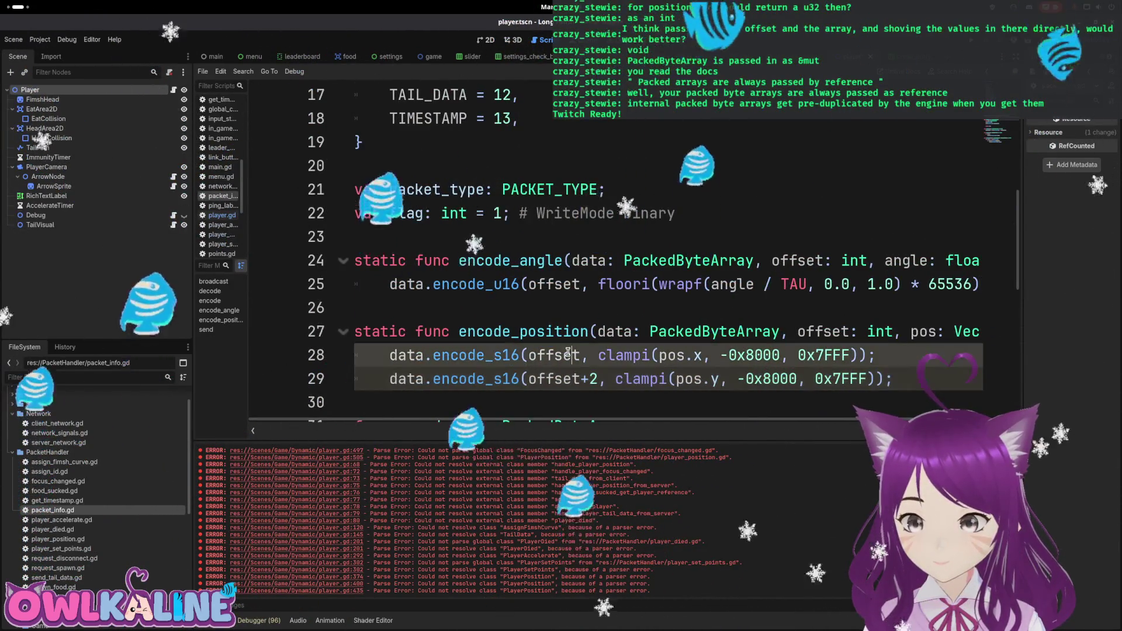
click(787, 355)
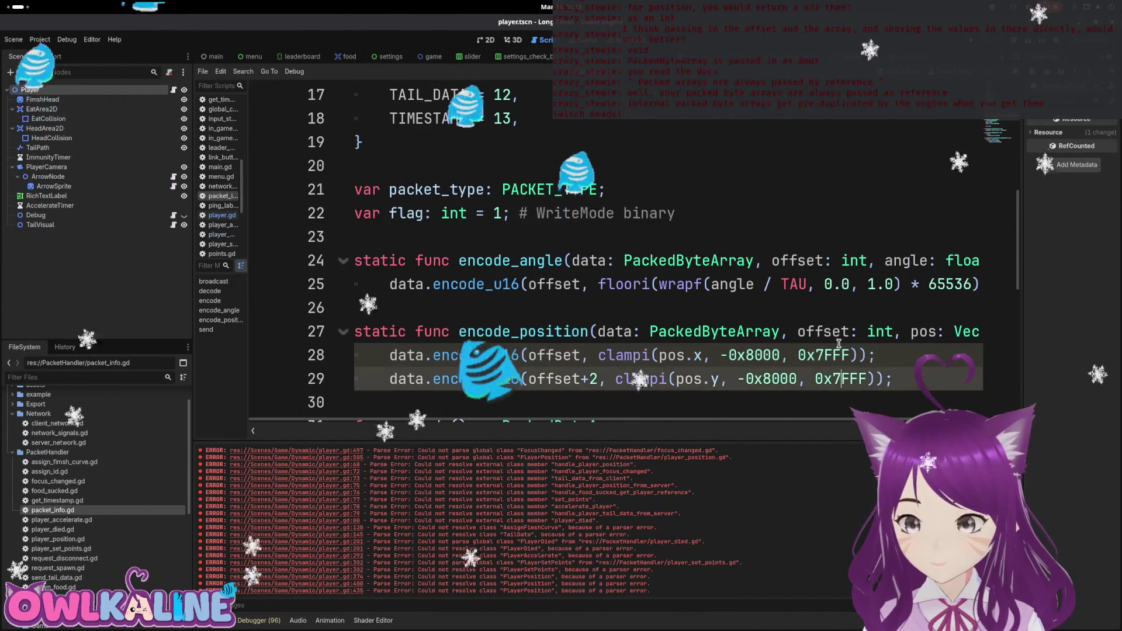
mouse_move(652, 416)
mouse_down()
mouse_move(786, 424)
mouse_move(656, 406)
mouse_up()
click(652, 415)
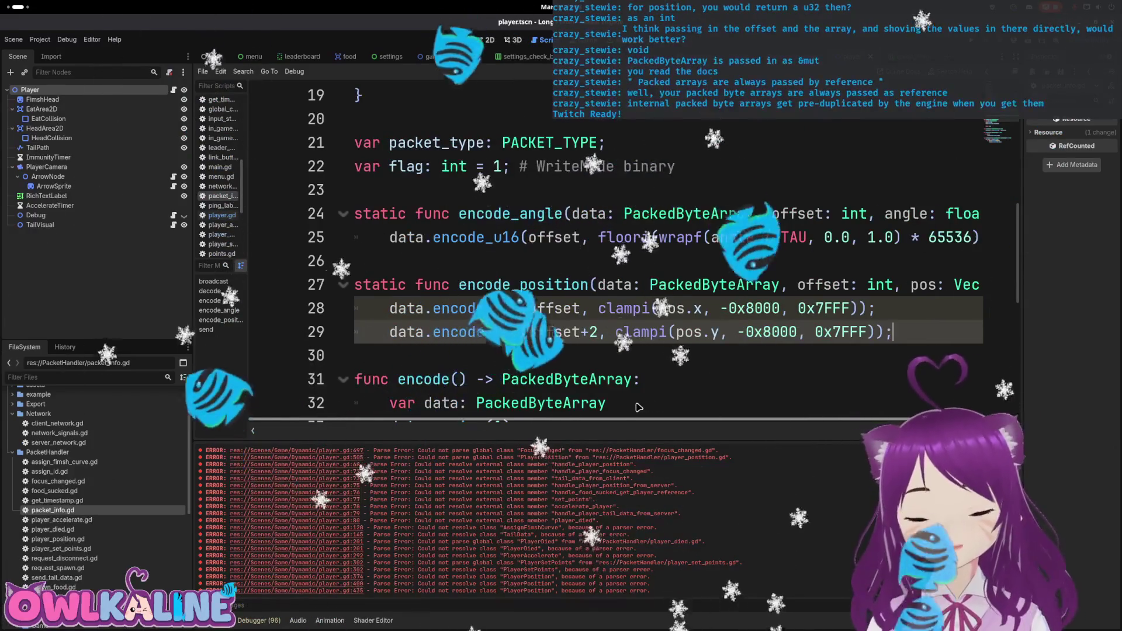
scroll(656, 405, right, 4)
double_click(930, 213)
text(int:)
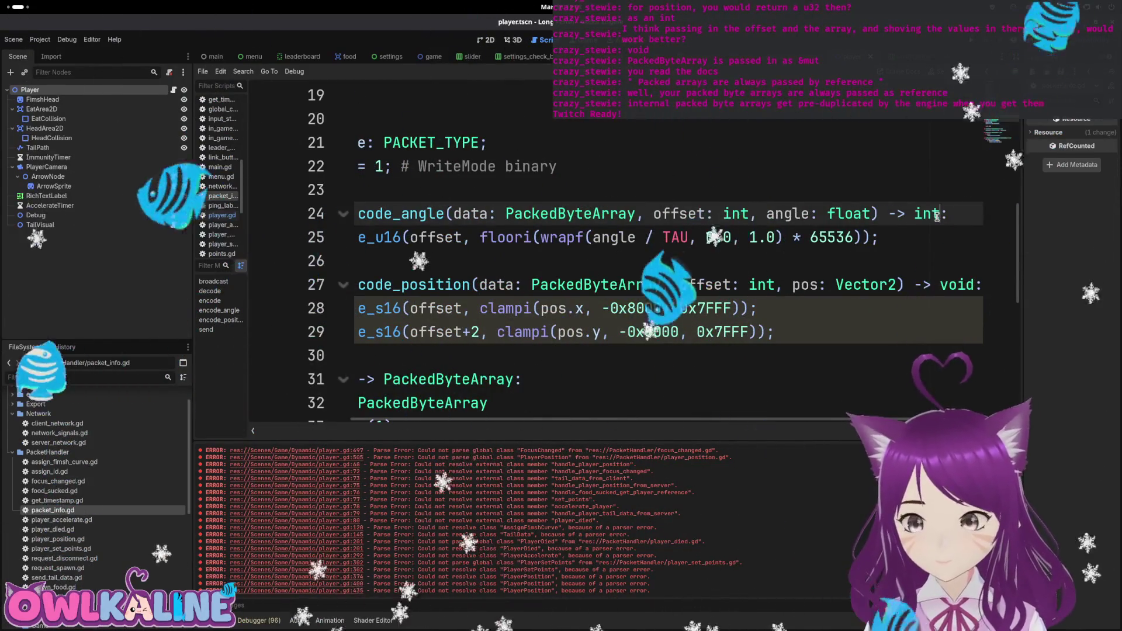
key(Return)
key(Down)
key(Return)
text(retu)
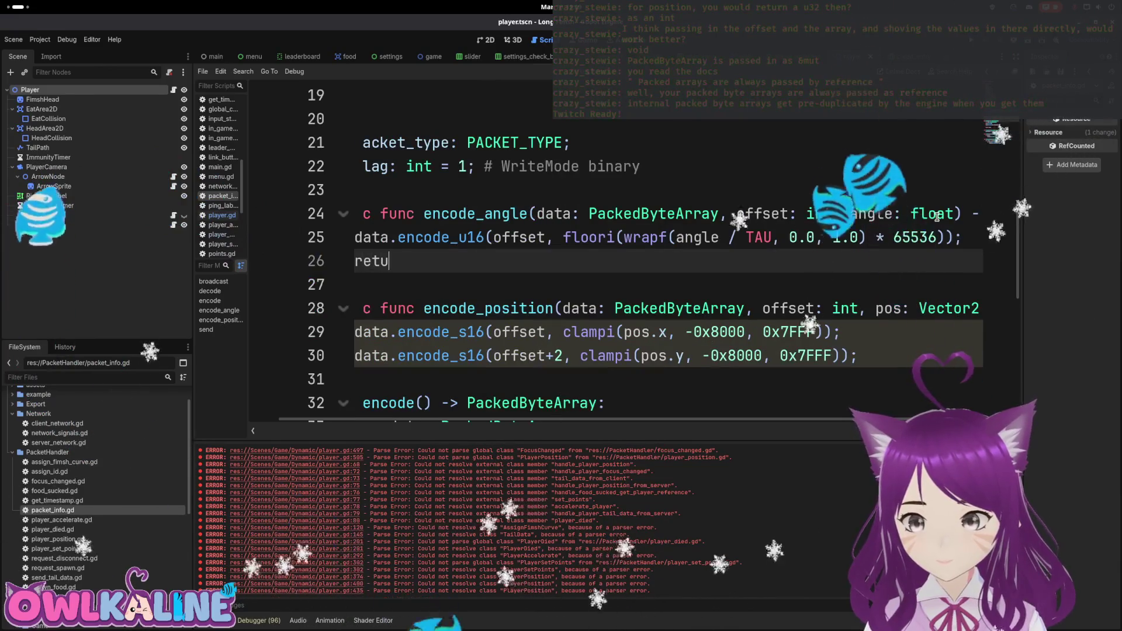
text(rn 2;)
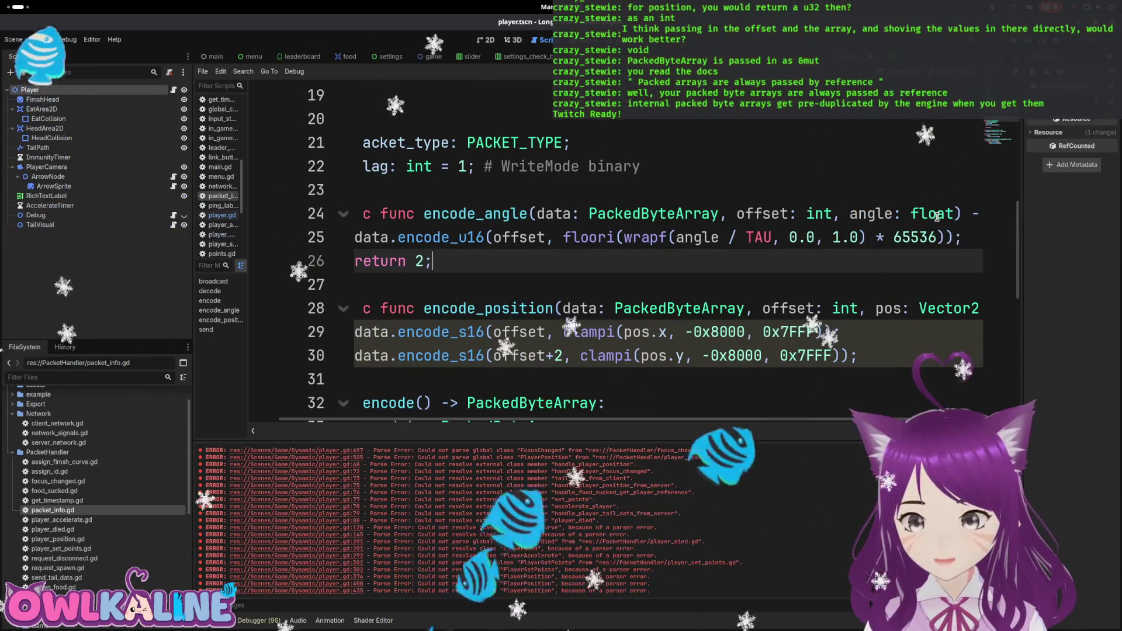
End encode_position with 'return 4;' and save the script.
key(Down)
key(Down)
key(Down)
key(End)
key(Return)
text(return 4;)
key(ctrl+s)
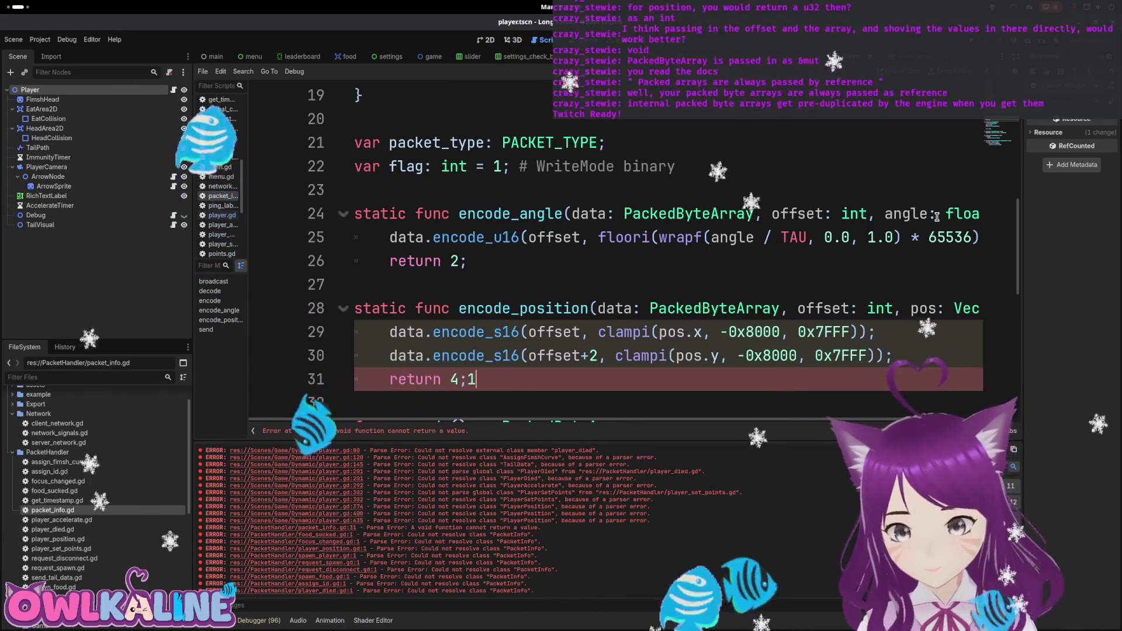
Change encode_position's return type from void to int.
key(Up)
key(Up)
key(Up)
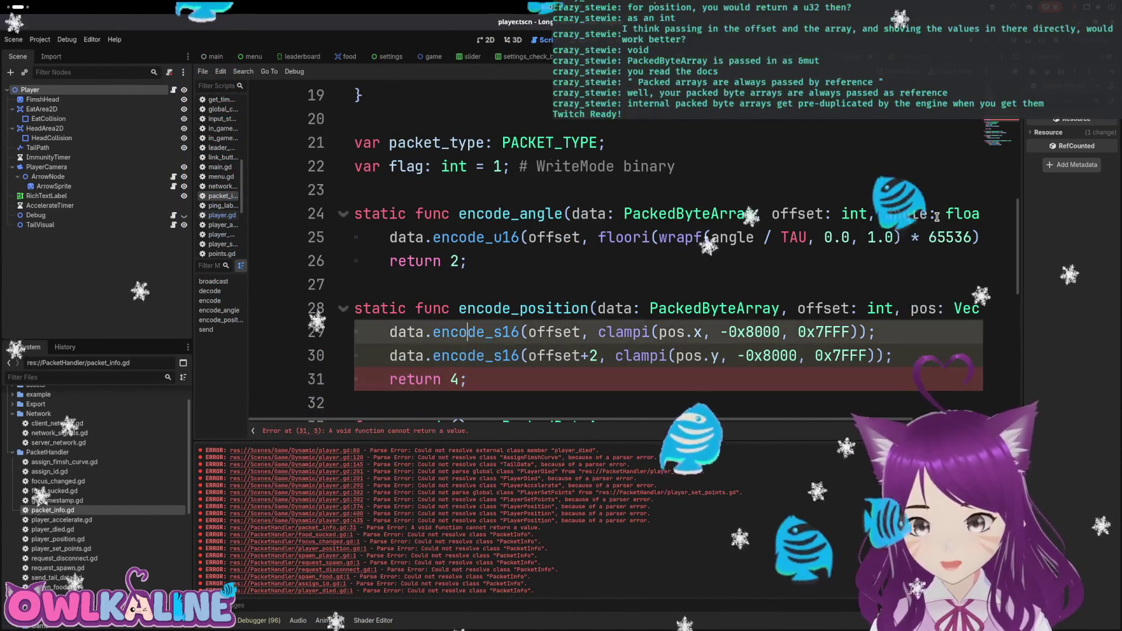
key(End)
key(Left)
key(BackSpace)
key(BackSpace)
key(BackSpace)
text(int)
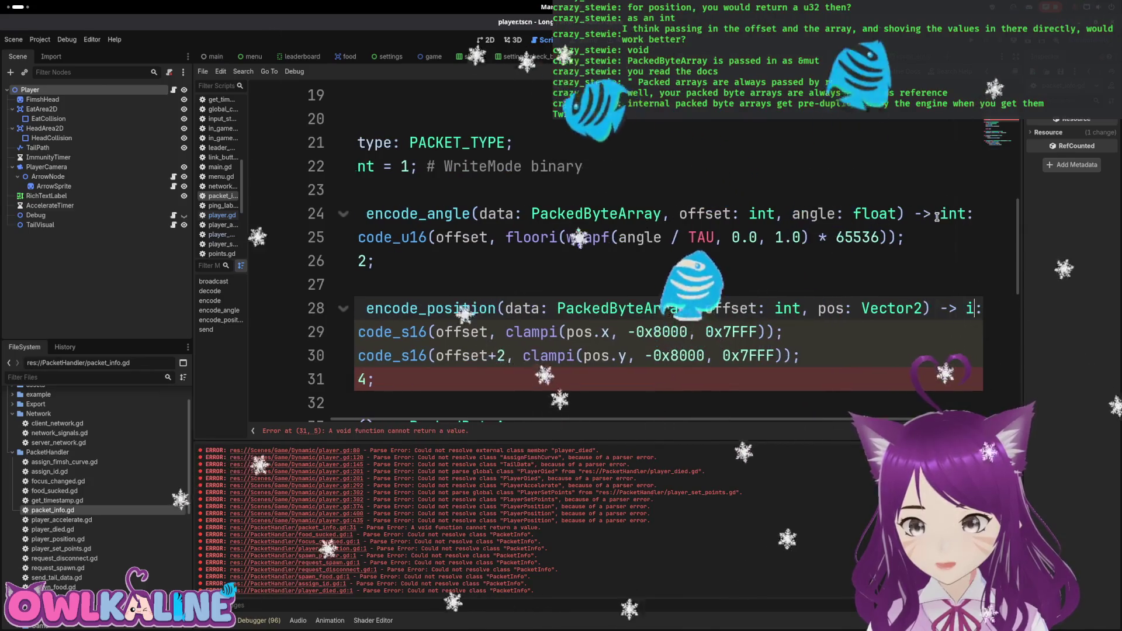
key(Home)
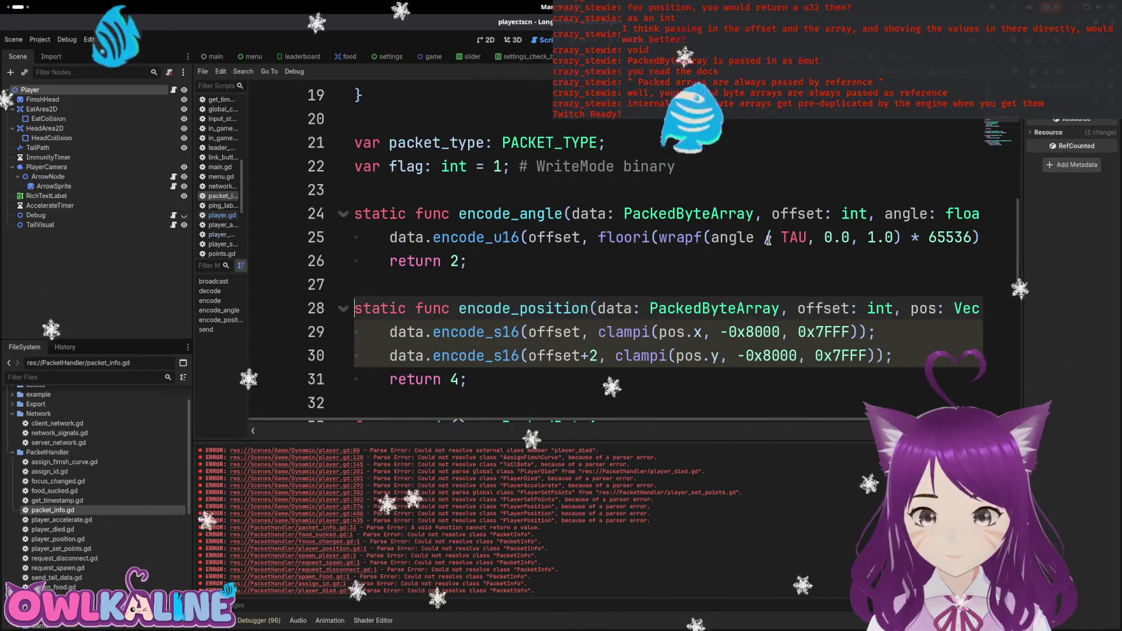
key(Up)
key(Up)
key(Down)
key(Down)
key(Down)
key(Up)
key(Up)
key(Up)
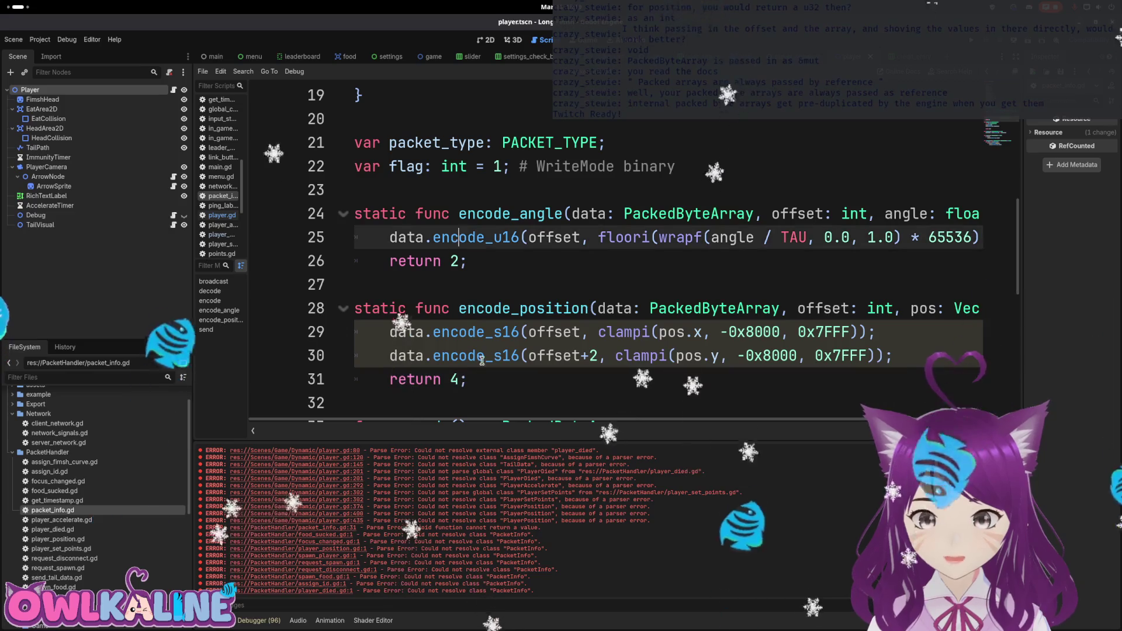
key(Down)
click(482, 387)
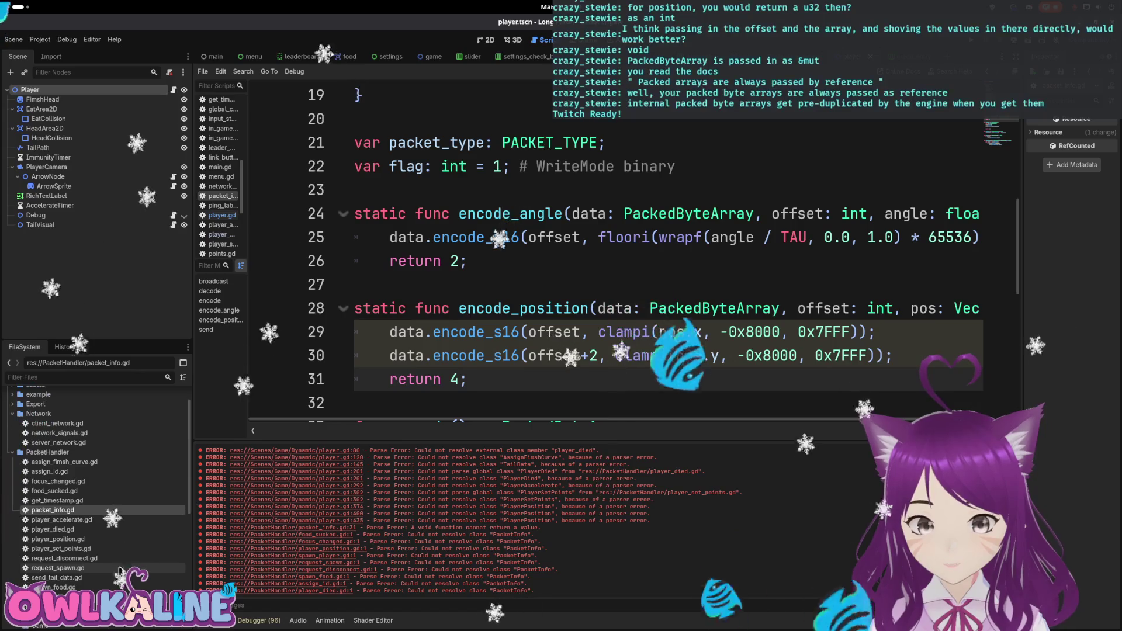
In player_position.gd, declare offset from encode_angle(data, 13, rotation) after the position.y encoding.
double_click(59, 539)
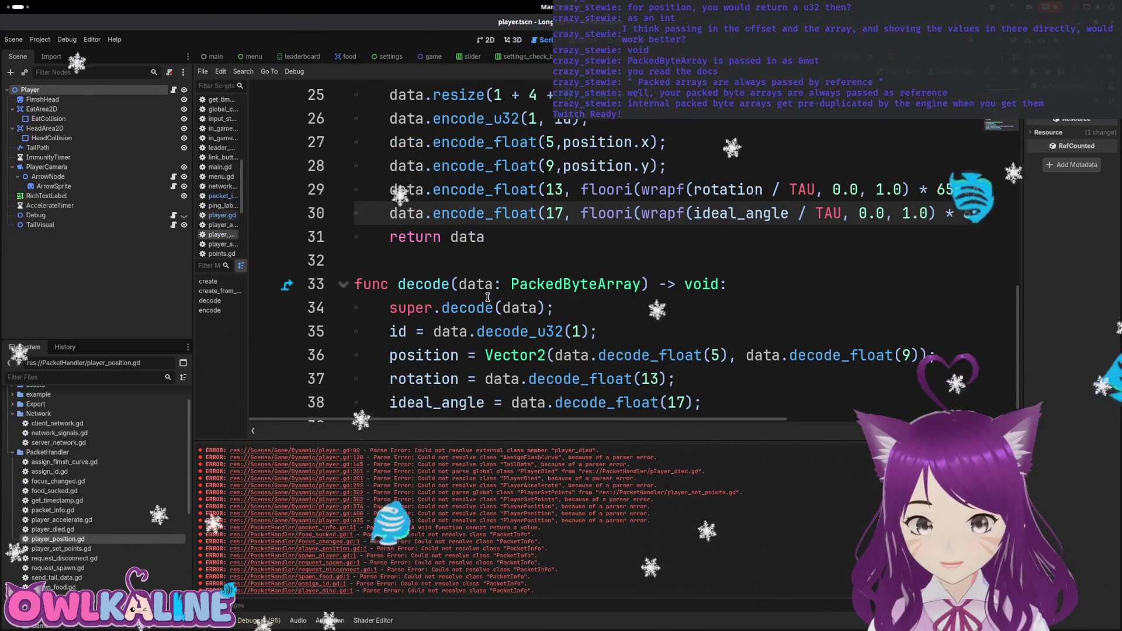
click(695, 308)
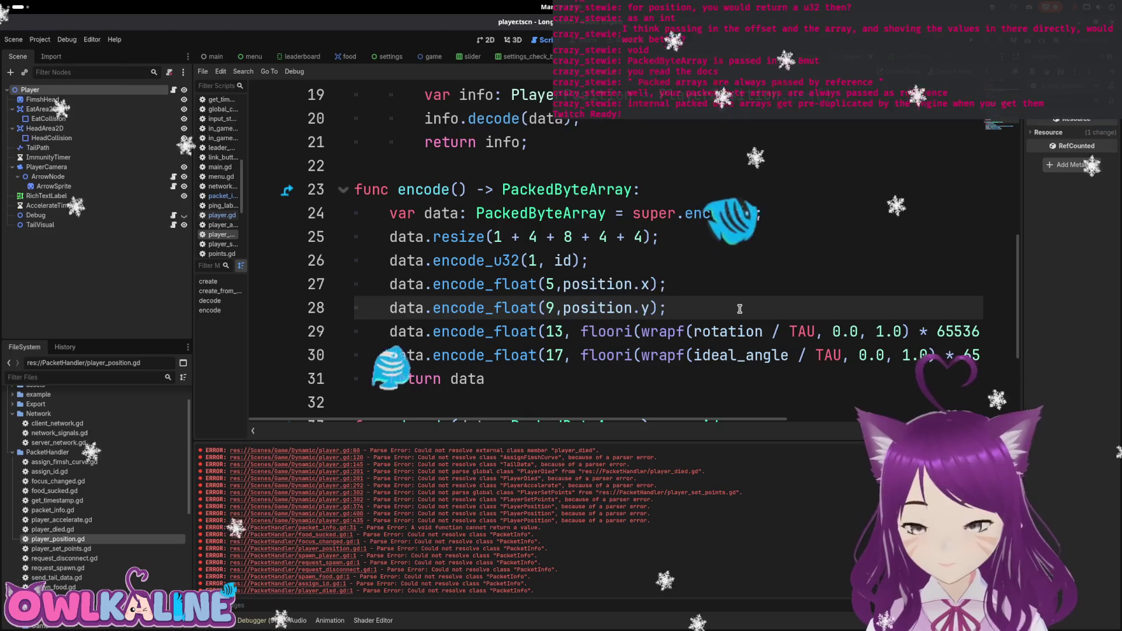
key(Return)
key(Return)
key(Up)
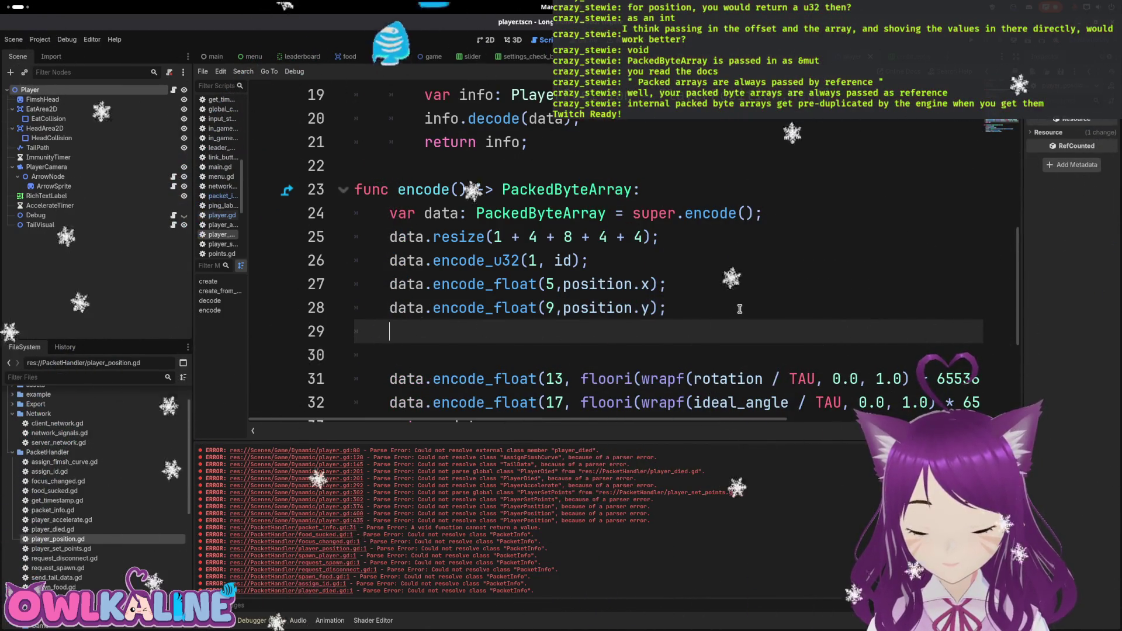
text(cod)
key(Down)
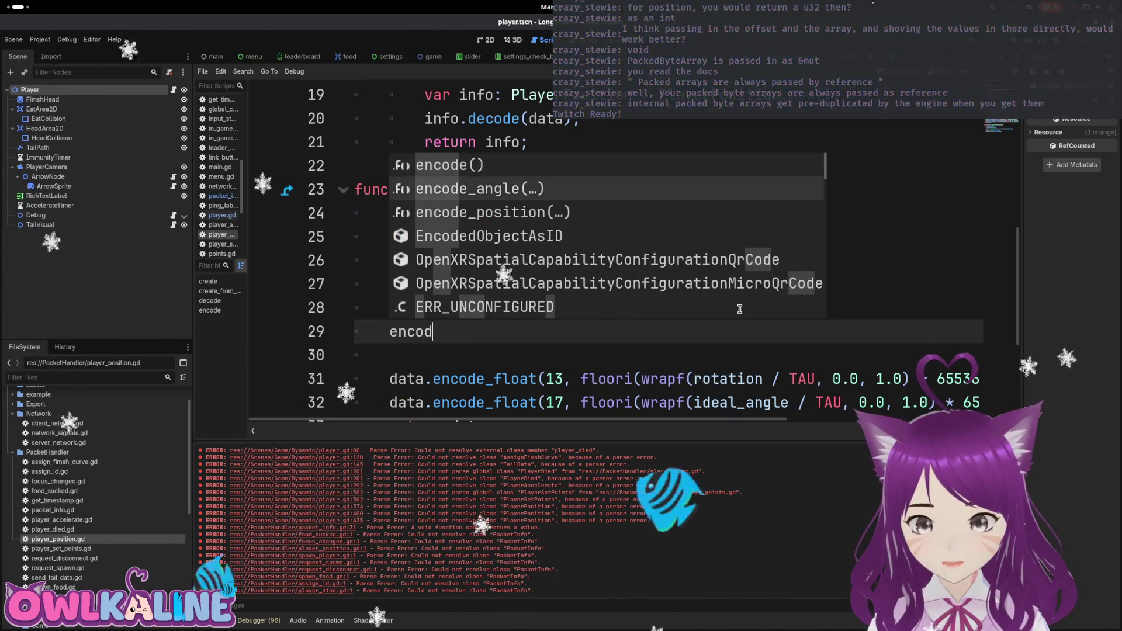
key(Return)
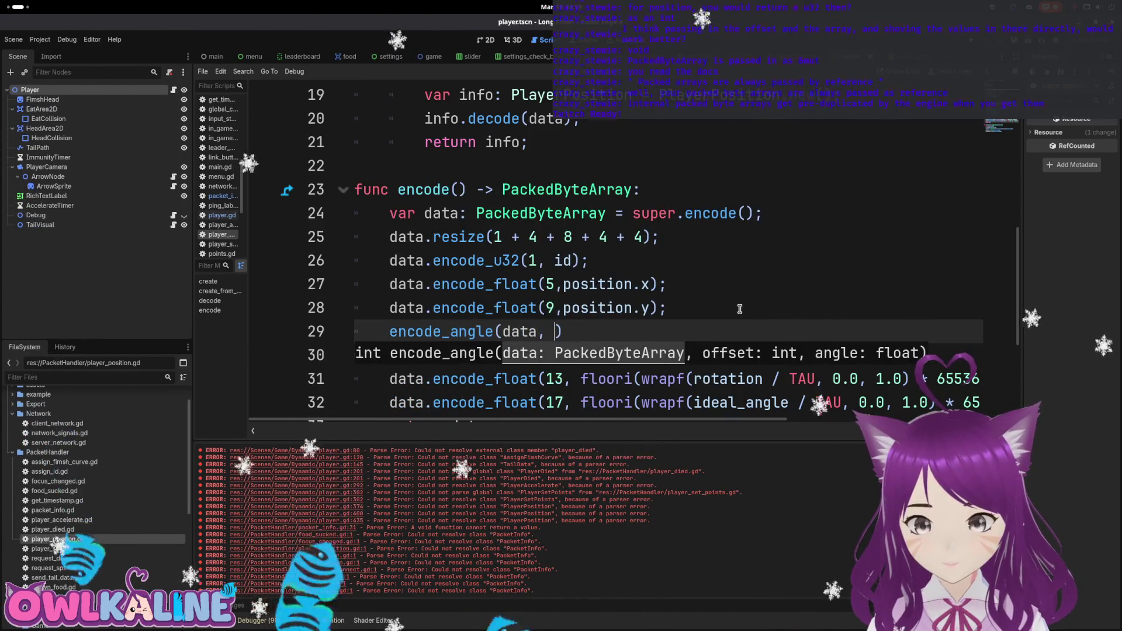
text(rotation)
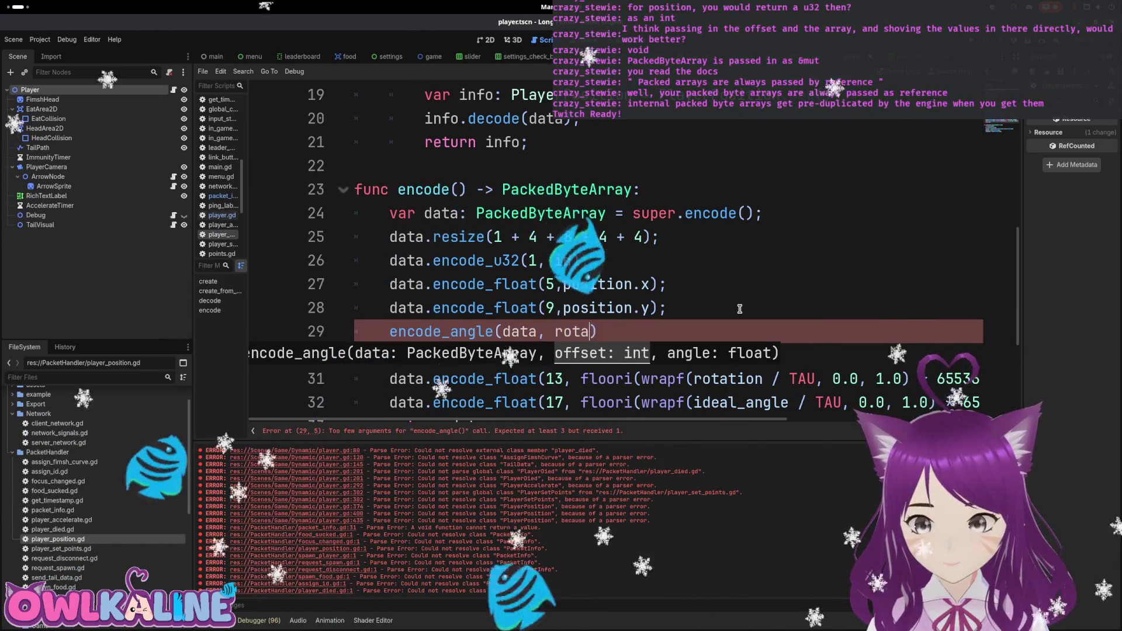
text(,)
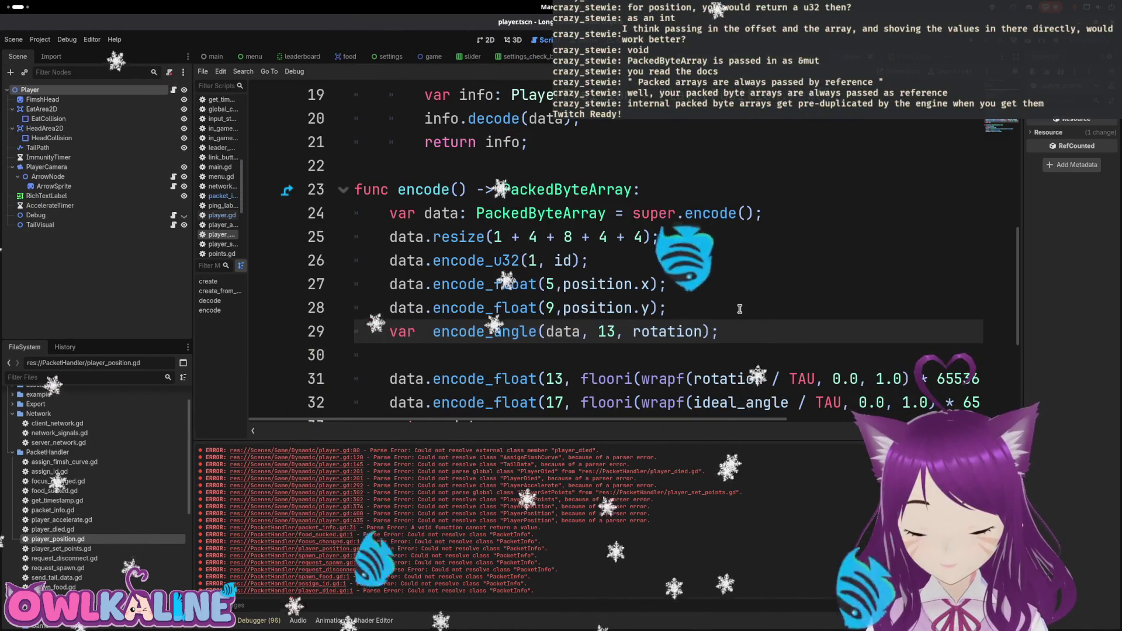
text(offset)
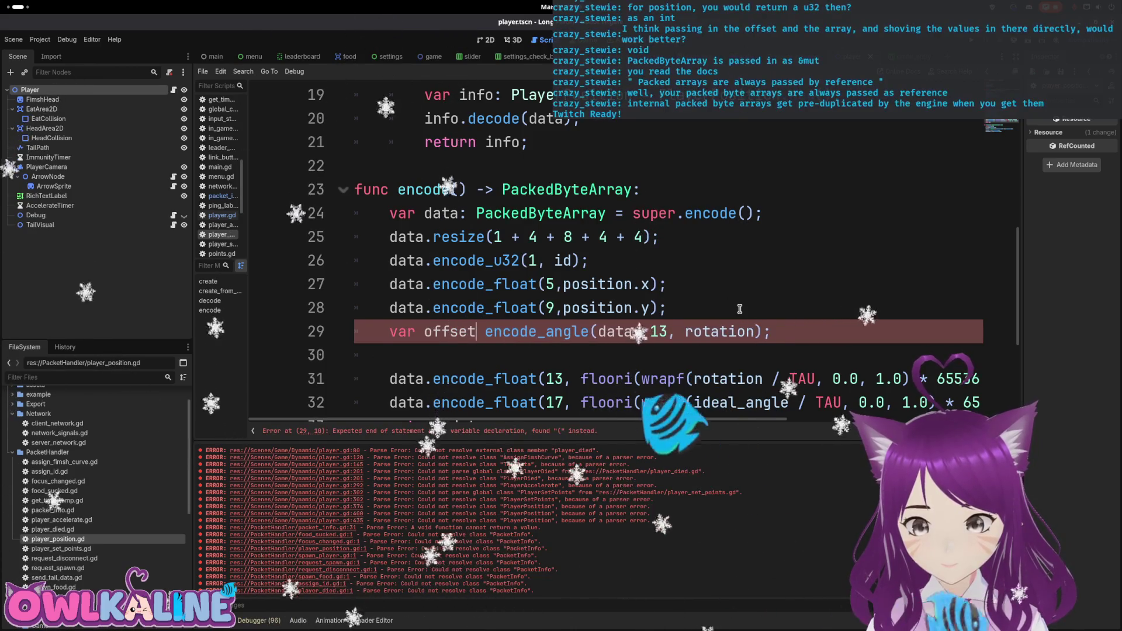
key(BackSpace)
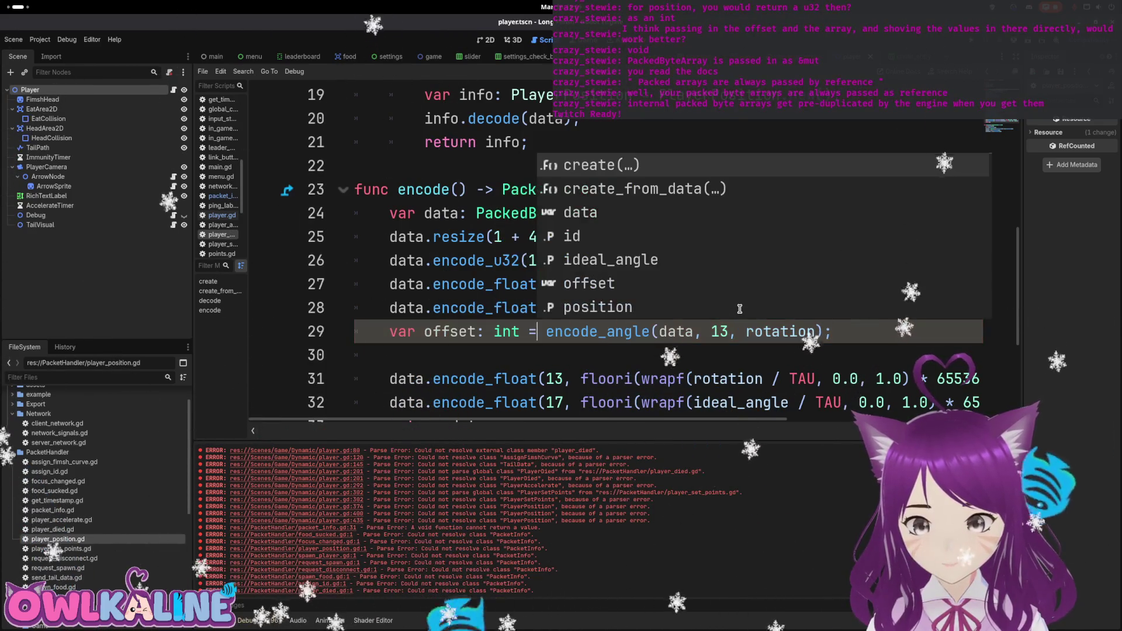
key(End)
key(Return)
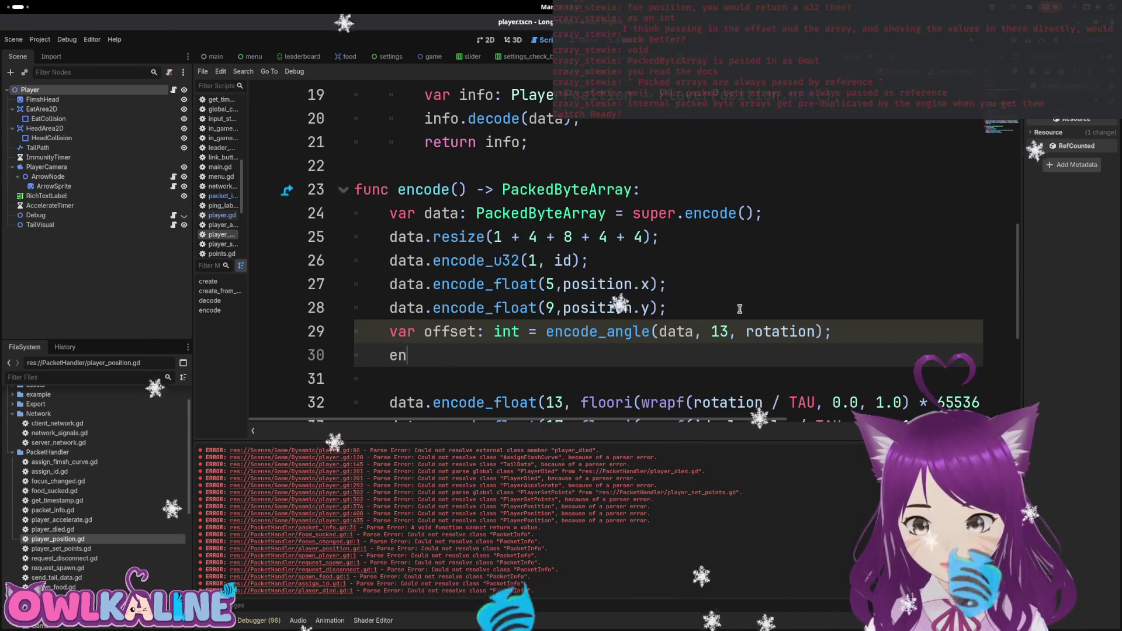
Insert a second encode_angle call on the following line.
text(code)
key(Down)
key(Down)
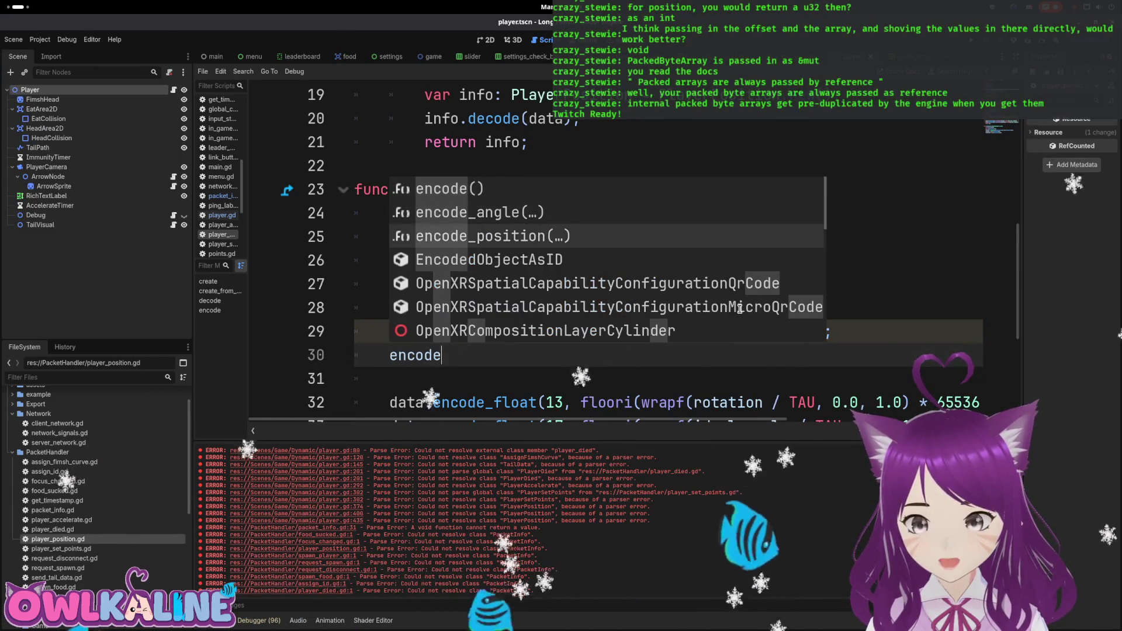
key(Up)
key(Return)
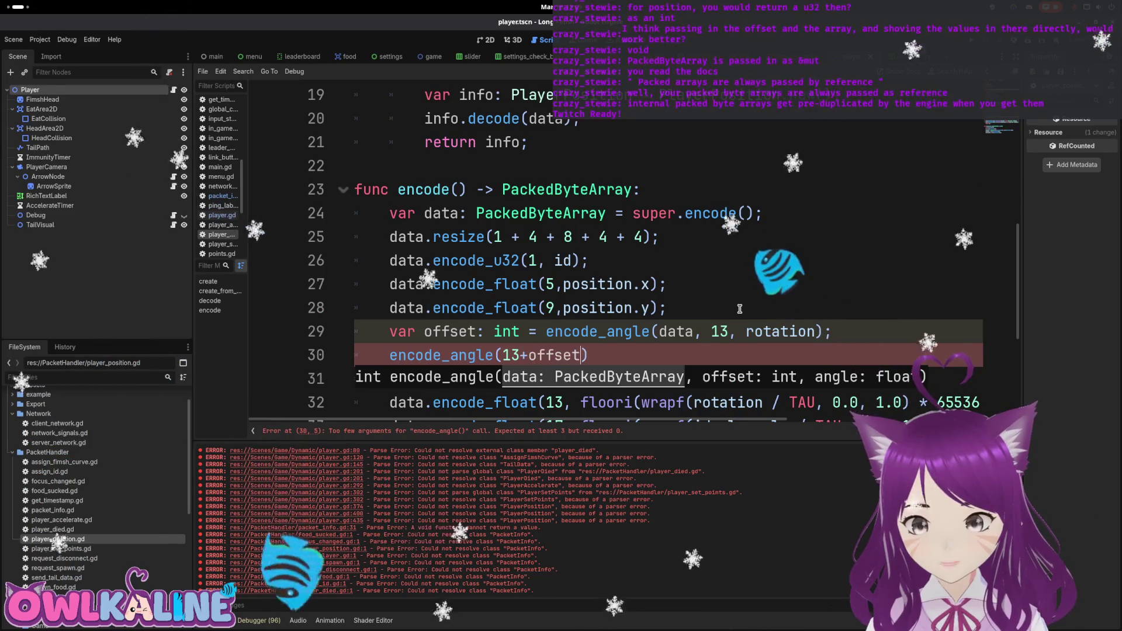
key(ctrl+space)
key(Escape)
key(Up)
key(Up)
key(Up)
key(Down)
key(Down)
key(Down)
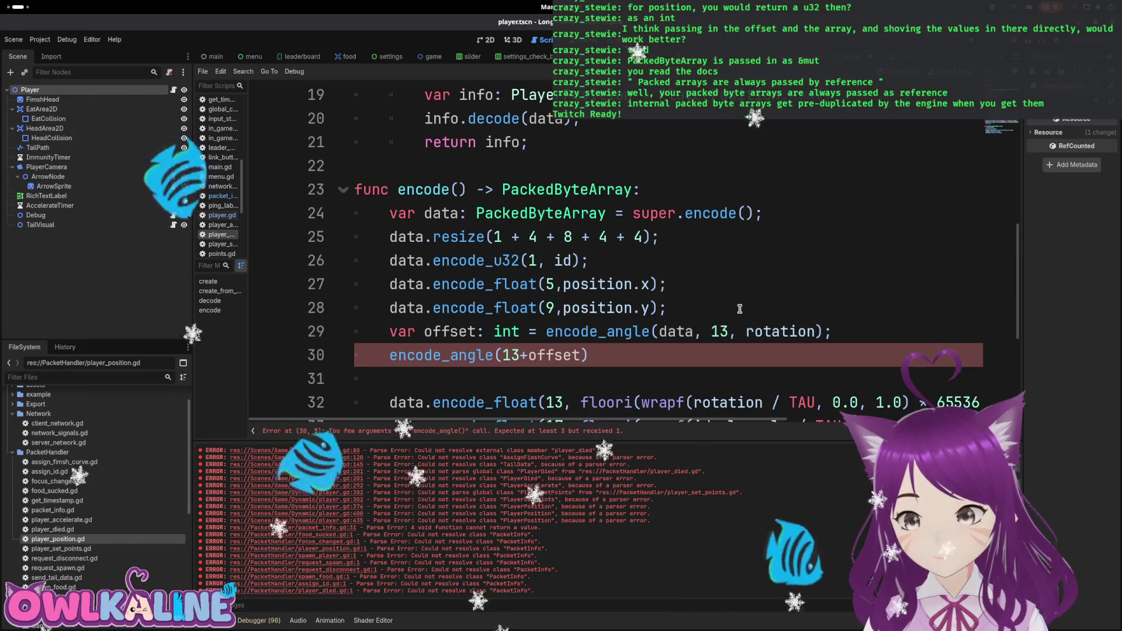
Pass ideal_angle to the second call and accumulate its result with 'offset +='.
key(Up)
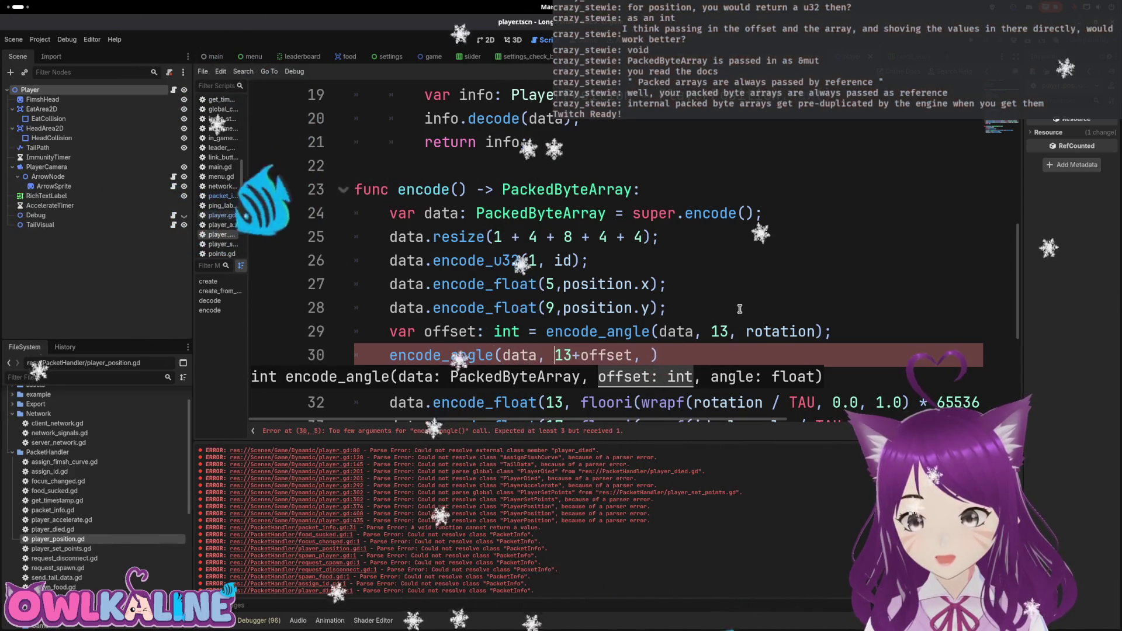
scroll(731, 292, down, 3)
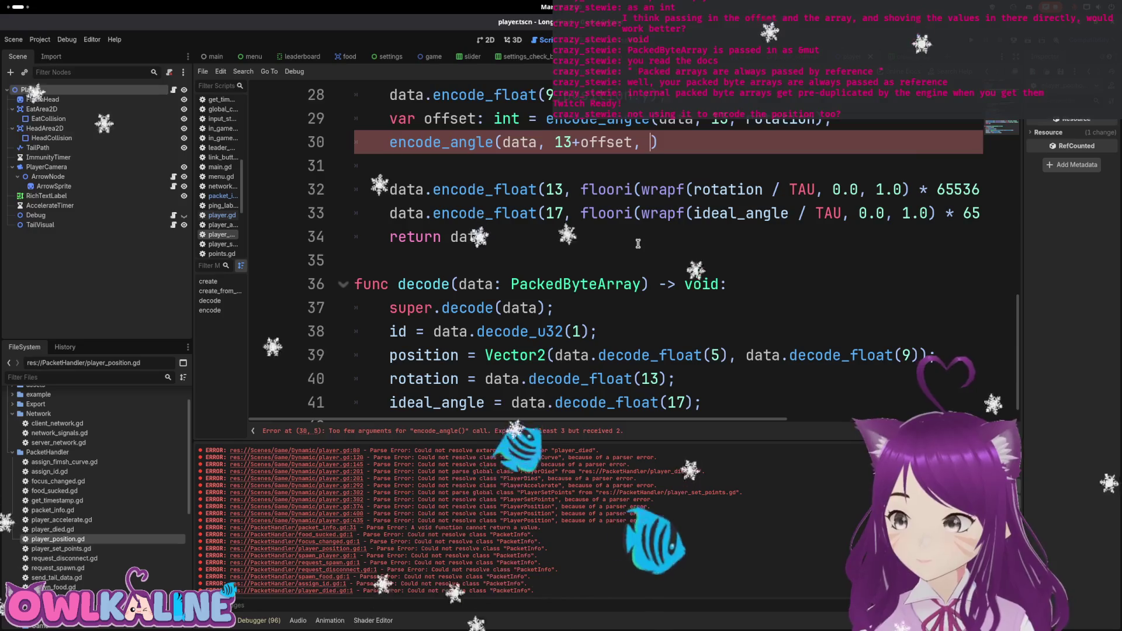
scroll(642, 251, up, 1)
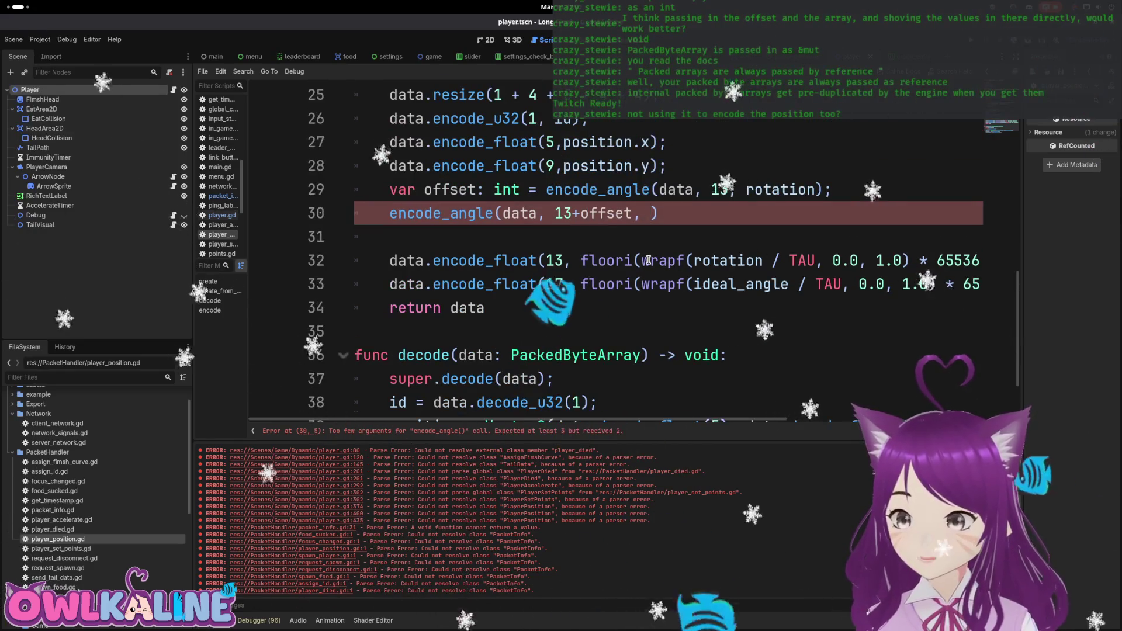
click(739, 285)
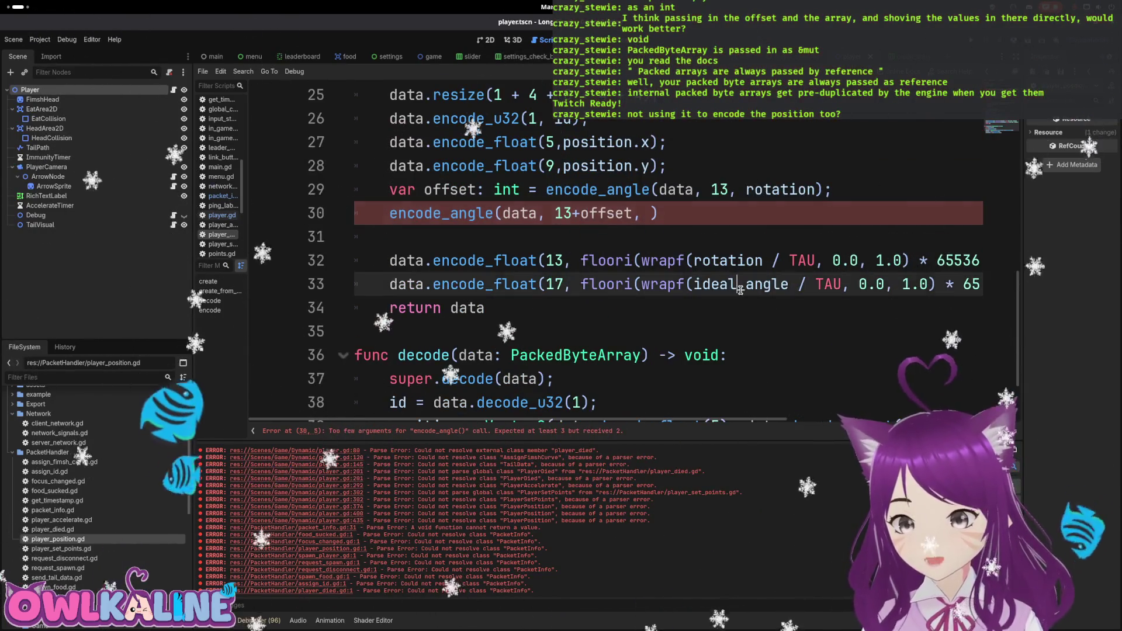
click(653, 214)
text(ideal_angle)
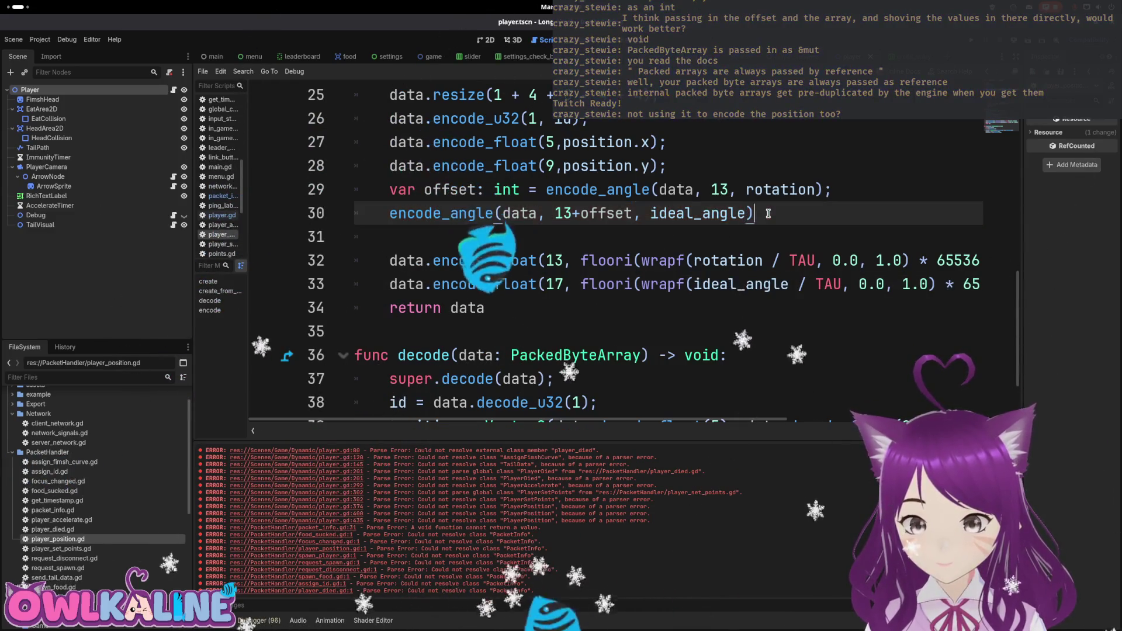
text(;)
key(Home)
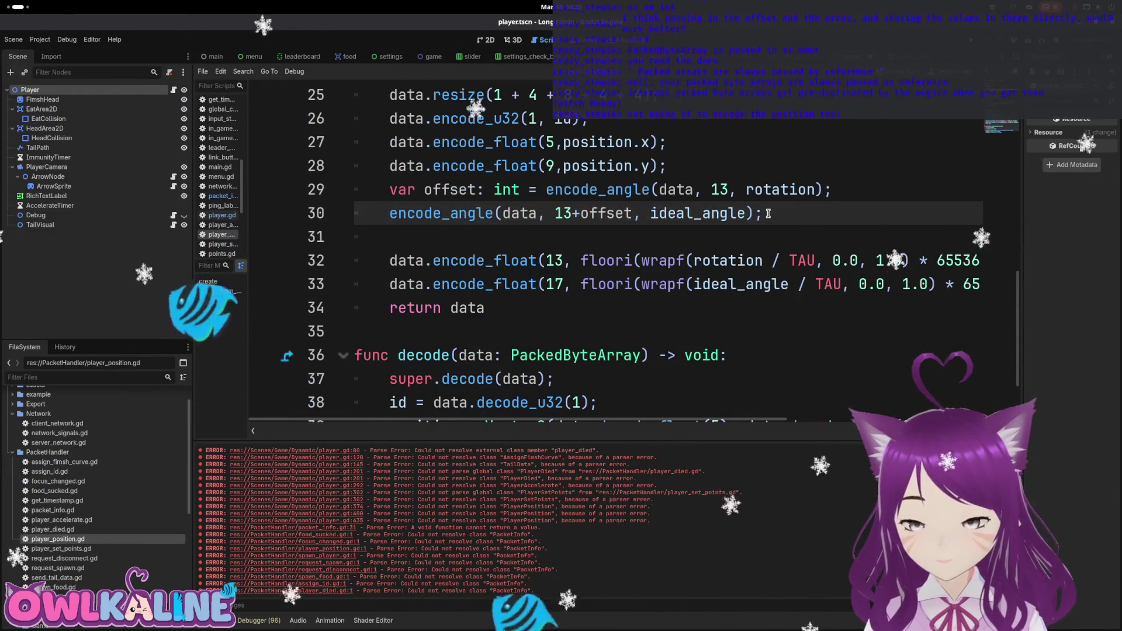
text(offset +=)
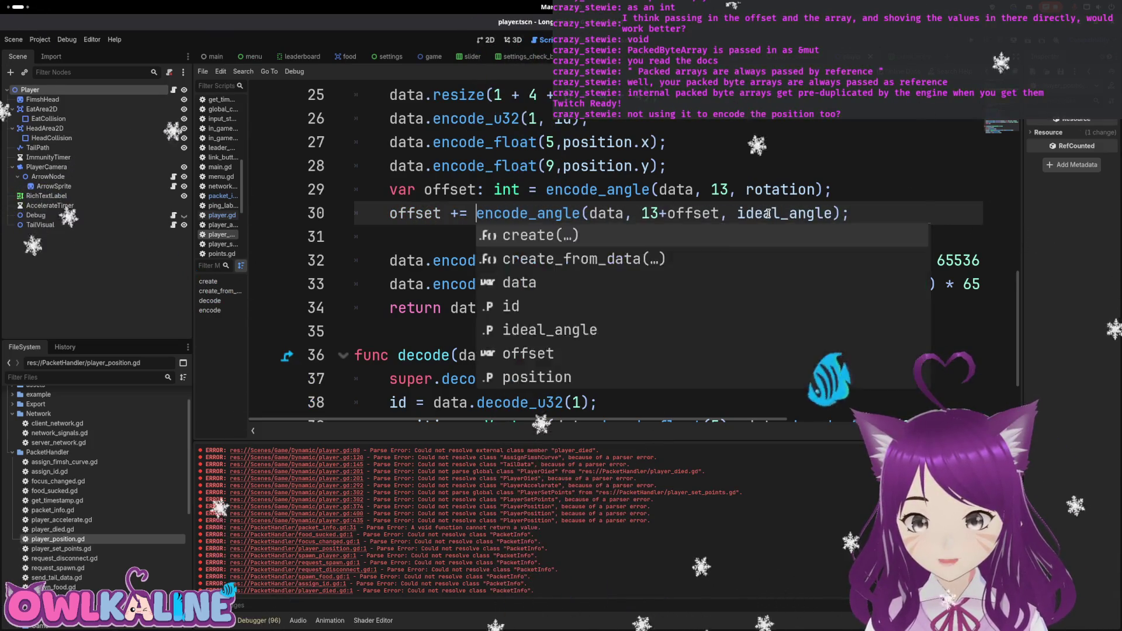
key(Up)
key(Up)
key(Up)
key(Return)
key(Return)
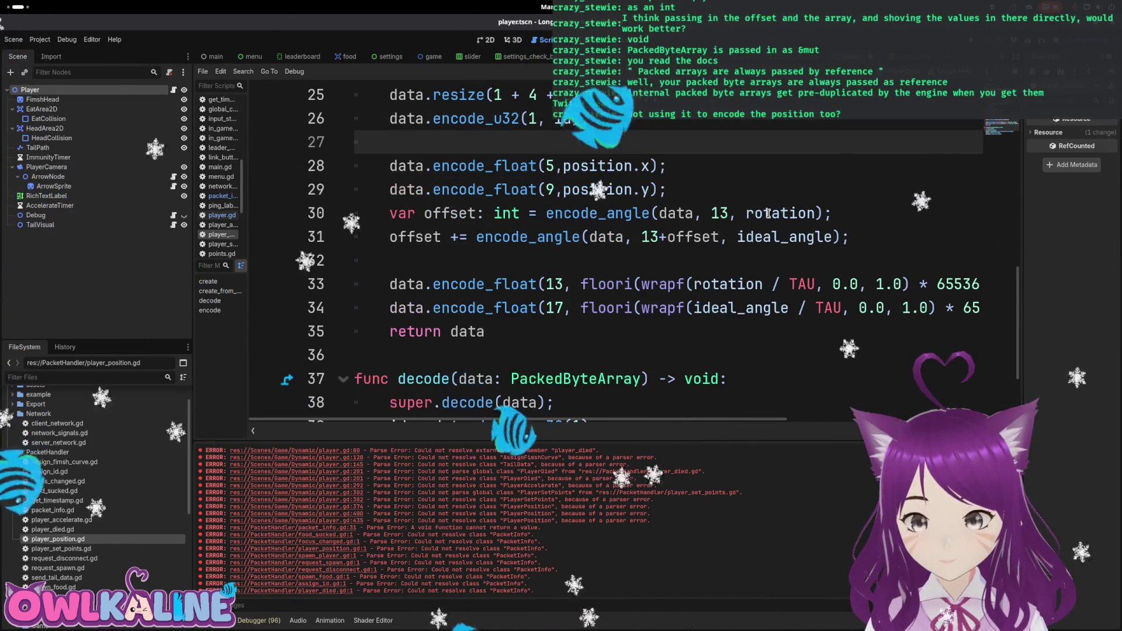
key(Up)
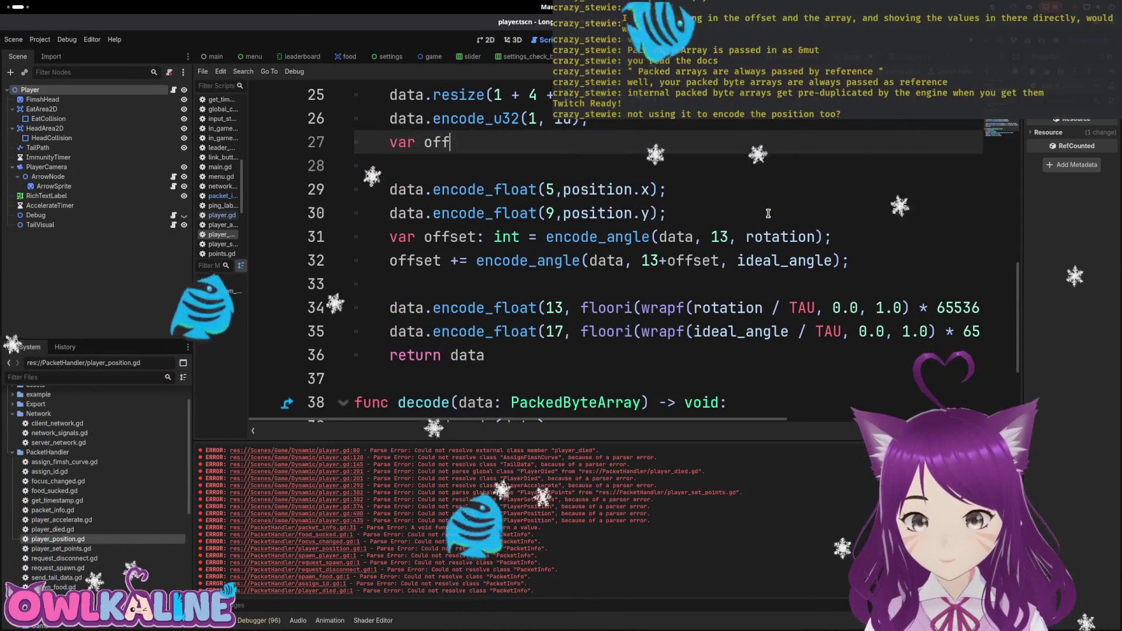
Initialize offset to 5 and turn the second offset declaration into an offset += accumulation.
key(ctrl+space)
text(5;)
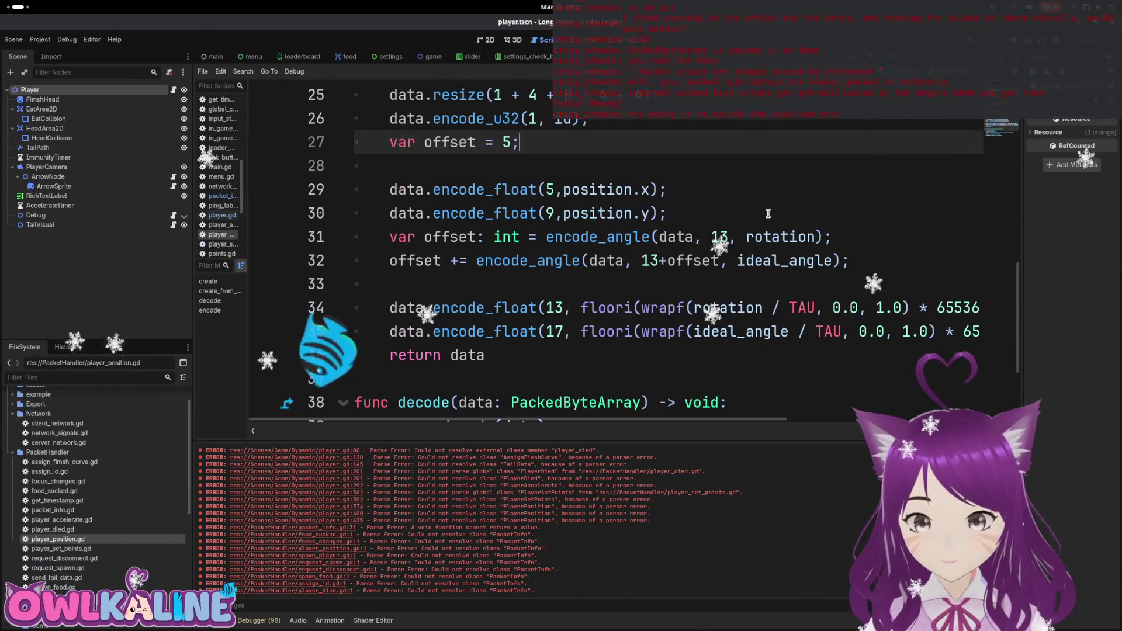
key(Down)
key(Down)
key(Down)
key(Home)
key(Delete)
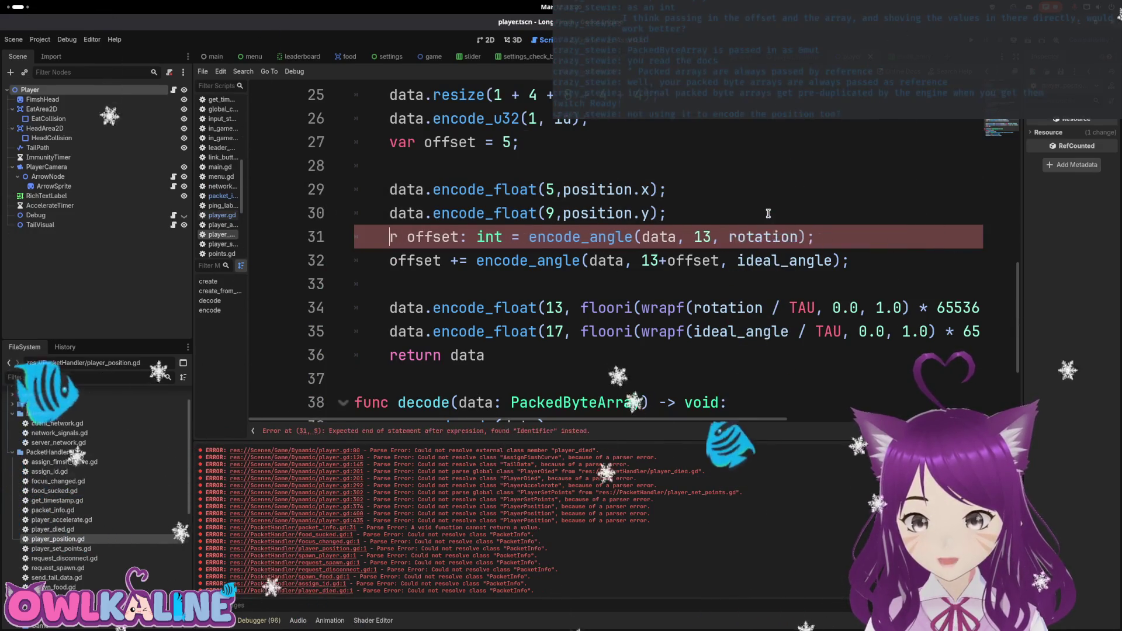
key(Delete)
key(Delete)
key(Delete)
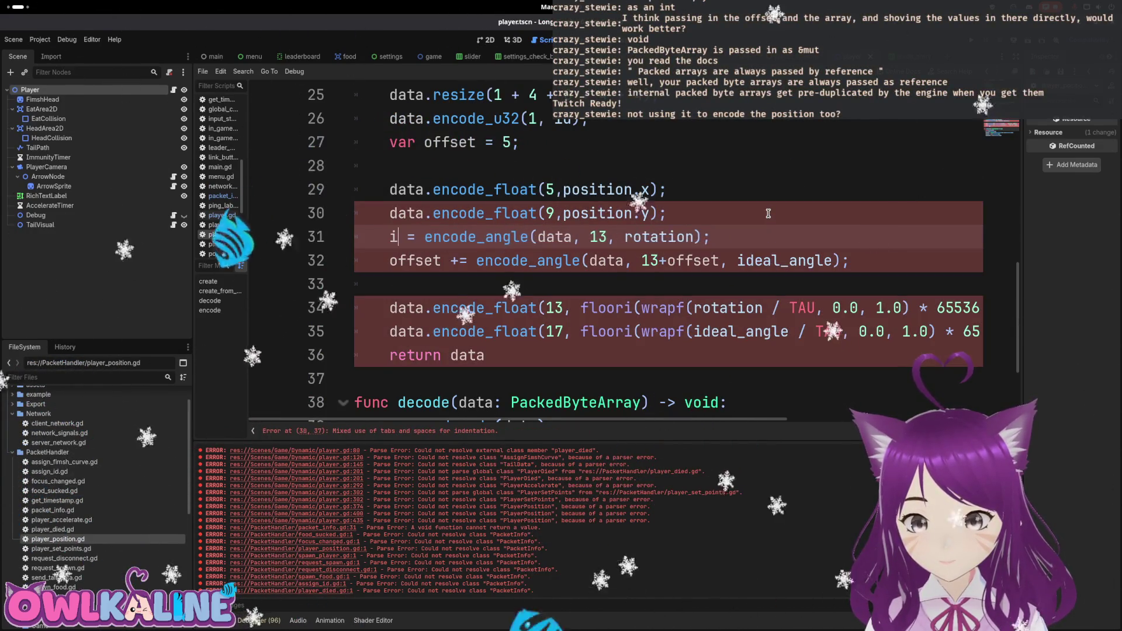
text(f)
key(BackSpace)
key(BackSpace)
text(t)
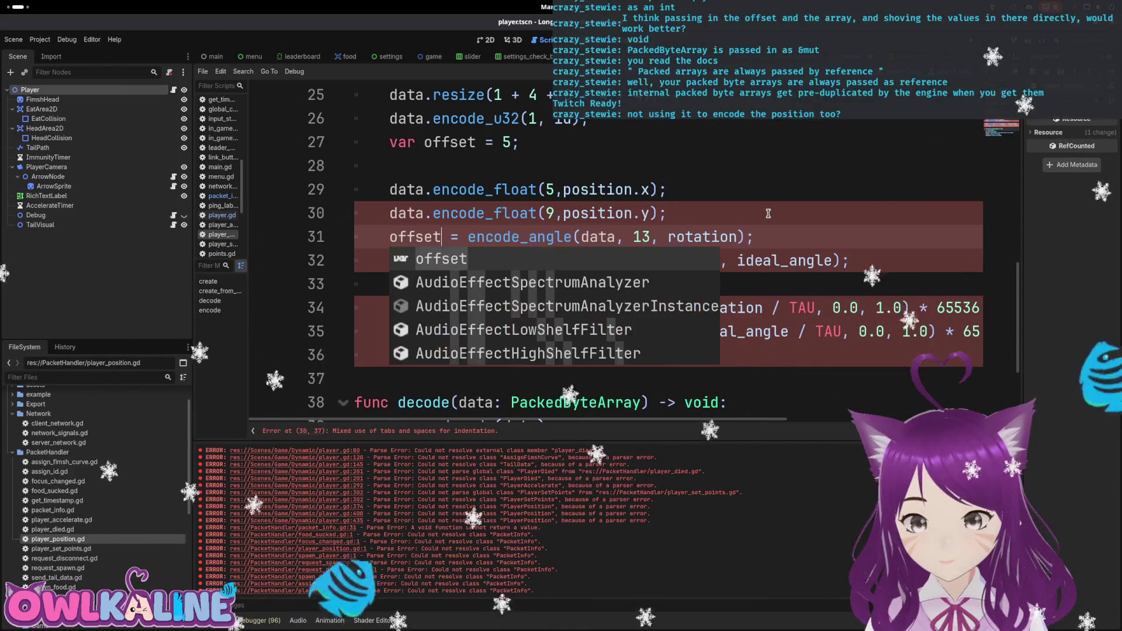
key(Right)
text(+)
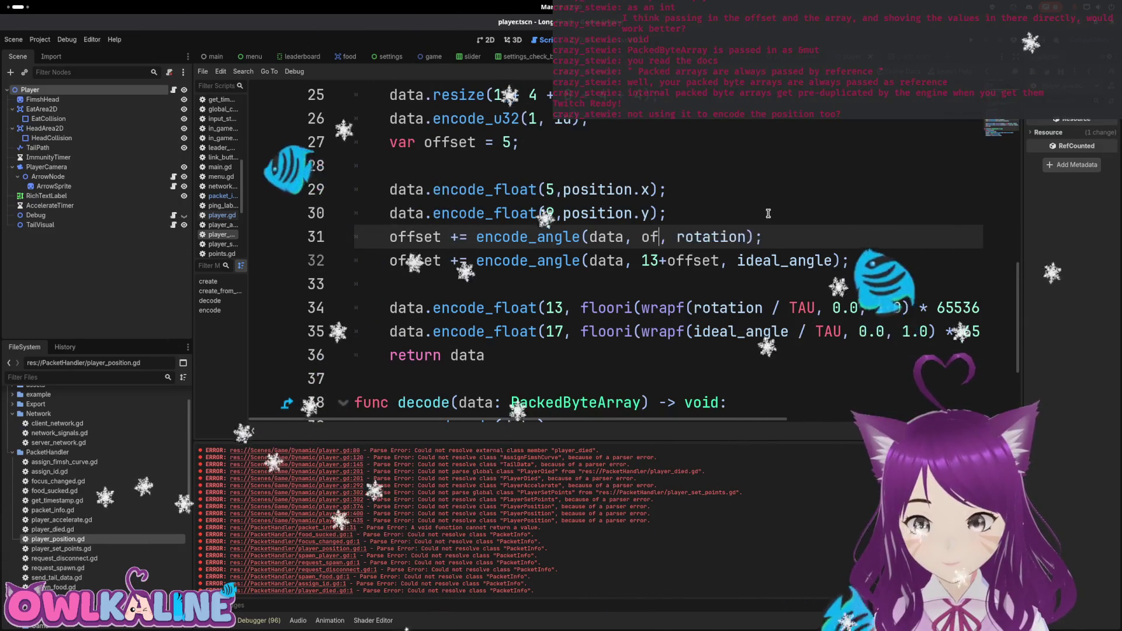
Remove the hard-coded 13 and add an offset += encode_position(...) call above the position writes.
key(Escape)
key(Down)
key(Left)
key(Left)
key(Left)
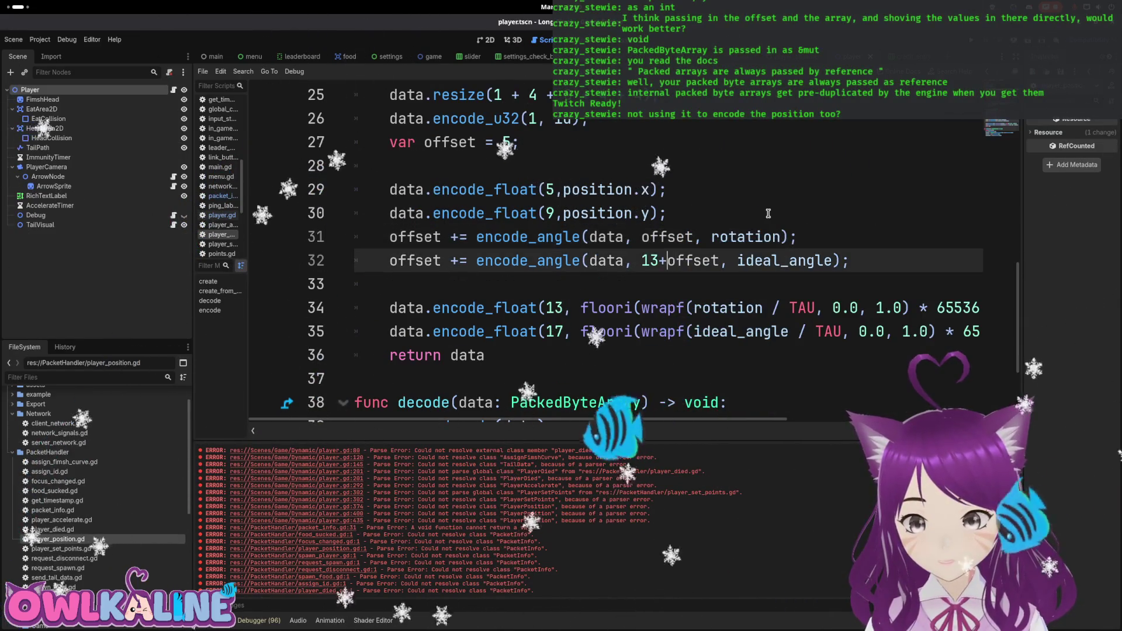
key(BackSpace)
key(Up)
key(Up)
key(Up)
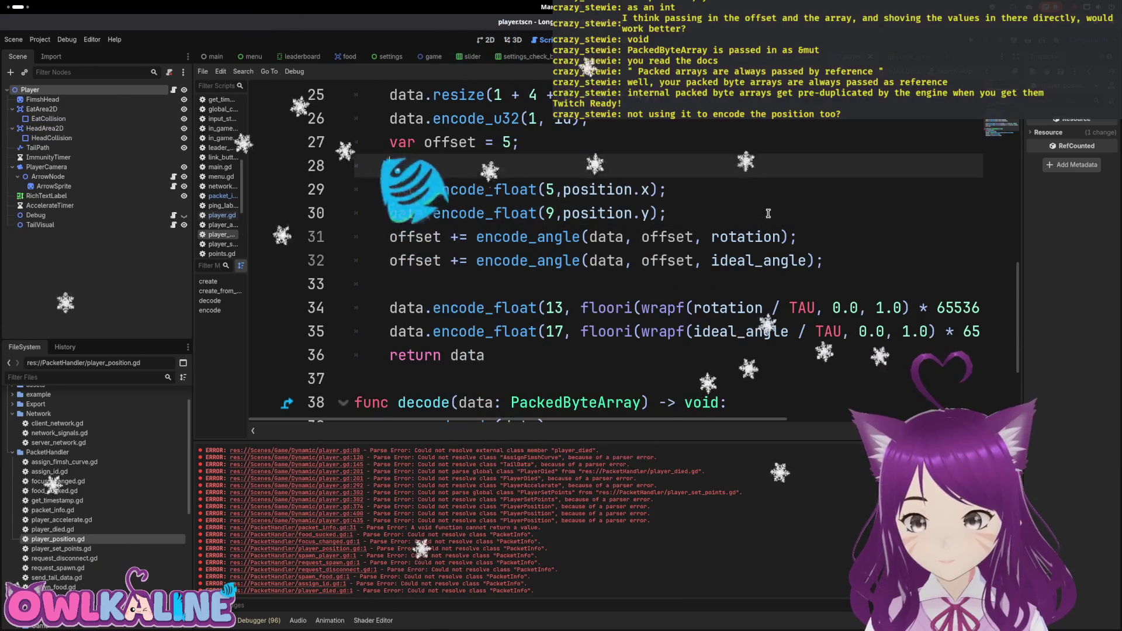
key(Return)
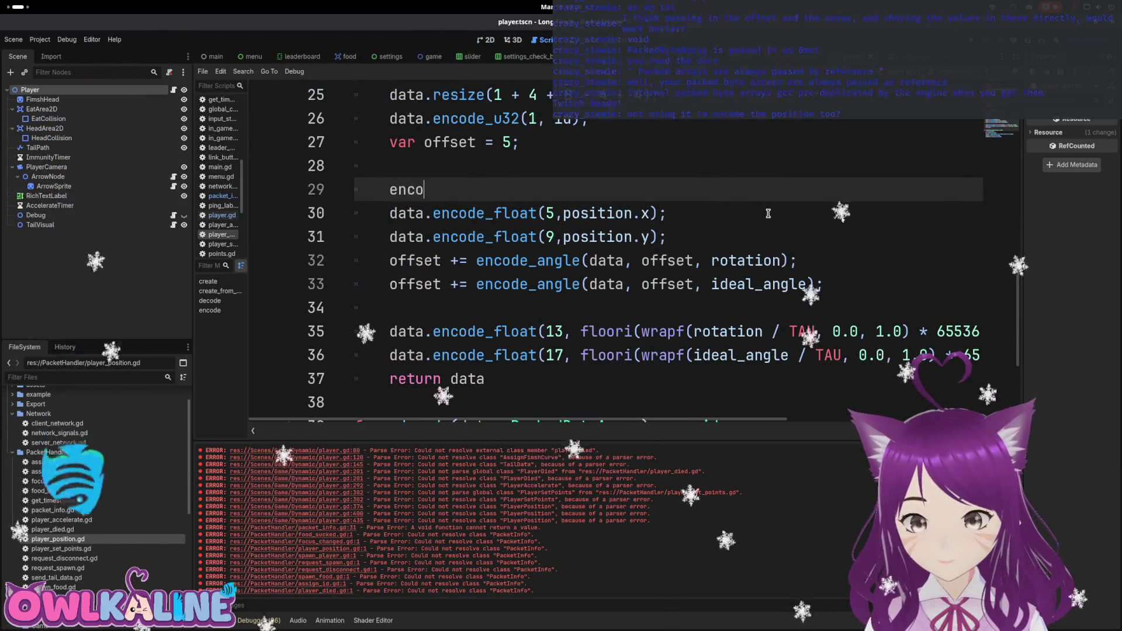
text(de)
key(Down)
key(Down)
key(Return)
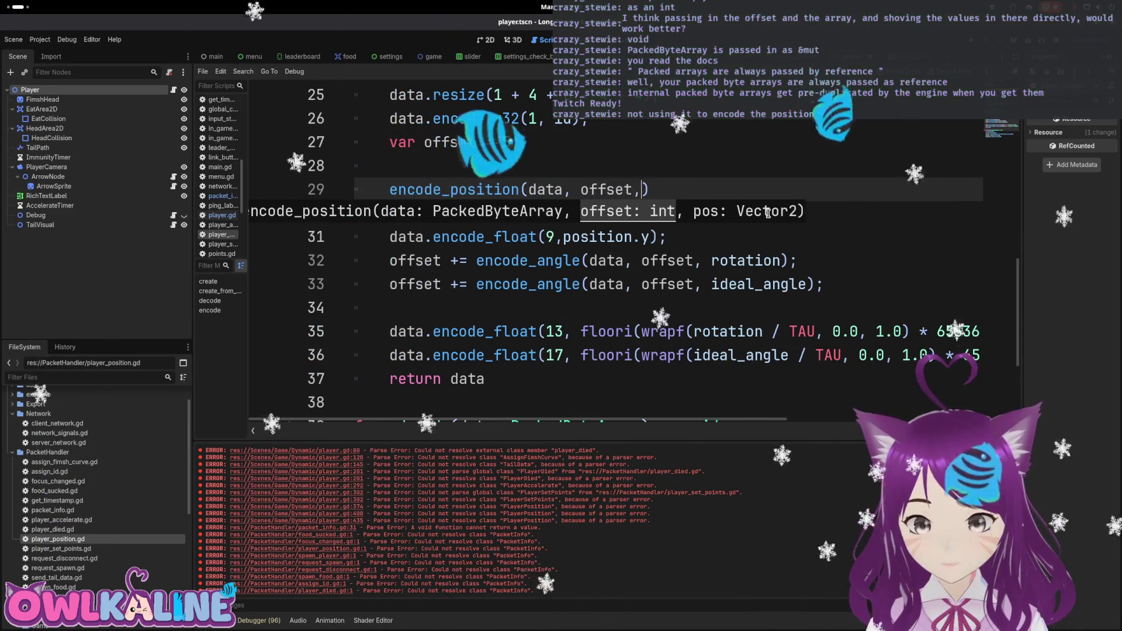
text( position)
key(End)
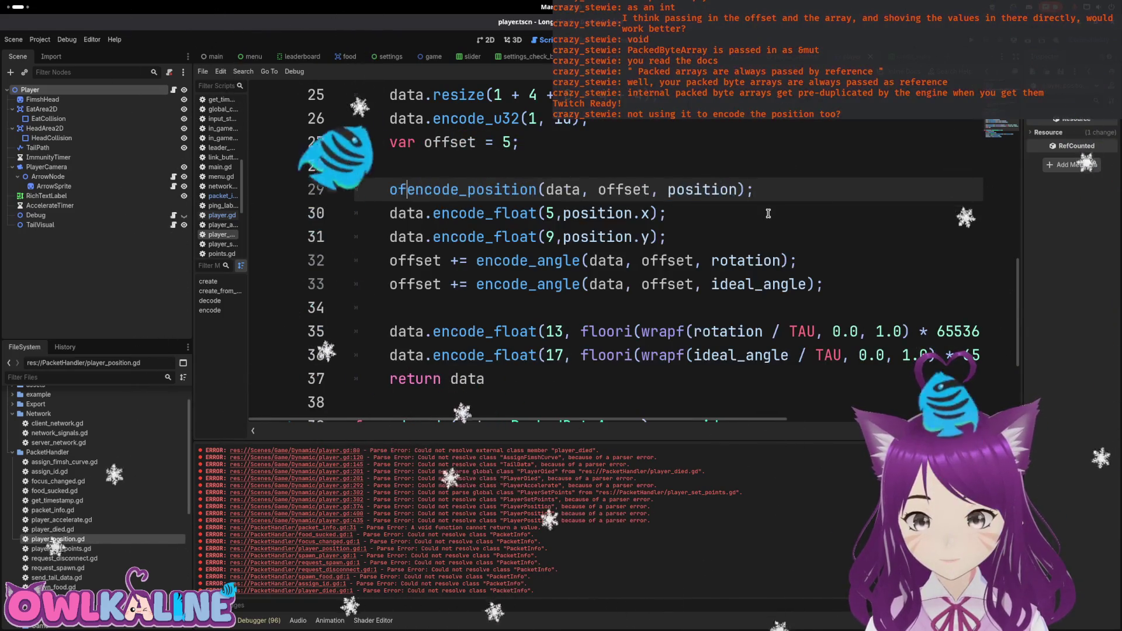
key(Up)
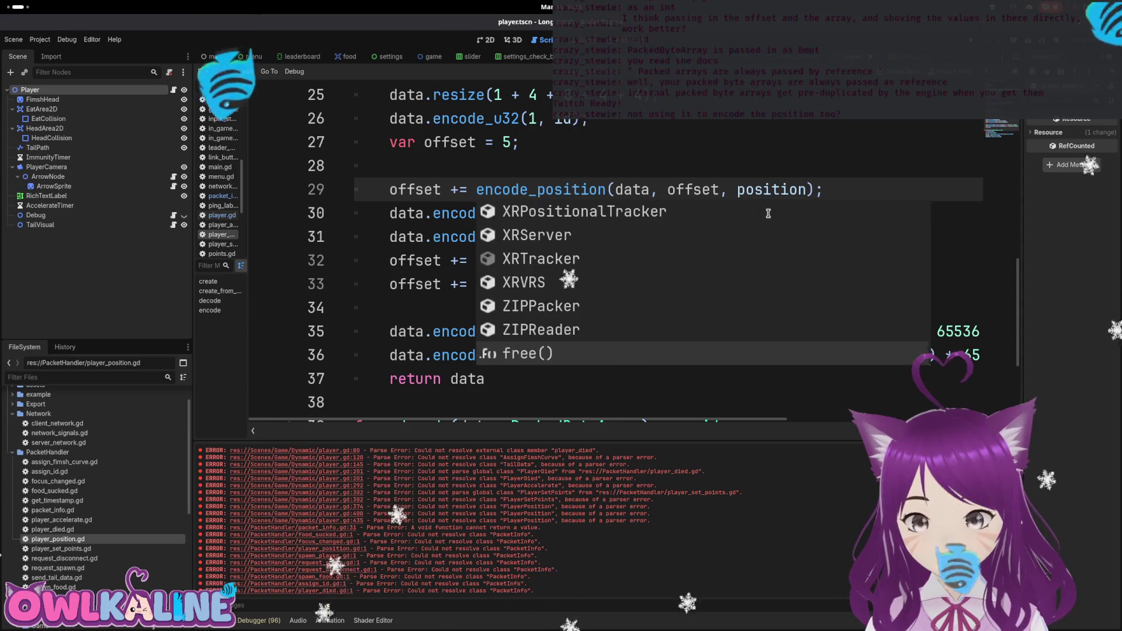
Delete the old encode_float position and angle writes from encode().
key(Escape)
key(Down)
key(Down)
key(End)
key(shift+Up)
key(BackSpace)
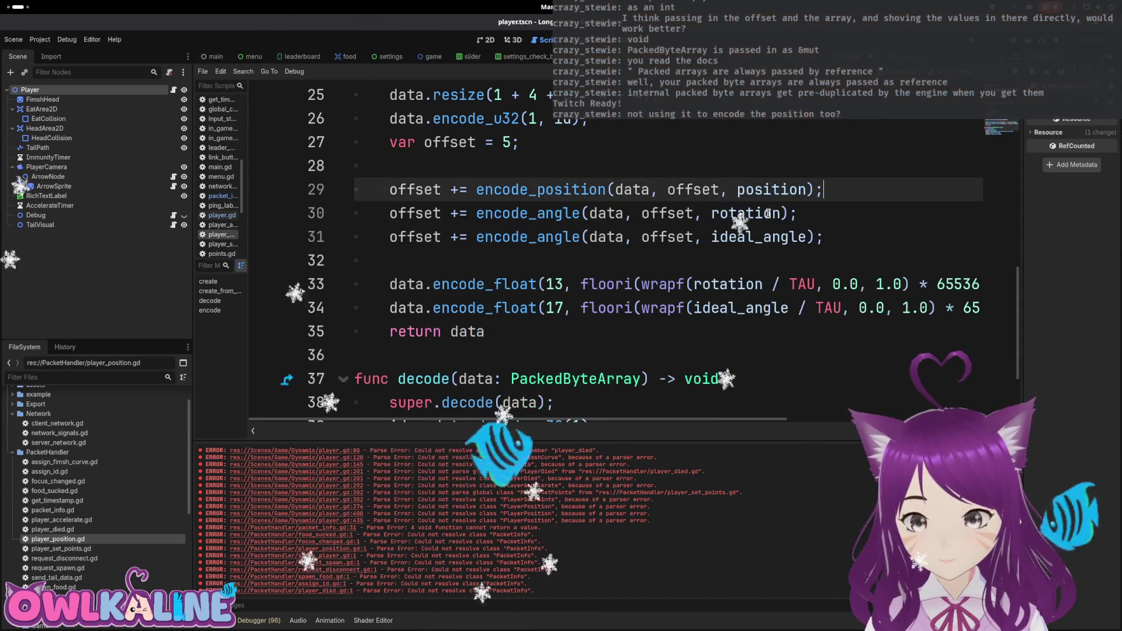
click(818, 171)
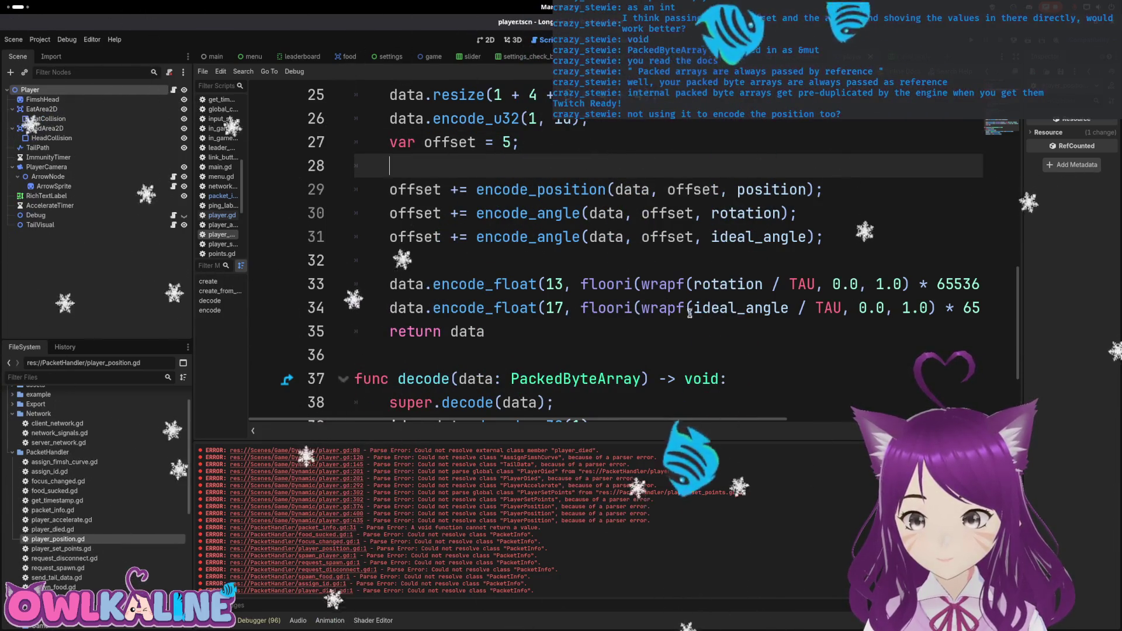
drag(670, 419, 754, 419)
drag(918, 308, 178, 290)
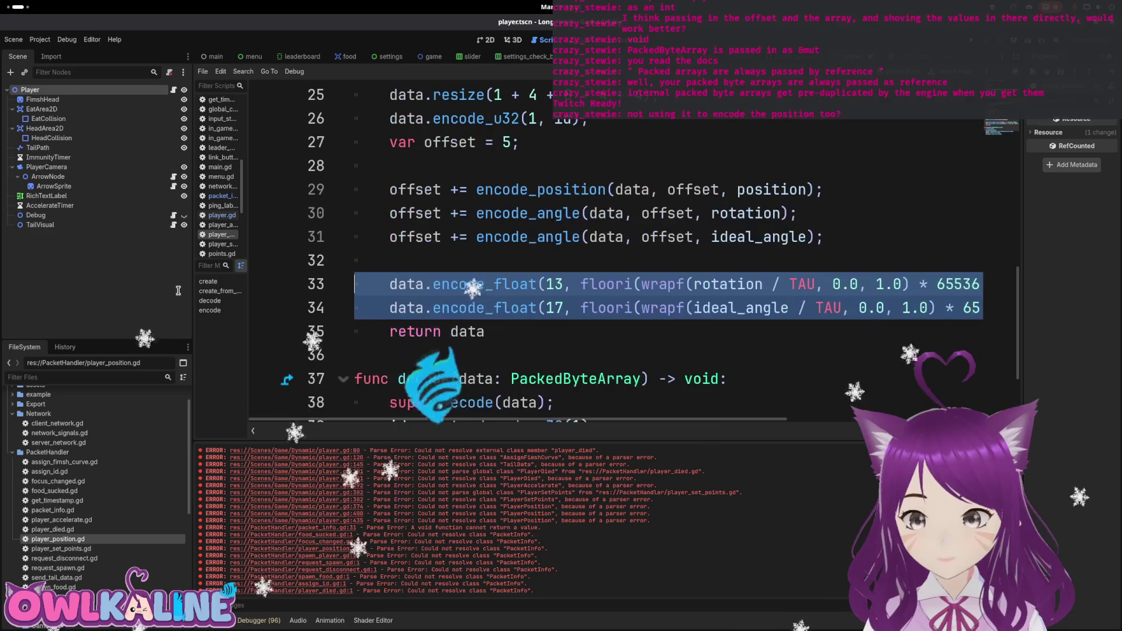
key(BackSpace)
key(BackSpace)
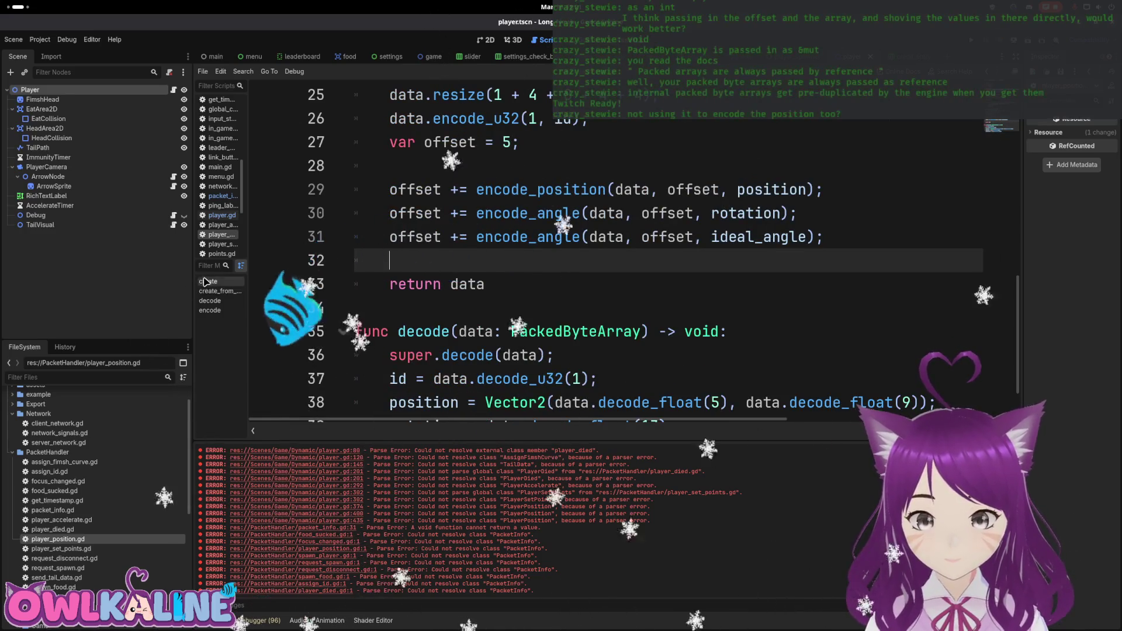
Review the updated encode() and open the packet_info.gd script.
click(413, 143)
scroll(413, 142, up, 2)
click(548, 235)
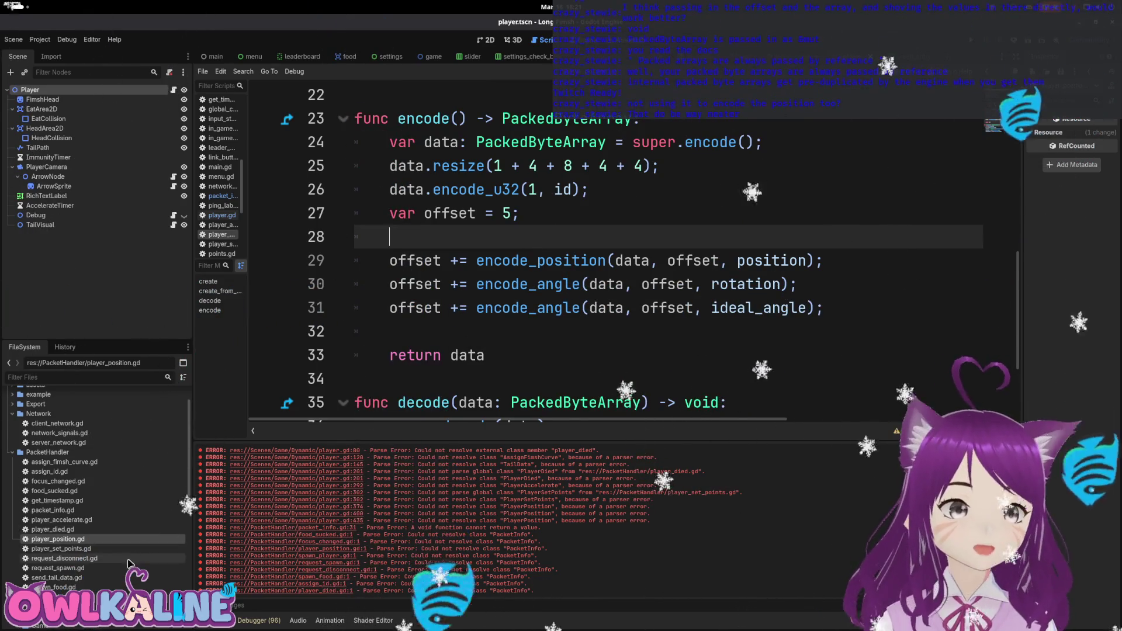
double_click(102, 510)
Duplicate the encode_angle and encode_position helpers below the originals.
scroll(527, 334, down, 1)
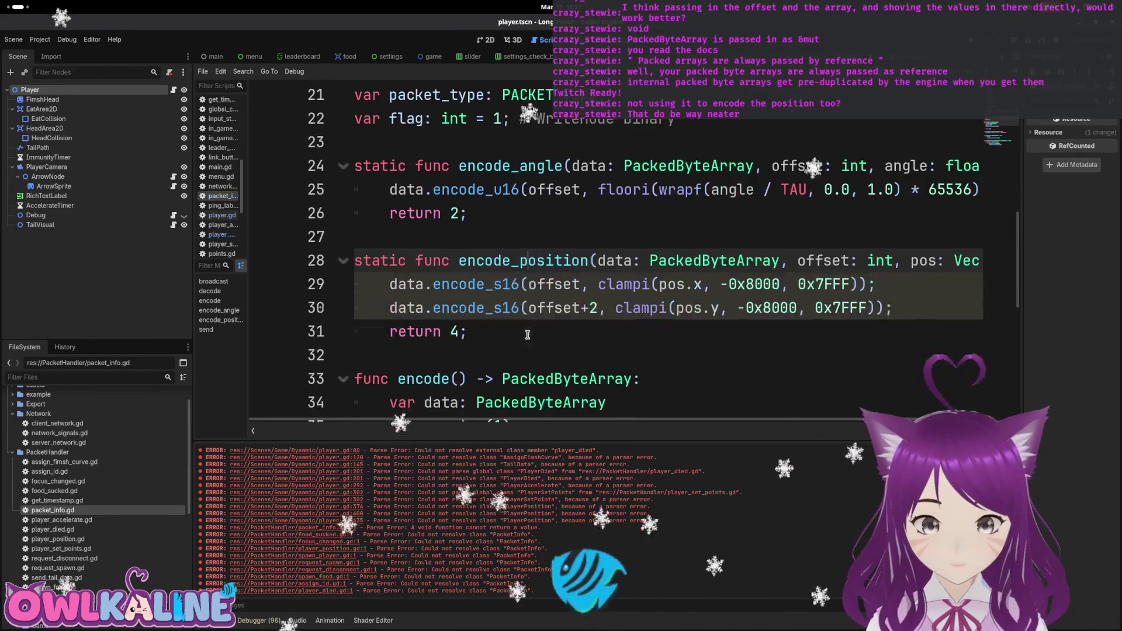
drag(476, 331, 354, 166)
key(ctrl+c)
click(385, 355)
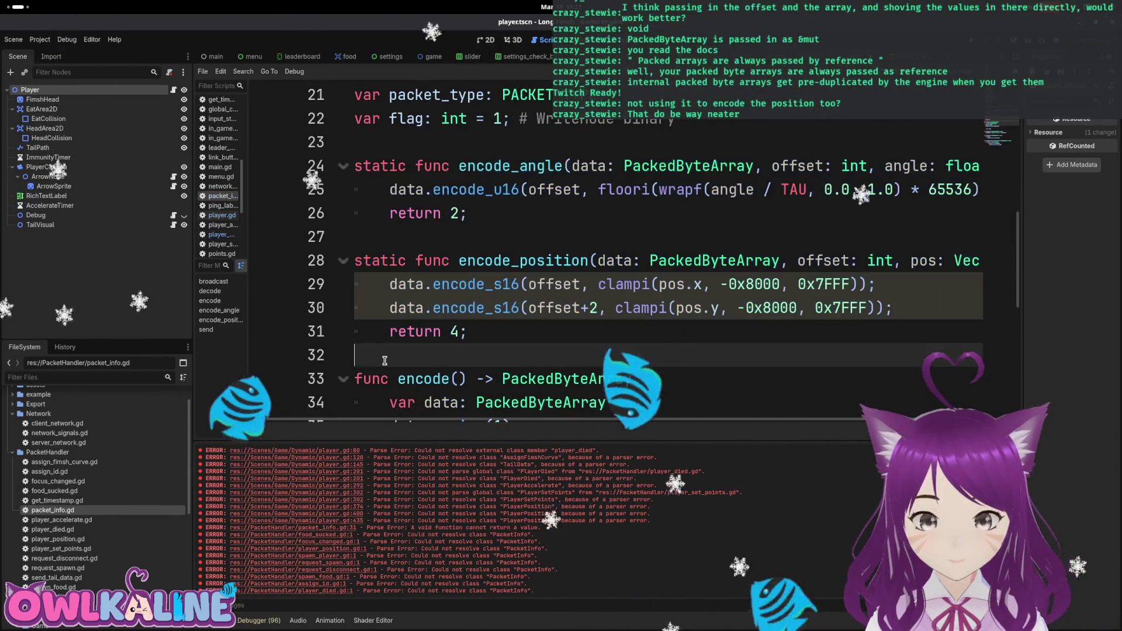
key(Return)
key(ctrl+v)
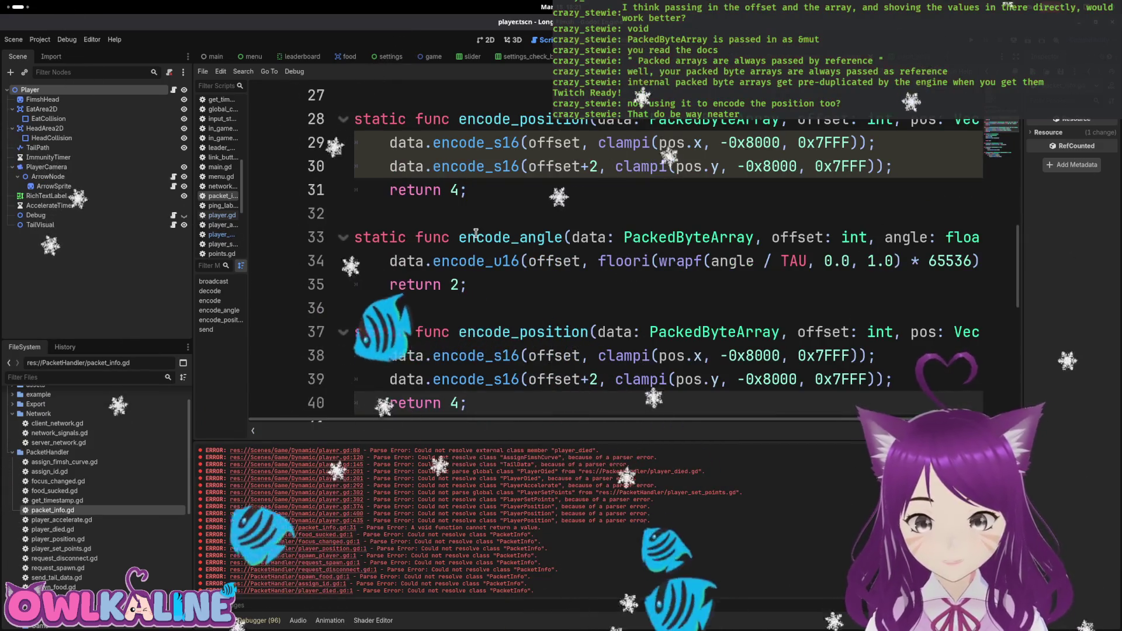
Rename the copy to decode_angle, drop its angle parameter, and return float.
click(476, 238)
key(BackSpace)
key(BackSpace)
text(de)
drag(474, 332, 459, 333)
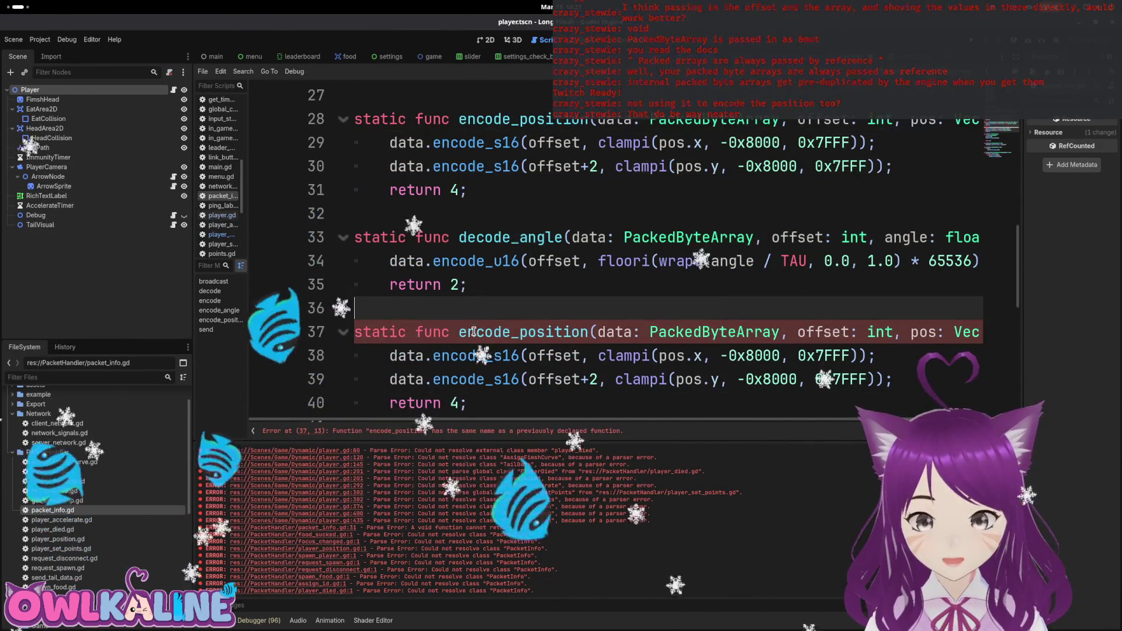
double_click(591, 236)
double_click(802, 237)
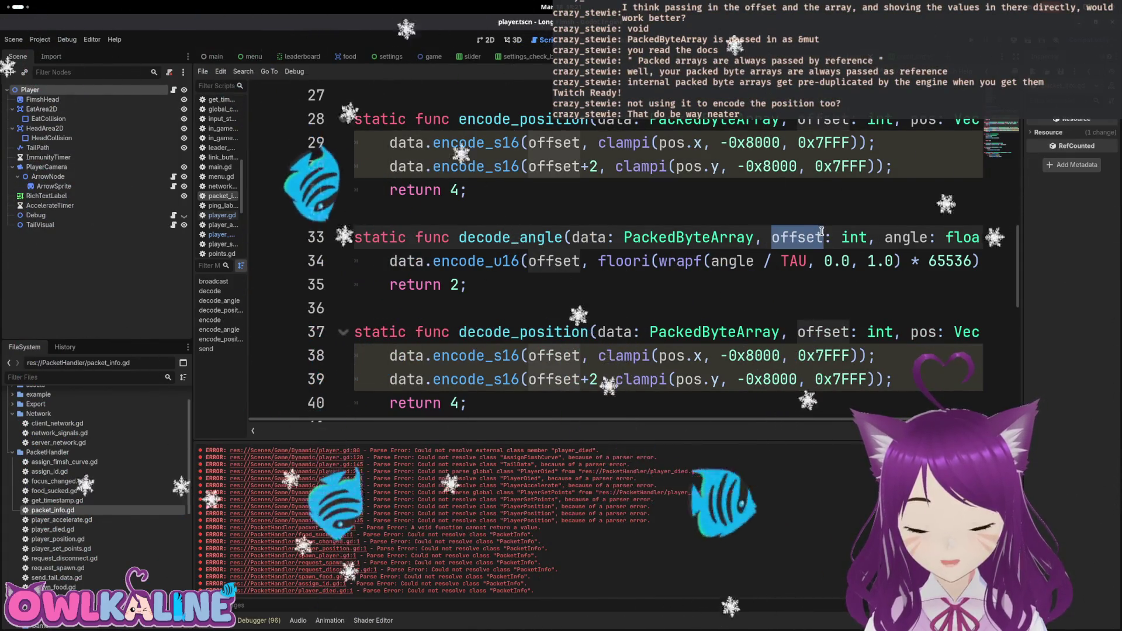
double_click(907, 236)
mouse_move(880, 236)
mouse_down()
mouse_move(981, 236)
mouse_move(920, 236)
mouse_up()
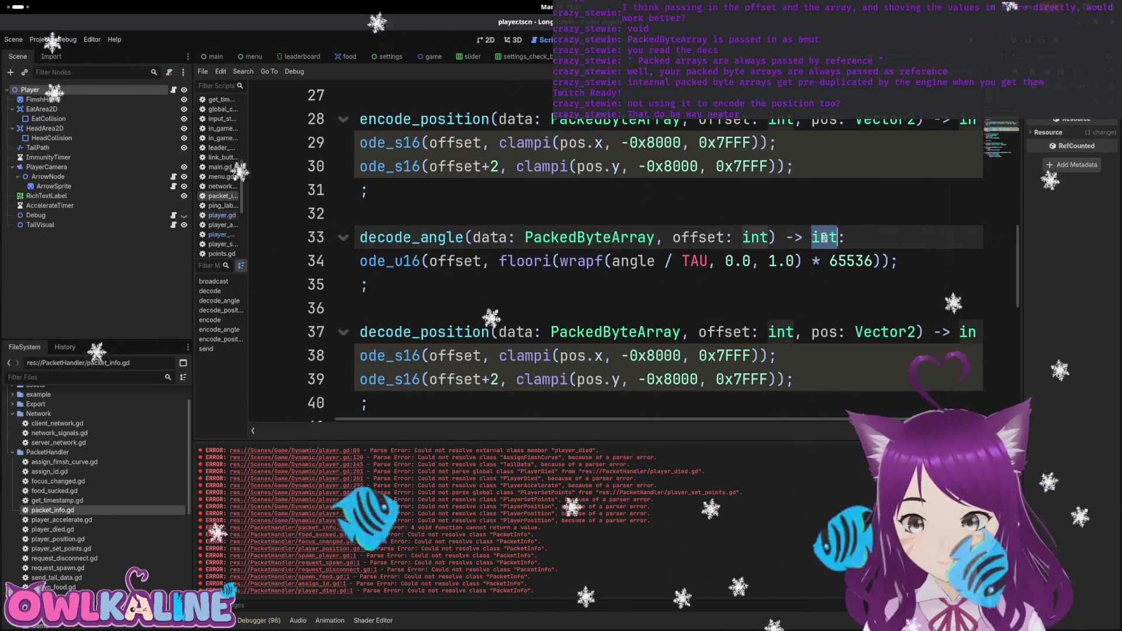
text(oat)
key(Escape)
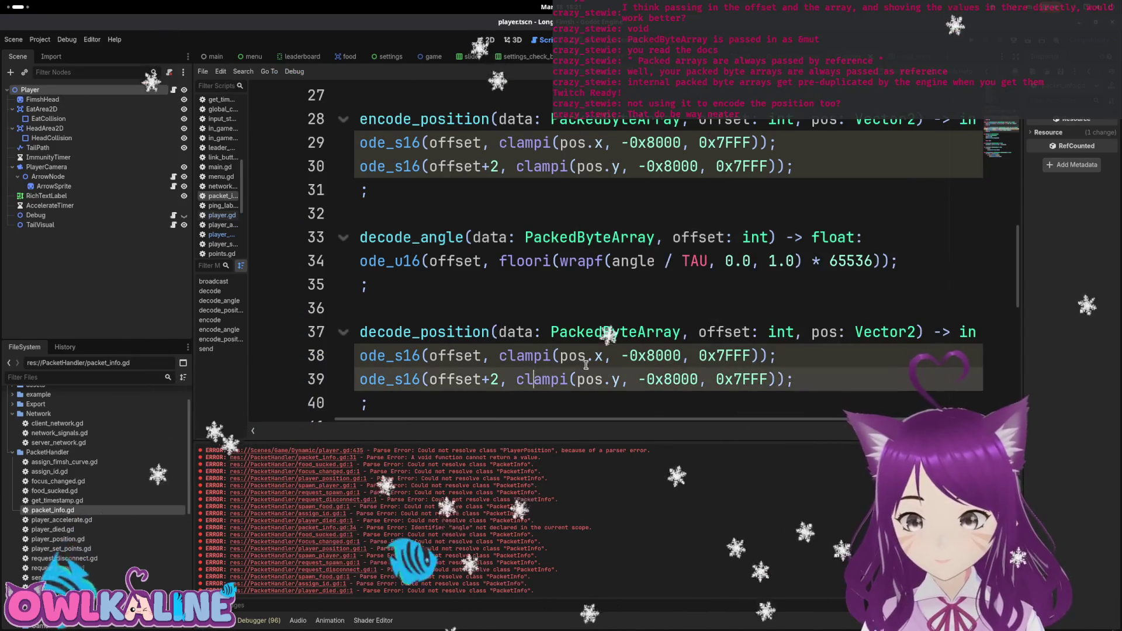
Make decode_position return Vector2 and remove its pos parameter.
drag(715, 422, 725, 421)
click(968, 331)
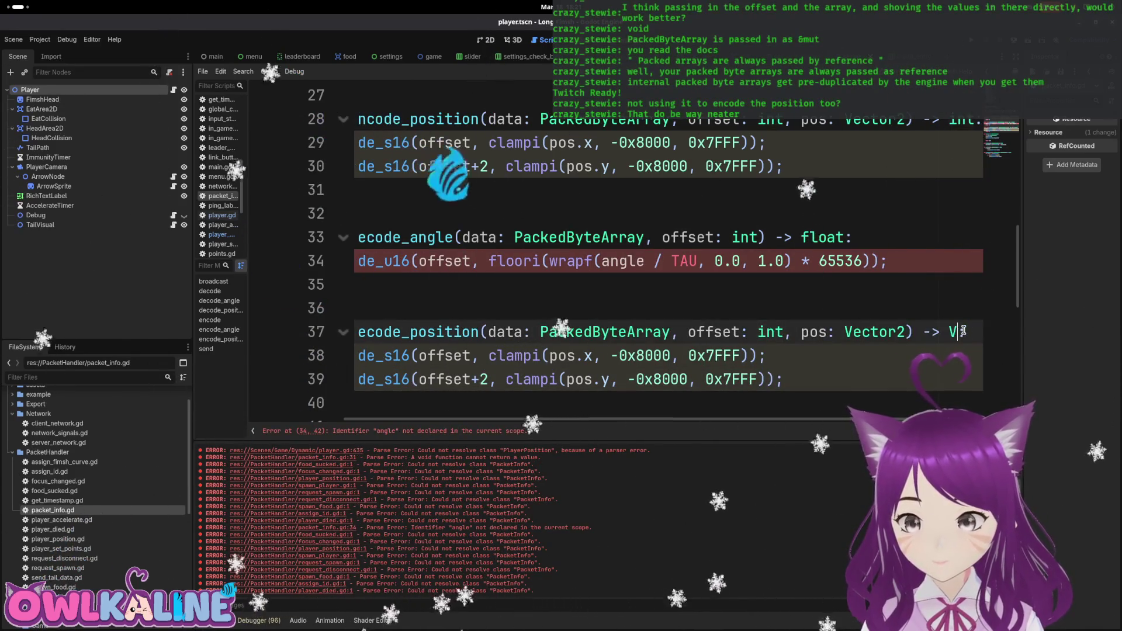
text(ector2:)
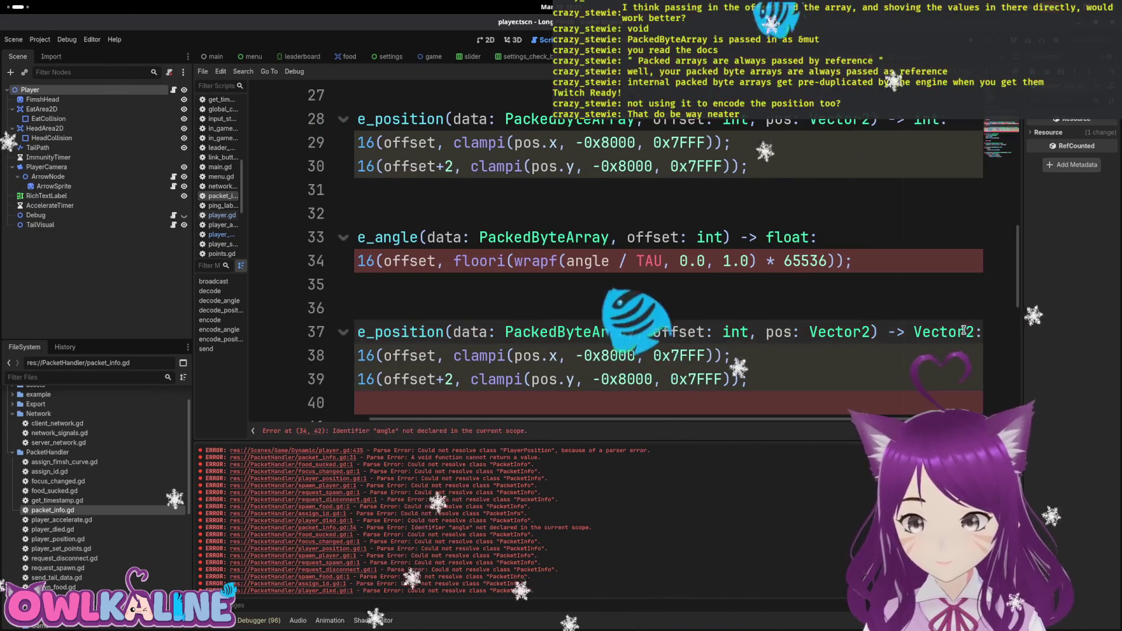
drag(866, 331, 755, 331)
key(BackSpace)
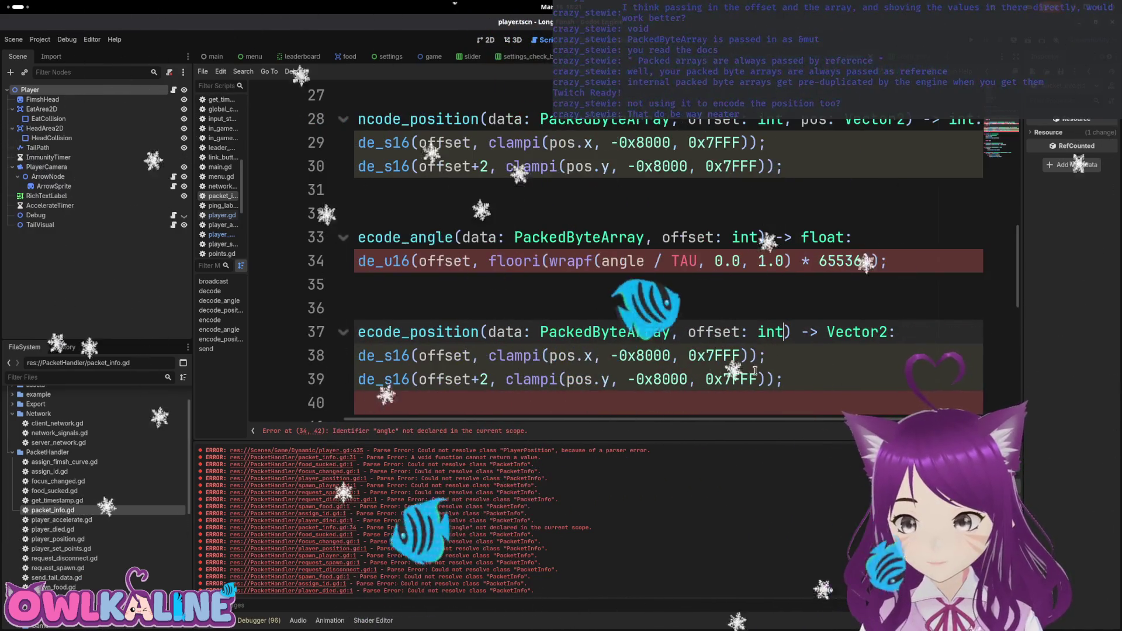
click(465, 350)
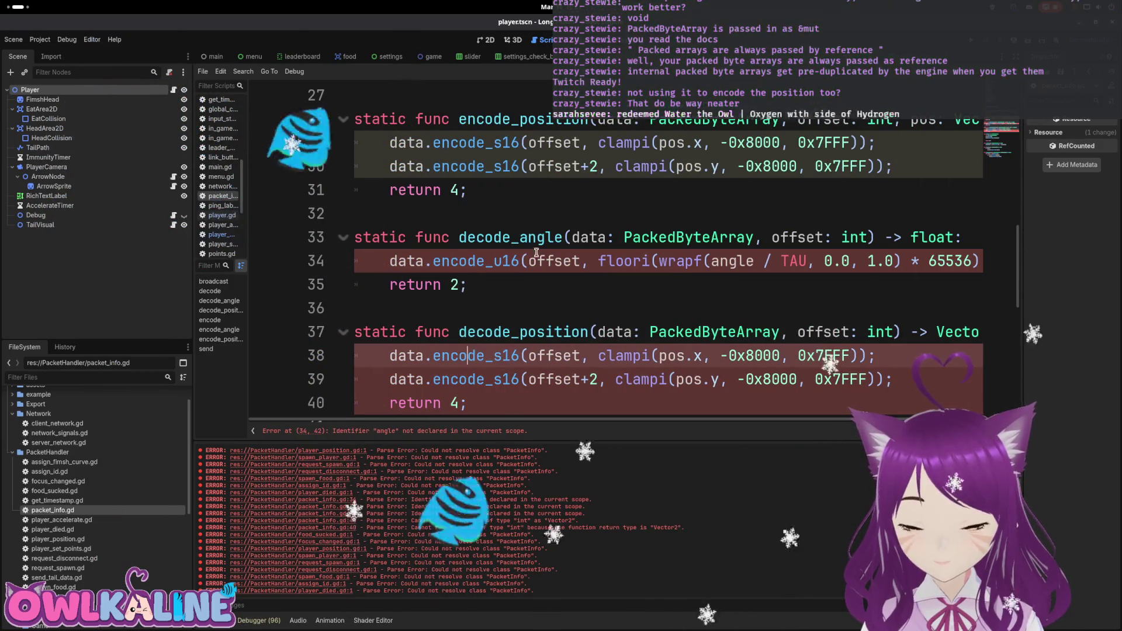
click(467, 260)
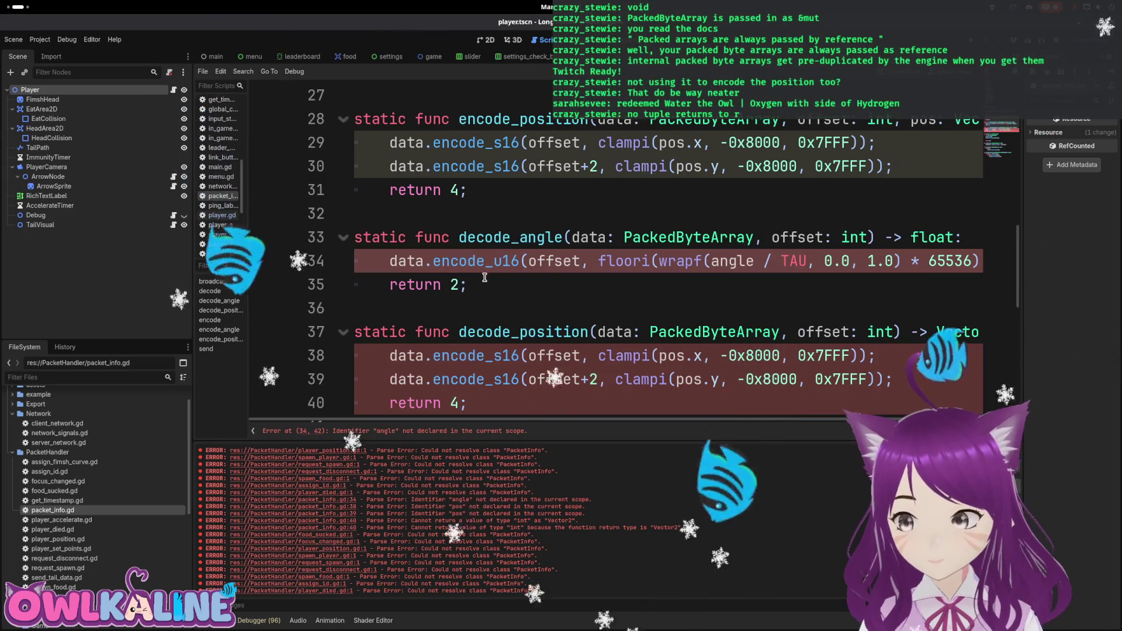
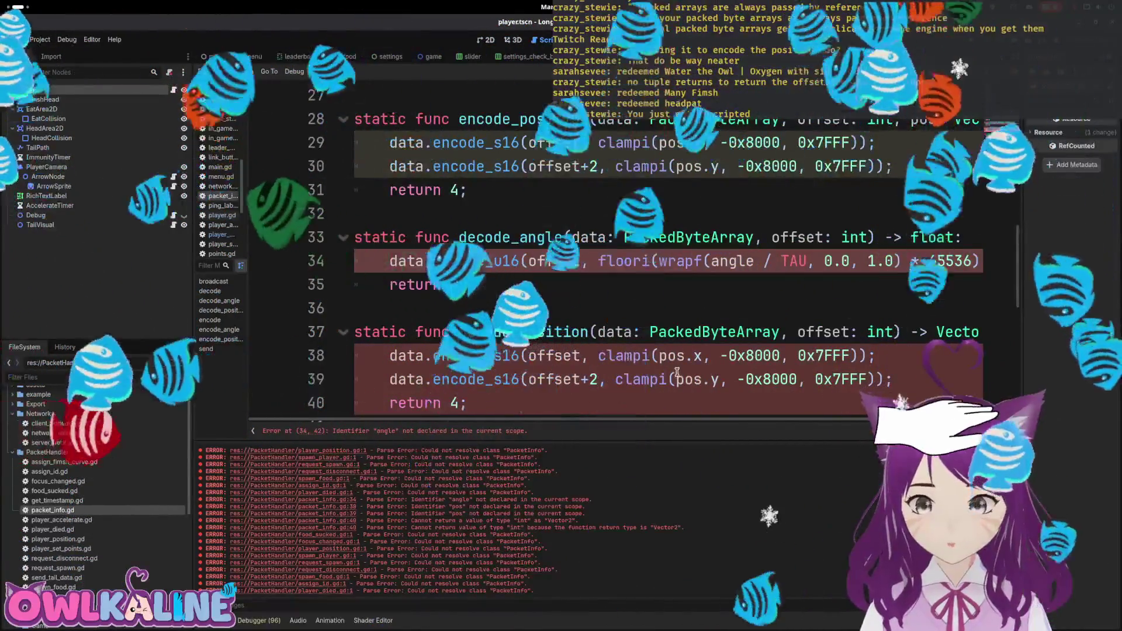
Review packet_info.gd's encode functions, checking floori's documentation and the return 2 line.
double_click(687, 379)
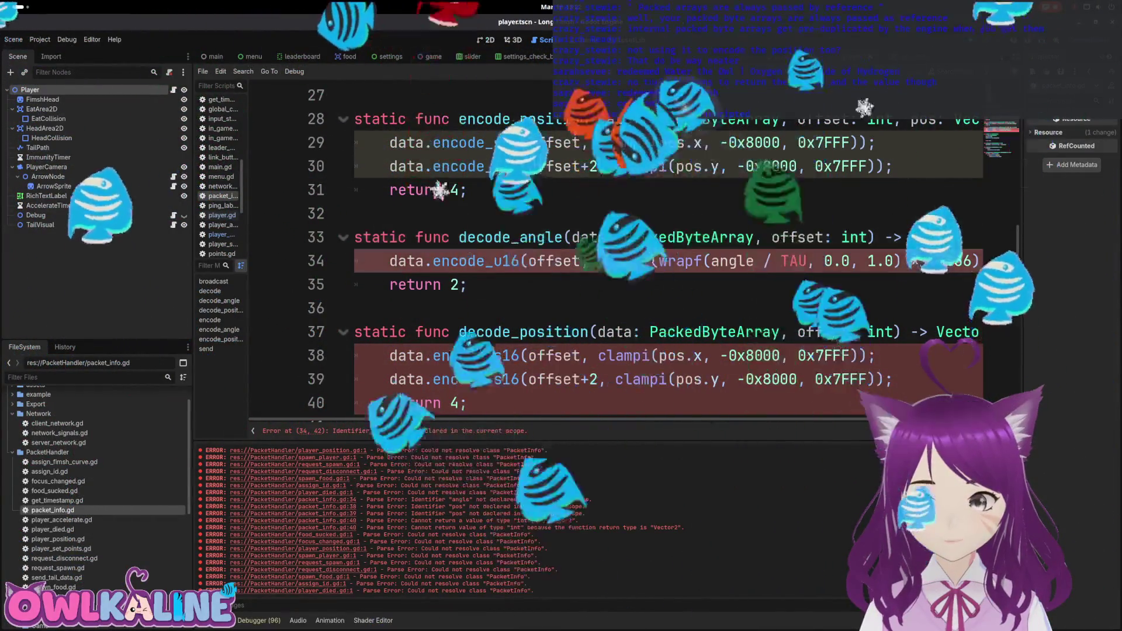
double_click(624, 260)
click(559, 281)
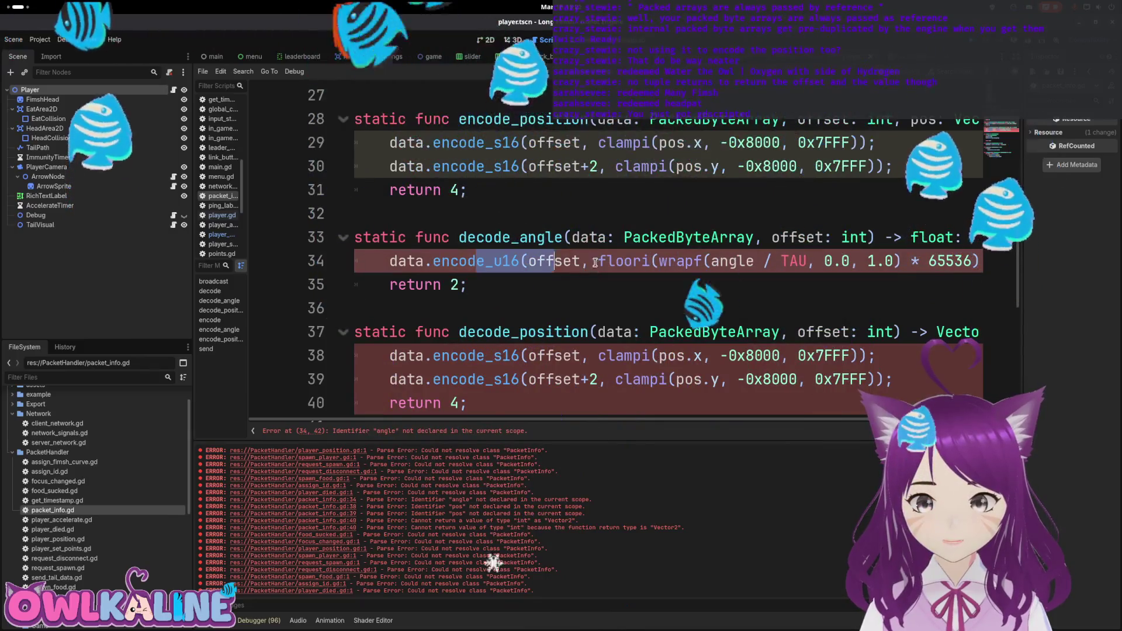
triple_click(402, 284)
click(447, 285)
triple_click(447, 287)
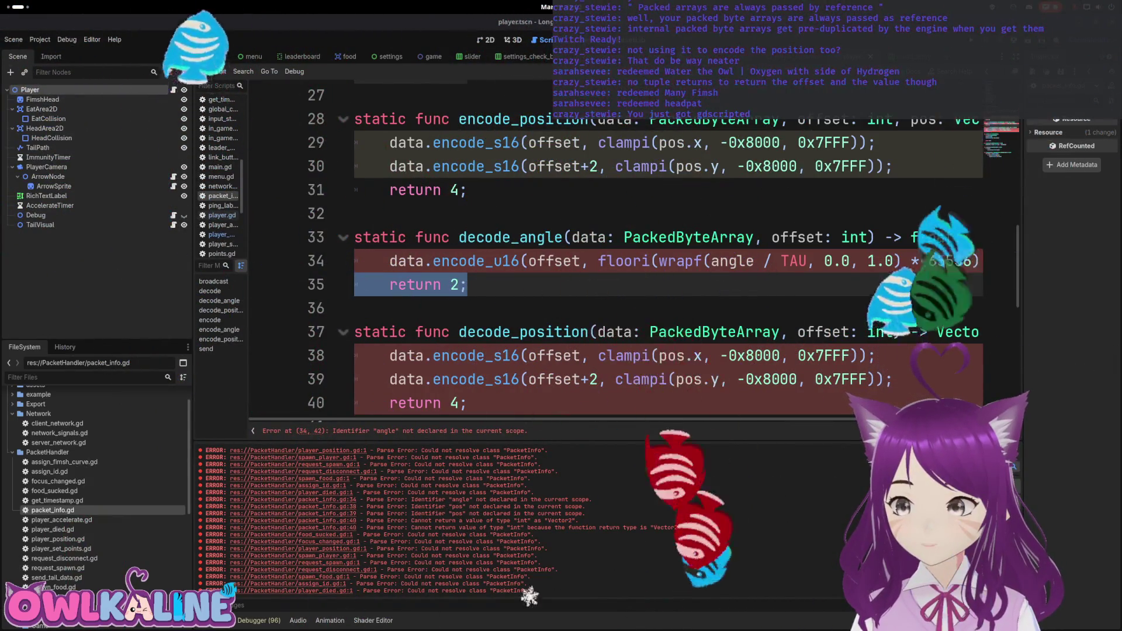
click(557, 305)
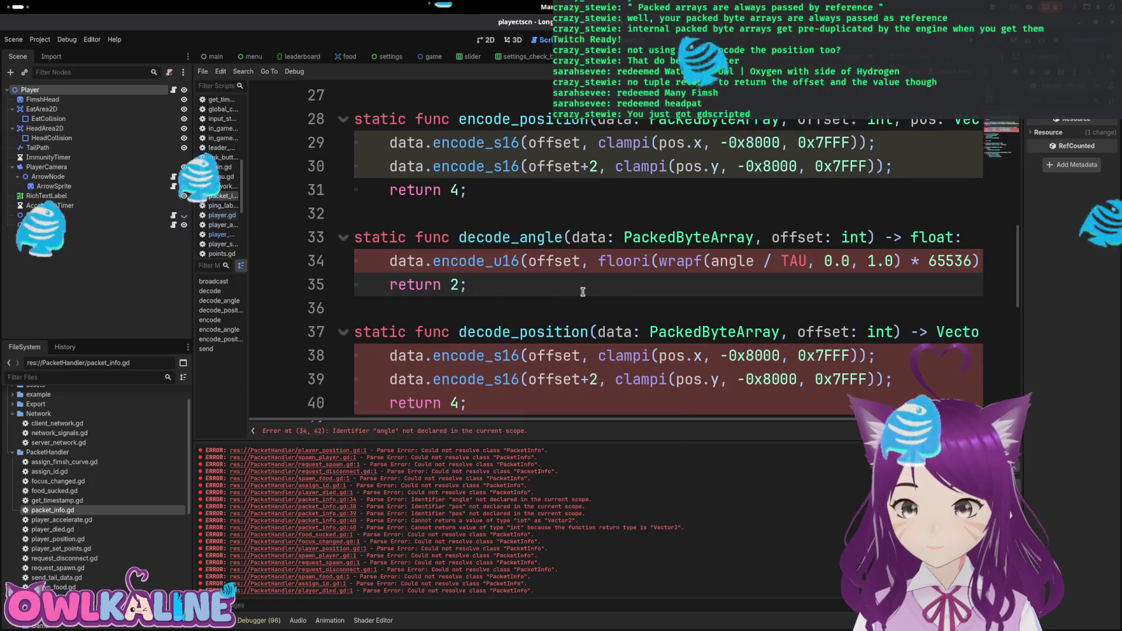
scroll(583, 292, up, 2)
scroll(583, 292, up, 2)
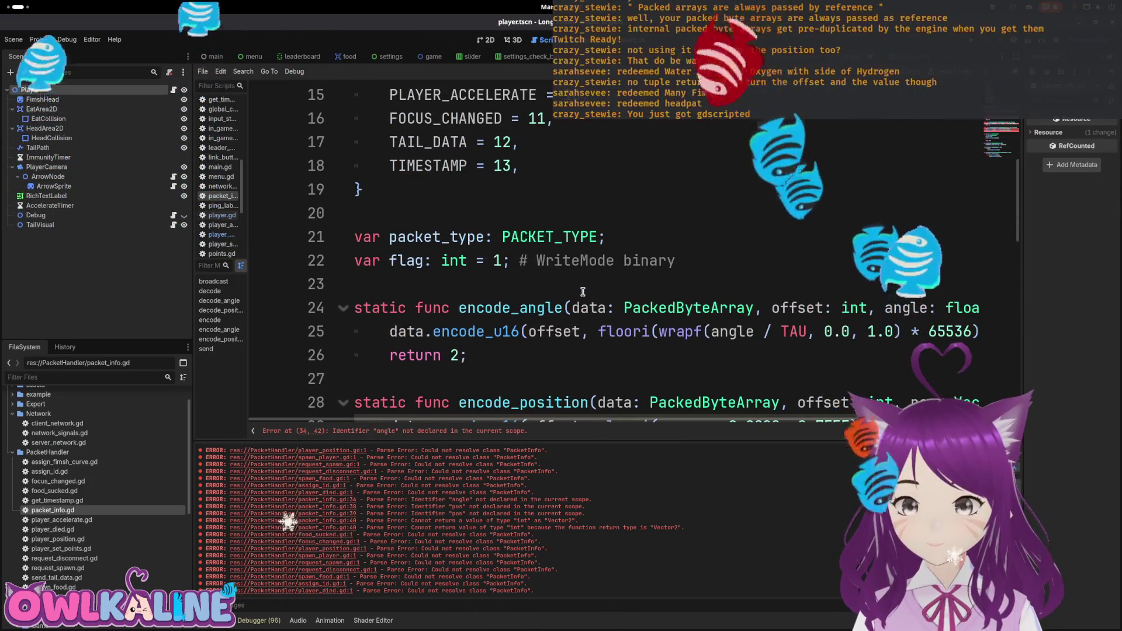
scroll(583, 292, down, 2)
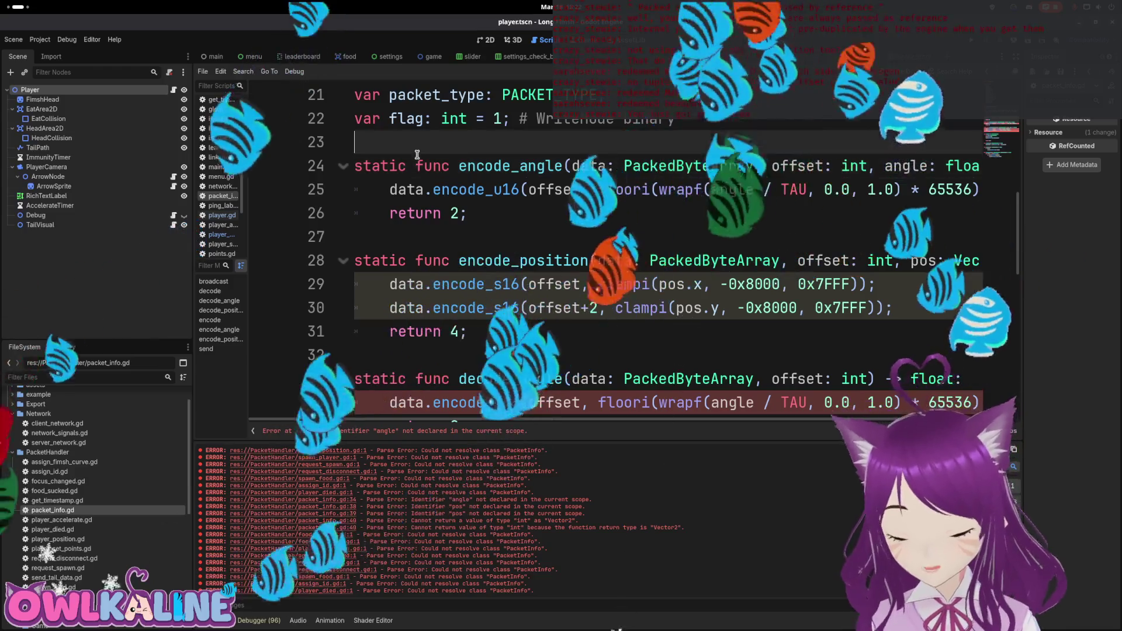
Declare static var angle_offset = 2 above encode_angle and strip its hard-coded return 2.
key(Return)
key(Return)
key(Up)
text(static var a)
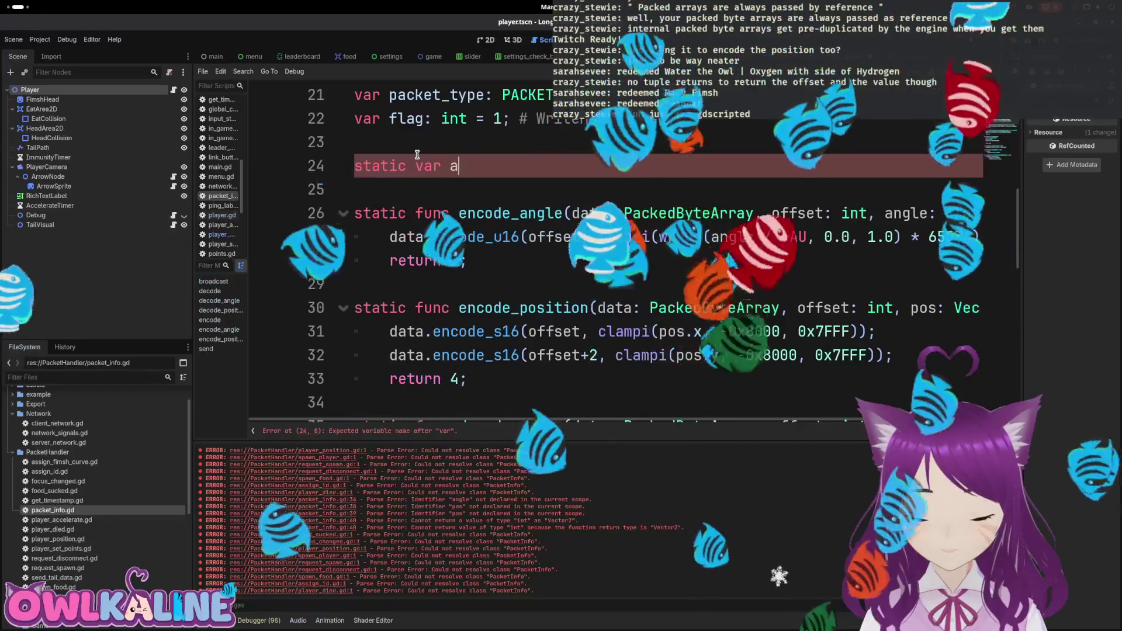
text(ngle_offset = 2;)
key(Down)
key(Down)
key(Down)
key(Left)
key(BackSpace)
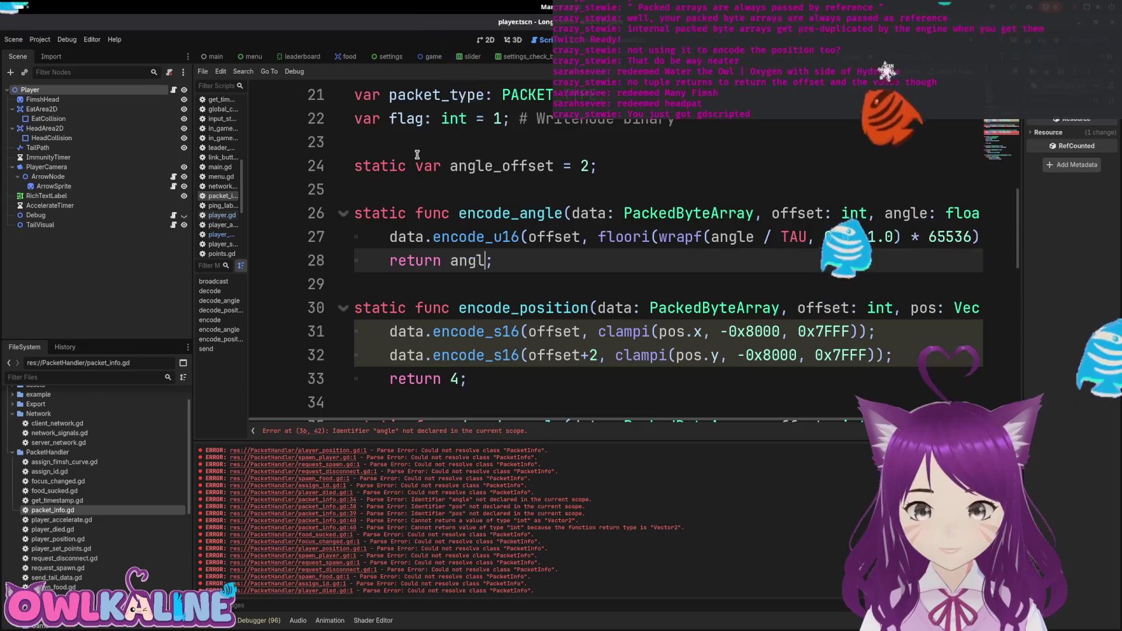
Declare static var position_offset = 4 and make encode_position return position_offset.
key(Up)
key(Up)
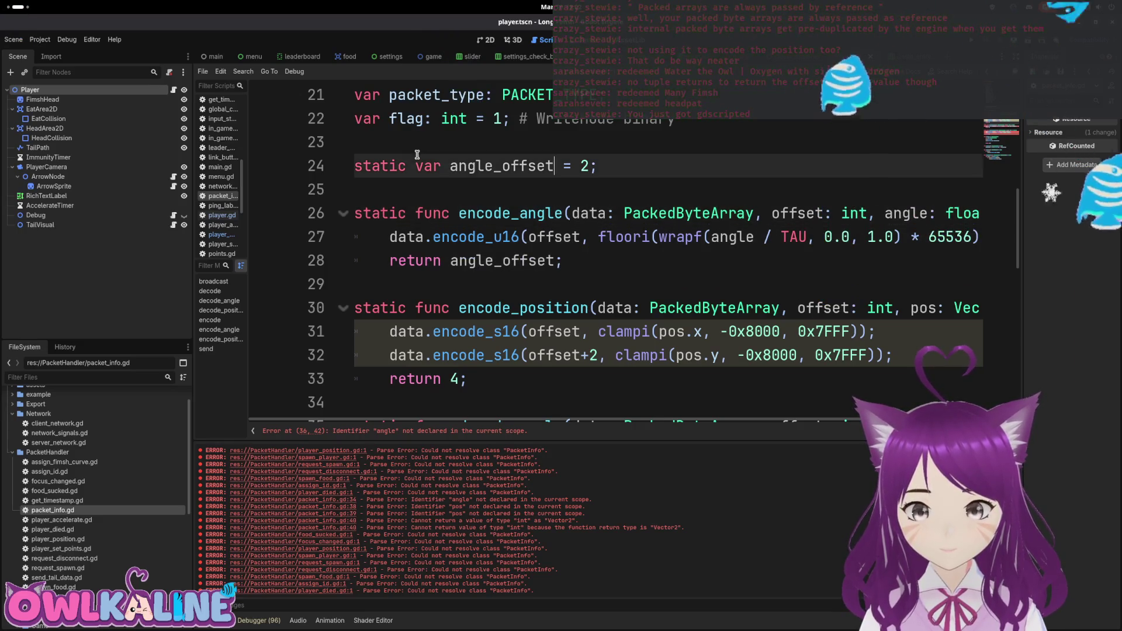
key(End)
key(Return)
text(static va)
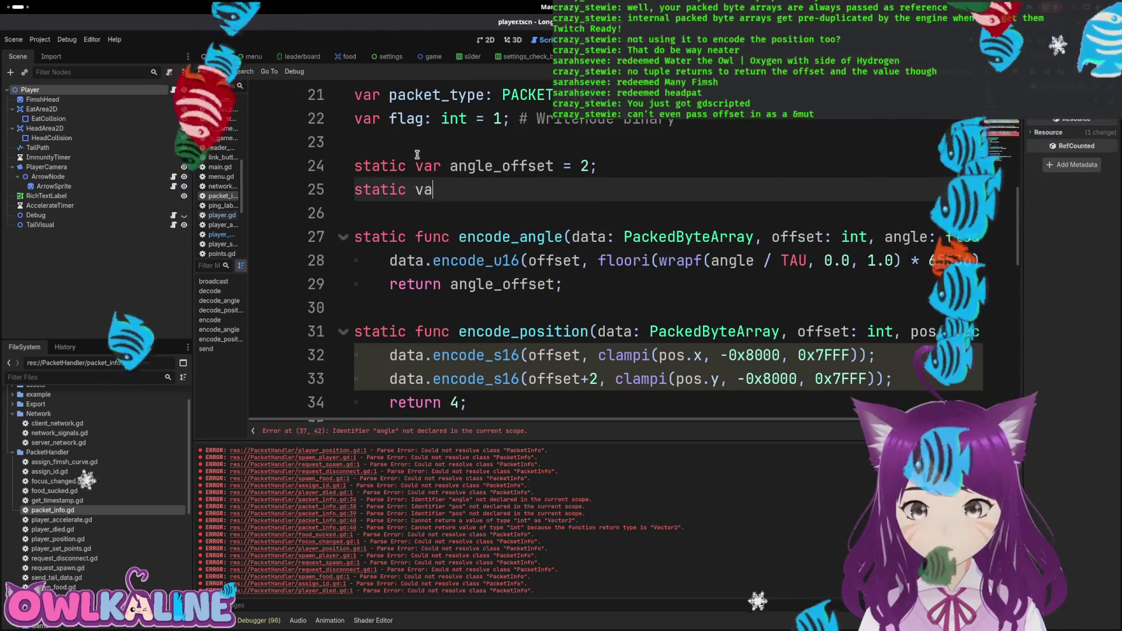
text(r position)
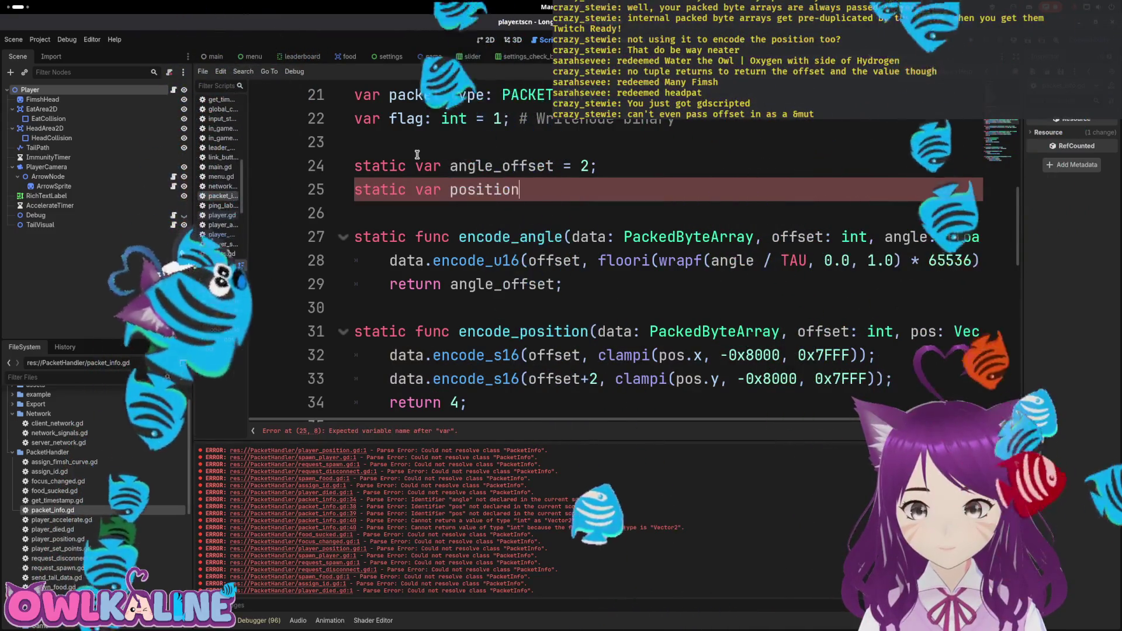
text(_offset = 4;)
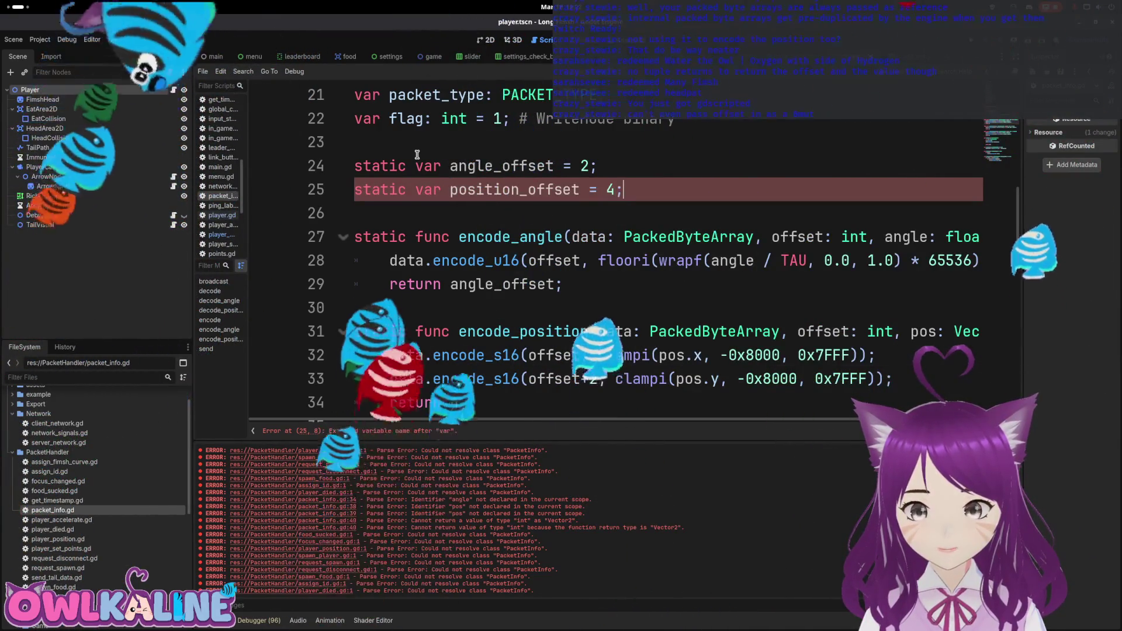
key(Down)
key(Down)
key(Down)
key(Down)
key(Left)
key(BackSpace)
text(position_off)
key(Return)
scroll(706, 238, down, 2)
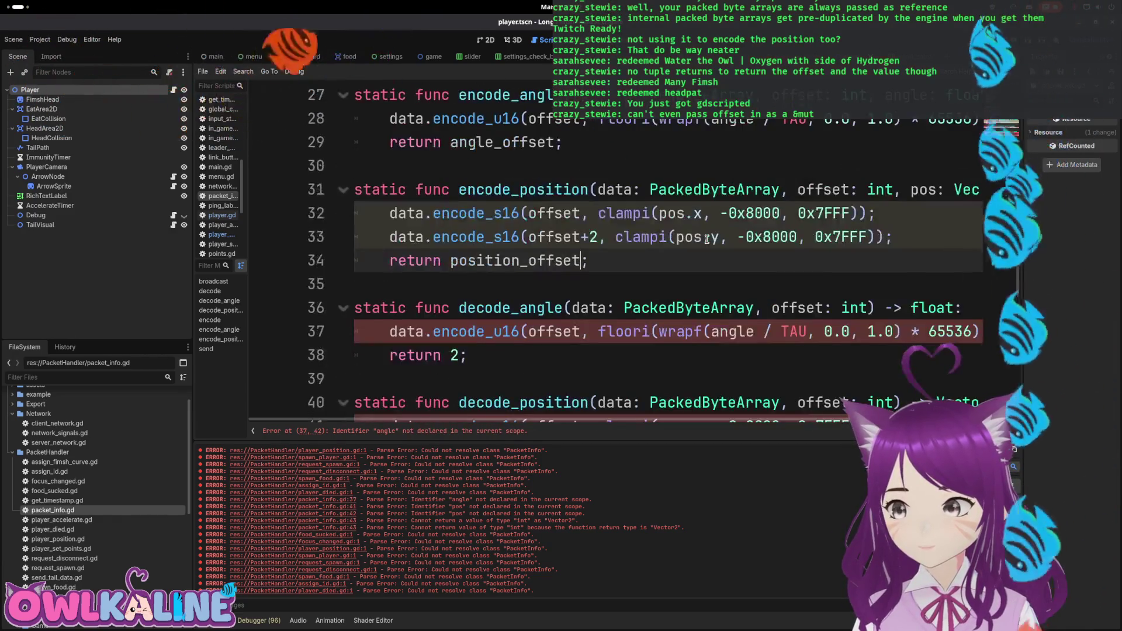
Change encode_u16 to decode_u16 in decode_angle on line 37, then open send_tail_data.gd.
click(630, 283)
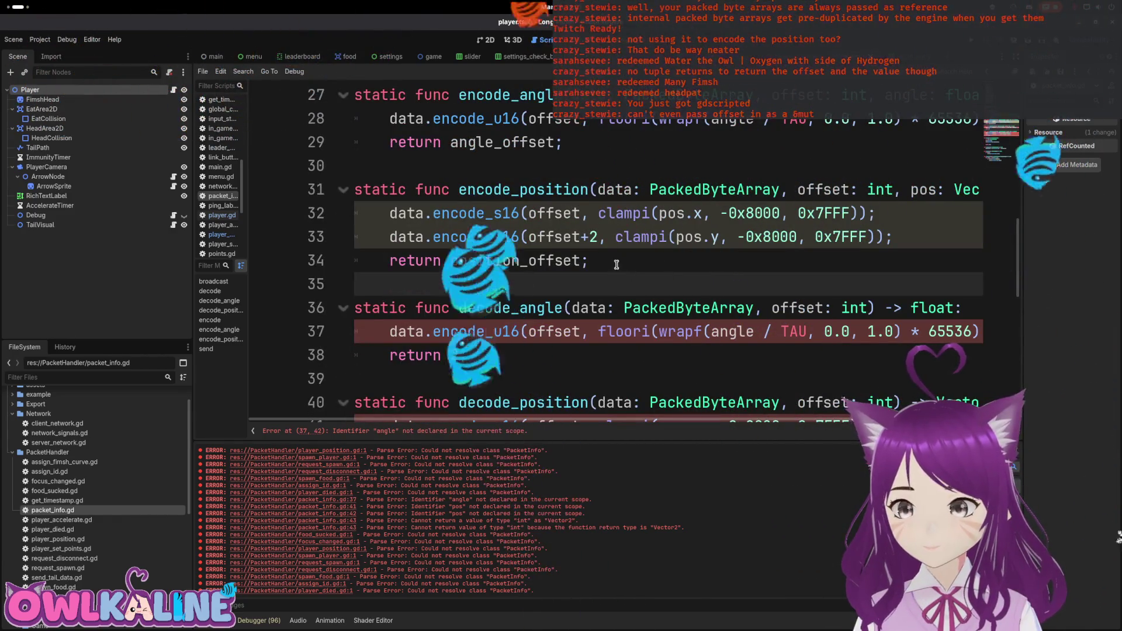
scroll(616, 266, down, 2)
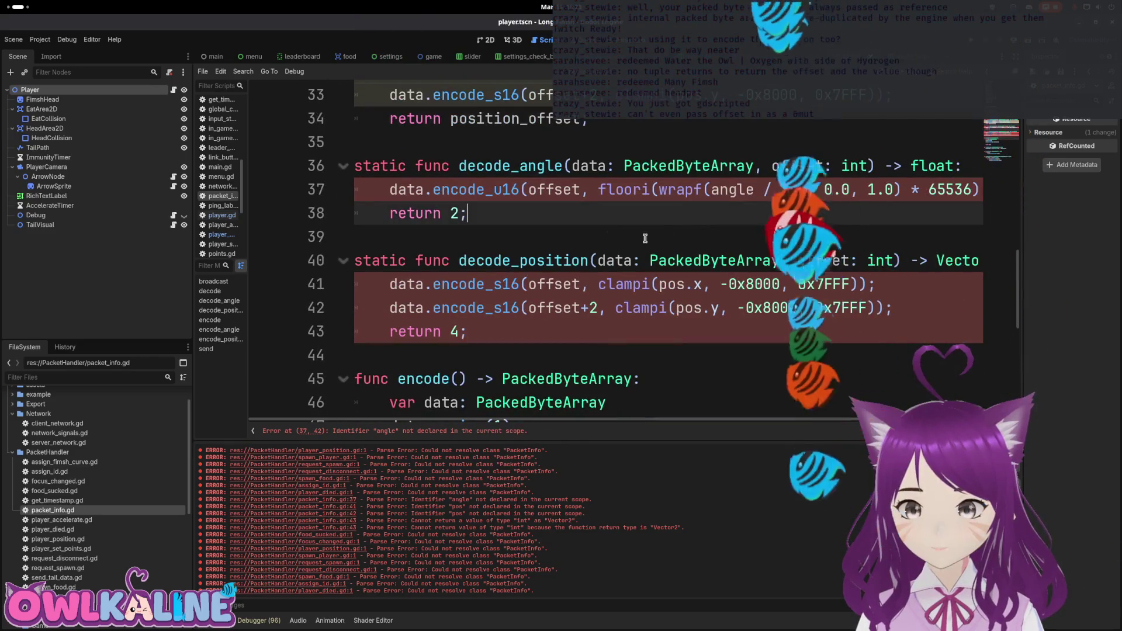
double_click(477, 189)
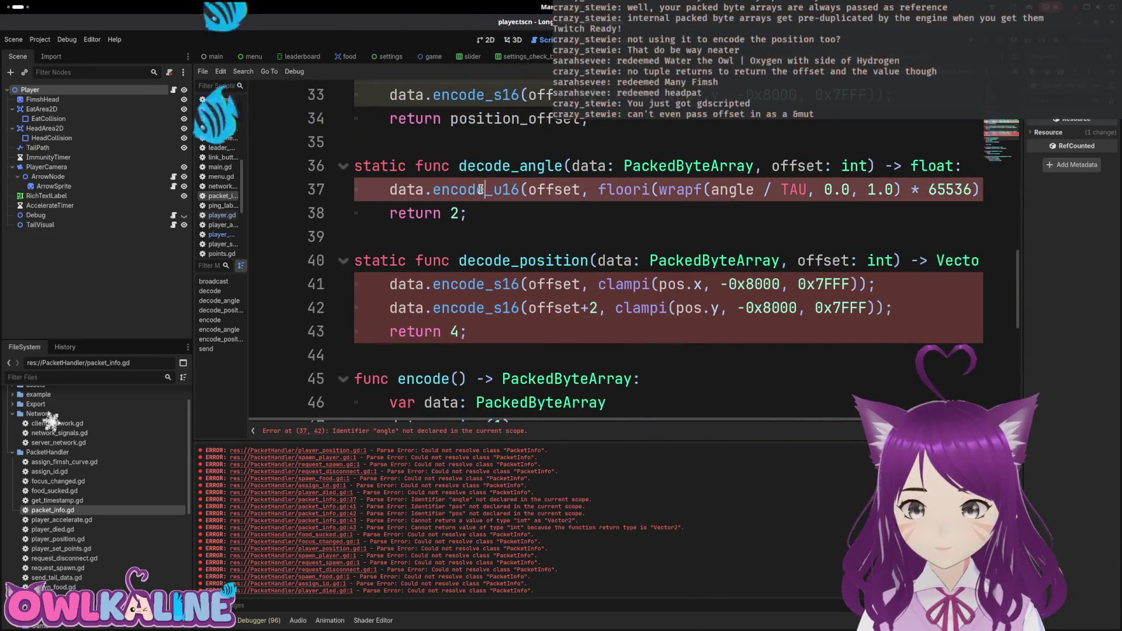
text(decode)
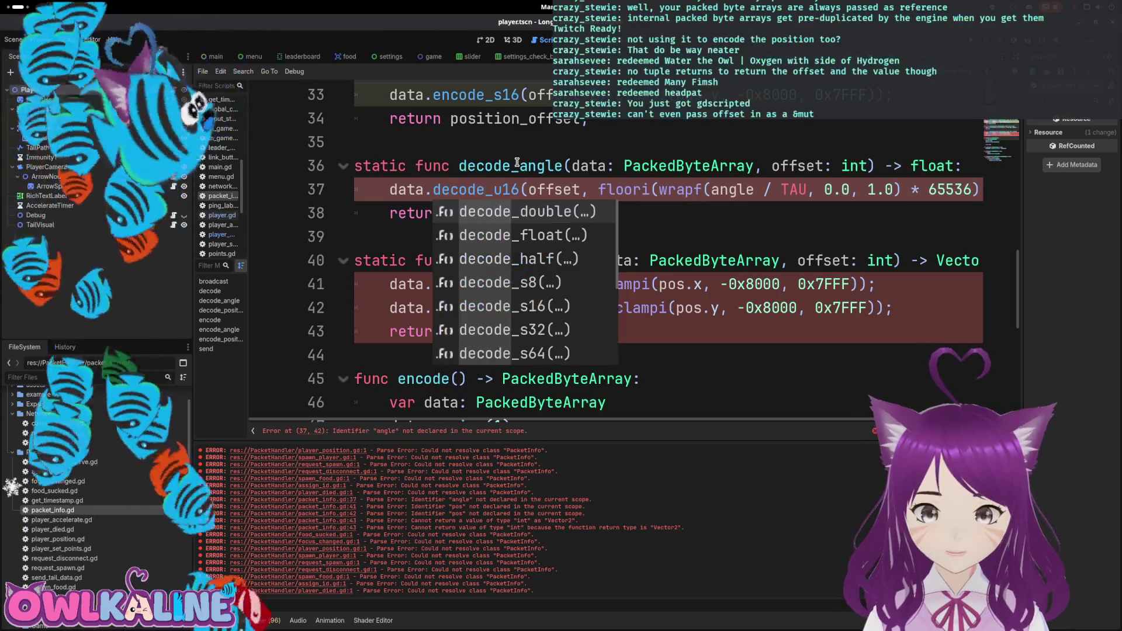
drag(484, 284, 435, 285)
click(450, 285)
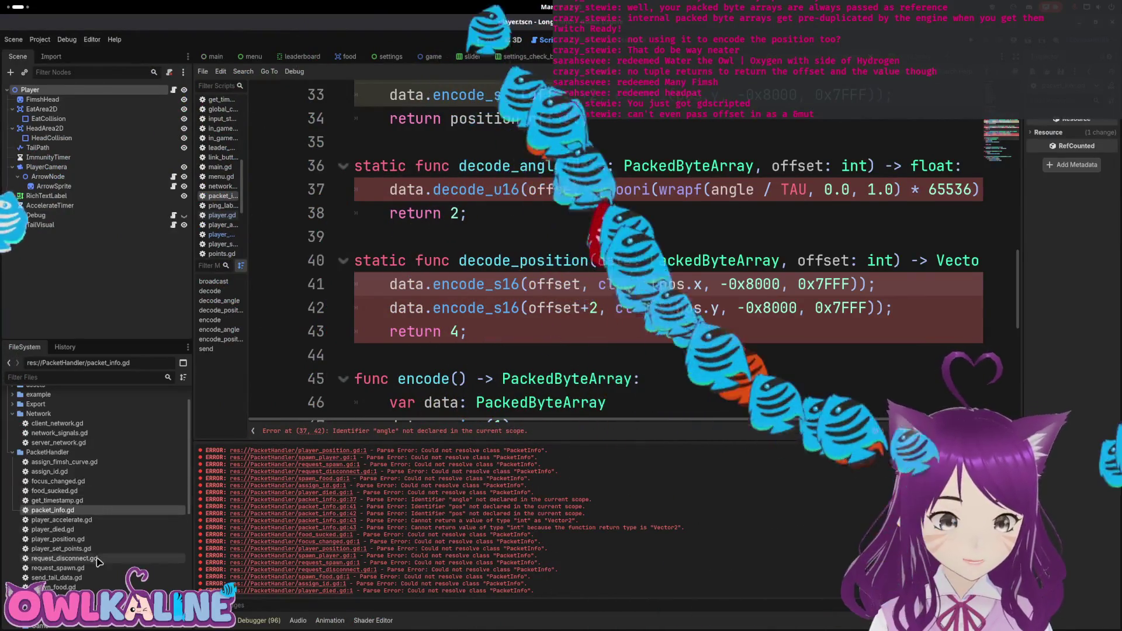
double_click(57, 577)
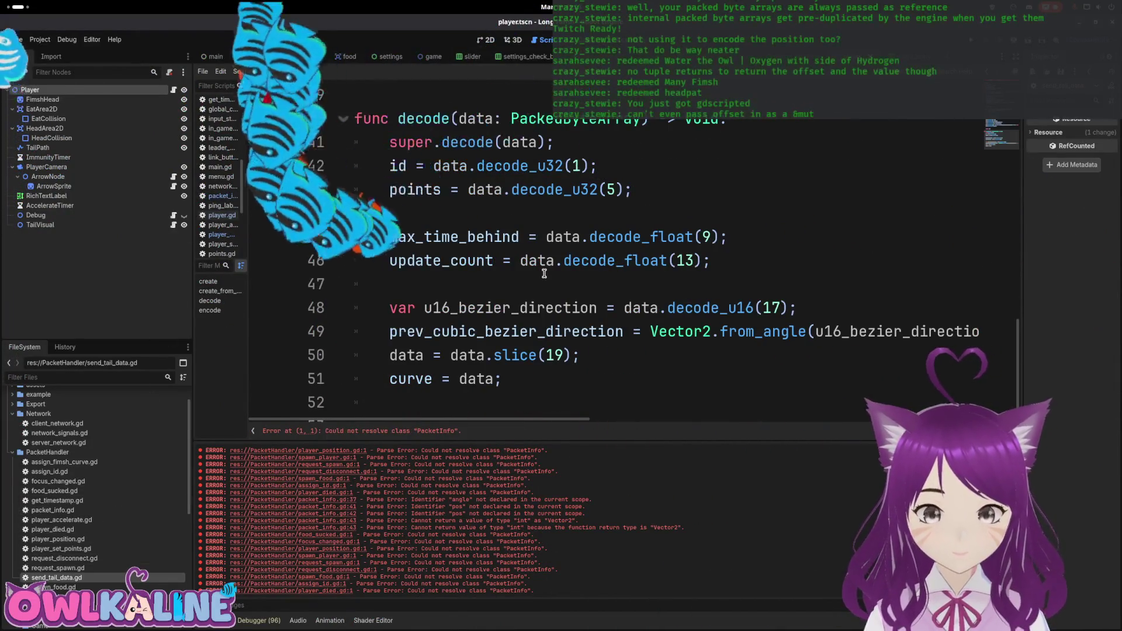
Copy the prev/next bezier-direction lines 48–49 from send_tail_data.gd and reopen packet_info.gd.
scroll(502, 292, up, 2)
scroll(590, 257, down, 2)
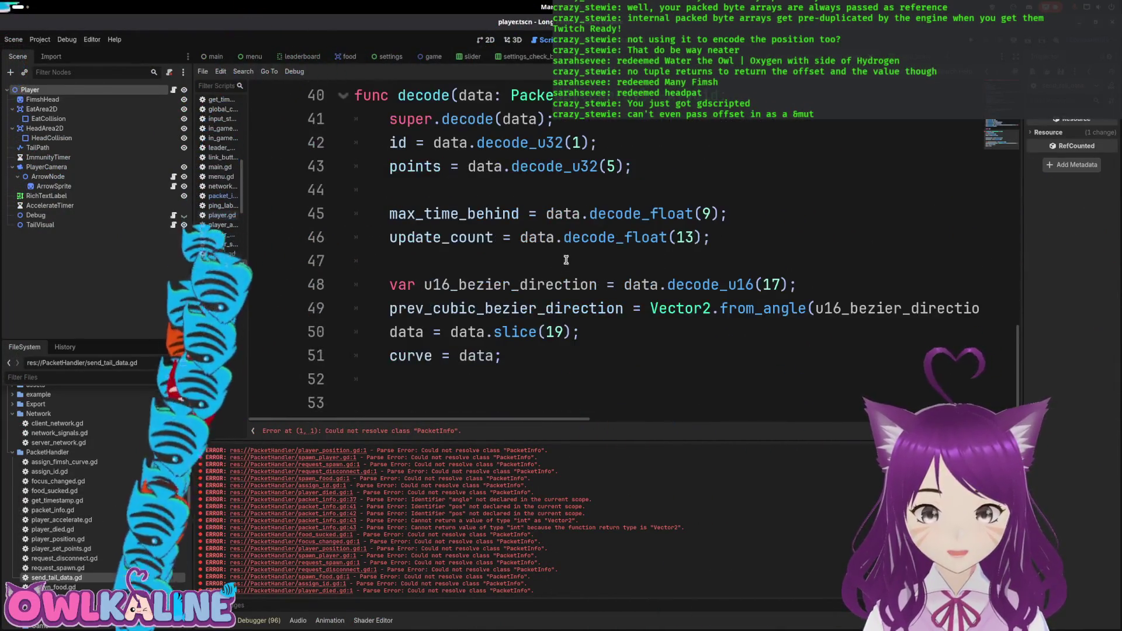
mouse_move(575, 419)
mouse_down()
mouse_move(690, 422)
mouse_move(550, 420)
mouse_up()
triple_click(584, 308)
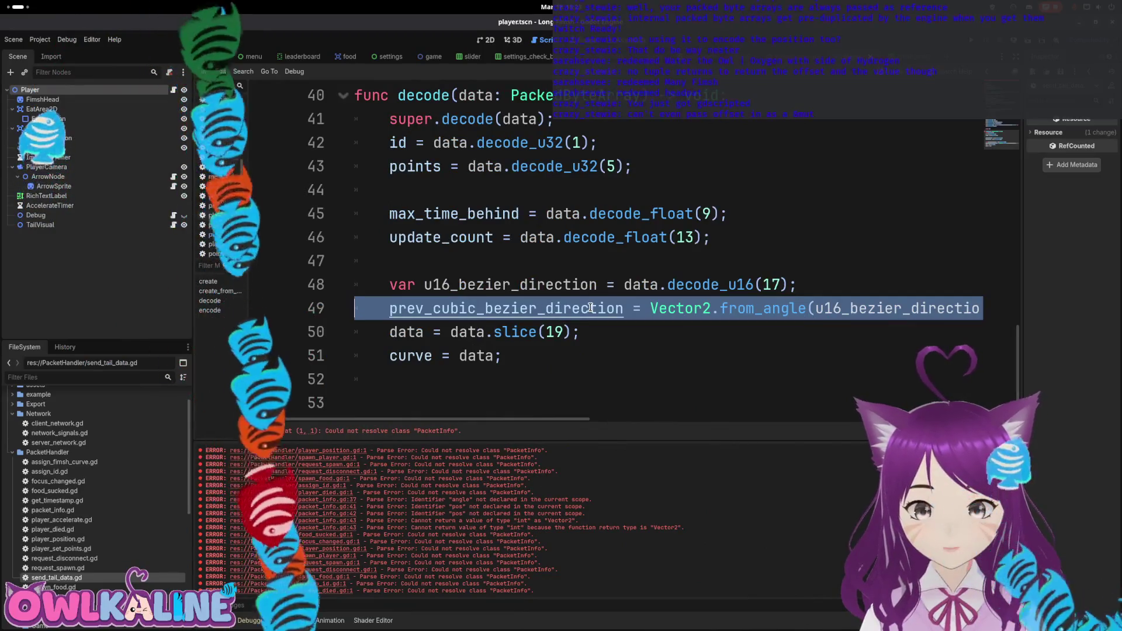
click(575, 308)
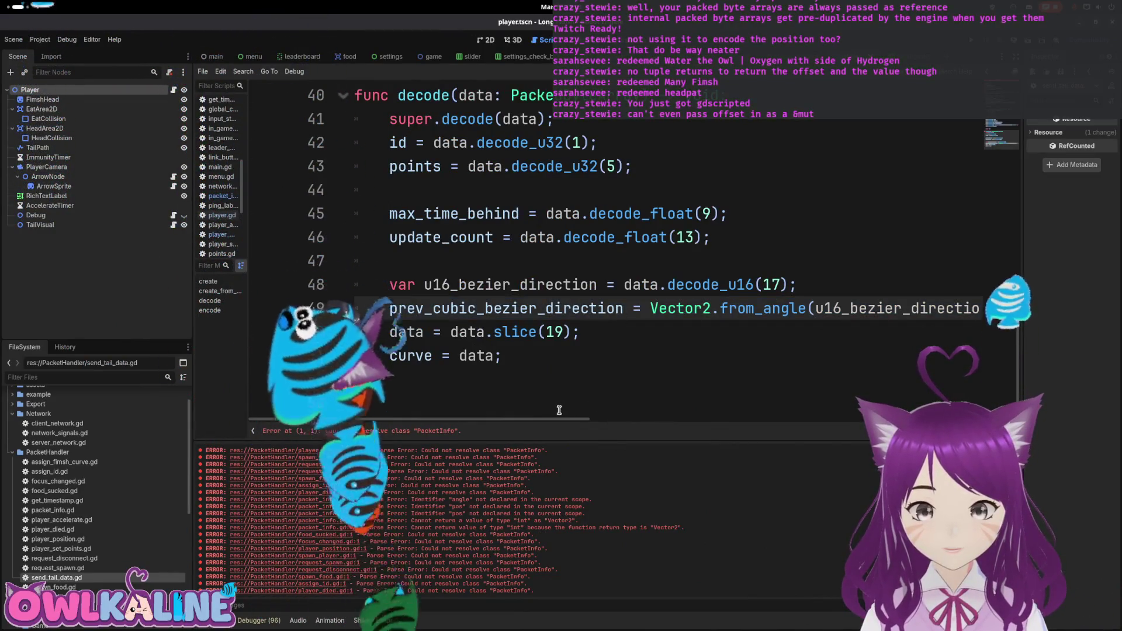
key(End)
mouse_move(920, 308)
mouse_down()
mouse_move(359, 327)
mouse_move(380, 289)
mouse_up()
right_click(465, 292)
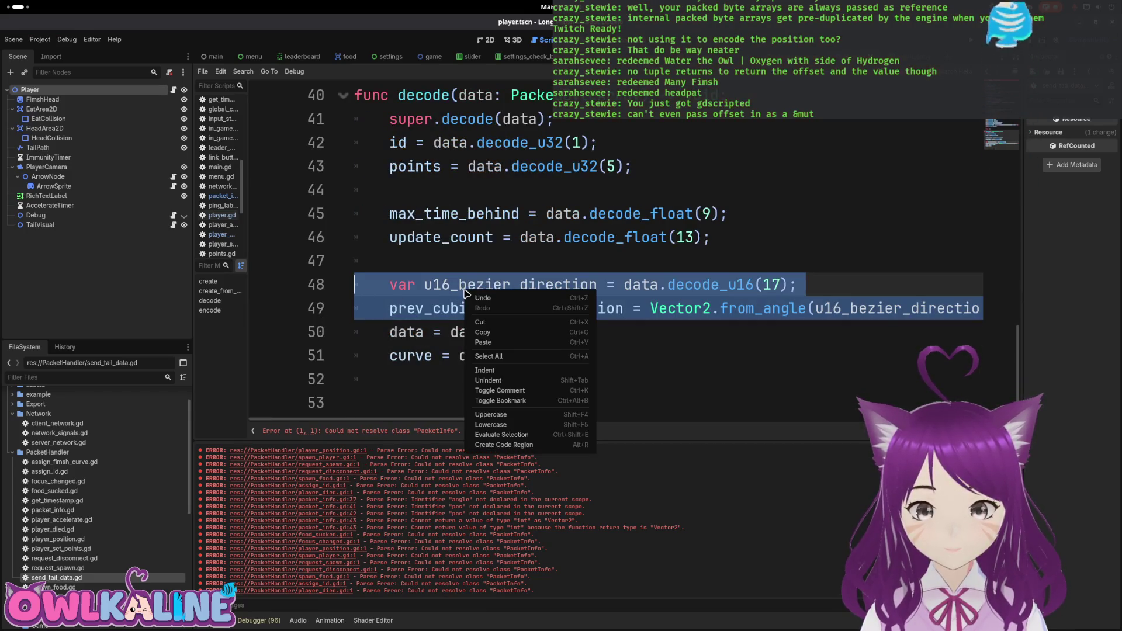
click(481, 333)
double_click(84, 512)
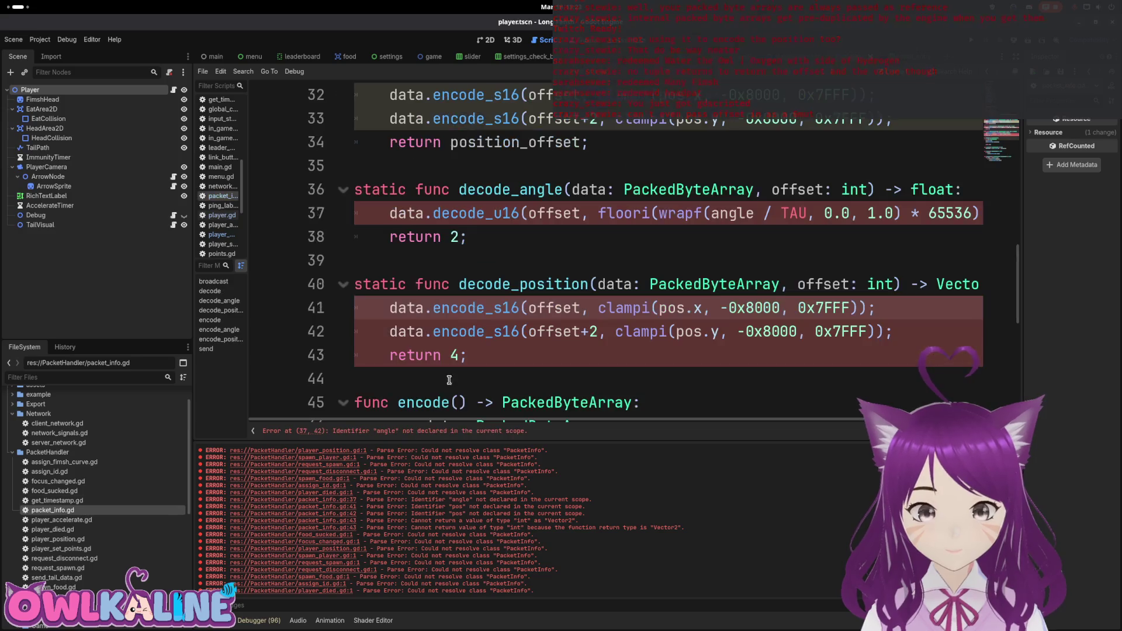
Paste the bezier lines into decode_position, fix indentation, and rename the variable to position.
click(494, 356)
click(365, 315)
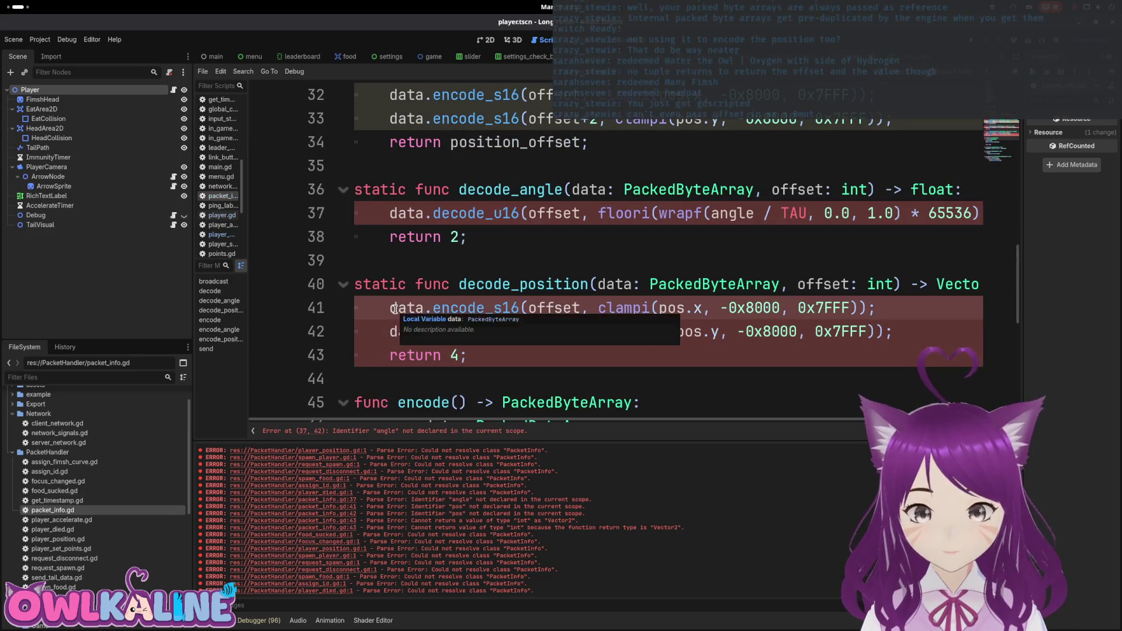
key(Return)
key(Return)
key(ctrl+v)
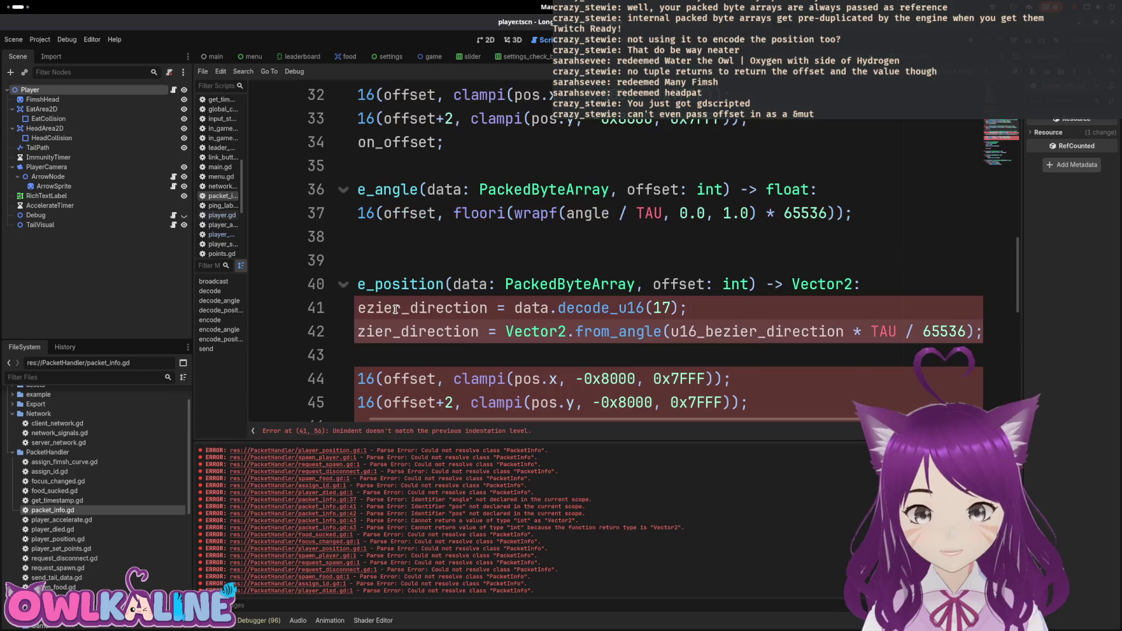
key(shift+Tab)
key(shift+Tab)
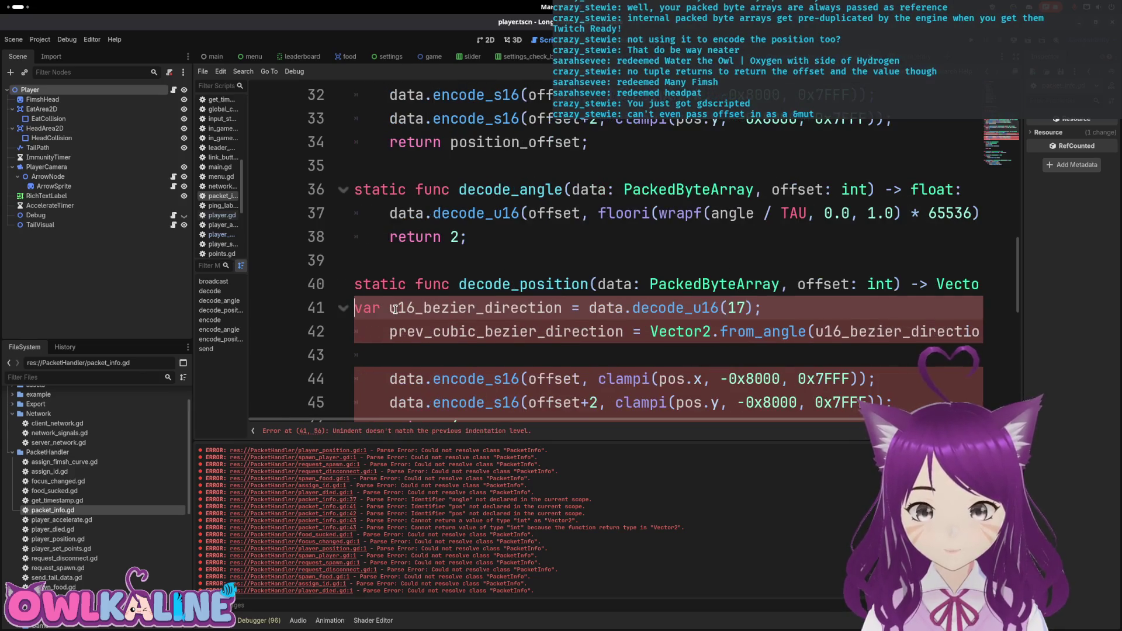
key(Tab)
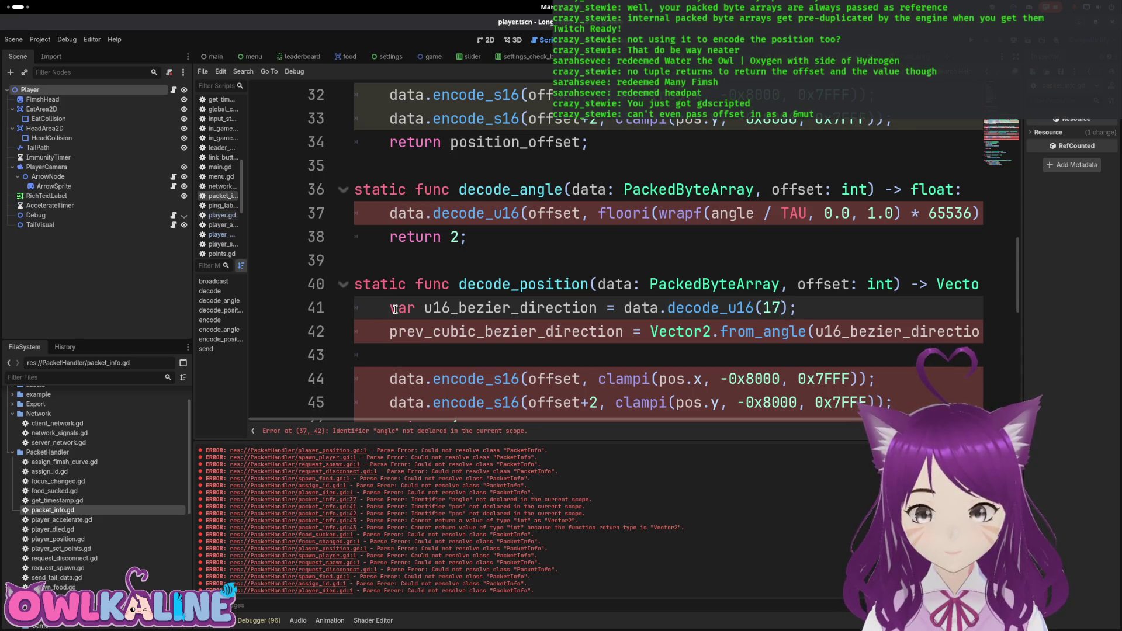
key(Right)
key(Delete)
key(Delete)
key(Delete)
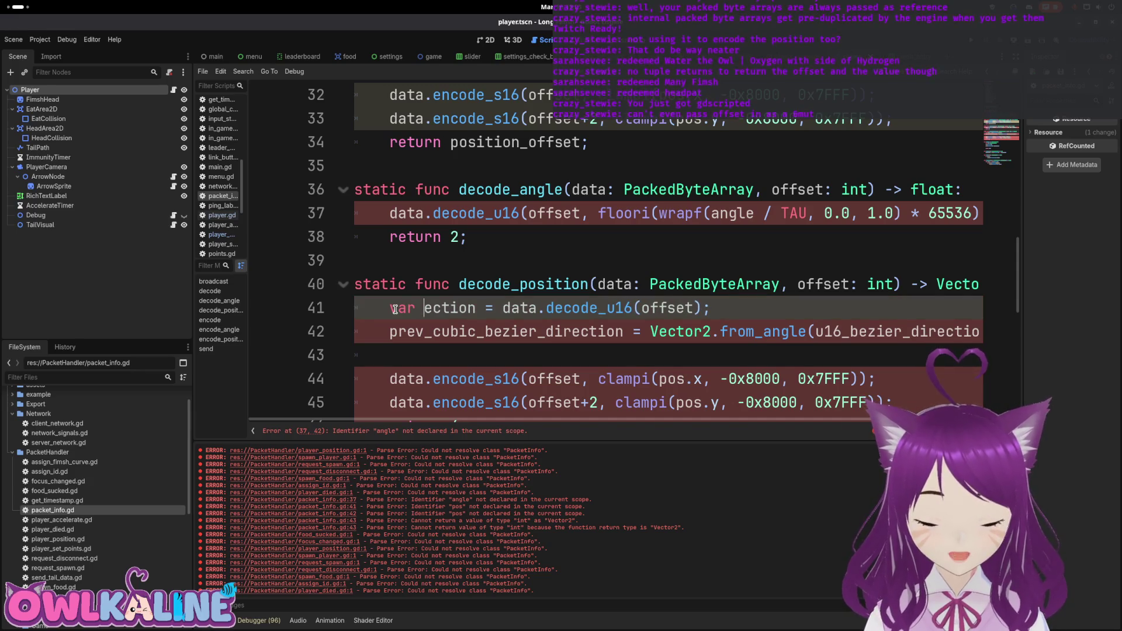
text(position)
key(Delete)
key(Delete)
key(Delete)
key(Delete)
key(Delete)
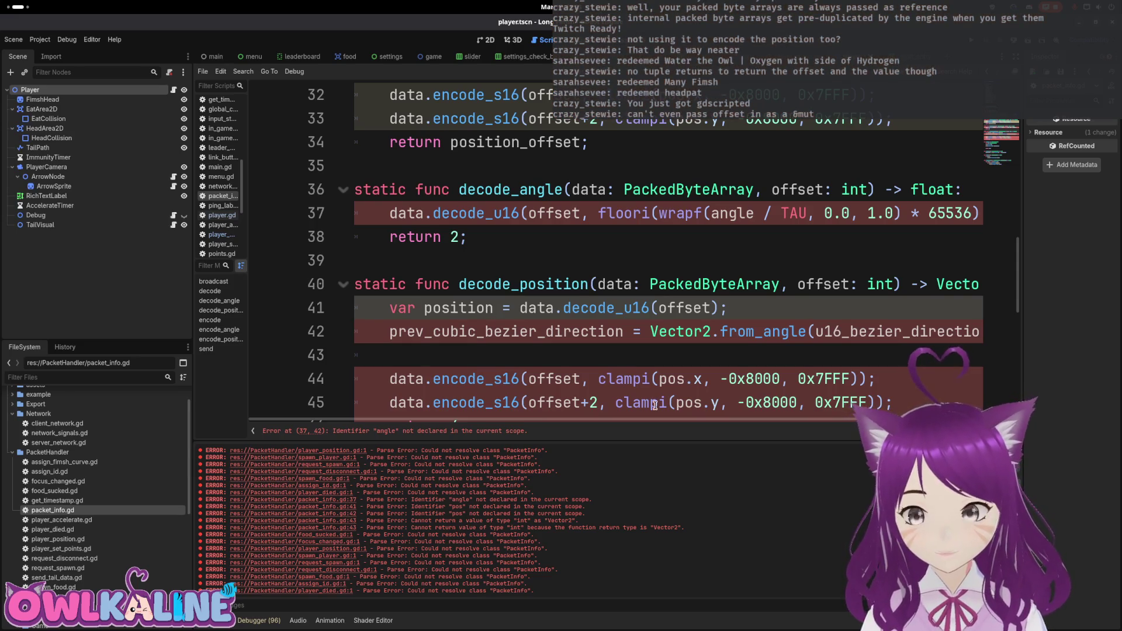
Inspect the pasted line and decode_angle's wrapf(angle / TAU) expression, then switch to player.gd.
scroll(704, 414, right, 5)
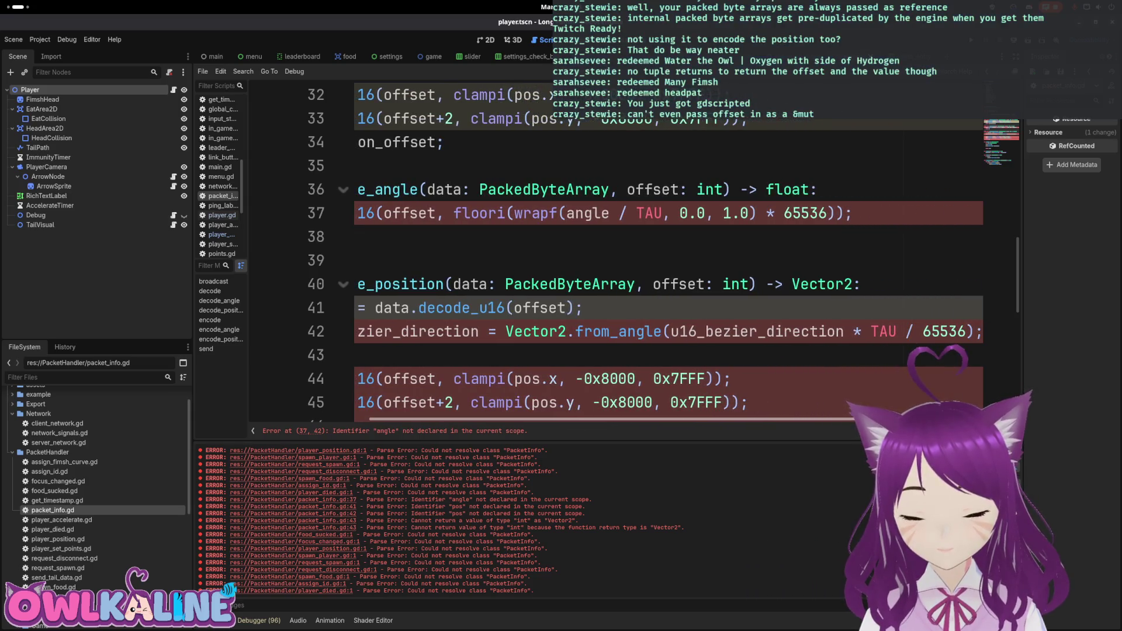
scroll(711, 419, left, 5)
drag(711, 418, 819, 417)
drag(633, 418, 499, 416)
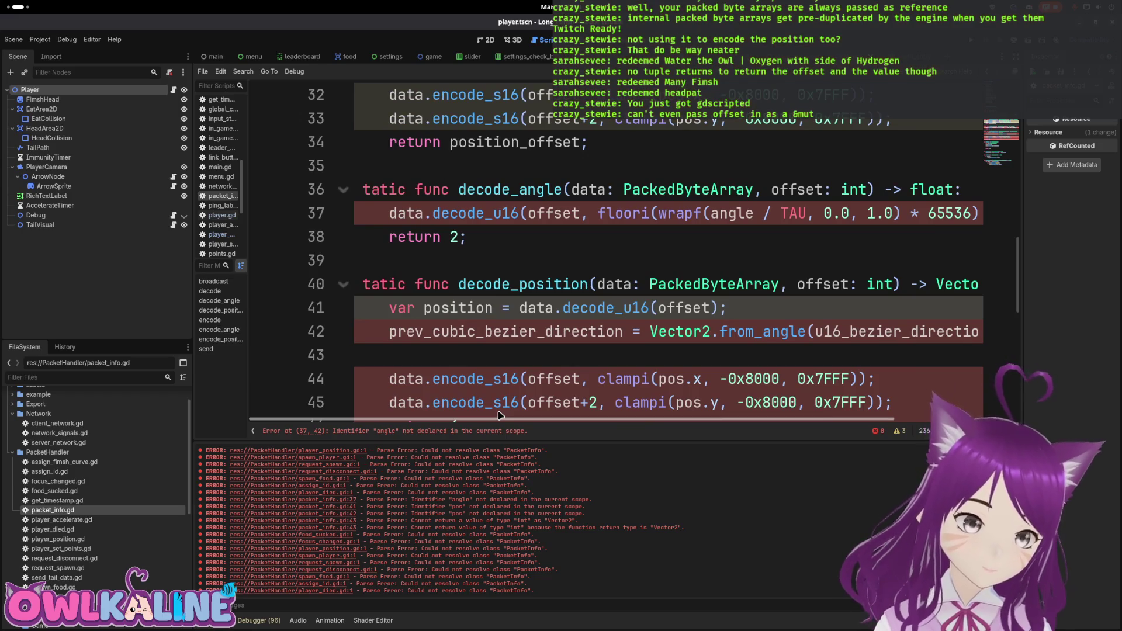
mouse_move(500, 416)
mouse_down()
mouse_move(625, 420)
mouse_move(391, 419)
mouse_move(626, 420)
mouse_up()
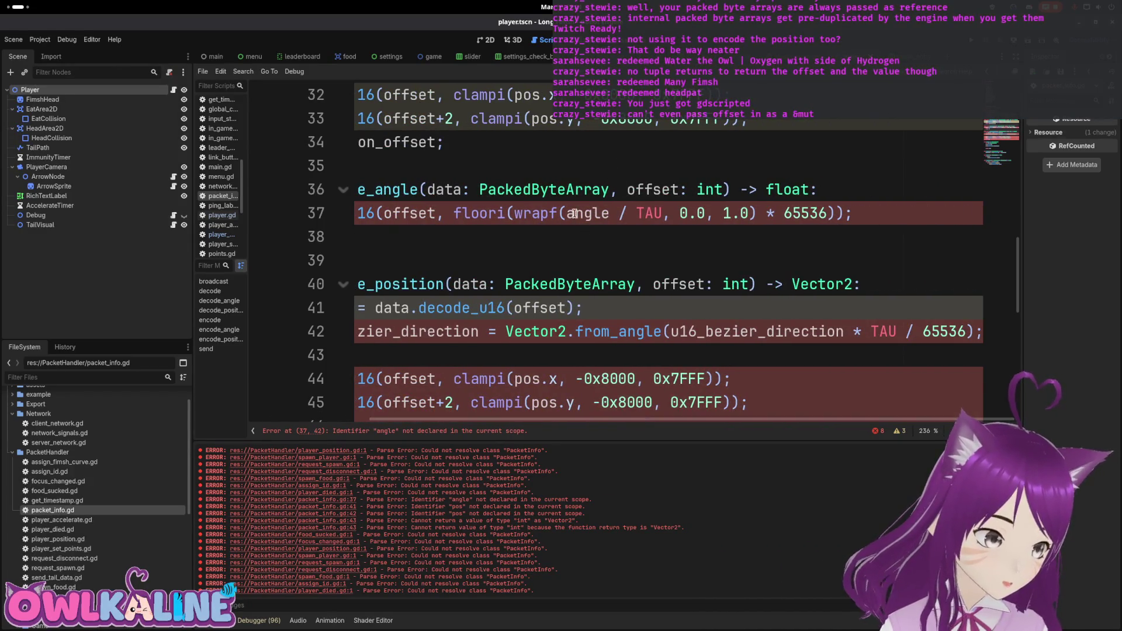
drag(574, 214, 663, 214)
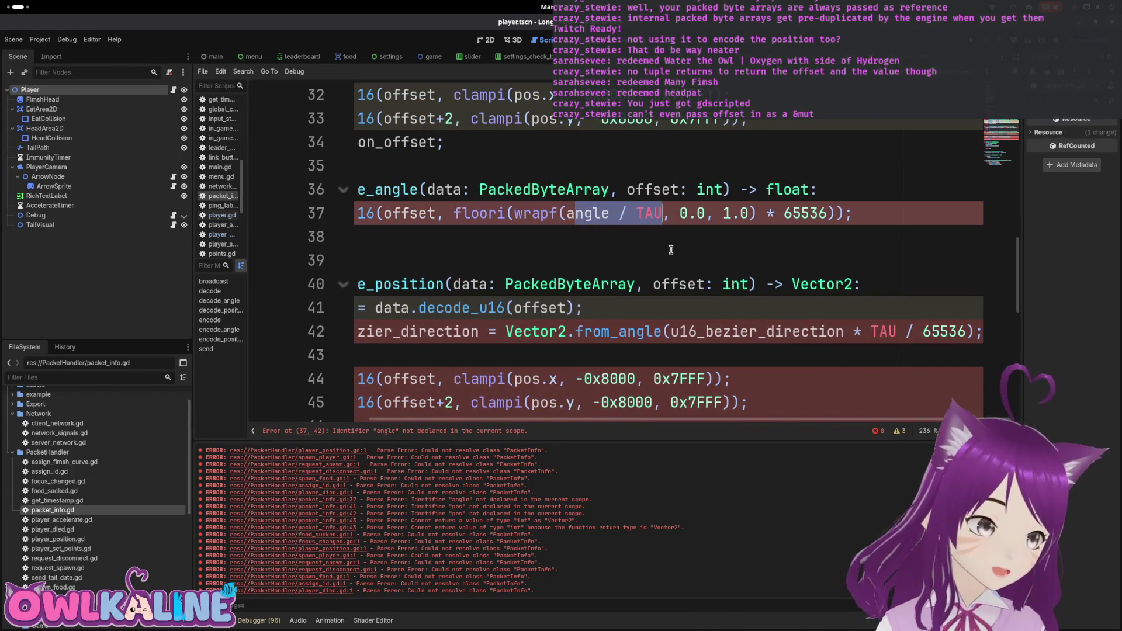
click(565, 213)
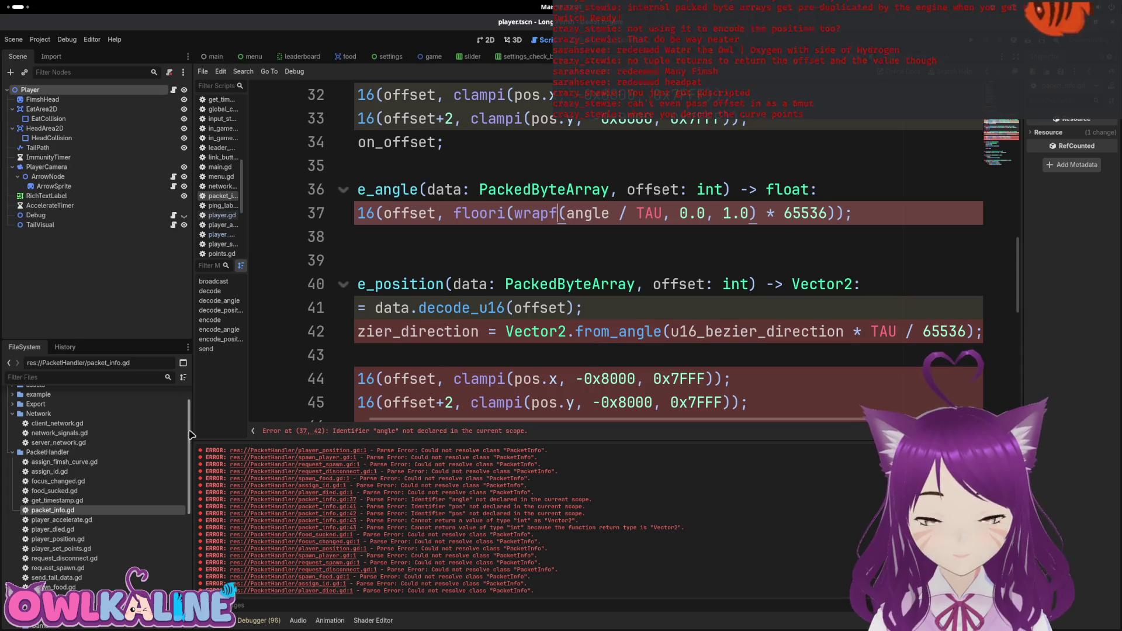
click(222, 215)
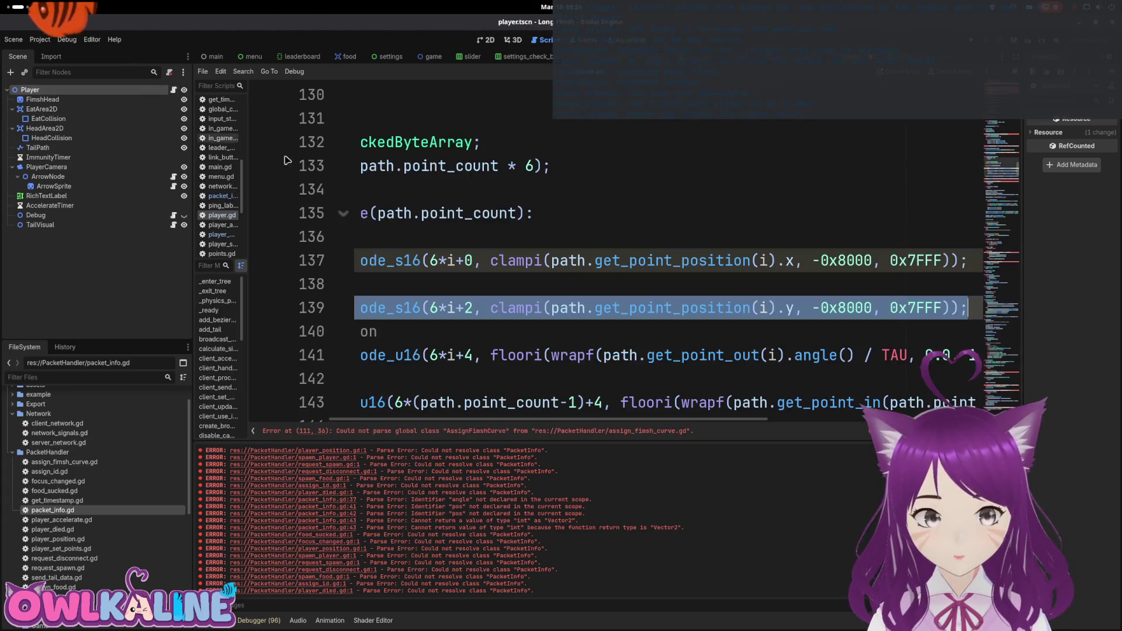
Browse player.gd's point-decoding lines and copy the Vector2 position expression on line 162.
click(525, 260)
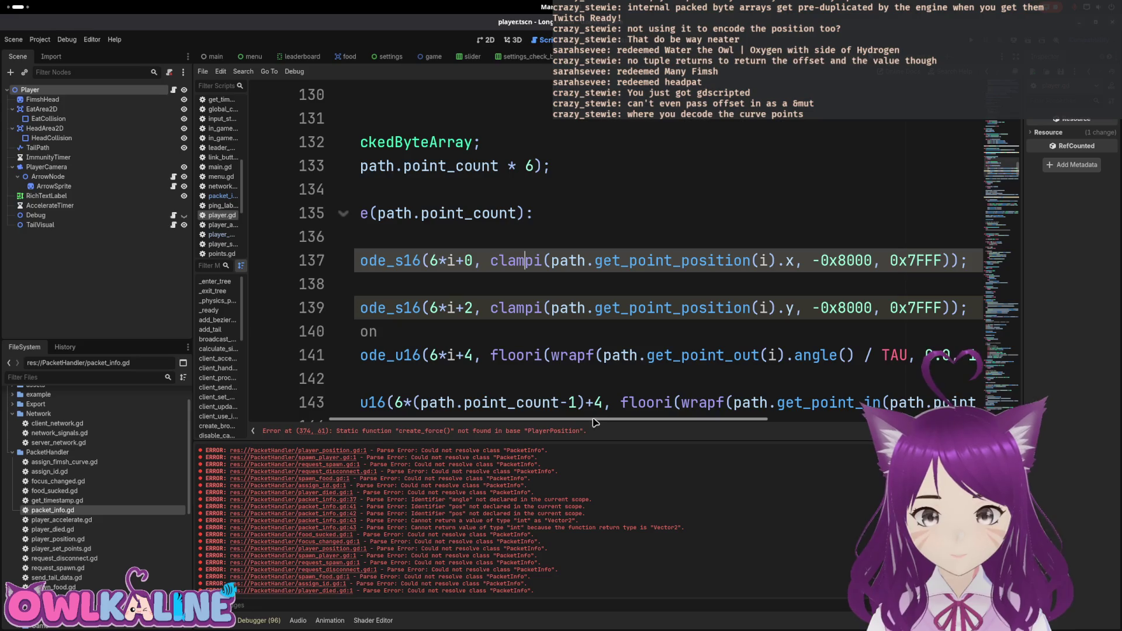
scroll(572, 422, left, 5)
scroll(504, 347, down, 5)
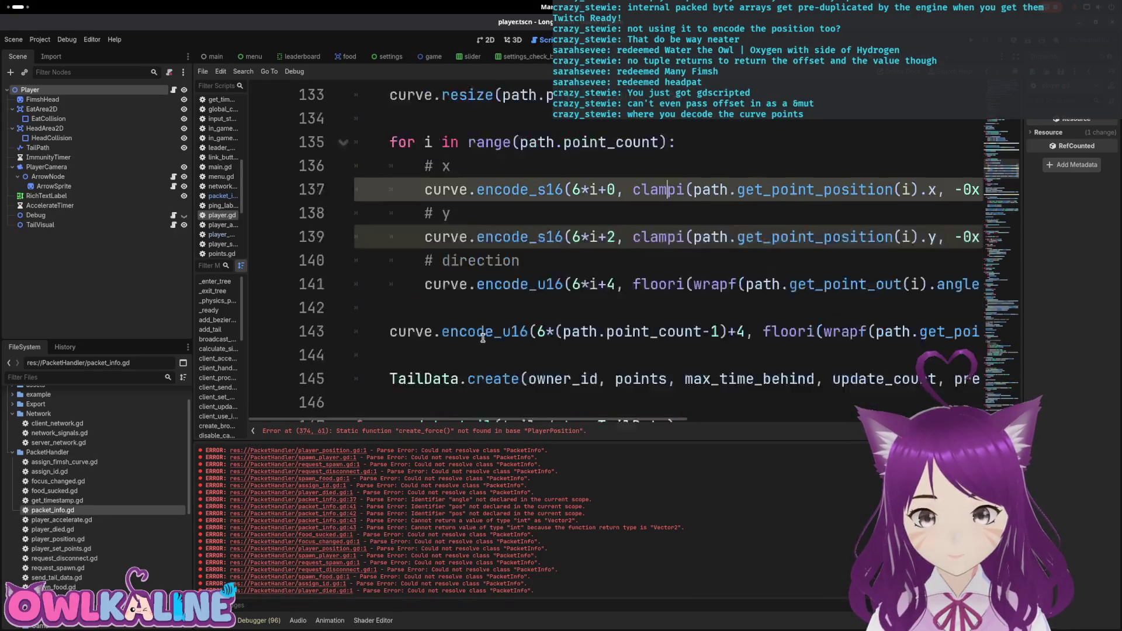
scroll(558, 334, down, 5)
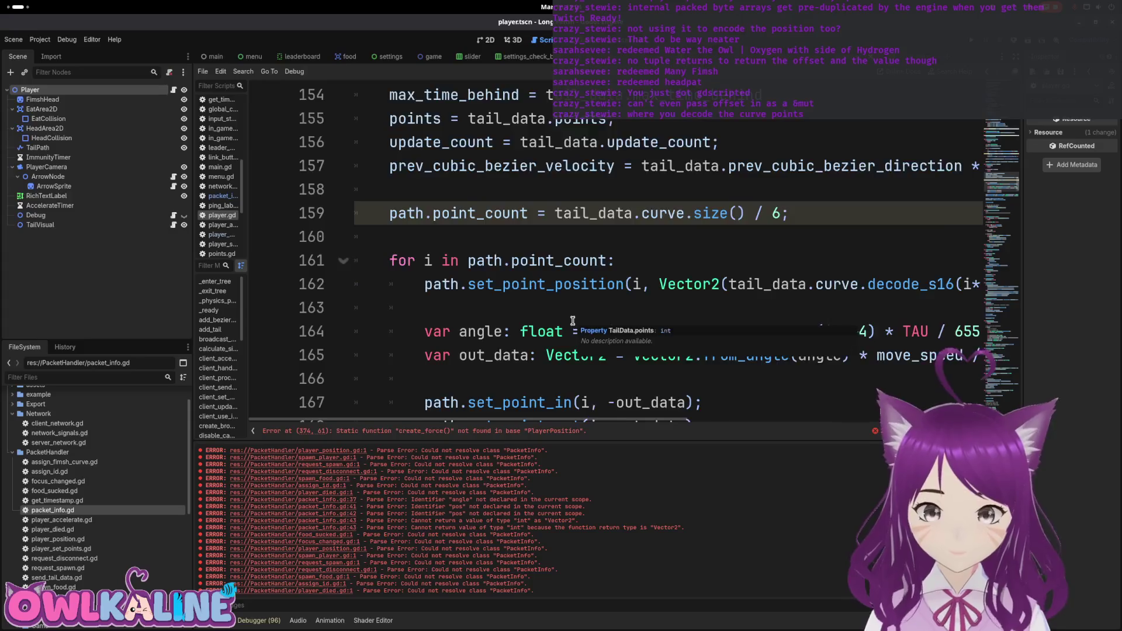
scroll(616, 358, up, 1)
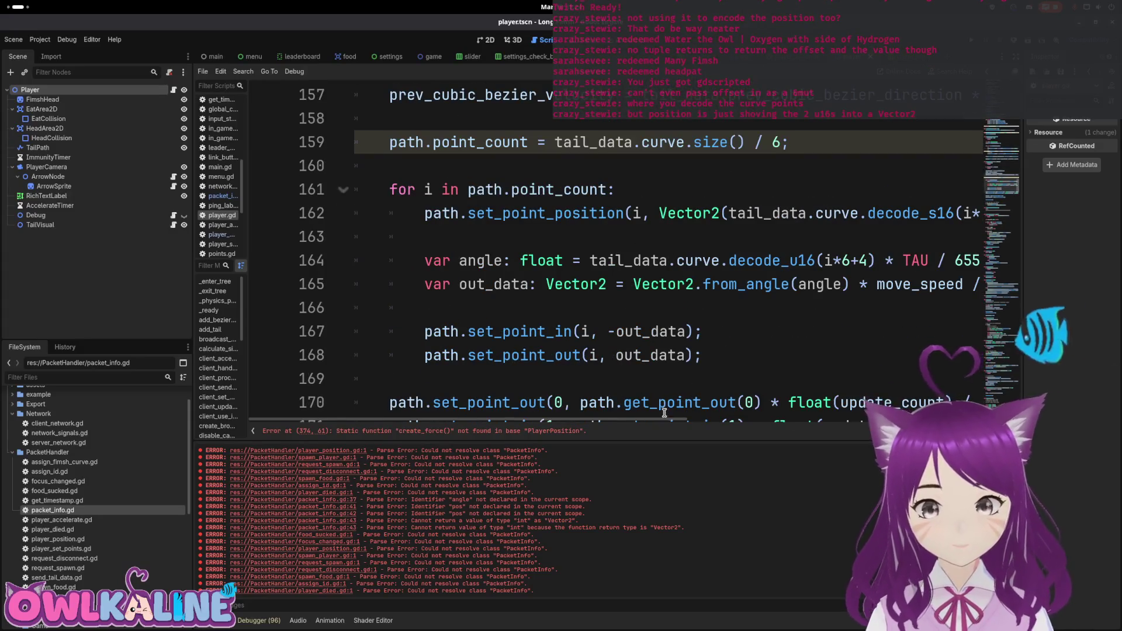
mouse_move(624, 423)
mouse_down()
mouse_move(701, 424)
mouse_move(651, 425)
mouse_move(678, 409)
mouse_up()
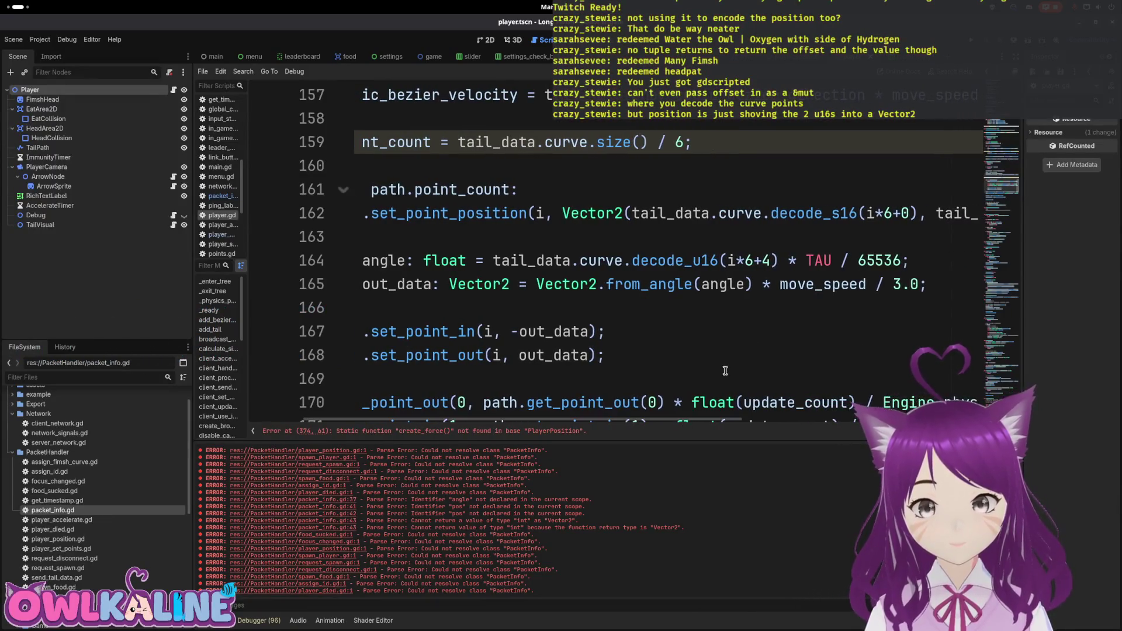
drag(927, 283, 431, 285)
drag(545, 285, 710, 286)
double_click(724, 285)
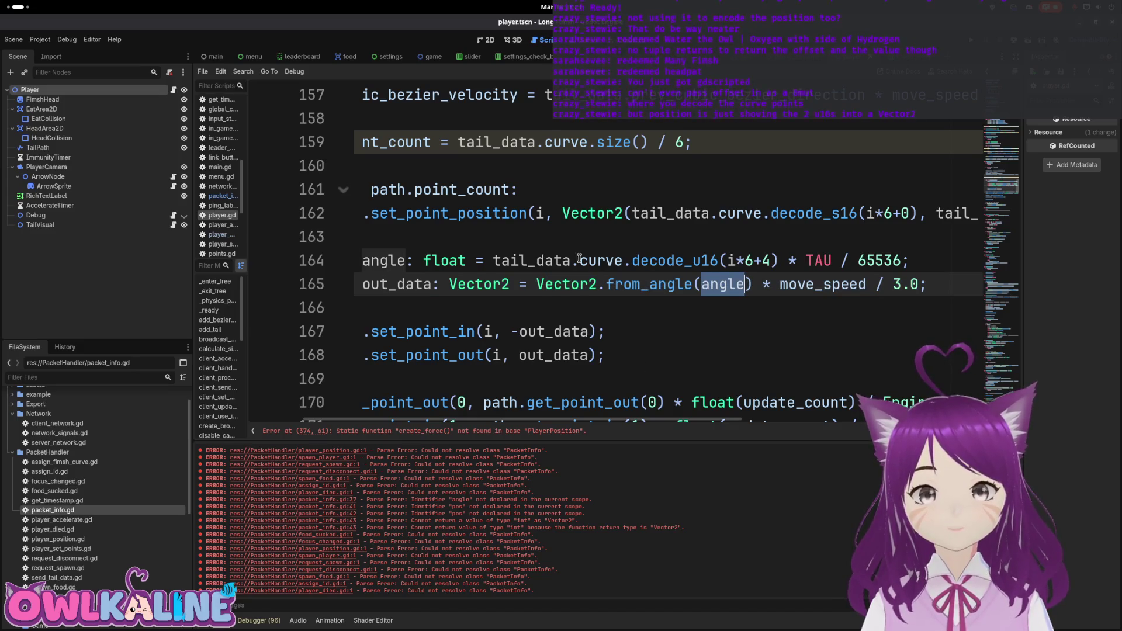
click(699, 264)
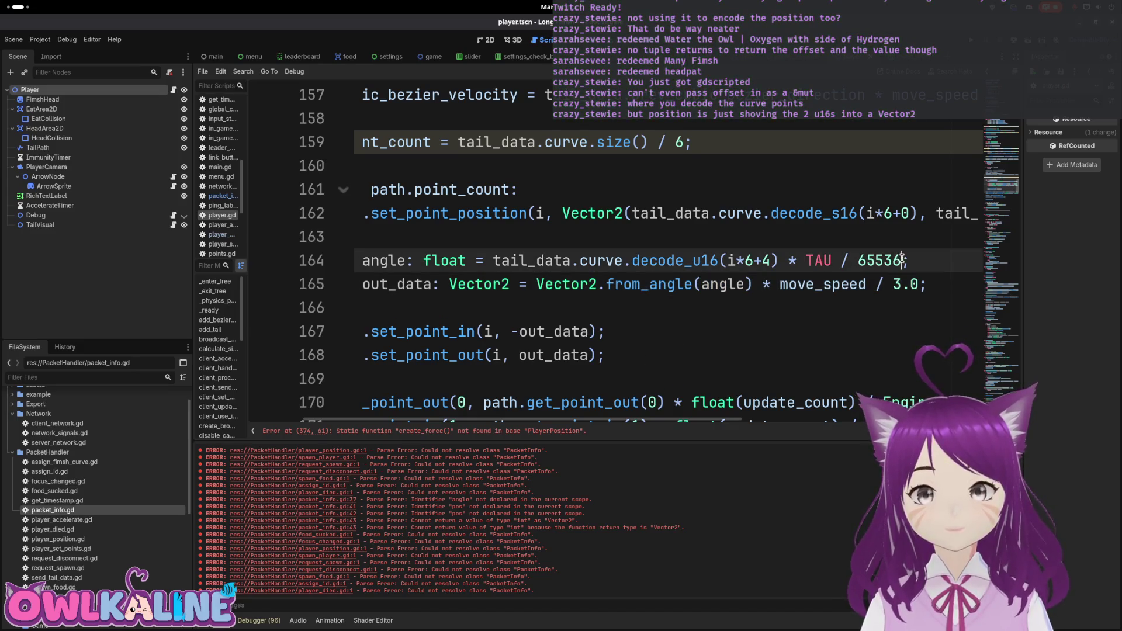
drag(902, 259, 695, 258)
click(692, 214)
scroll(609, 330, up, 1)
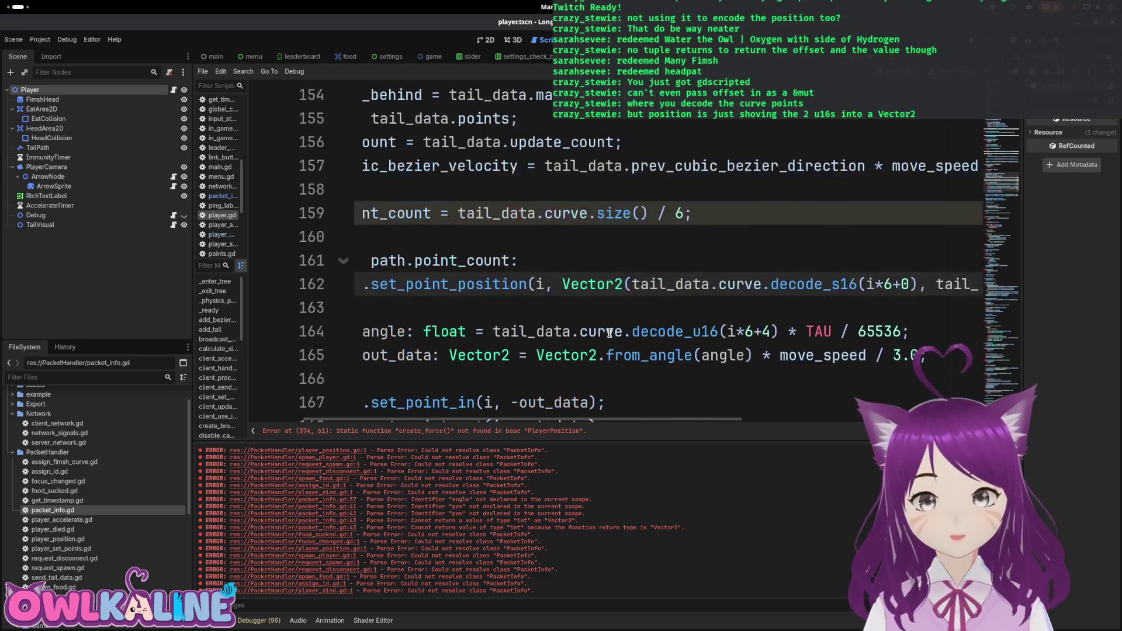
drag(594, 422, 801, 422)
mouse_move(862, 283)
mouse_down()
mouse_move(444, 284)
mouse_move(579, 286)
mouse_up()
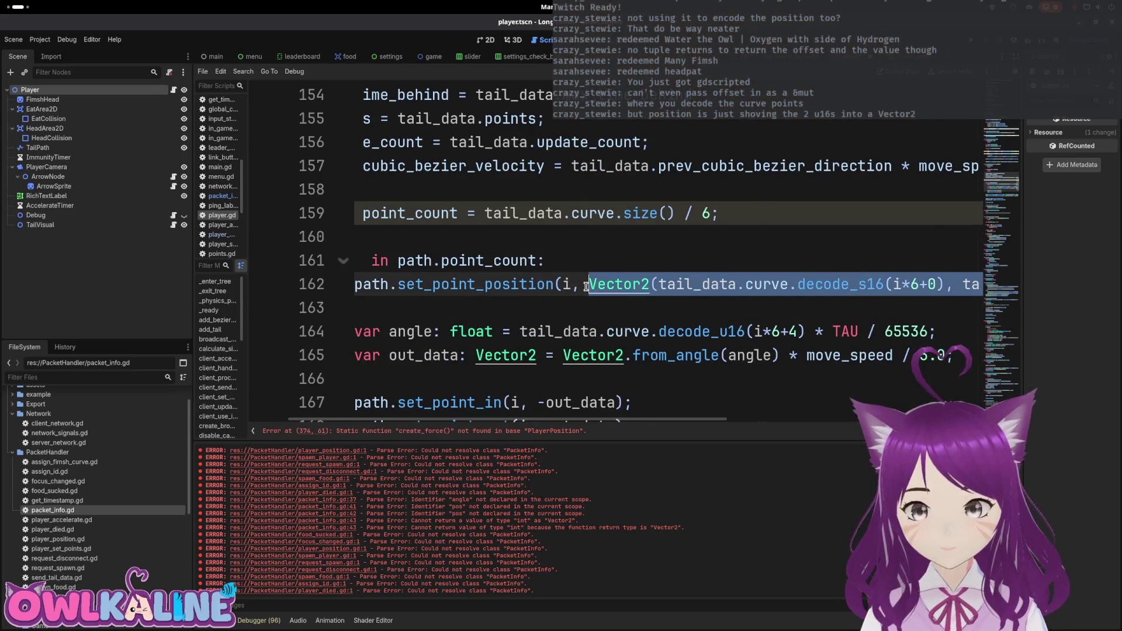
Back in packet_info.gd, add a new blank line below line 41 in decode_position.
double_click(100, 511)
click(550, 336)
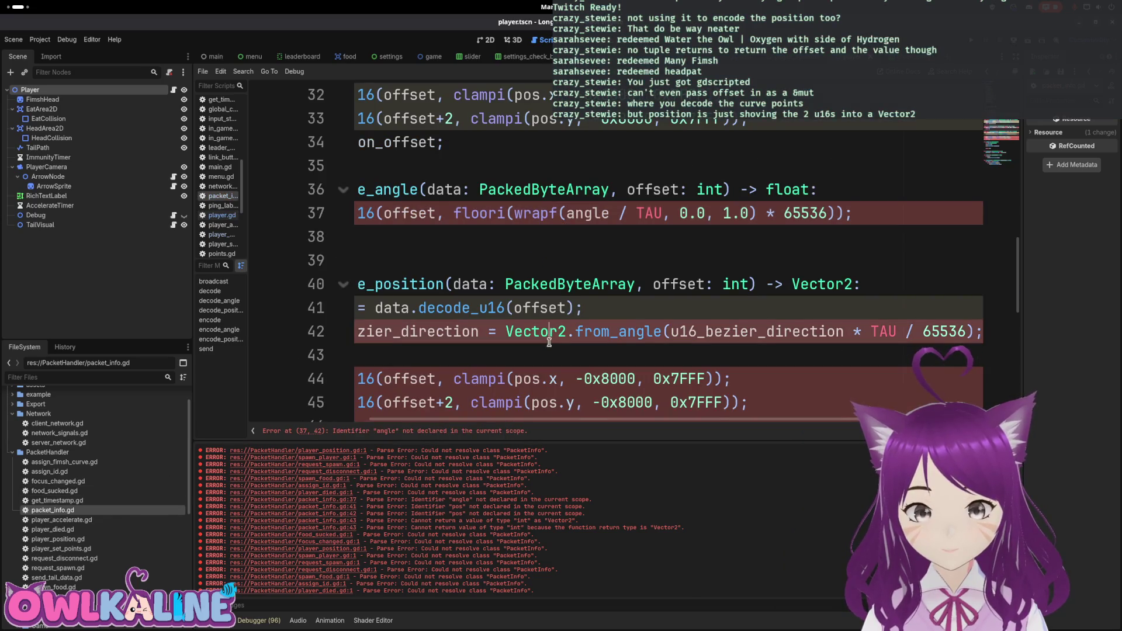
drag(532, 419, 412, 418)
click(718, 308)
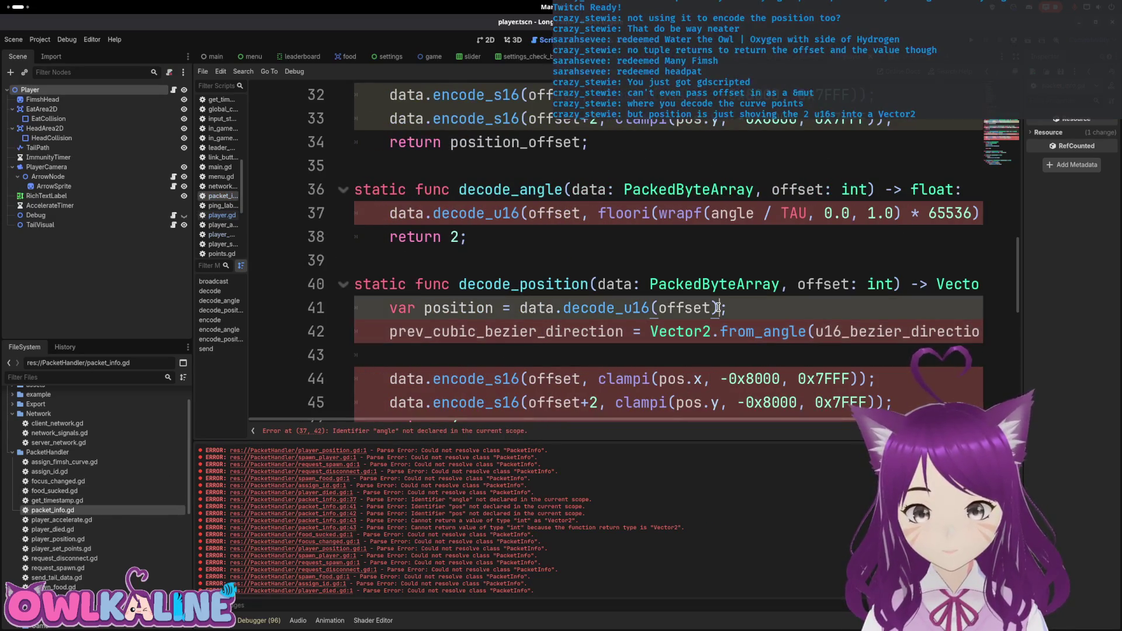
key(Return)
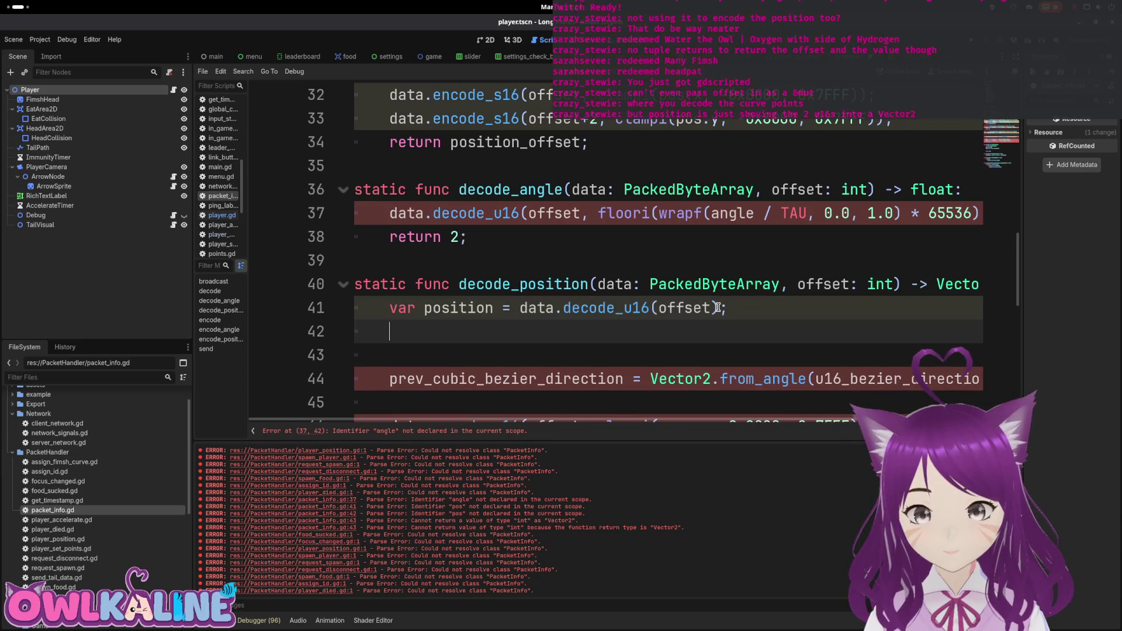
Paste the Vector2 expression in place of the var position line and prefix it with return.
text(Vector2(tail_data.curve.decode_s16(i*6+0), tail_data.curve.decode_s16(i*6+2)))
triple_click(718, 308)
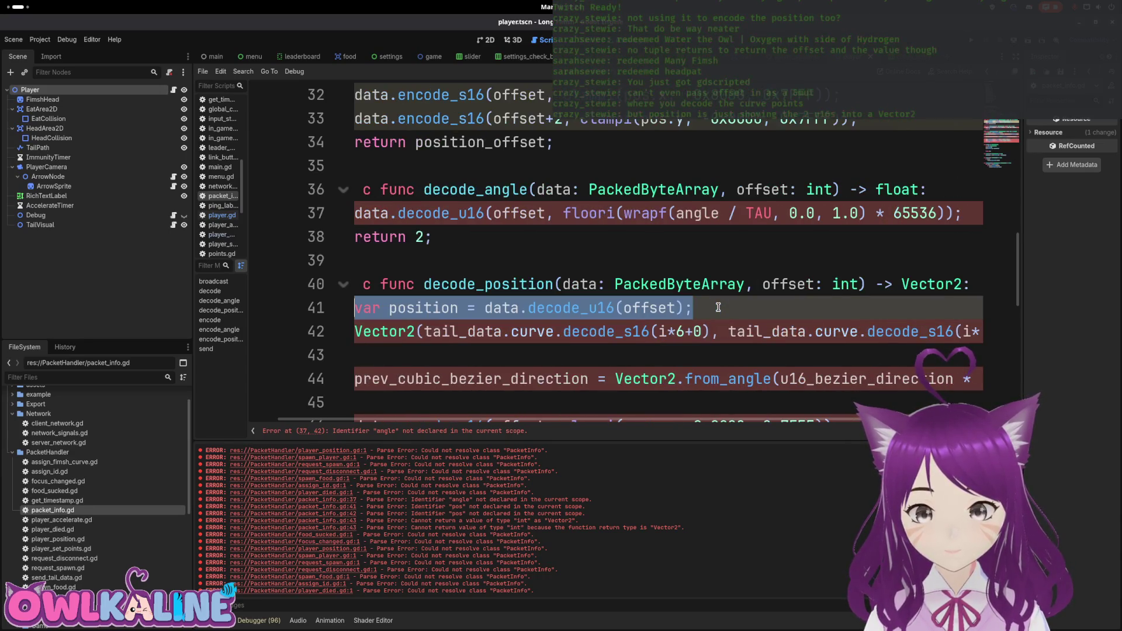
key(BackSpace)
key(Down)
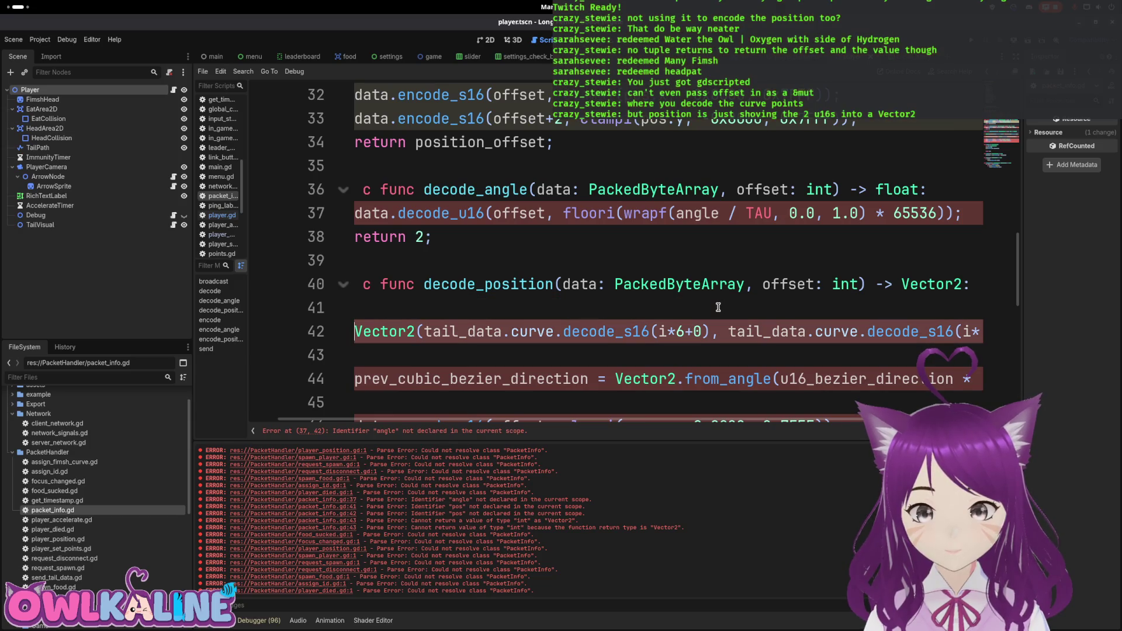
text(return)
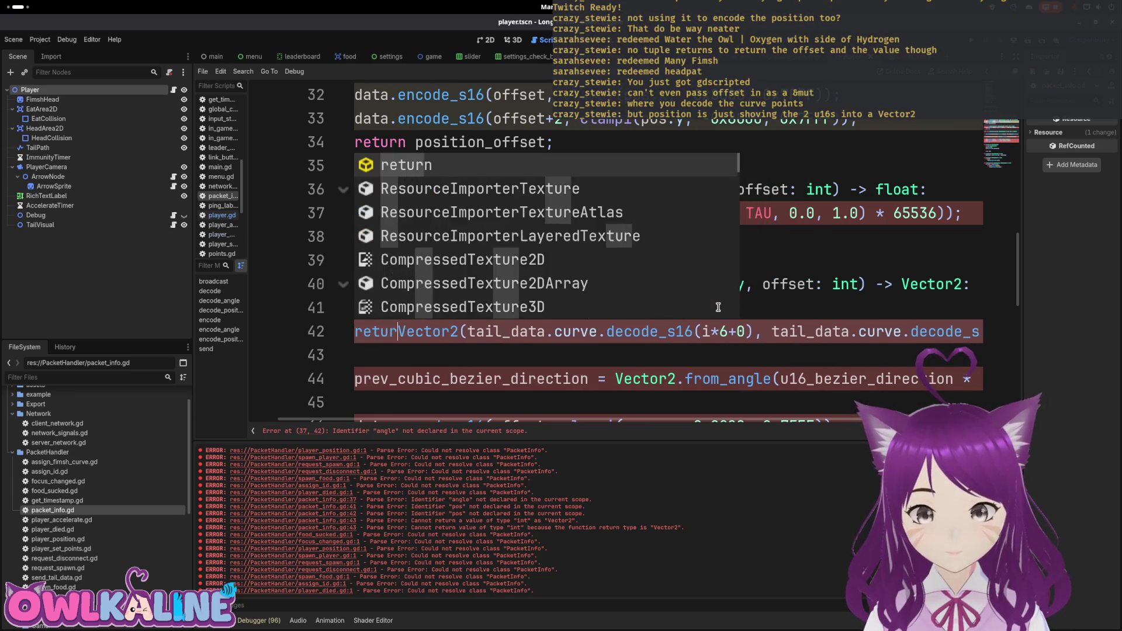
Rewrite the Vector2 arguments as data.decode_s16(offset) and data.decode_s16(offset+2).
key(Right)
key(Right)
key(Right)
key(Delete)
key(Delete)
key(Delete)
key(Right)
key(Delete)
key(Delete)
key(Delete)
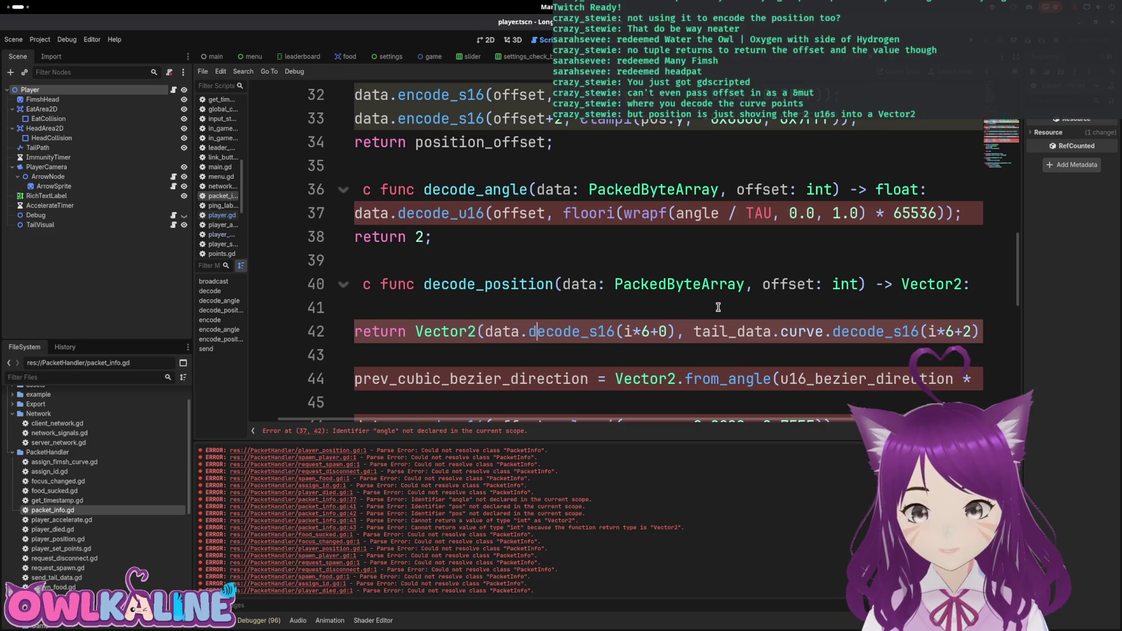
key(Right)
key(Delete)
text(offset)
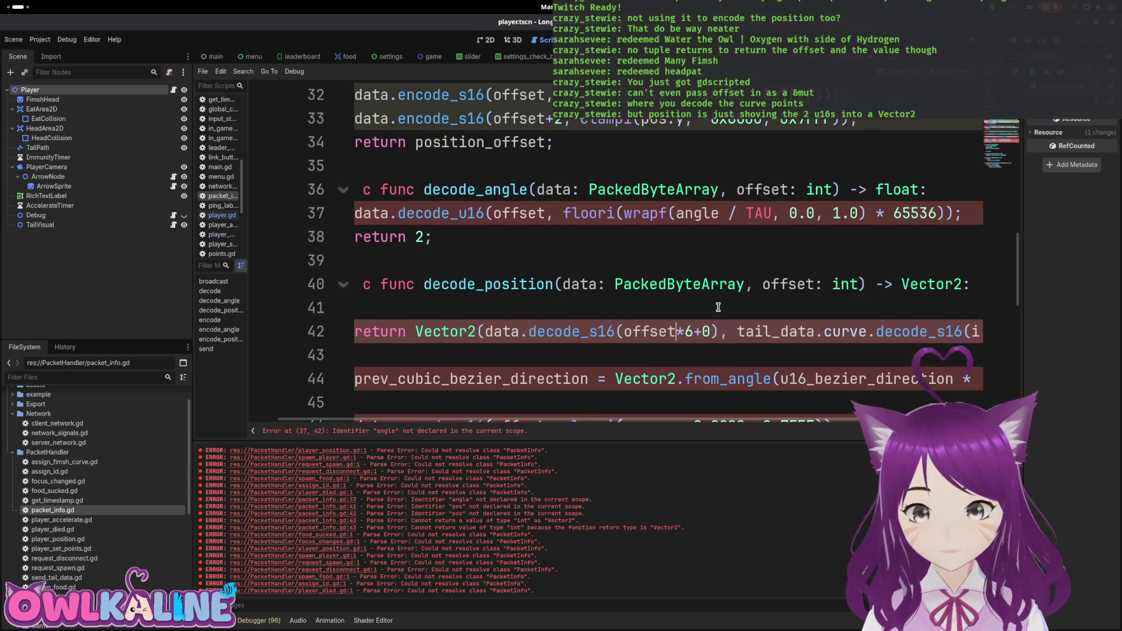
key(Delete)
key(Delete)
key(Right)
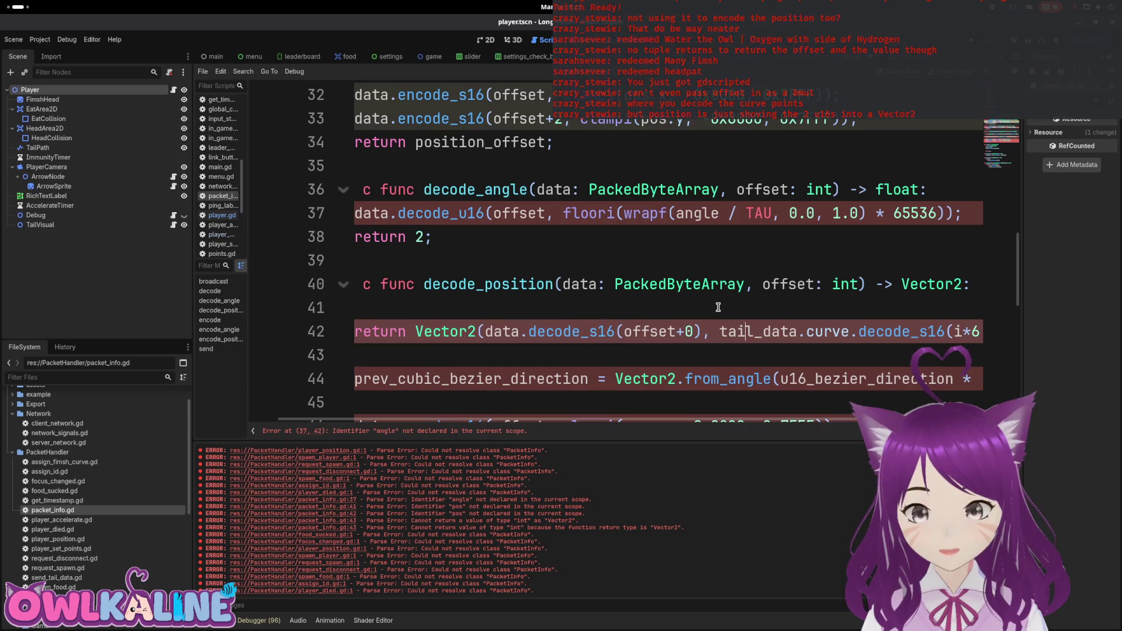
key(BackSpace)
key(BackSpace)
key(BackSpace)
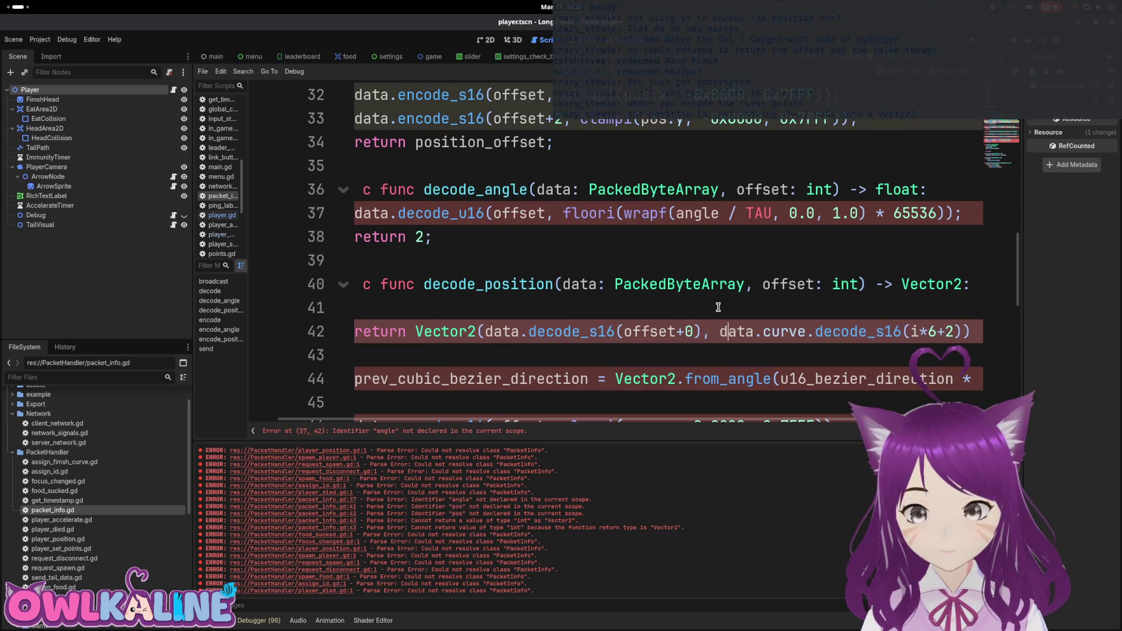
key(Delete)
key(Delete)
key(Delete)
key(BackSpace)
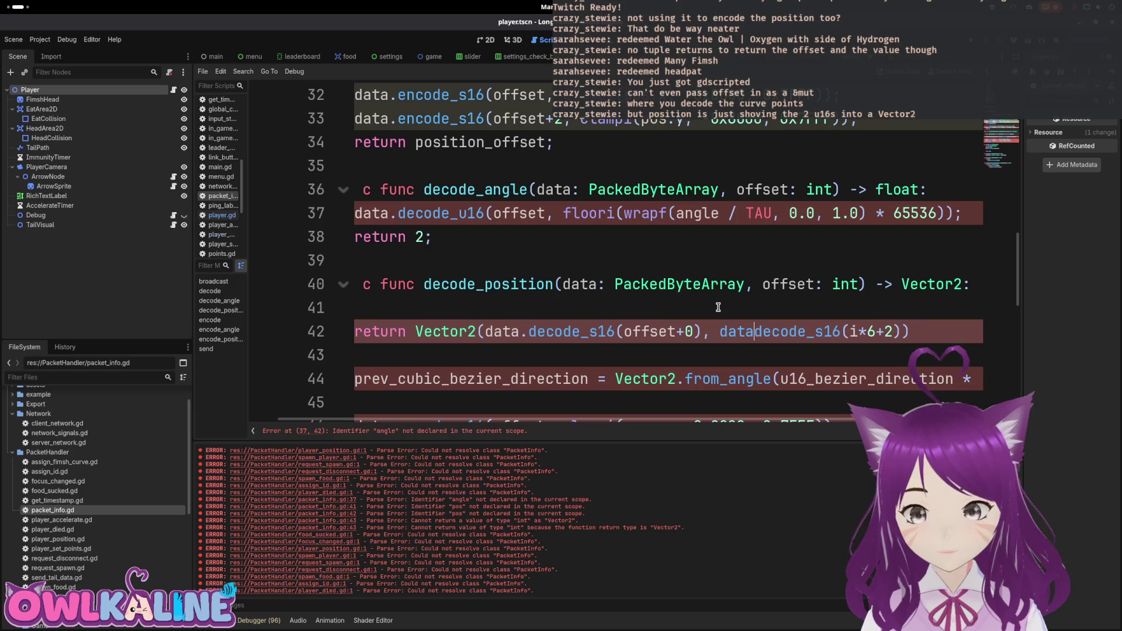
text(.)
key(End)
key(BackSpace)
key(BackSpace)
key(BackSpace)
text(()
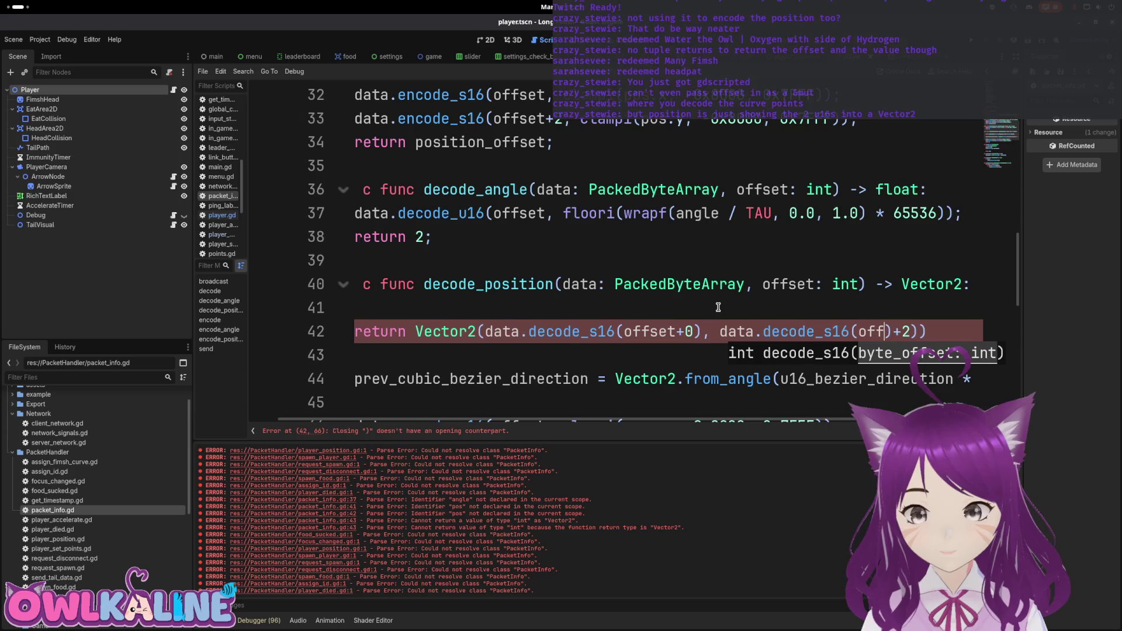
key(Right)
key(Right)
key(Right)
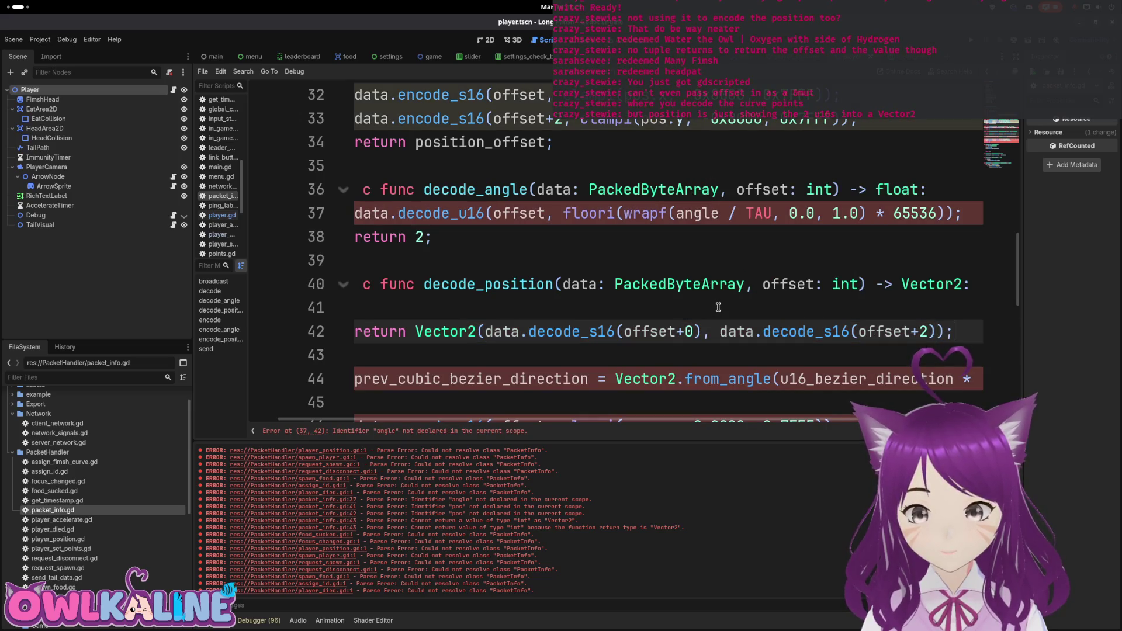
Delete the leftover encoding lines 44–47 and the stray return 4 line.
key(Down)
key(Down)
key(Down)
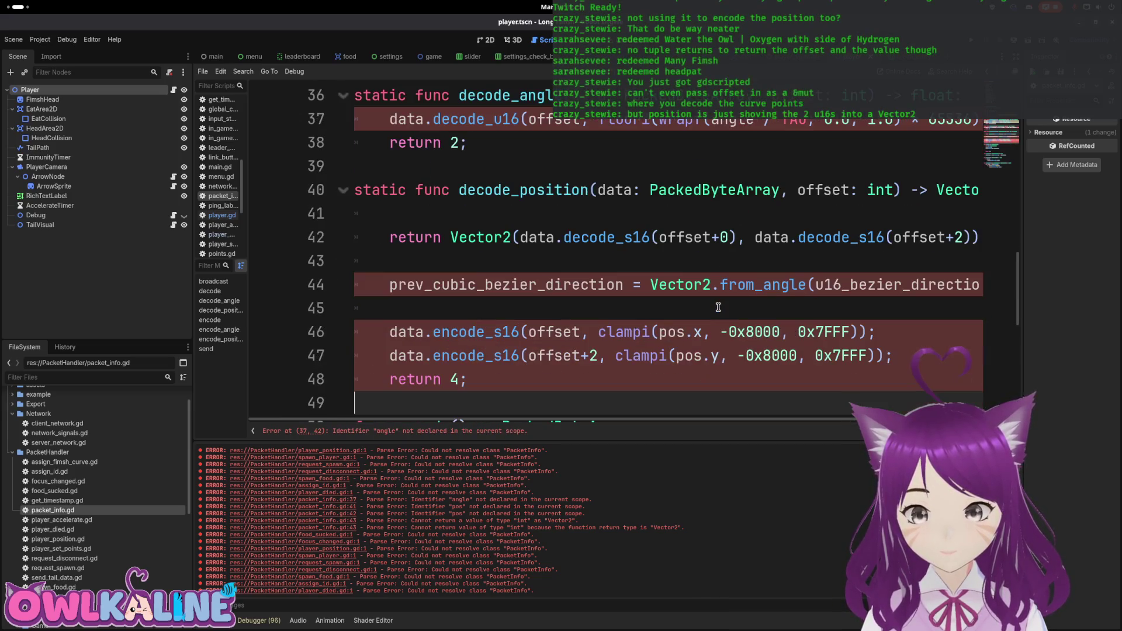
key(Up)
key(shift+Up)
key(shift+Up)
key(shift+Up)
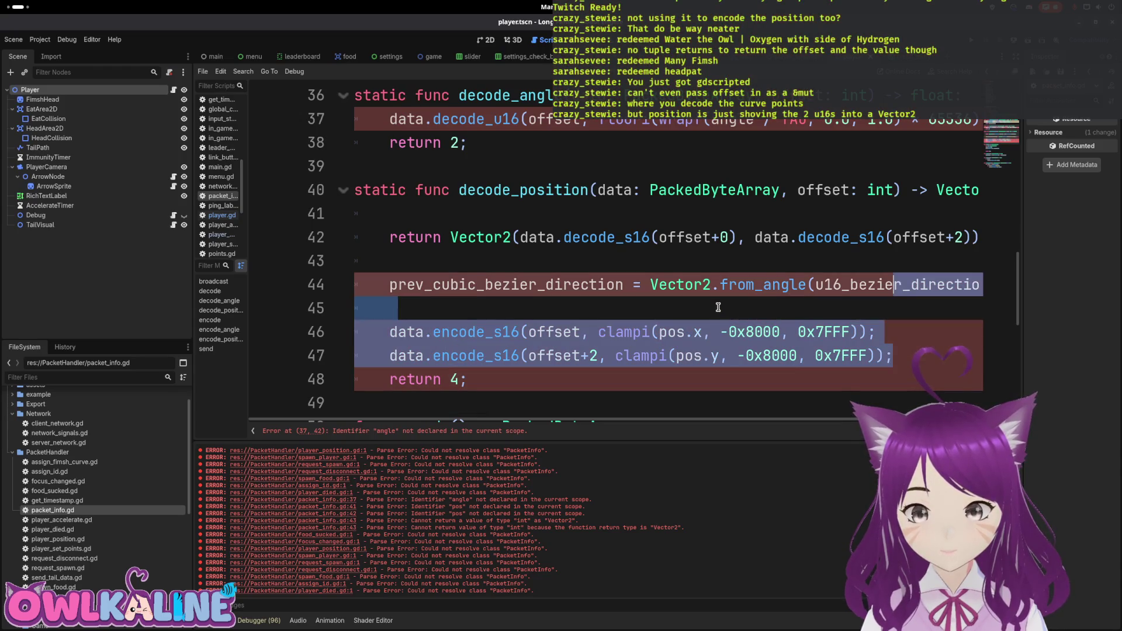
key(BackSpace)
key(BackSpace)
key(BackSpace)
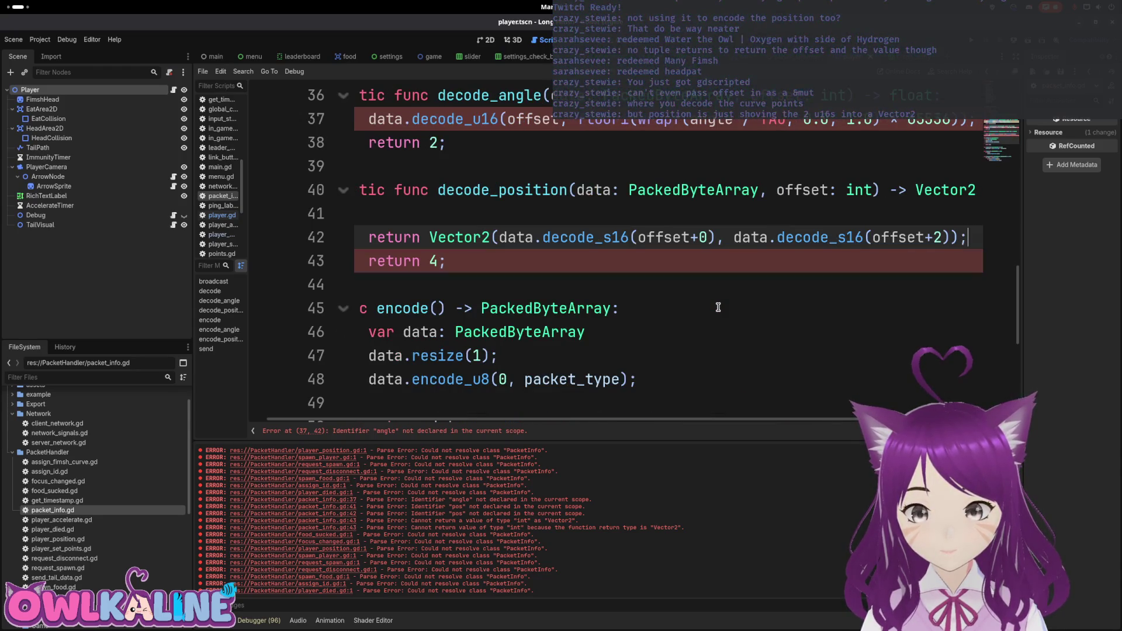
key(Down)
key(shift+Home)
key(BackSpace)
Remove the empty line in decode_position and the return 2 statement in decode_angle.
key(BackSpace)
key(BackSpace)
key(Up)
key(BackSpace)
key(Up)
key(Up)
key(shift+Home)
key(BackSpace)
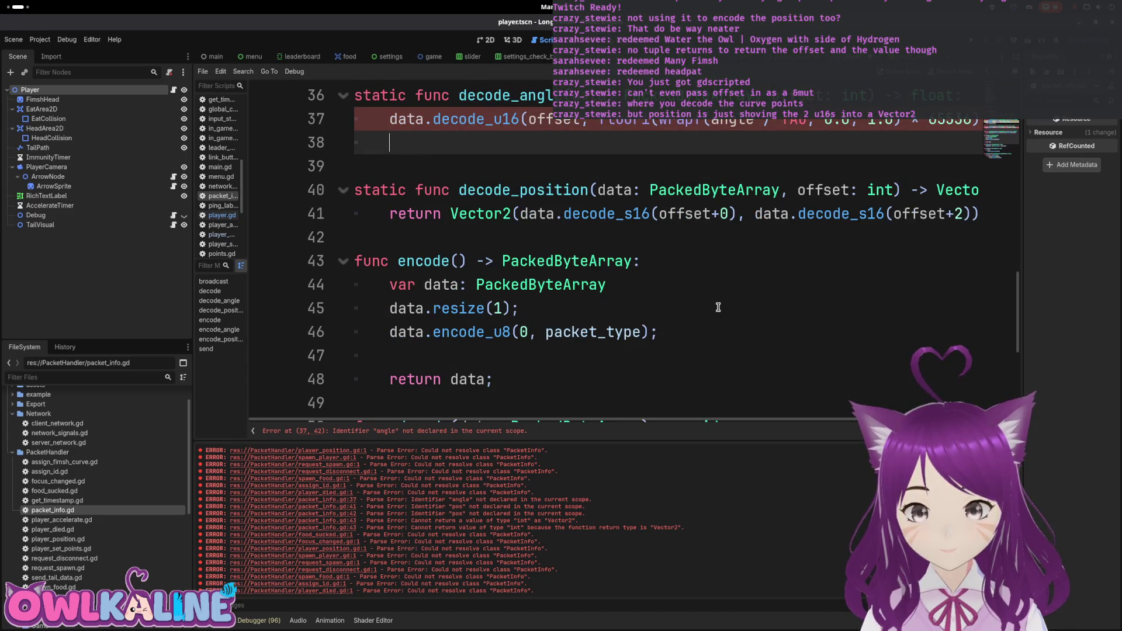
key(BackSpace)
Make line 37 a parenthesized return statement and remove its float conversion.
text(return)
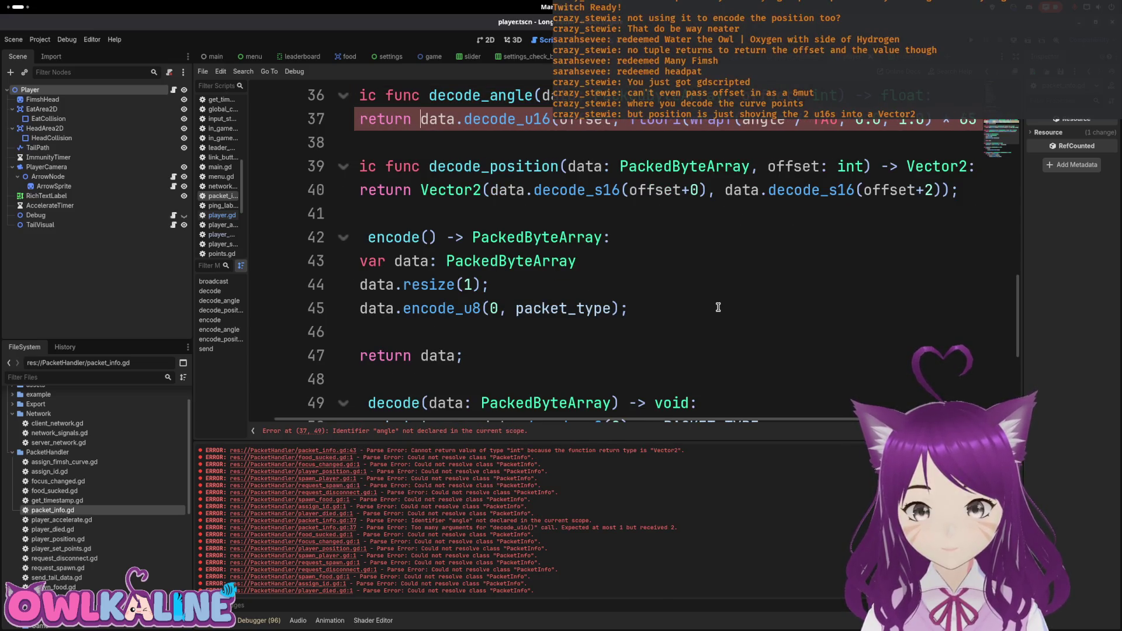
key(End)
key(Home)
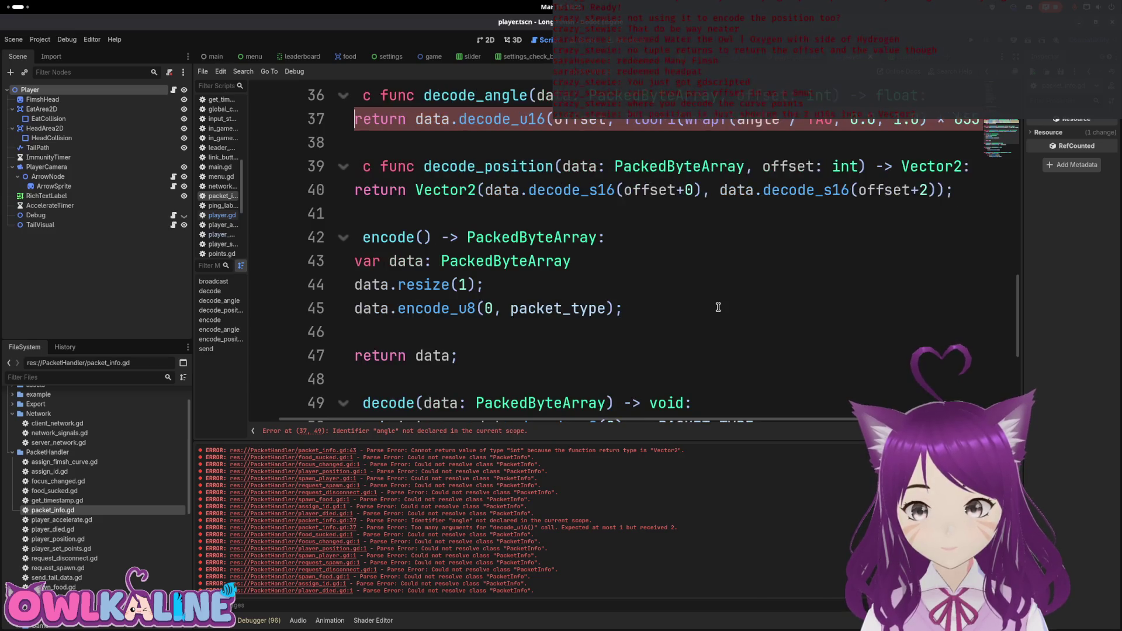
text(()
key(End)
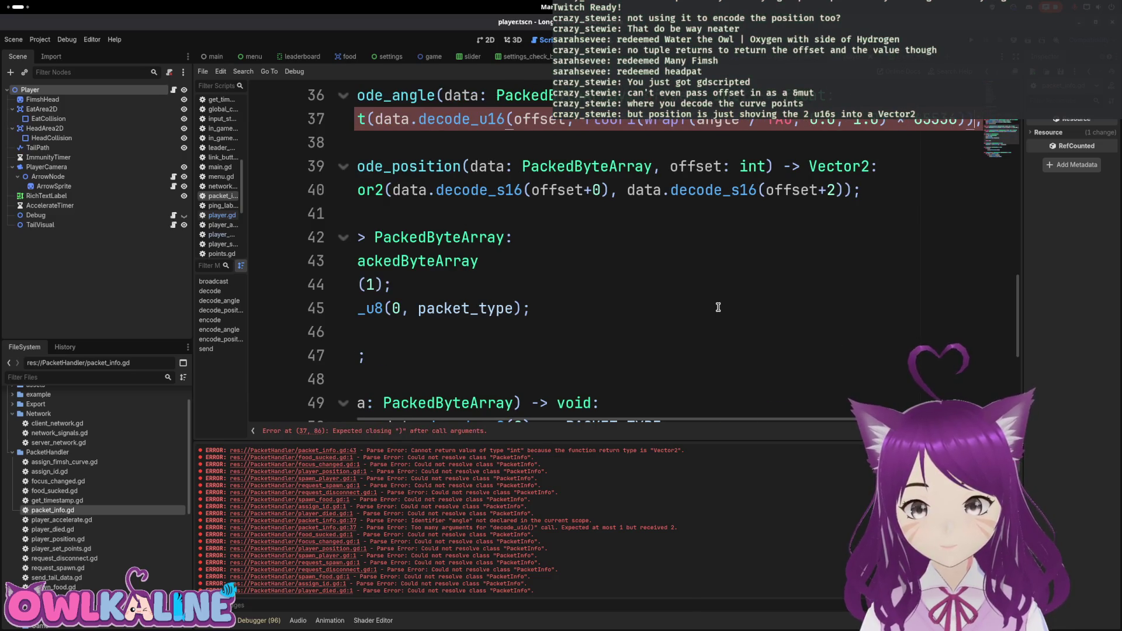
text())
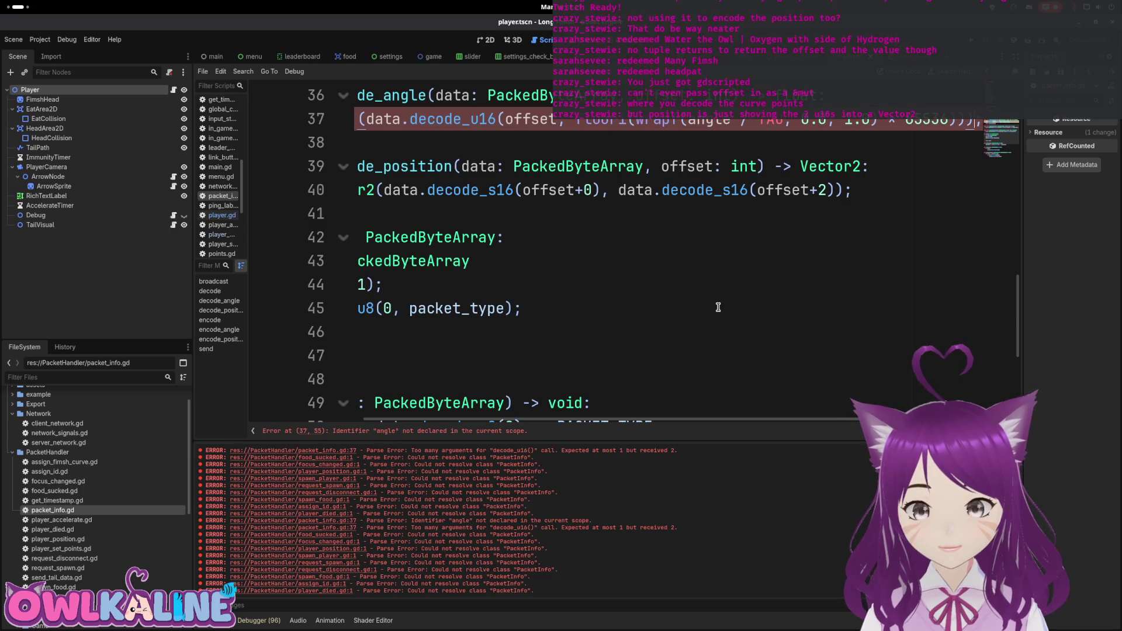
key(Home)
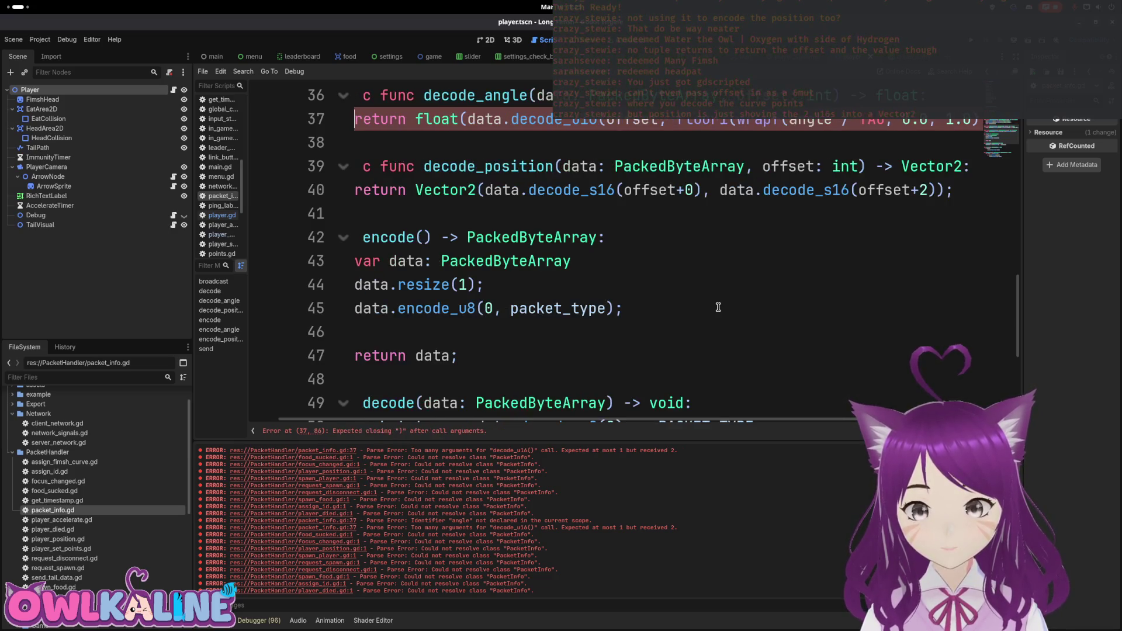
key(Delete)
key(Delete)
key(Delete)
key(BackSpace)
key(BackSpace)
key(Delete)
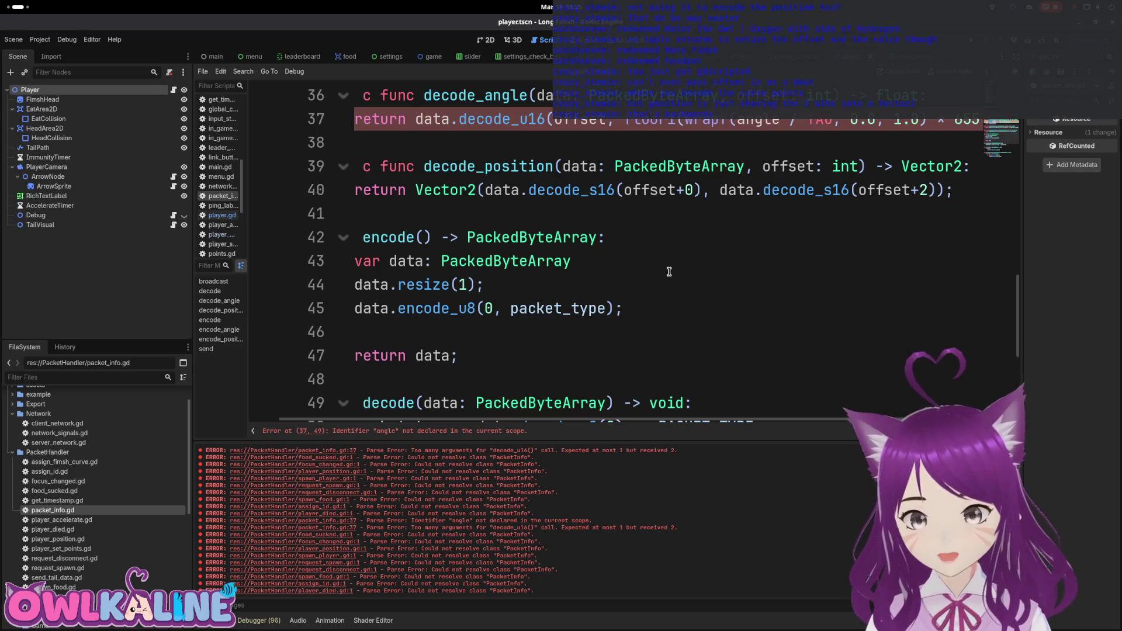
Compare decode_angle with encode_angle's angle / TAU formula, then open send_tail_data.gd.
scroll(677, 305, up, 2)
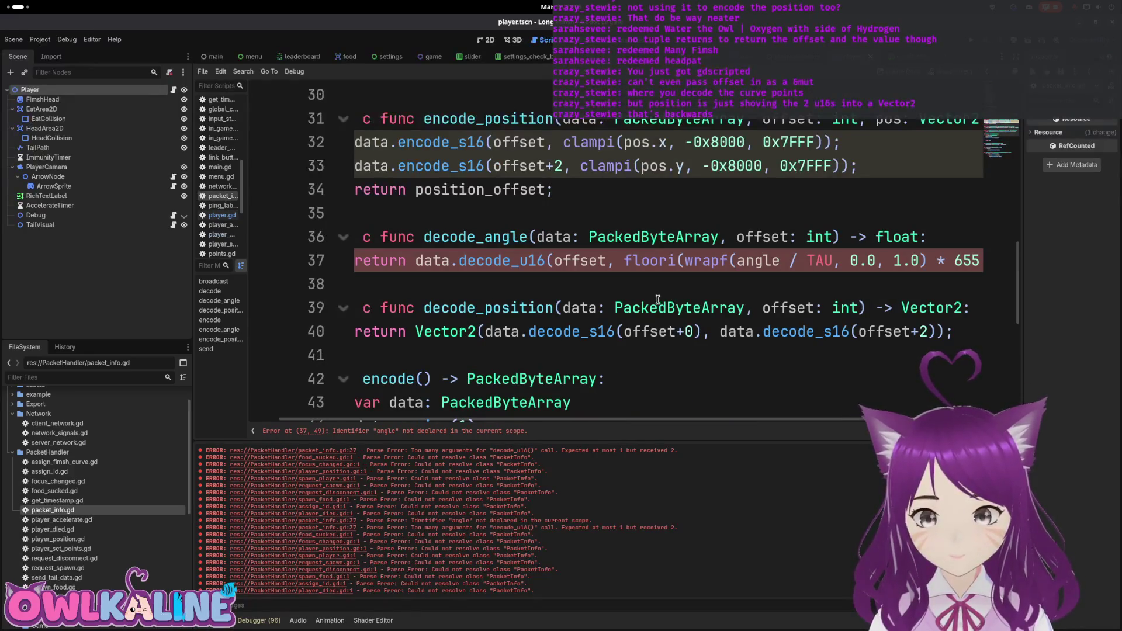
scroll(667, 264, up, 2)
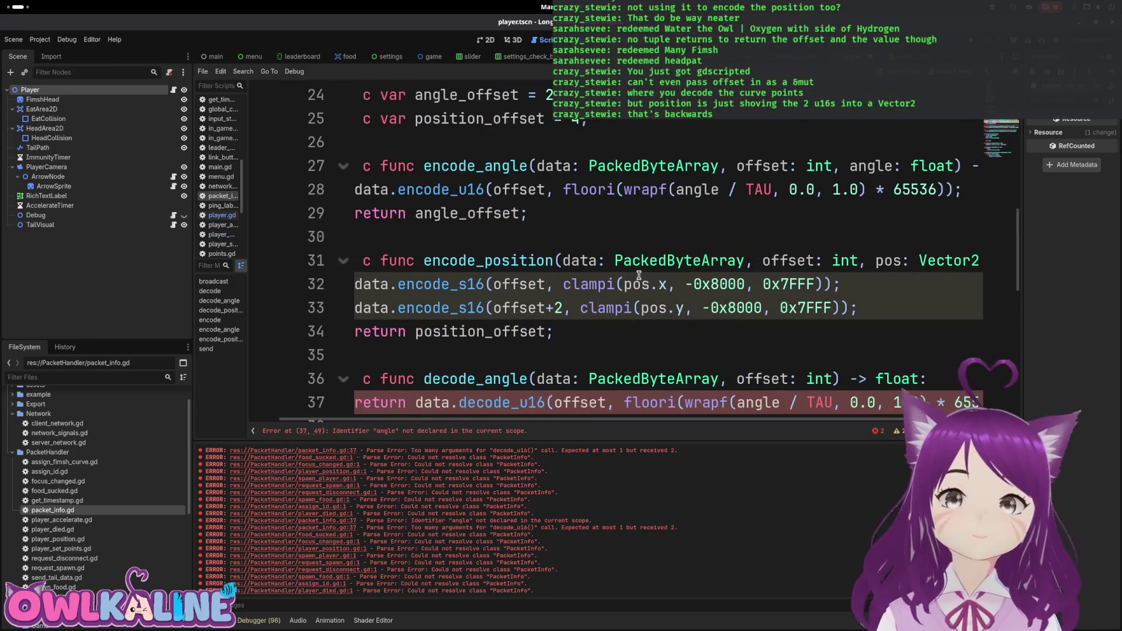
click(697, 185)
drag(667, 189, 776, 187)
scroll(775, 193, down, 1)
drag(694, 331, 878, 333)
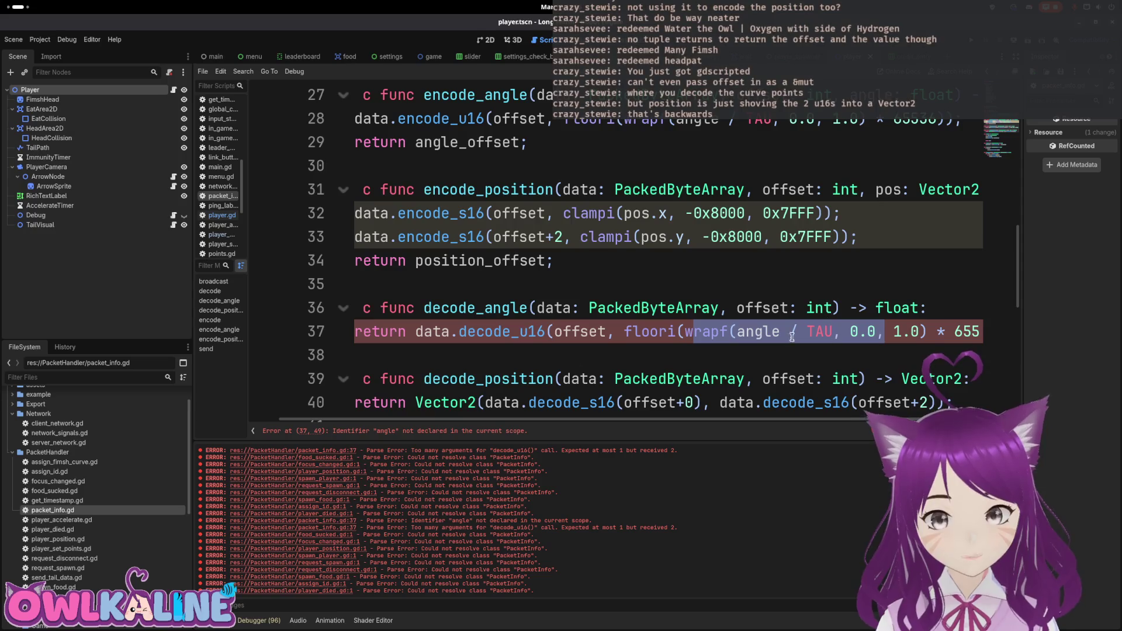
click(574, 357)
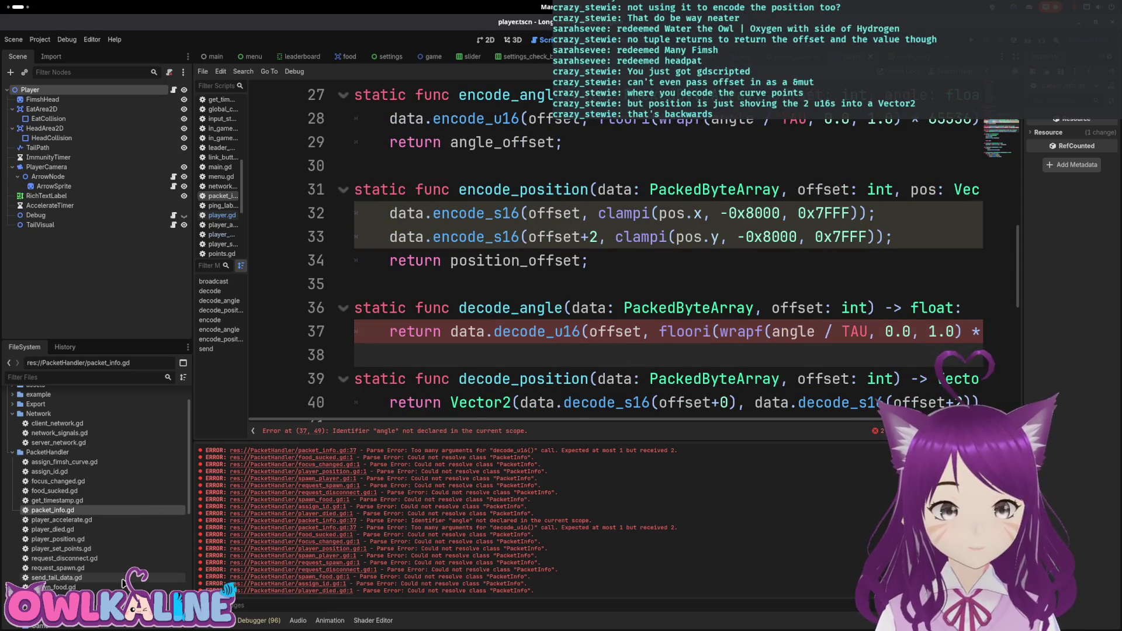
double_click(122, 580)
In send_tail_data.gd, select and copy the conversion 'u16_bezier_direction * TAU / 65536'.
click(513, 309)
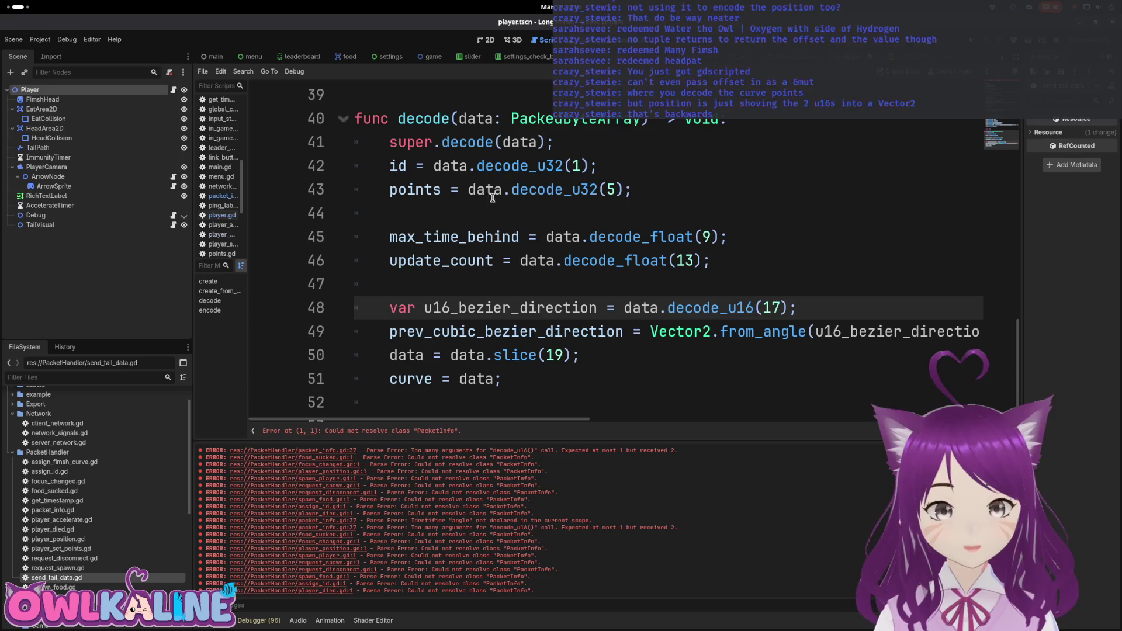
drag(608, 422, 653, 421)
click(389, 353)
double_click(453, 331)
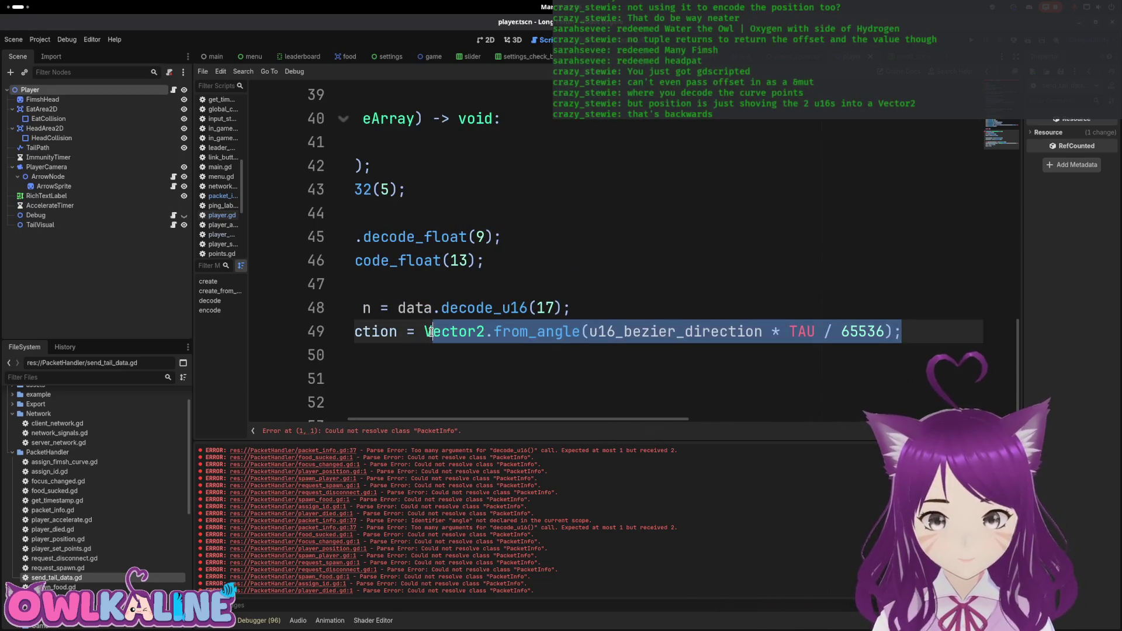
drag(589, 331, 884, 331)
key(ctrl+c)
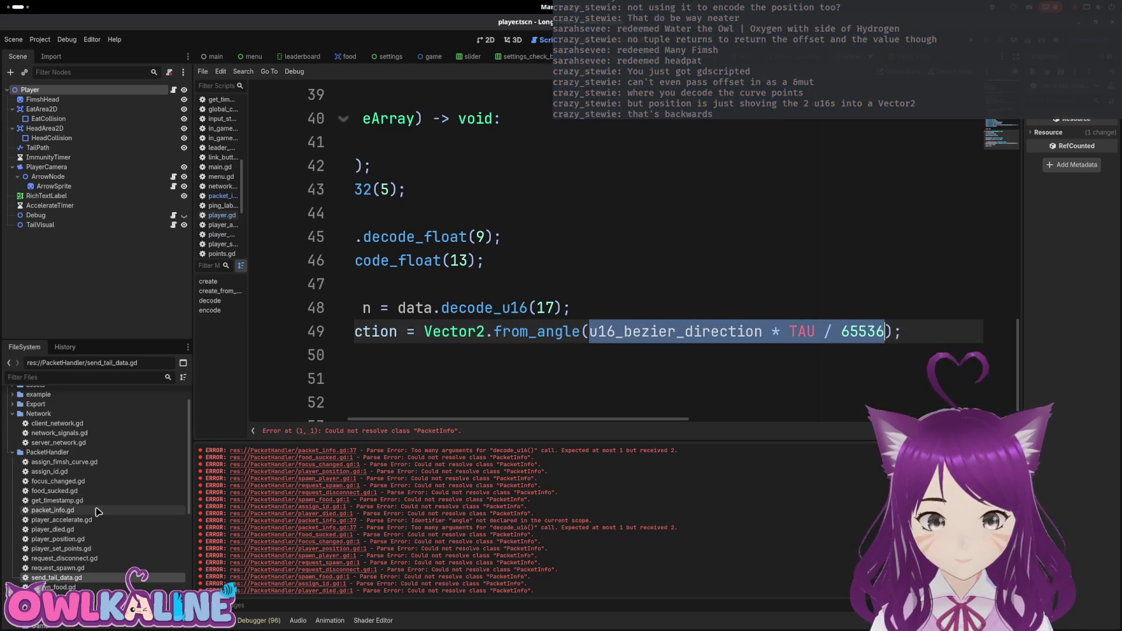
In packet_info.gd, delete the floori(wrapf(...)) expression from decode_angle on line 37.
double_click(93, 514)
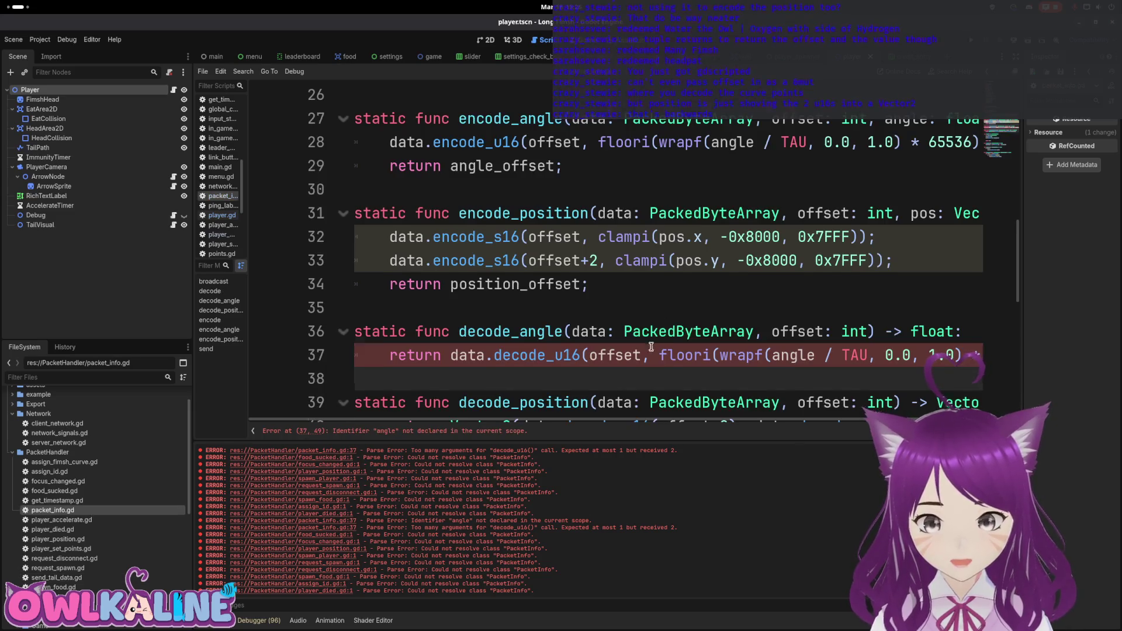
scroll(651, 347, down, 1)
mouse_move(621, 421)
mouse_down()
mouse_move(695, 420)
mouse_move(667, 420)
mouse_up()
click(924, 264)
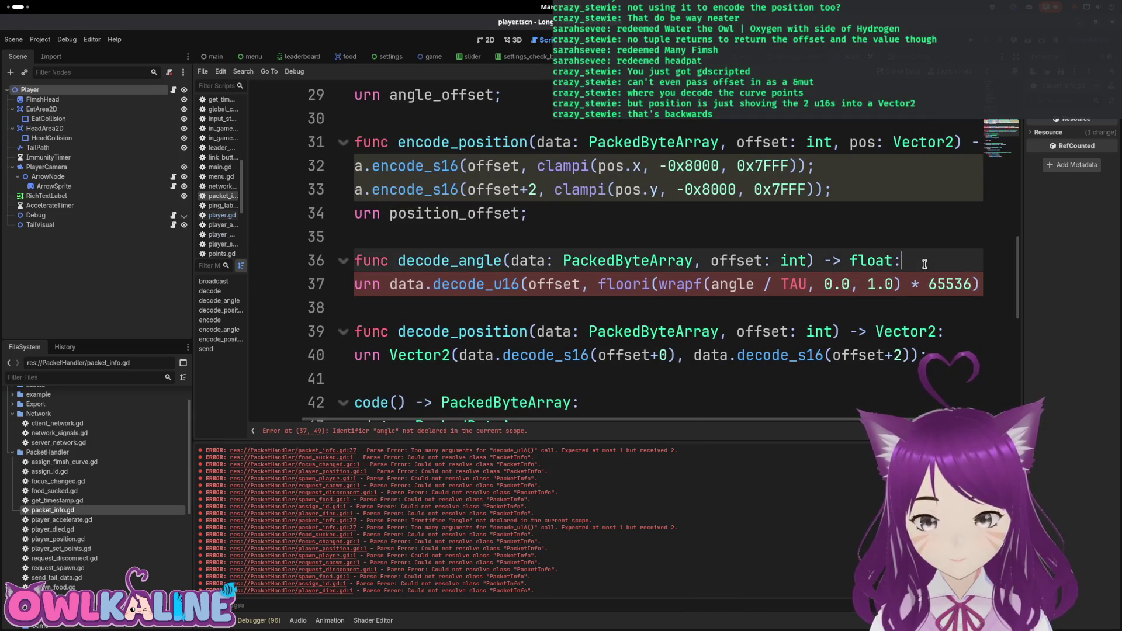
drag(957, 284, 597, 281)
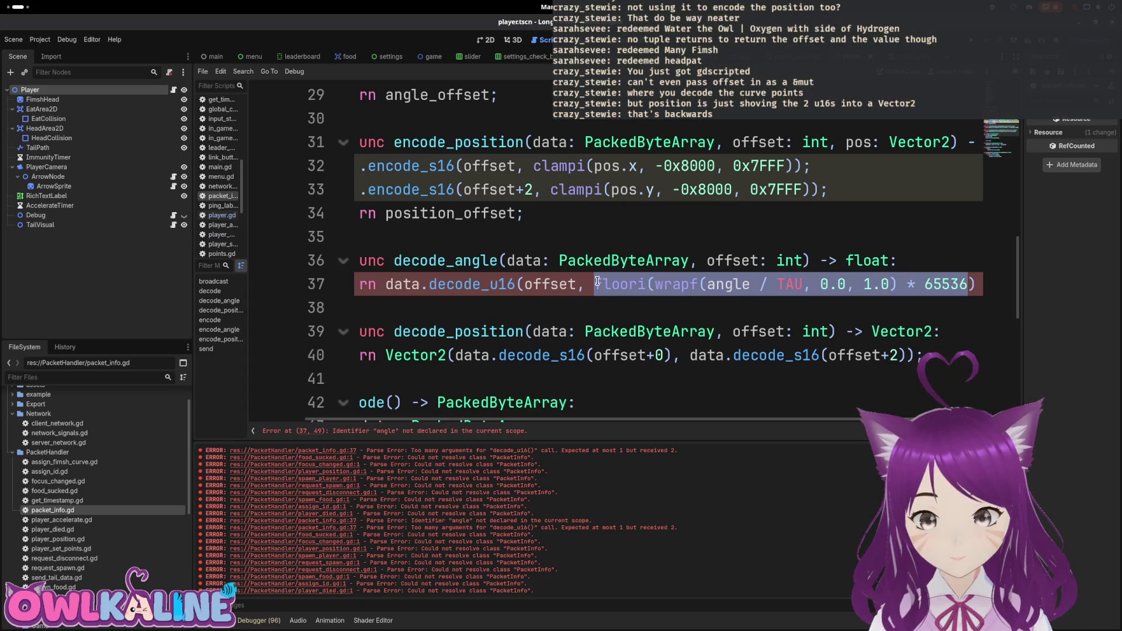
key(BackSpace)
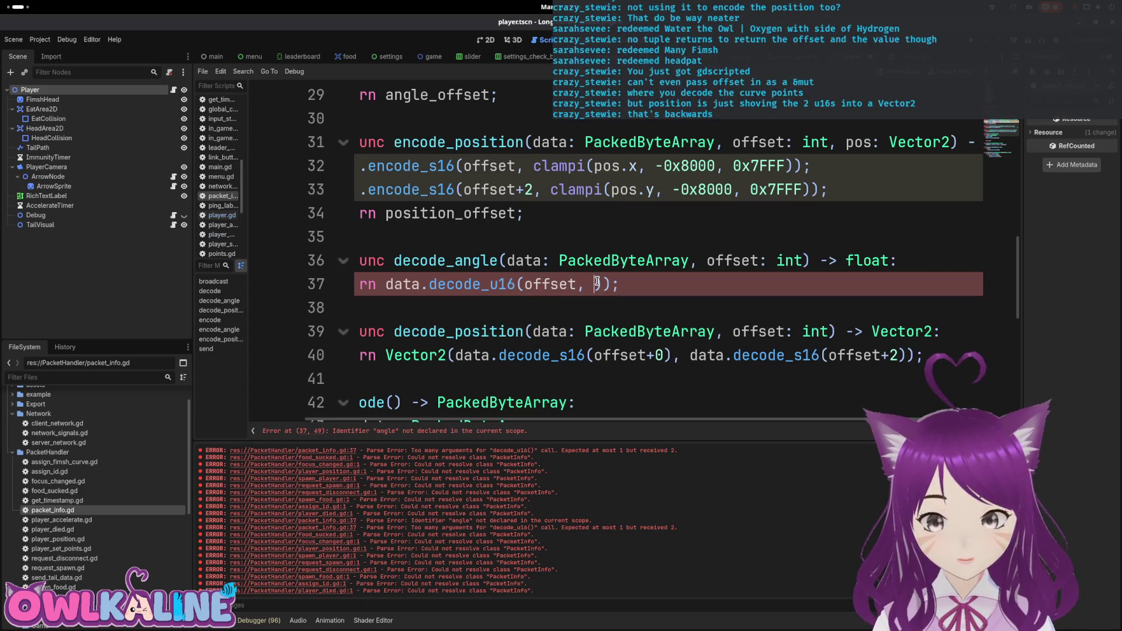
Paste the reference conversion above line 37 and add '* TAU / 65536' after decode_u16(offset).
key(Up)
key(End)
key(Return)
key(ctrl+v)
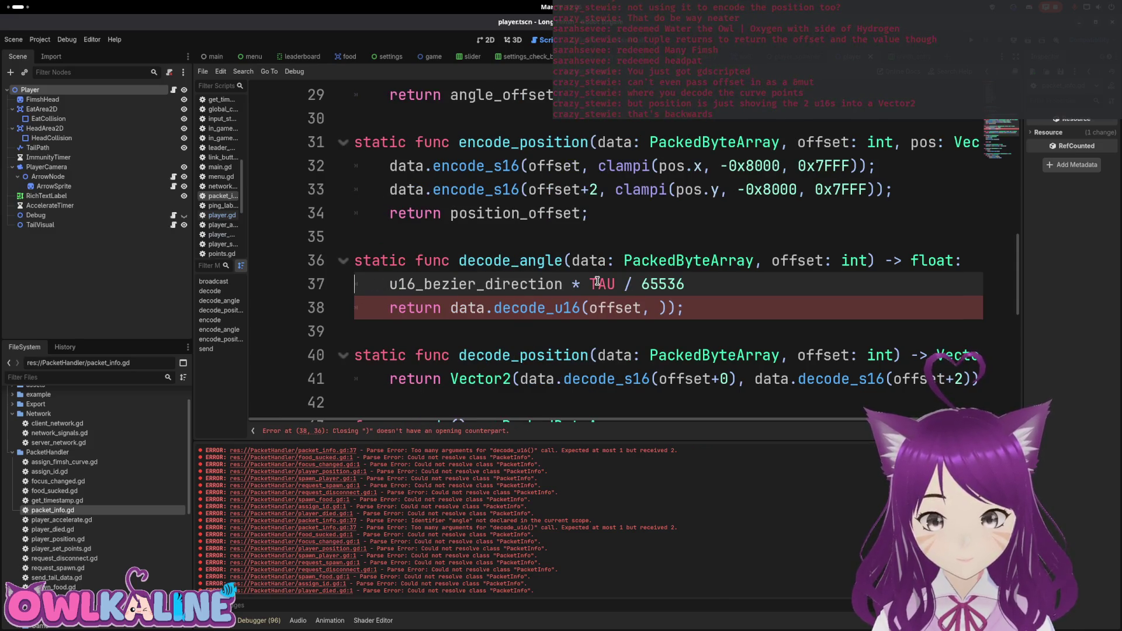
click(668, 309)
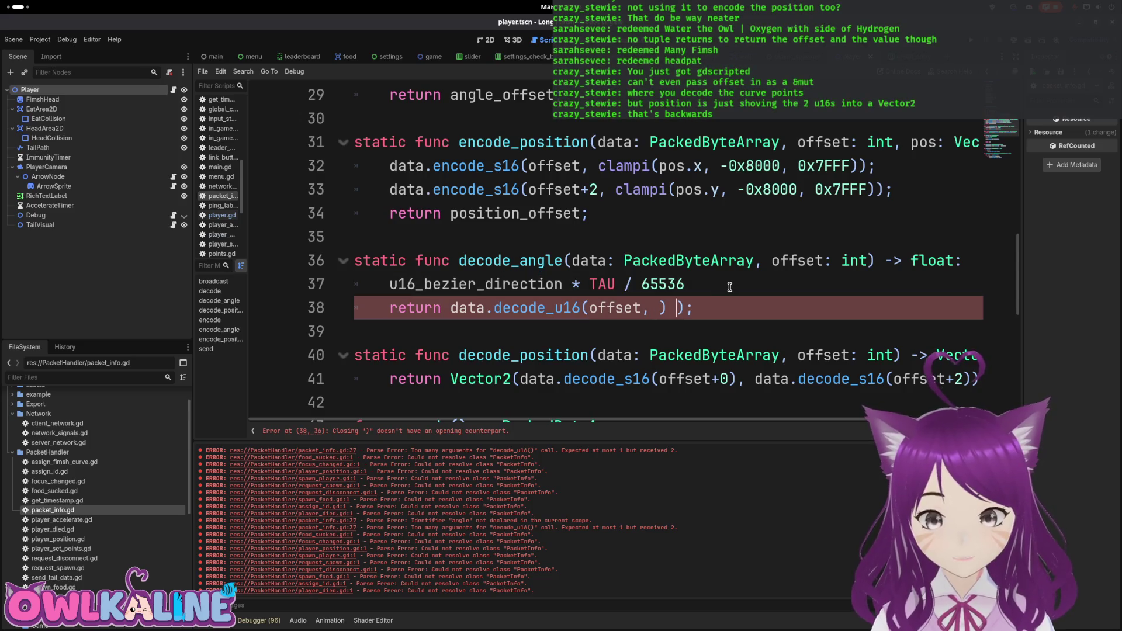
text(* TAU /)
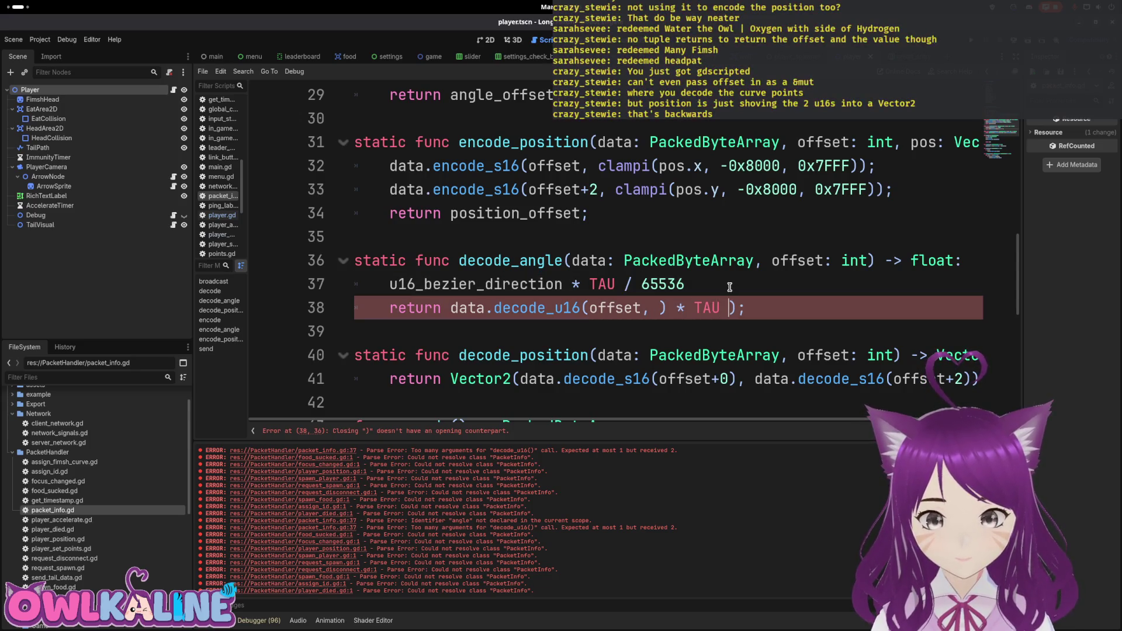
text( 65546)
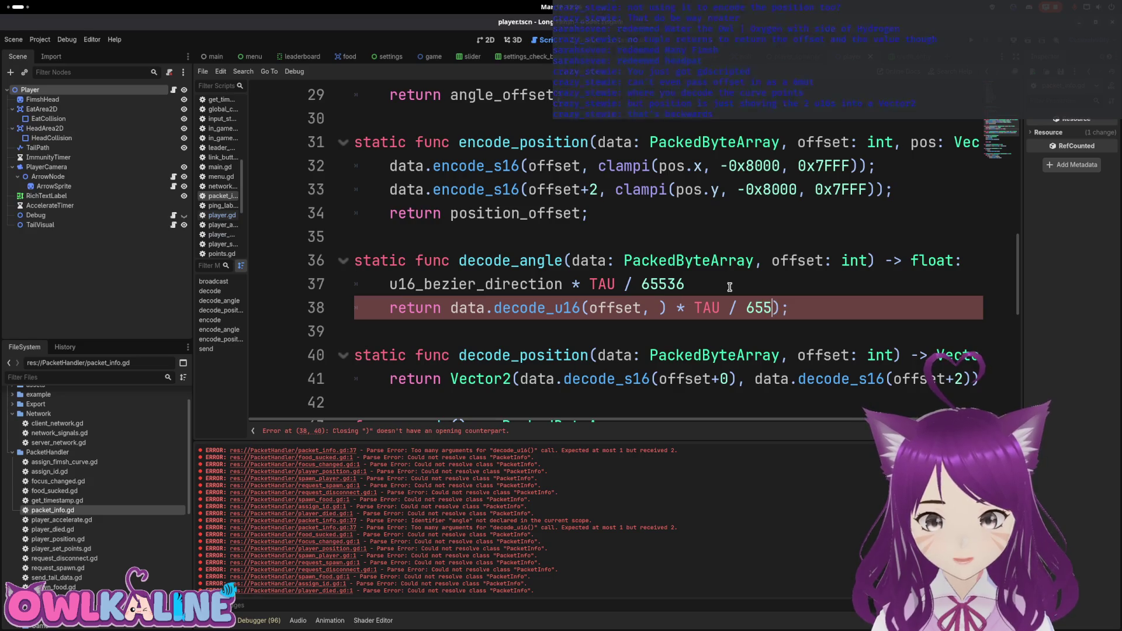
key(BackSpace)
key(BackSpace)
text(36)
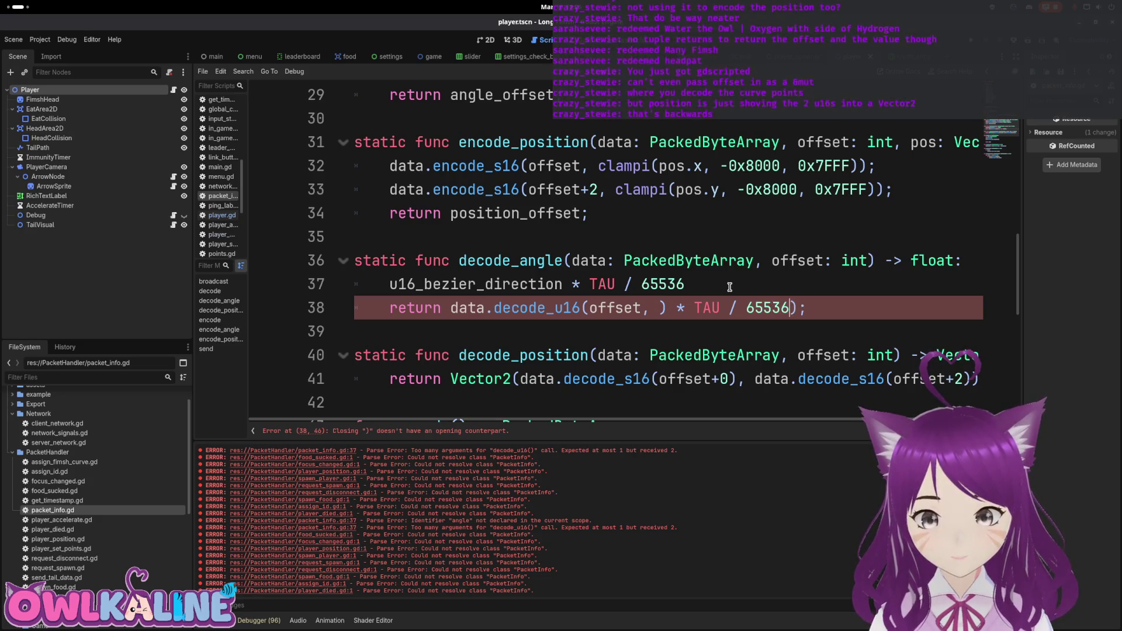
Delete the pasted reference line and stray comma, and add the opening parenthesis before data.
click(729, 287)
key(shift+Home)
key(BackSpace)
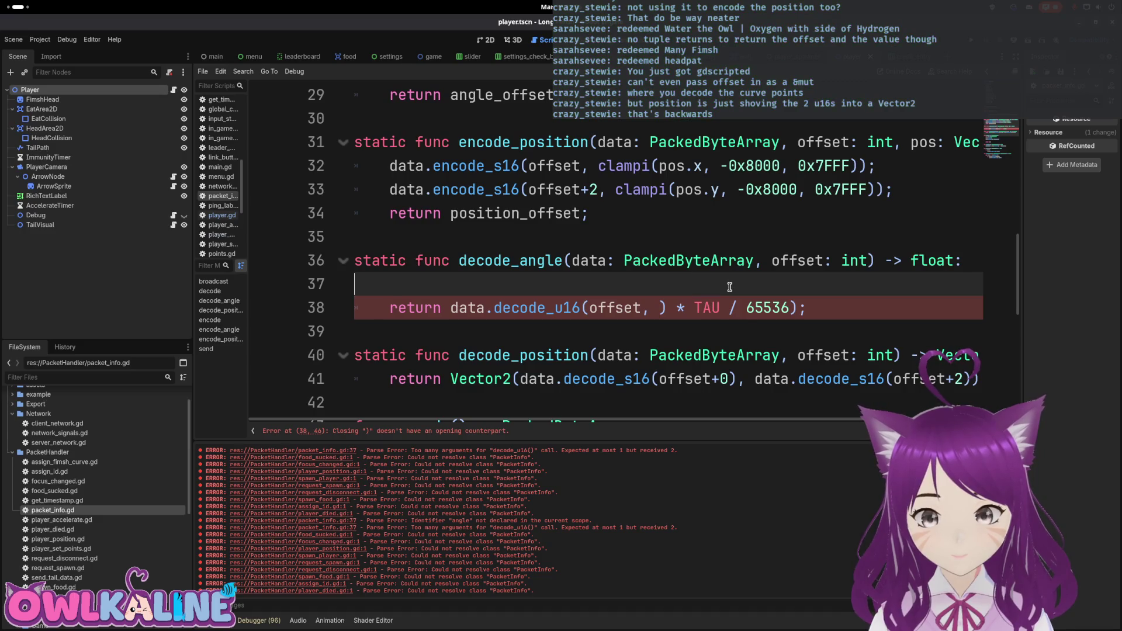
key(BackSpace)
key(Down)
key(BackSpace)
key(BackSpace)
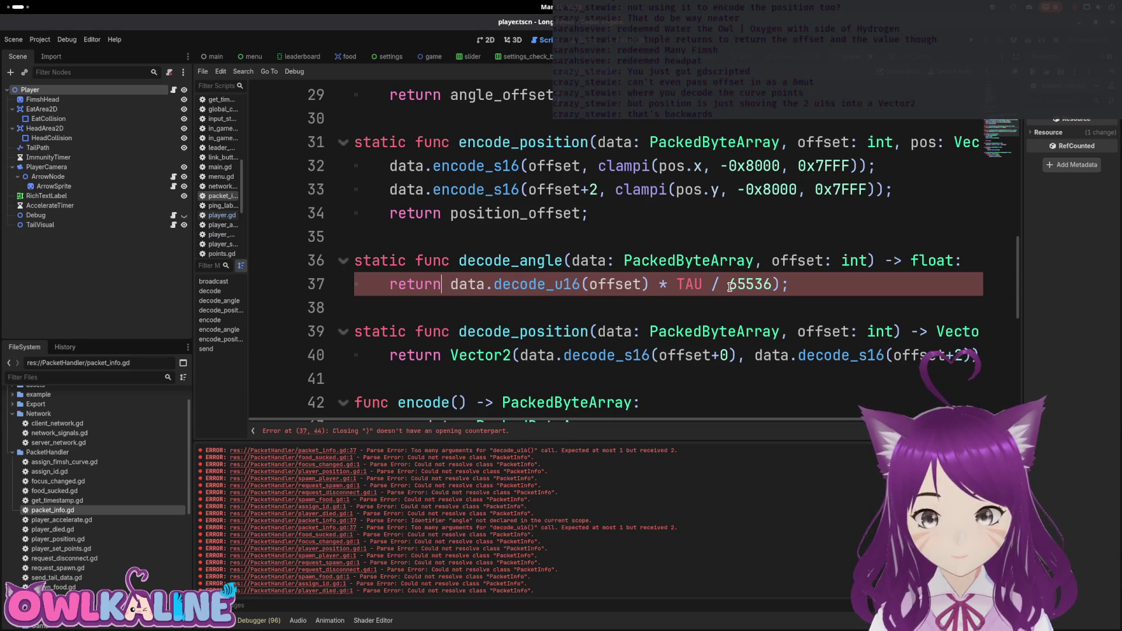
key(Right)
text(()
Dismiss the documentation popup and save packet_info.gd with the single-line decode_angle return.
click(766, 217)
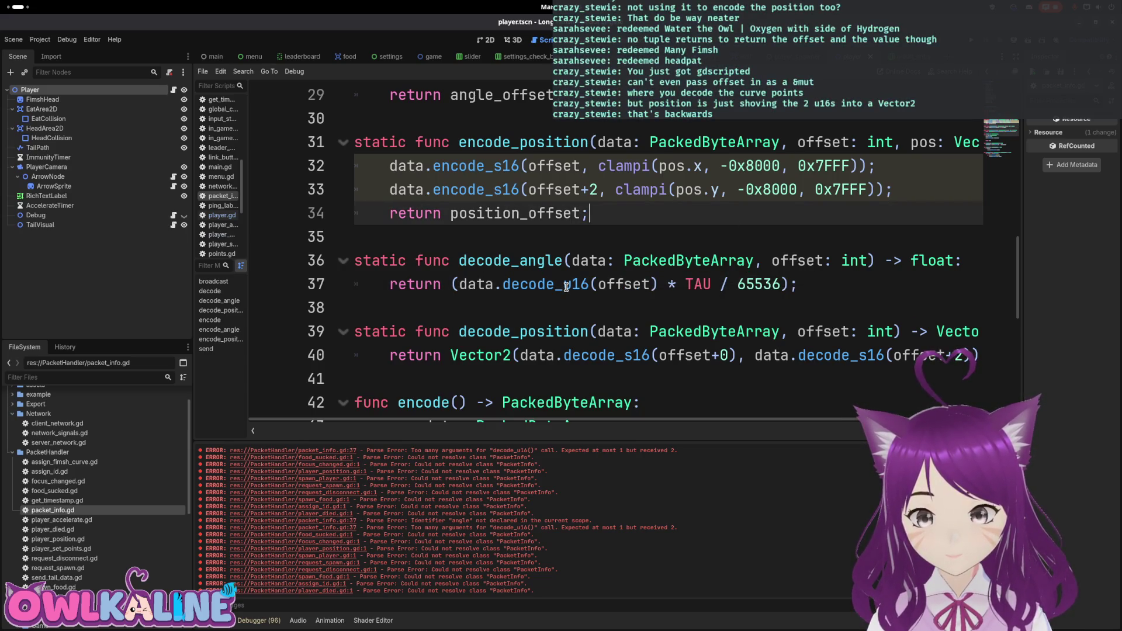
click(567, 305)
key(ctrl+s)
click(859, 281)
click(847, 243)
click(847, 282)
key(ctrl+s)
scroll(760, 258, up, 2)
scroll(706, 258, down, 2)
scroll(706, 257, down, 1)
click(695, 261)
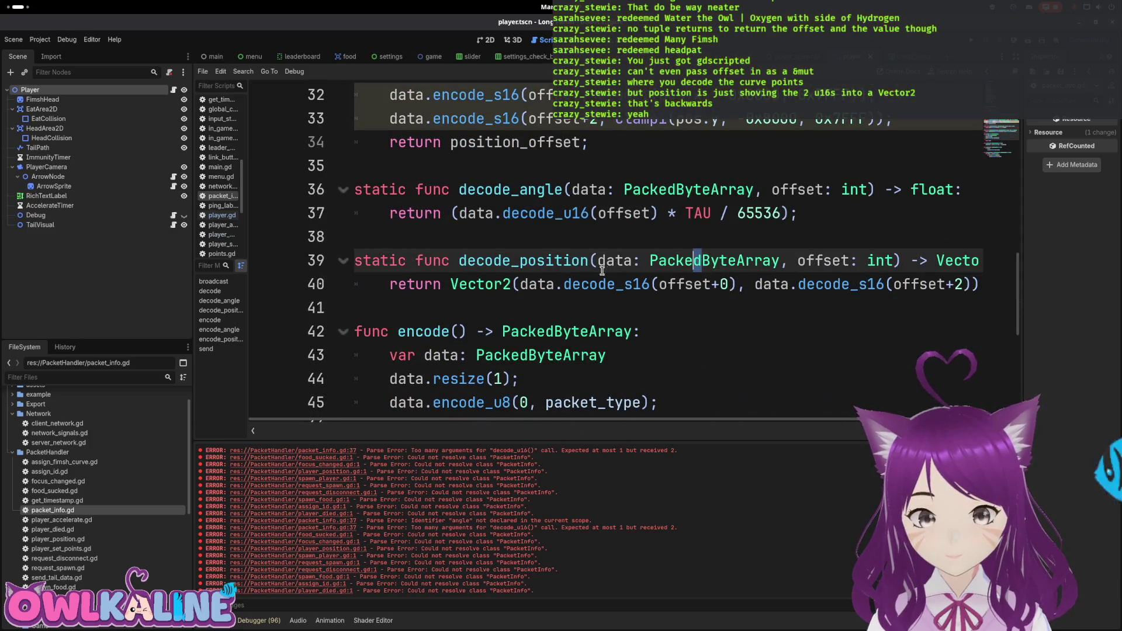
In player_position.gd's decode, add 'var offset = 5;' below the id line.
double_click(75, 537)
click(519, 261)
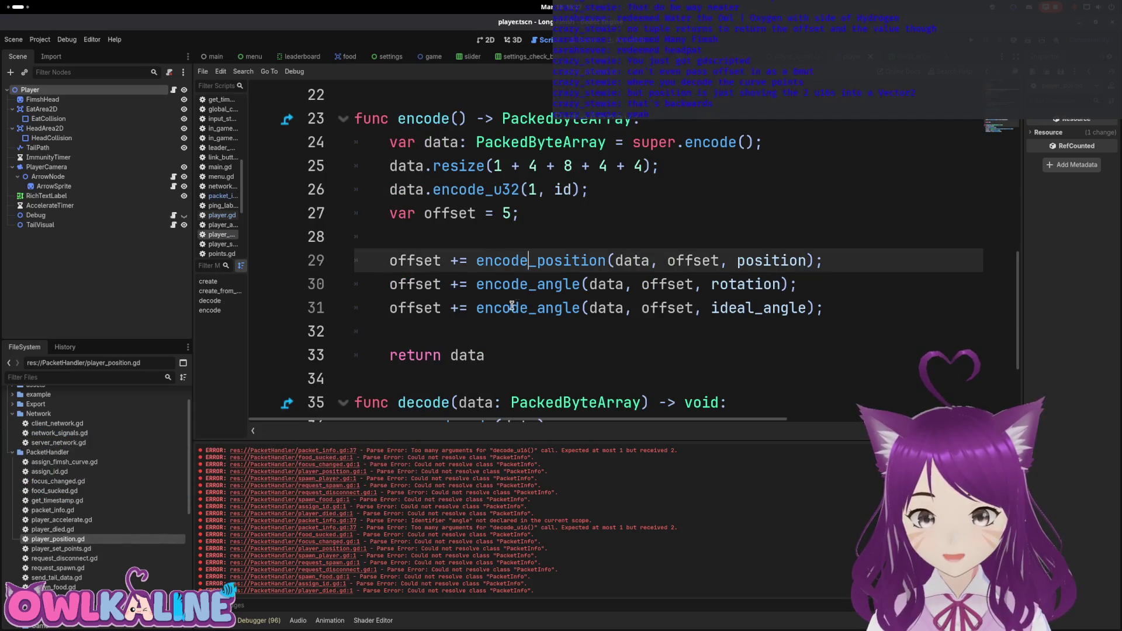
key(Down)
key(Down)
scroll(546, 293, down, 2)
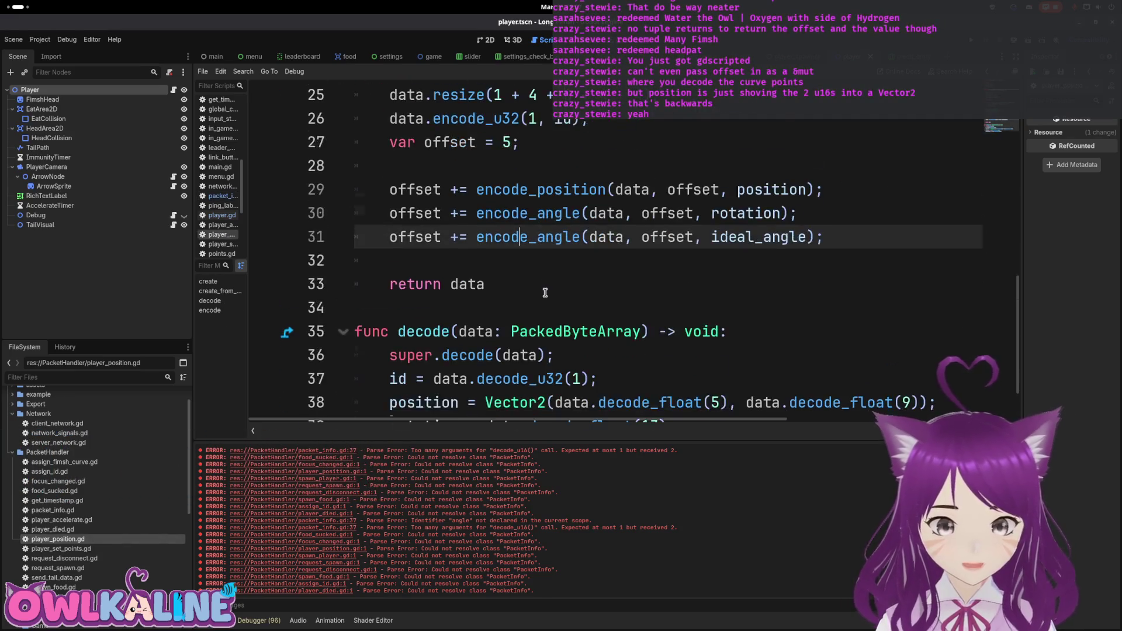
click(412, 308)
key(Home)
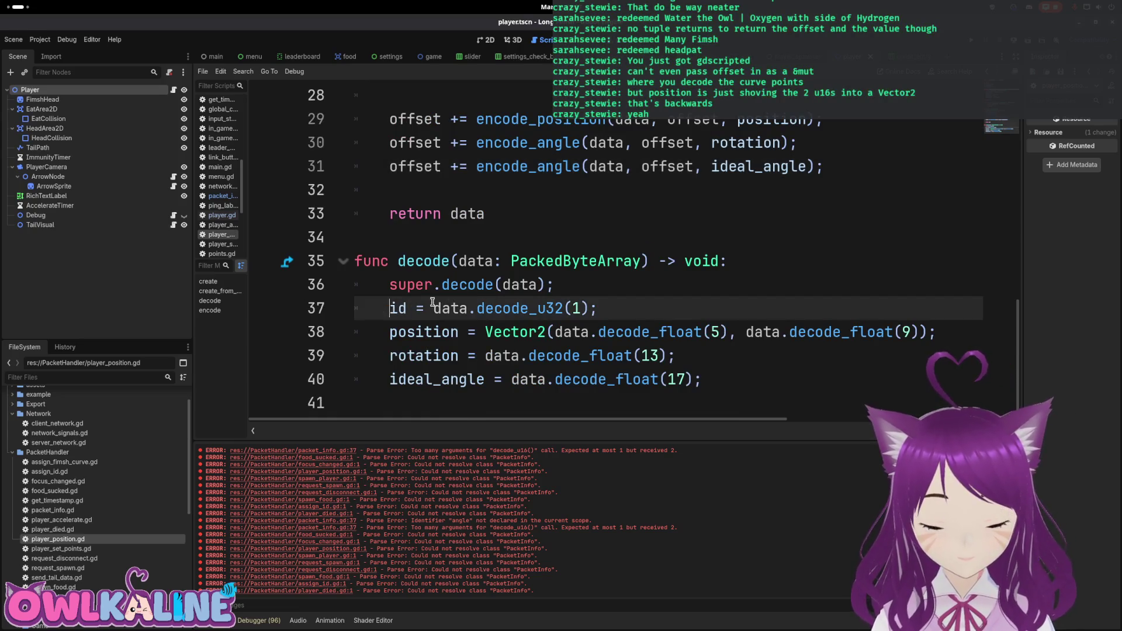
key(Up)
key(Down)
key(End)
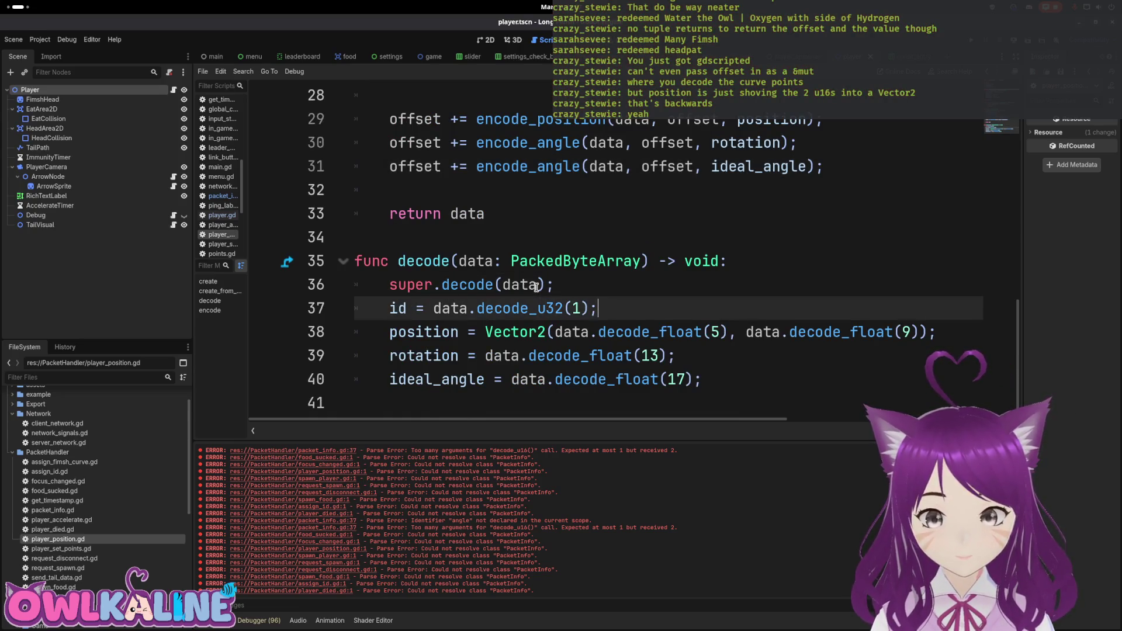
key(Return)
text(ar off set)
key(BackSpace)
key(BackSpace)
key(BackSpace)
text(set = 5;)
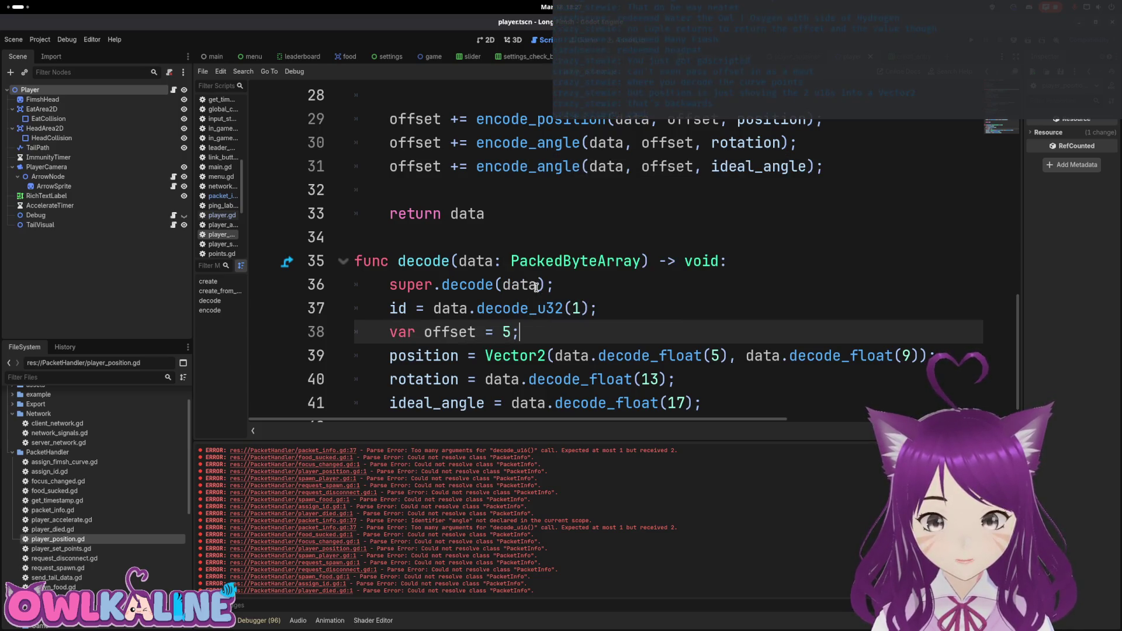
key(Return)
key(Return)
key(Return)
key(Up)
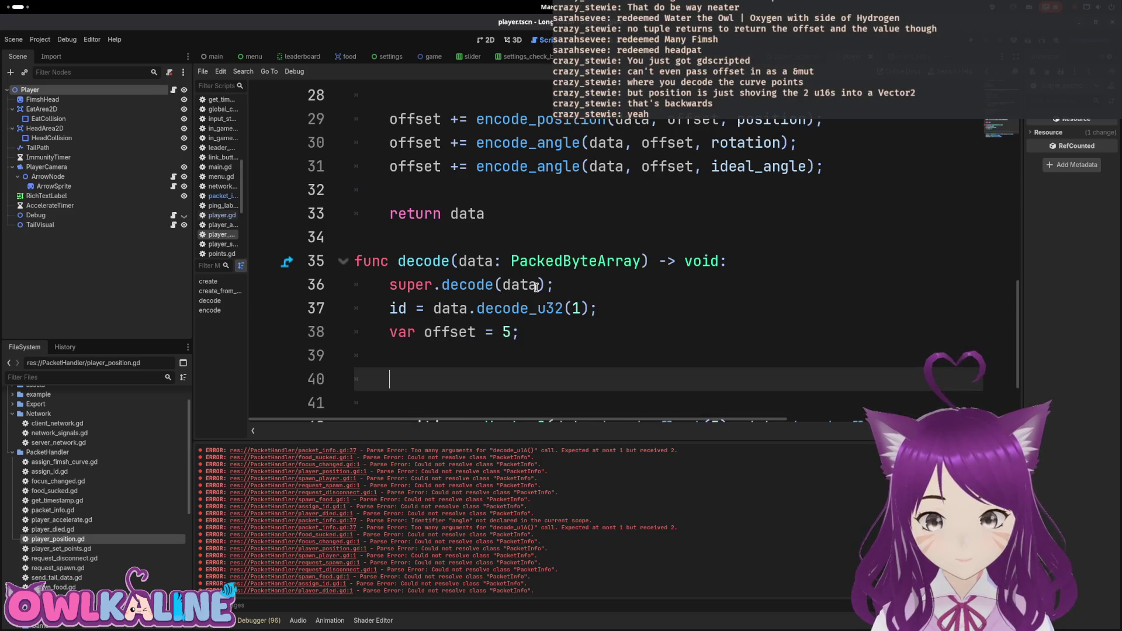
Decode position with decode_position(data, offset) and advance offset by position_offset.
scroll(598, 234, down, 2)
text(position = )
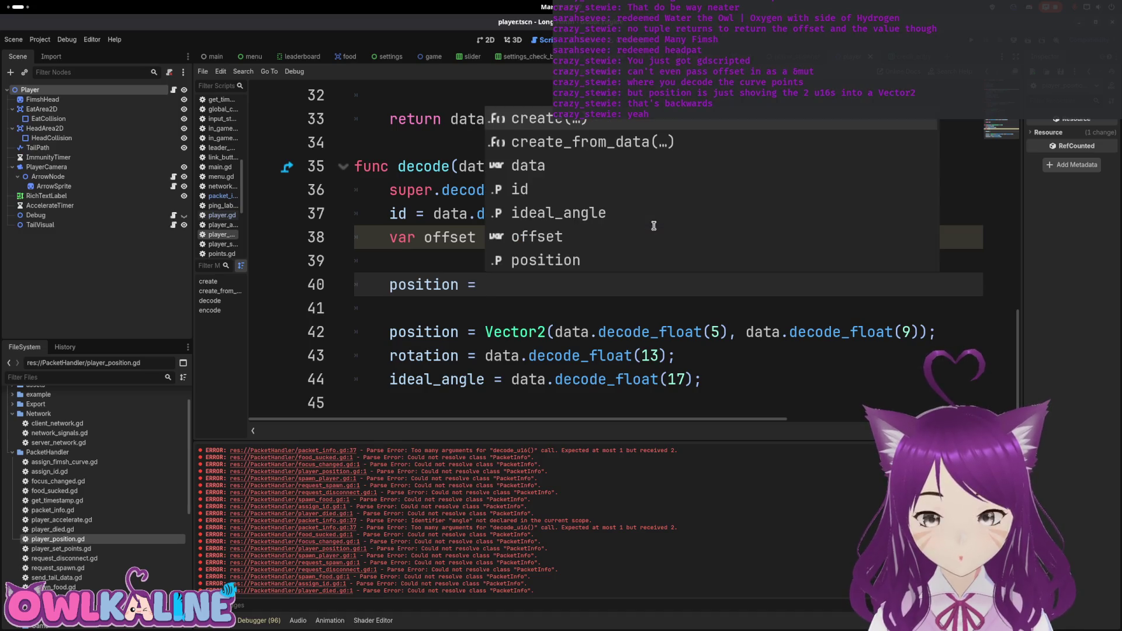
text(decode_position()
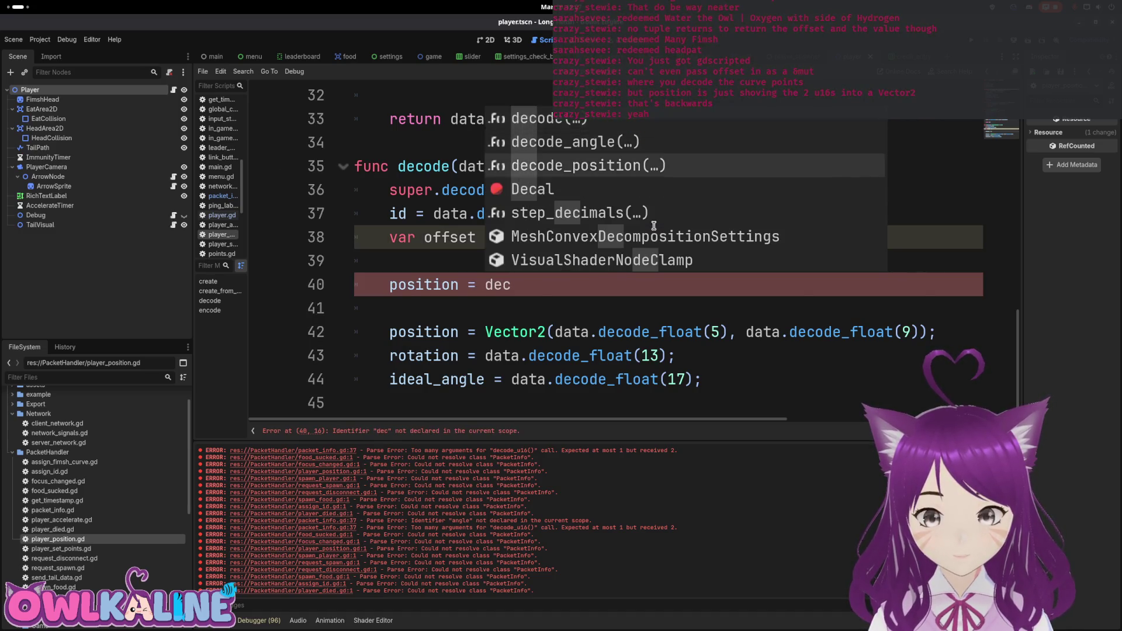
key(Return)
text(data, offset);)
key(Return)
text(offset += position_offset;)
key(Return)
Decode rotation with decode_angle(data, offset) and advance offset by angle_offset.
text(rotation = decode_angle(offset);)
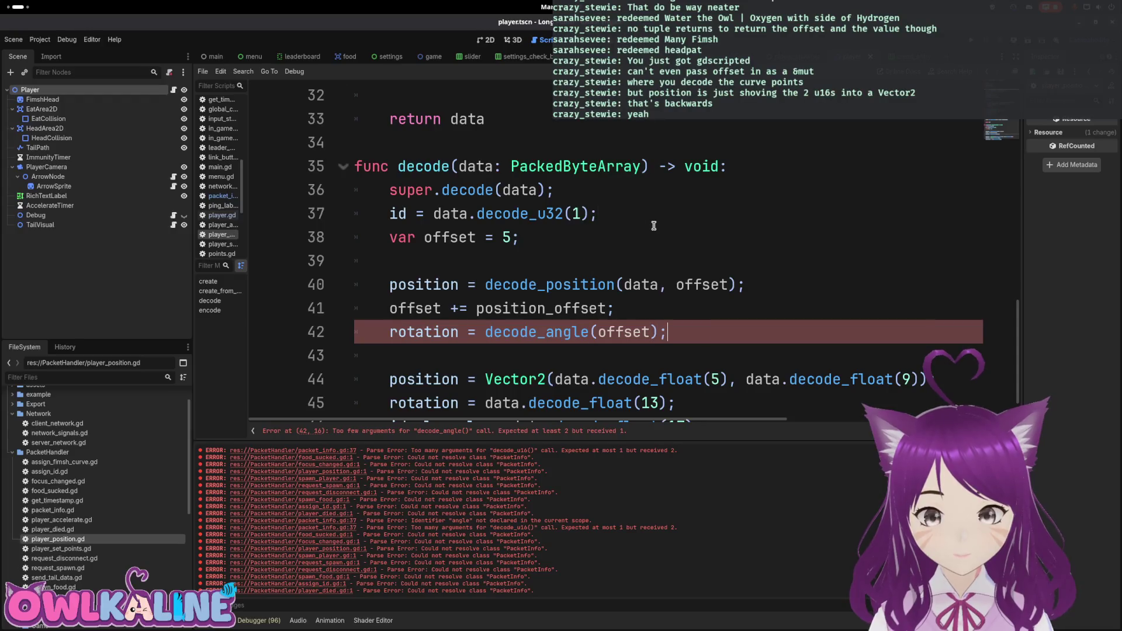
text(data,)
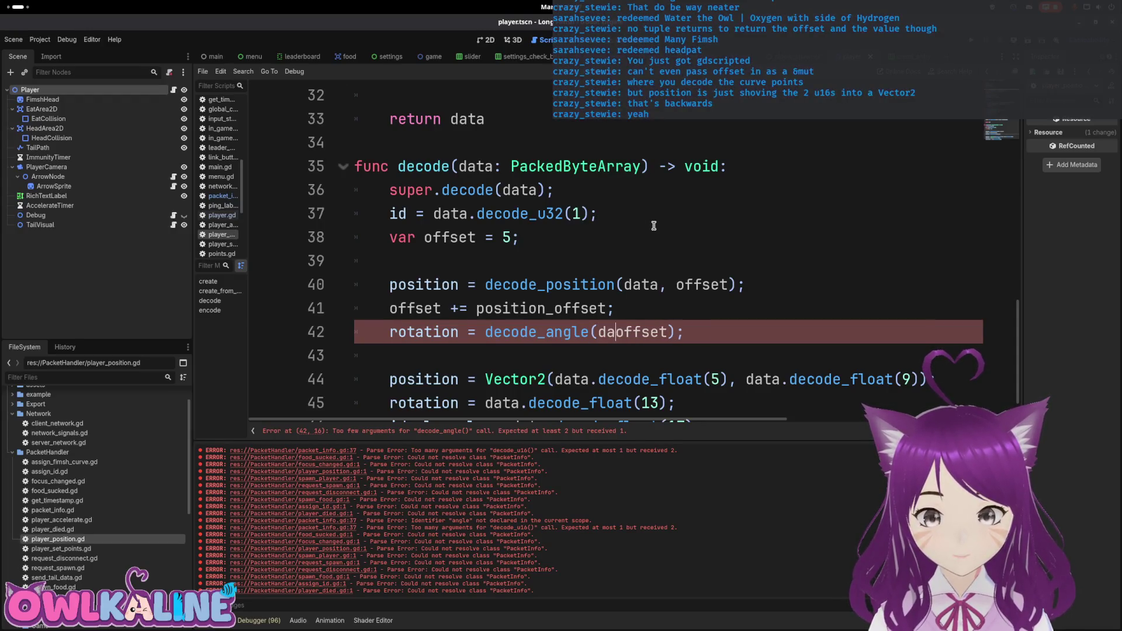
key(End)
key(Return)
text(fset )
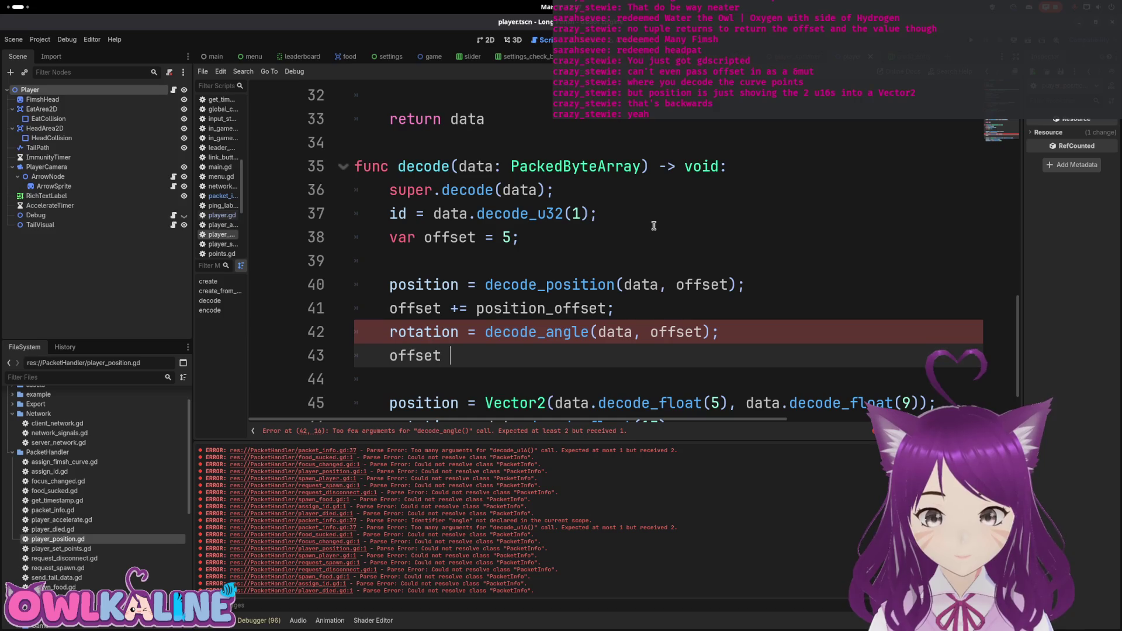
text(+= angl)
key(Return)
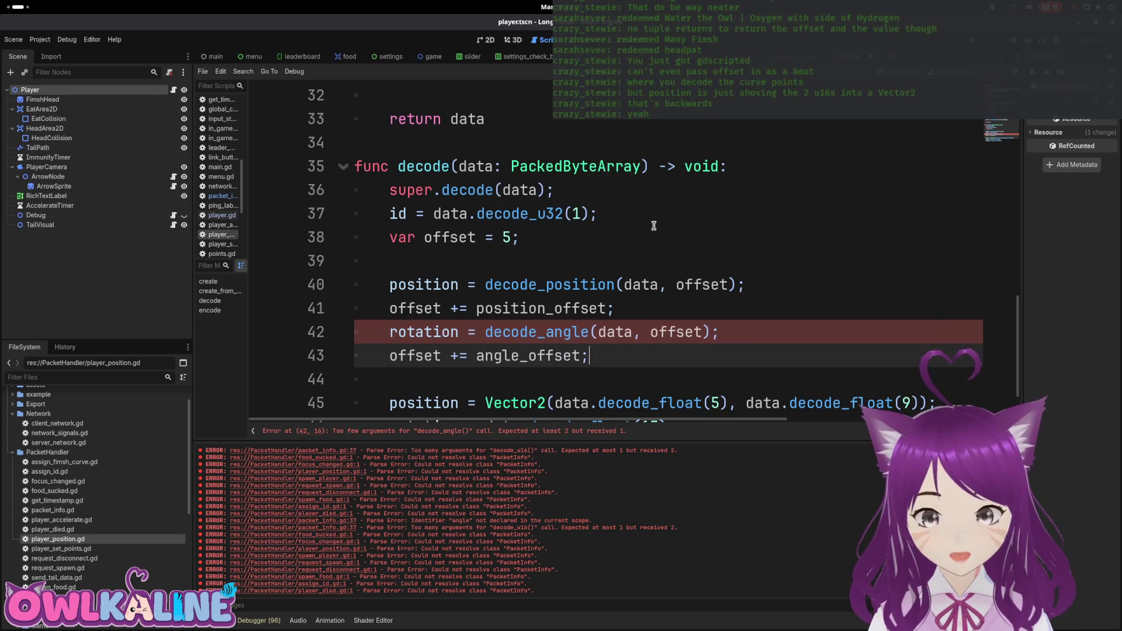
key(Down)
key(Down)
key(Down)
Decode ideal_angle with decode_angle(data, offset) and advance offset by angle_offset.
key(Up)
key(Up)
key(Up)
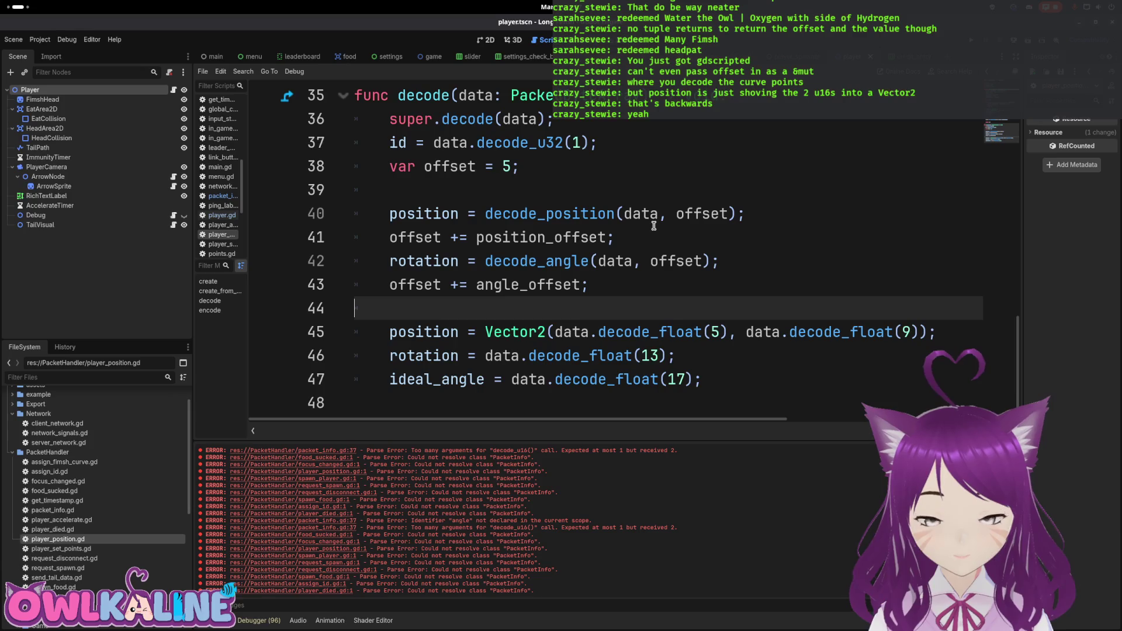
text(ideal_ang)
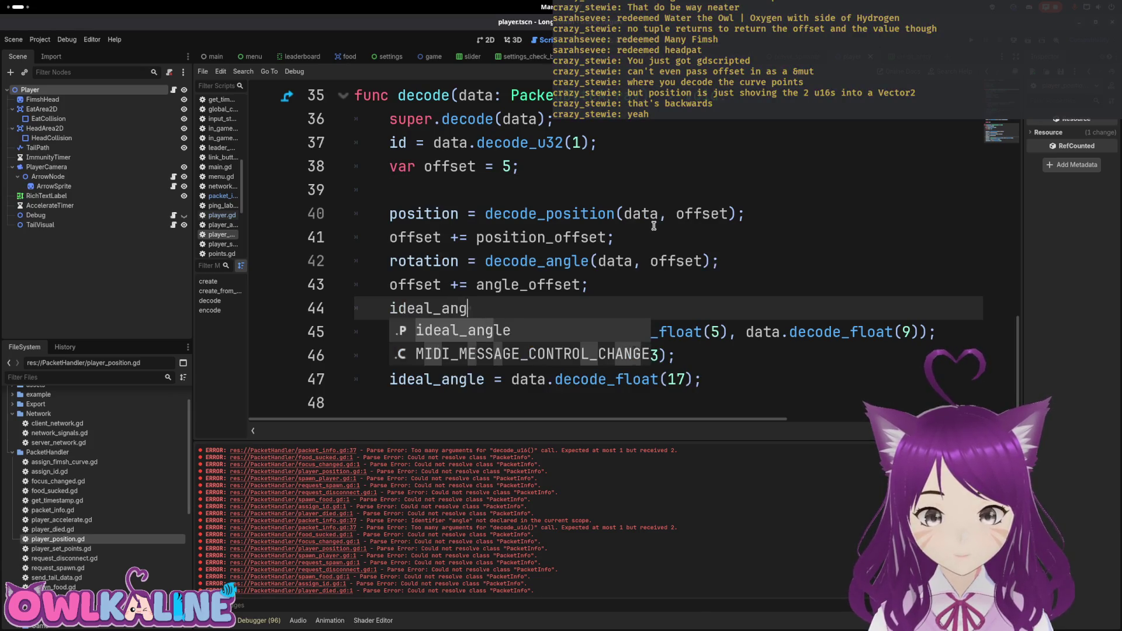
text(le = decode_)
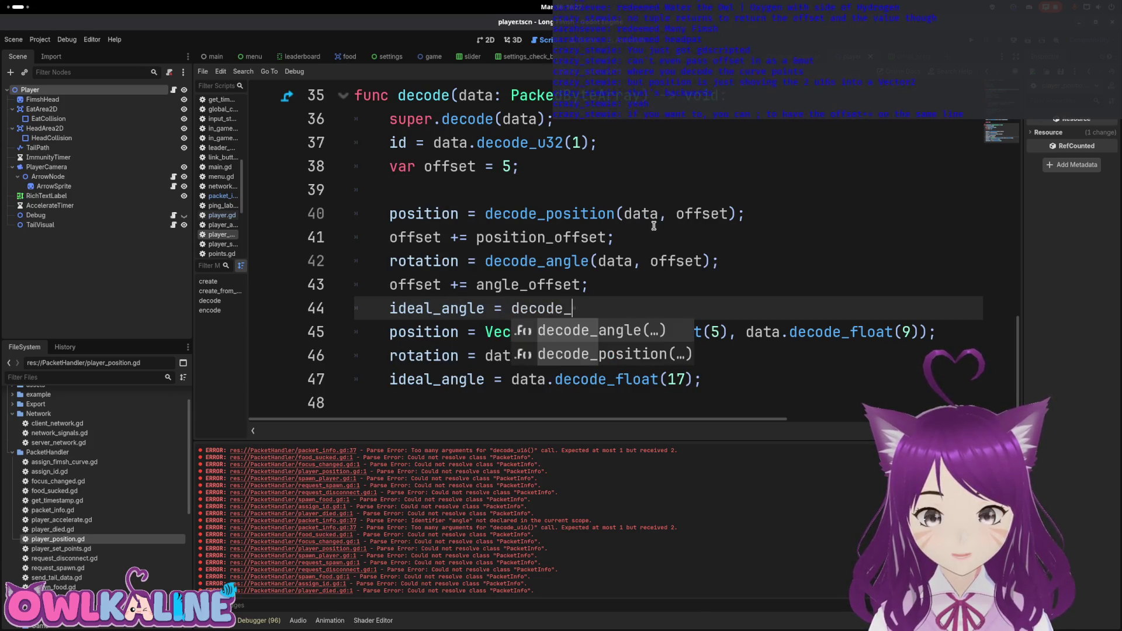
key(Return)
text(data,)
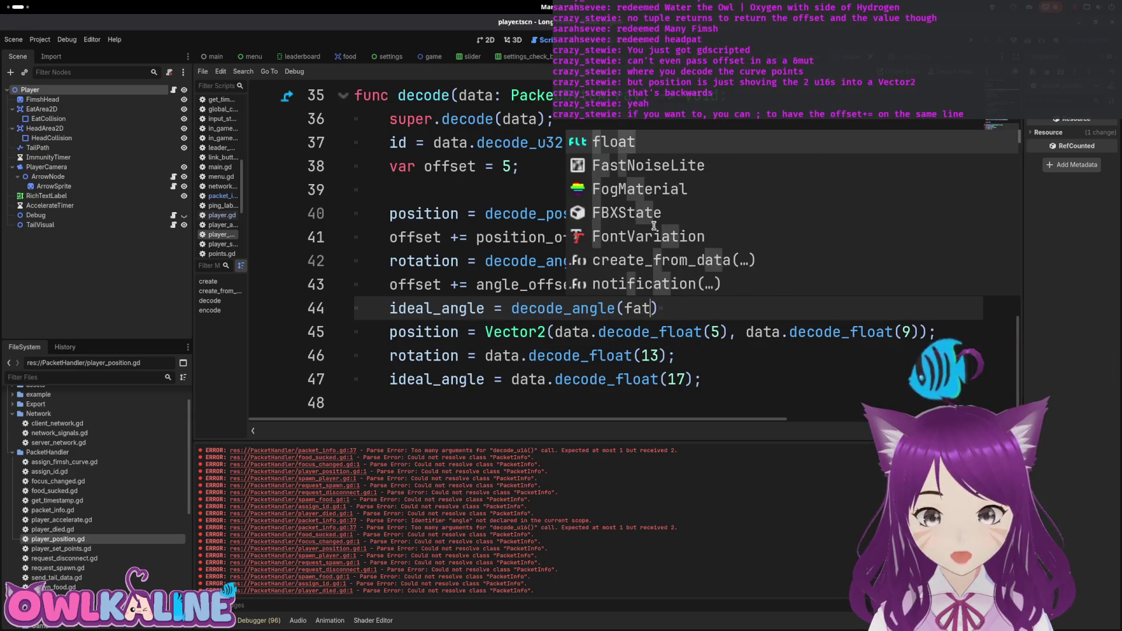
text( offset);)
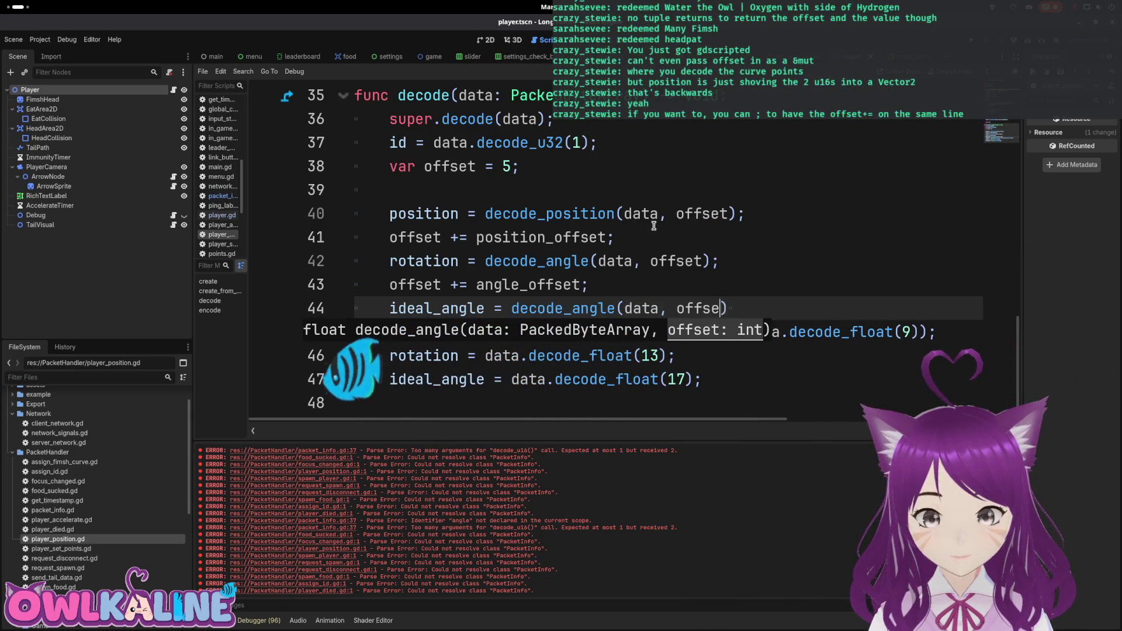
key(Return)
text(ideal)
key(BackSpace)
key(BackSpace)
key(BackSpace)
text(offset += angle)
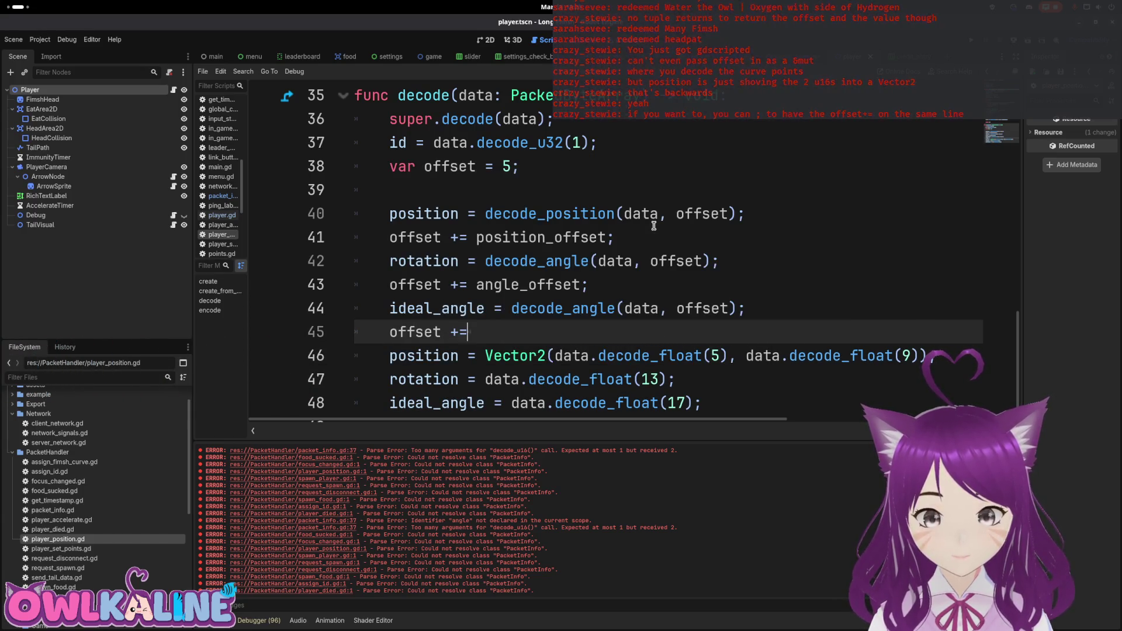
key(Return)
text(;)
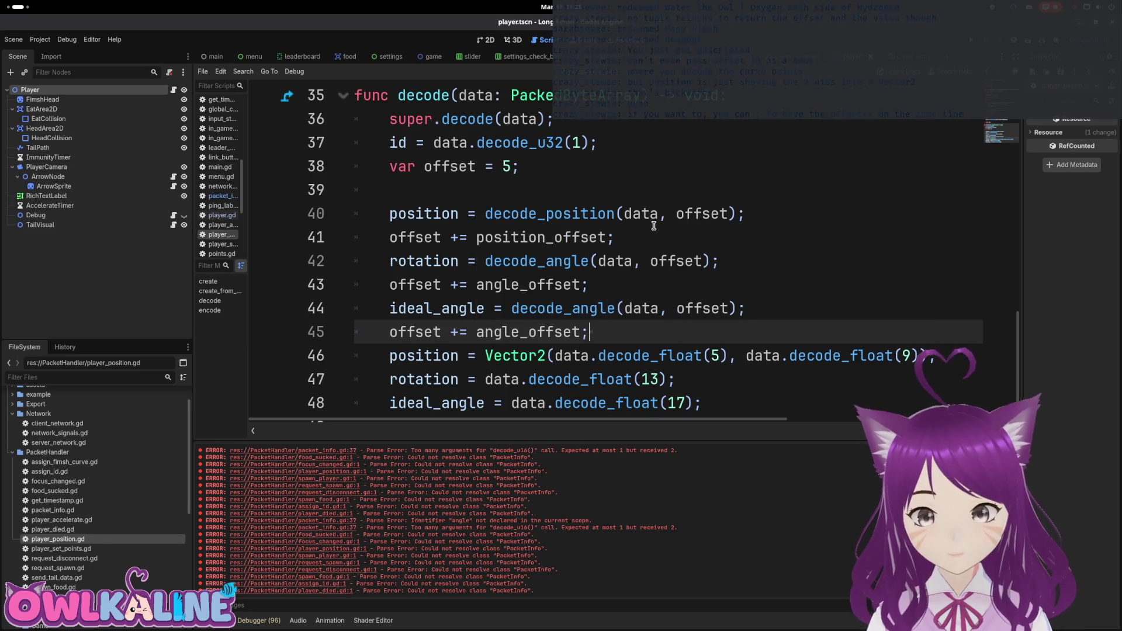
key(Return)
Delete the old decode_float lines and leftover blank lines.
key(Down)
key(Down)
key(Down)
key(End)
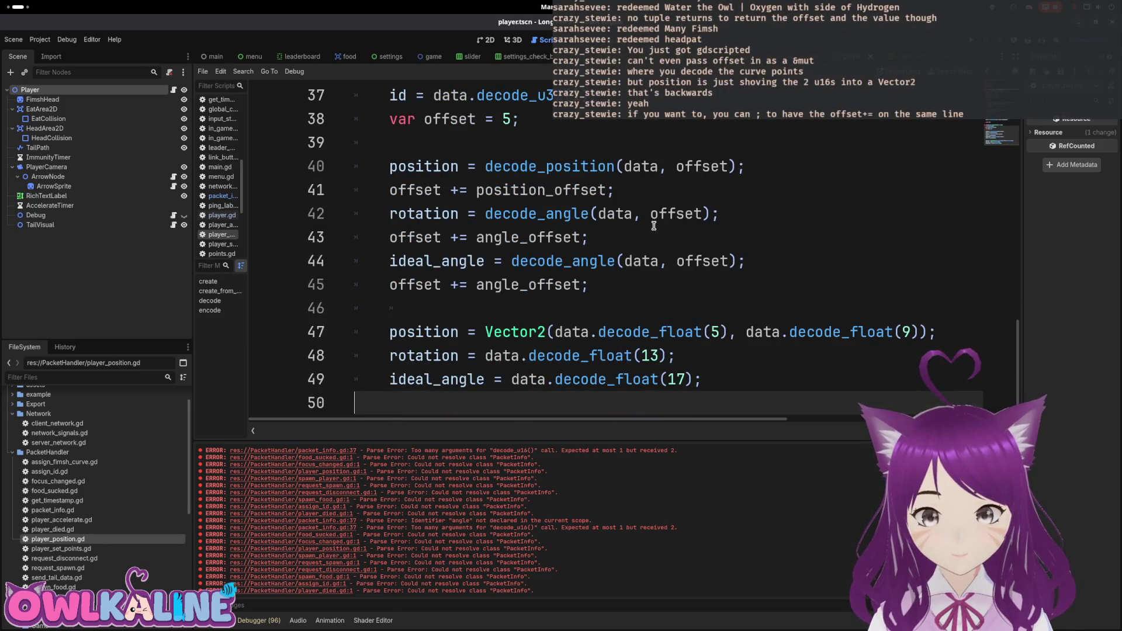
key(shift+Up)
key(shift+Up)
key(shift+Home)
key(BackSpace)
key(BackSpace)
key(BackSpace)
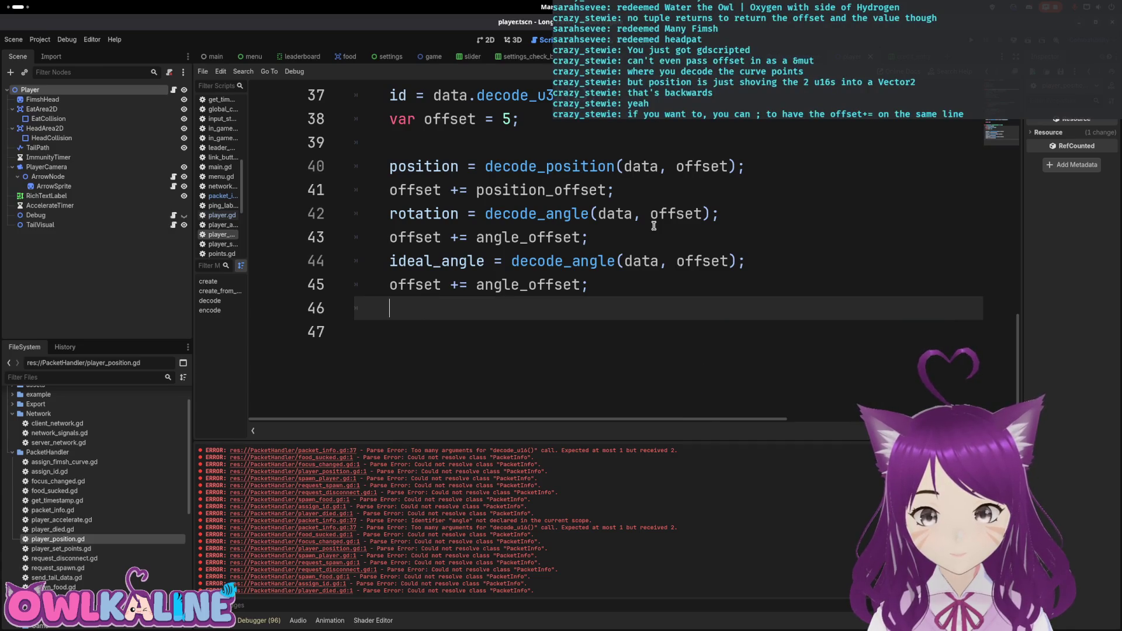
click(807, 255)
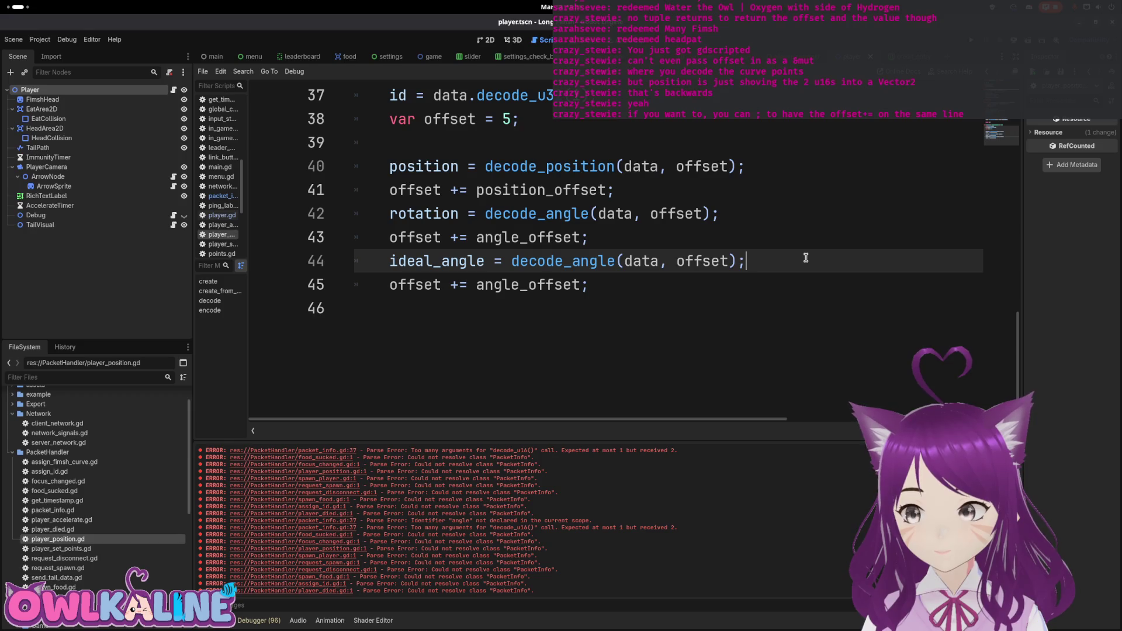
click(778, 289)
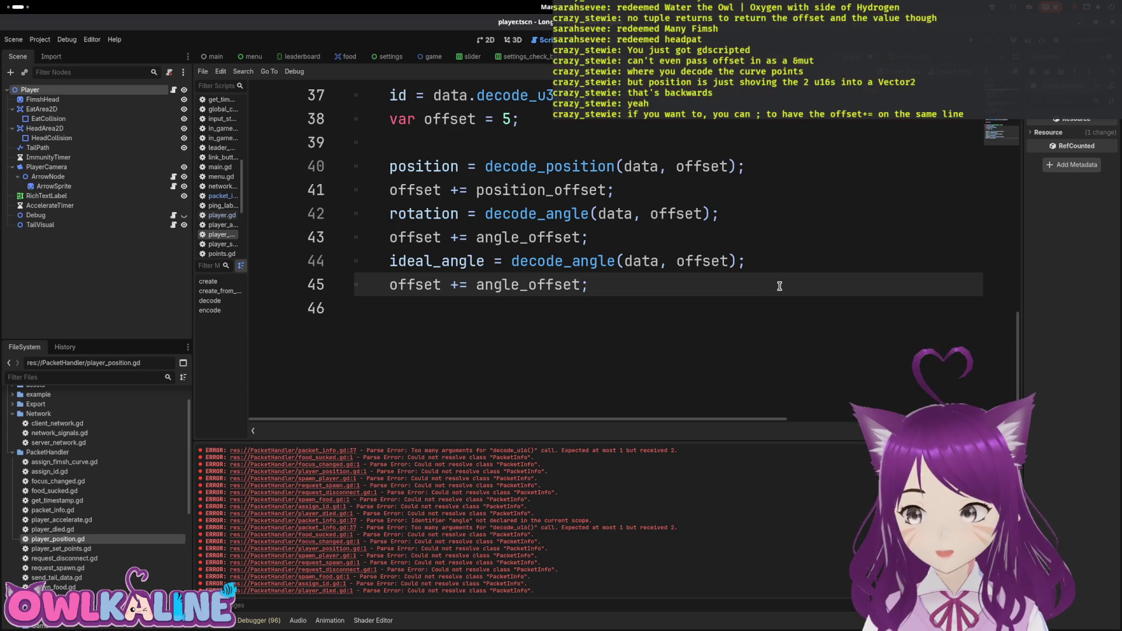
scroll(775, 316, up, 2)
scroll(704, 304, down, 1)
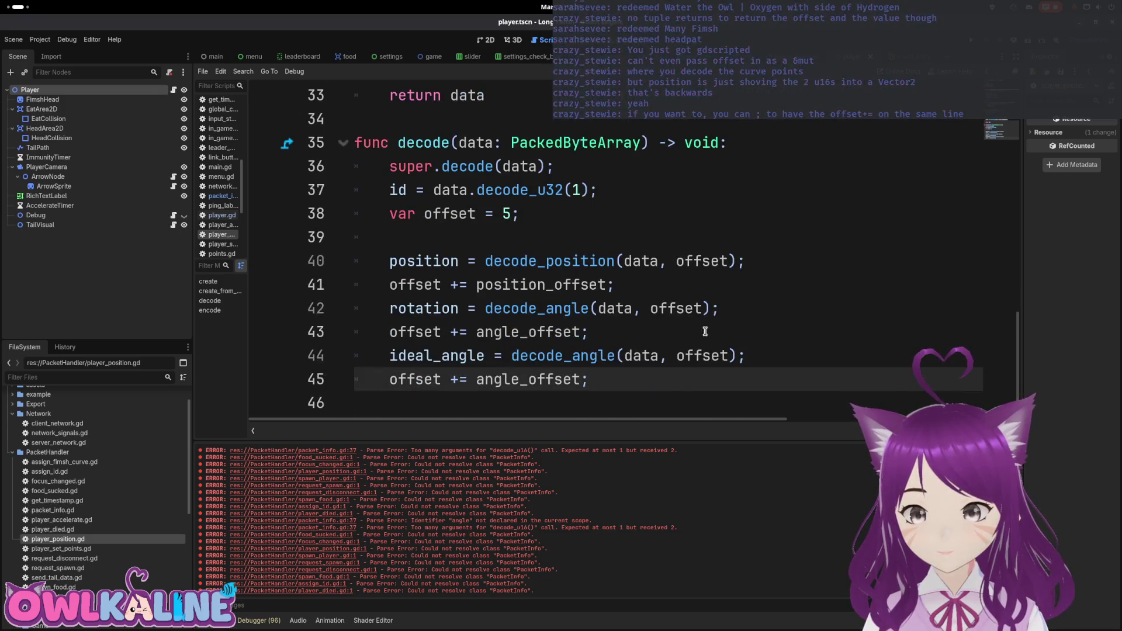
click(698, 286)
click(678, 236)
scroll(679, 239, up, 2)
scroll(657, 230, down, 2)
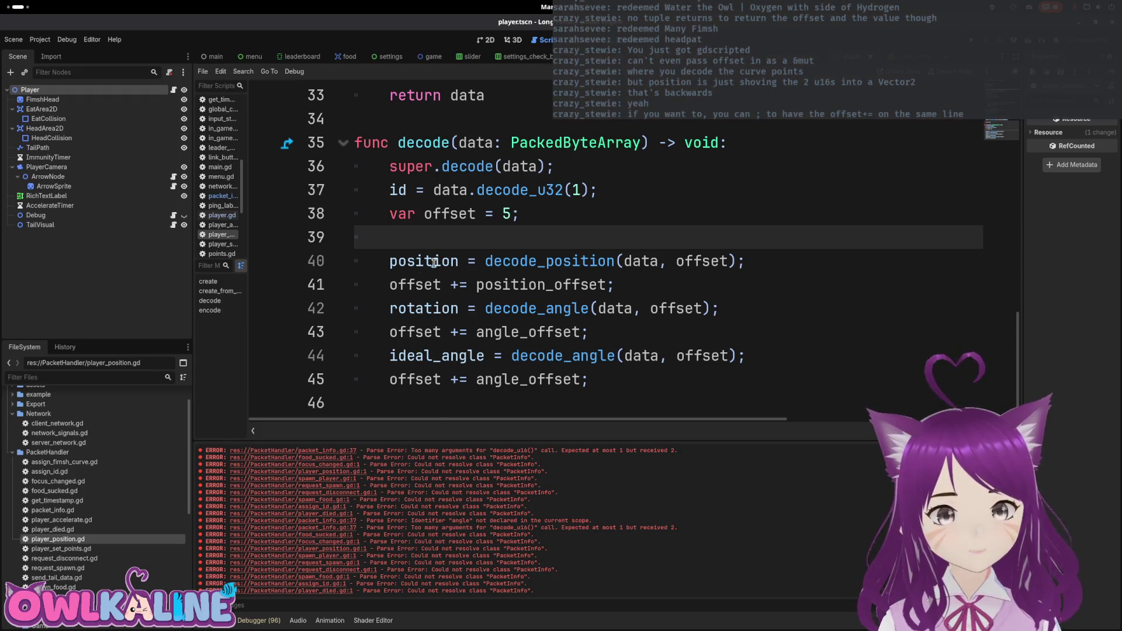
scroll(469, 257, up, 3)
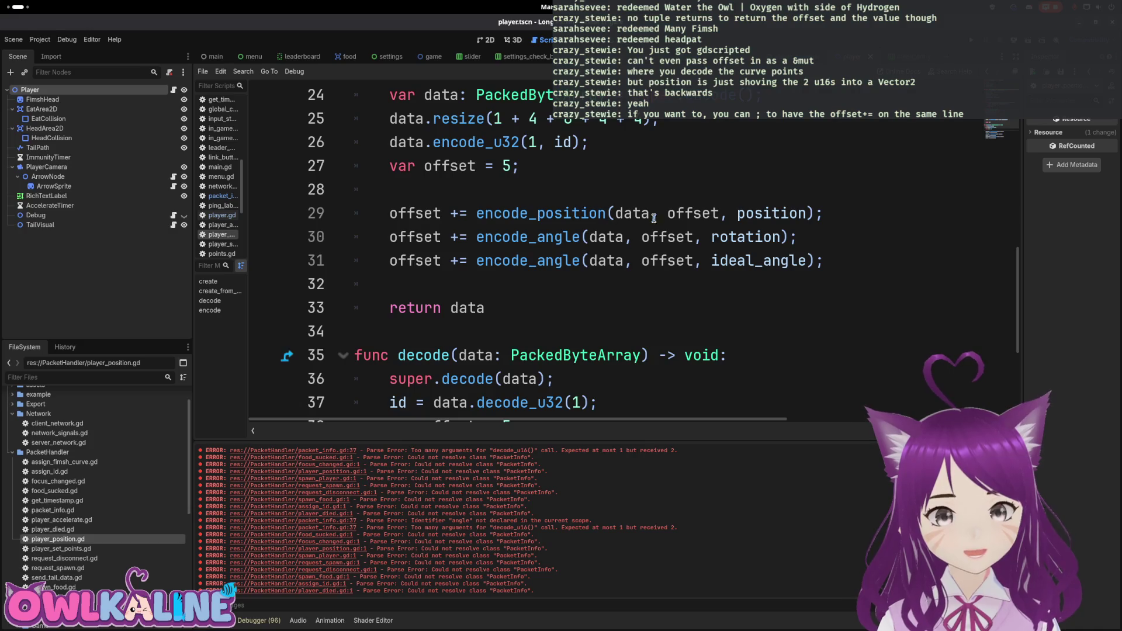
scroll(752, 261, down, 3)
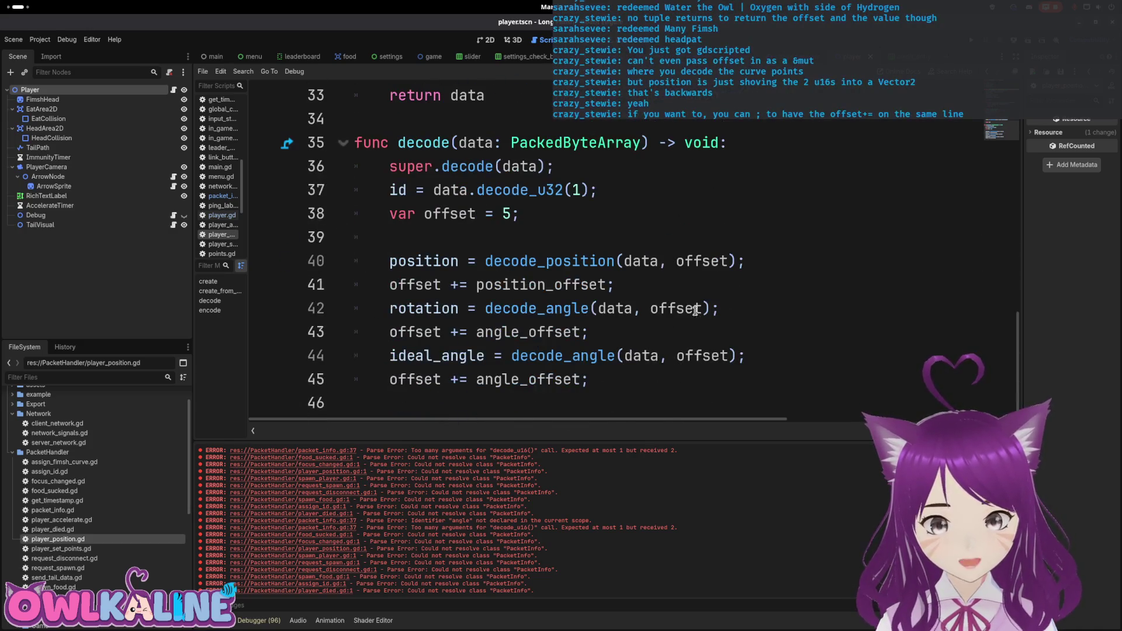
click(426, 272)
click(408, 307)
click(428, 354)
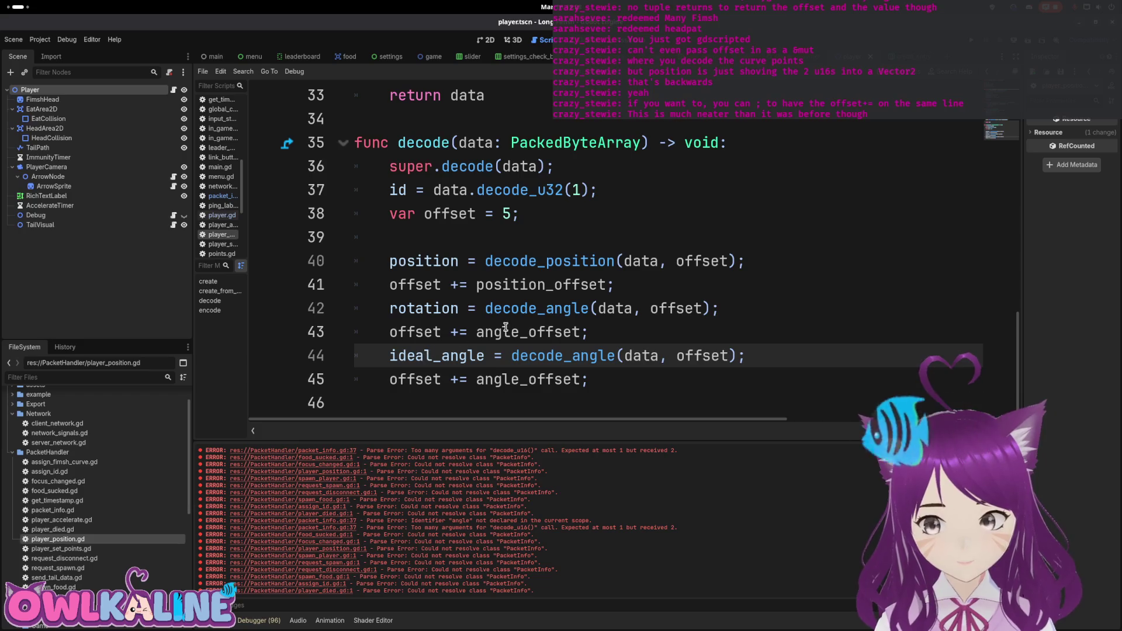
click(667, 257)
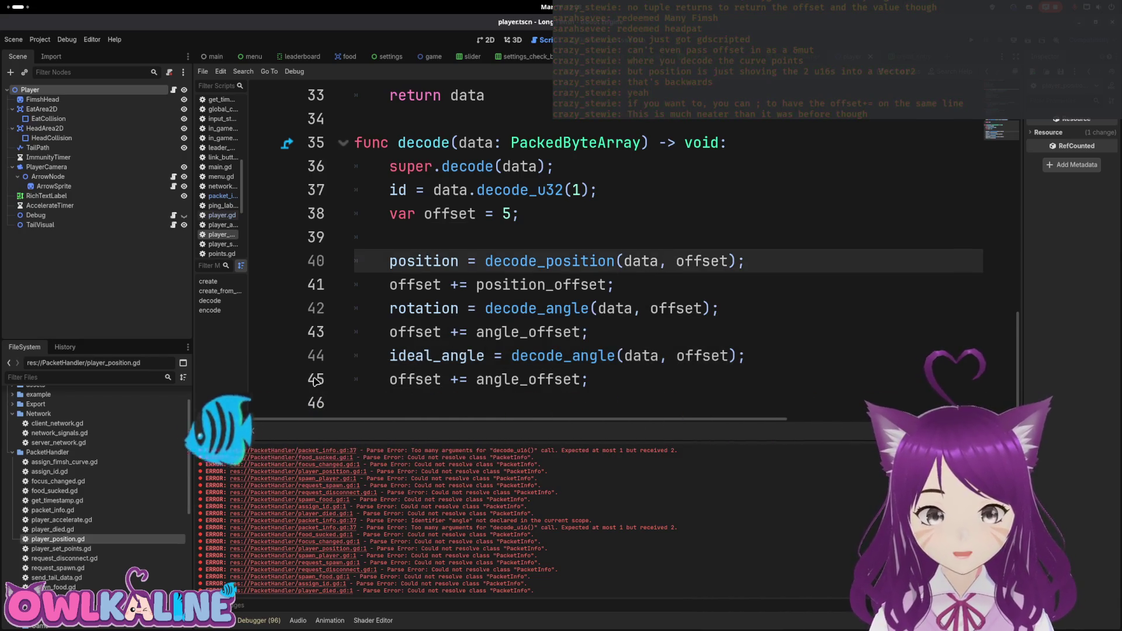
scroll(567, 315, up, 5)
scroll(566, 315, up, 6)
scroll(567, 316, down, 3)
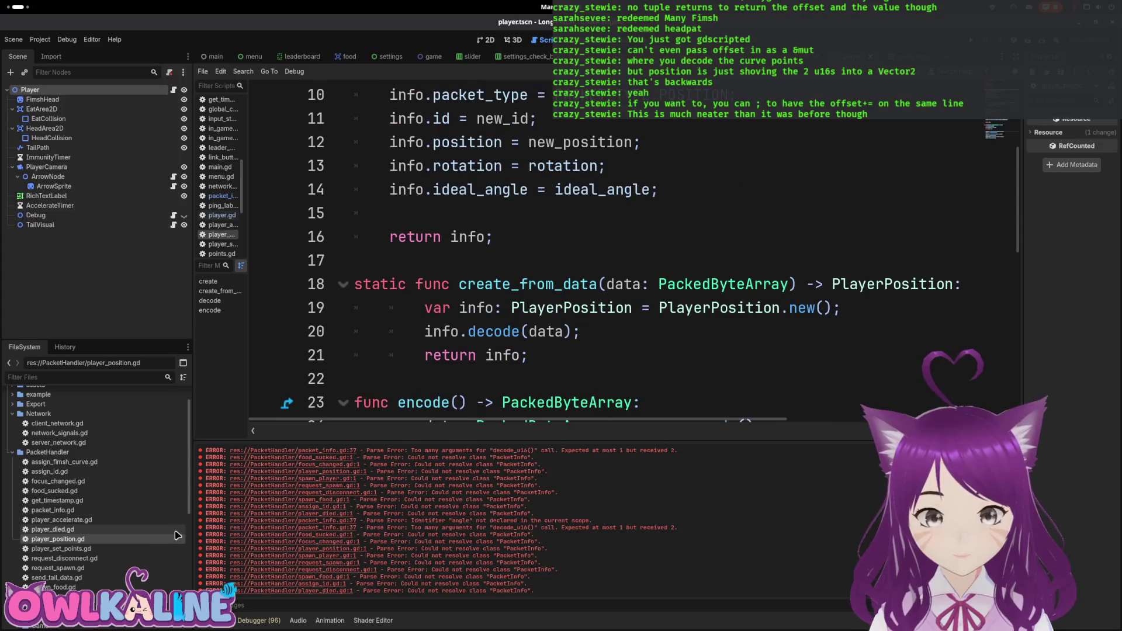
In send_tail_data.gd's encode, comment out the old encode_u16 direction line.
double_click(56, 577)
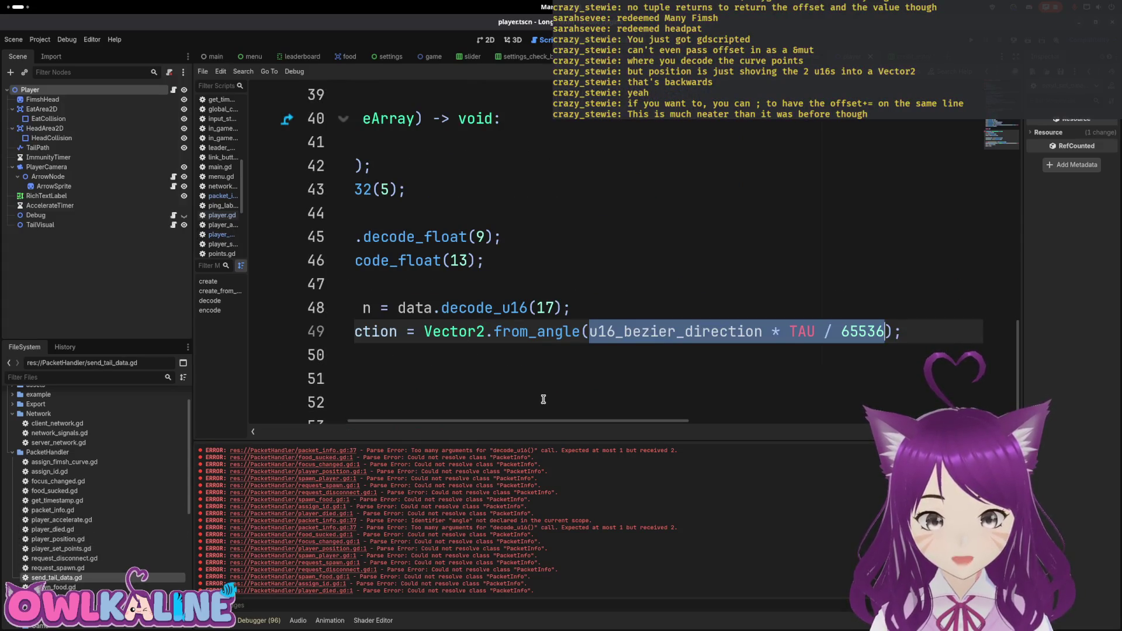
scroll(532, 417, left, 5)
scroll(514, 316, up, 7)
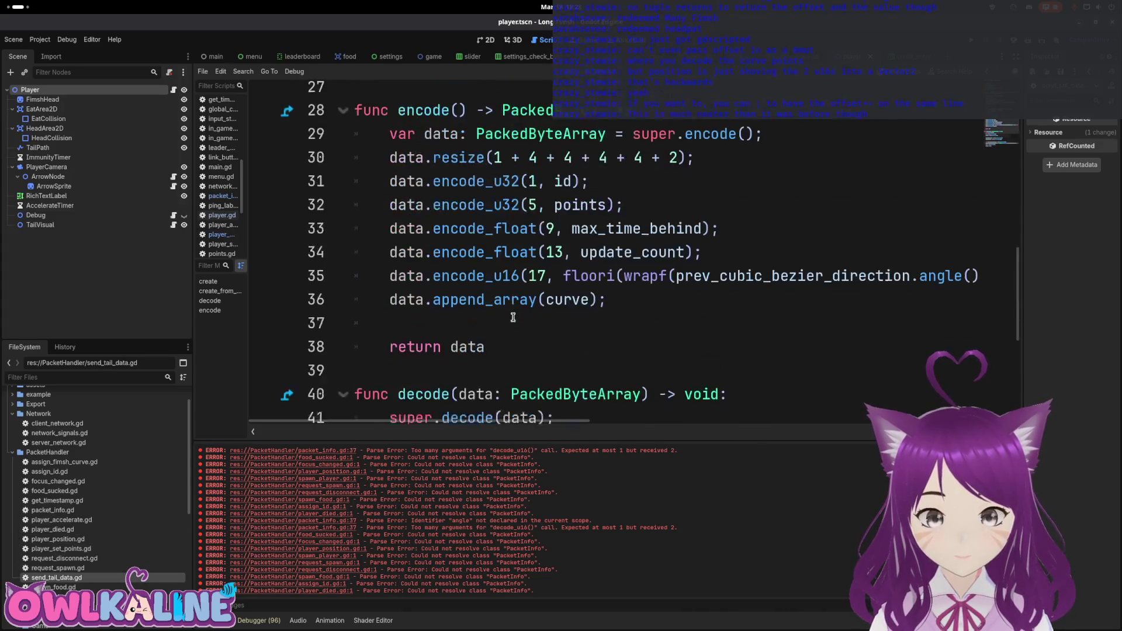
scroll(530, 314, up, 5)
scroll(549, 304, down, 1)
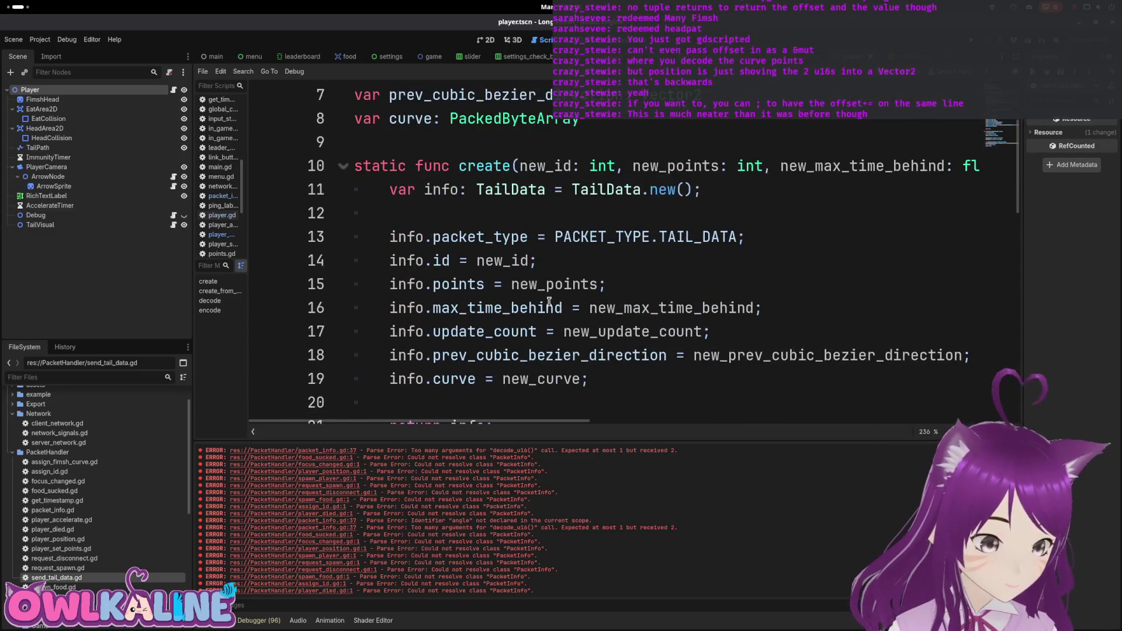
scroll(557, 298, down, 4)
scroll(556, 298, down, 3)
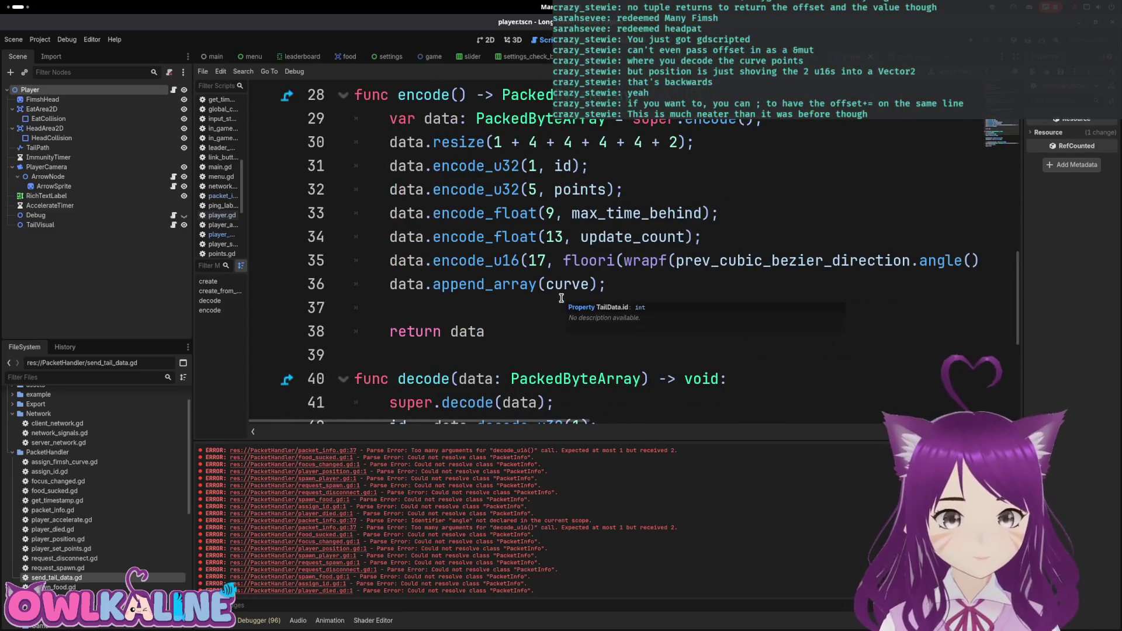
click(622, 266)
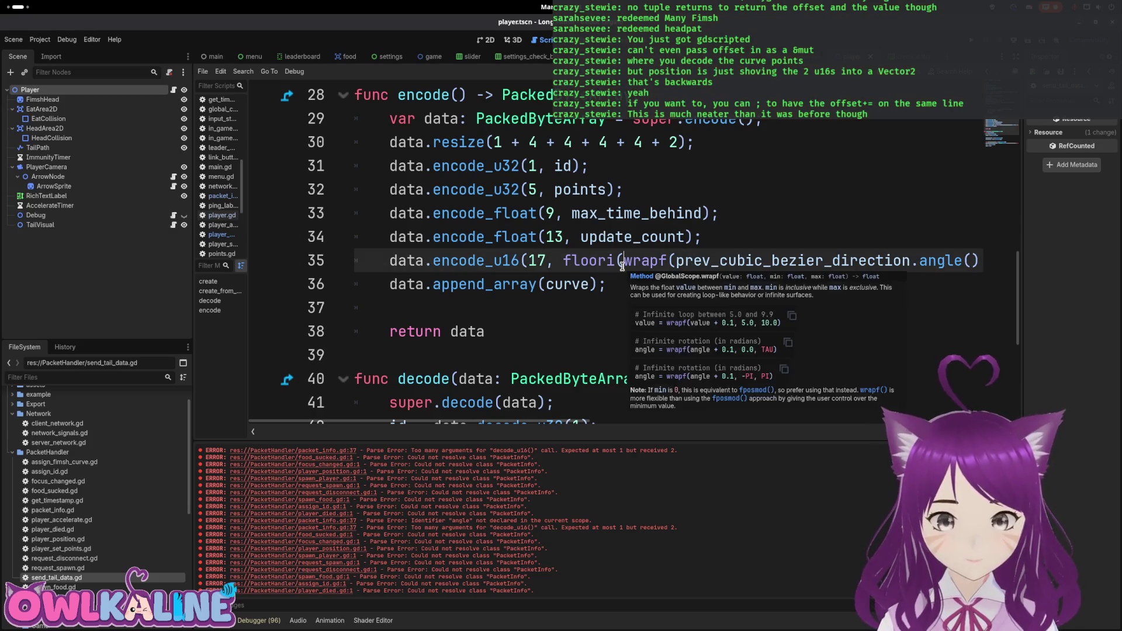
click(387, 264)
key(ctrl+k)
Add 'encode_angle(data, 17, prev_cubic_bezier_direction.angle())' on a new line above it.
key(Up)
key(End)
key(Return)
key(BackSpace)
key(BackSpace)
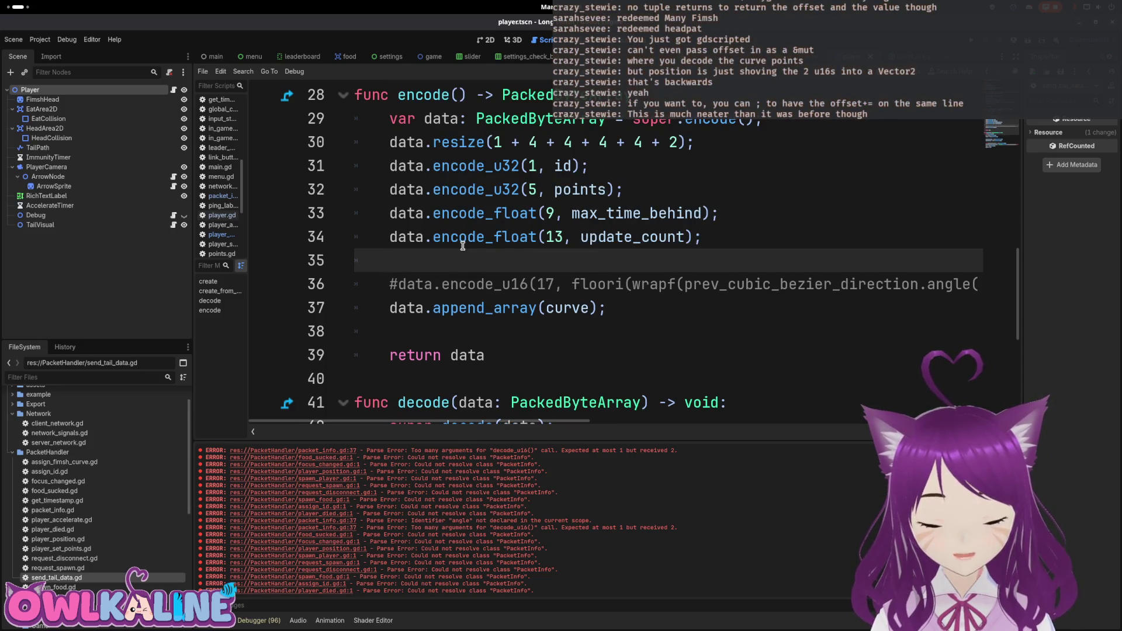
text(dat)
key(BackSpace)
key(BackSpace)
key(BackSpace)
text(en)
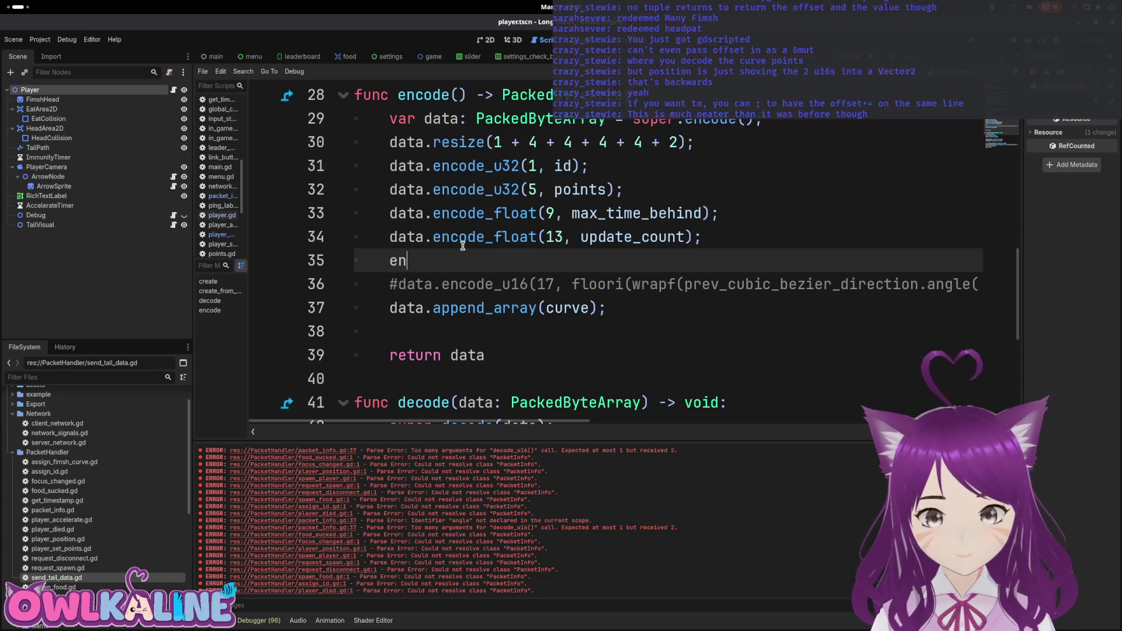
text(code_a)
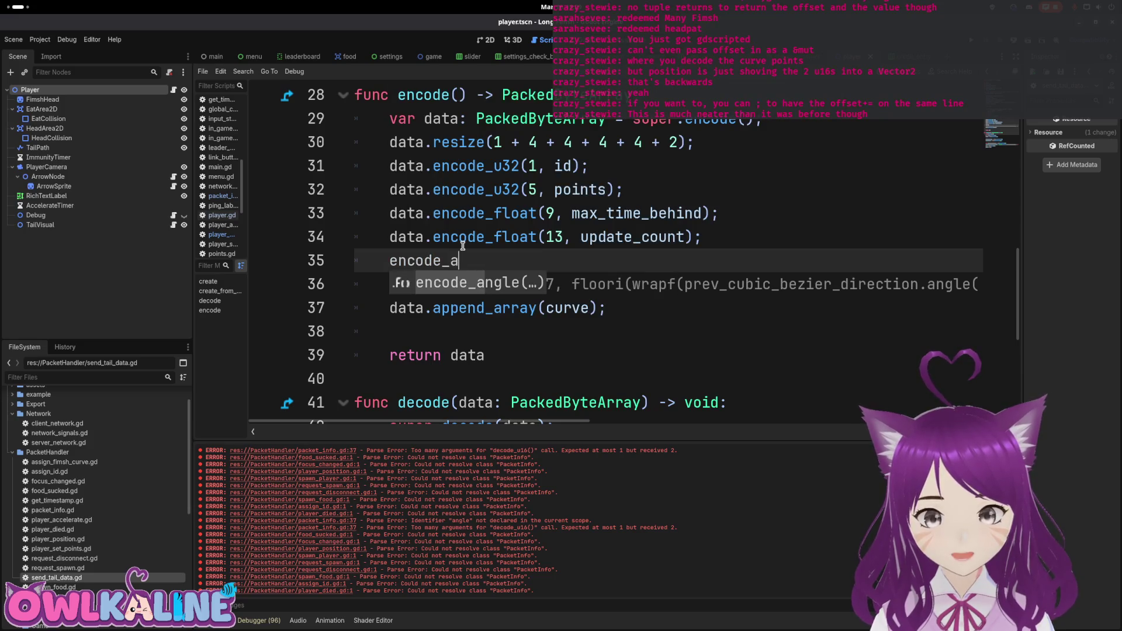
key(Return)
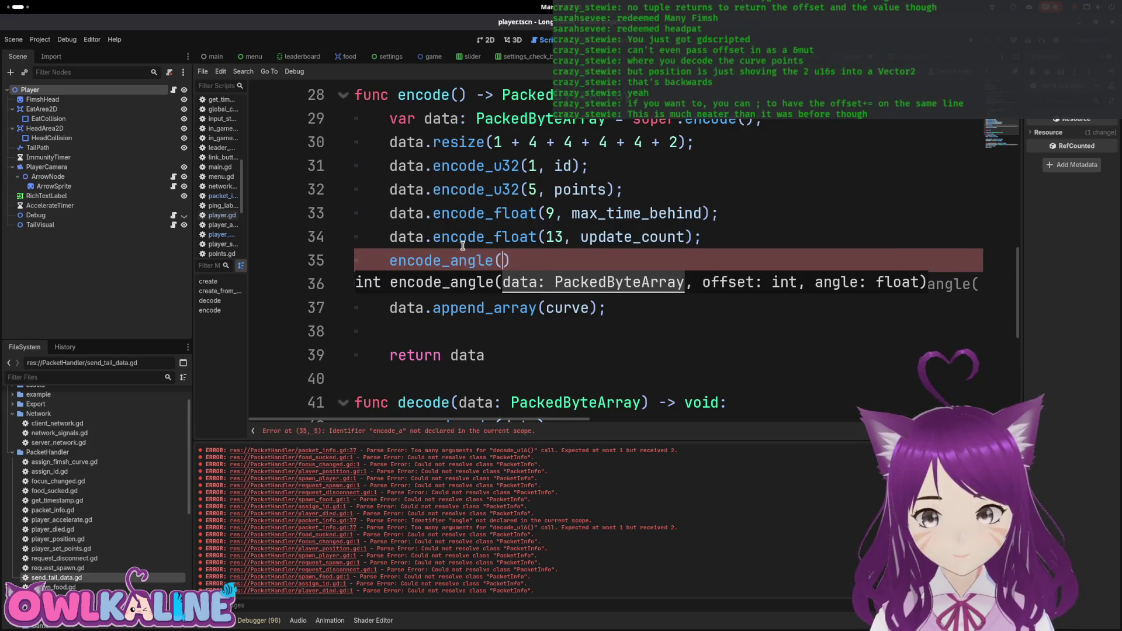
text(data, )
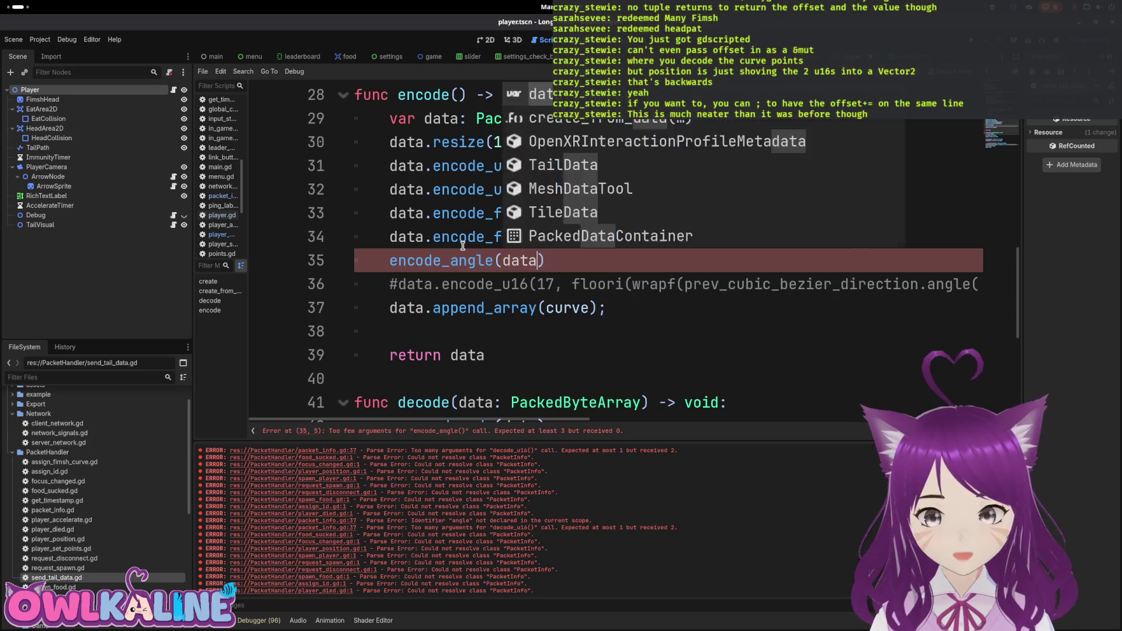
text(17,)
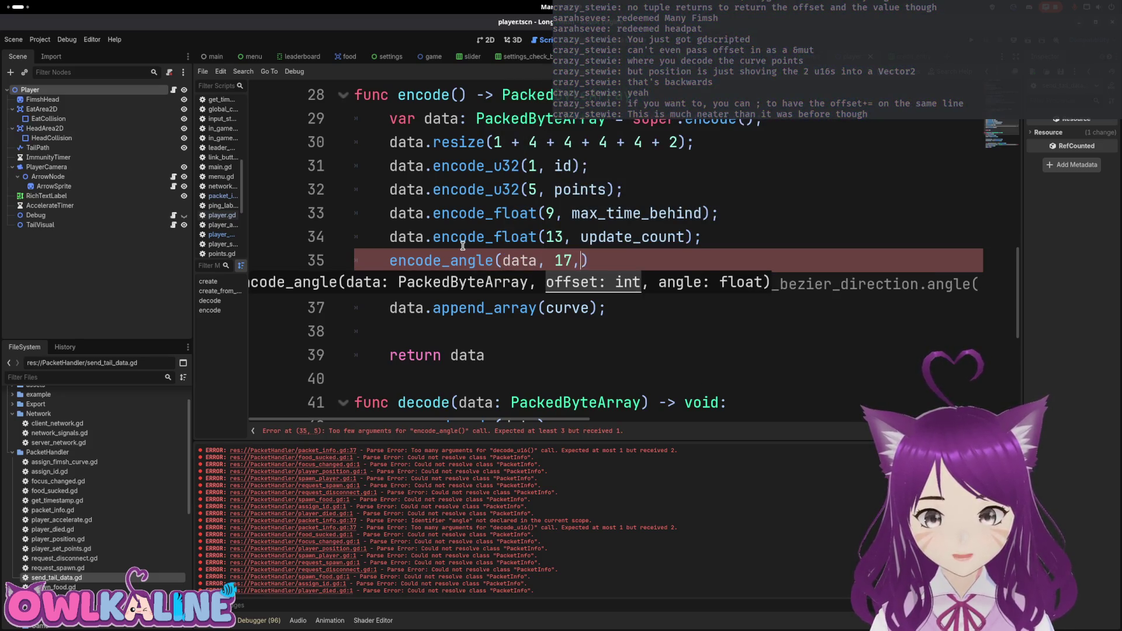
mouse_move(685, 284)
mouse_down()
mouse_move(960, 286)
mouse_move(903, 289)
mouse_up()
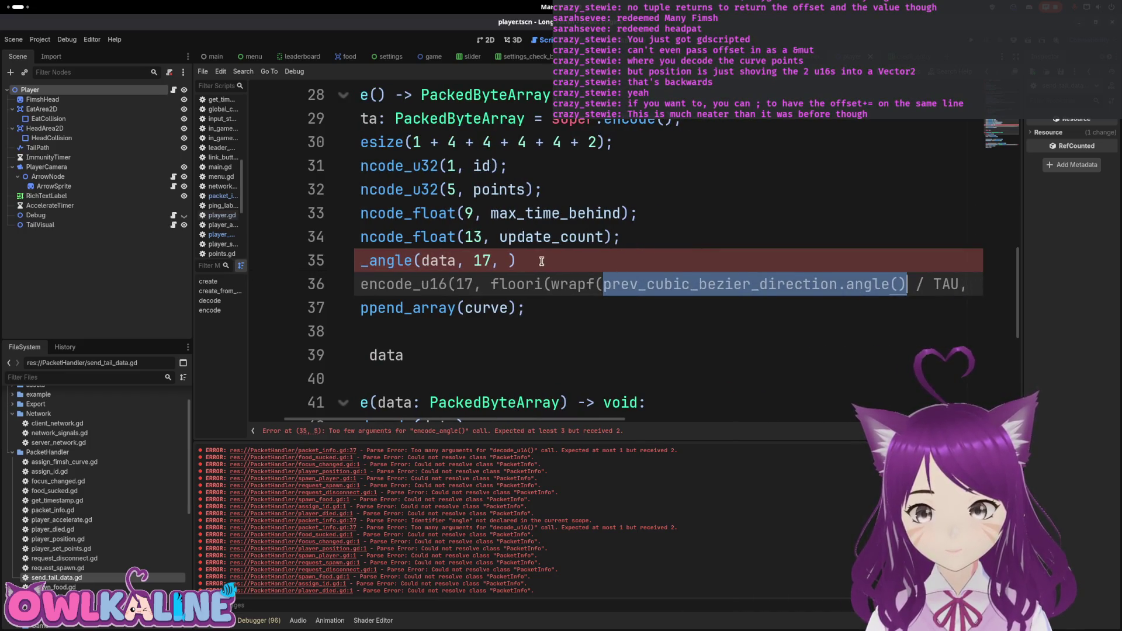
middle_click(507, 259)
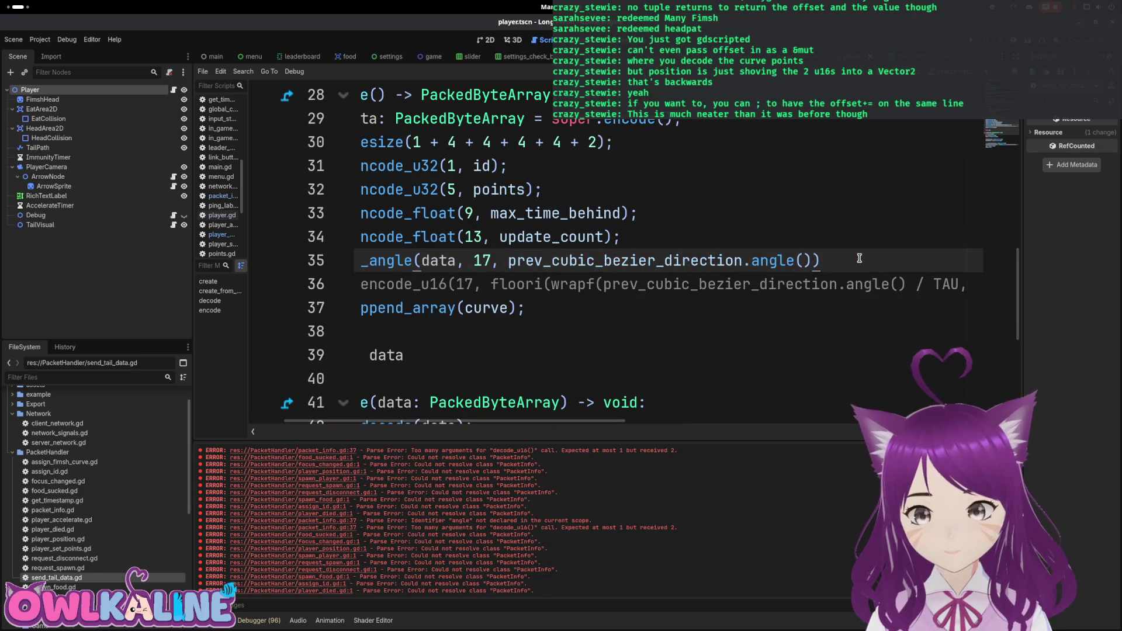
key(Home)
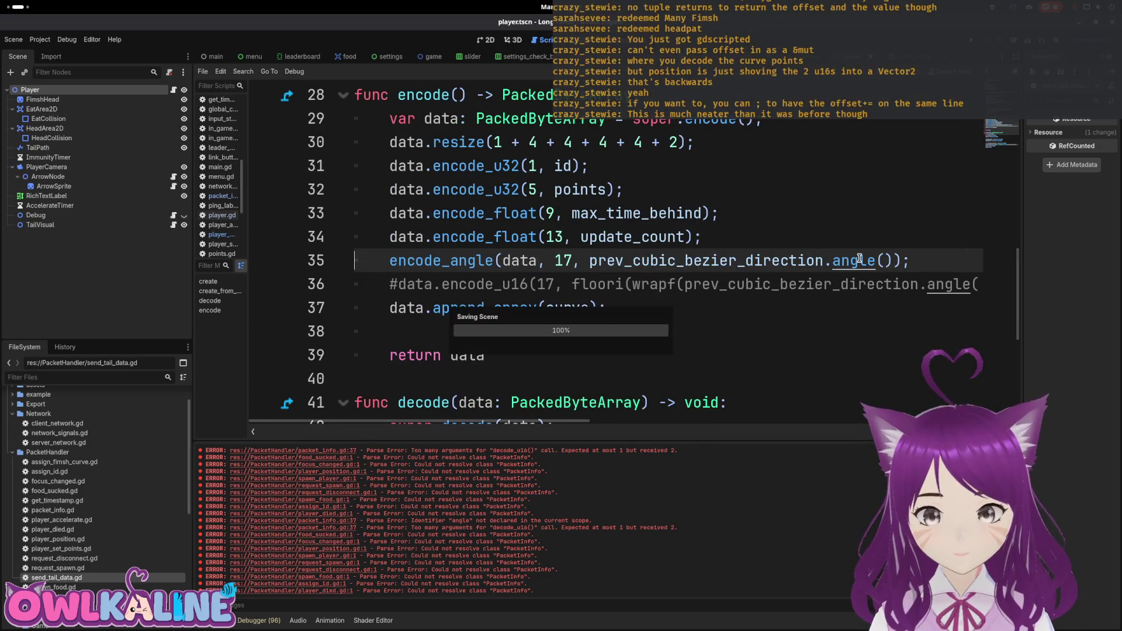
Delete the commented-out encode_u16 line.
click(539, 312)
key(Right)
key(Right)
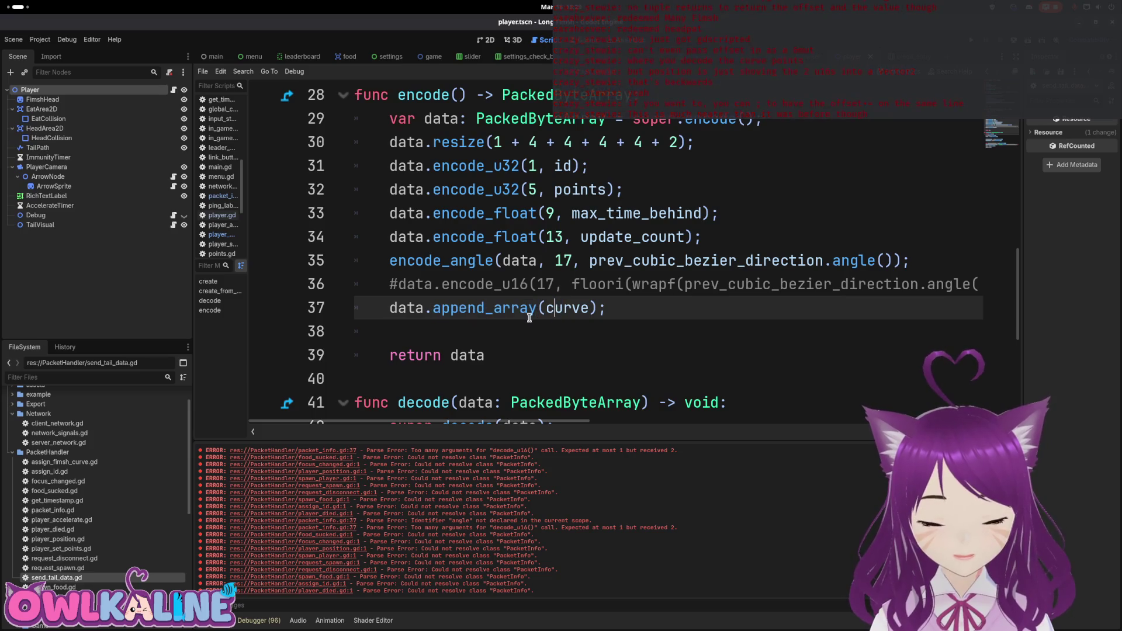
scroll(543, 315, down, 1)
scroll(543, 313, up, 1)
click(543, 287)
key(End)
key(shift+Home)
key(BackSpace)
key(BackSpace)
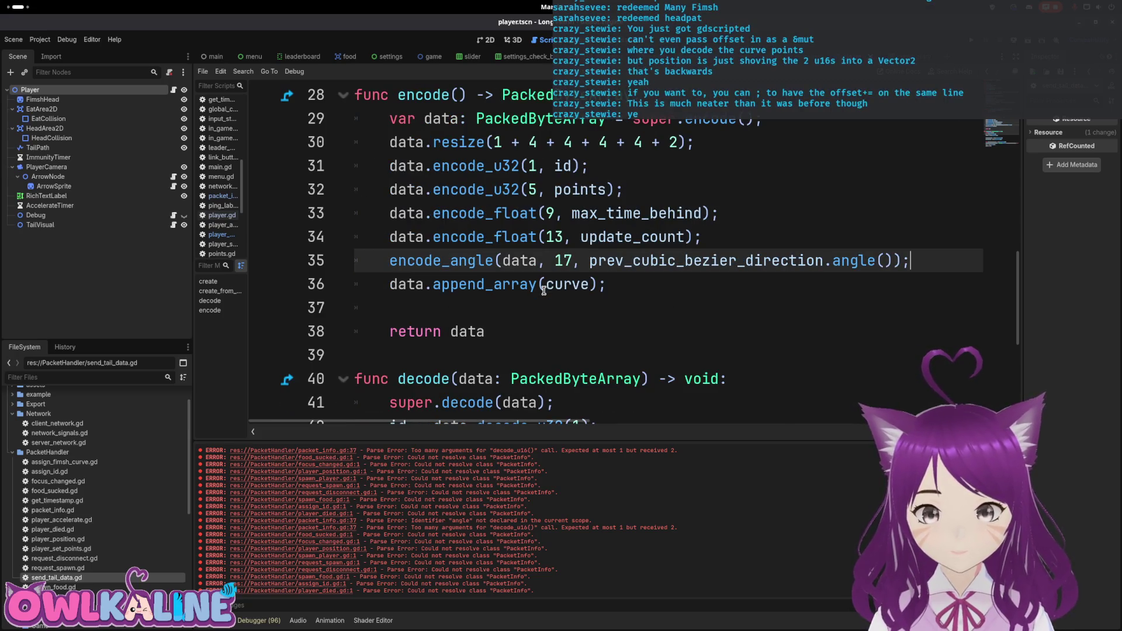
scroll(538, 298, down, 4)
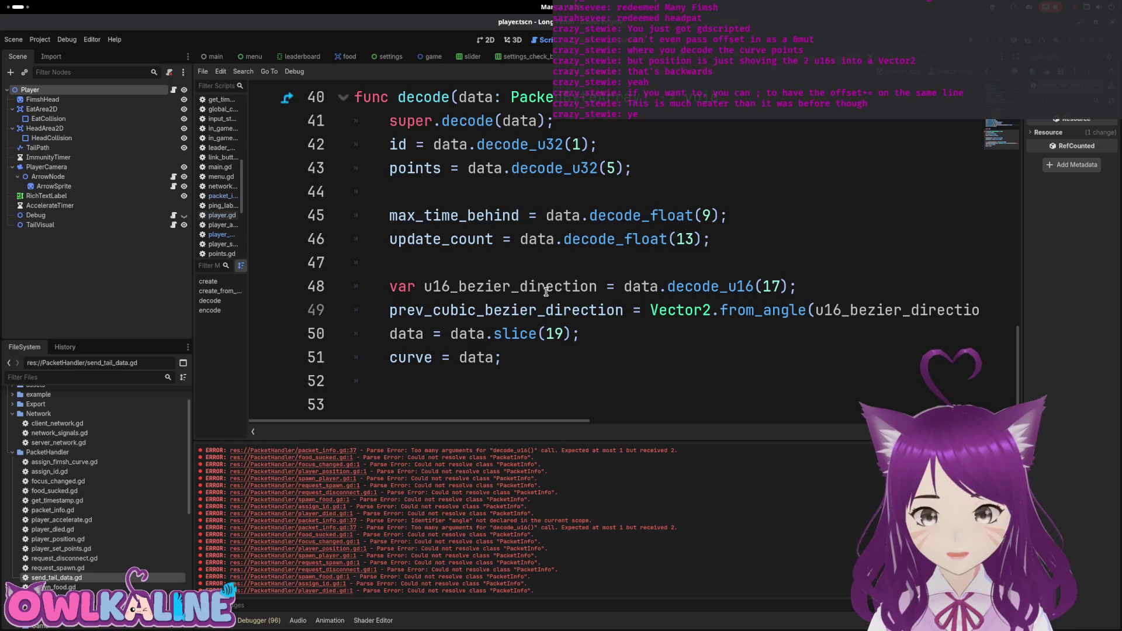
Comment out the old direction-decoding lines and add 'var offset = 17;' above them.
click(376, 314)
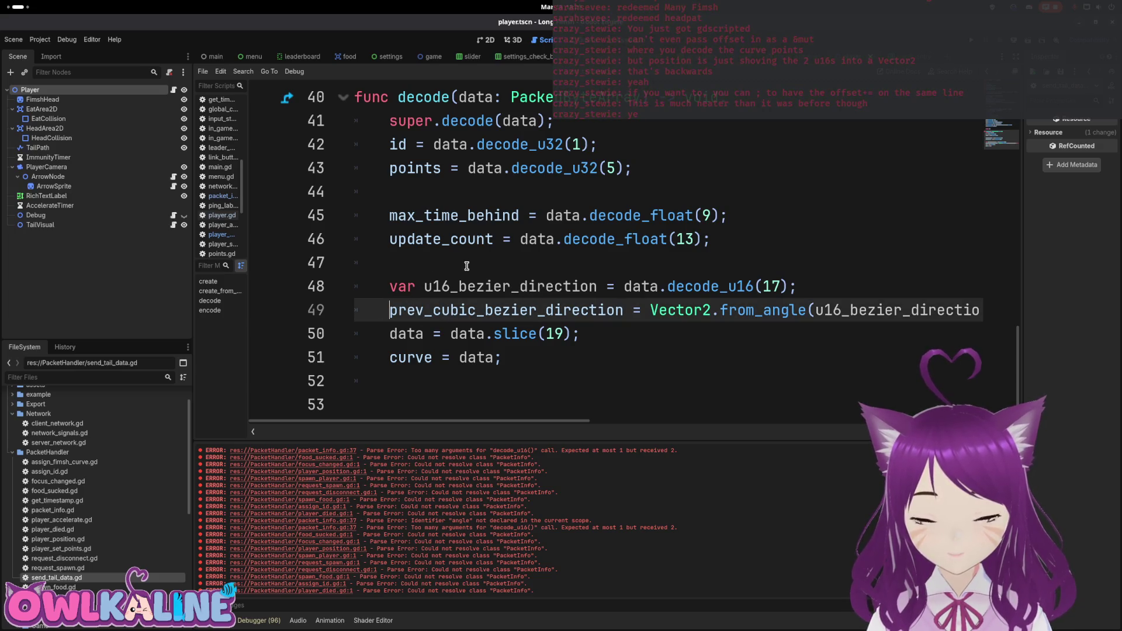
key(ctrl+k)
key(Up)
key(ctrl+k)
key(Up)
key(Return)
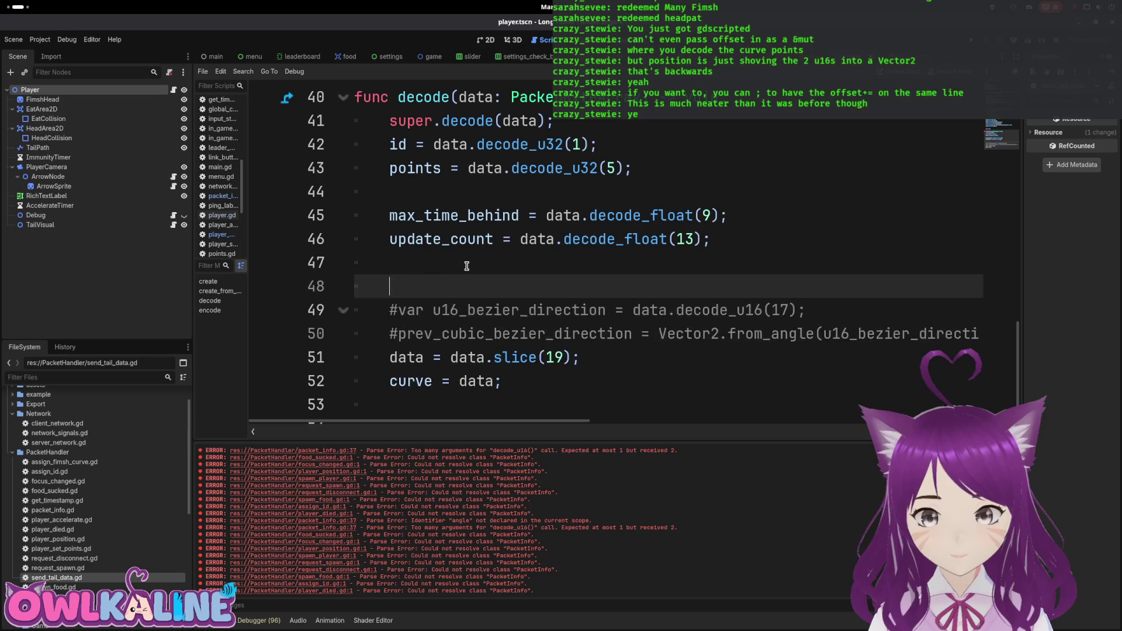
key(Return)
key(Up)
text(var offset = 17;)
Add a decode_angle(data, offset) call and advance offset by angle_offset.
key(Down)
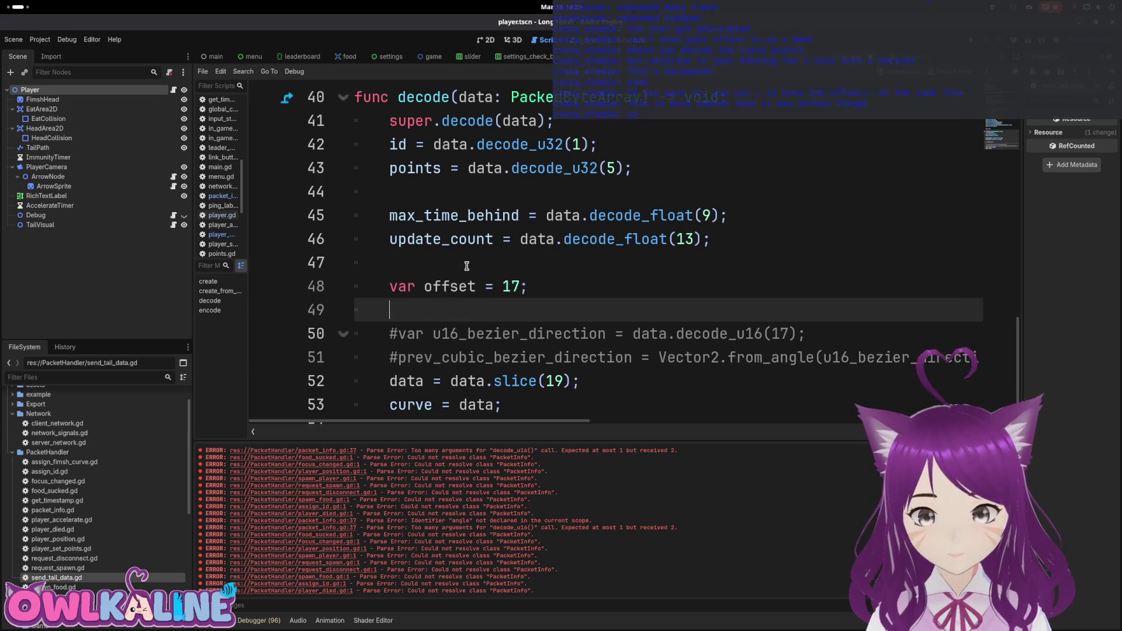
key(Return)
key(Up)
text(ecode)
key(Down)
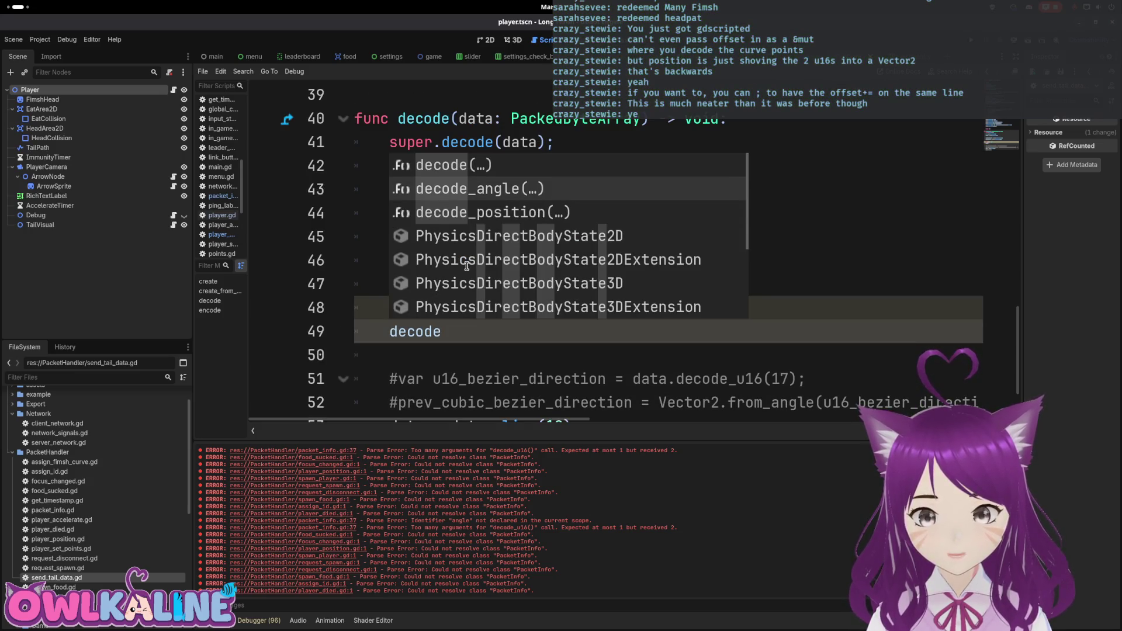
key(Return)
text(data, offset);)
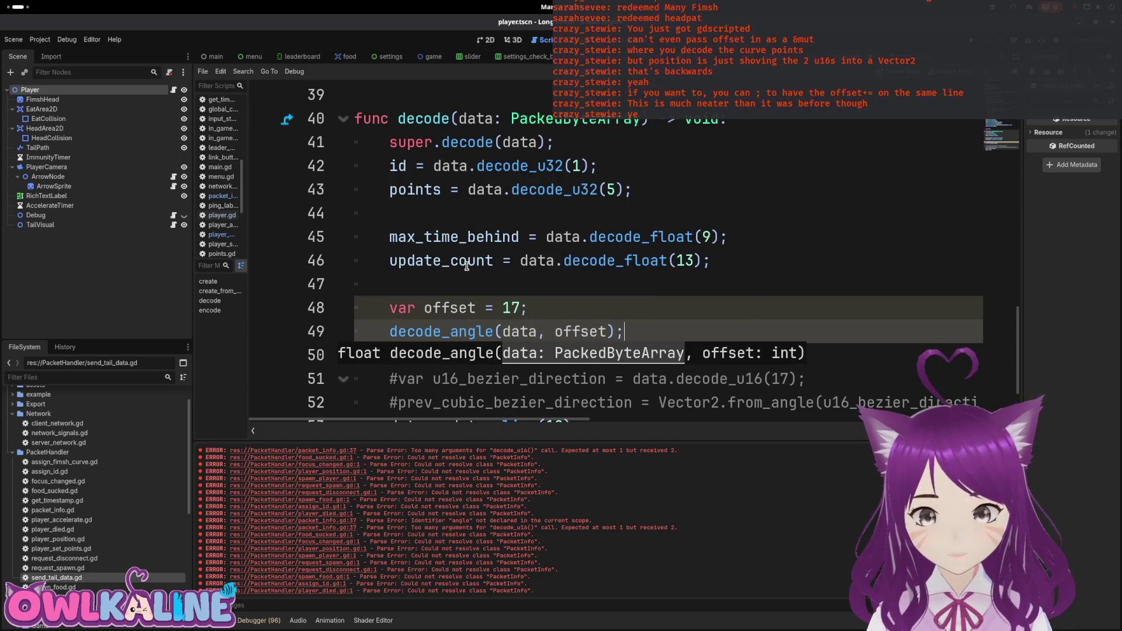
key(Home)
key(End)
key(Return)
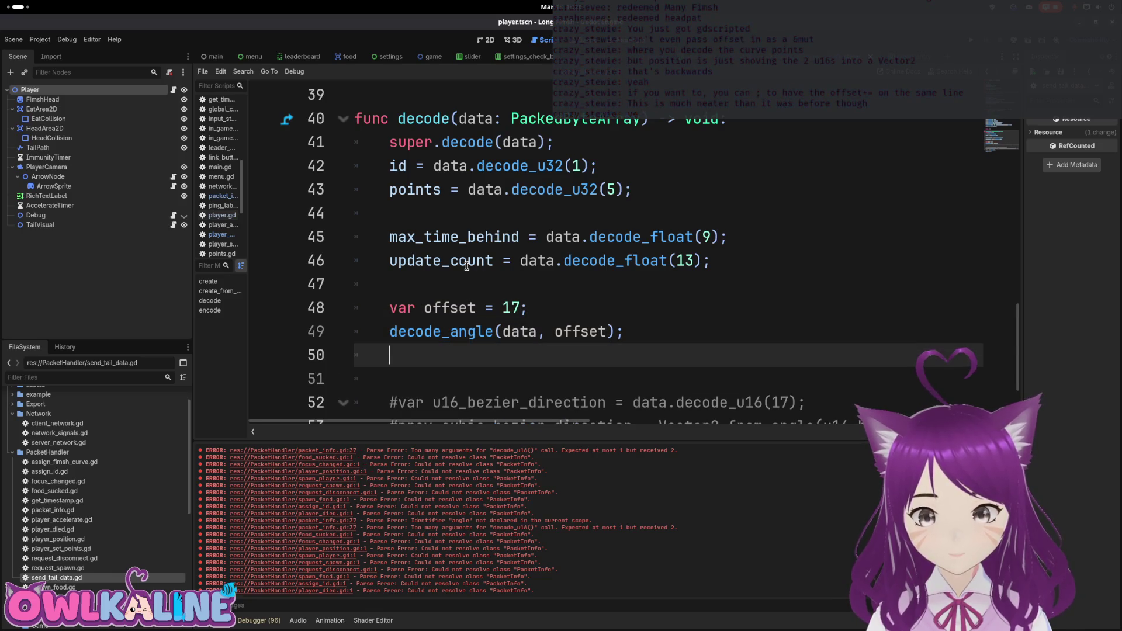
text(an)
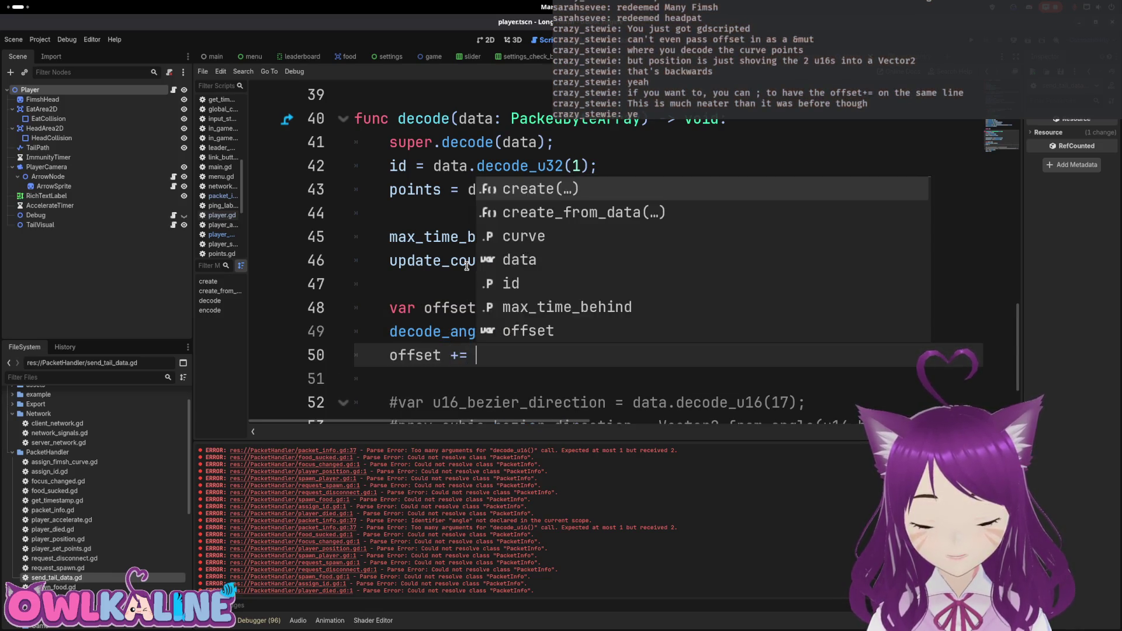
key(Return)
text(;)
Replace the hard-coded 19 in the slice call with offset.
key(Down)
key(Down)
key(Down)
key(Down)
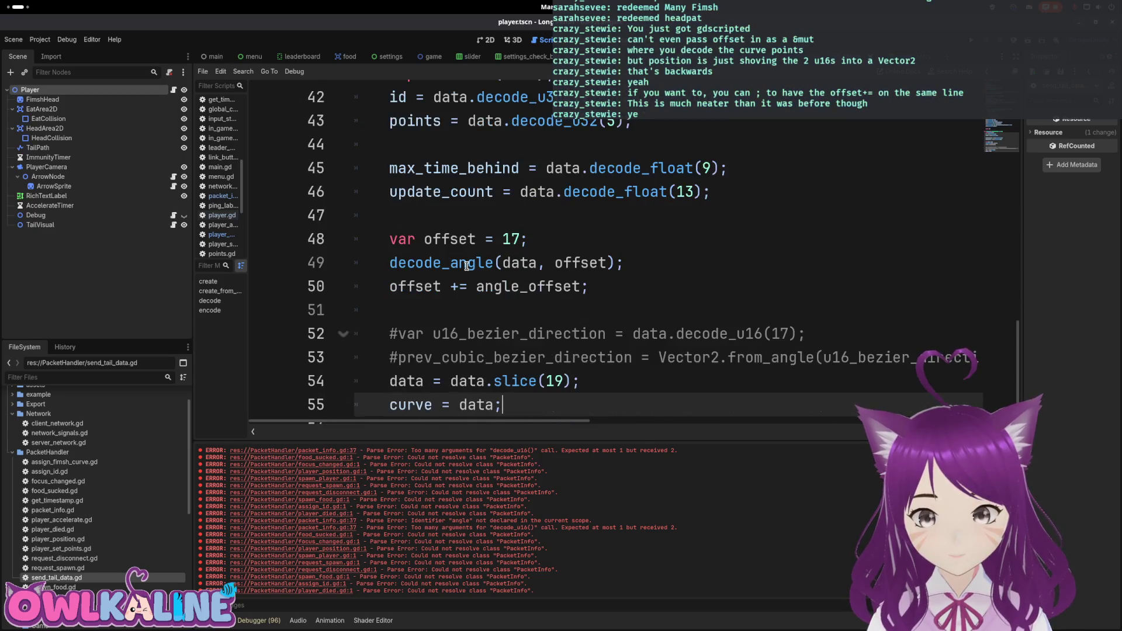
key(Left)
key(Left)
key(shift+Left)
key(shift+Left)
key(BackSpace)
text(offset)
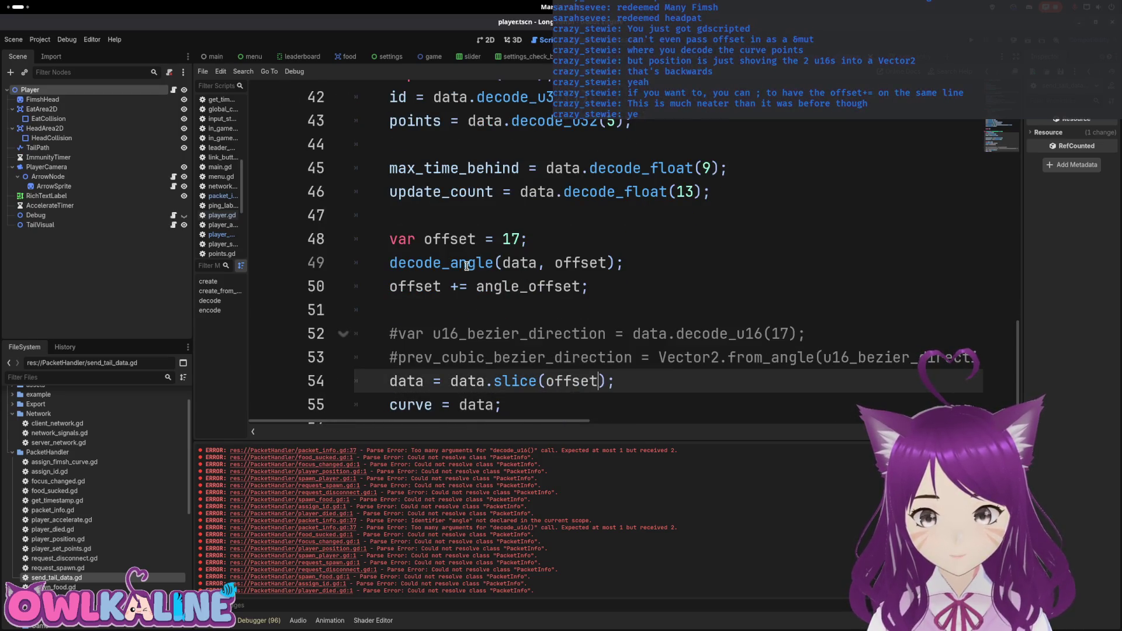
key(Escape)
Reuse the old from_angle assignment so prev_cubic_bezier_direction wraps the decode_angle call.
key(Up)
key(Up)
key(Down)
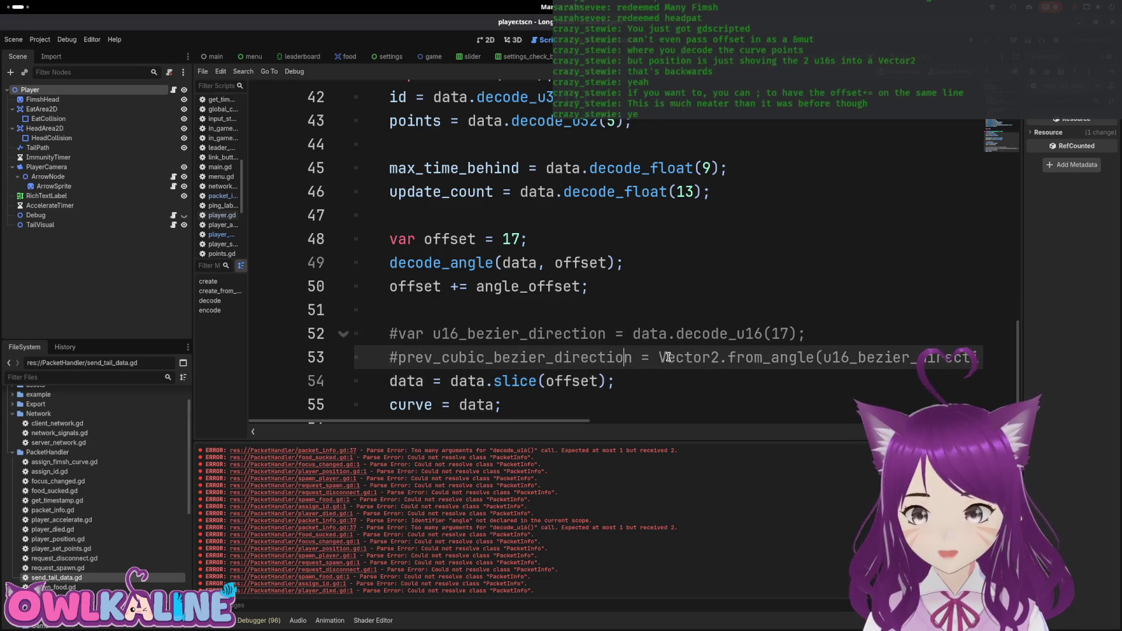
drag(659, 357, 780, 354)
drag(397, 357, 825, 359)
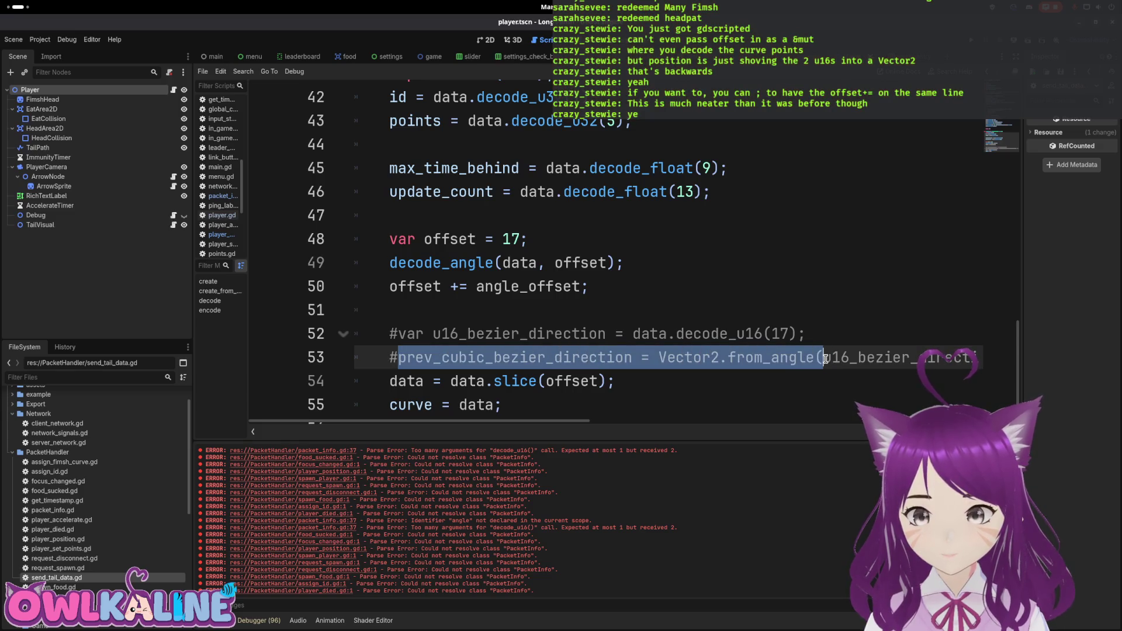
drag(644, 357, 390, 262)
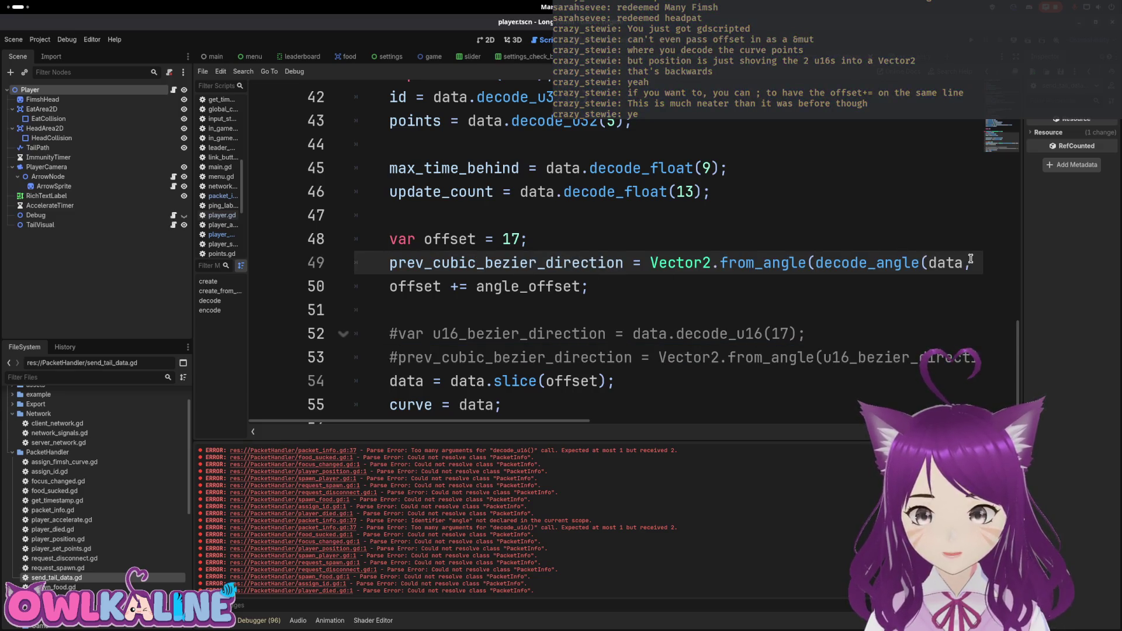
key(End)
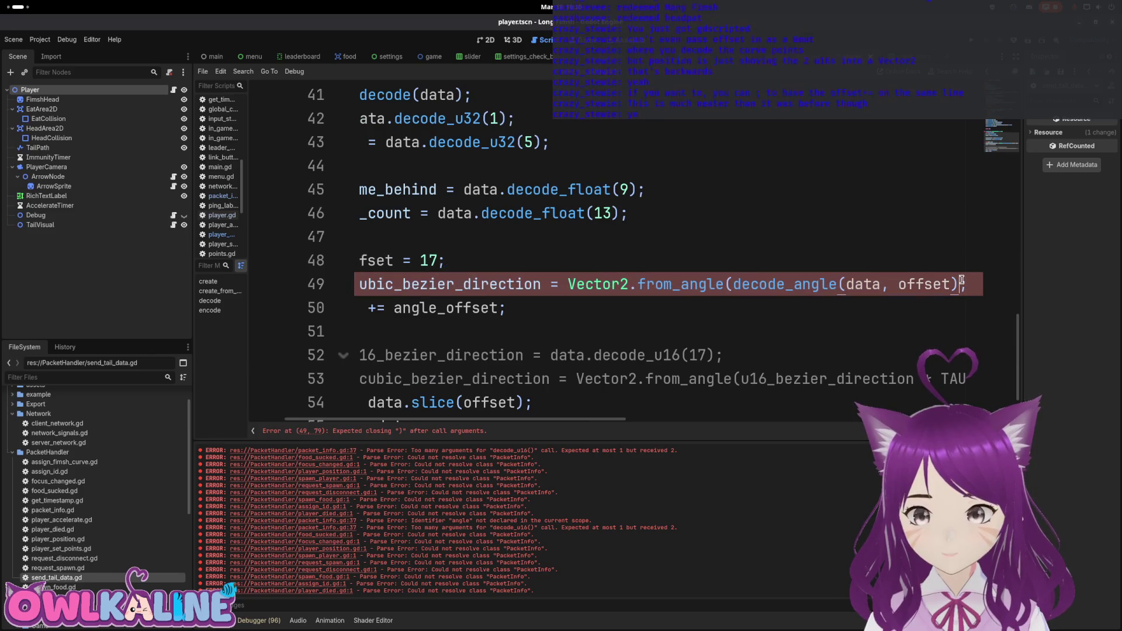
text())
Select the two commented-out lines 52–53 and delete them.
key(Home)
key(Down)
key(Down)
key(Down)
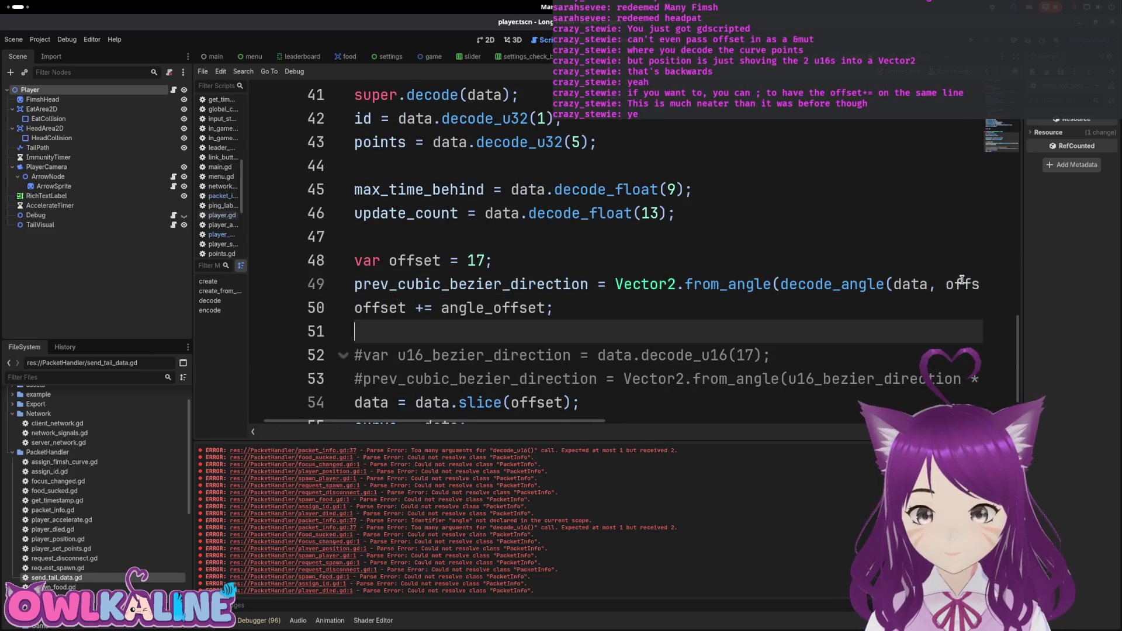
key(End)
key(shift+Up)
key(shift+Home)
key(shift+Left)
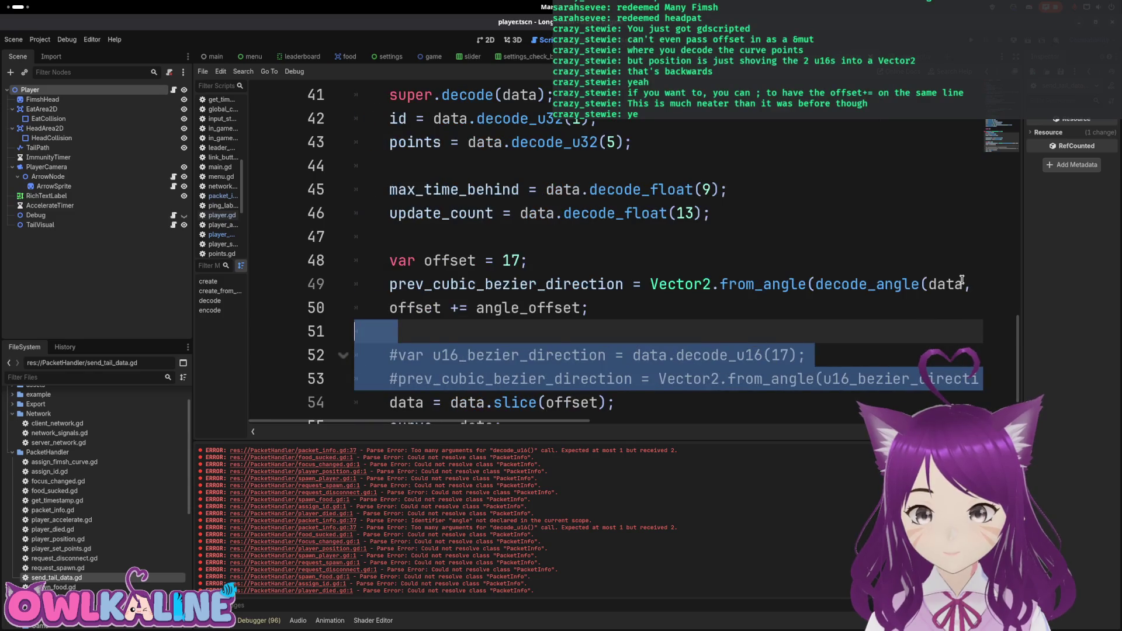
key(BackSpace)
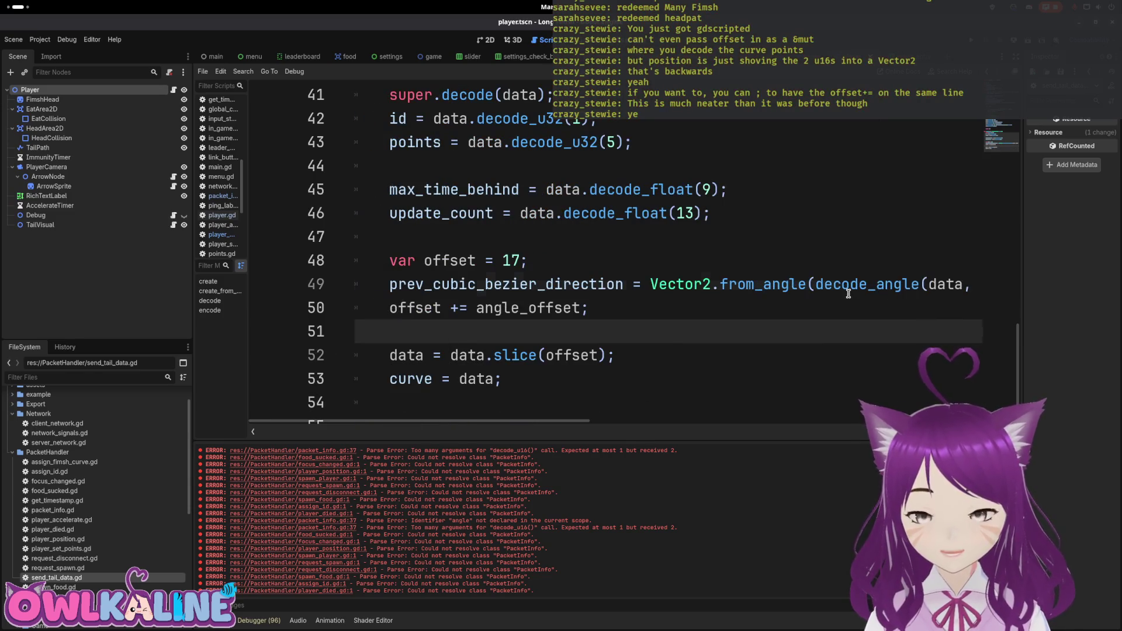
key(Up)
key(Up)
key(Up)
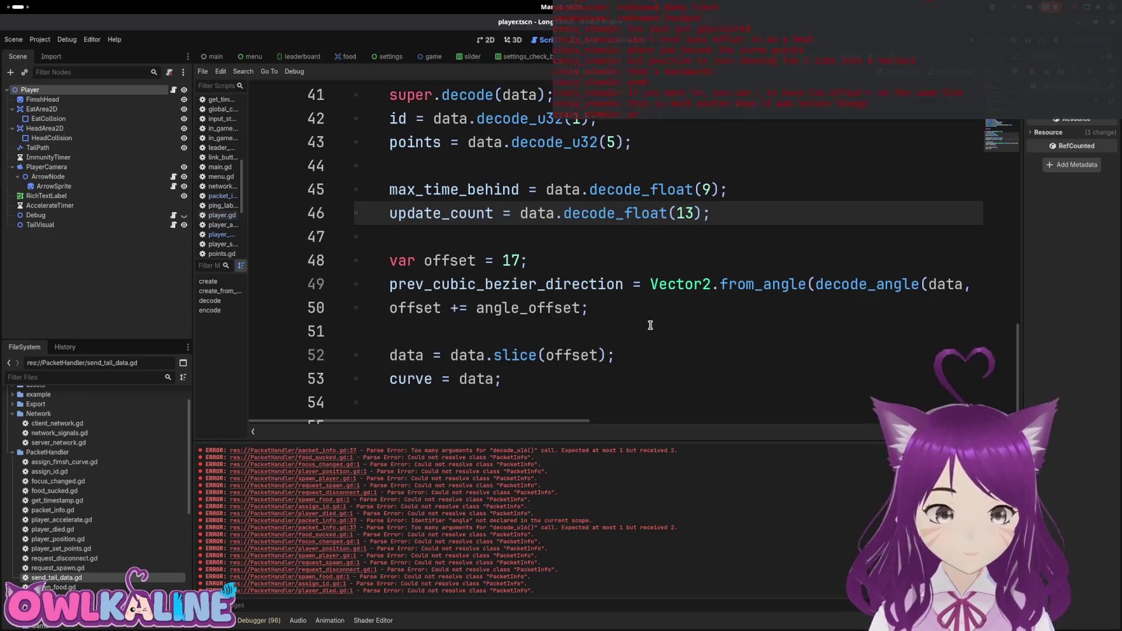
scroll(491, 316, up, 6)
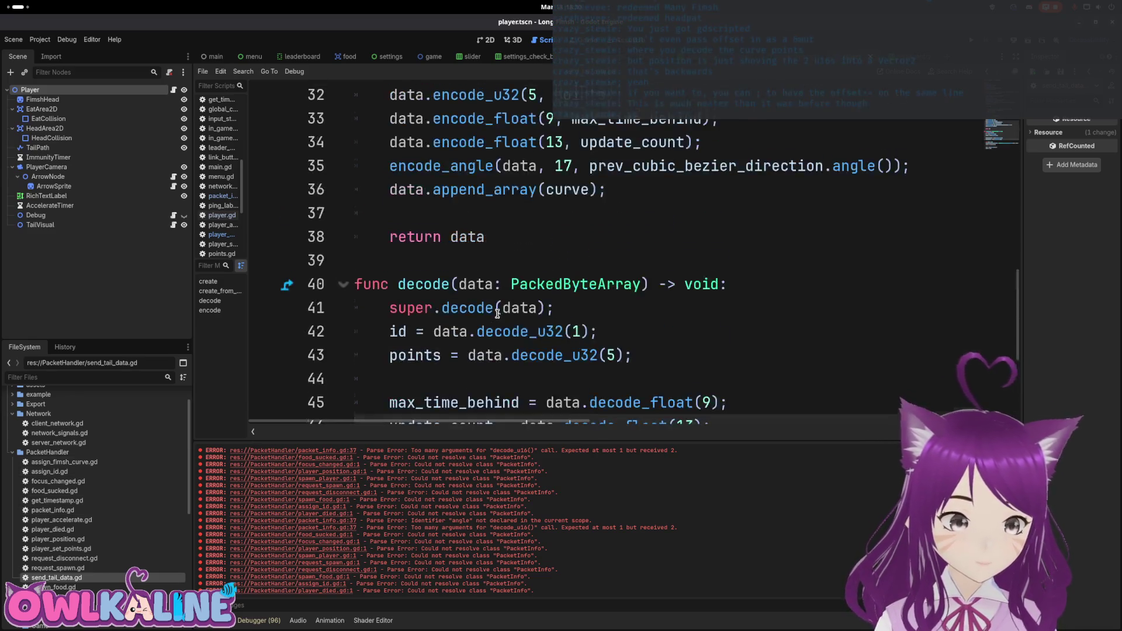
Review send_tail_data.gd's TailData variable declarations and the end of its encode function.
scroll(522, 327, up, 7)
click(607, 257)
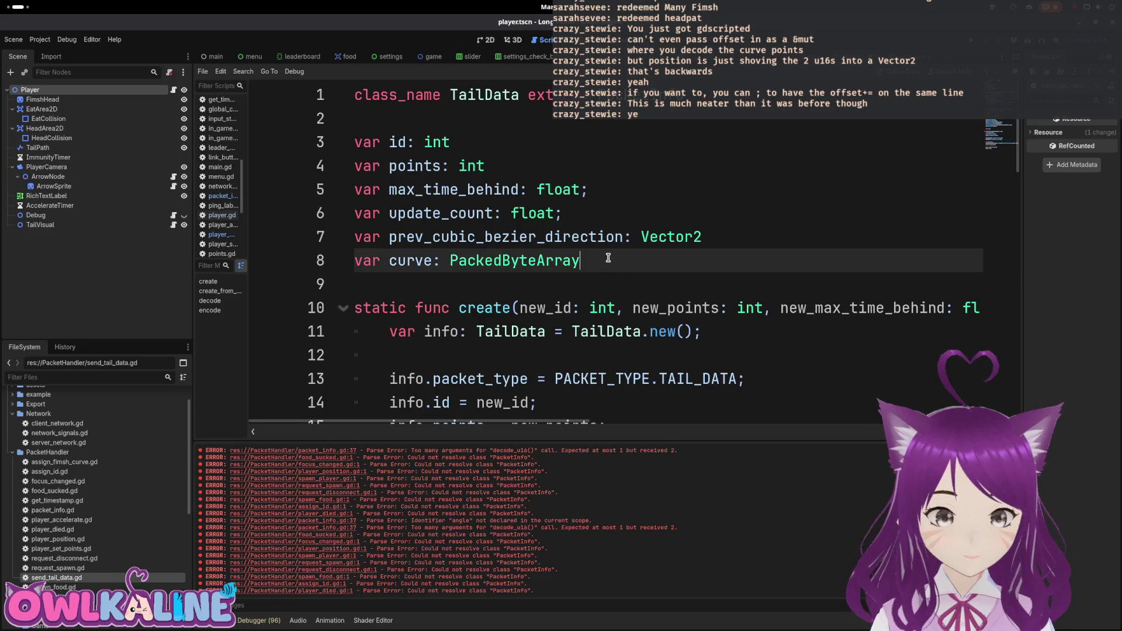
scroll(629, 280, down, 9)
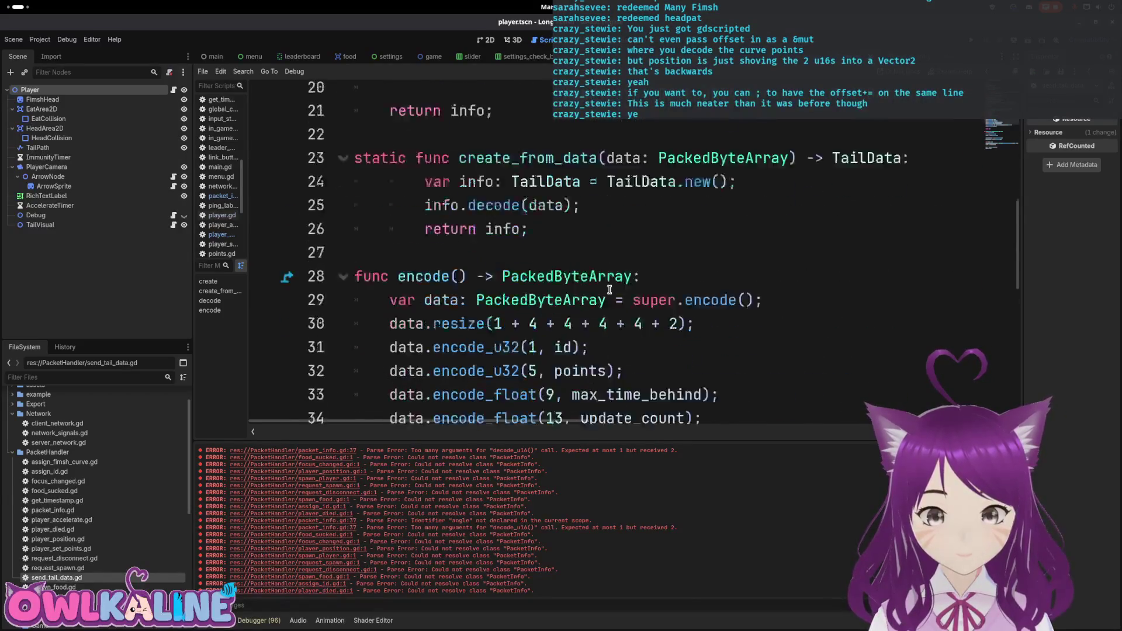
click(728, 301)
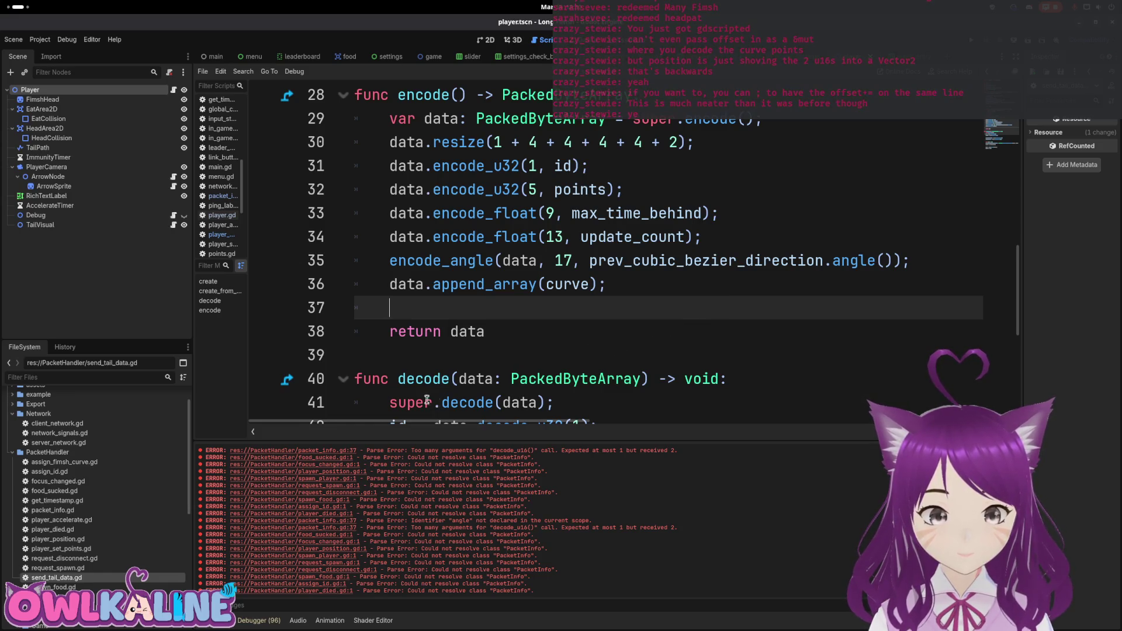
Check the decode offsets in get_timestamp.gd and player_position.gd, then return to player.gd.
double_click(102, 499)
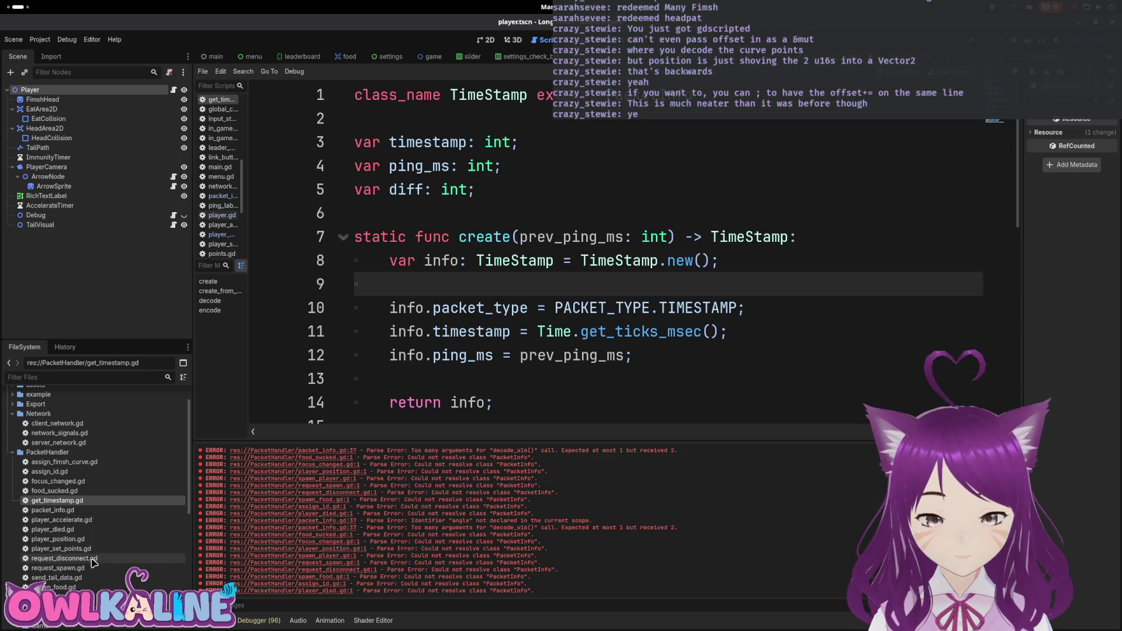
double_click(59, 539)
scroll(402, 351, down, 3)
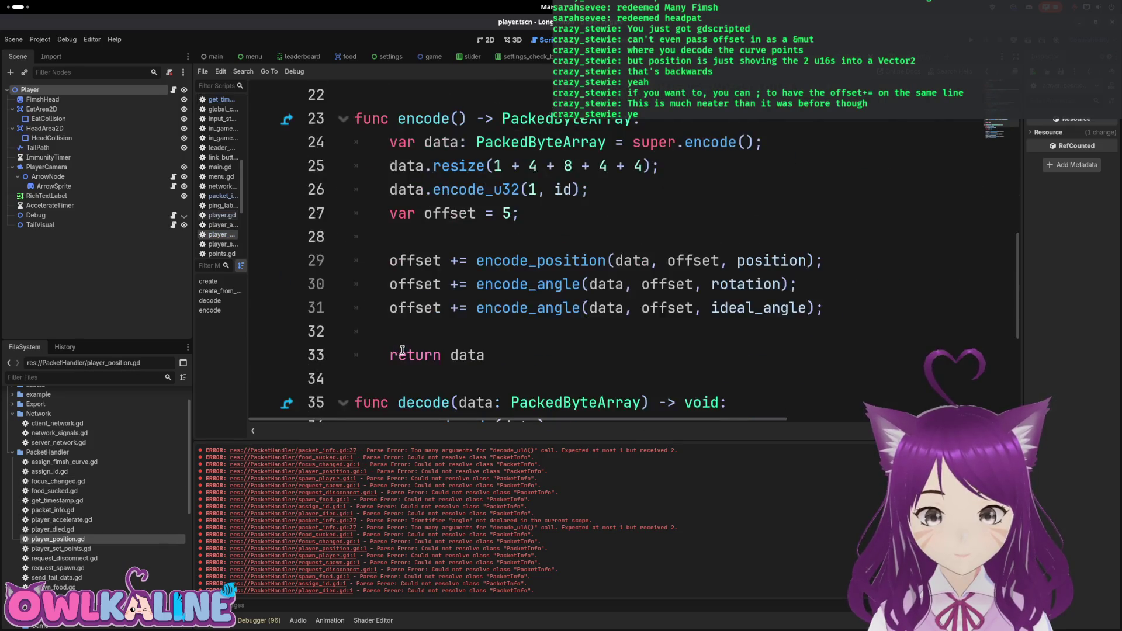
scroll(402, 350, down, 2)
click(429, 332)
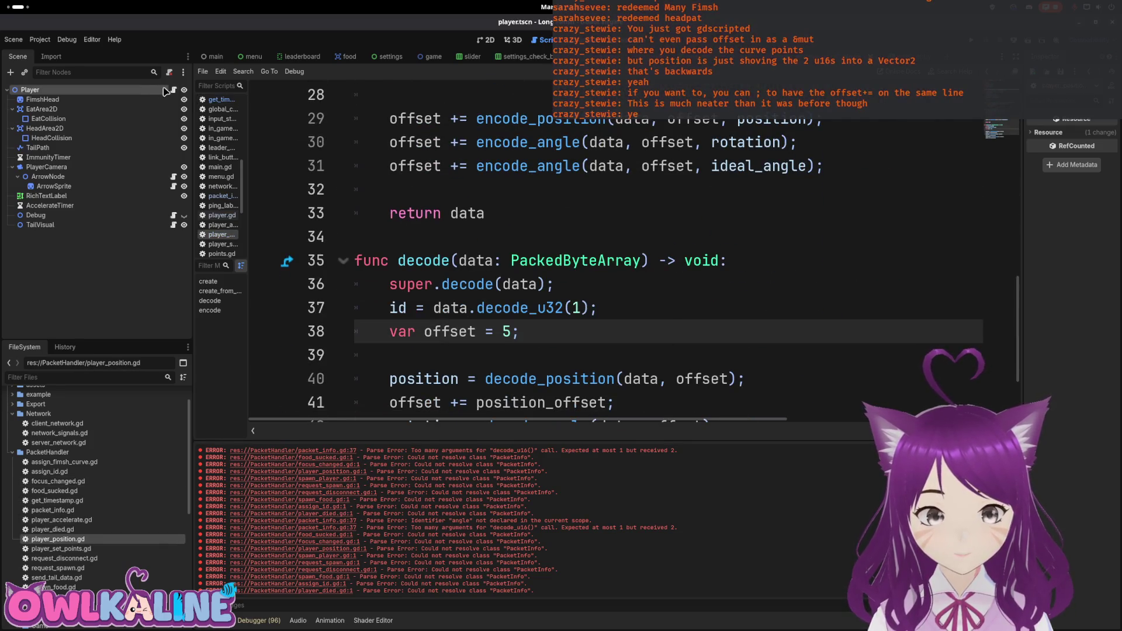
click(172, 90)
scroll(541, 416, left, 3)
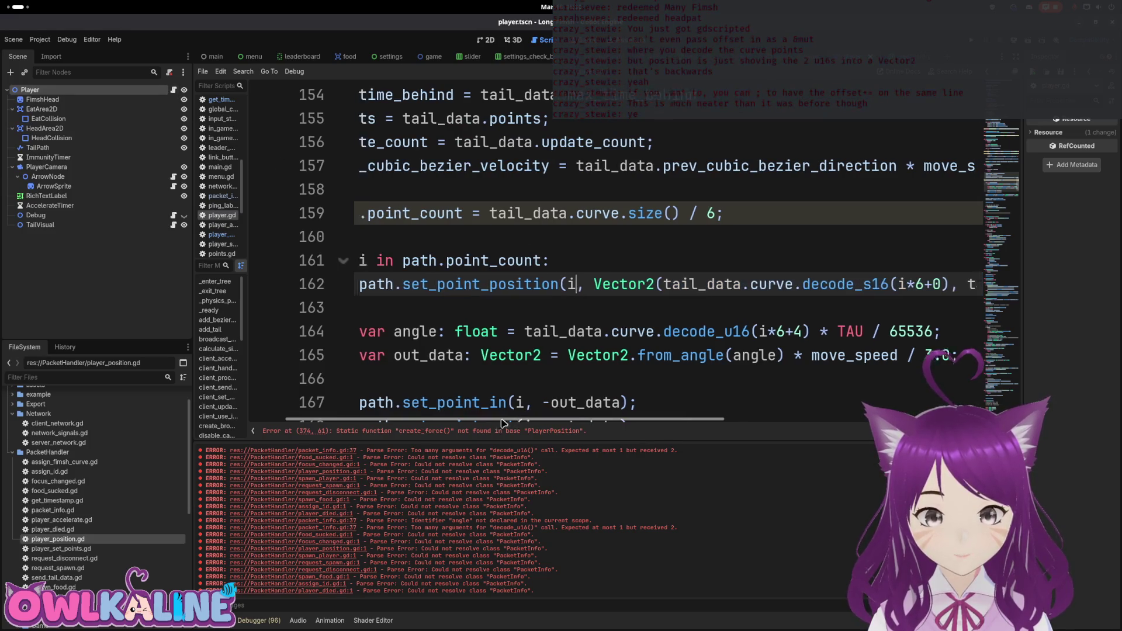
Review player.gd's curve-point loop and path update, then save with Ctrl+S.
scroll(481, 311, up, 7)
scroll(480, 312, up, 1)
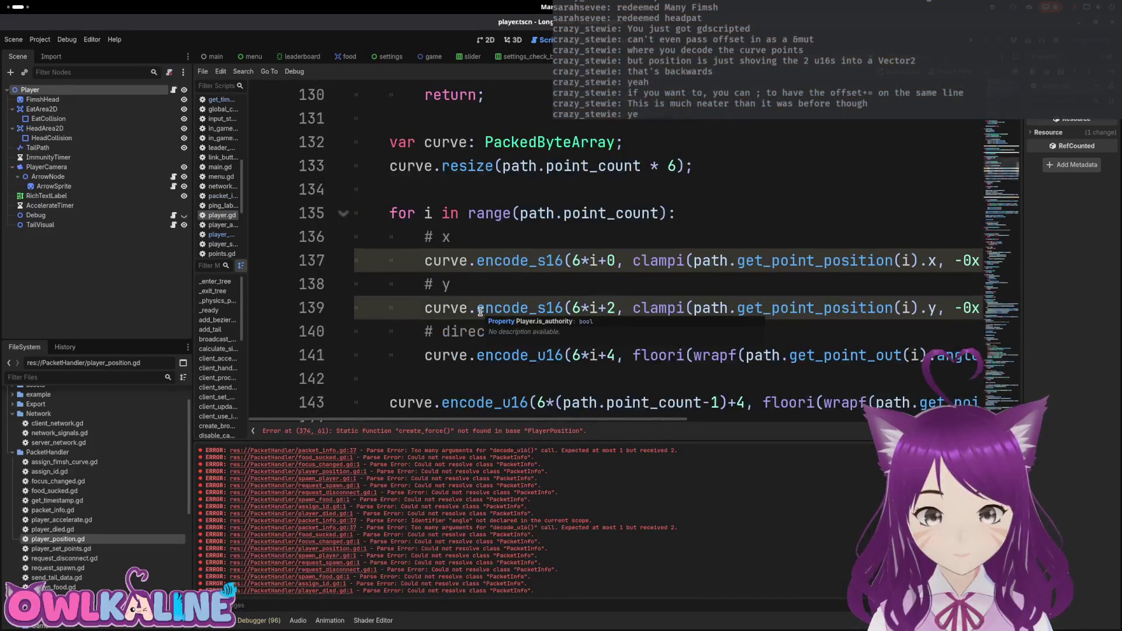
click(721, 223)
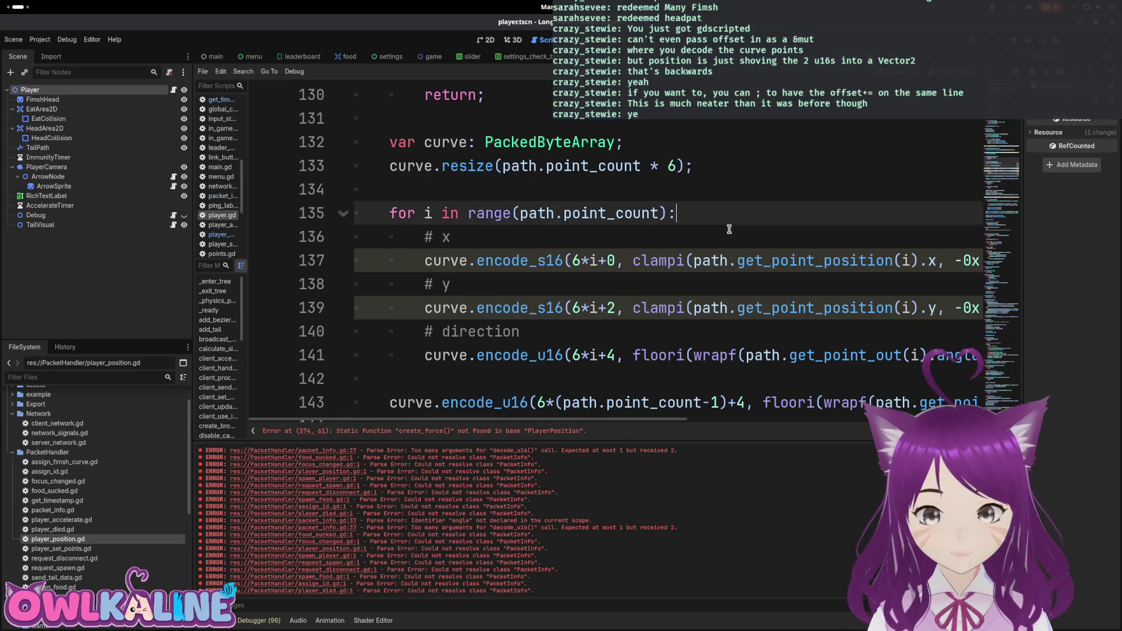
drag(645, 416, 768, 413)
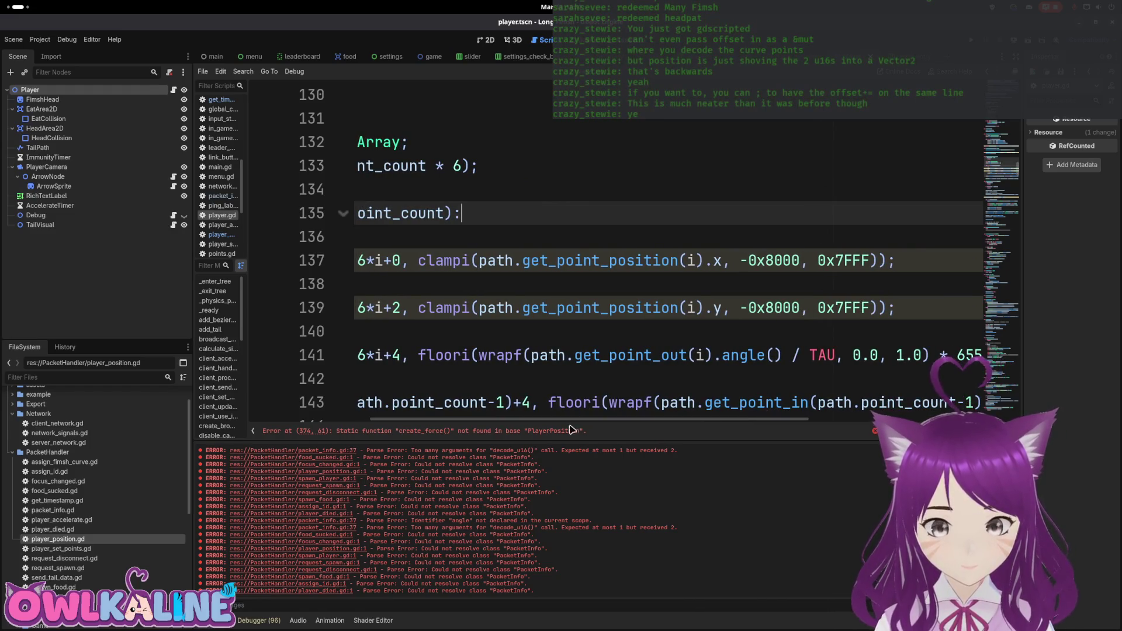
scroll(563, 426, left, 5)
scroll(555, 424, right, 4)
mouse_move(554, 419)
mouse_down()
mouse_move(497, 421)
mouse_move(564, 421)
mouse_move(462, 421)
mouse_up()
scroll(483, 356, down, 1)
scroll(482, 356, down, 9)
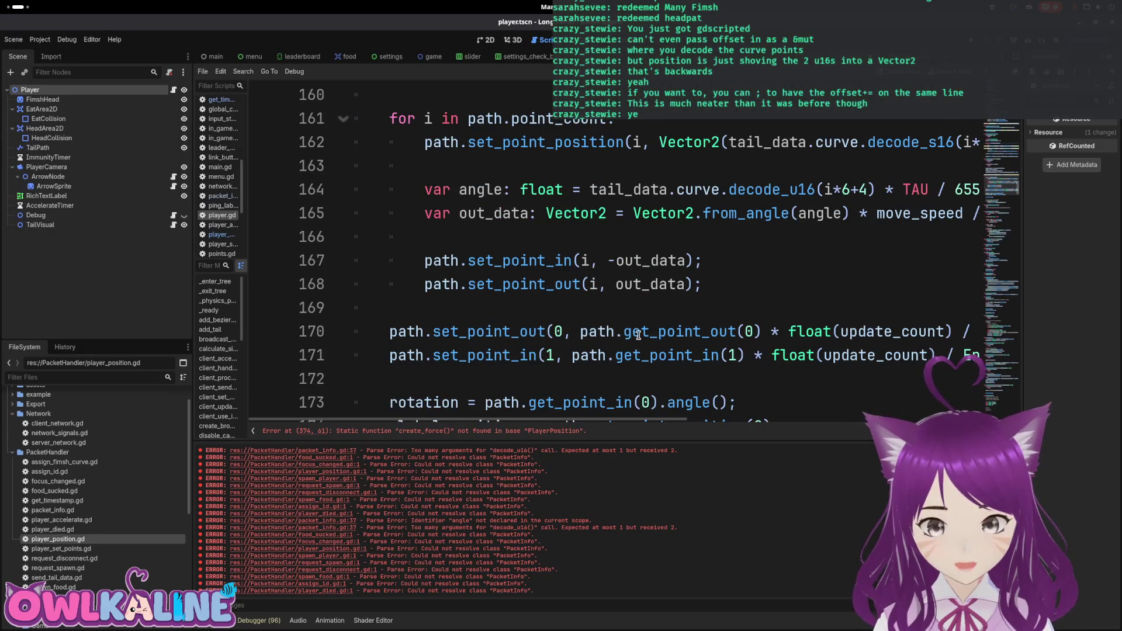
scroll(644, 335, down, 2)
click(739, 260)
key(ctrl+s)
Go to _enter_tree and select the handle_player_position signal and server_handle_player_position callback.
click(610, 305)
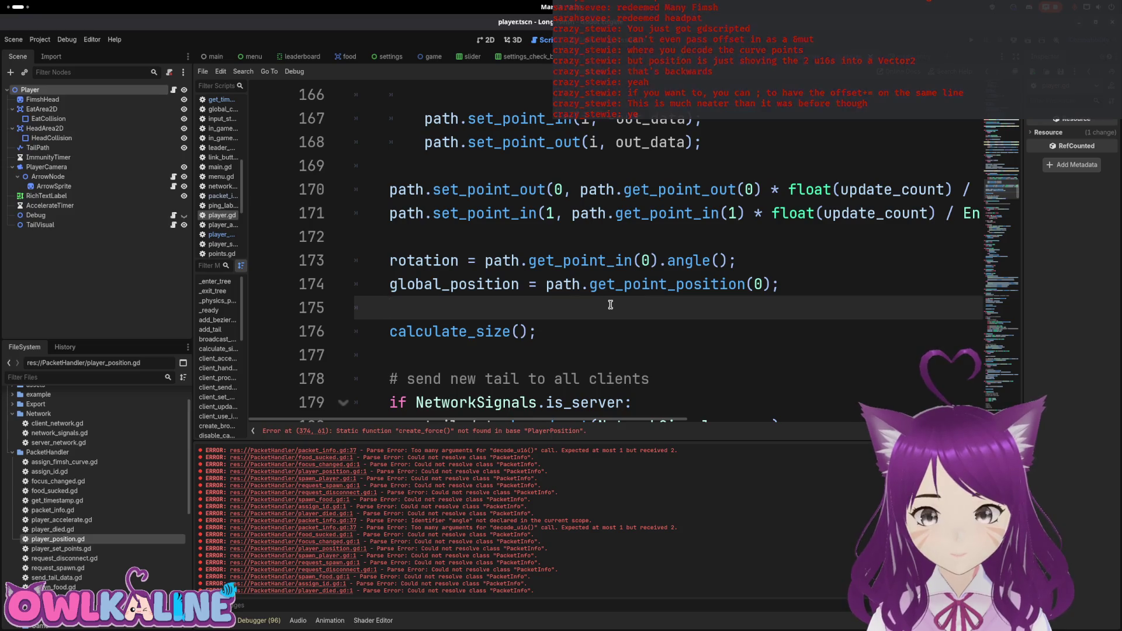
scroll(610, 304, down, 3)
scroll(612, 301, up, 3)
click(601, 230)
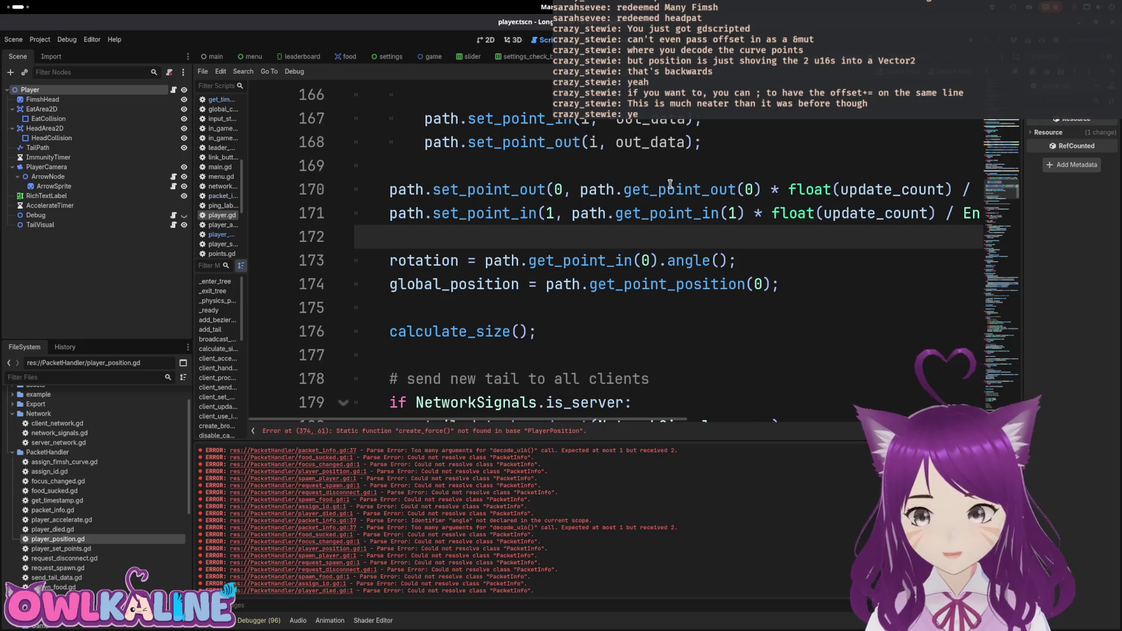
click(785, 164)
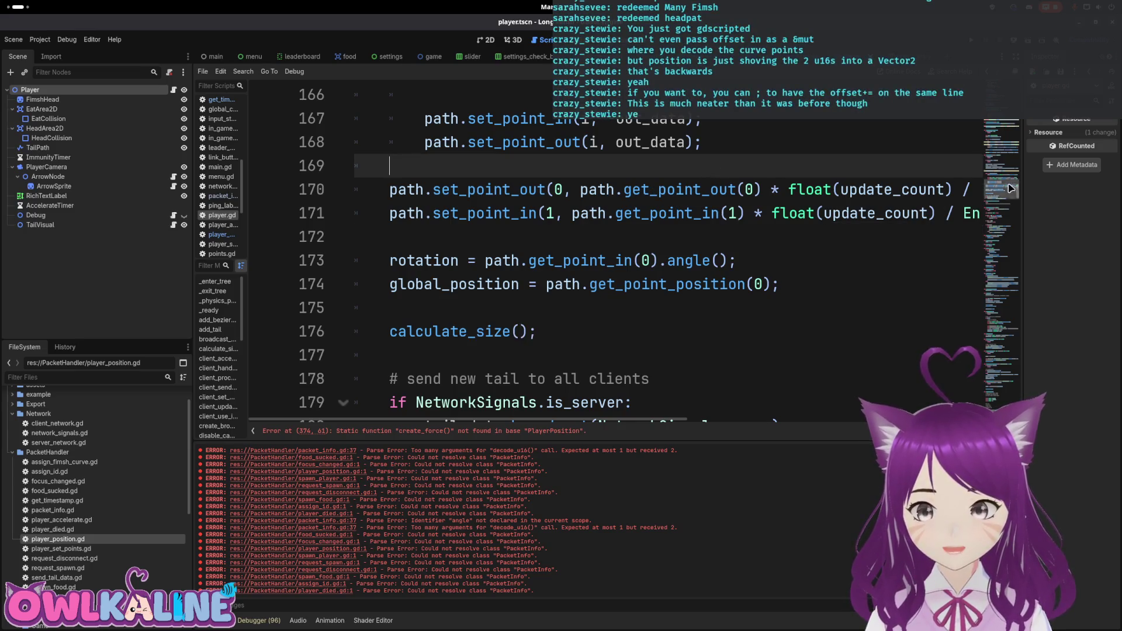
drag(1002, 190, 1009, 120)
scroll(627, 250, down, 10)
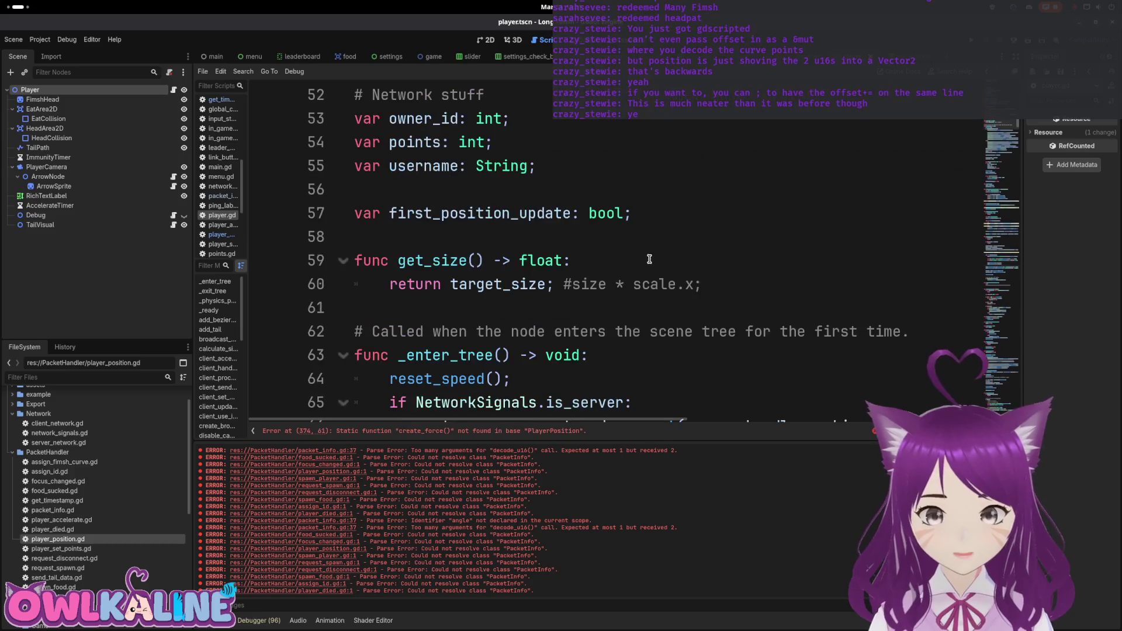
scroll(539, 218, down, 2)
scroll(625, 198, up, 1)
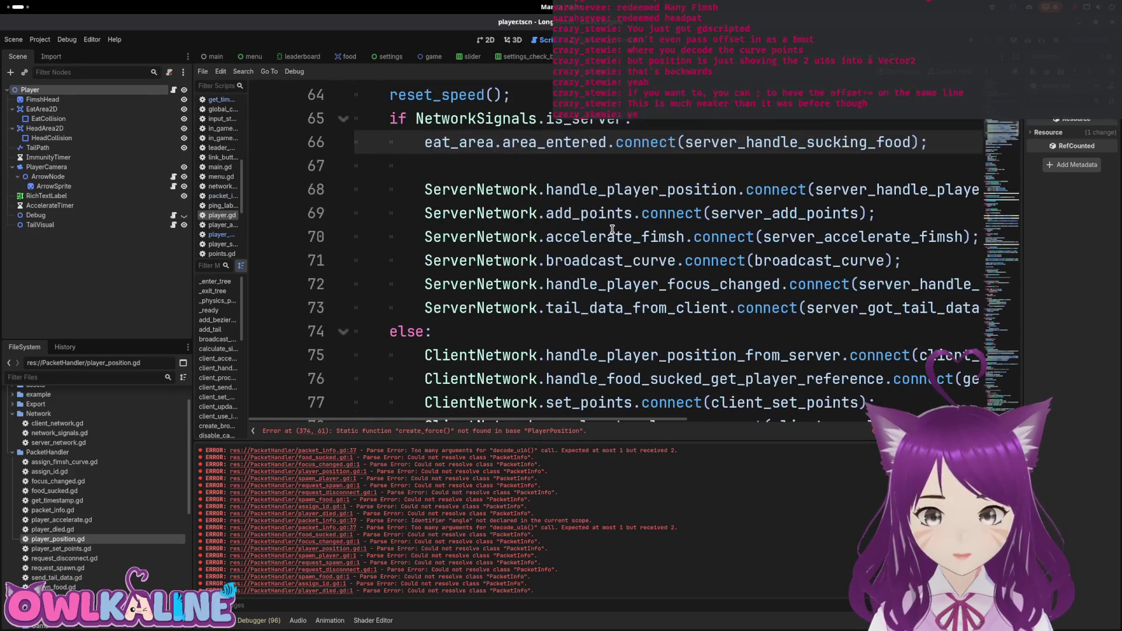
double_click(627, 196)
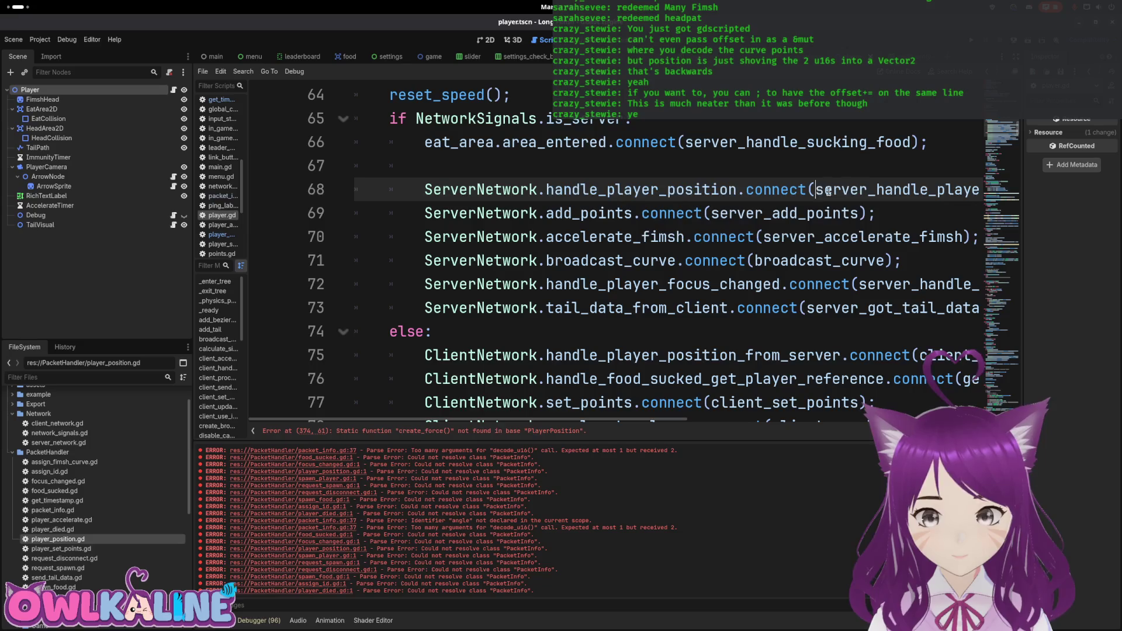
double_click(859, 189)
Search for server_handle_player_position and jump to its definition near line 400.
key(ctrl+f)
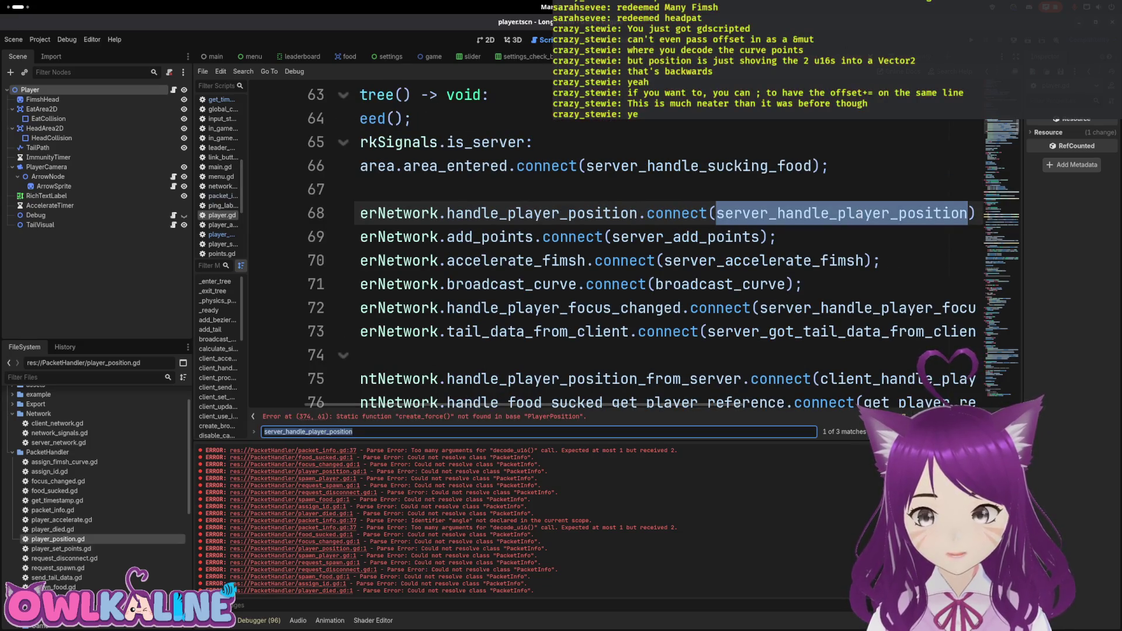
key(Return)
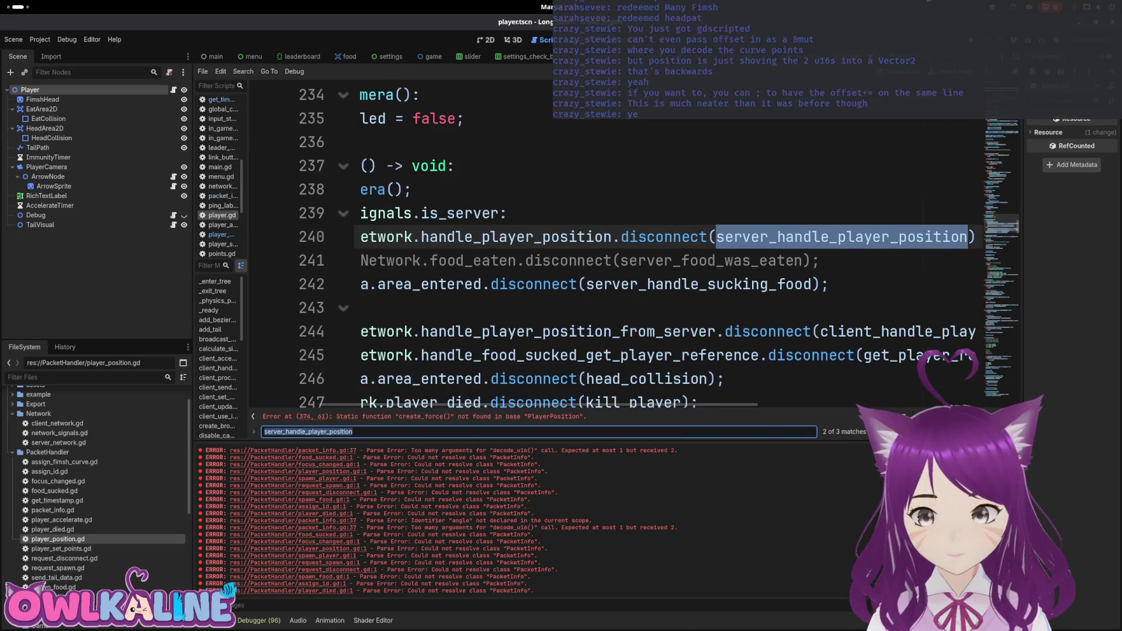
key(Return)
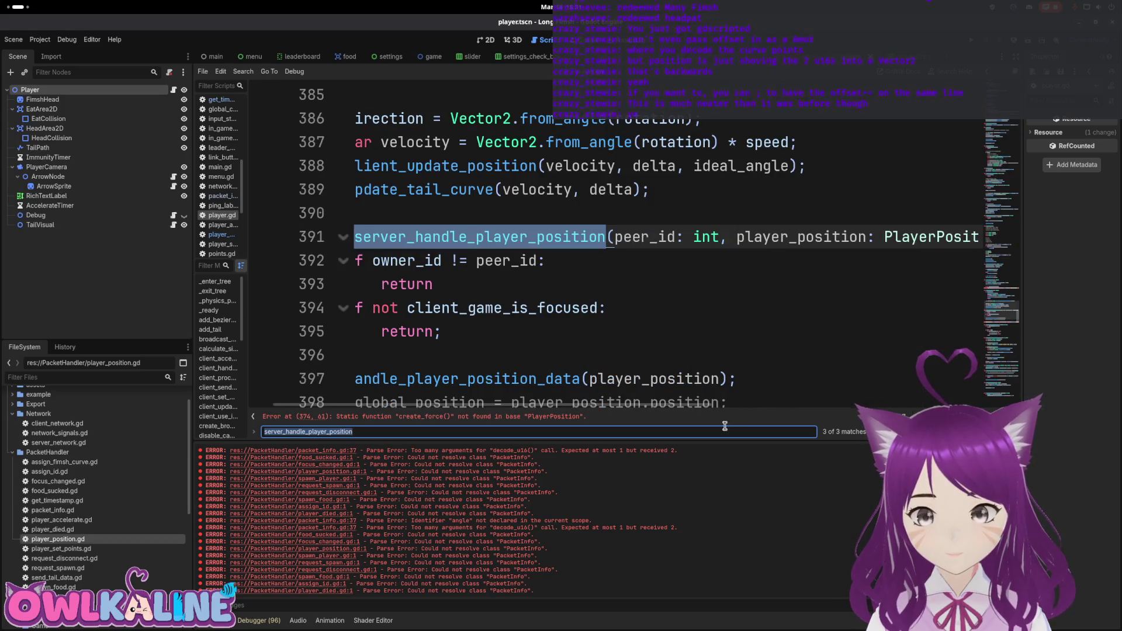
scroll(543, 350, right, 3)
scroll(528, 292, left, 6)
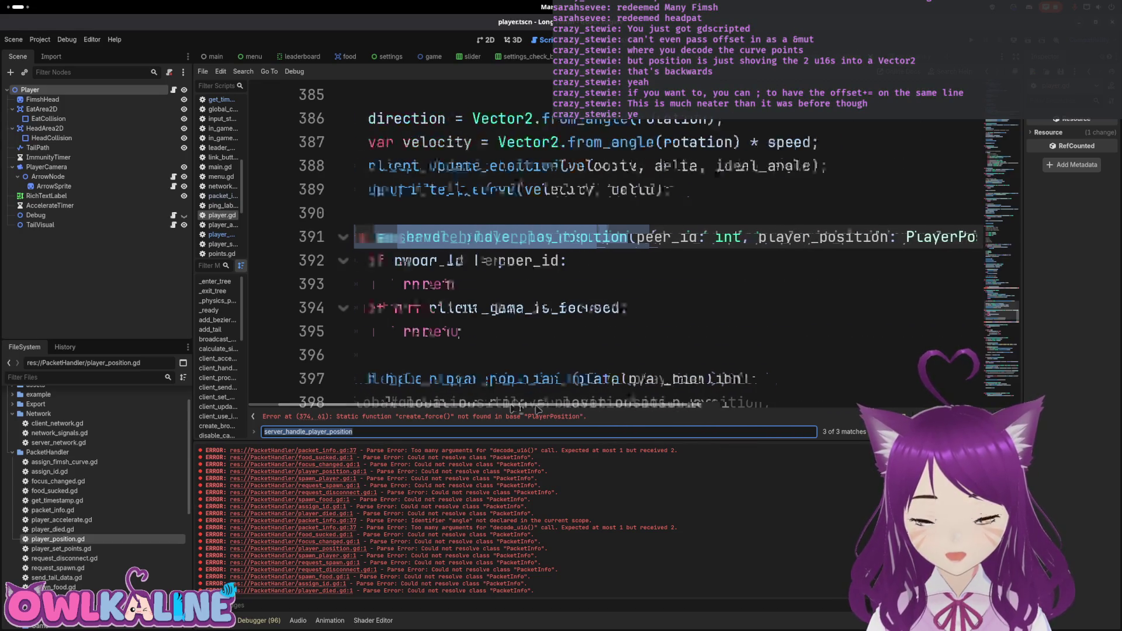
click(527, 284)
scroll(514, 292, down, 2)
click(480, 301)
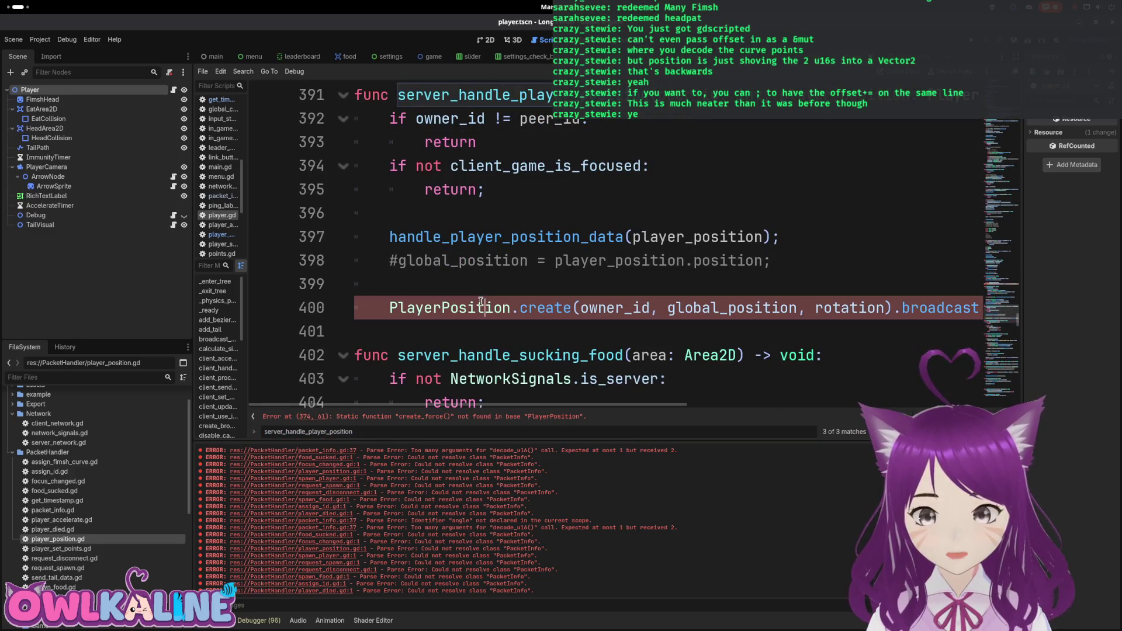
mouse_move(503, 305)
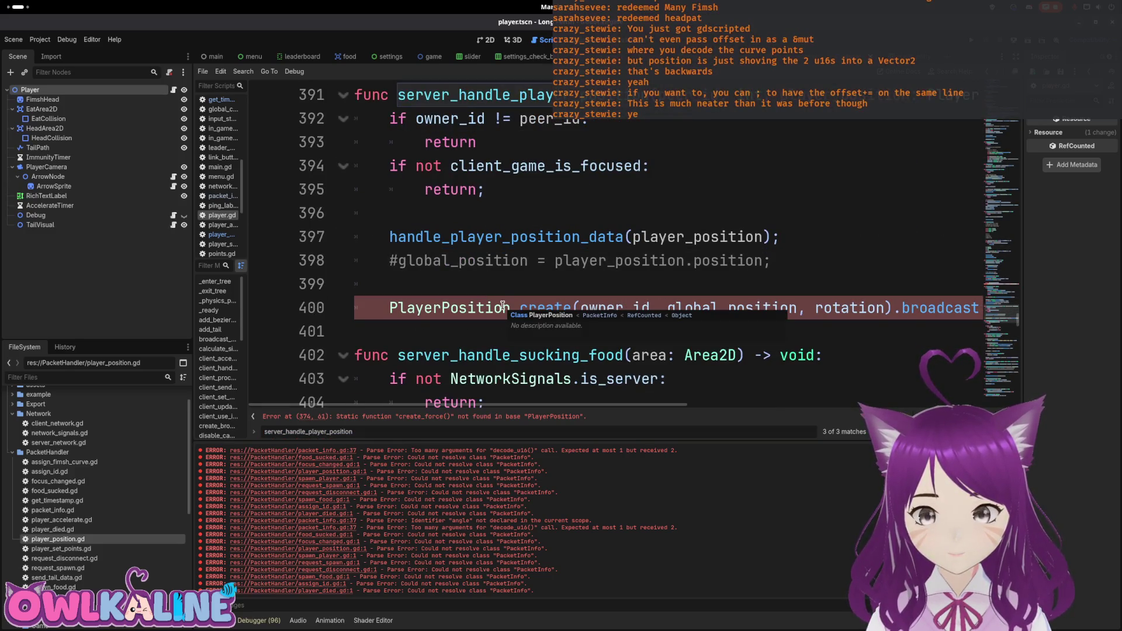
scroll(502, 305, up, 1)
Highlight uses of owner_id, peer_id, client_game_is_focused and player_position, then select the PlayerPosition.create call.
double_click(494, 168)
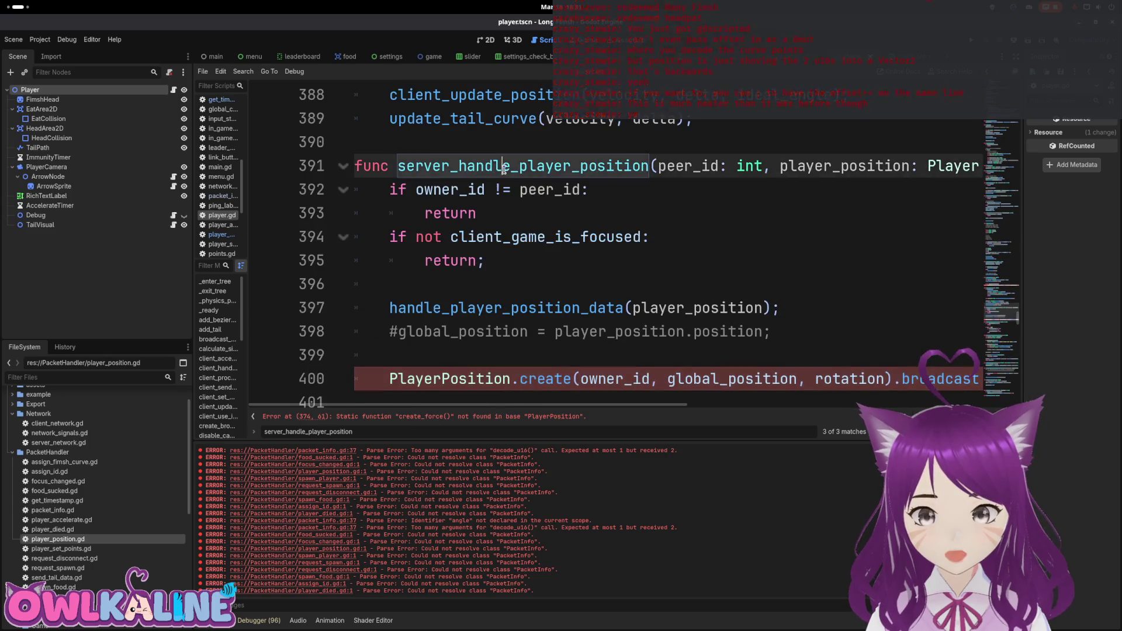
double_click(481, 187)
double_click(542, 190)
double_click(497, 237)
double_click(485, 308)
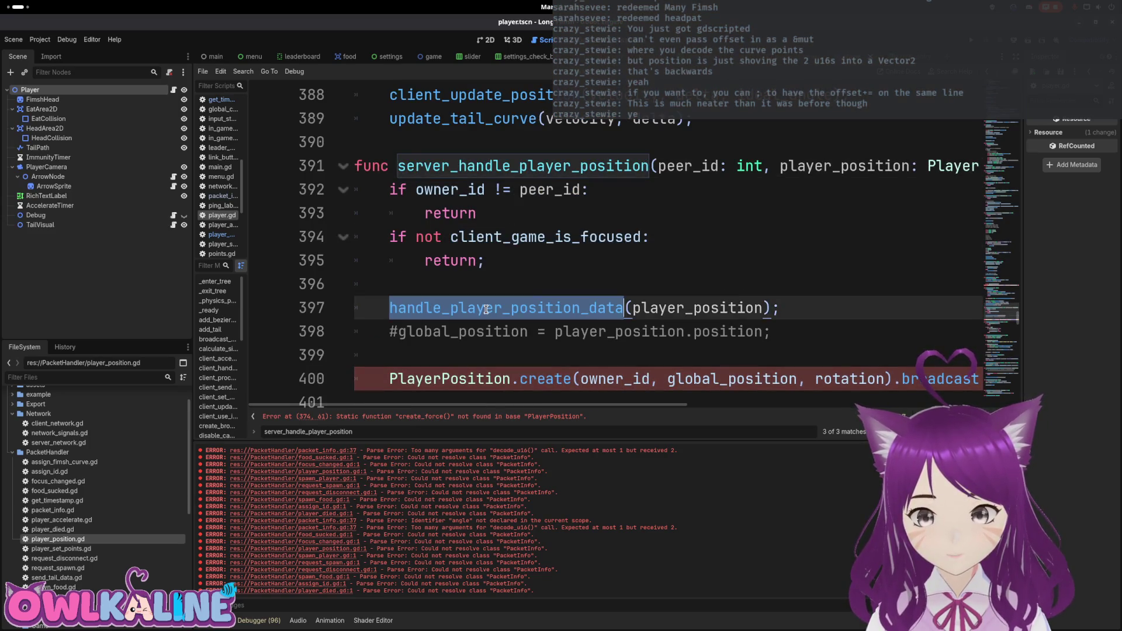
double_click(695, 308)
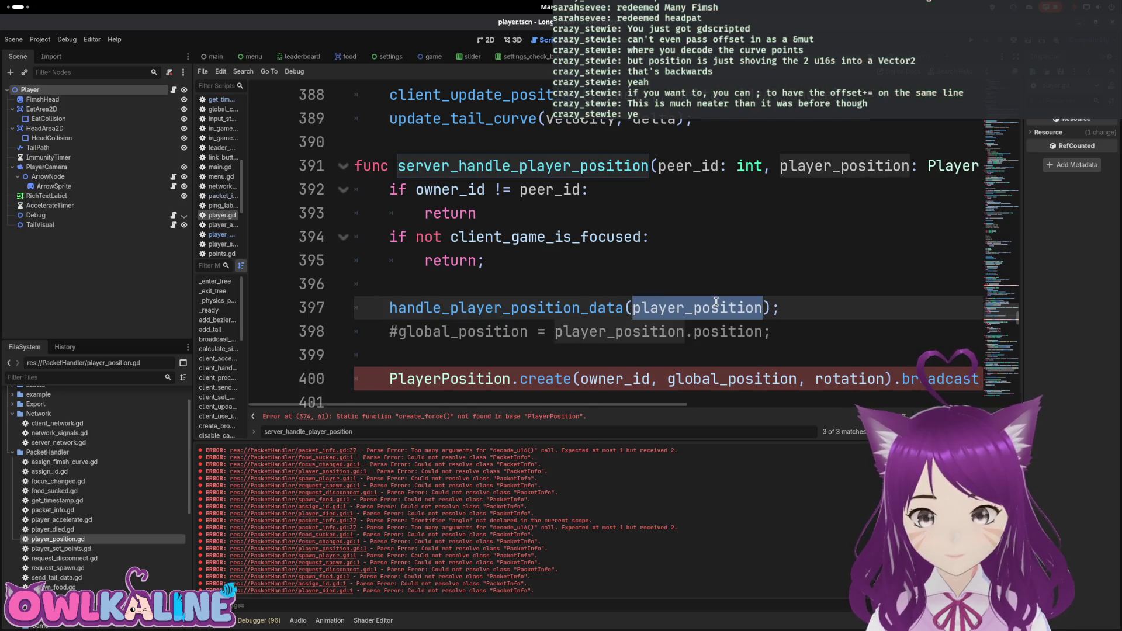
scroll(710, 304, down, 1)
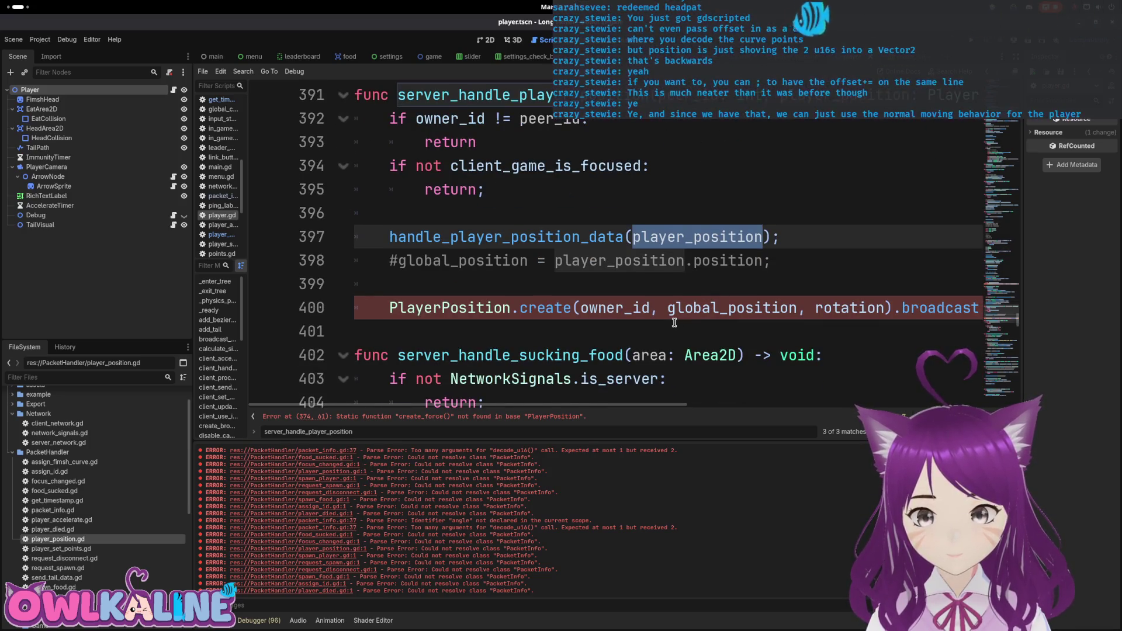
mouse_move(645, 404)
mouse_down()
mouse_move(797, 404)
mouse_move(627, 401)
mouse_up()
drag(892, 308, 394, 313)
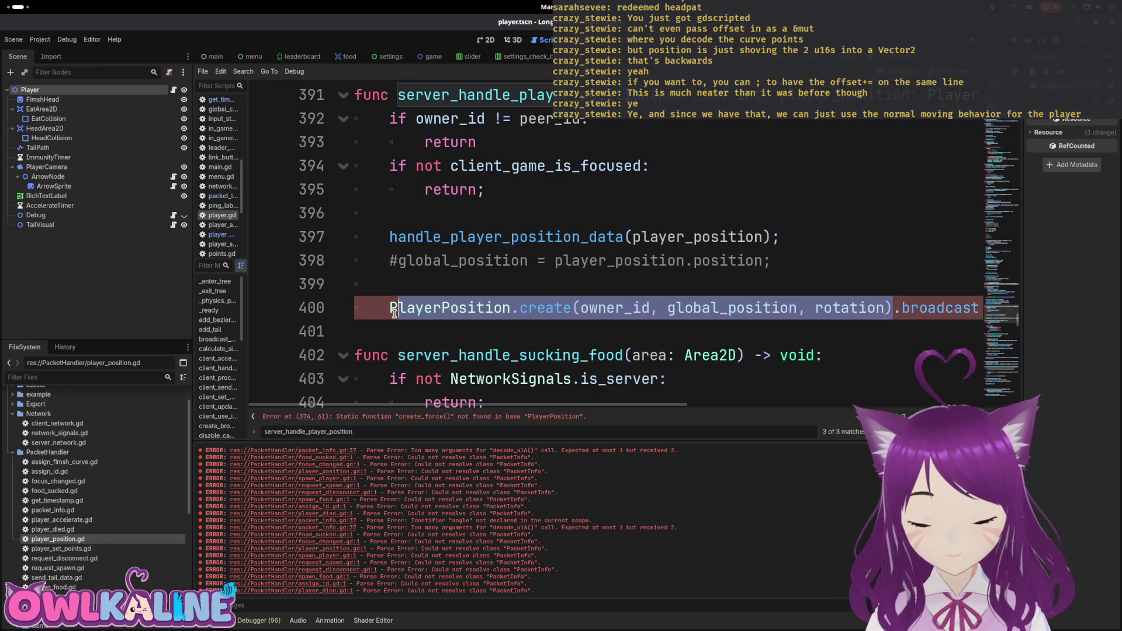
Try player_position, undo it, then add an ideal_angle argument to the create call and save.
text(player_po)
key(Return)
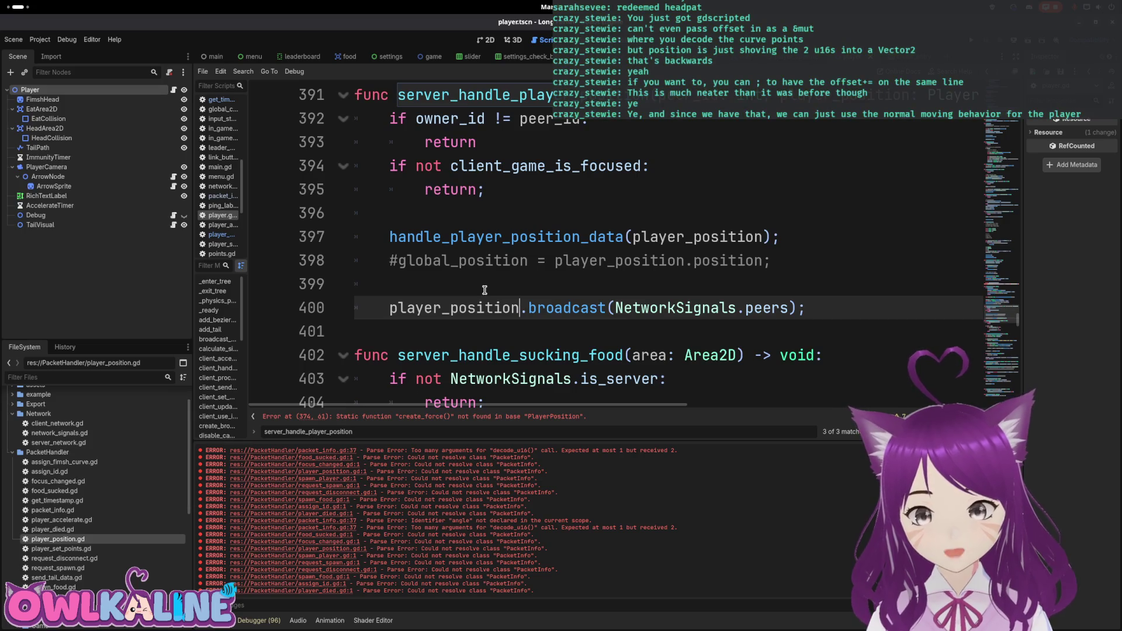
key(ctrl+z)
key(ctrl+z)
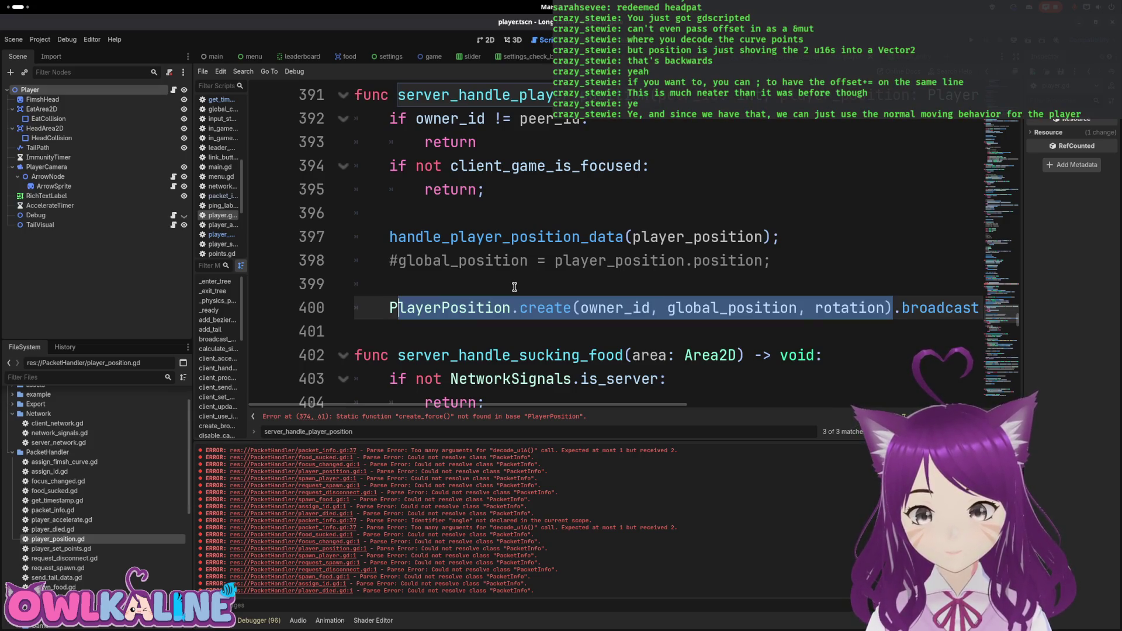
click(708, 308)
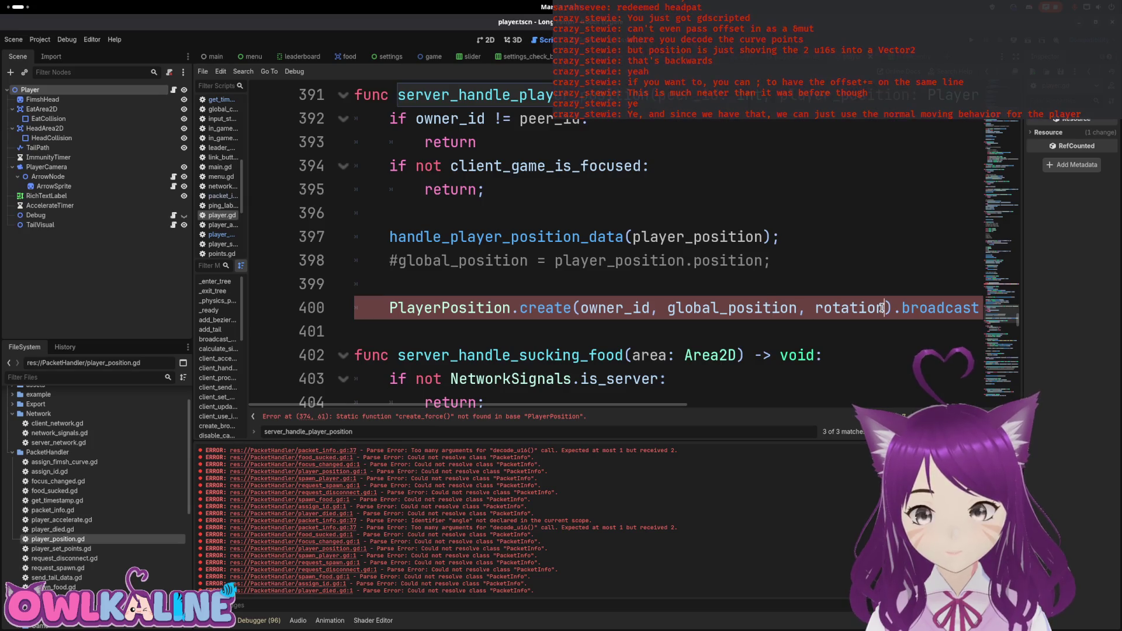
text(, i)
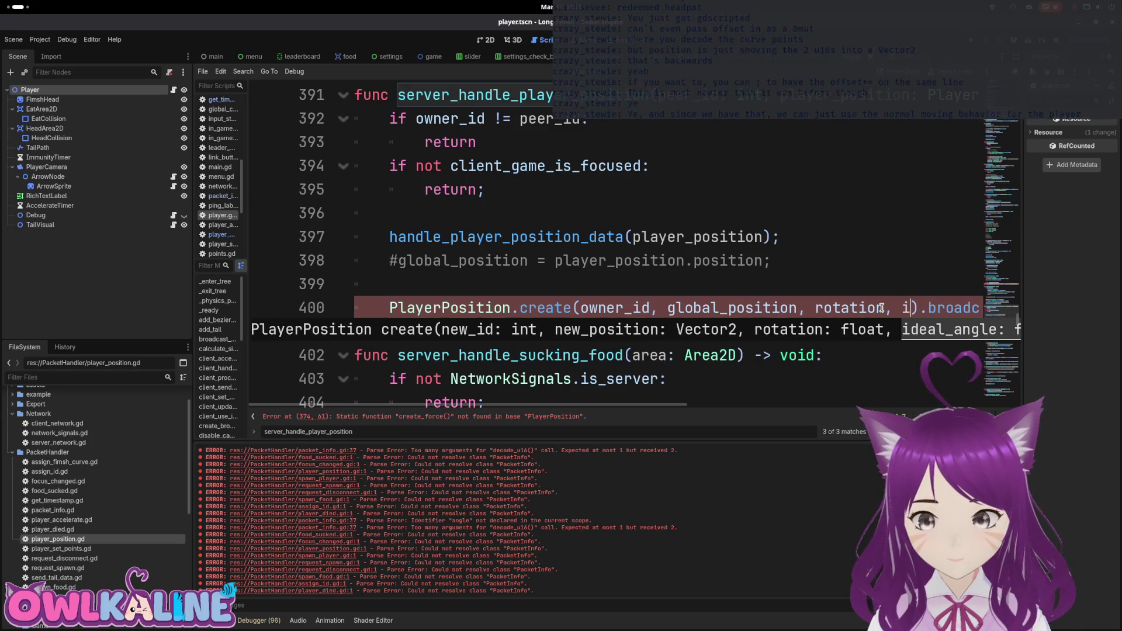
text(mmune)
key(ctrl+z)
text(deal_angle)
key(ctrl+s)
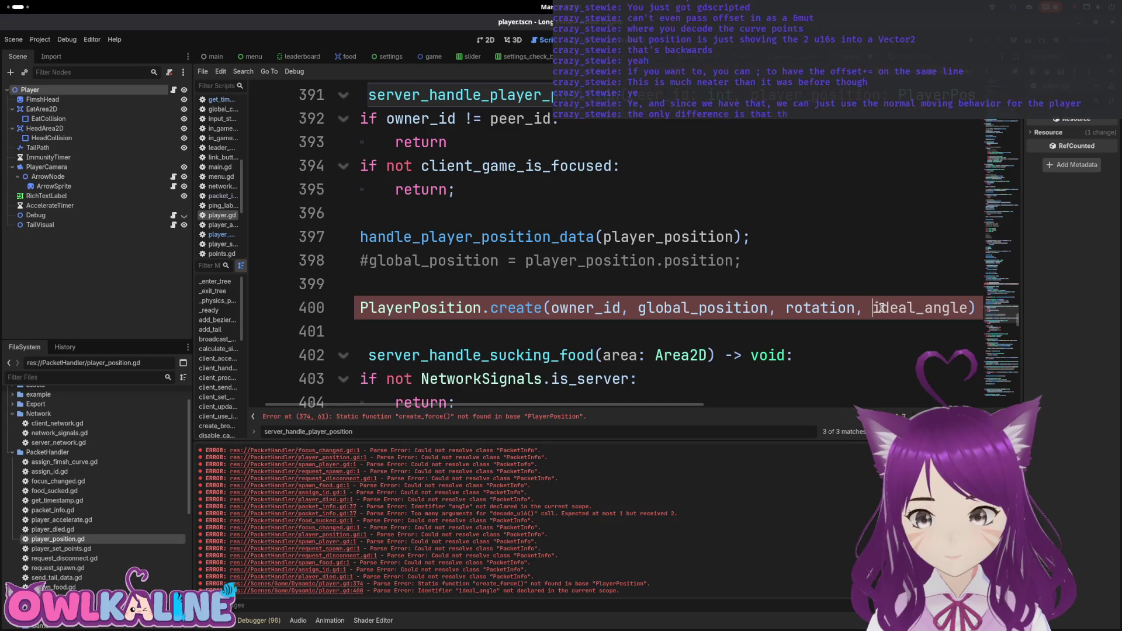
Replace the create call with player_position so line 400 broadcasts it to NetworkSignals.peers, and save.
key(End)
key(shift+Home)
key(ctrl+v)
text(player_posi)
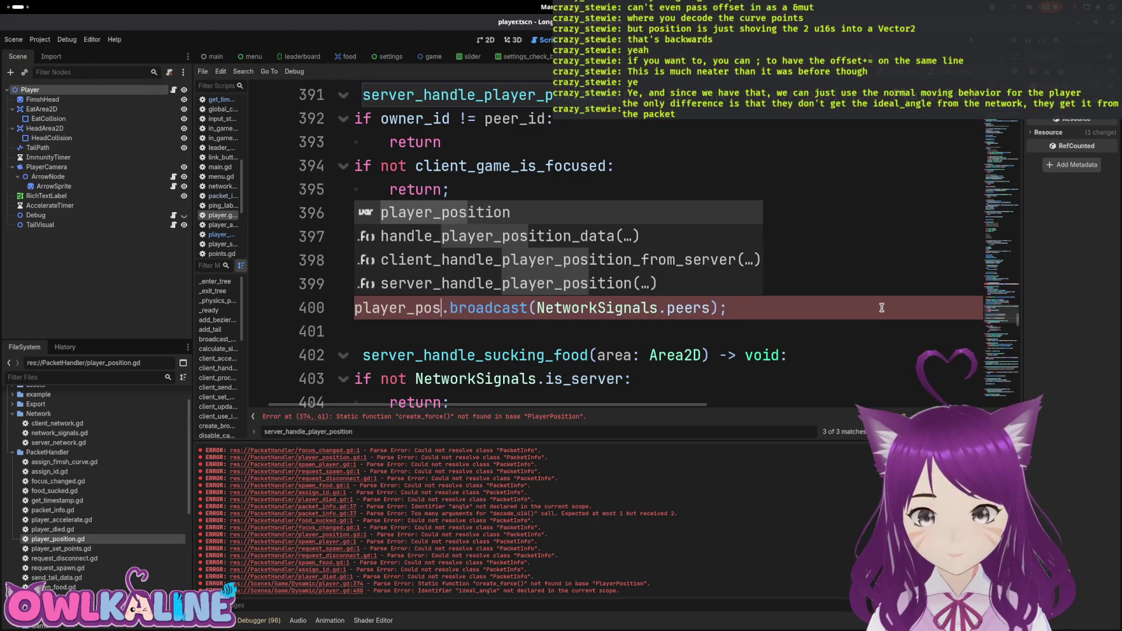
text(tion)
key(ctrl+s)
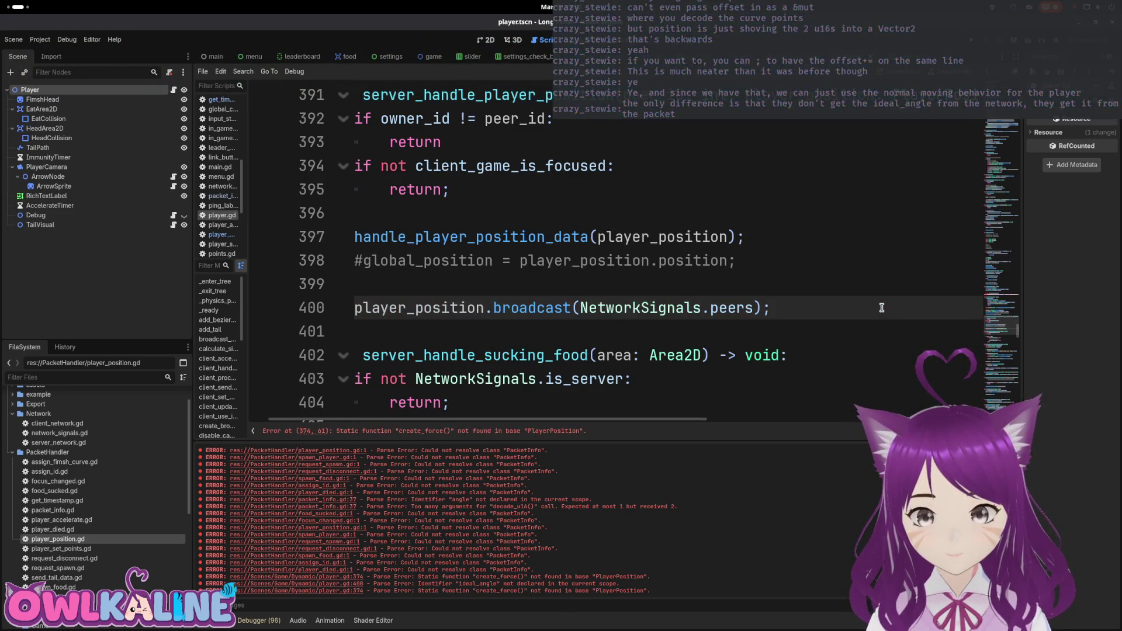
key(Home)
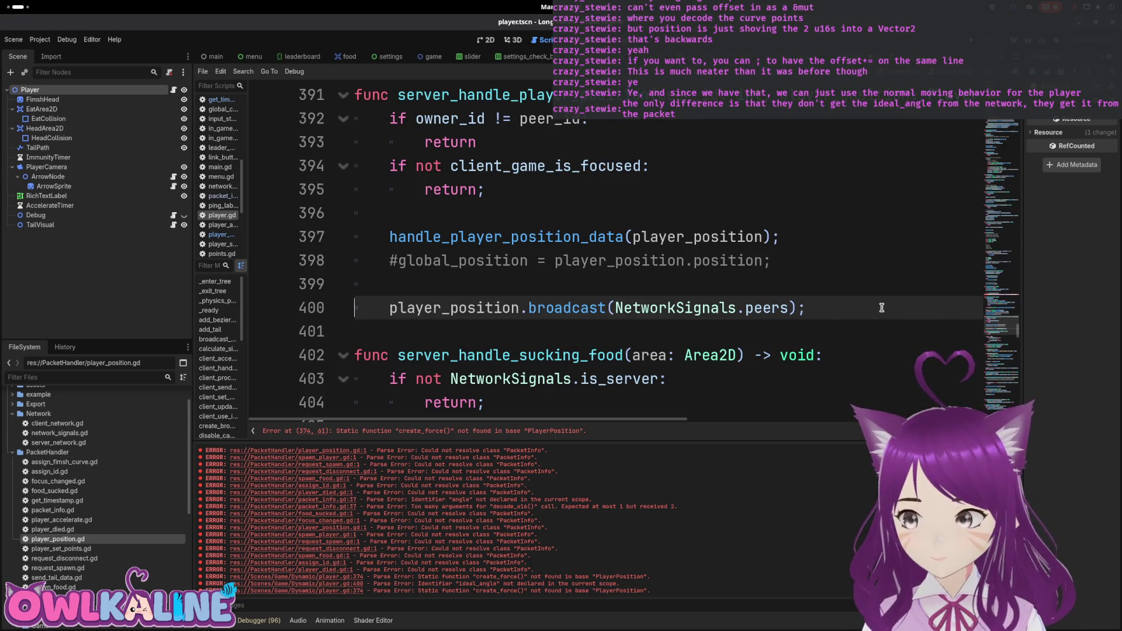
key(ctrl+s)
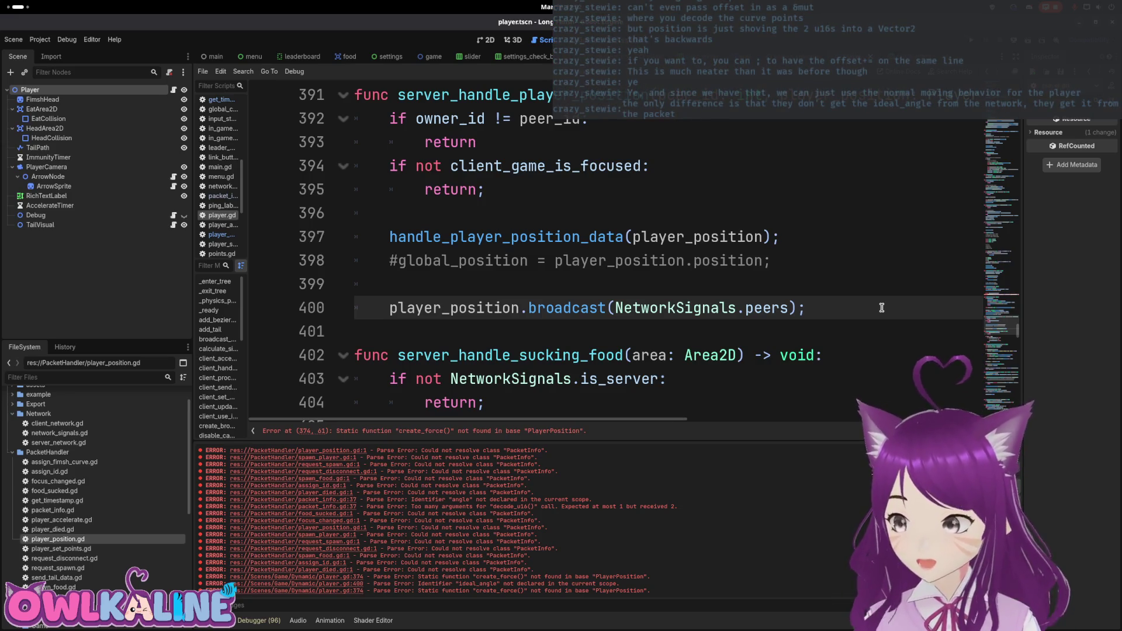
Go from the handle_player_position_data call to its definition at line 505.
double_click(565, 236)
key(ctrl+f)
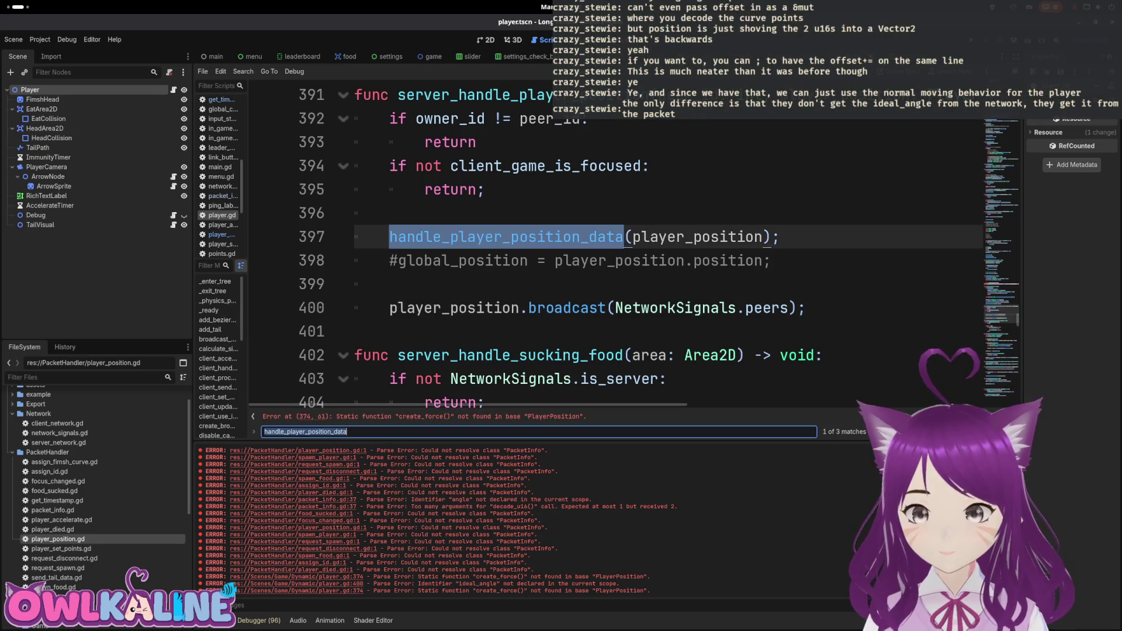
key(Return)
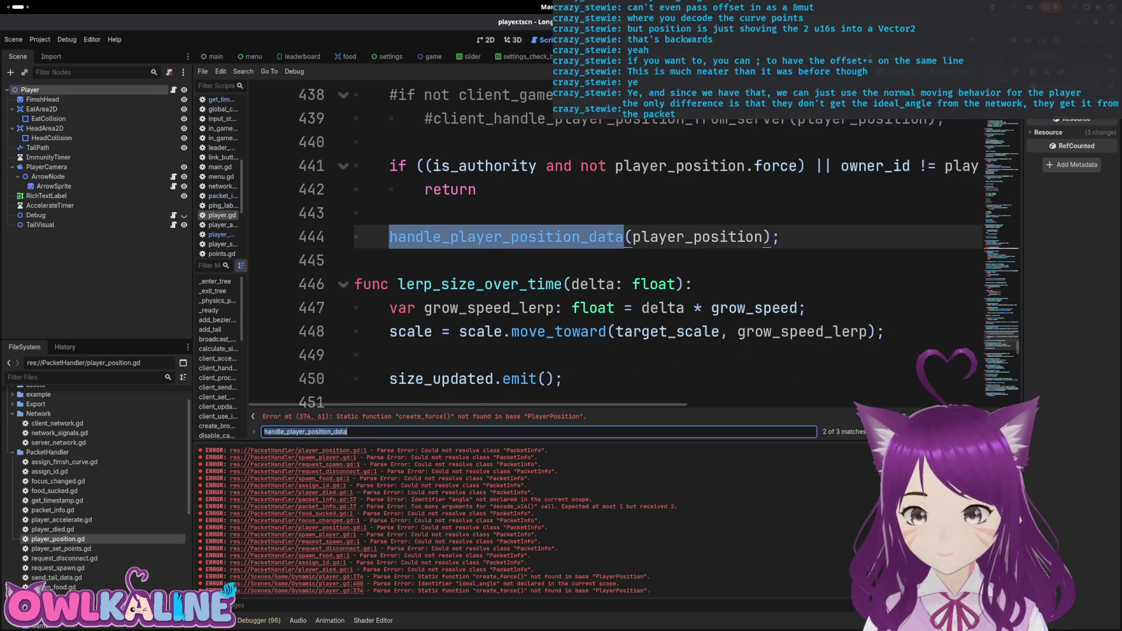
key(Return)
click(698, 245)
double_click(821, 236)
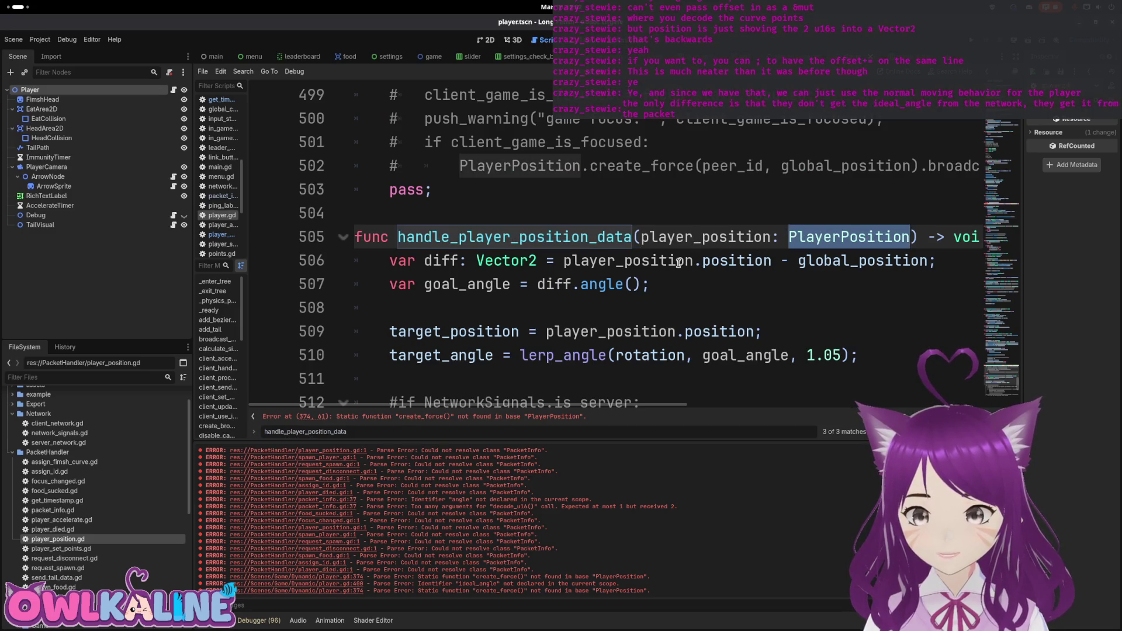
Comment out the diff and goal_angle lines of the function.
scroll(586, 266, down, 1)
click(391, 204)
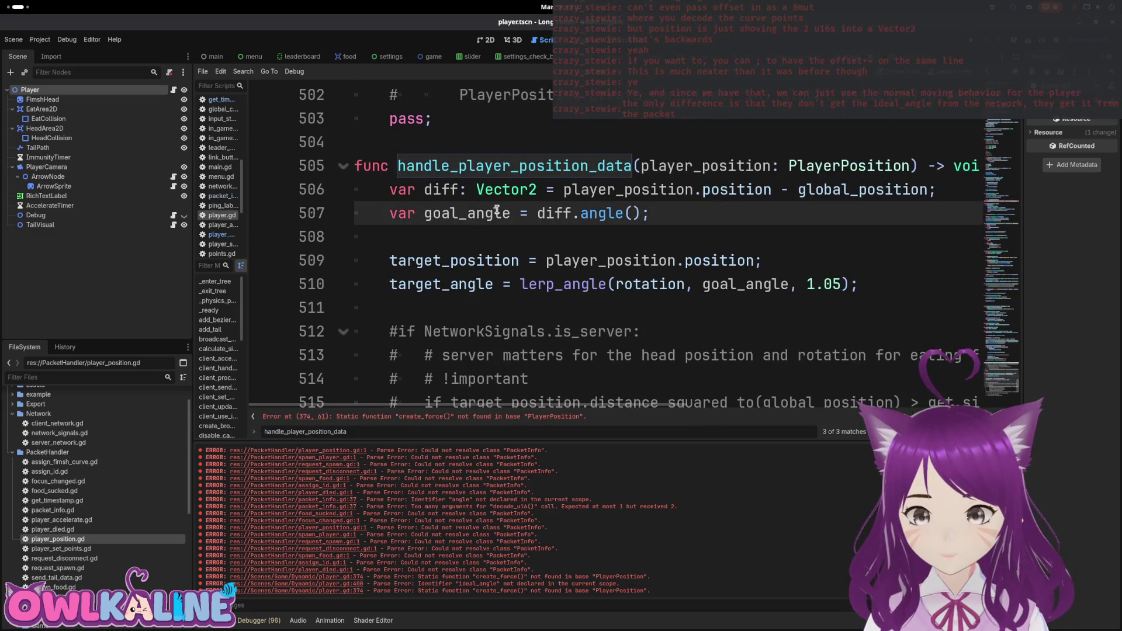
key(Up)
key(ctrl+k)
key(Down)
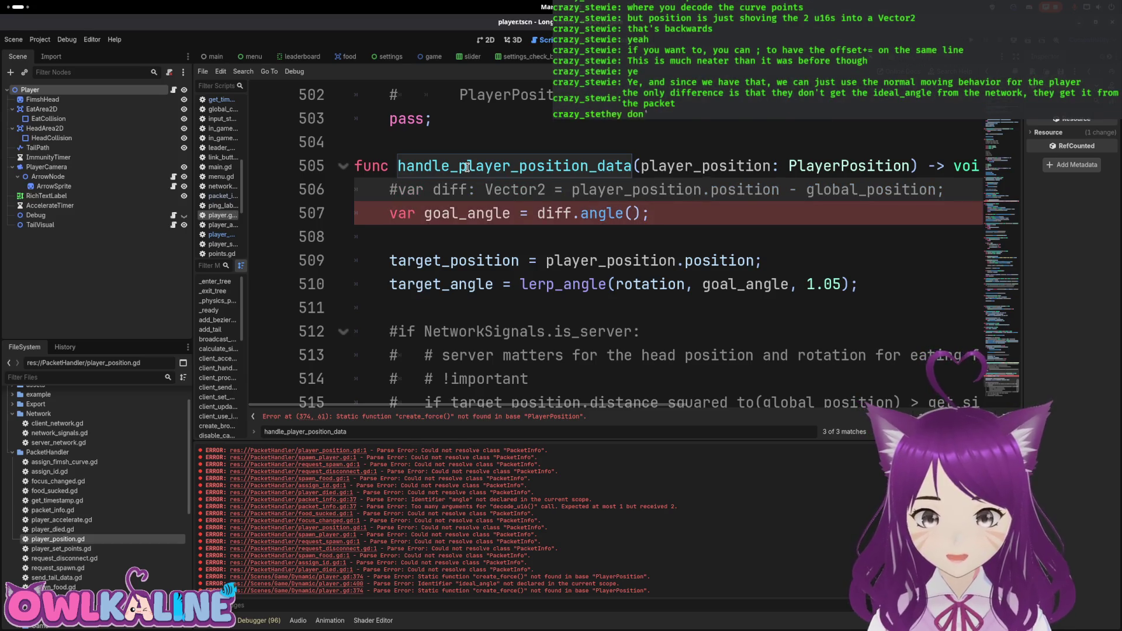
key(ctrl+k)
Turn the old lerp_angle expression into a trailing comment and comment out the target_position line.
key(Down)
key(Down)
key(Down)
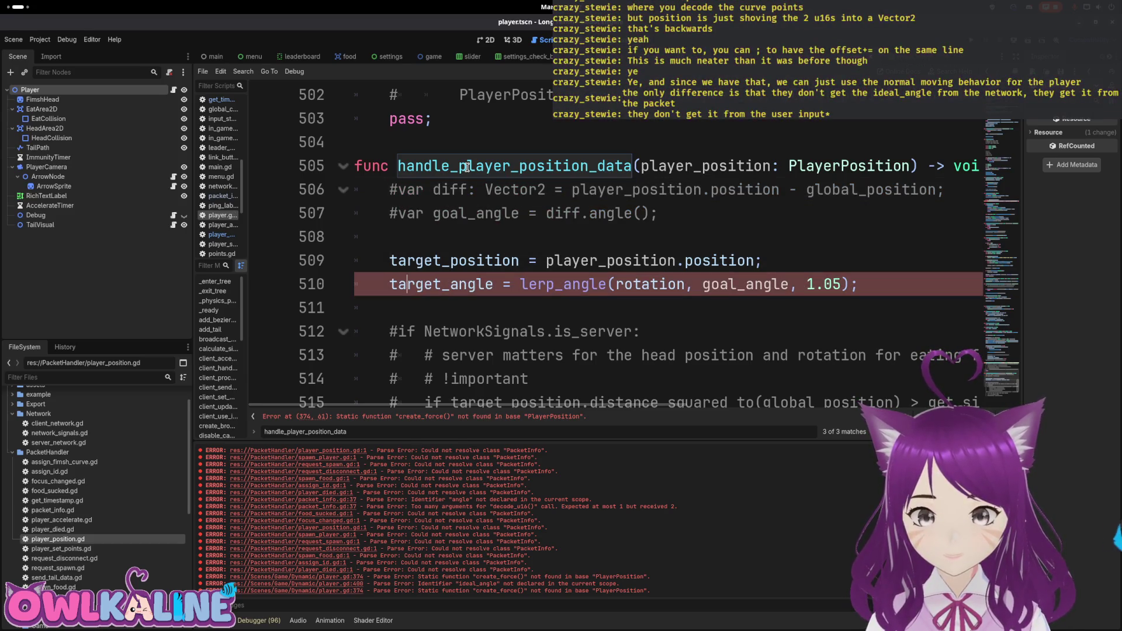
key(ctrl+Right)
key(ctrl+Right)
key(ctrl+Right)
text(#)
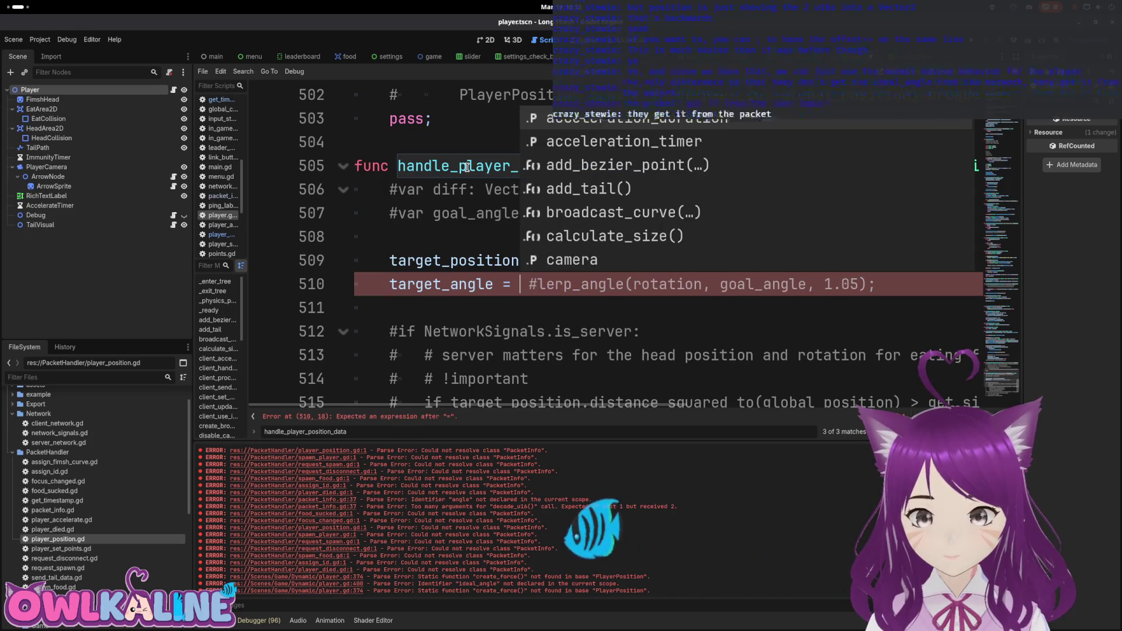
key(Up)
key(Up)
key(Up)
key(Up)
key(Escape)
key(Up)
key(ctrl+k)
key(Down)
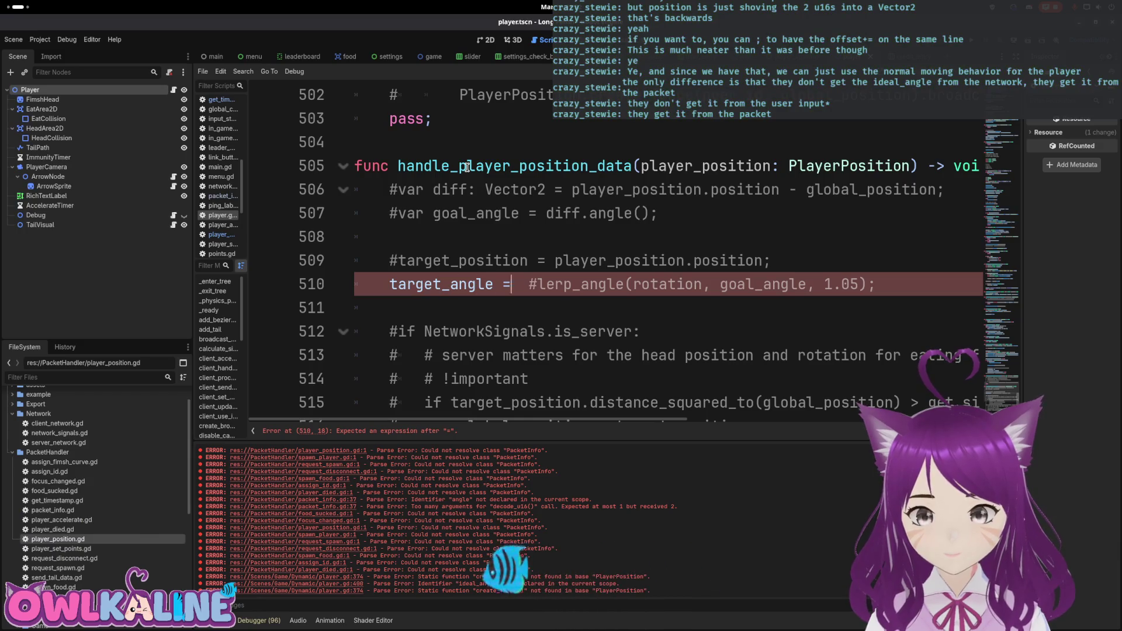
Set target_angle = player_position.ideal_angle; and save the script.
key(Right)
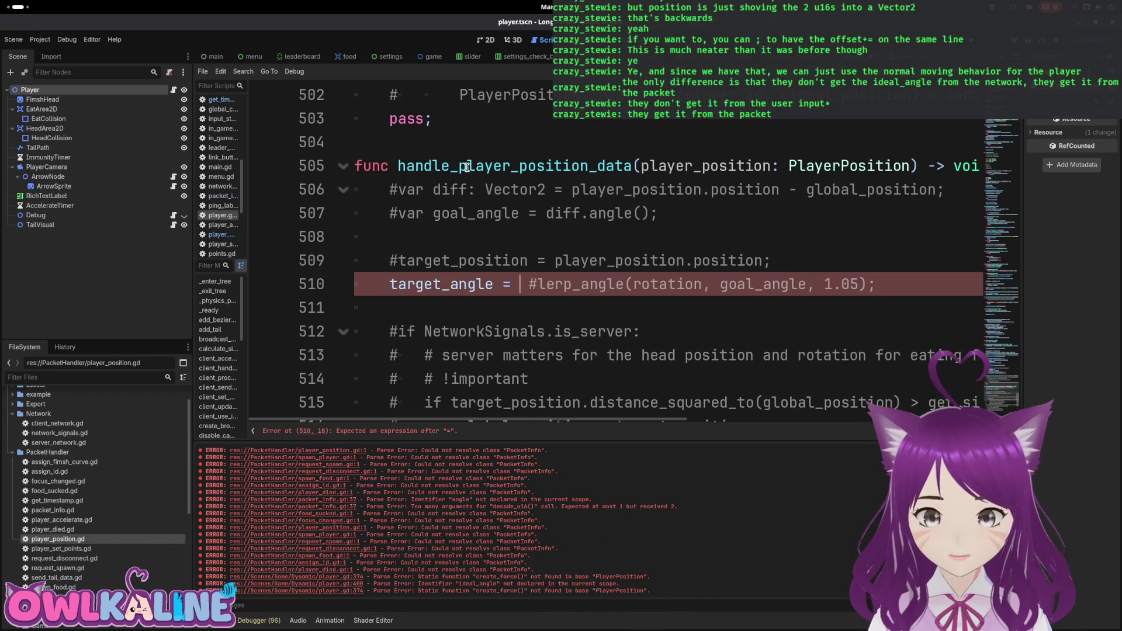
text(player_position.)
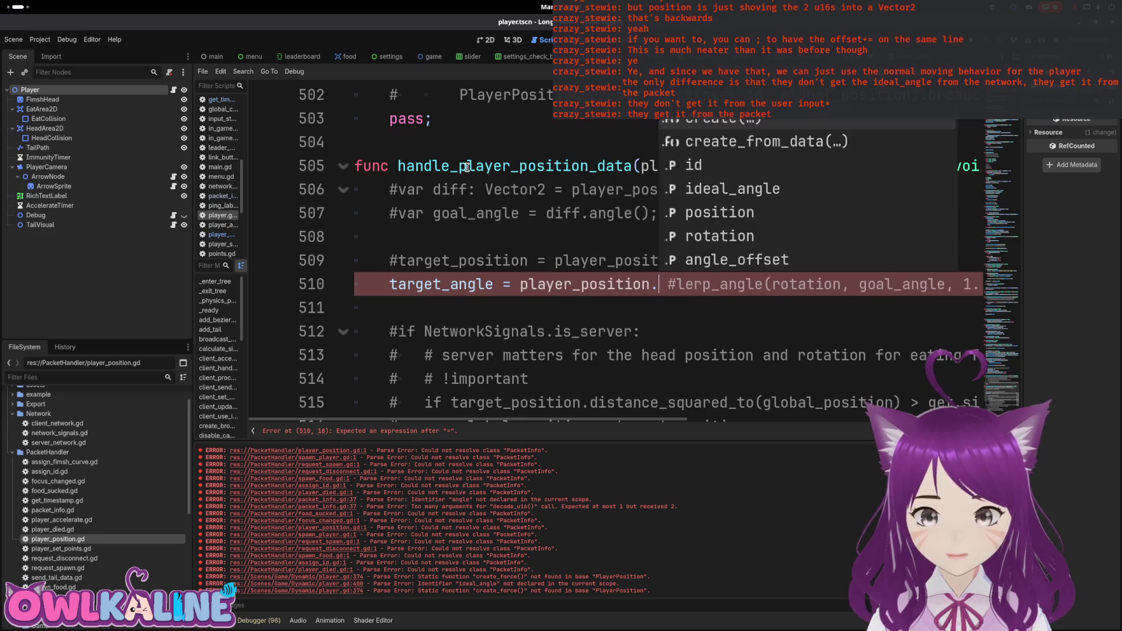
key(Down)
key(Down)
key(Down)
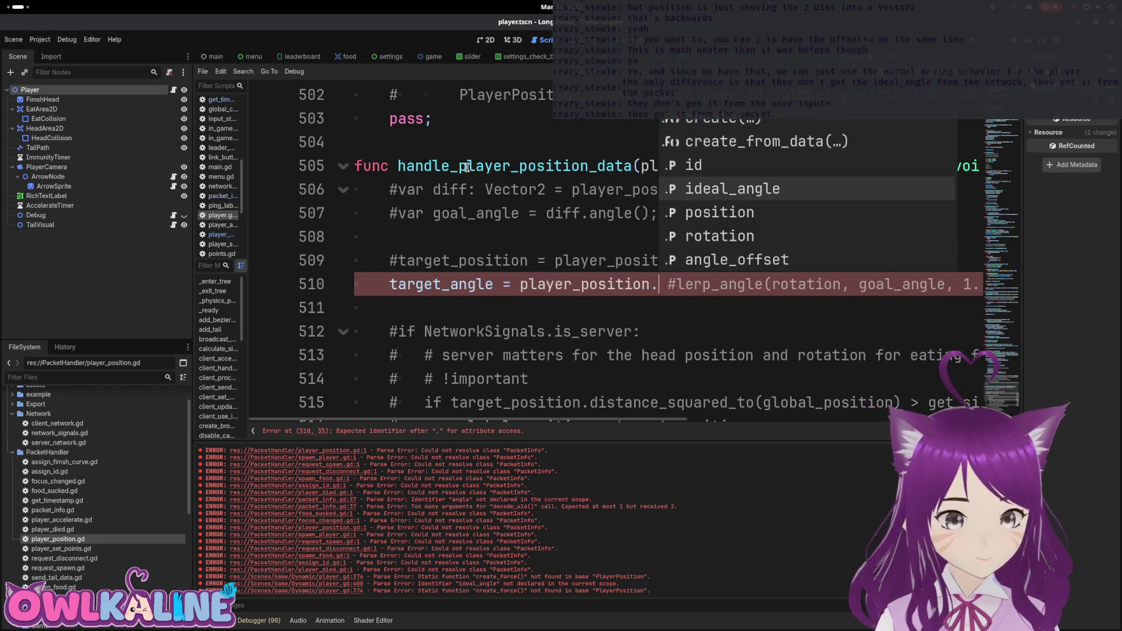
key(Return)
text(;)
key(ctrl+s)
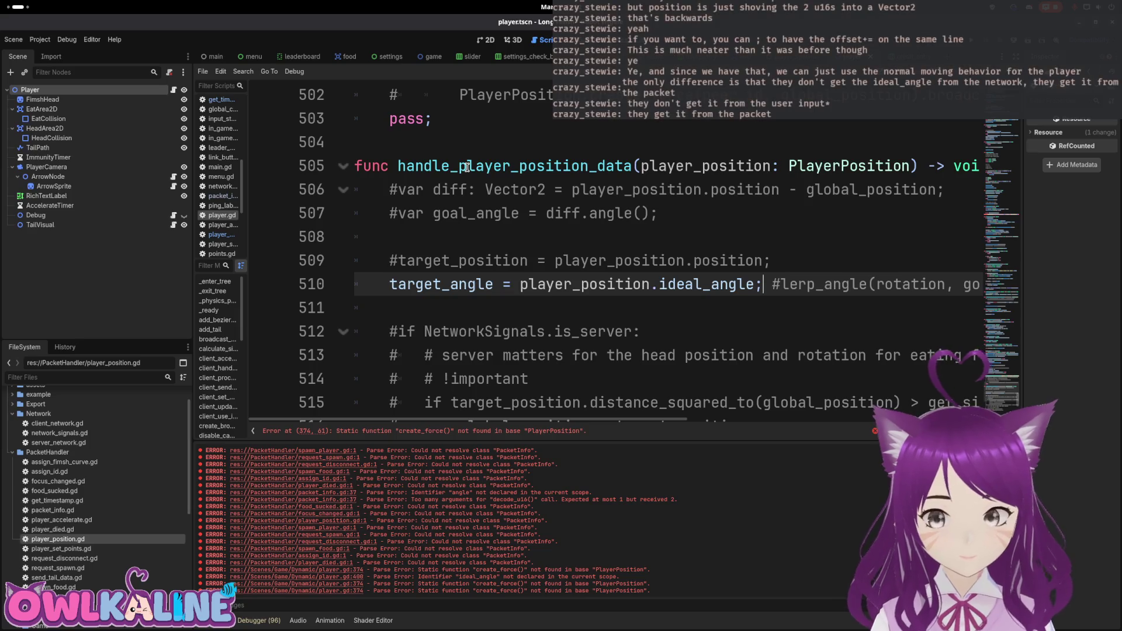
Add global_position = player_position.position; below the commented target_position line.
key(Up)
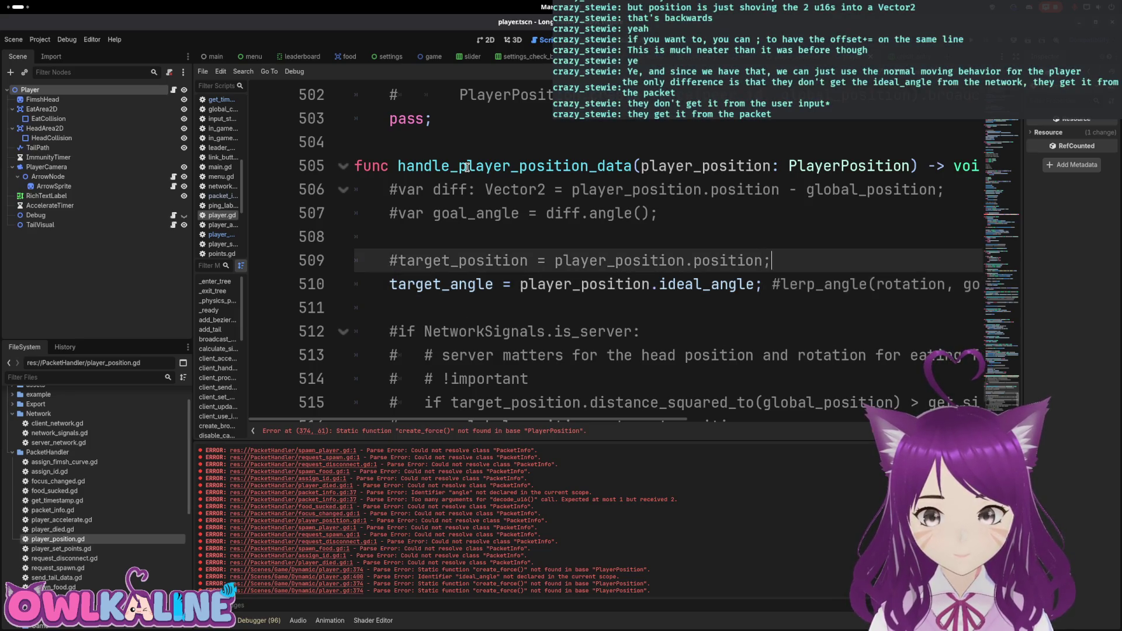
key(Return)
key(Return)
text(.)
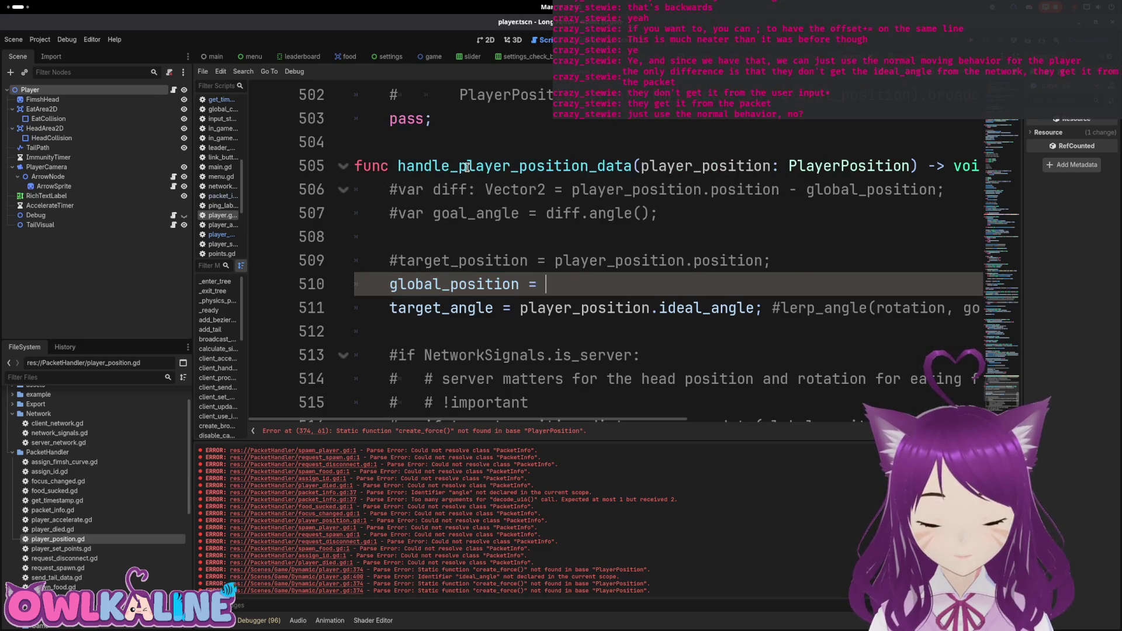
key(ctrl+space)
text(player_position.)
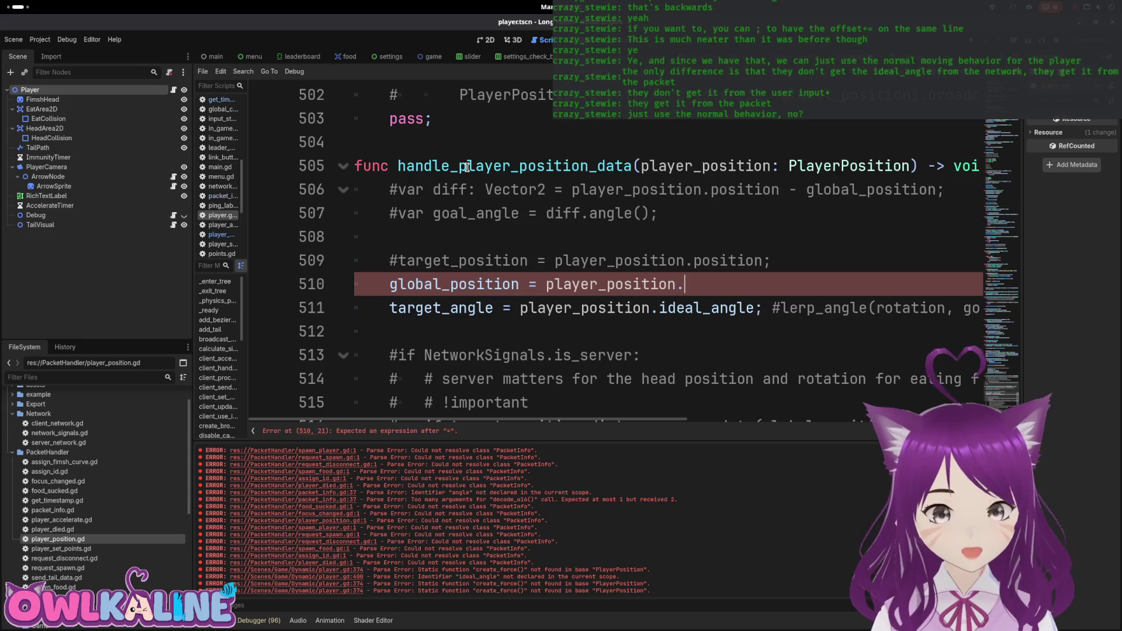
key(Down)
key(Down)
key(Down)
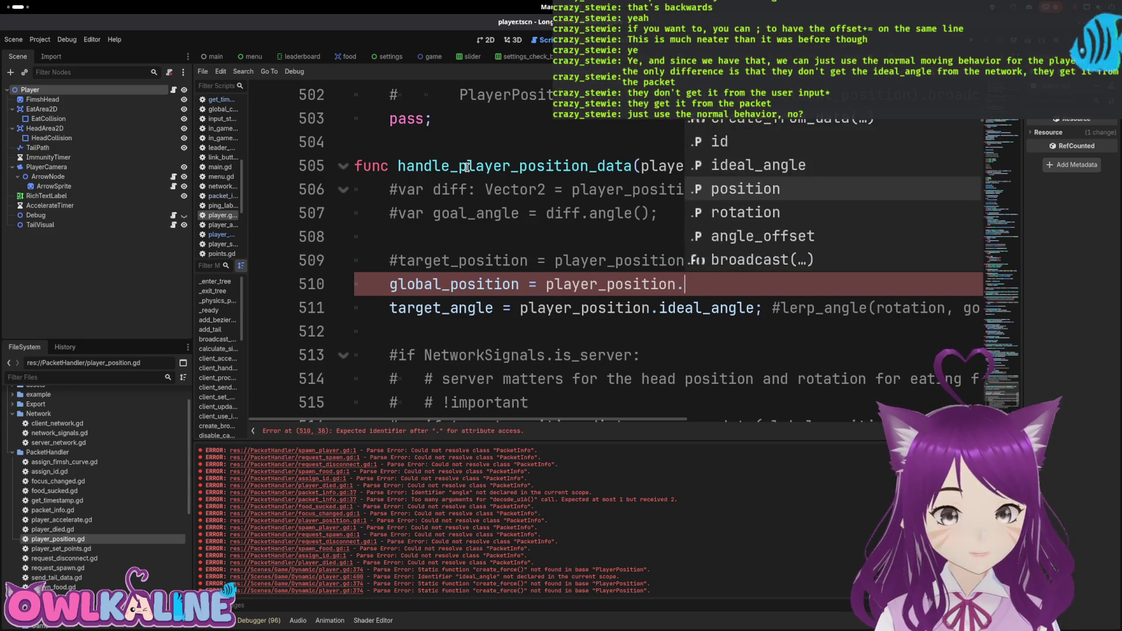
key(Return)
text(;)
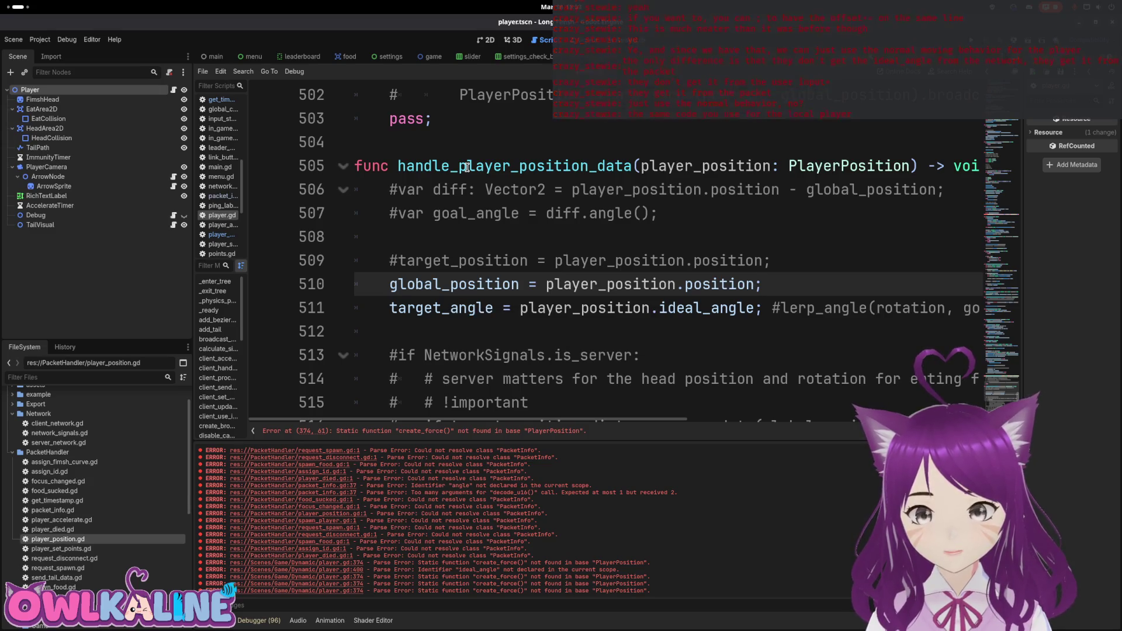
double_click(468, 168)
key(ctrl+f)
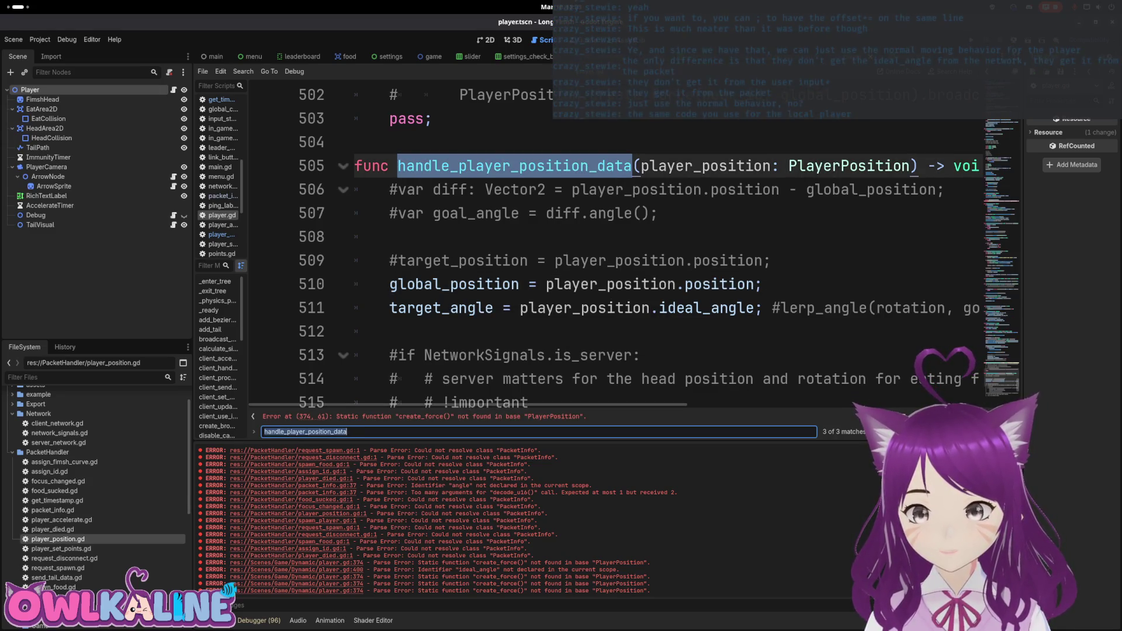
Step back through the function's calls, then return to its definition and select the target_angle line 511.
key(shift+Return)
scroll(589, 298, up, 2)
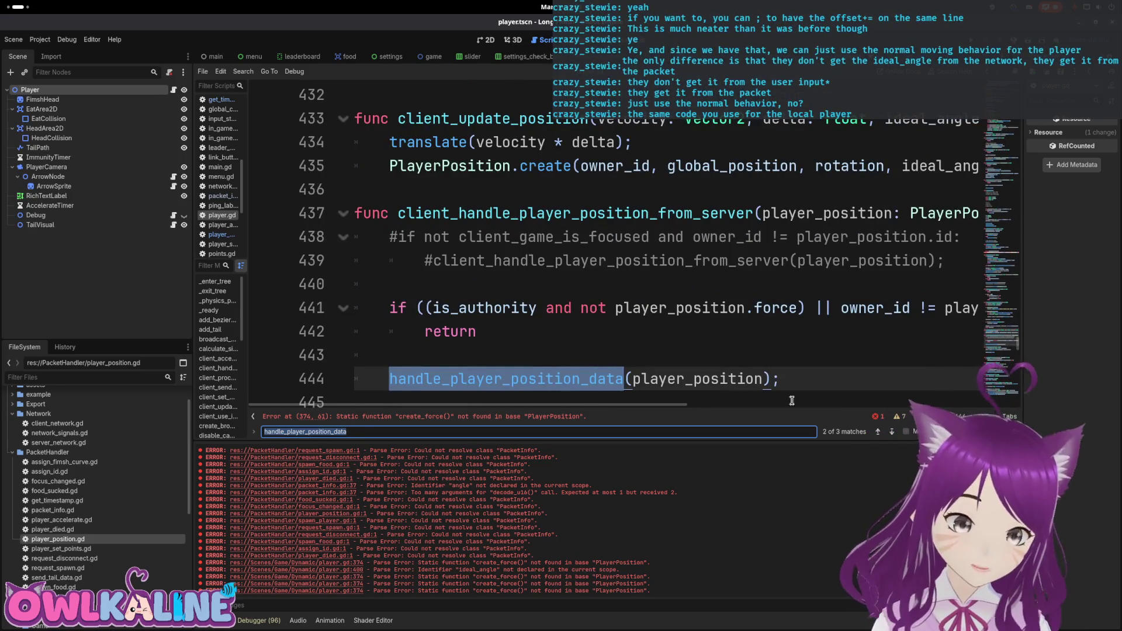
key(shift+Return)
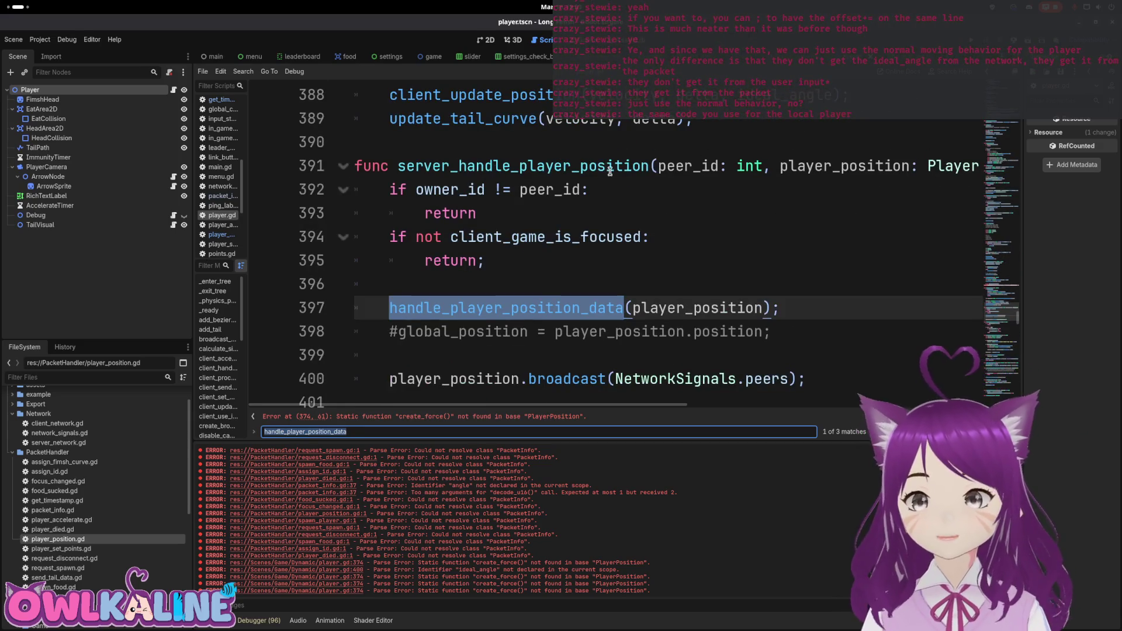
scroll(613, 178, down, 1)
scroll(558, 232, up, 1)
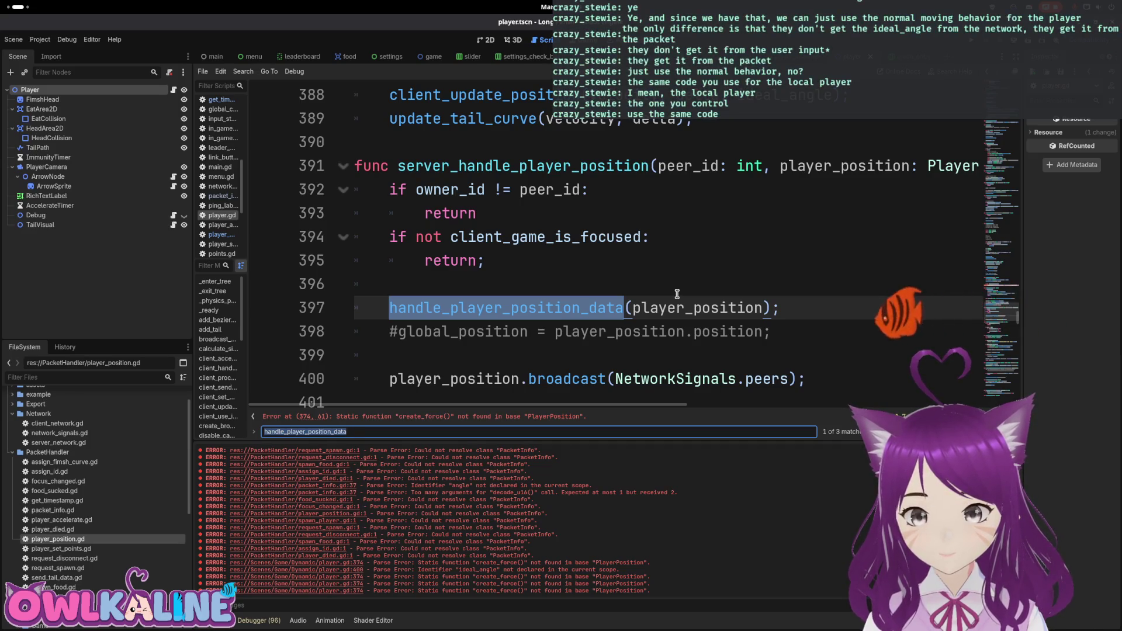
scroll(677, 293, down, 4)
scroll(676, 294, down, 9)
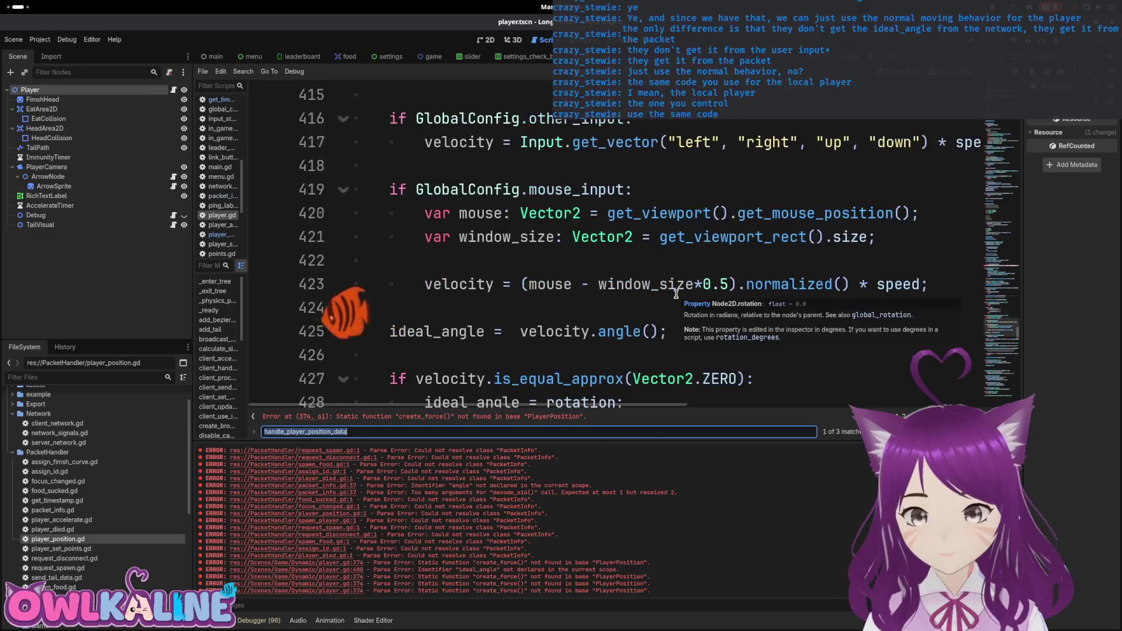
scroll(676, 293, down, 7)
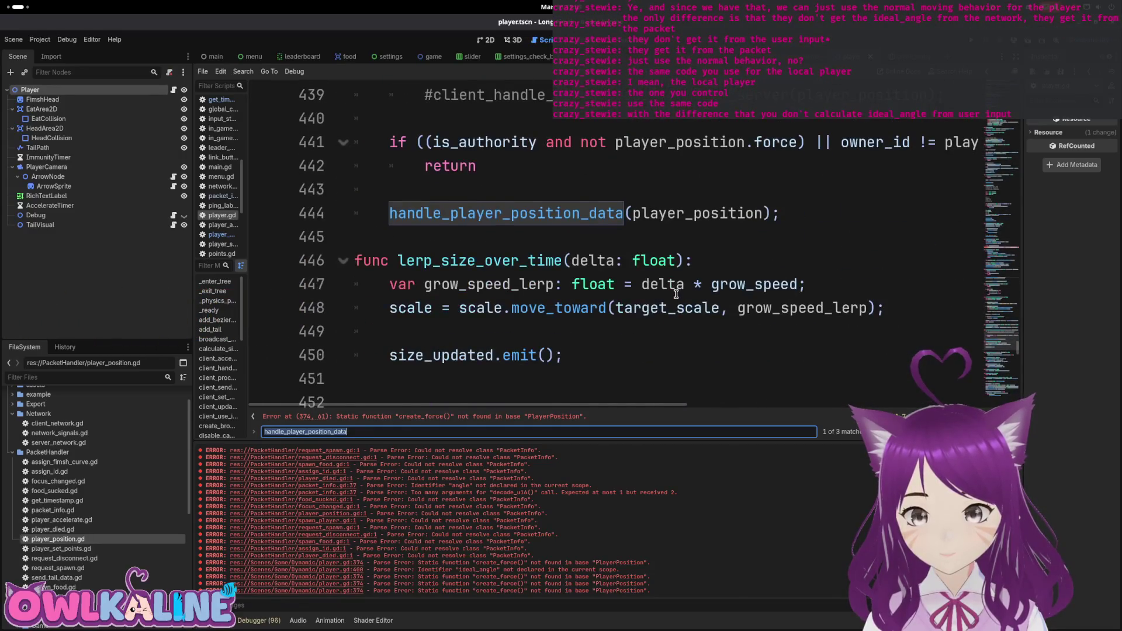
scroll(676, 294, up, 8)
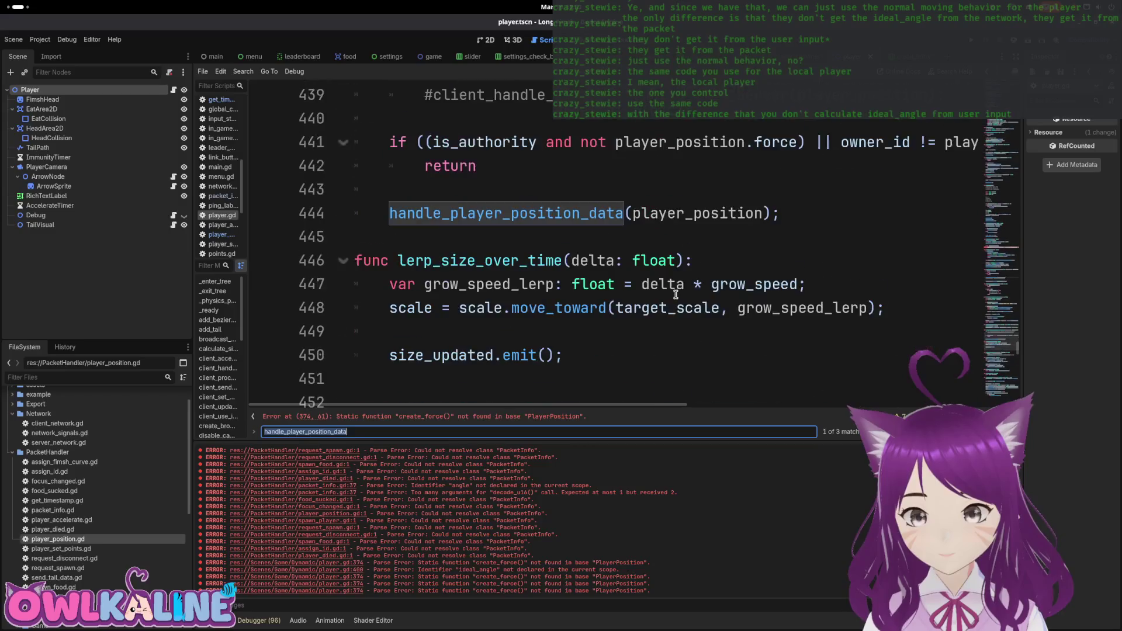
scroll(676, 294, up, 5)
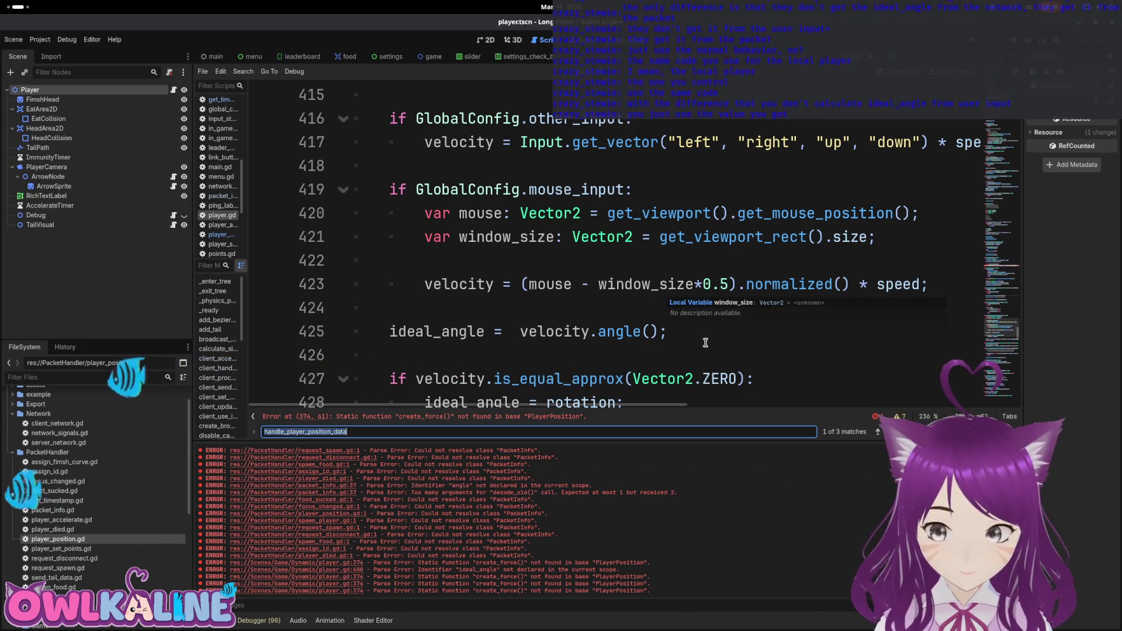
scroll(722, 331, down, 11)
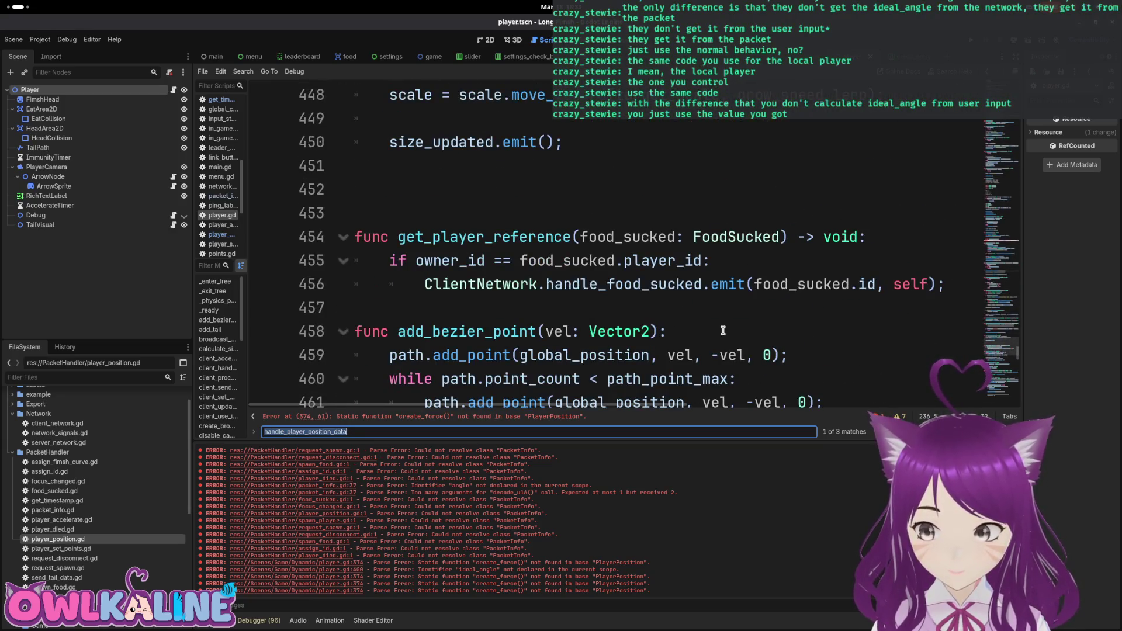
scroll(722, 331, down, 12)
scroll(723, 331, down, 6)
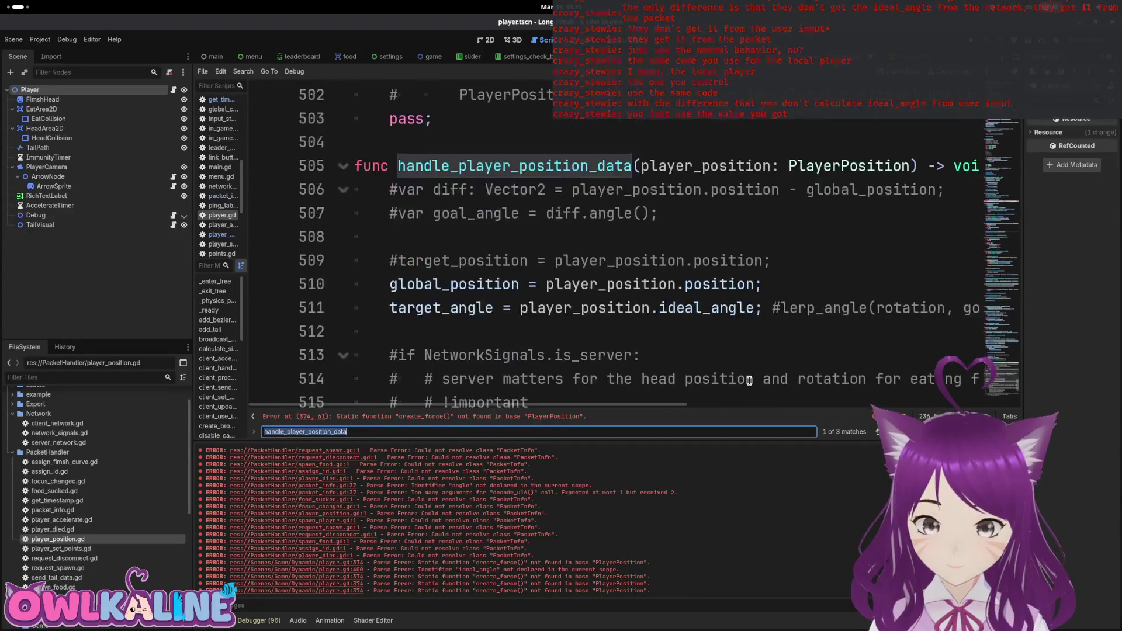
drag(754, 308, 402, 300)
Check ideal_angle on line 511, then highlight the predict_movement function body and name.
double_click(403, 308)
double_click(726, 308)
click(637, 330)
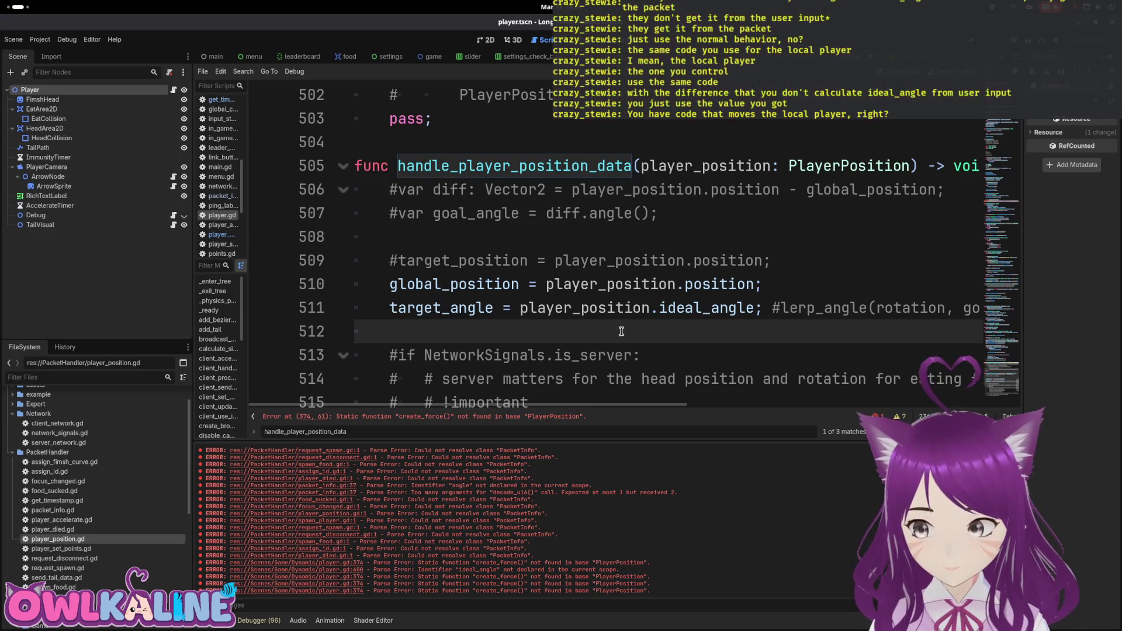
scroll(621, 332, down, 2)
scroll(621, 332, up, 2)
scroll(621, 331, down, 6)
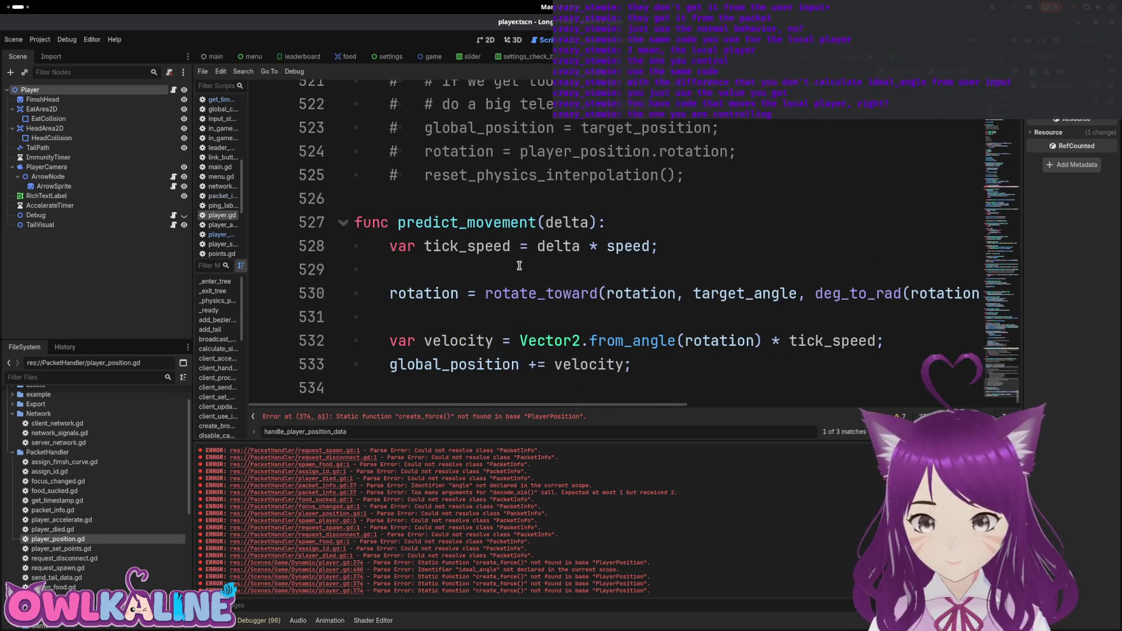
mouse_move(634, 367)
mouse_down()
mouse_move(515, 305)
mouse_move(432, 243)
mouse_up()
double_click(467, 223)
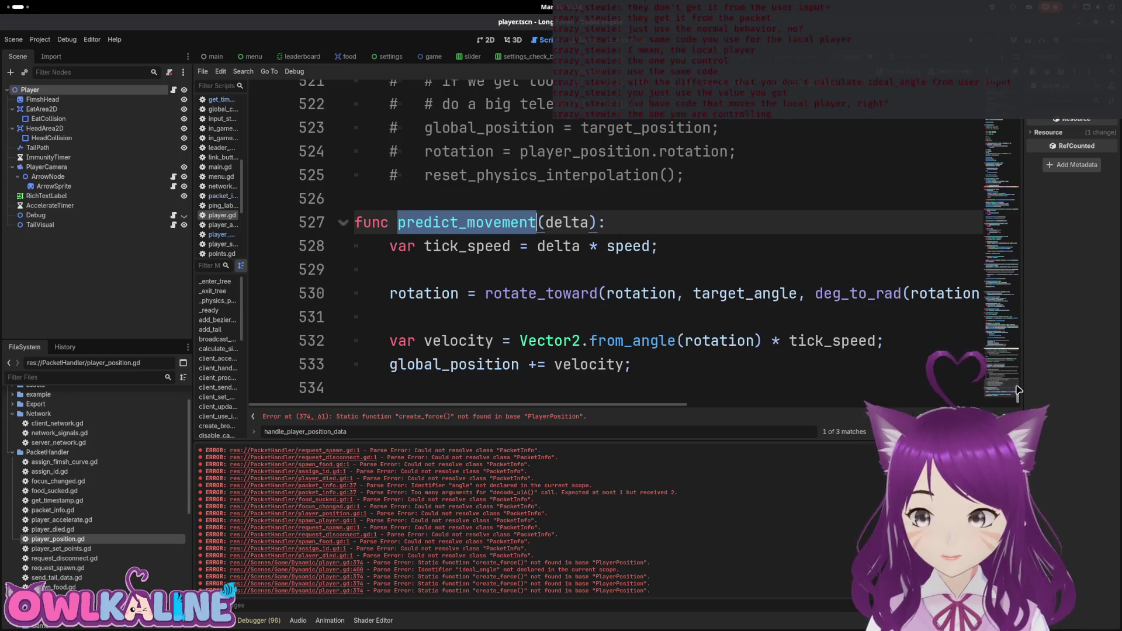
Scroll back up to client_process around line 373.
scroll(793, 260, up, 8)
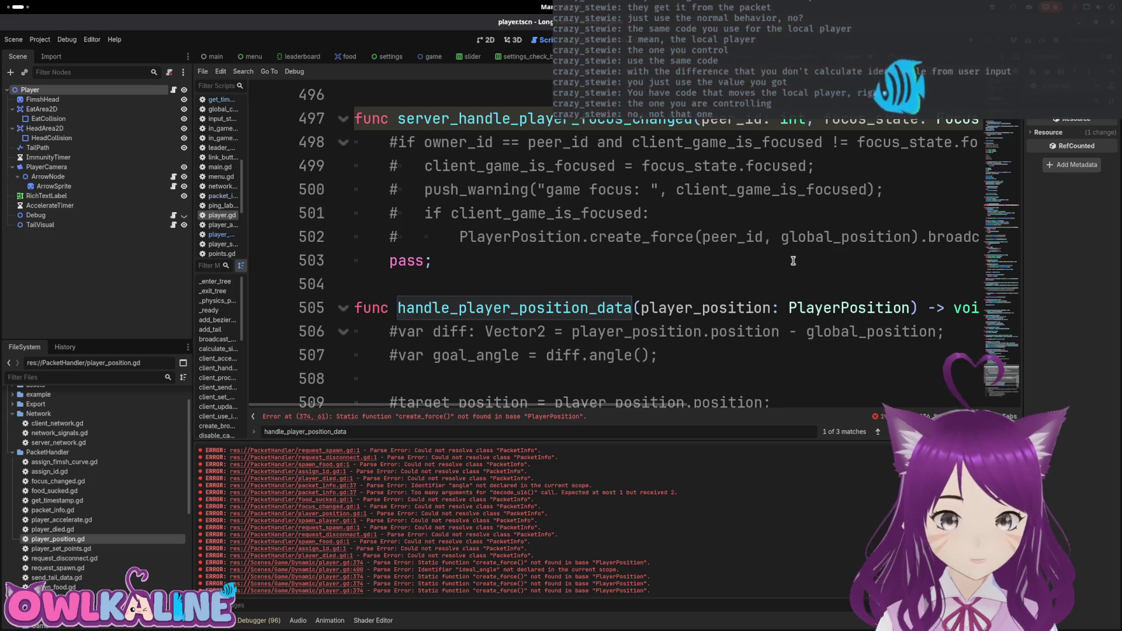
scroll(793, 260, up, 13)
scroll(688, 279, up, 9)
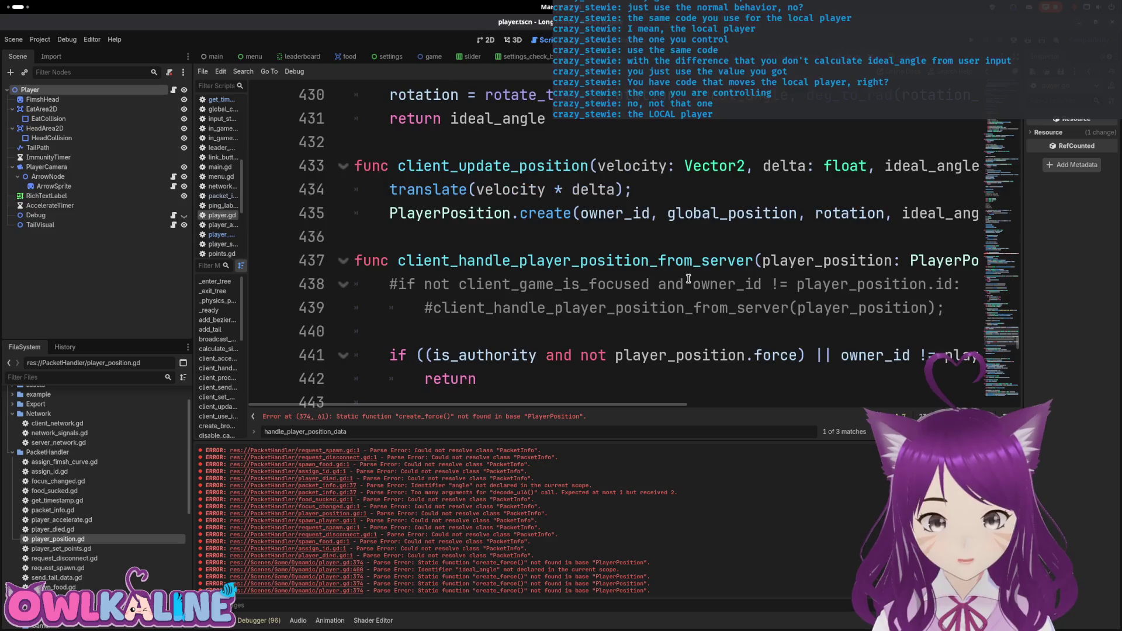
scroll(667, 266, up, 10)
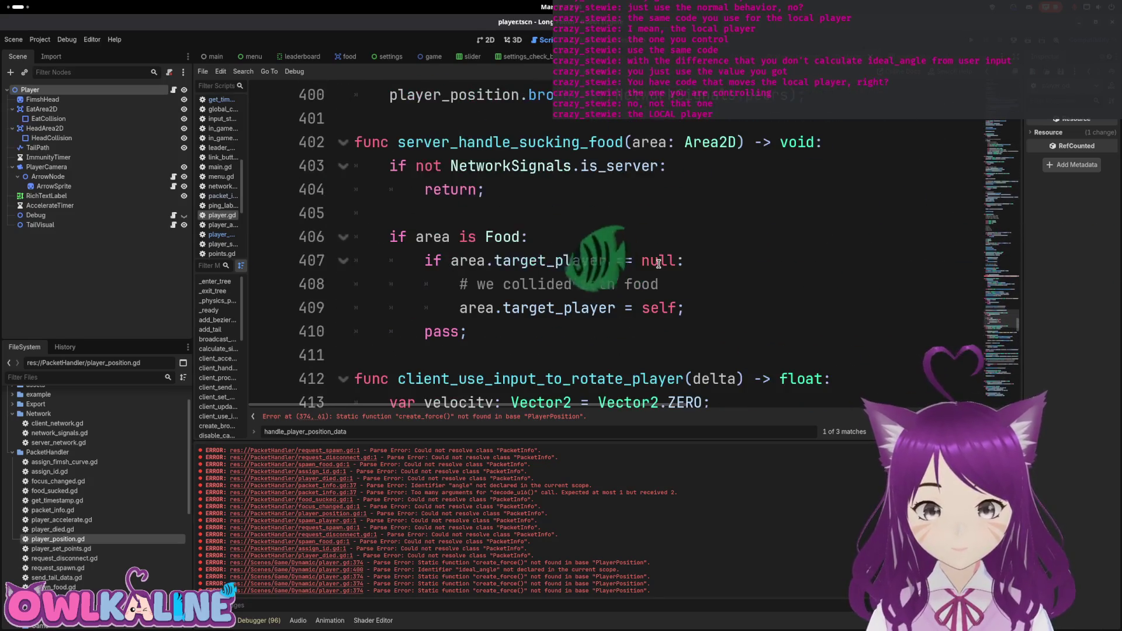
scroll(659, 262, up, 4)
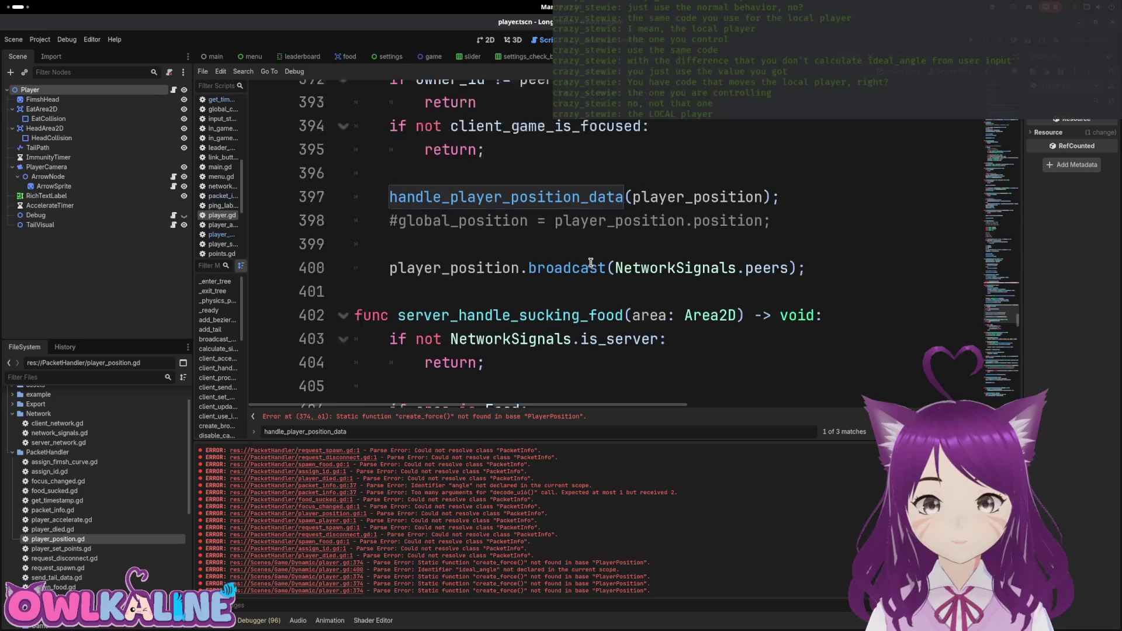
scroll(590, 263, up, 5)
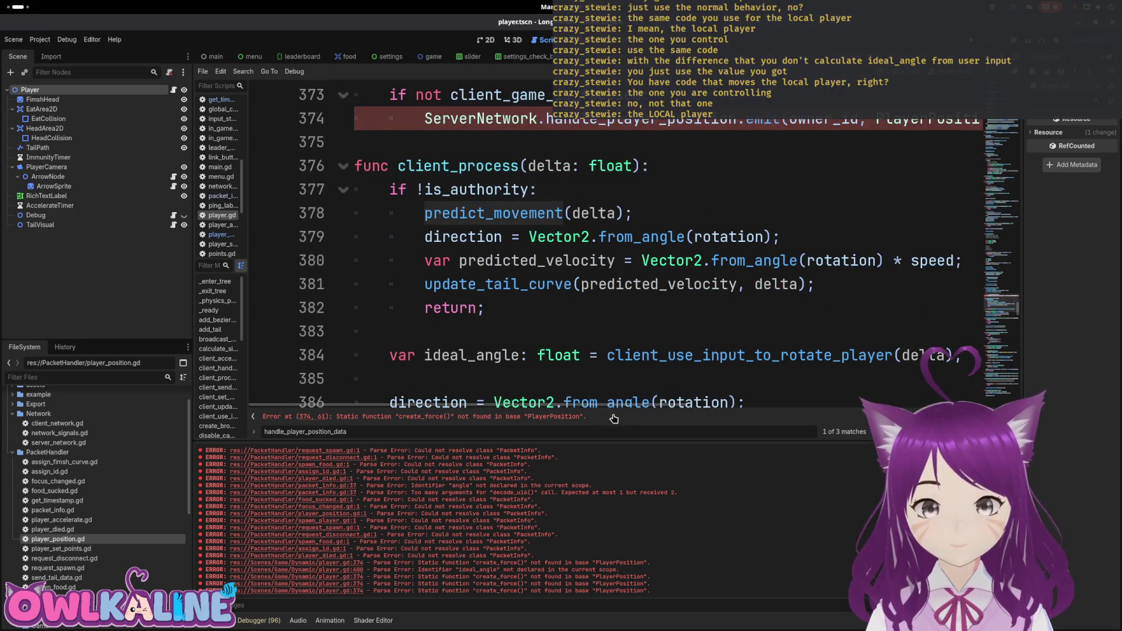
Shrink the output panel to enlarge the code area and highlight lines 384–388.
drag(619, 444, 645, 572)
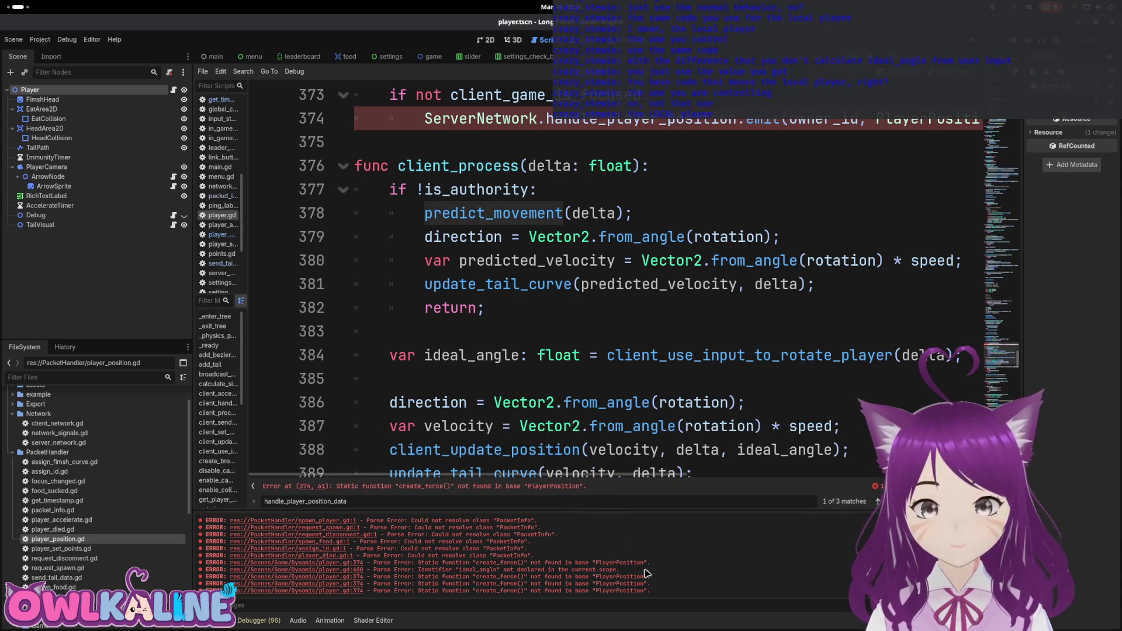
scroll(652, 391, down, 1)
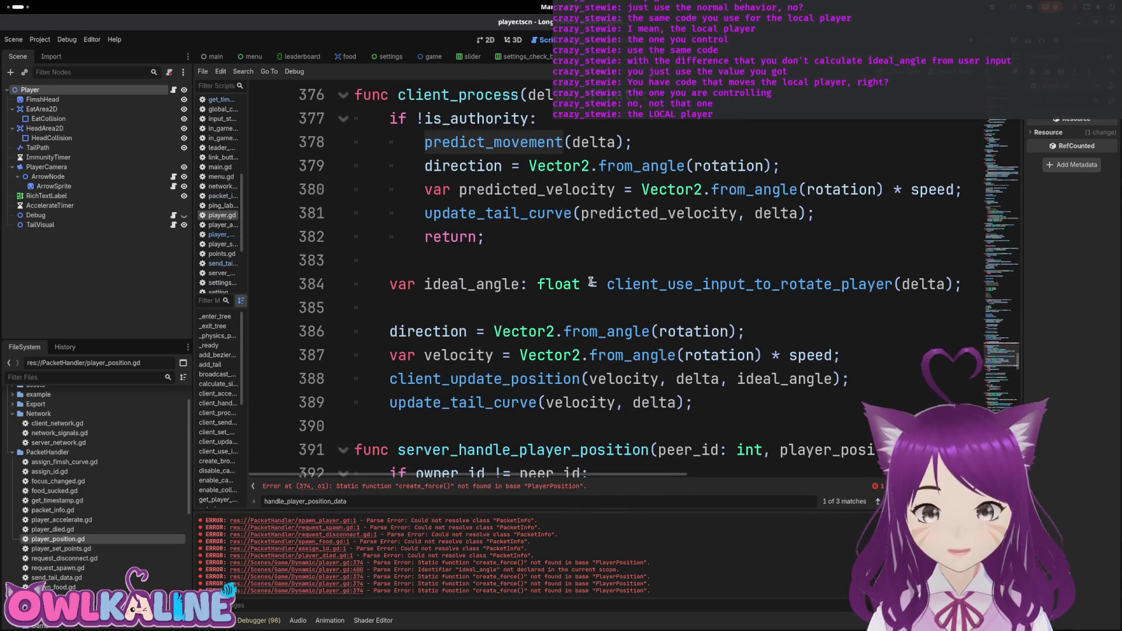
mouse_move(414, 283)
mouse_down()
mouse_move(596, 313)
mouse_move(754, 358)
mouse_up()
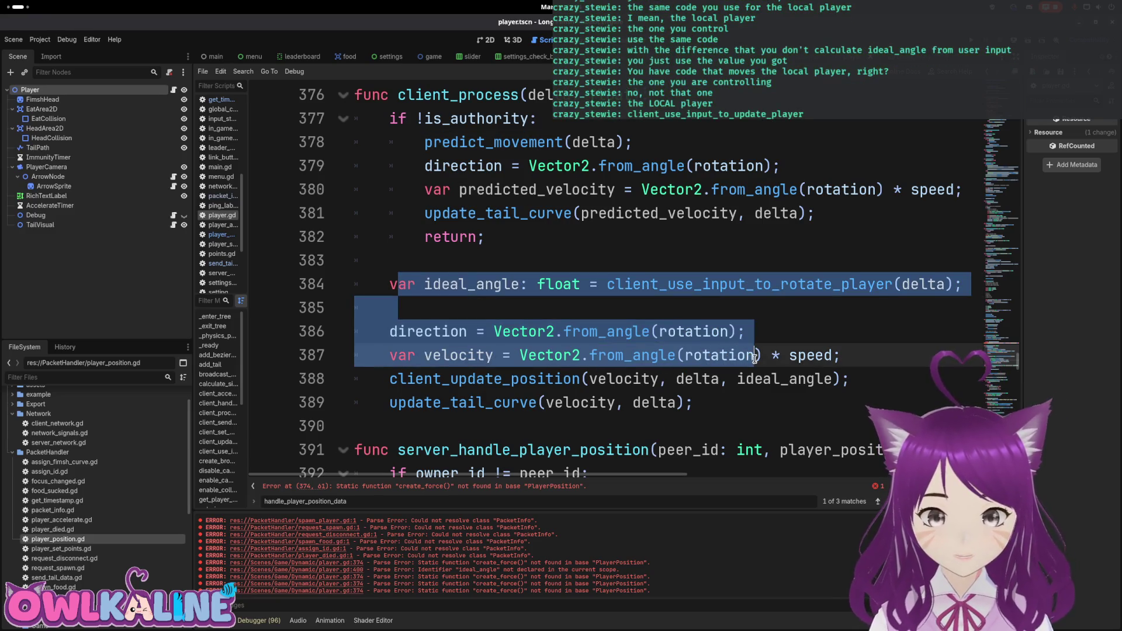
drag(476, 378, 755, 379)
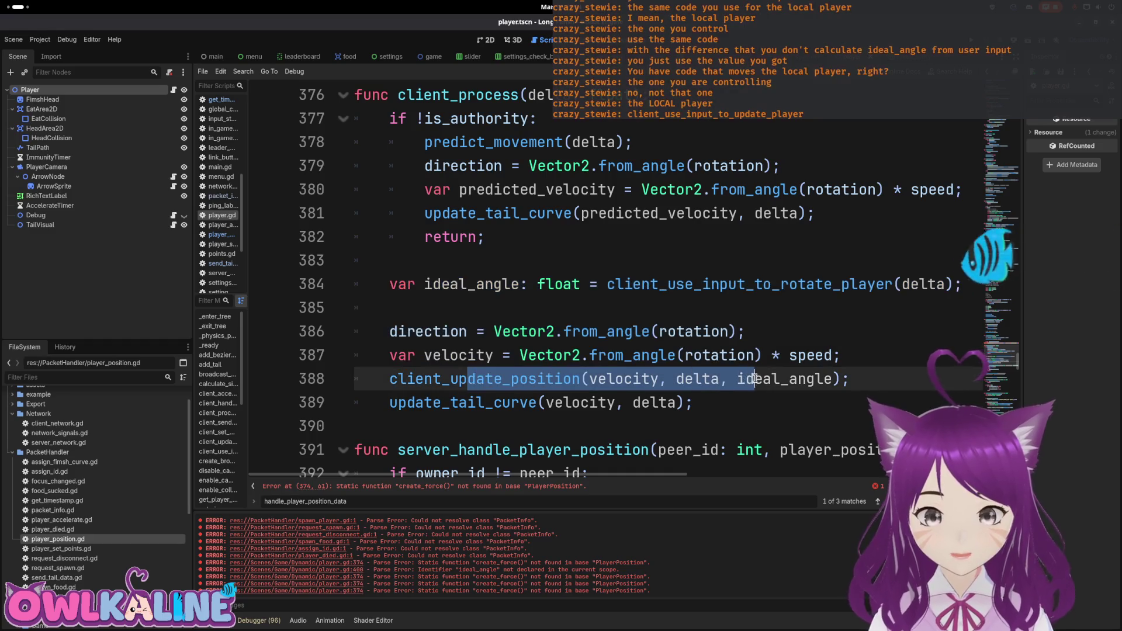
click(593, 380)
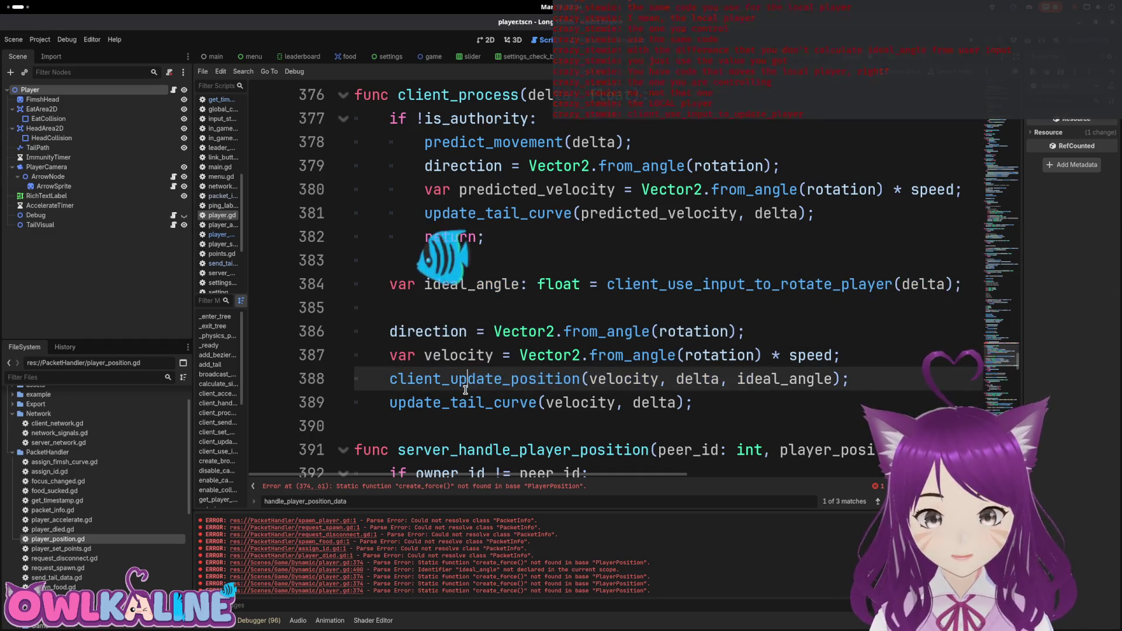
Highlight the predict_movement and update_tail_curve calls and local movement lines 384–387.
double_click(475, 140)
drag(469, 214, 643, 213)
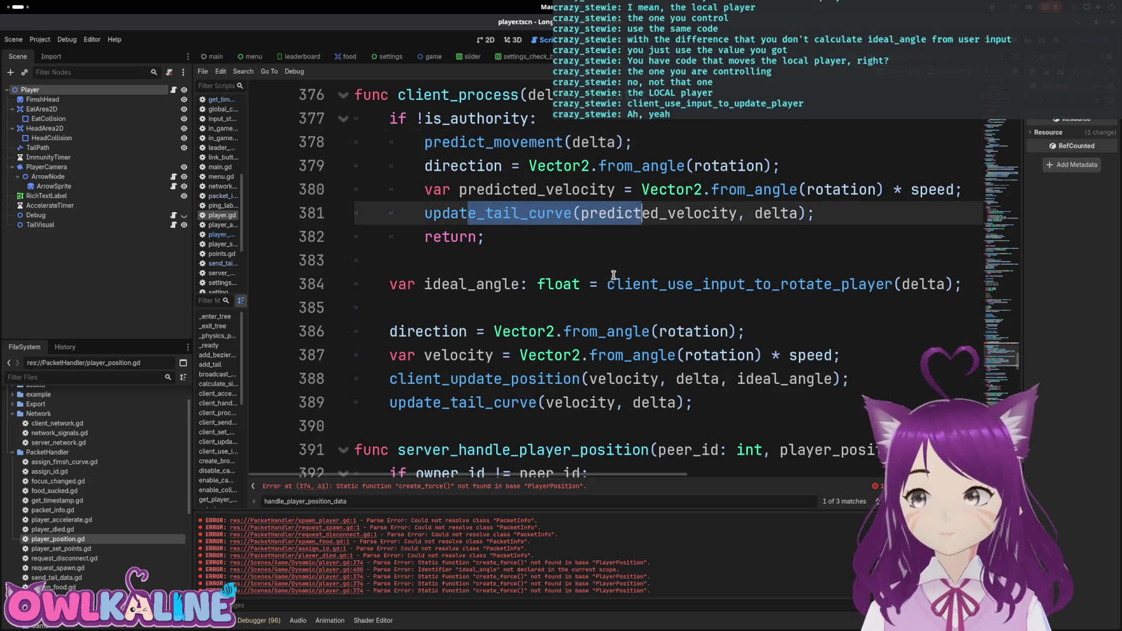
mouse_move(614, 288)
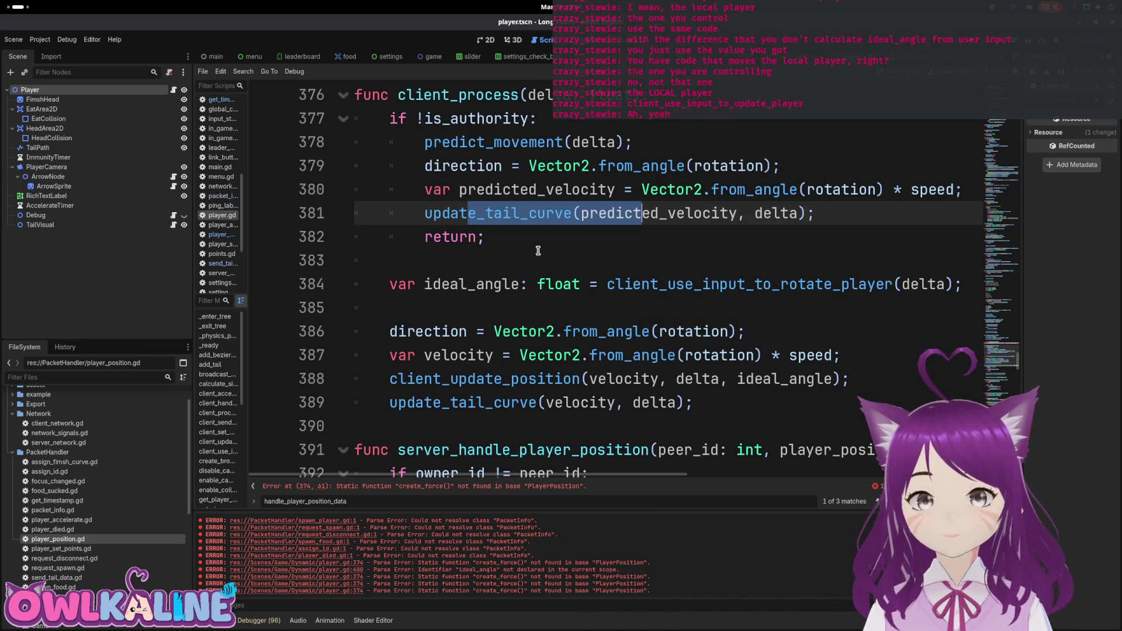
mouse_move(415, 286)
mouse_down()
mouse_move(409, 310)
mouse_move(546, 334)
mouse_move(841, 357)
mouse_up()
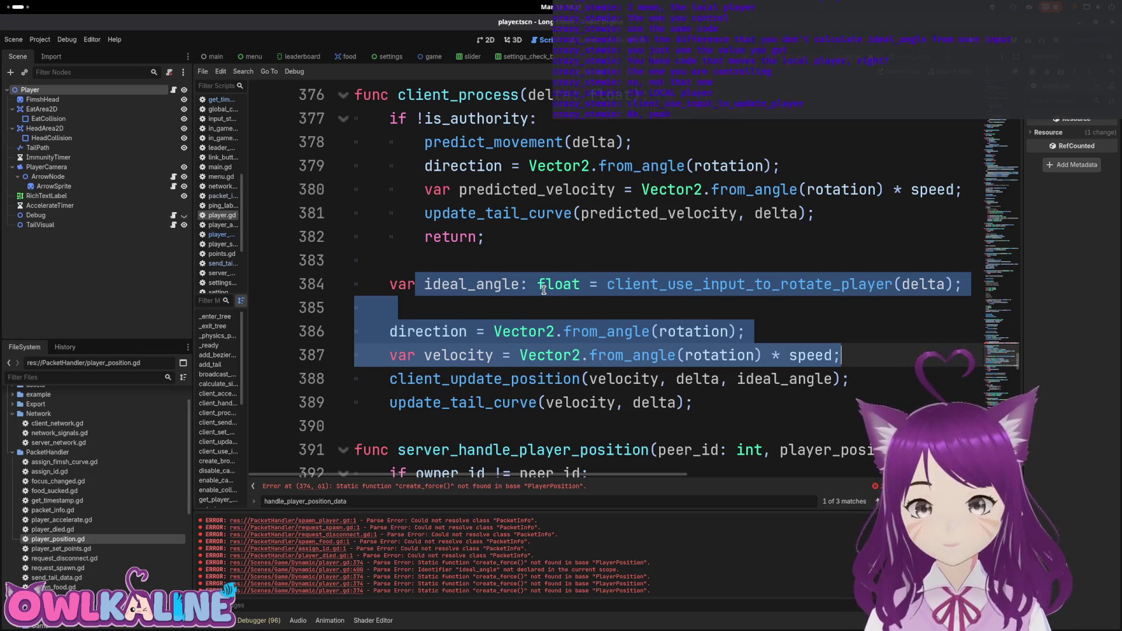
click(479, 156)
Inspect predict_movement, predicted_velocity and the client_update_position call on line 388.
double_click(478, 142)
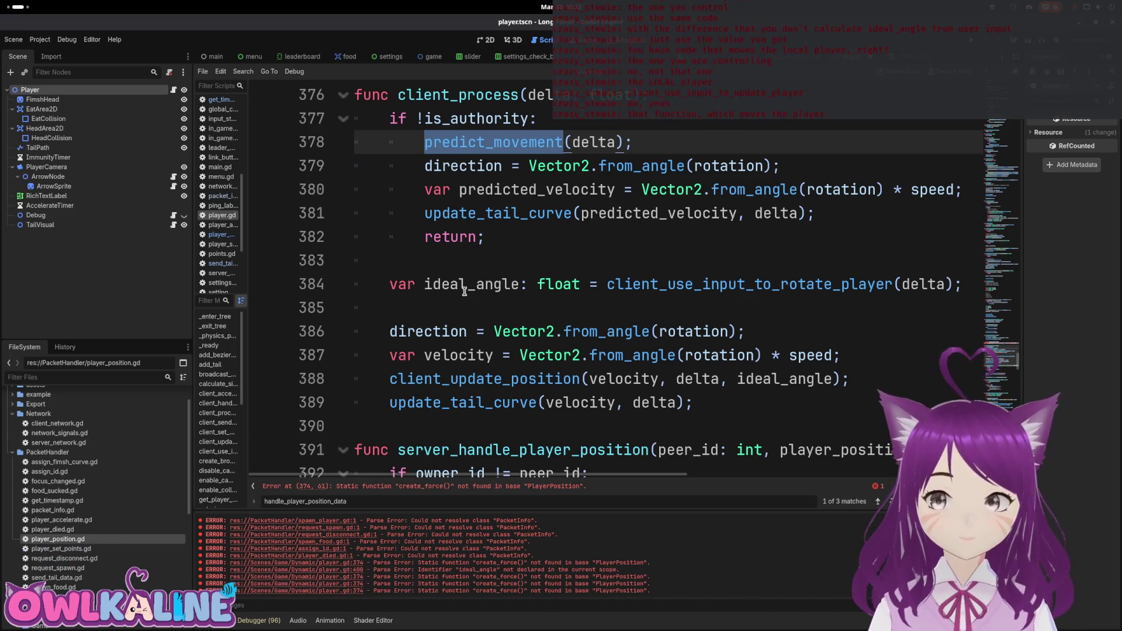
click(503, 386)
click(564, 189)
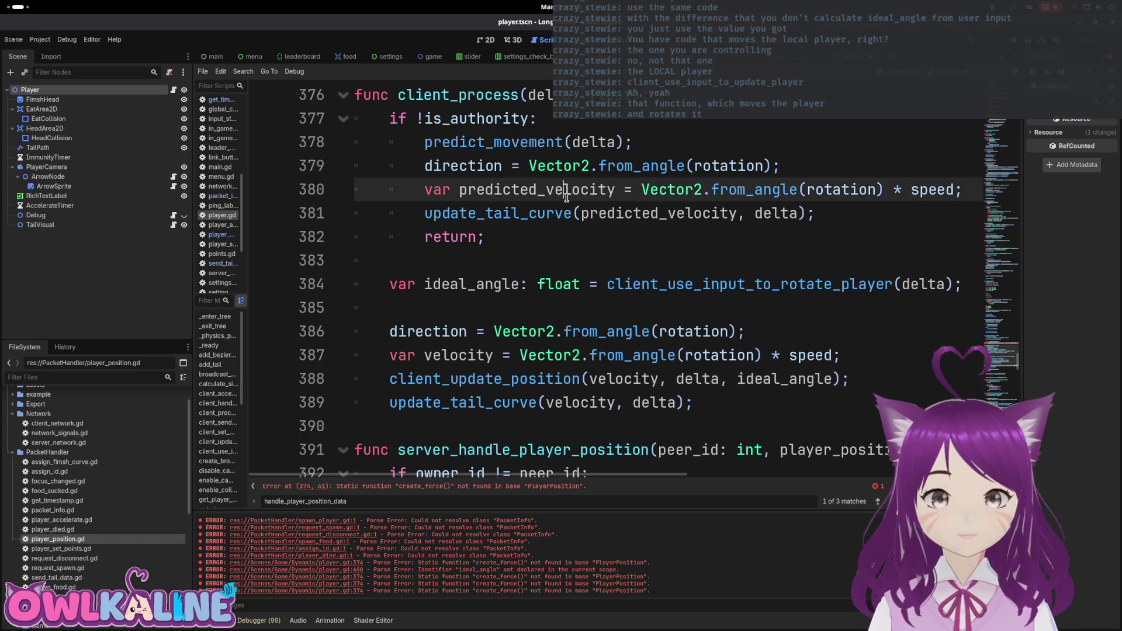
click(667, 219)
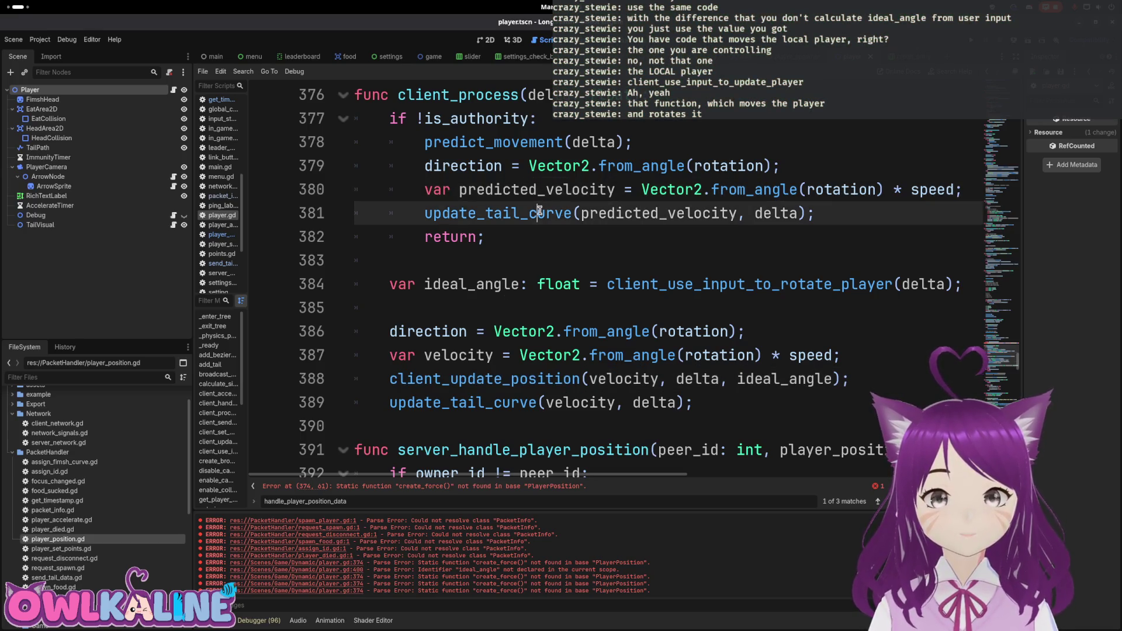
double_click(666, 218)
double_click(514, 145)
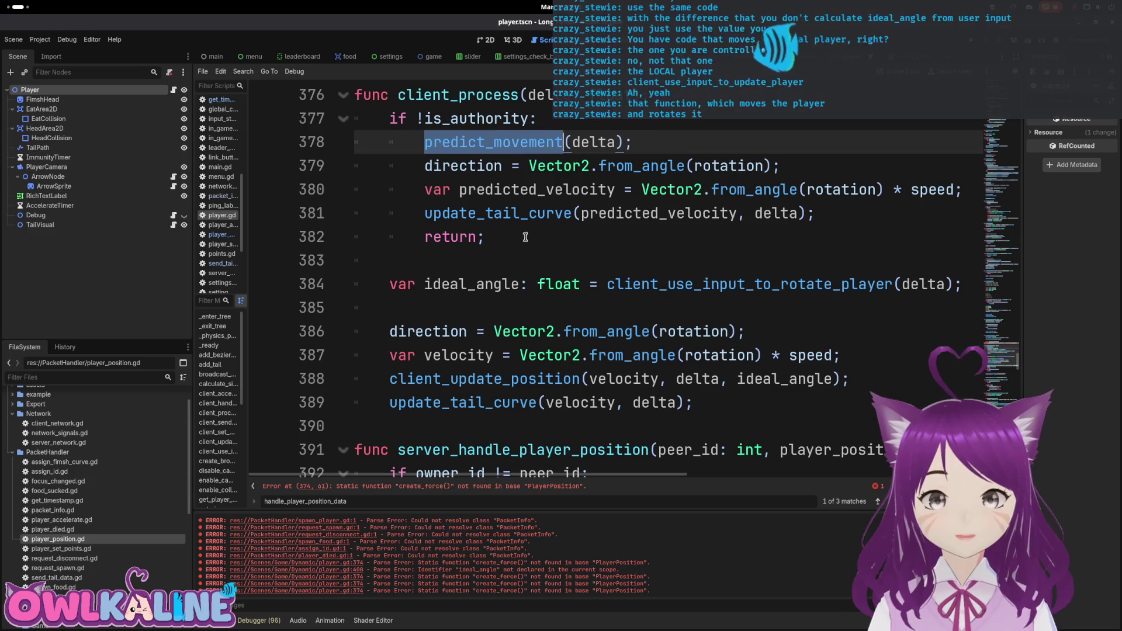
double_click(501, 379)
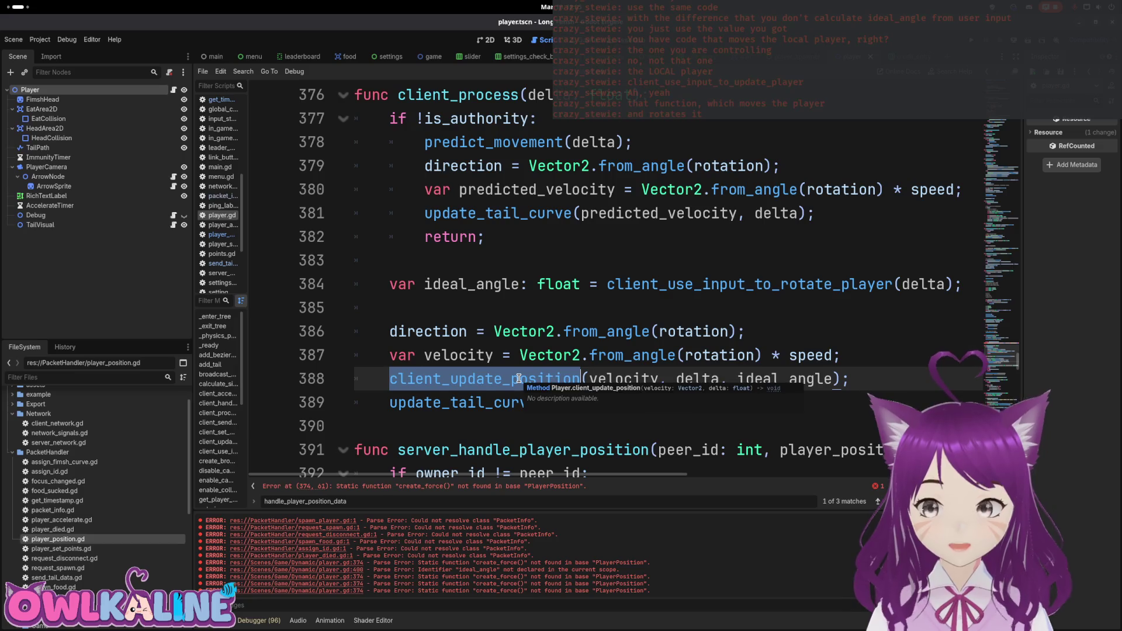
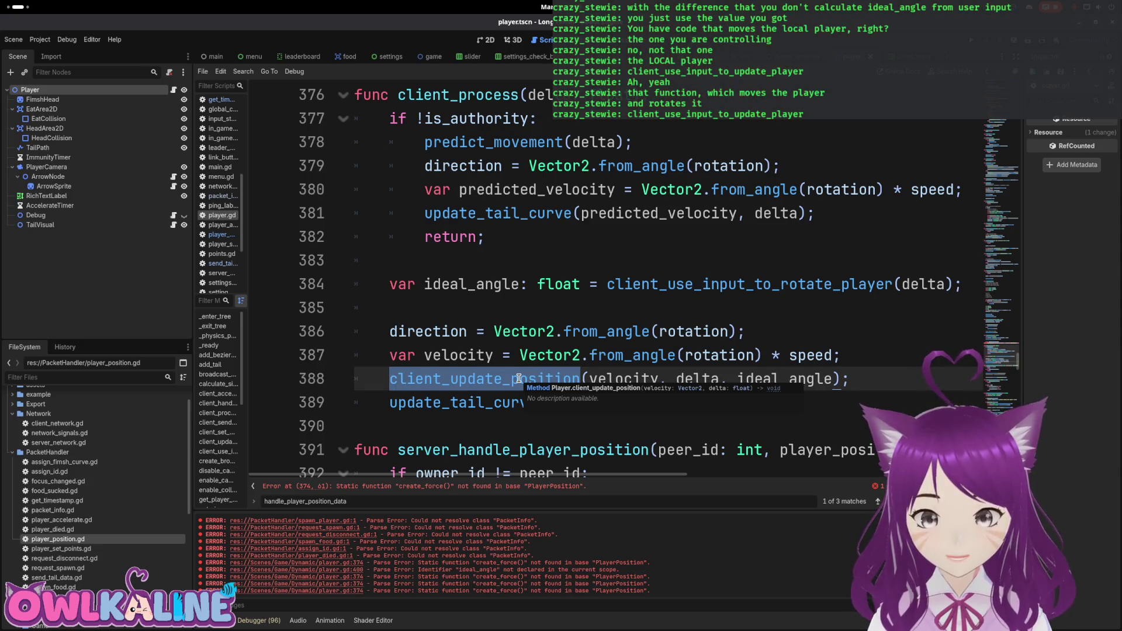
Comment out the !is_authority early-return block on lines 377–382 of client_process with #.
double_click(667, 284)
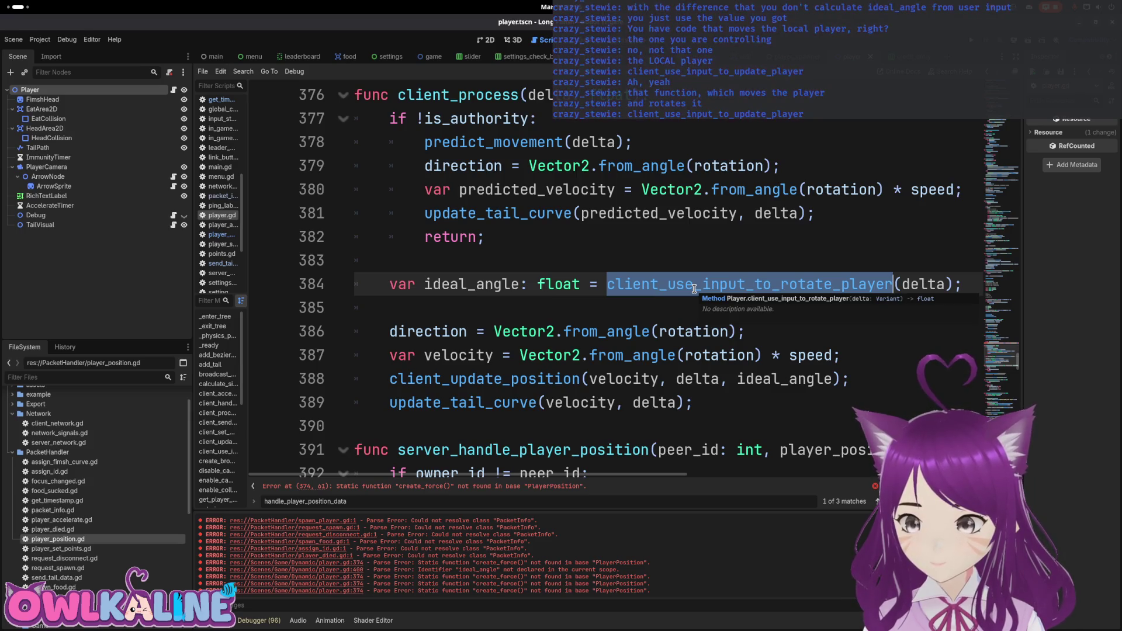
click(399, 126)
click(385, 136)
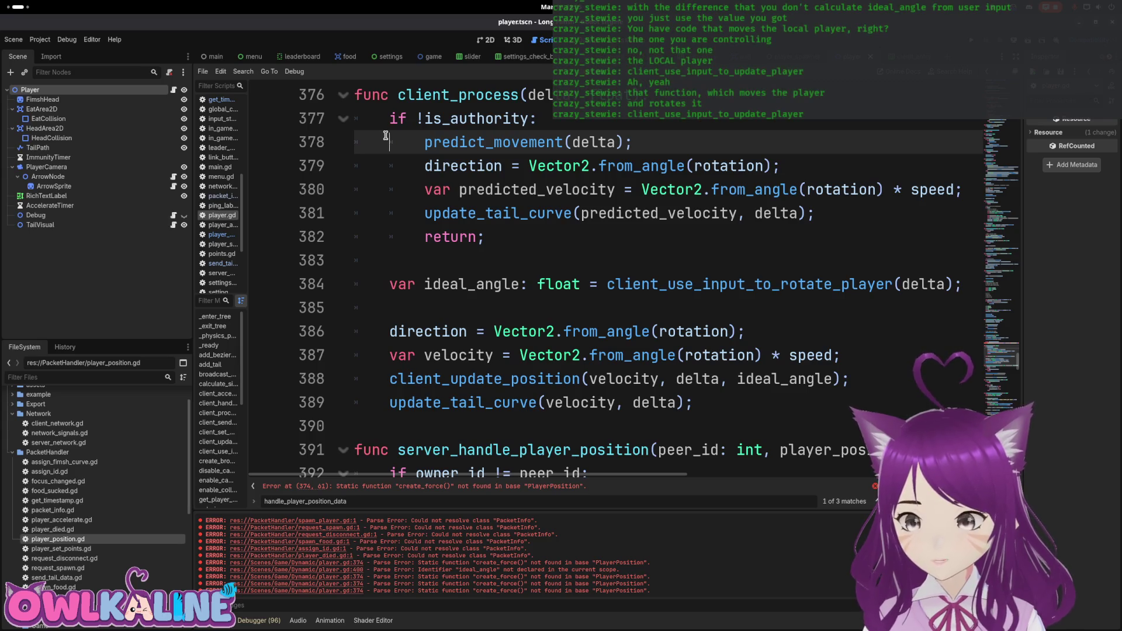
key(Up)
text(#)
click(386, 136)
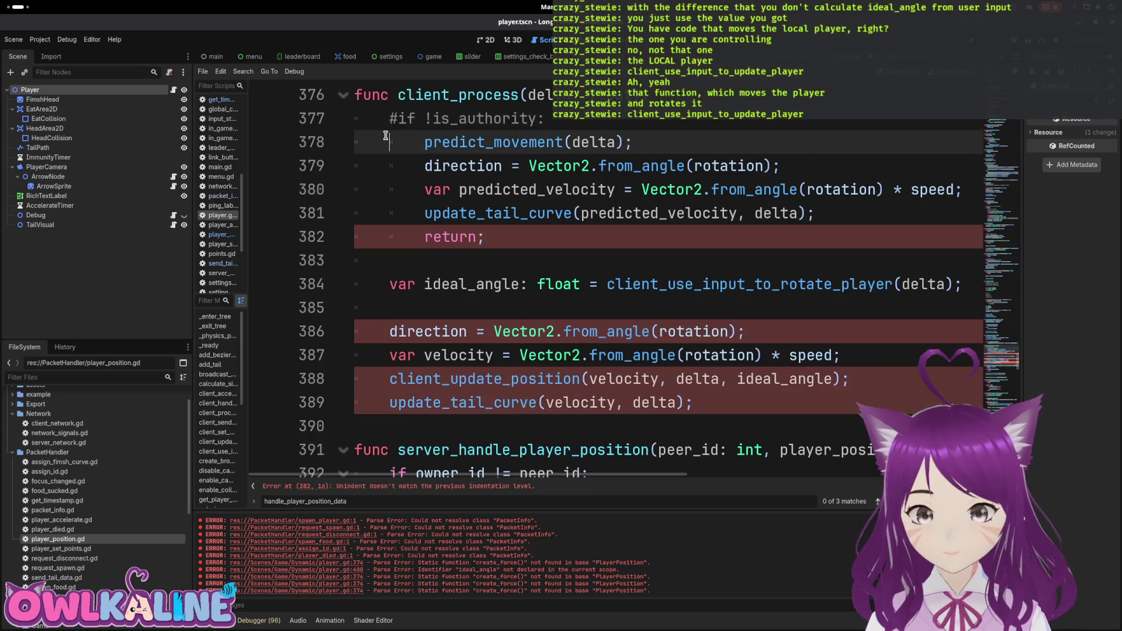
text(#)
key(Down)
text(#)
key(Down)
text(#)
key(Down)
text(#)
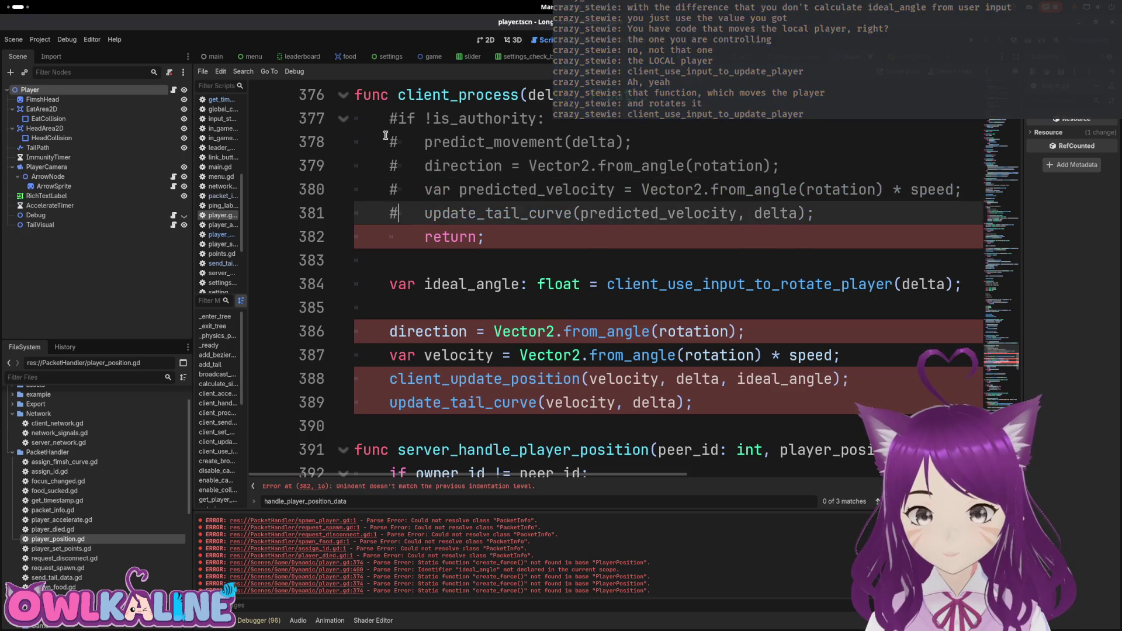
key(Down)
text(#)
Search for client_use_input_to_rotate_player and jump to its definition on line 412.
double_click(708, 283)
key(ctrl+f)
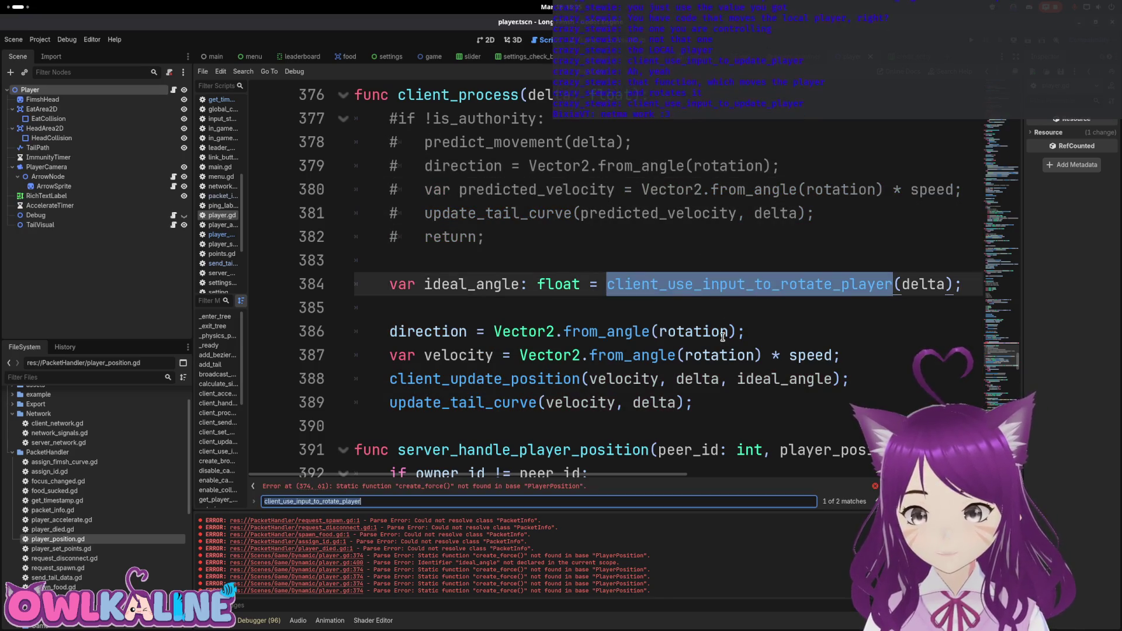
key(Return)
click(858, 289)
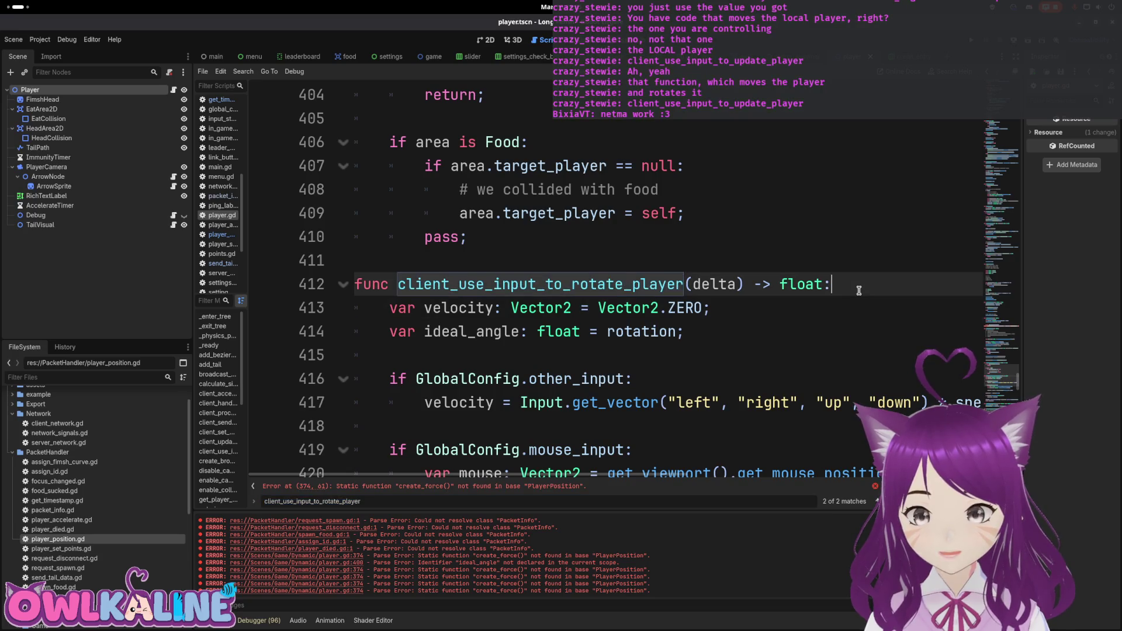
Add an 'if not is_authority:' check at the top of client_use_input_to_rotate_player.
key(Return)
key(Return)
key(Up)
text(if)
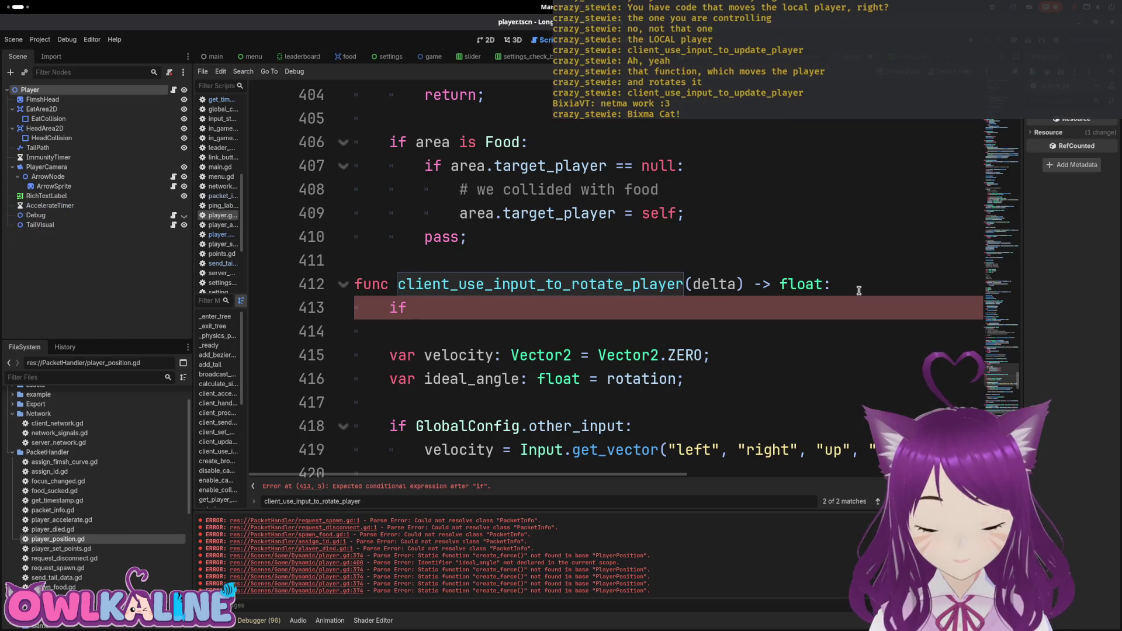
text( is)
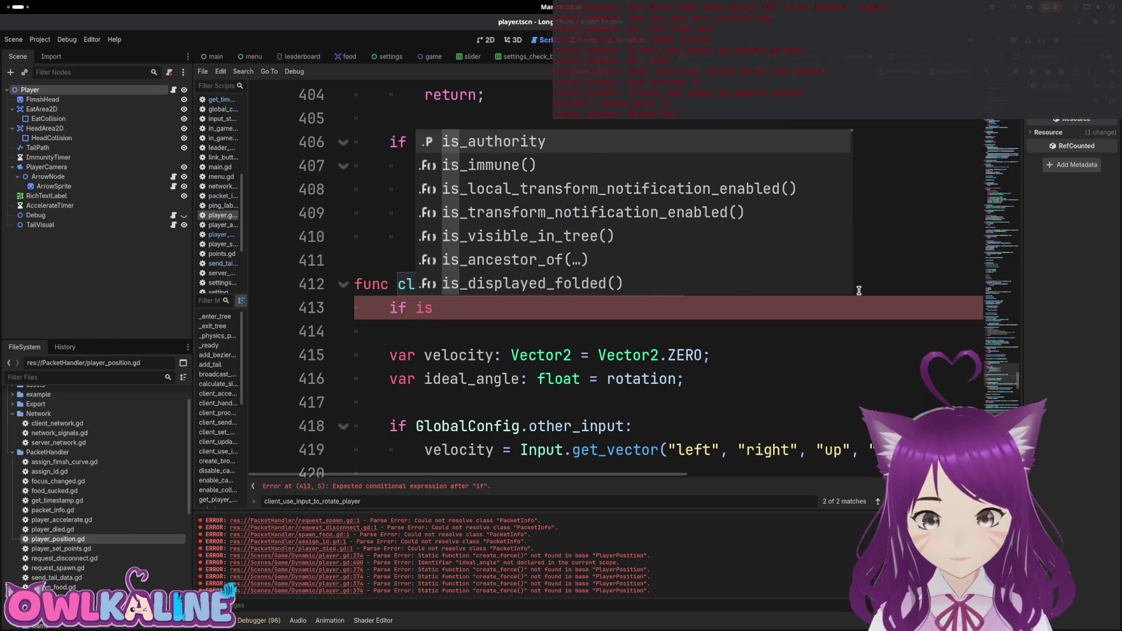
key(Return)
key(ctrl+Left)
text(not)
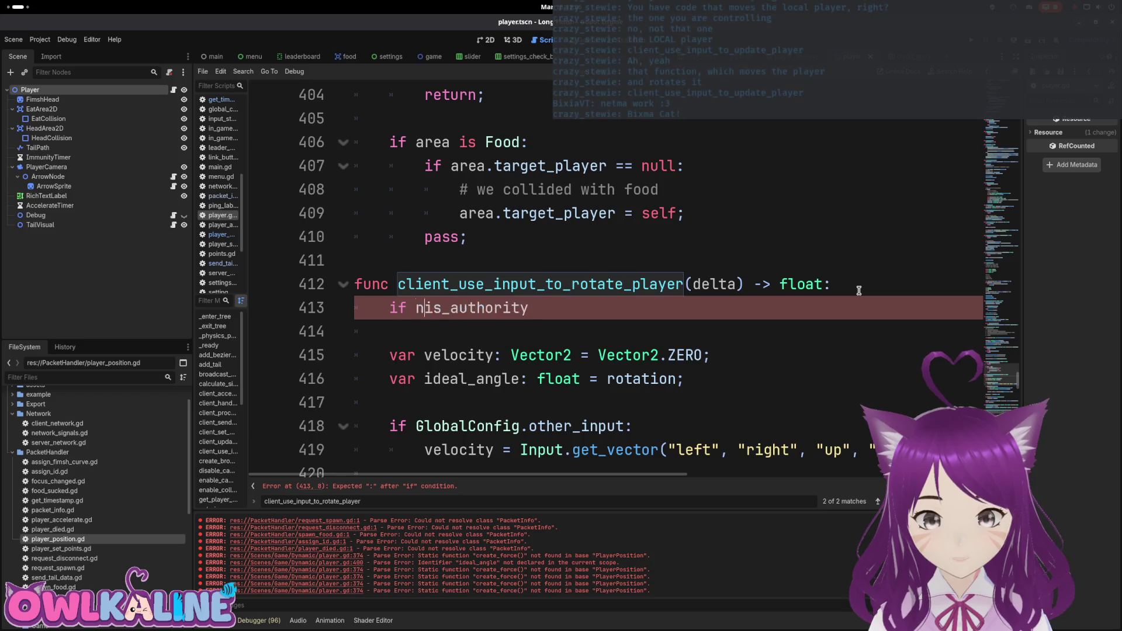
key(End)
text(:)
Make that branch return taget_angle; using autocomplete.
key(Return)
text(return idea)
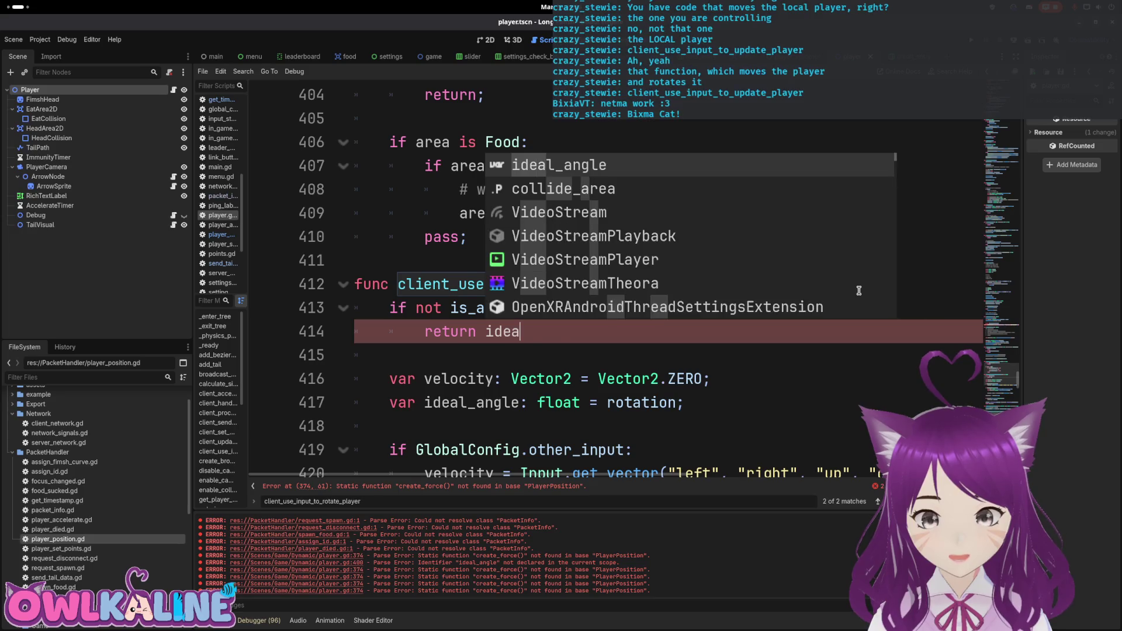
key(Return)
text(;)
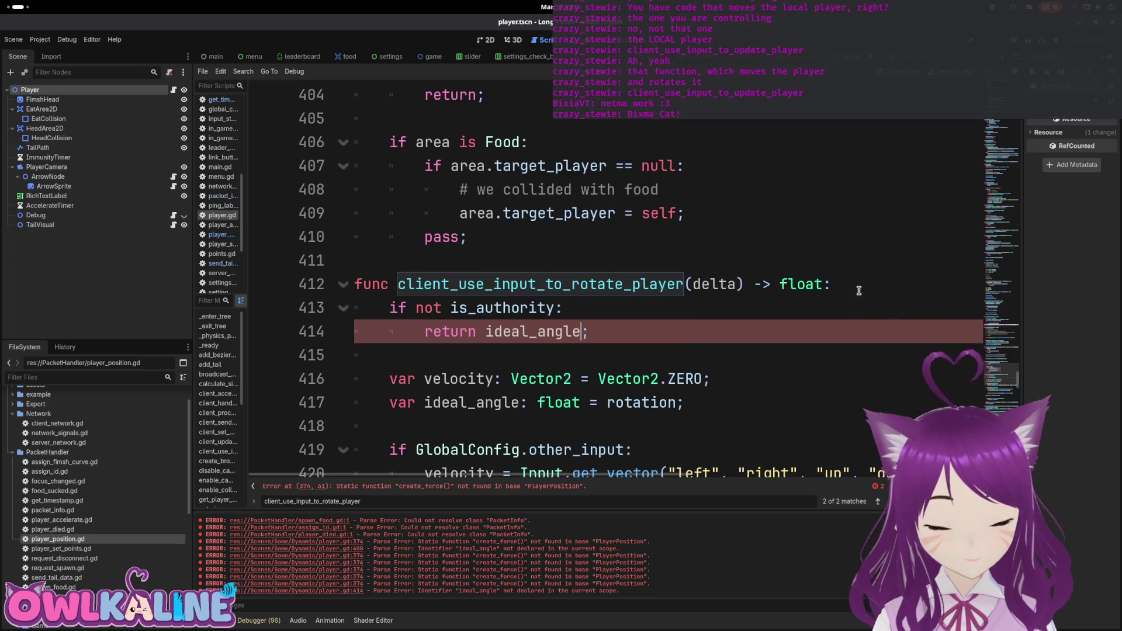
key(BackSpace)
key(BackSpace)
key(BackSpace)
text(taget)
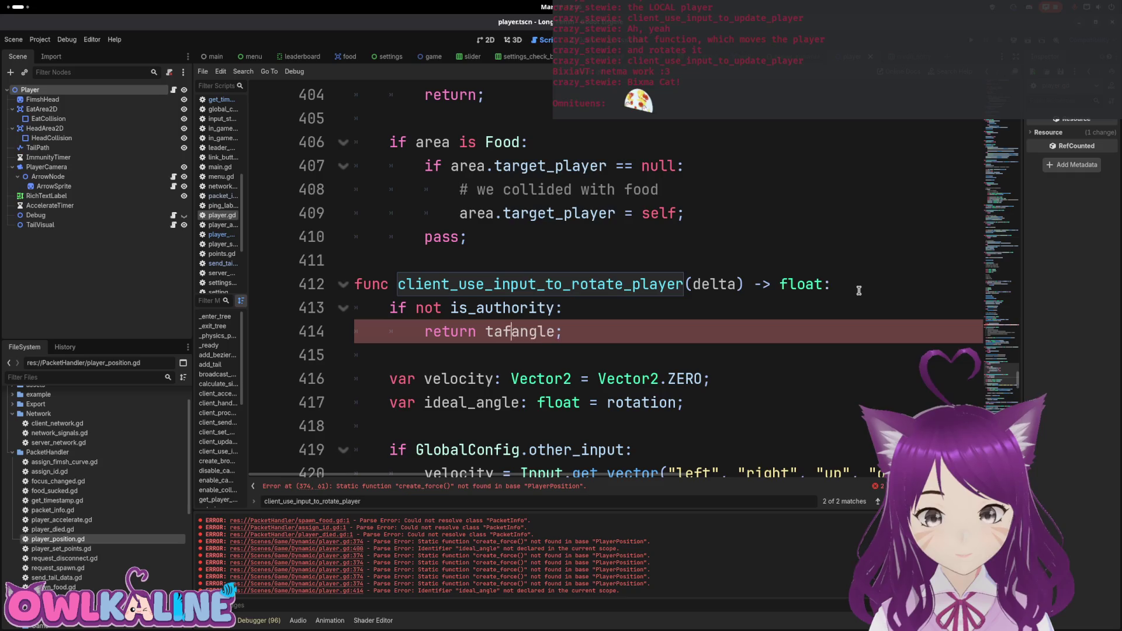
text(_)
key(Escape)
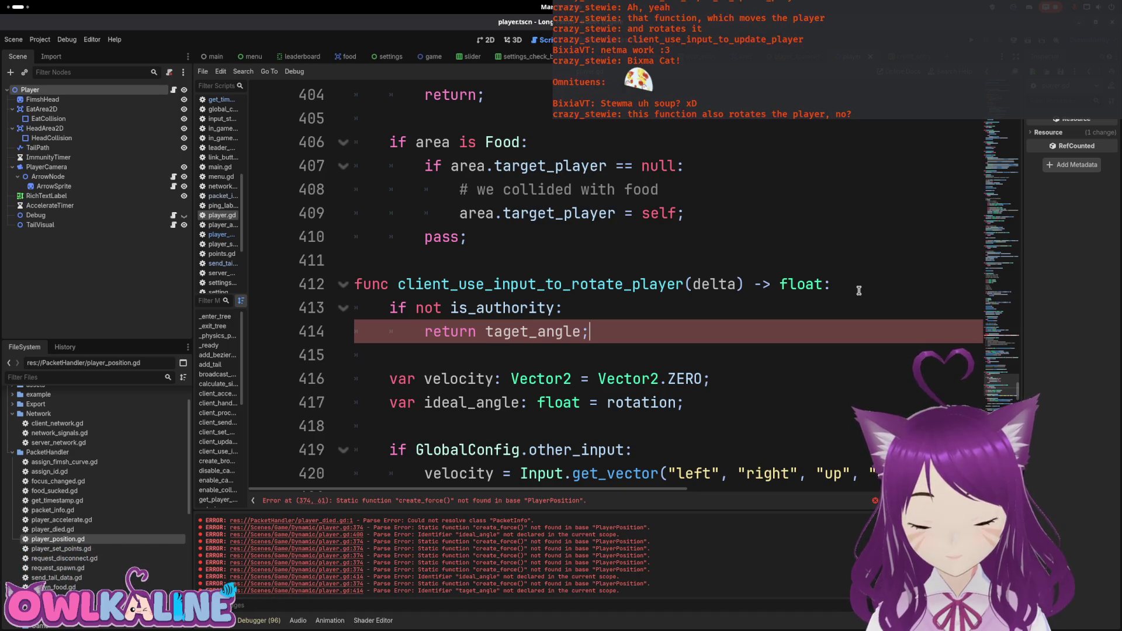
scroll(758, 266, down, 3)
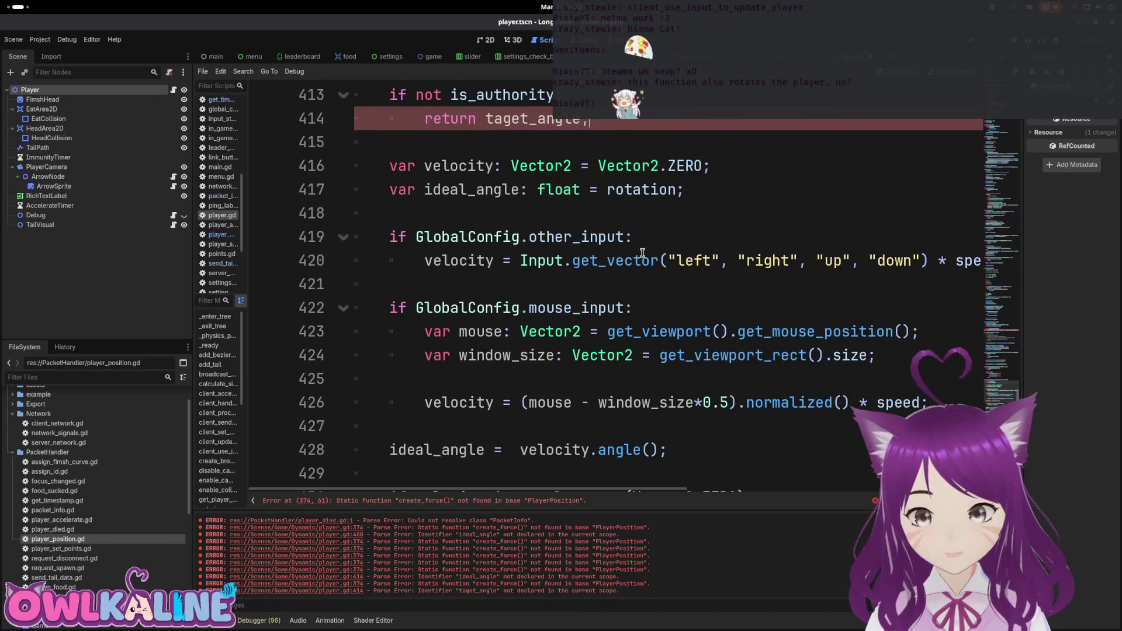
Delete the authority check on lines 413–414 and the leftover empty line.
scroll(625, 250, down, 2)
scroll(630, 269, down, 1)
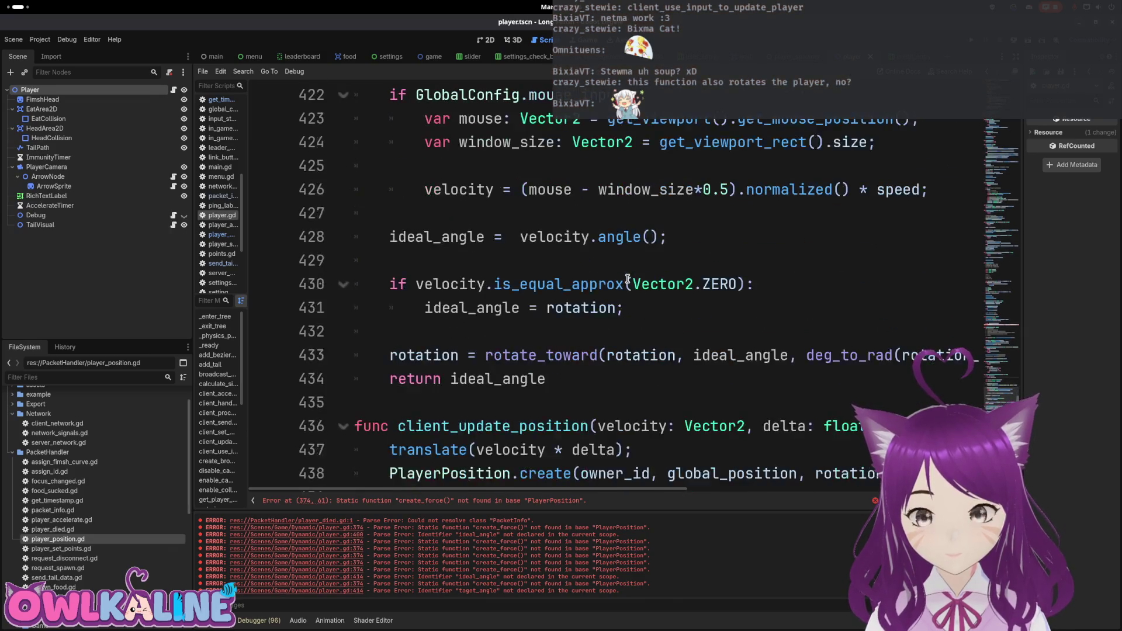
double_click(525, 353)
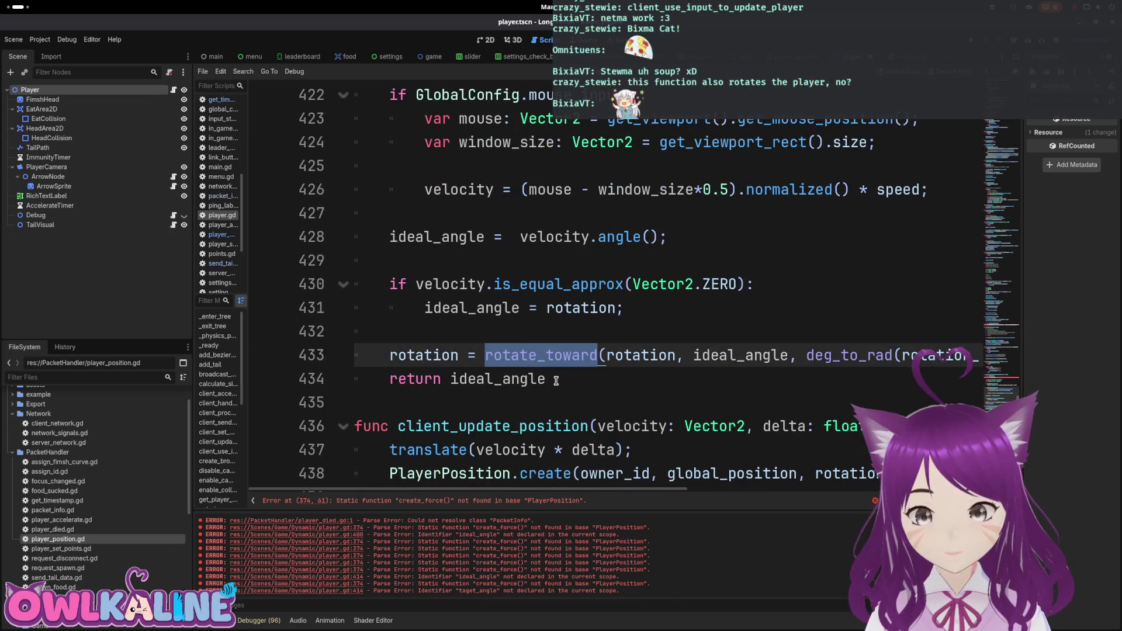
scroll(585, 354, up, 2)
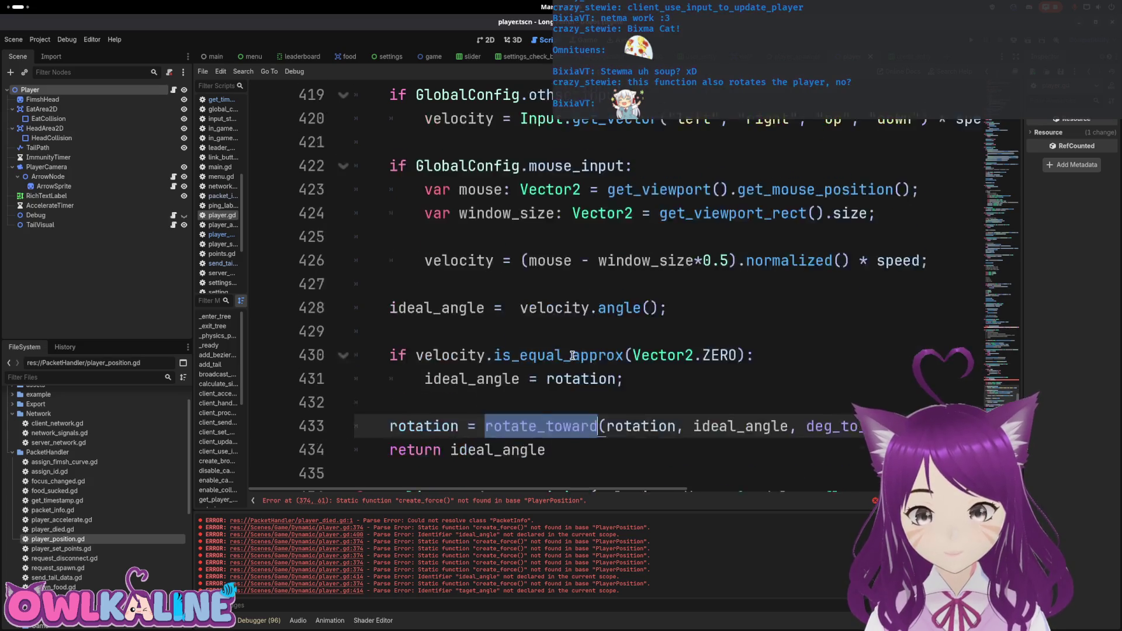
scroll(493, 353, up, 1)
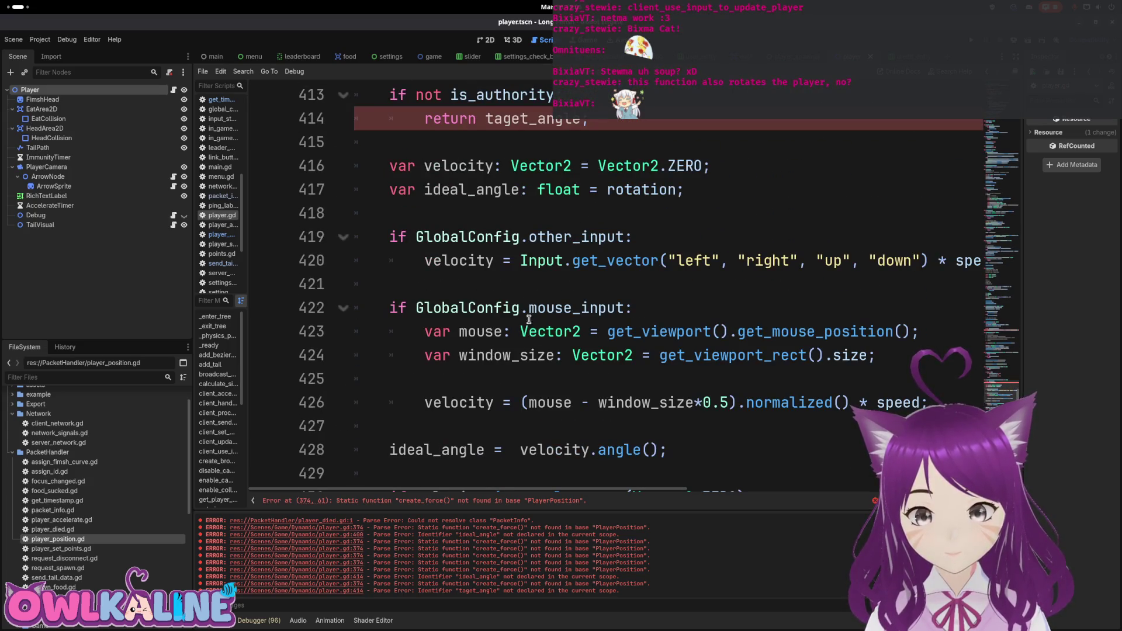
scroll(537, 232, up, 1)
drag(578, 184, 364, 166)
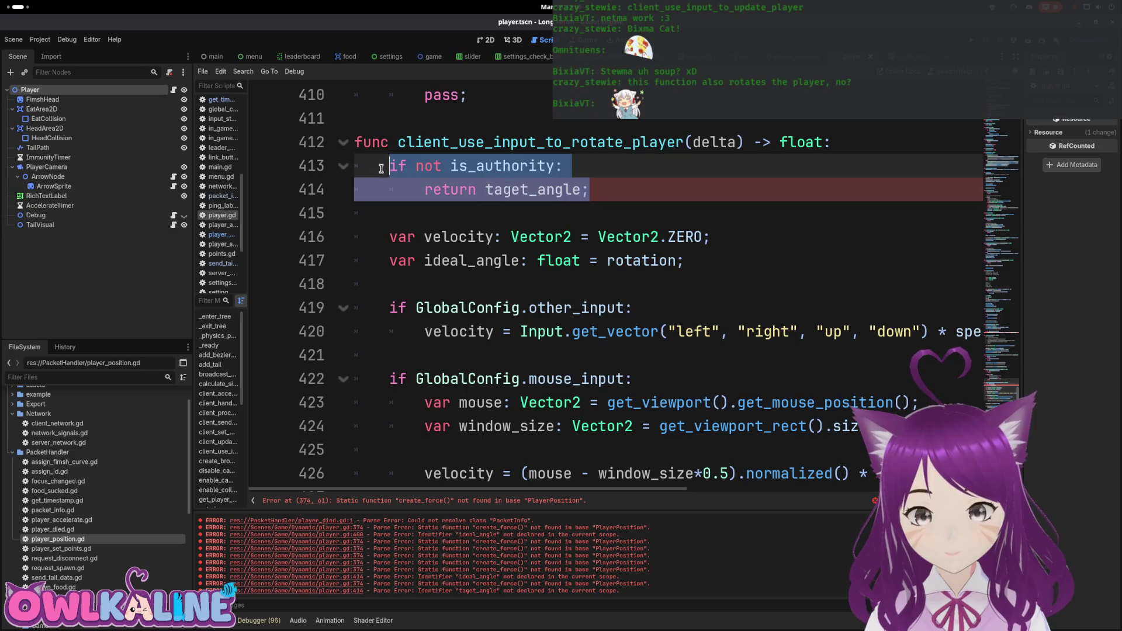
key(BackSpace)
key(BackSpace)
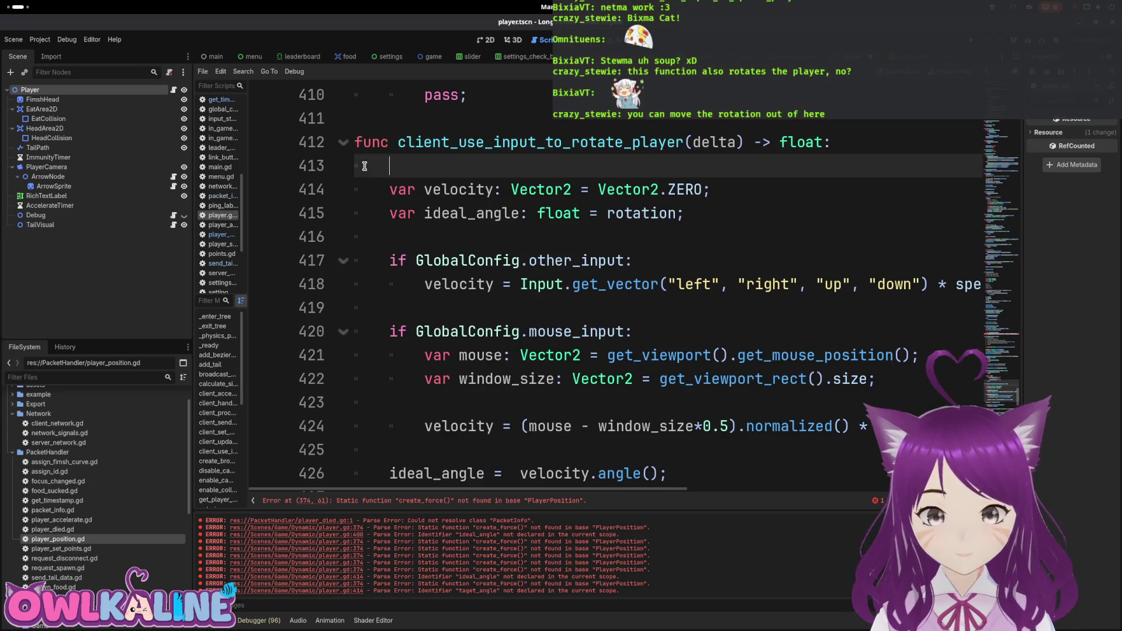
key(Delete)
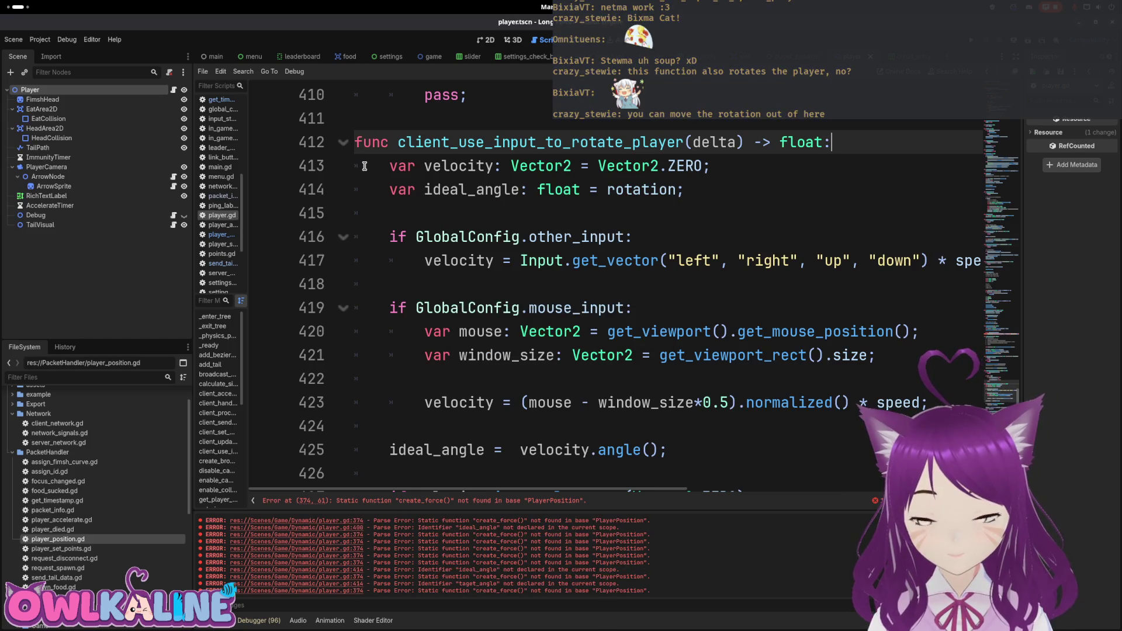
Review the rotate_toward rotation toward ideal_angle on lines 429–430.
scroll(364, 166, down, 4)
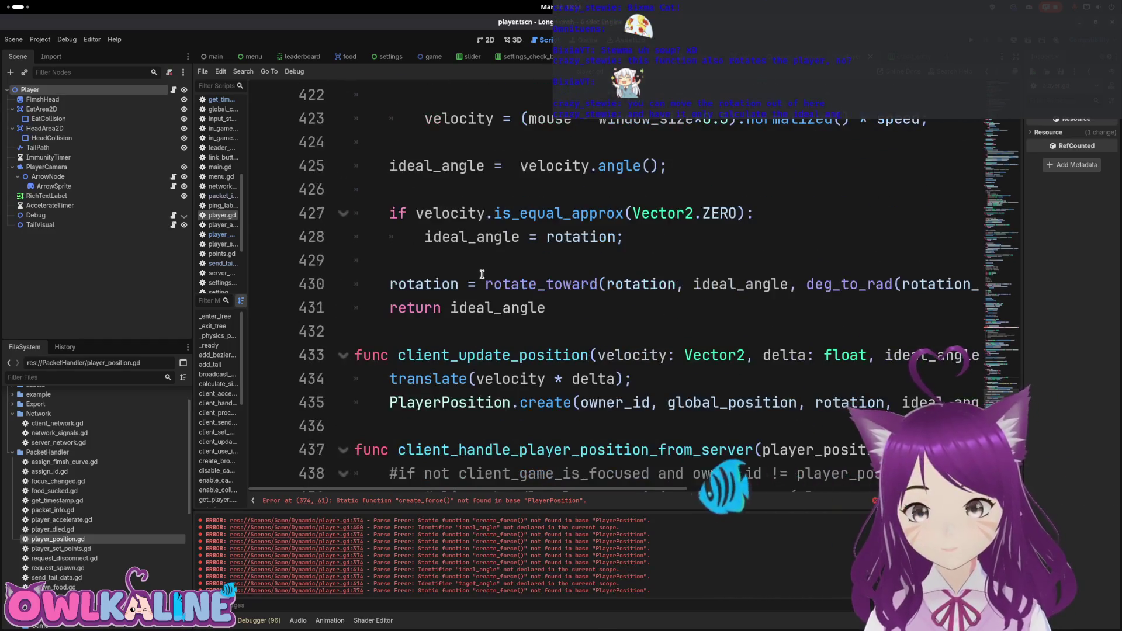
click(423, 284)
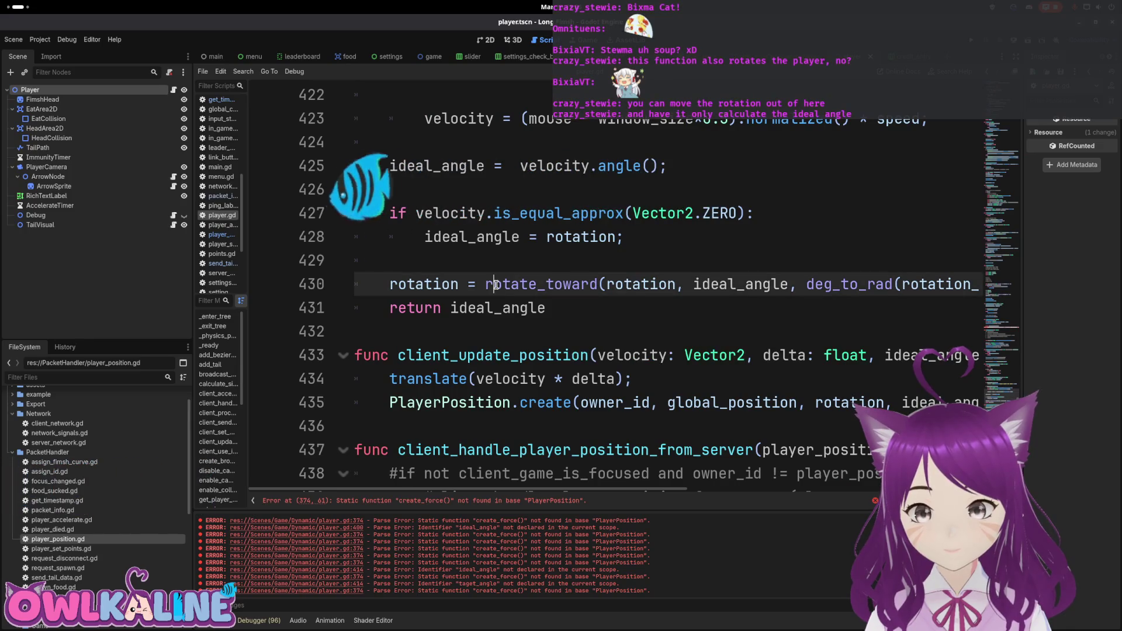
double_click(423, 284)
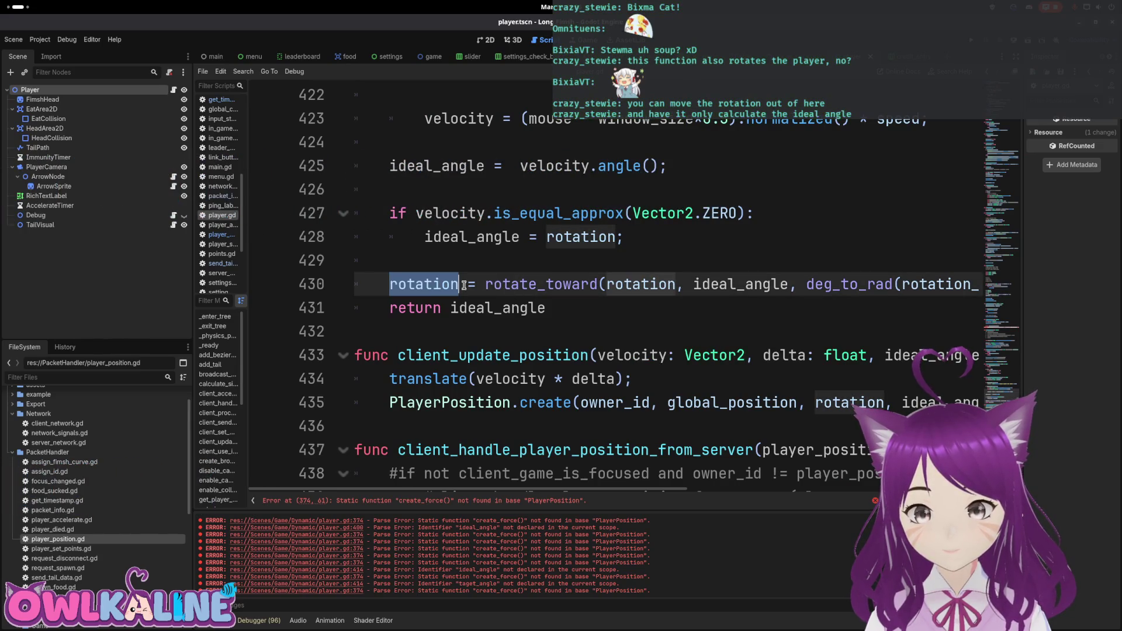
double_click(704, 285)
click(578, 285)
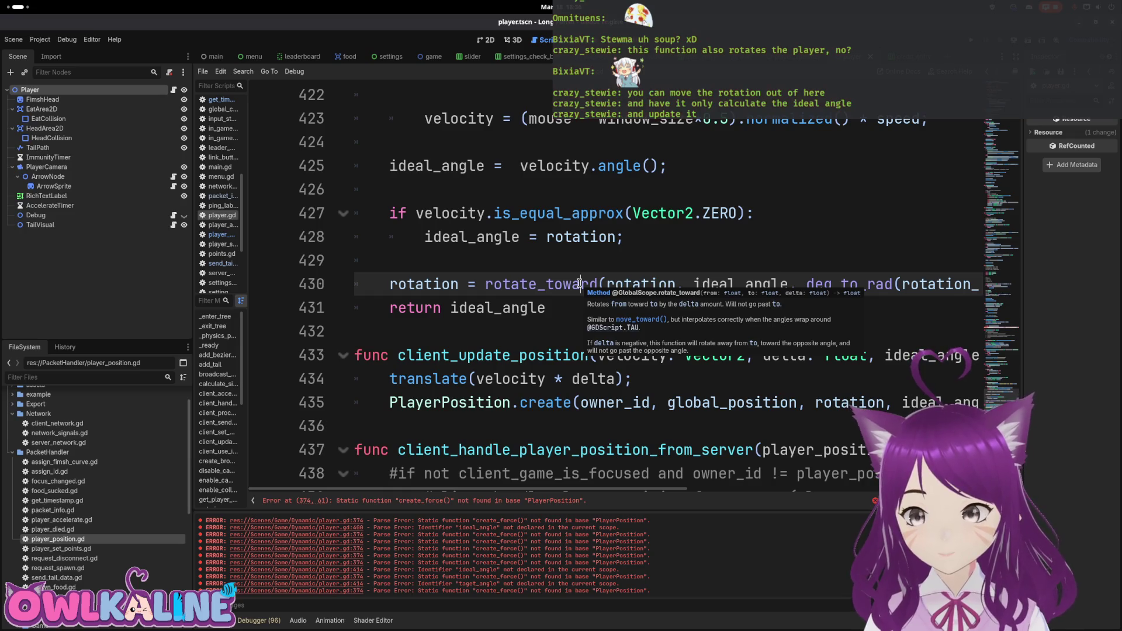
key(End)
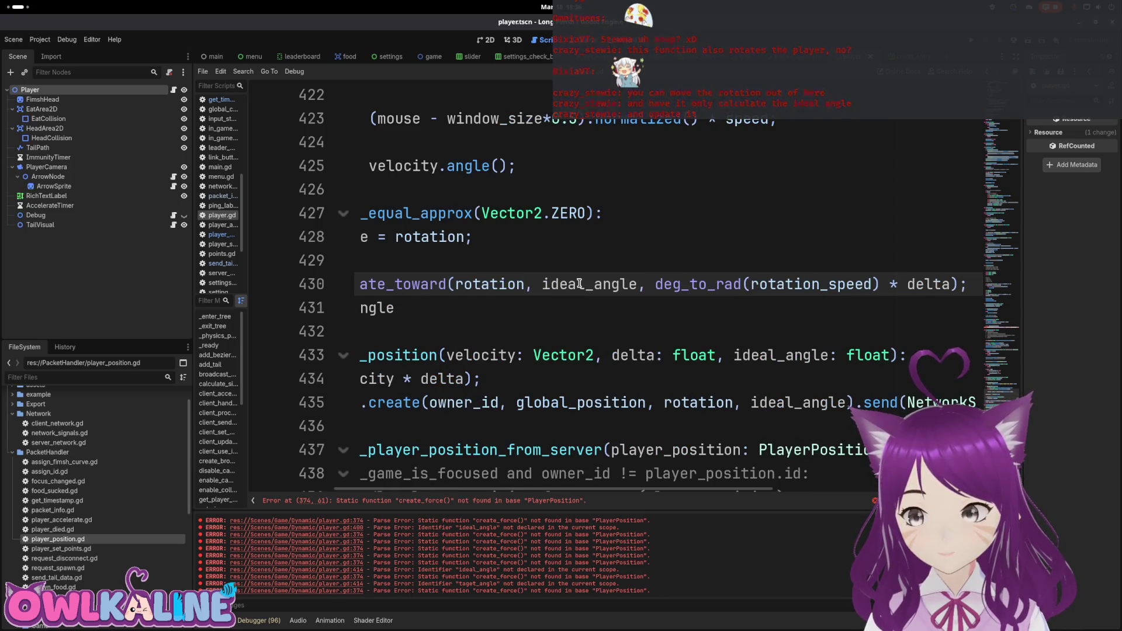
key(shift+Home)
key(shift+Up)
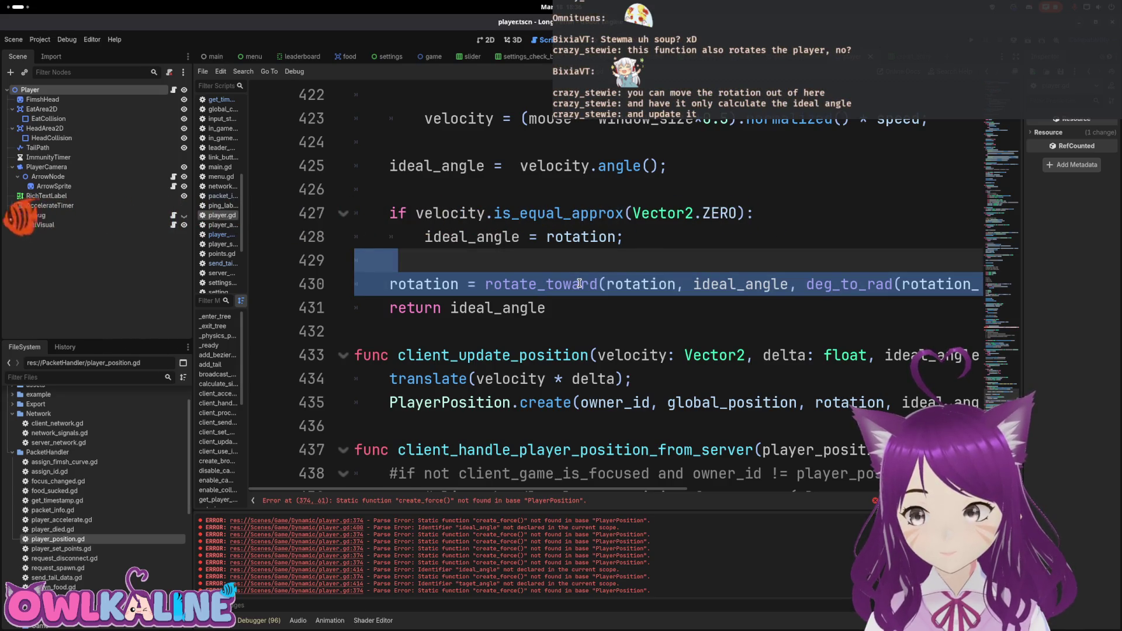
key(Left)
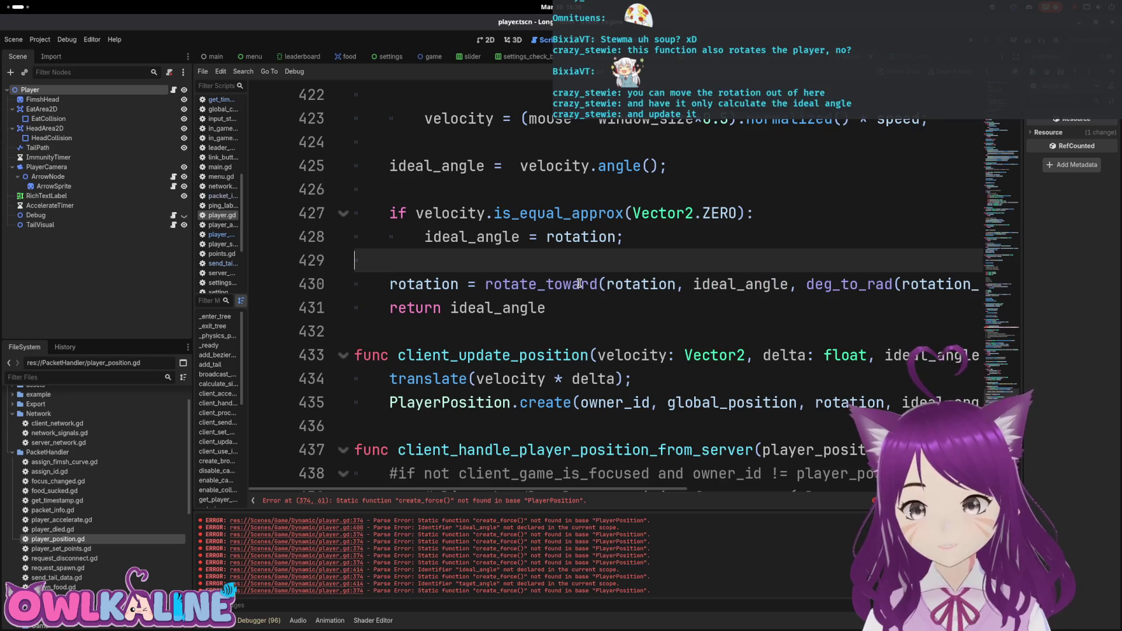
scroll(682, 267, down, 5)
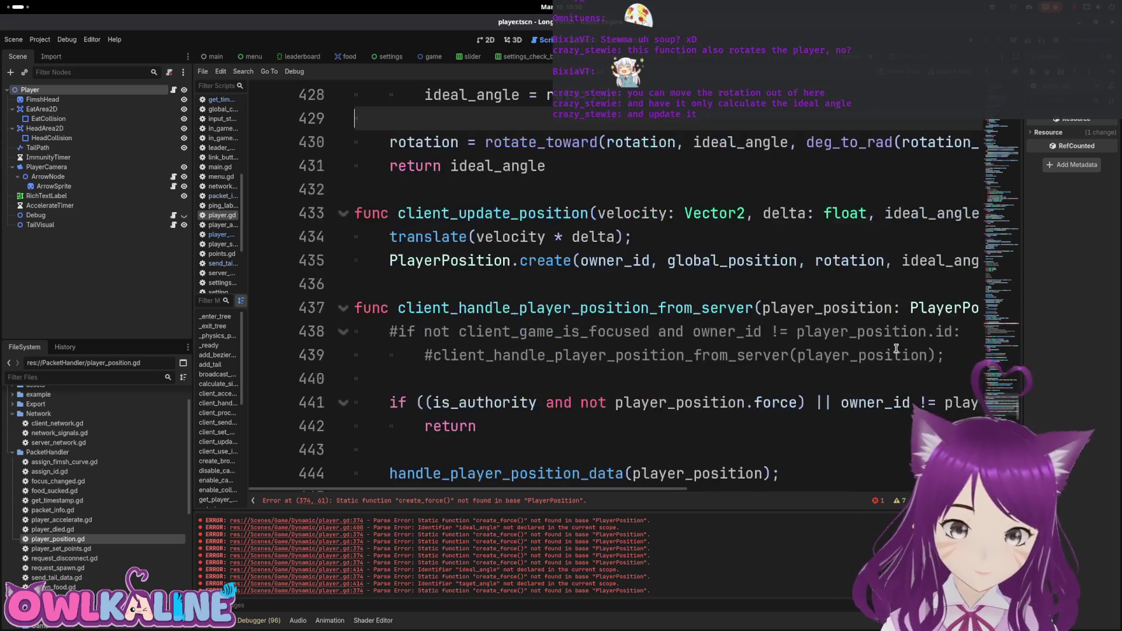
scroll(718, 378, down, 20)
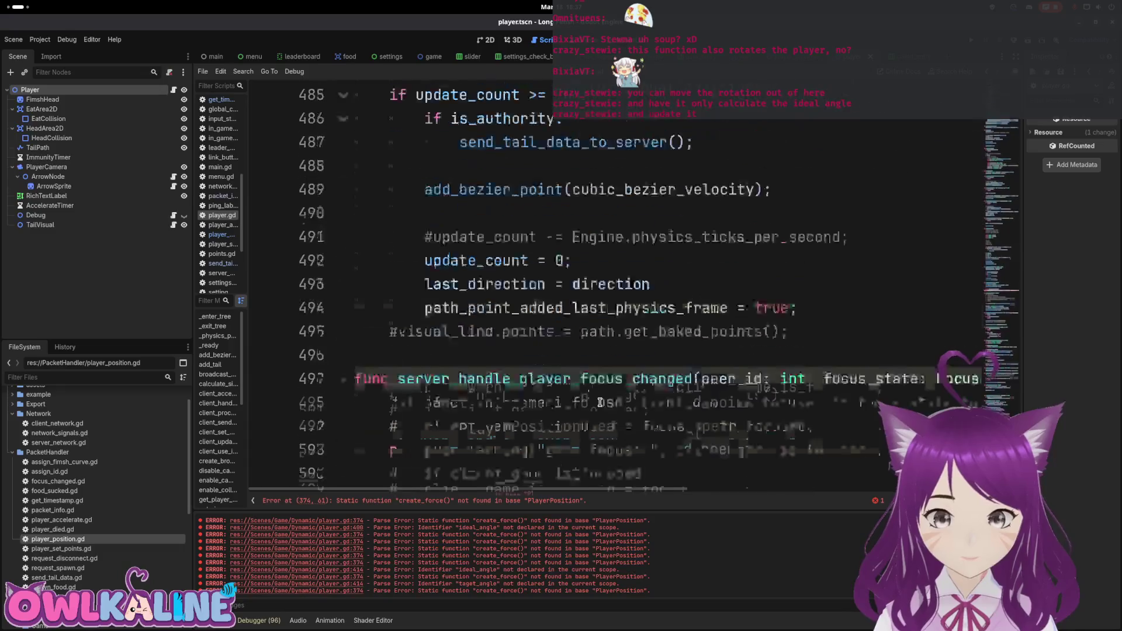
Comment out the predict_movement function on lines 527–533 and save player.gd.
click(343, 308)
click(343, 308)
click(357, 307)
text(#func predict_movement(delta):)
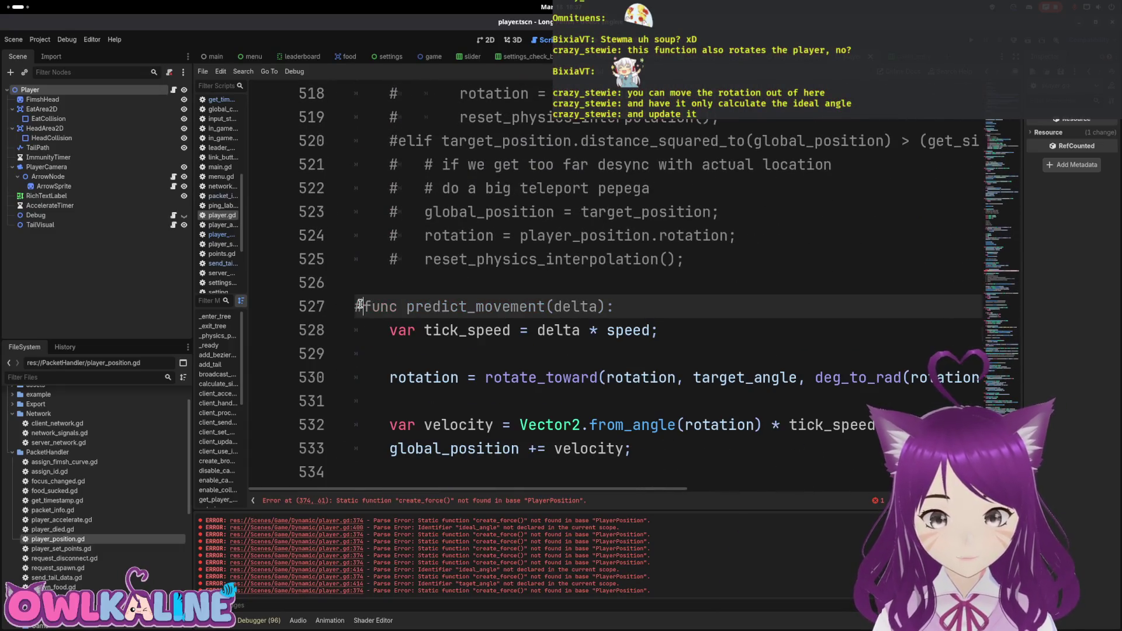
key(Down)
key(Left)
key(numbersign)
key(Down)
key(Left)
key(numbersign)
key(Down)
key(Left)
key(numbersign)
key(Down)
key(Left)
key(numbersign)
key(Down)
key(Left)
key(numbersign)
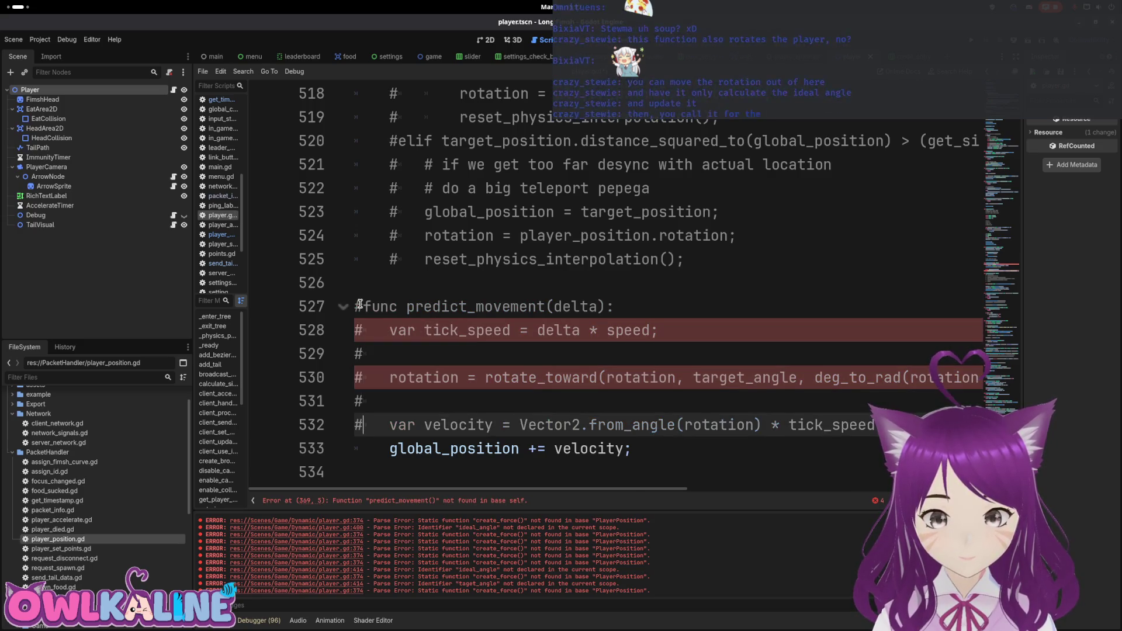
key(Down)
key(Left)
key(numbersign)
key(ctrl+s)
Comment out the target_position declaration and rename target_angle to ideal_angle near the top.
scroll(517, 398, up, 6)
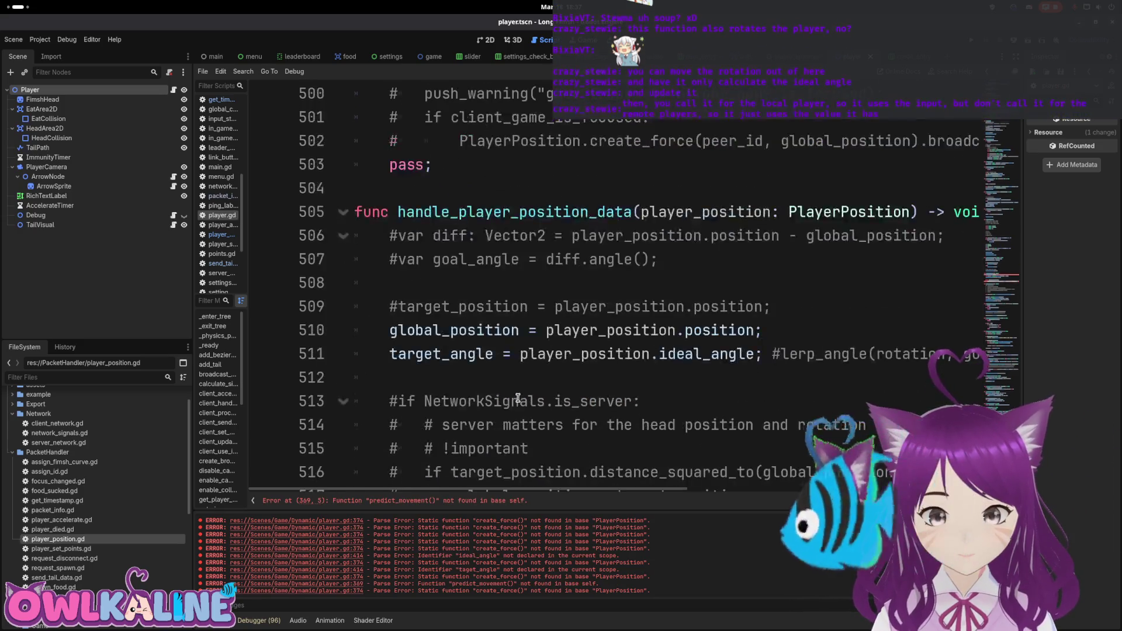
scroll(518, 398, up, 3)
key(ctrl+Home)
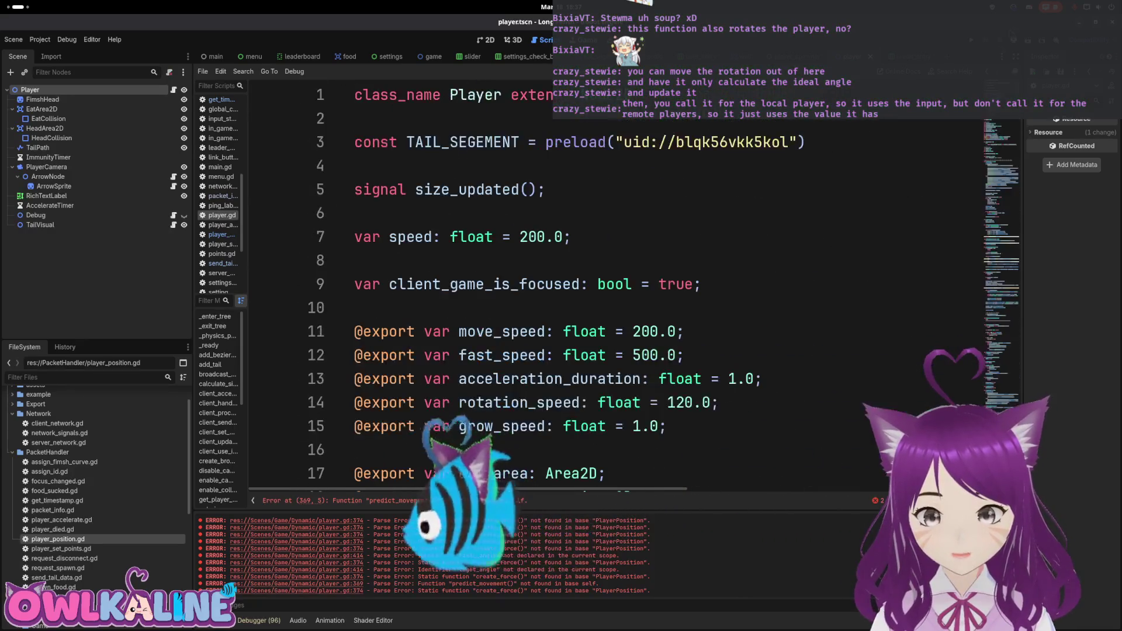
scroll(526, 275, down, 8)
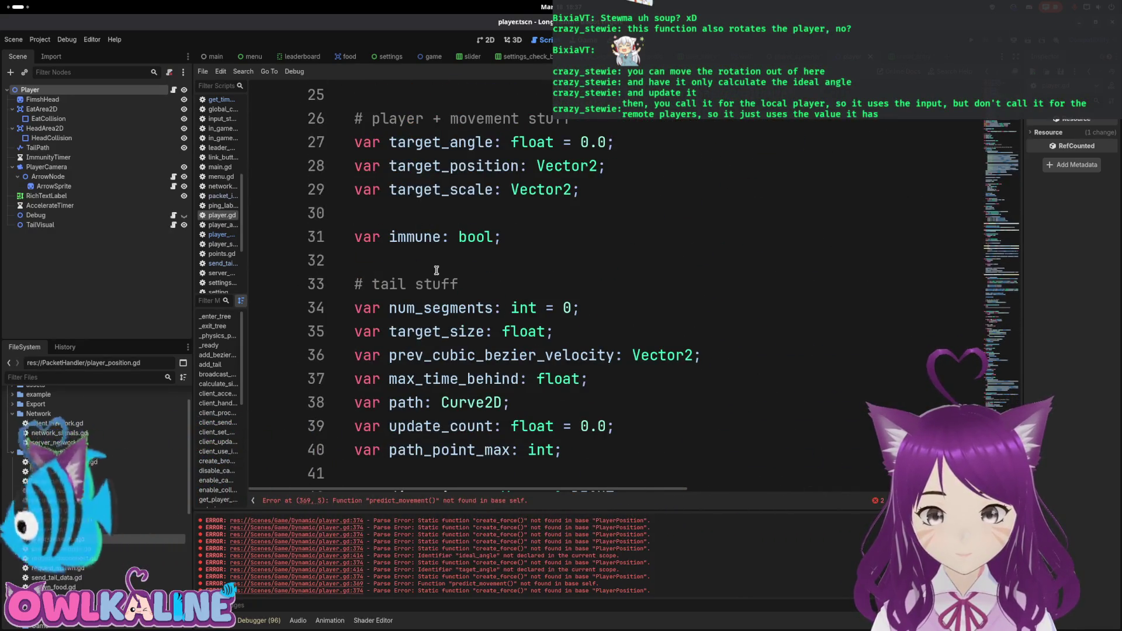
scroll(436, 274, down, 2)
scroll(436, 298, up, 3)
click(424, 228)
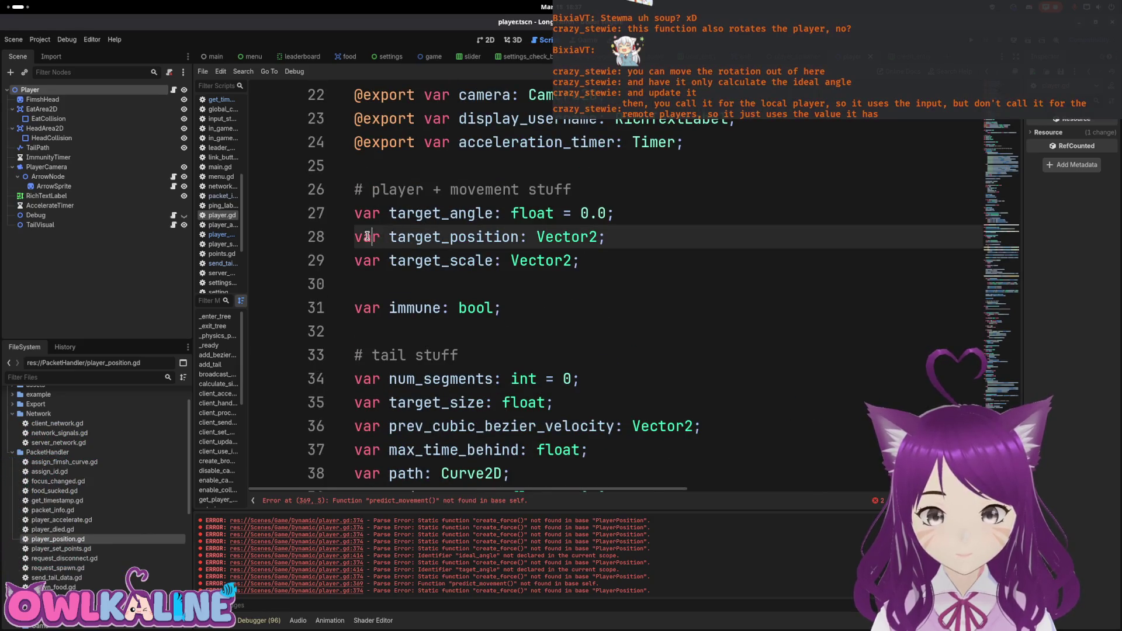
key(ctrl+k)
key(Up)
key(Down)
key(Down)
key(Up)
key(Up)
key(Right)
key(Right)
key(Right)
key(Delete)
key(Delete)
key(Delete)
key(Delete)
key(Delete)
key(Delete)
text(ideal)
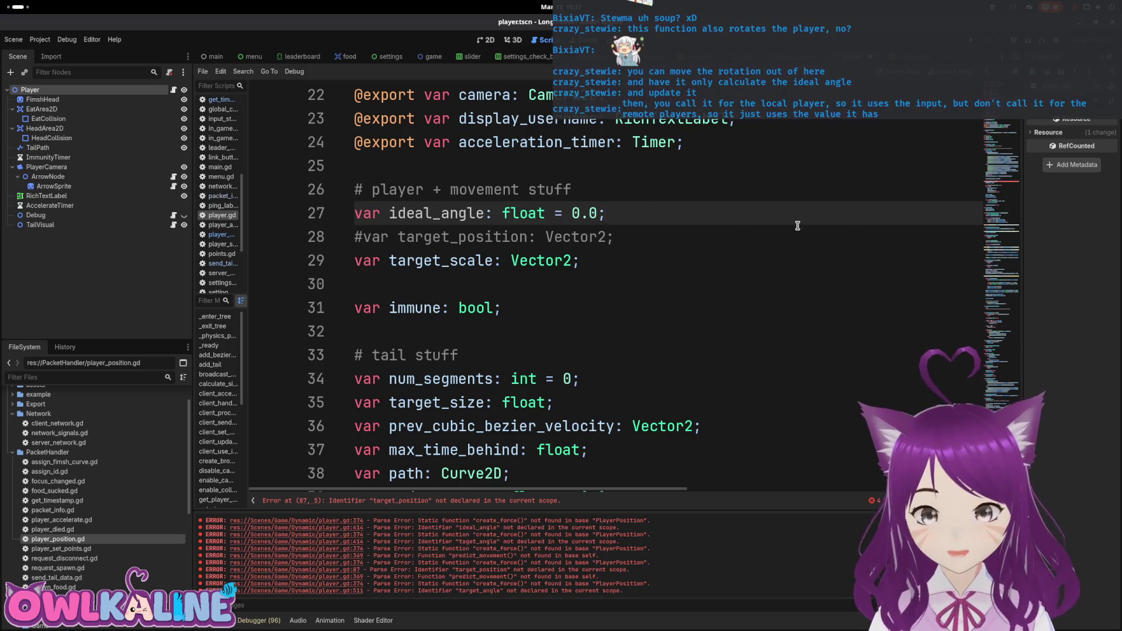
Comment out the target_position assignment on line 87.
scroll(999, 119, down, 2)
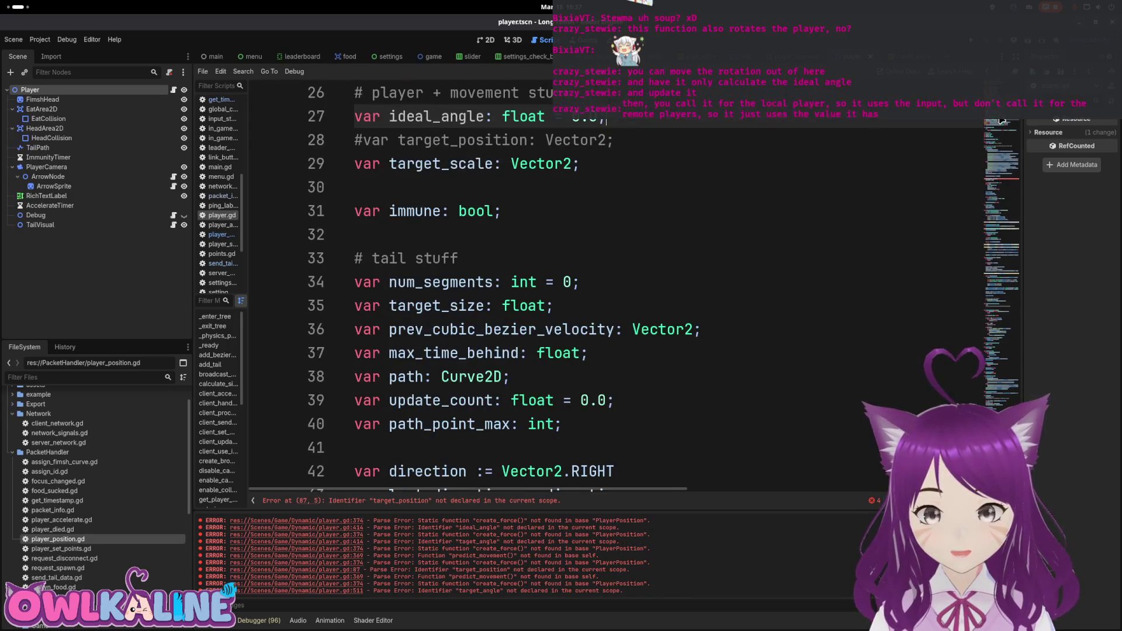
scroll(999, 120, down, 5)
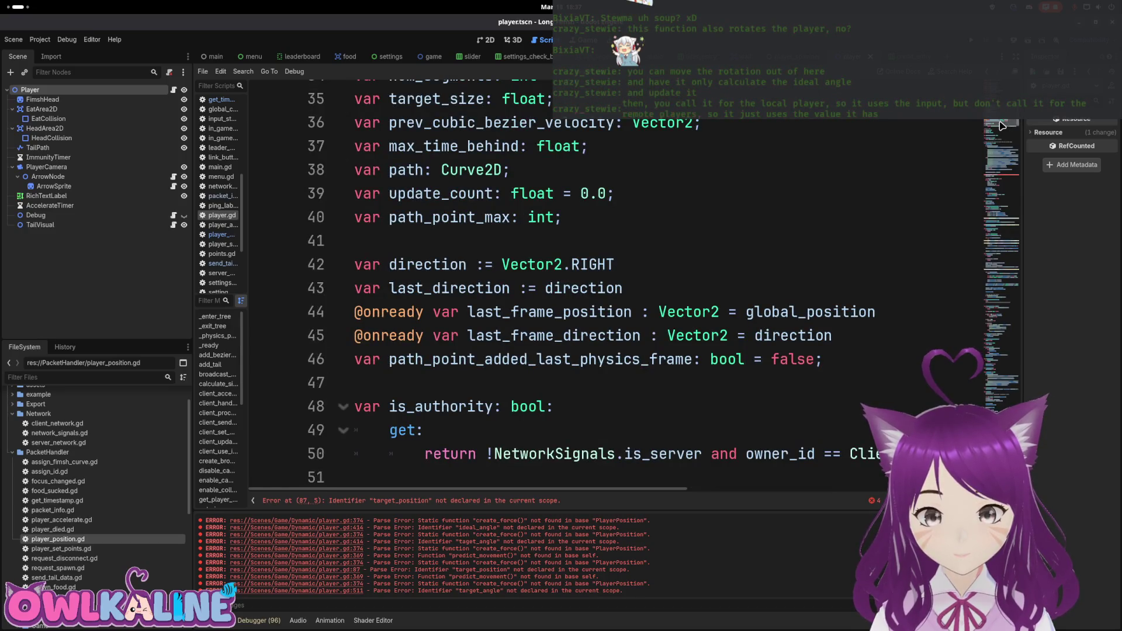
scroll(1001, 125, down, 10)
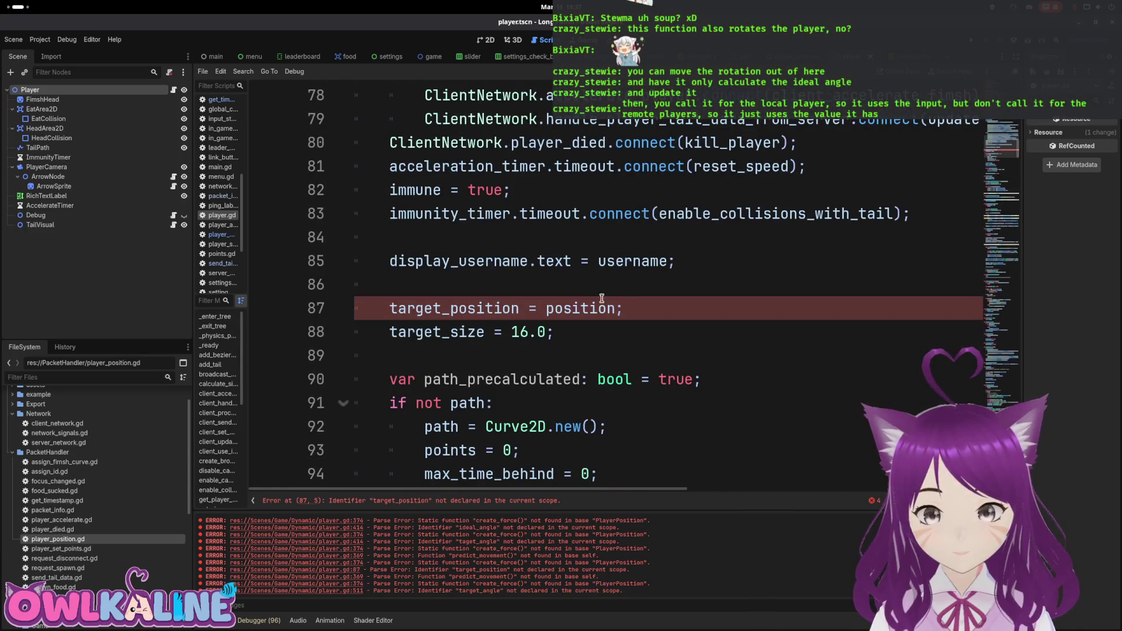
click(591, 303)
click(391, 308)
text(#)
key(Up)
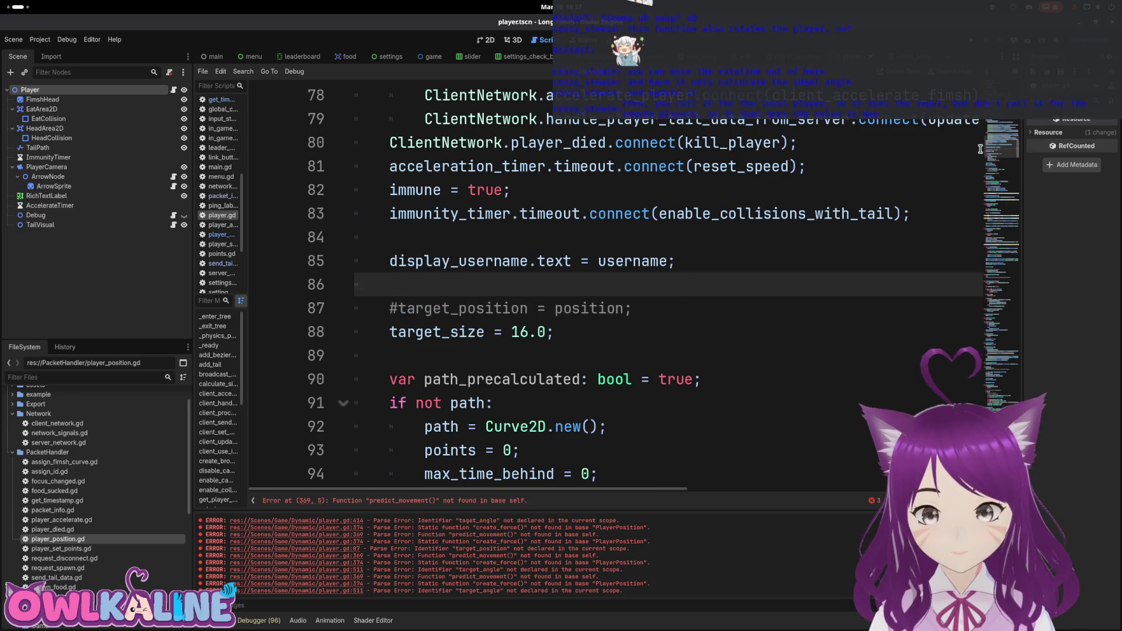
Look over the client_send_curve_to_server function further down the script.
scroll(979, 149, down, 8)
scroll(734, 272, down, 8)
scroll(649, 282, down, 13)
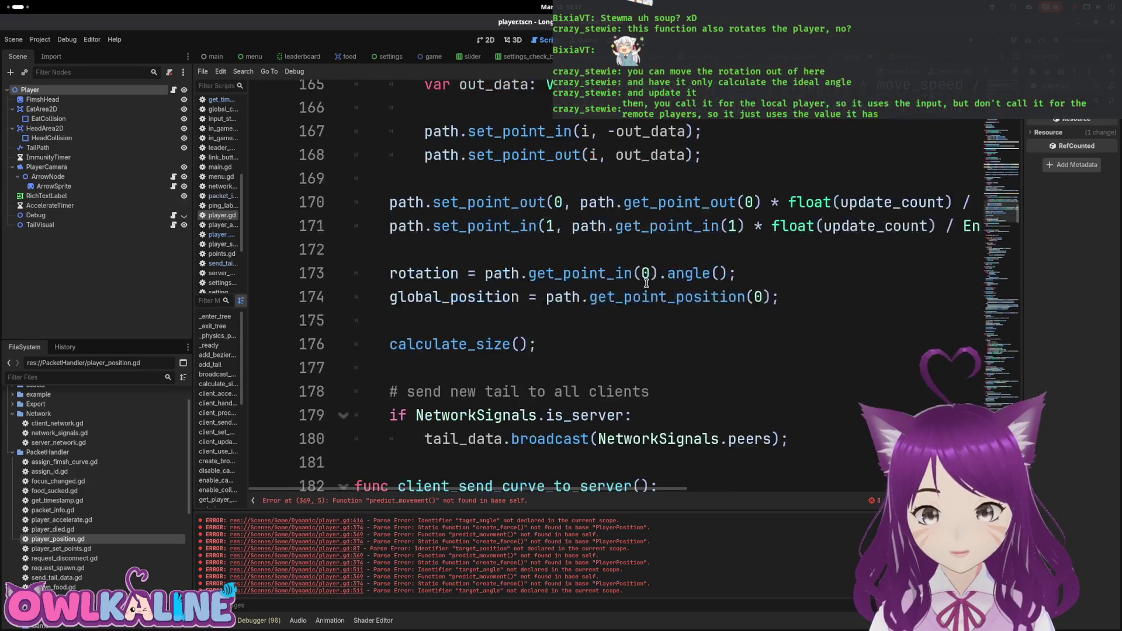
scroll(647, 284, down, 3)
double_click(513, 273)
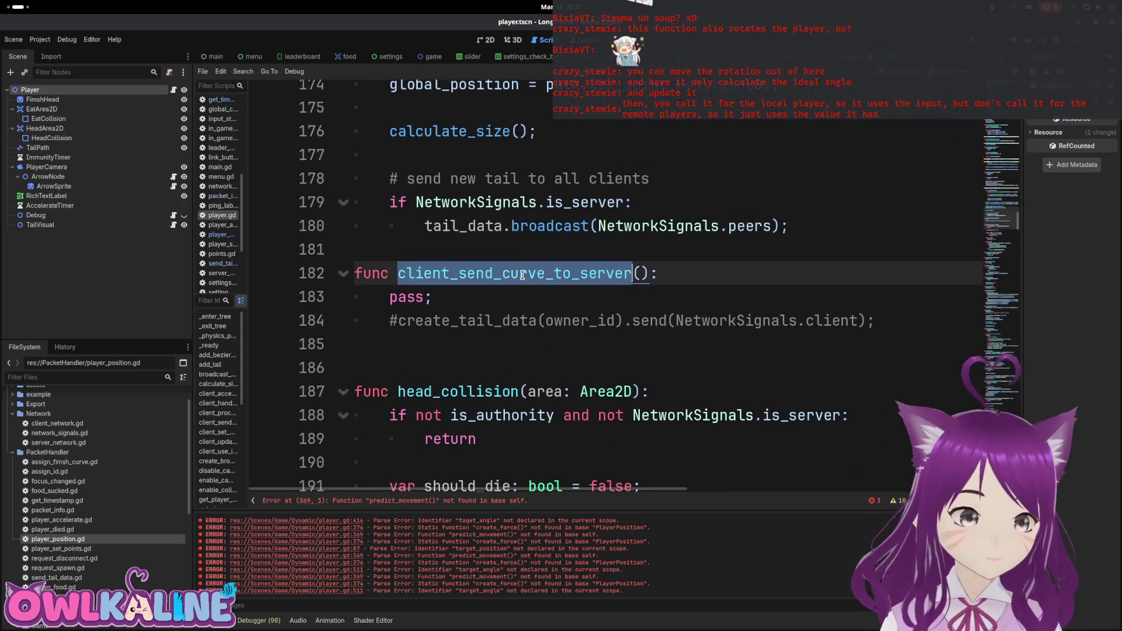
scroll(526, 322, down, 2)
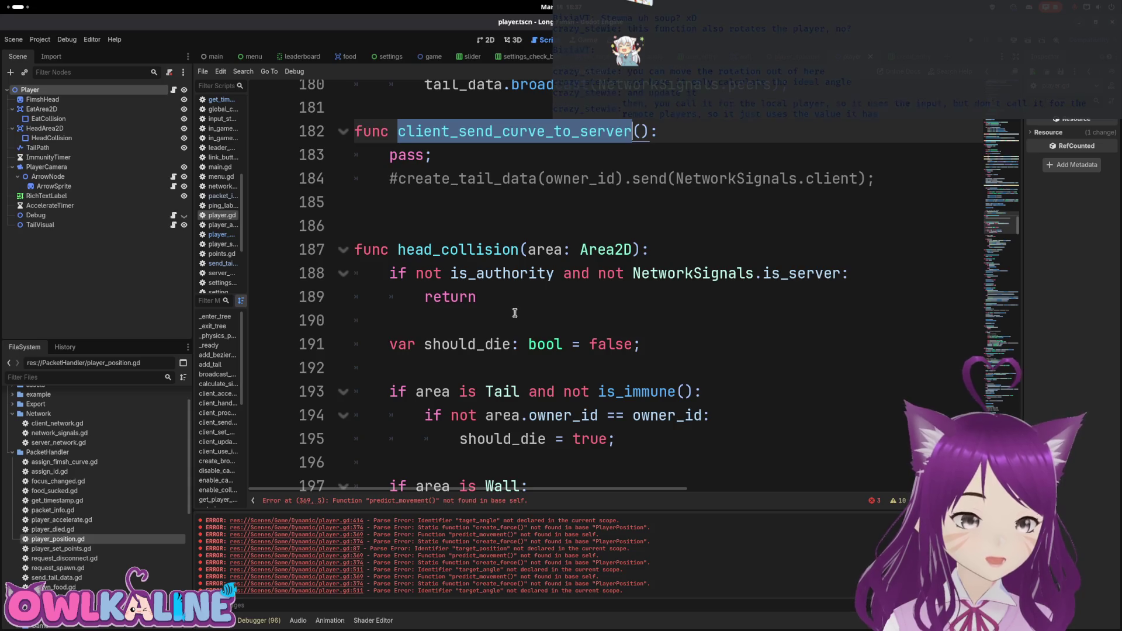
scroll(514, 313, up, 1)
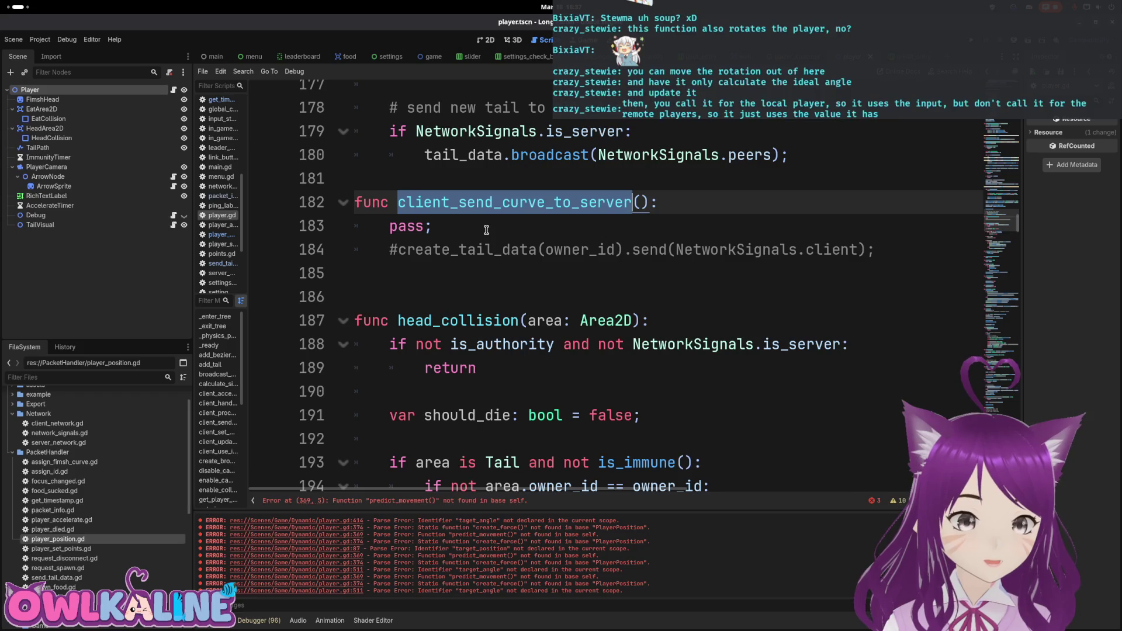
double_click(472, 211)
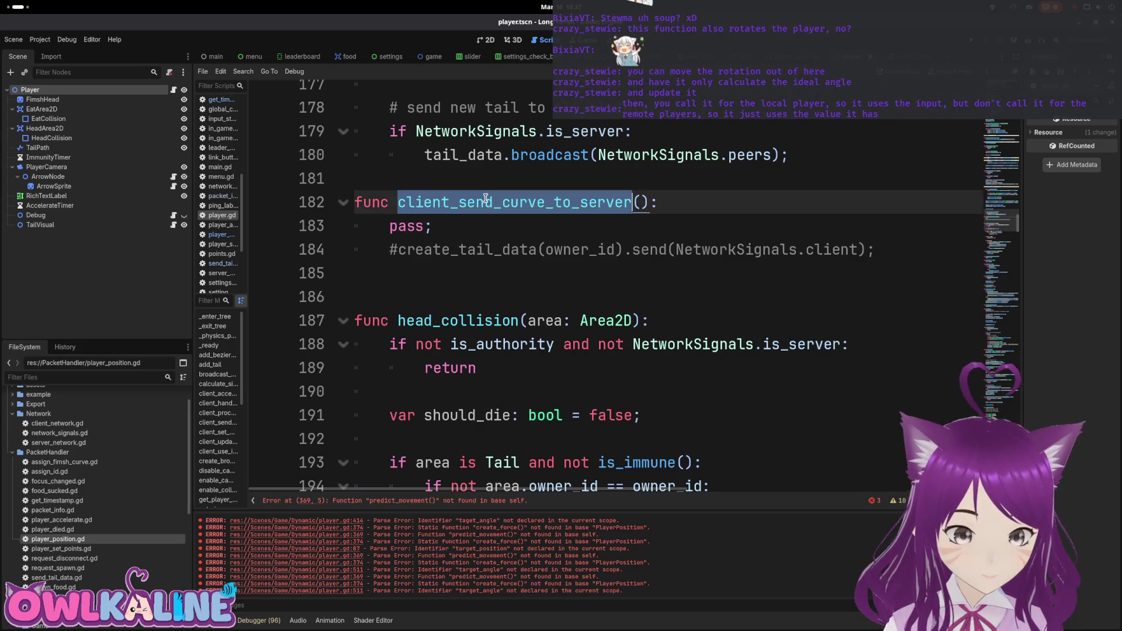
scroll(494, 246, down, 10)
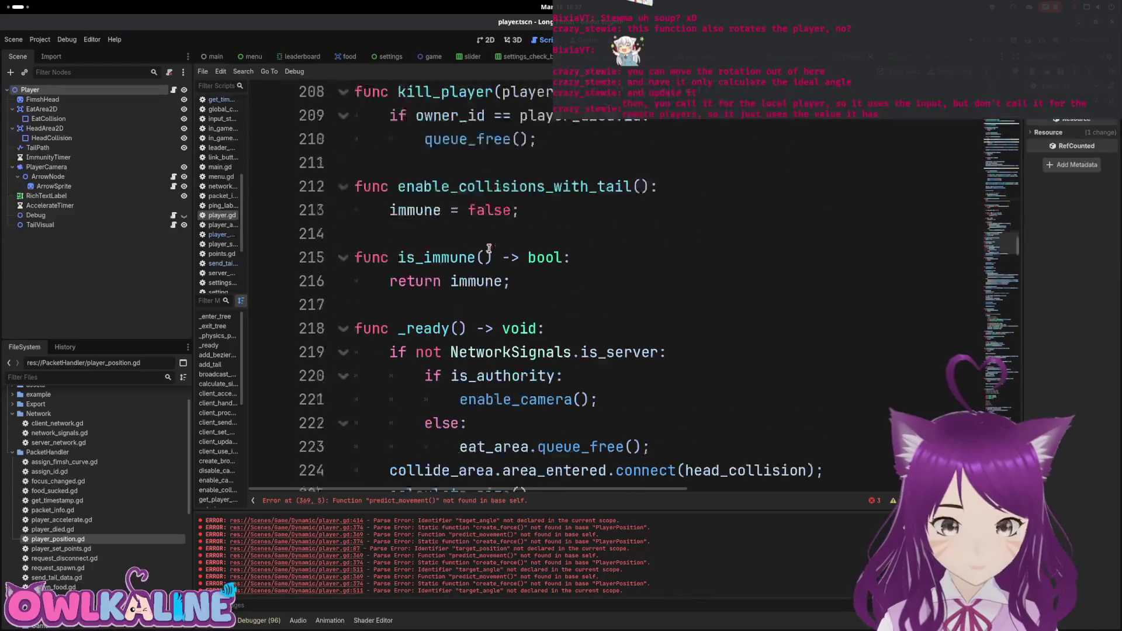
scroll(489, 249, up, 2)
scroll(489, 250, down, 11)
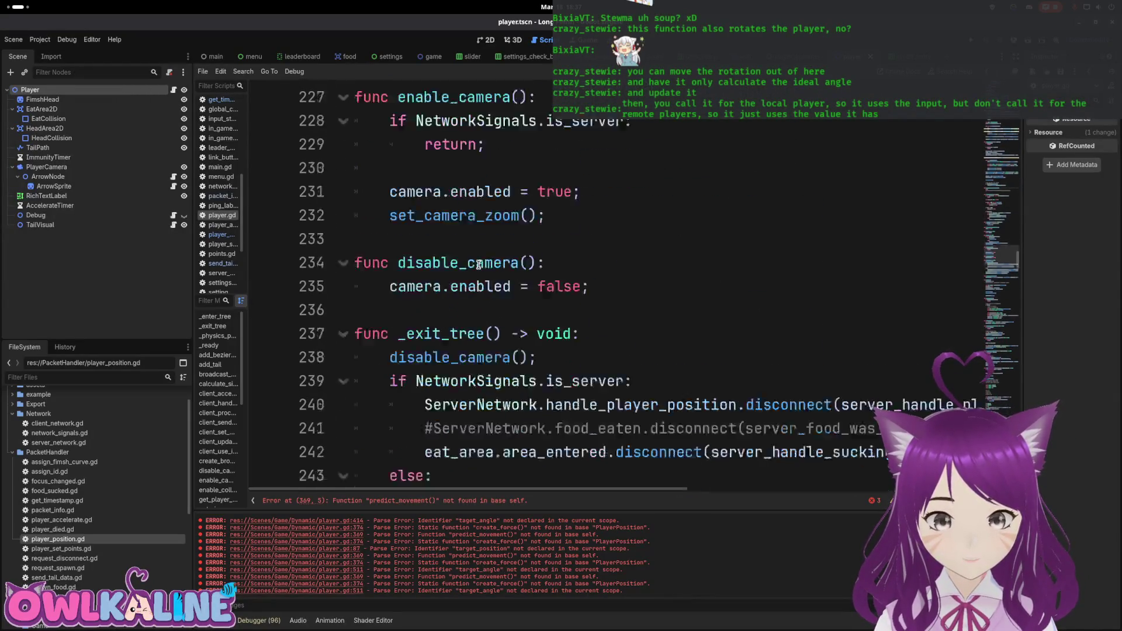
scroll(478, 267, down, 11)
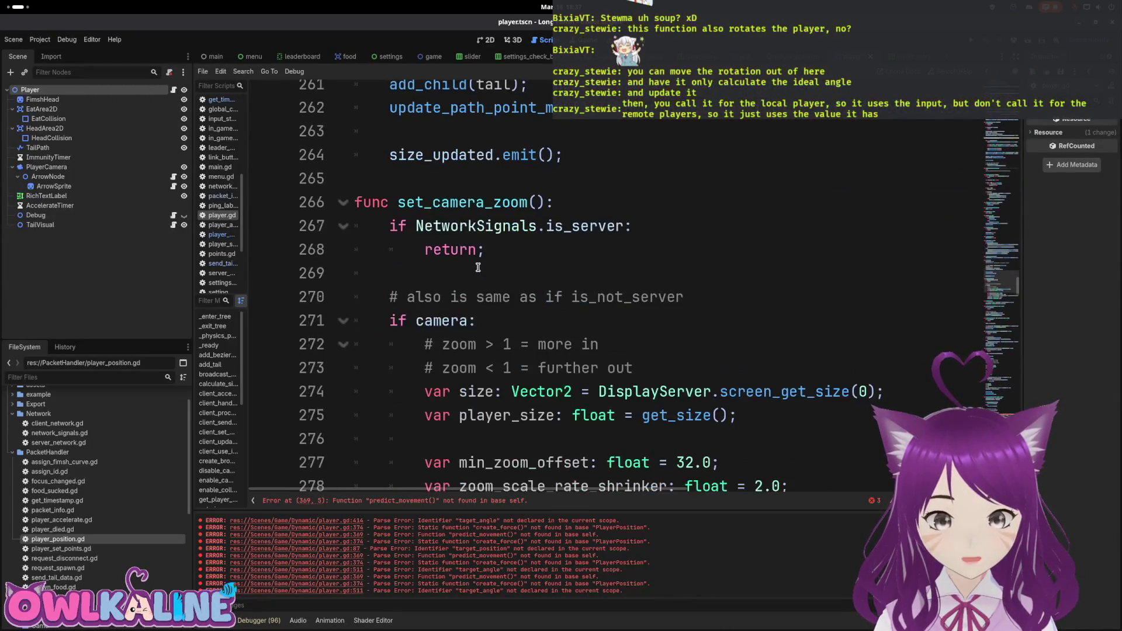
scroll(478, 267, down, 6)
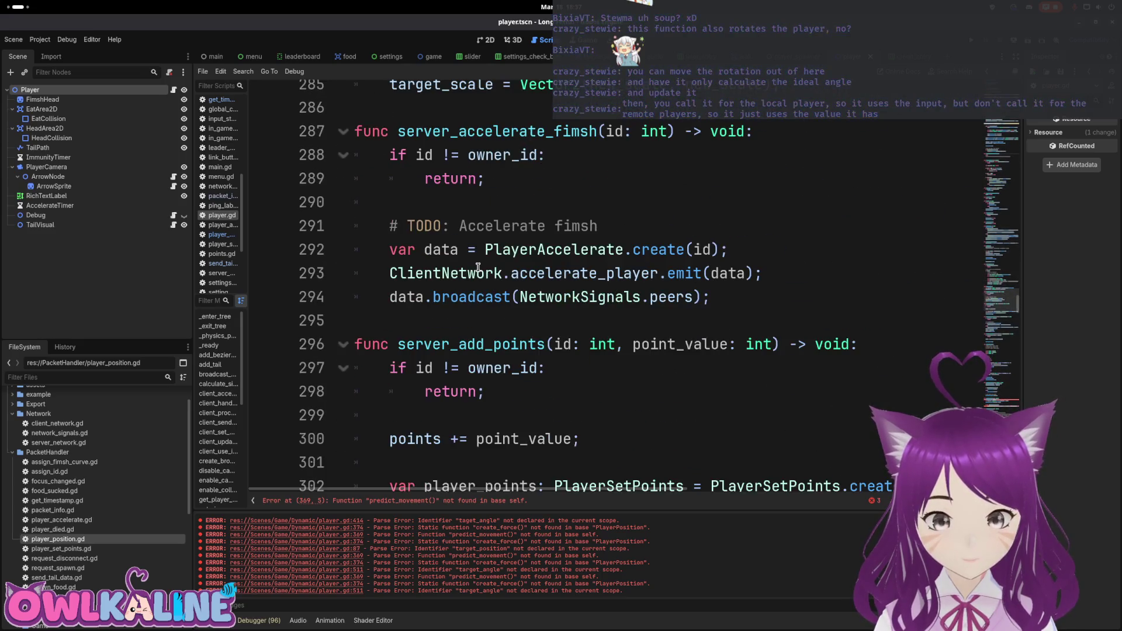
scroll(475, 251, down, 2)
click(487, 222)
scroll(488, 222, down, 2)
click(485, 292)
scroll(484, 292, down, 4)
click(488, 292)
scroll(489, 292, down, 3)
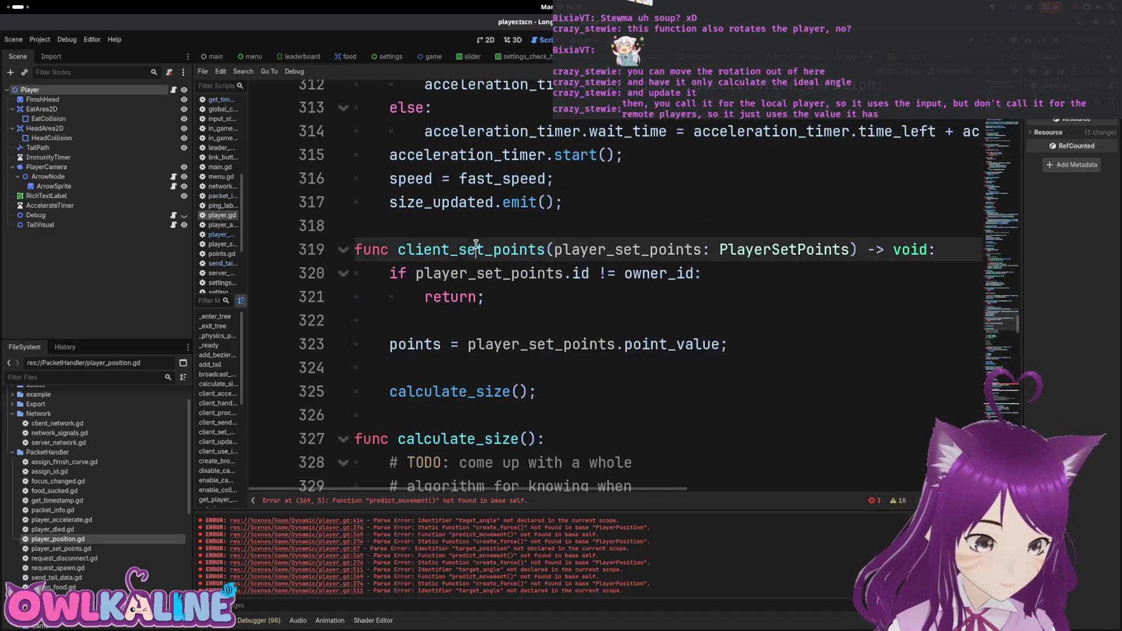
scroll(473, 294, down, 11)
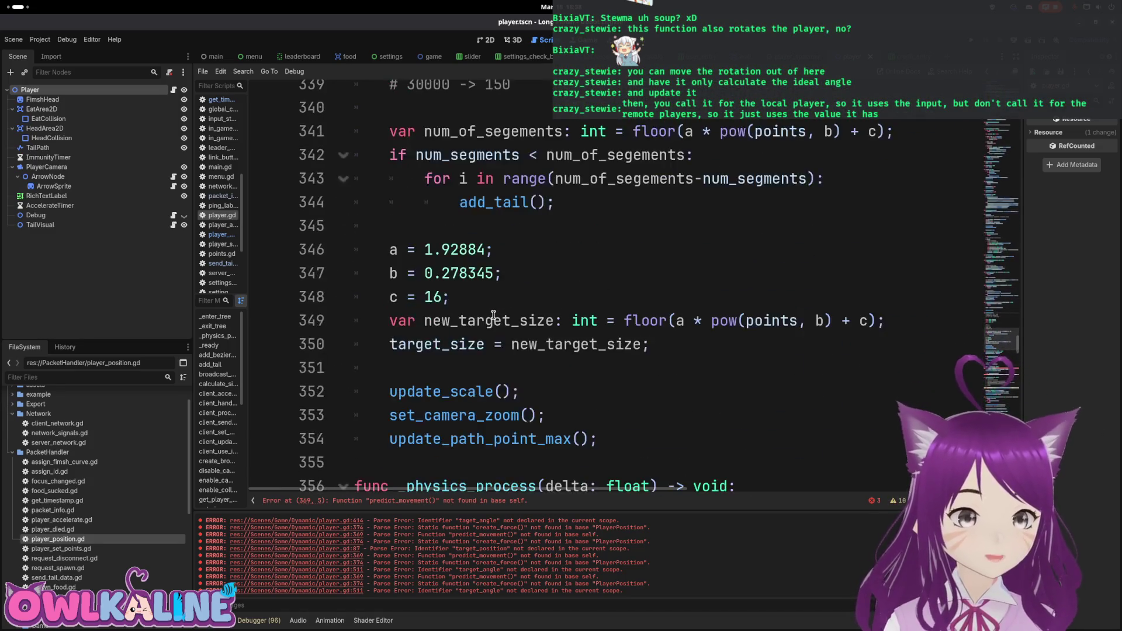
click(462, 208)
scroll(470, 280, down, 1)
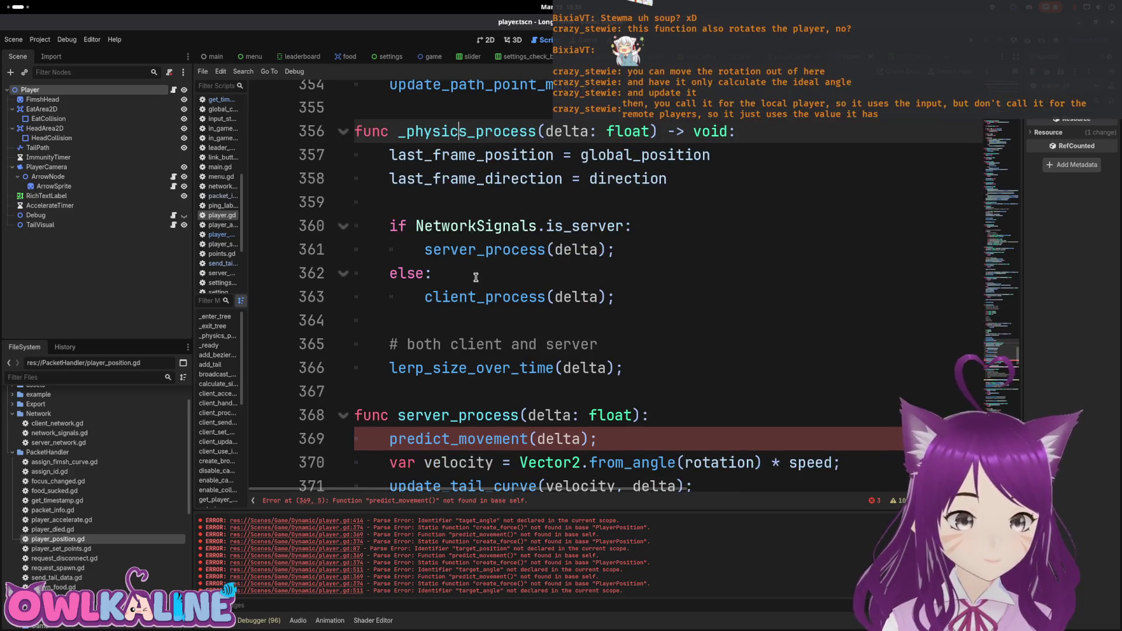
click(479, 292)
key(Up)
key(Up)
scroll(477, 286, down, 3)
click(447, 204)
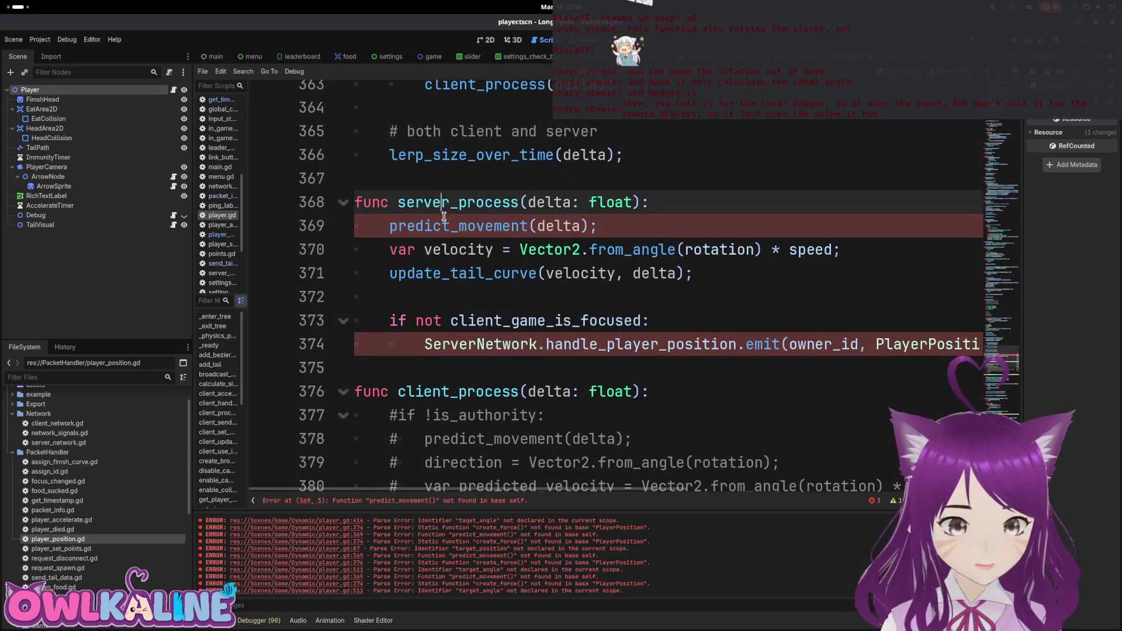
scroll(444, 269, down, 1)
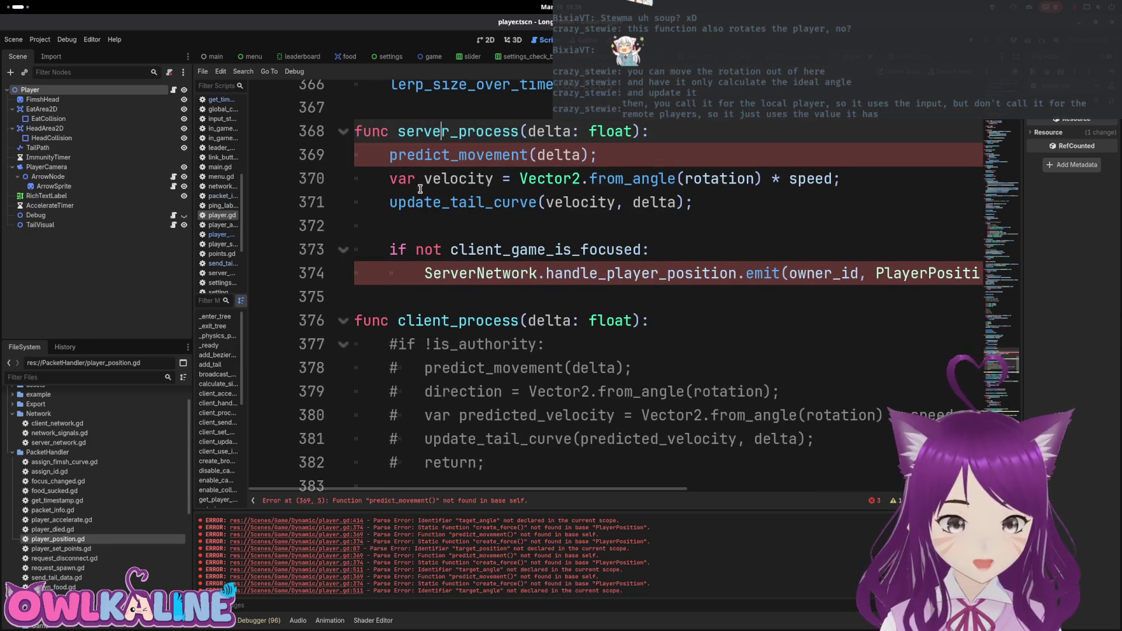
scroll(420, 189, up, 2)
click(387, 297)
click(394, 331)
key(Down)
key(Down)
key(Down)
key(Up)
key(Up)
key(Up)
key(shift+End)
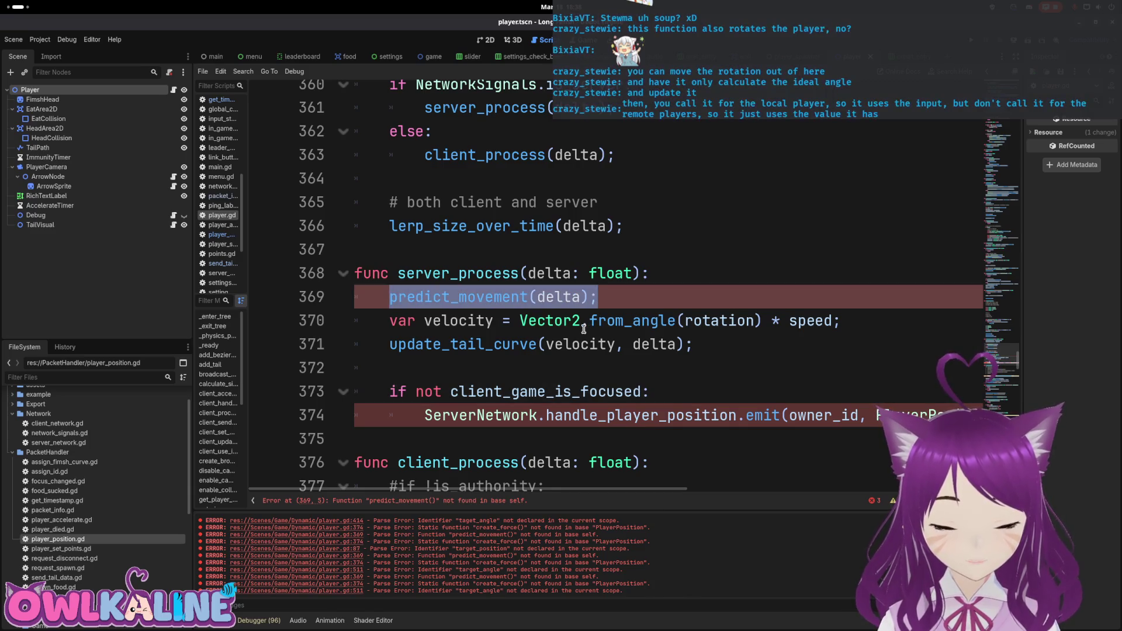
mouse_move(583, 329)
click(446, 344)
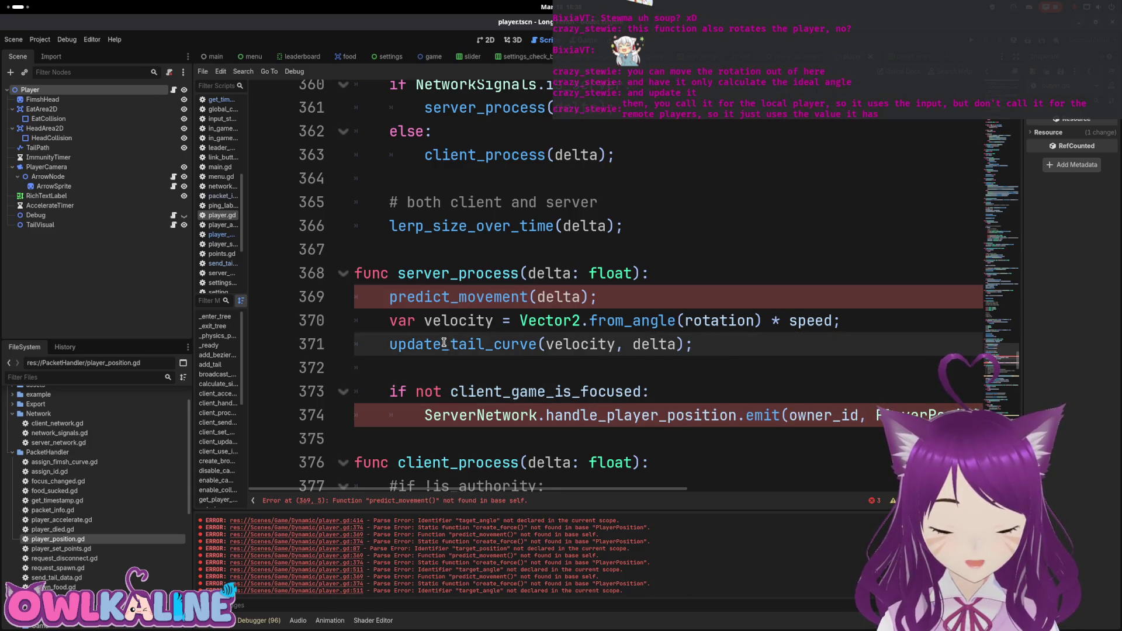
mouse_move(444, 343)
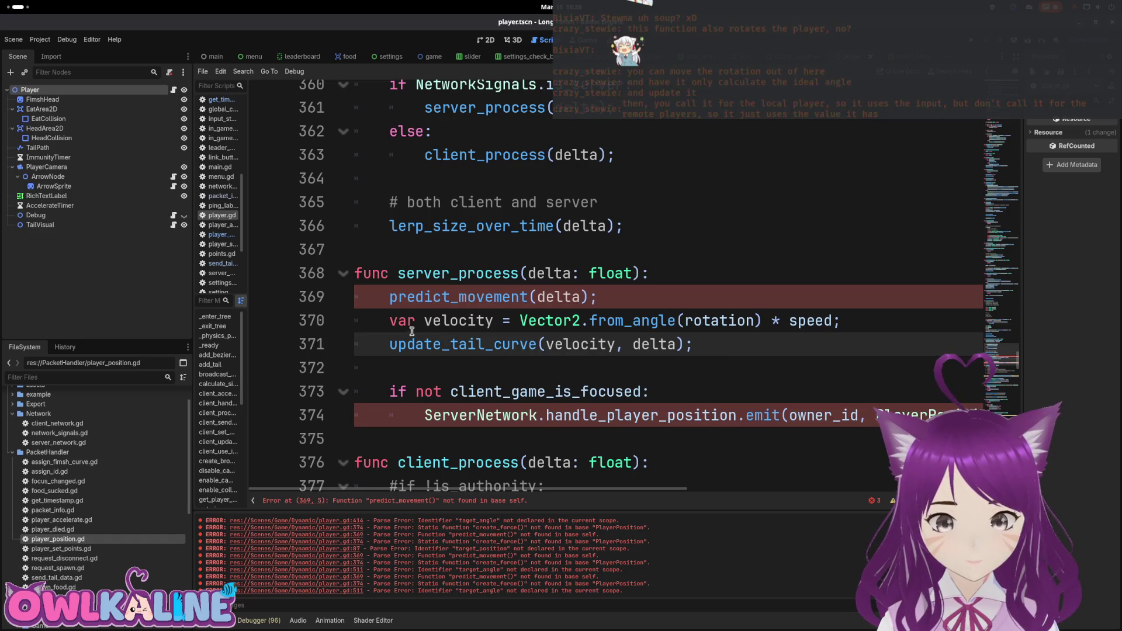
key(Home)
key(Up)
key(Up)
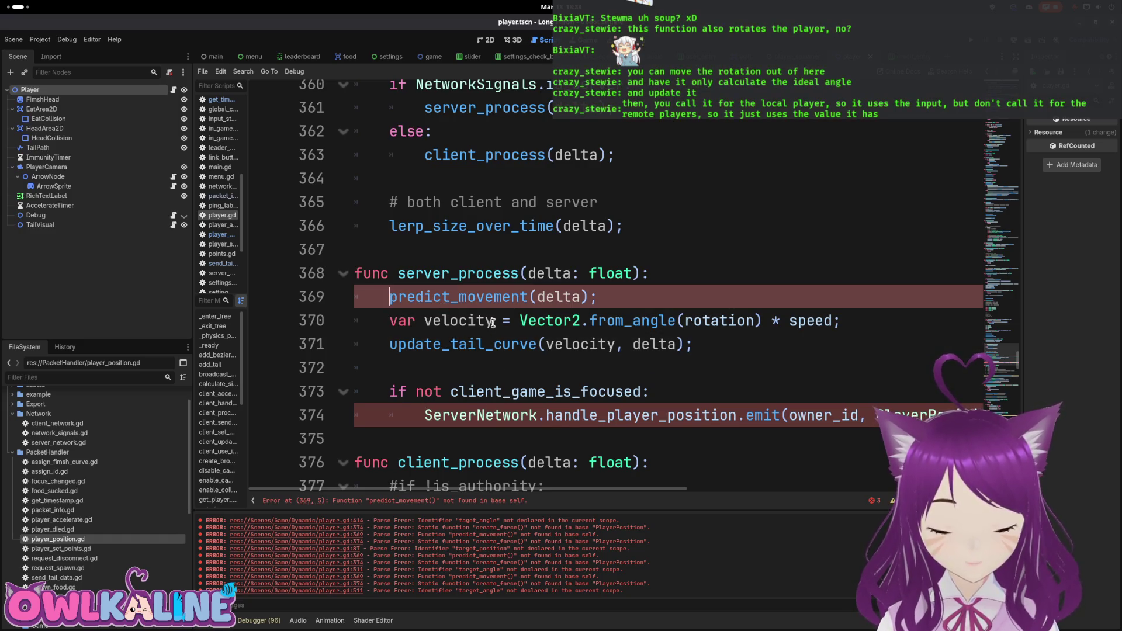
scroll(500, 325, down, 2)
Delete blank line 385 and the 'var ideal_angle: float = ' prefix on line 384.
scroll(499, 325, down, 3)
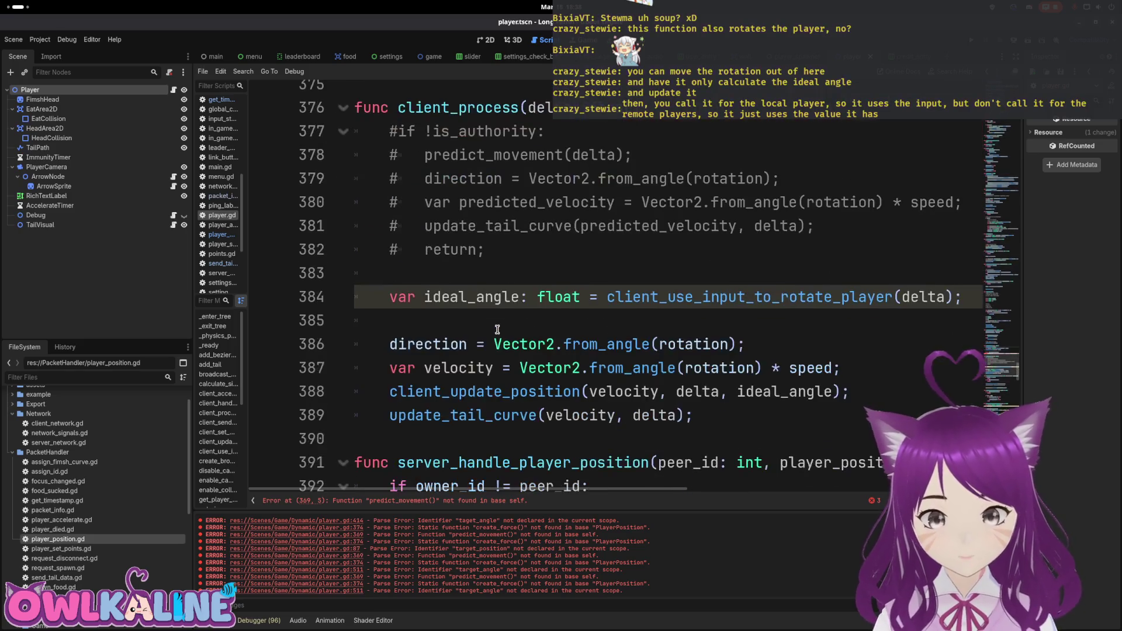
scroll(458, 236, down, 1)
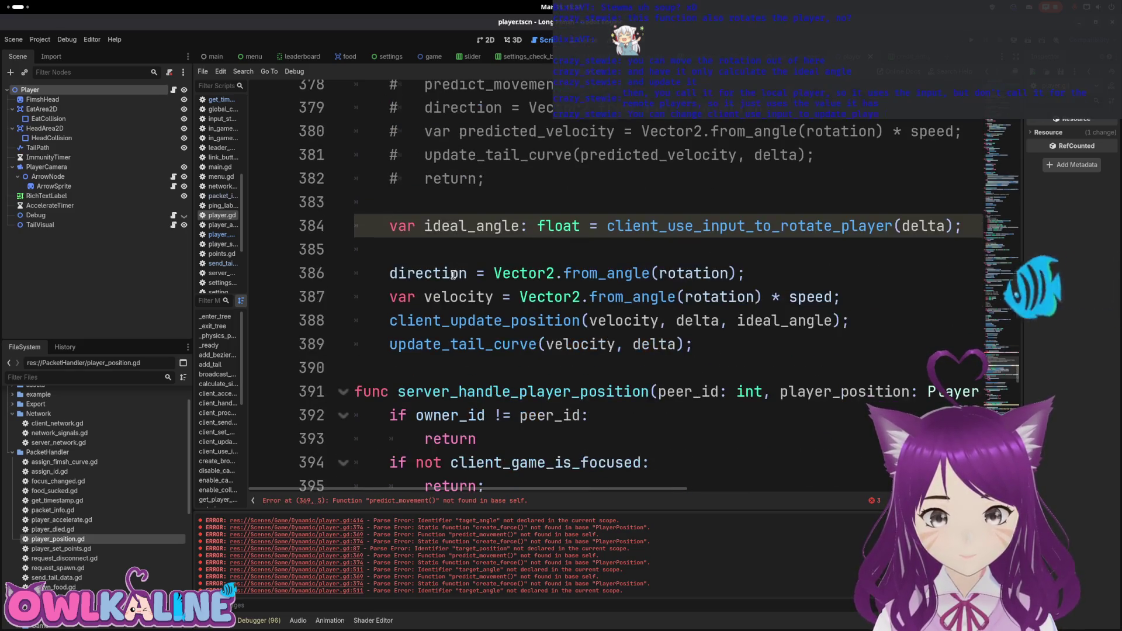
click(429, 252)
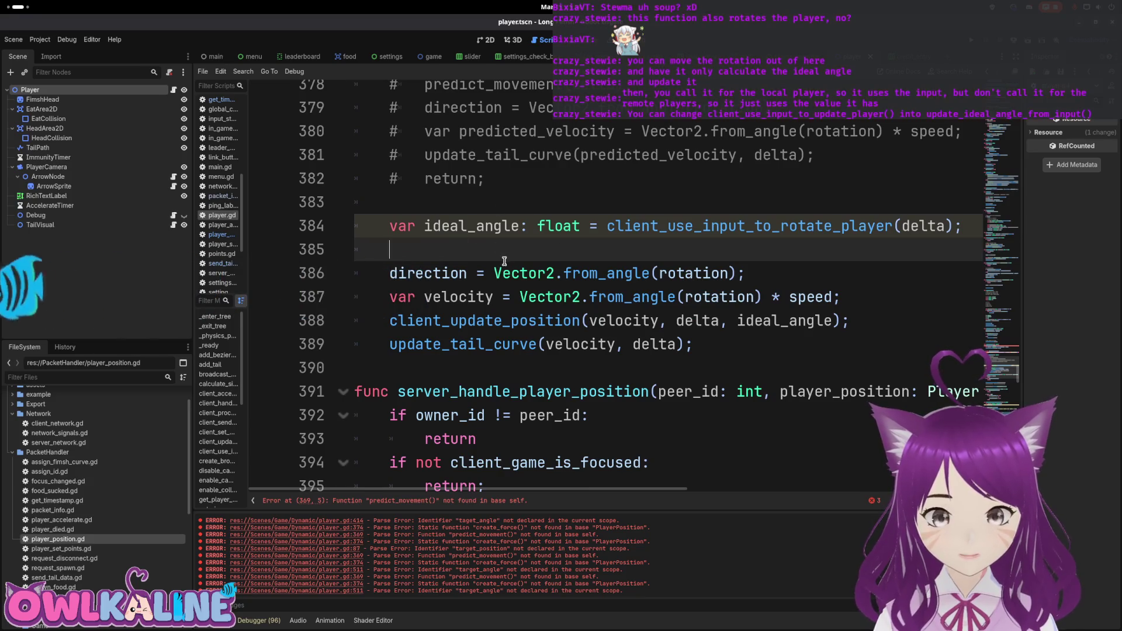
key(BackSpace)
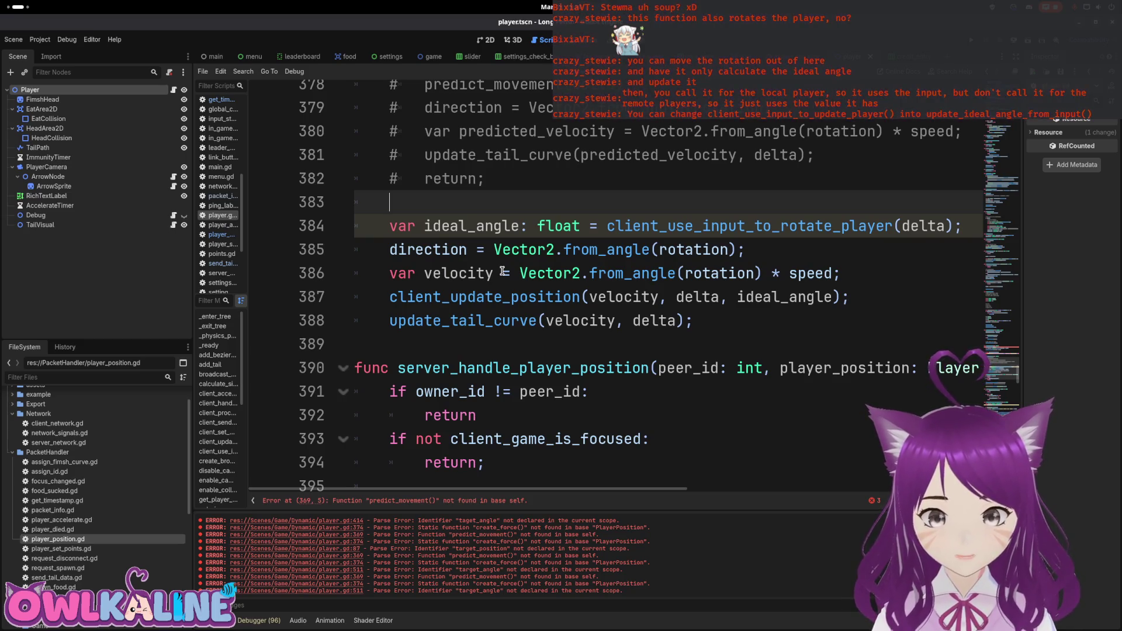
scroll(502, 270, up, 2)
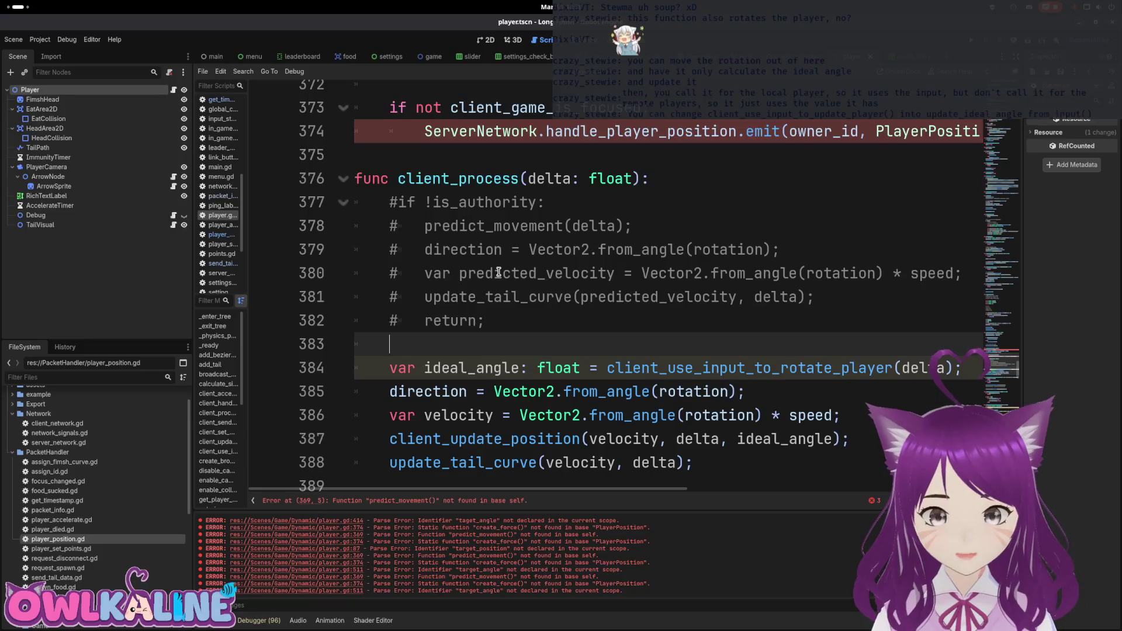
scroll(504, 279, down, 2)
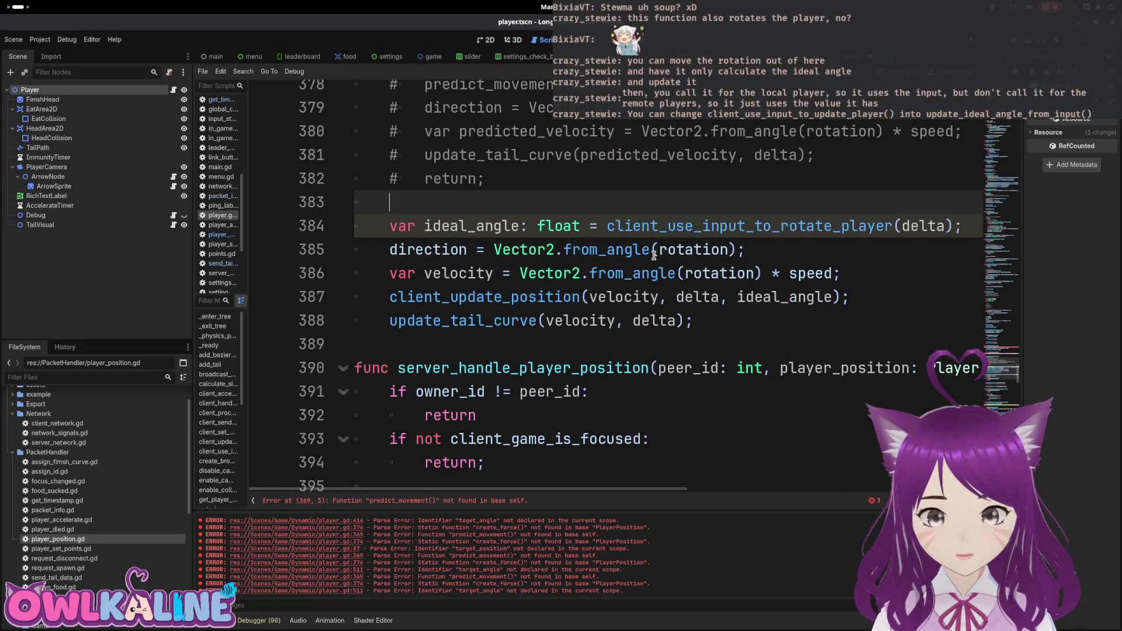
key(Down)
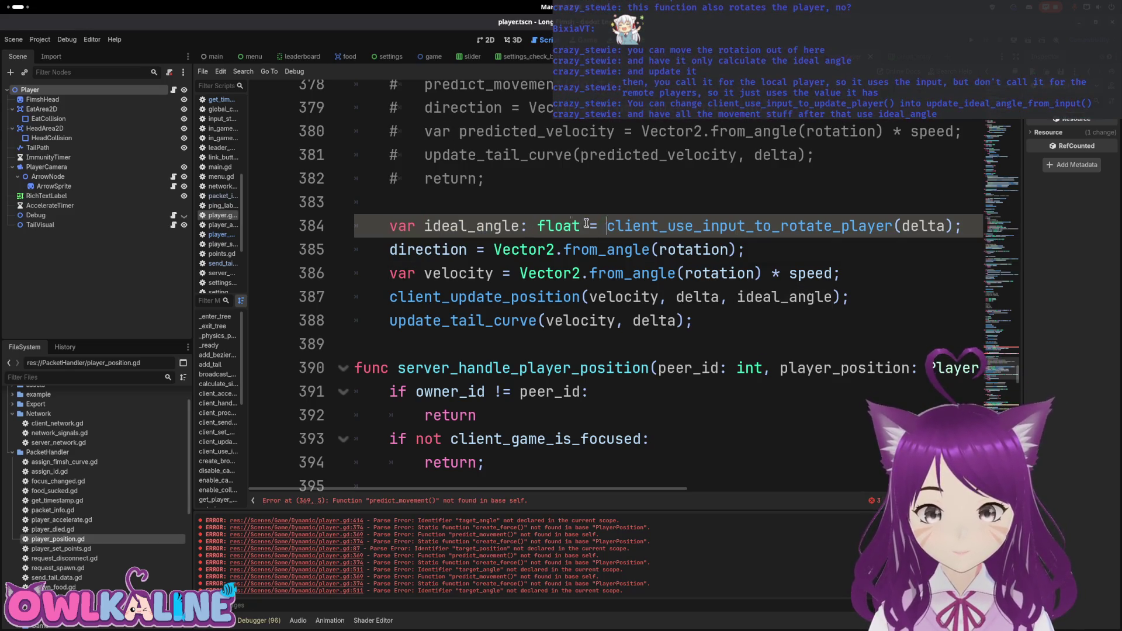
drag(605, 227, 394, 228)
key(BackSpace)
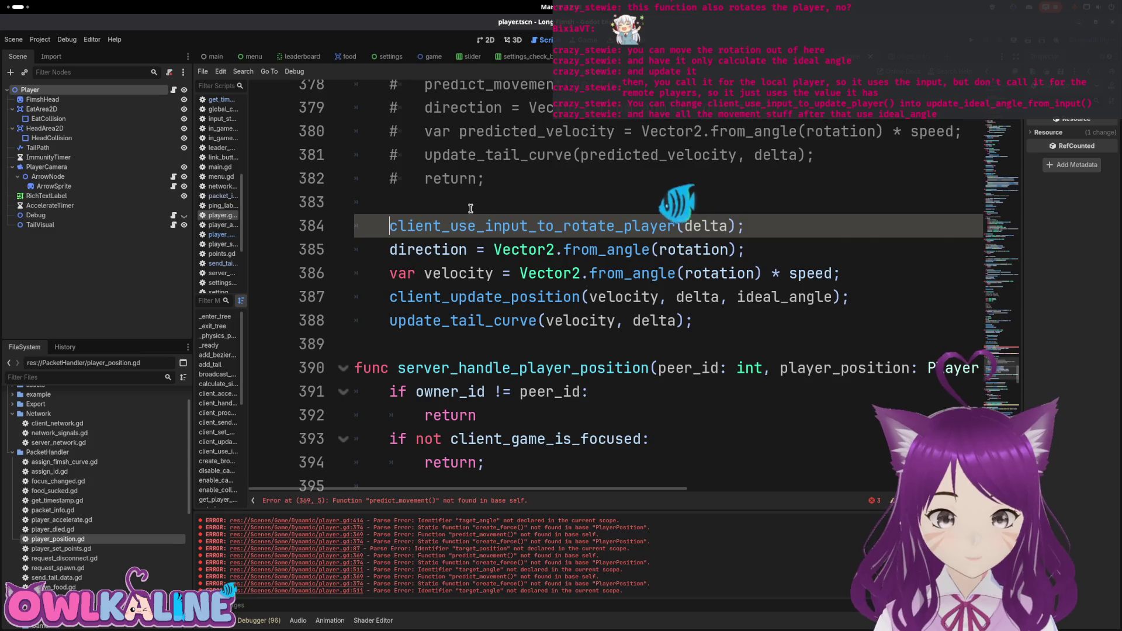
Check the ideal_angle use on line 387, then search for client_use_input_to_rotate_player.
double_click(493, 228)
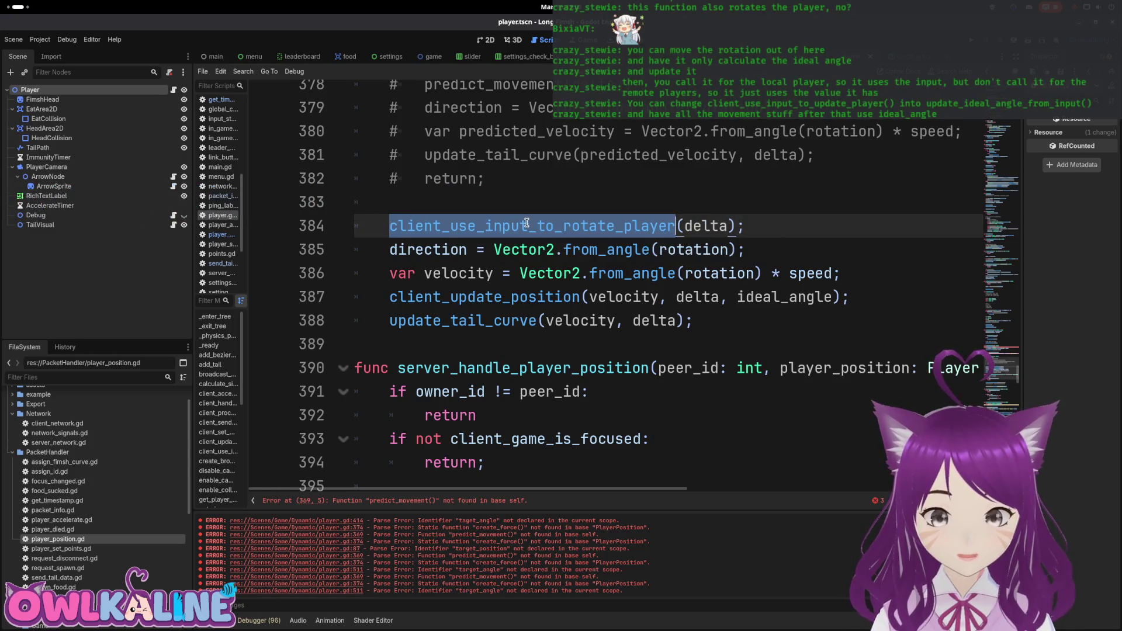
click(460, 229)
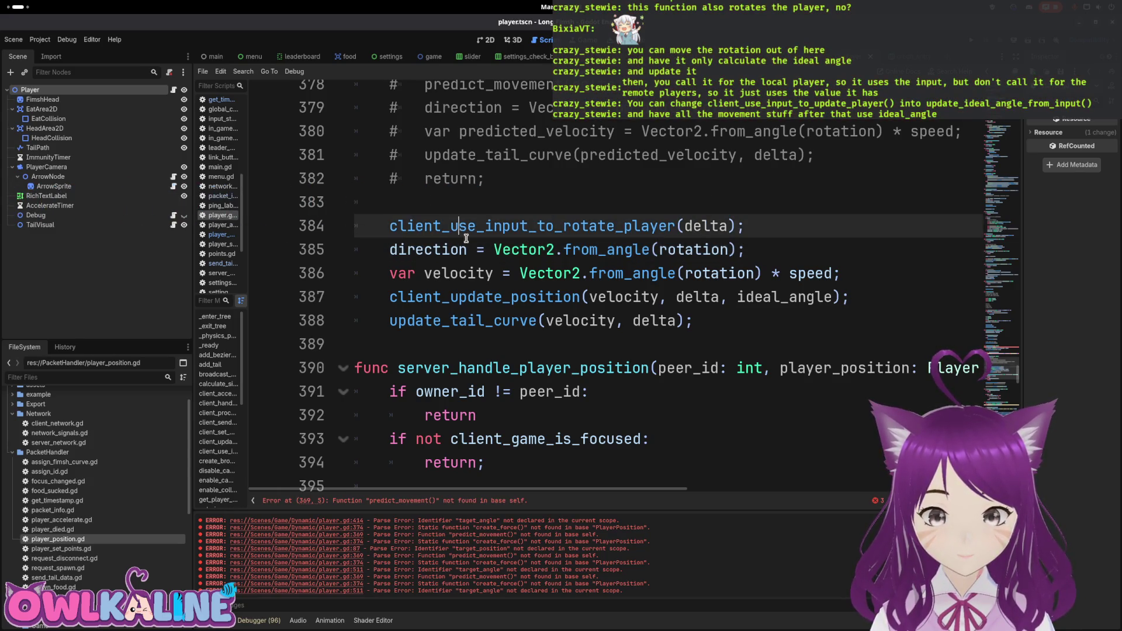
double_click(757, 296)
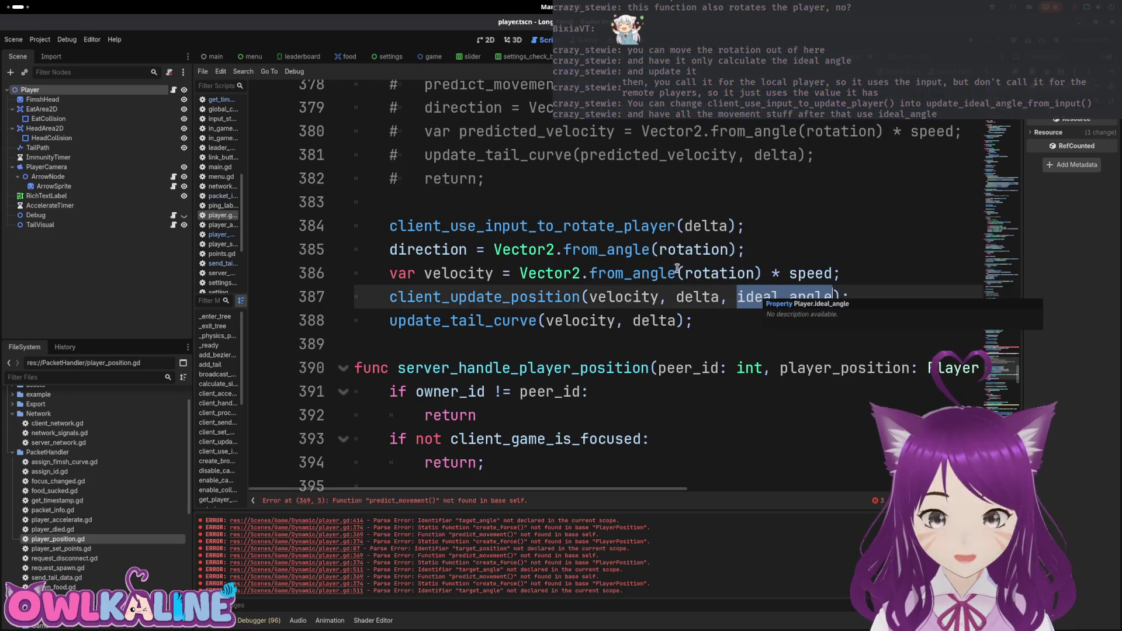
click(534, 225)
key(ctrl+z)
key(ctrl+y)
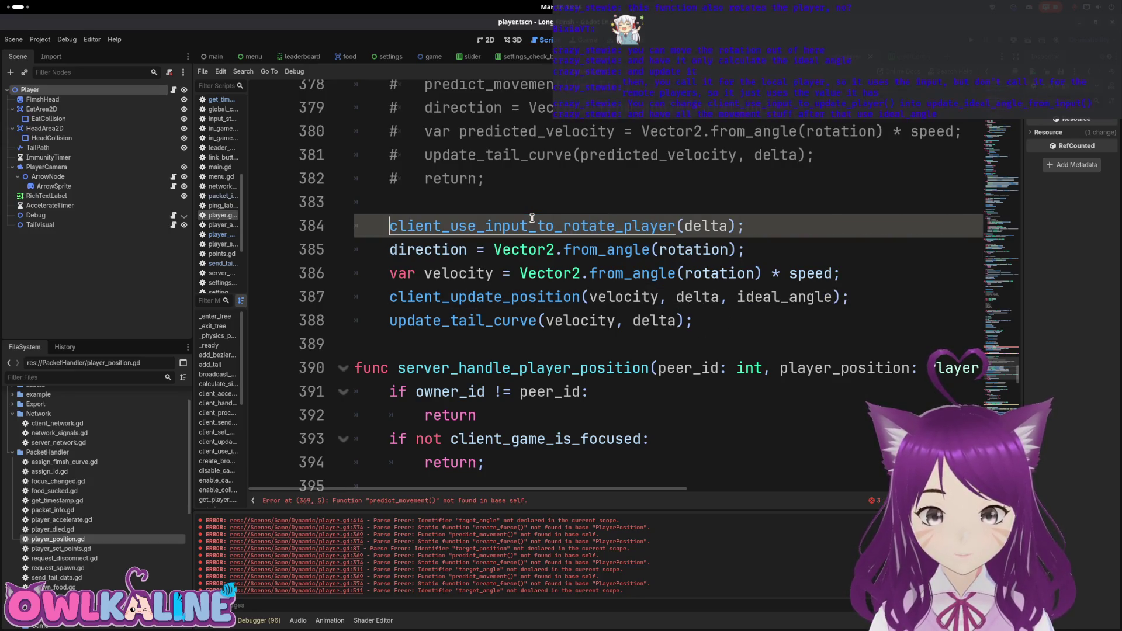
double_click(532, 225)
key(ctrl+f)
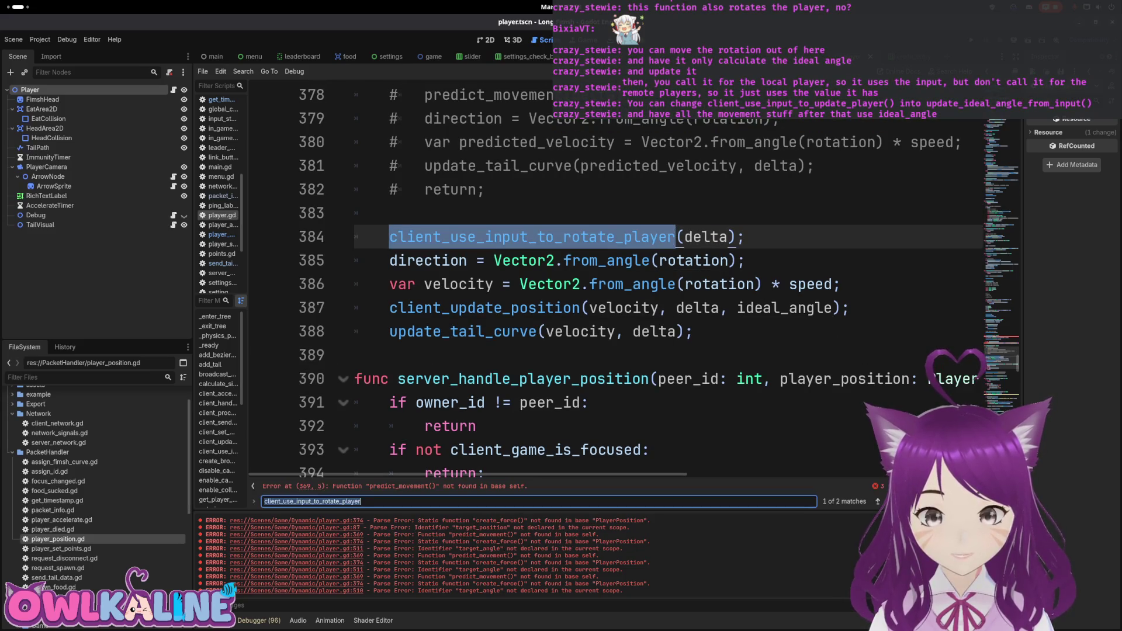
Remove the var and float declaration so ideal_angle on line 413 assigns the existing property.
key(Return)
click(589, 317)
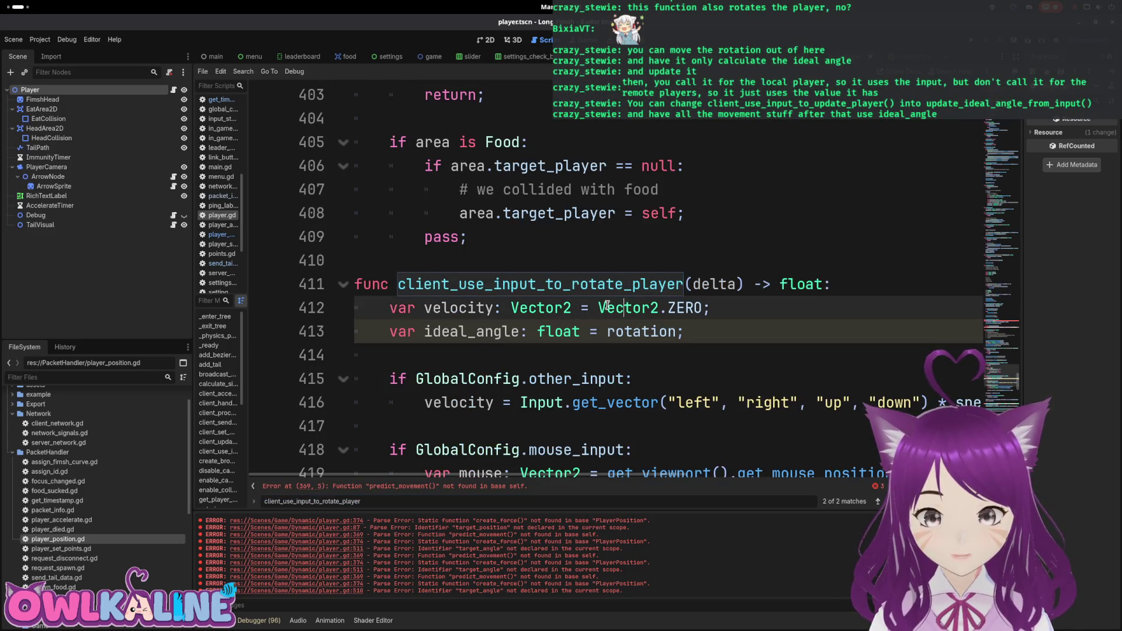
scroll(585, 327, down, 2)
scroll(440, 355, up, 2)
drag(388, 332, 673, 329)
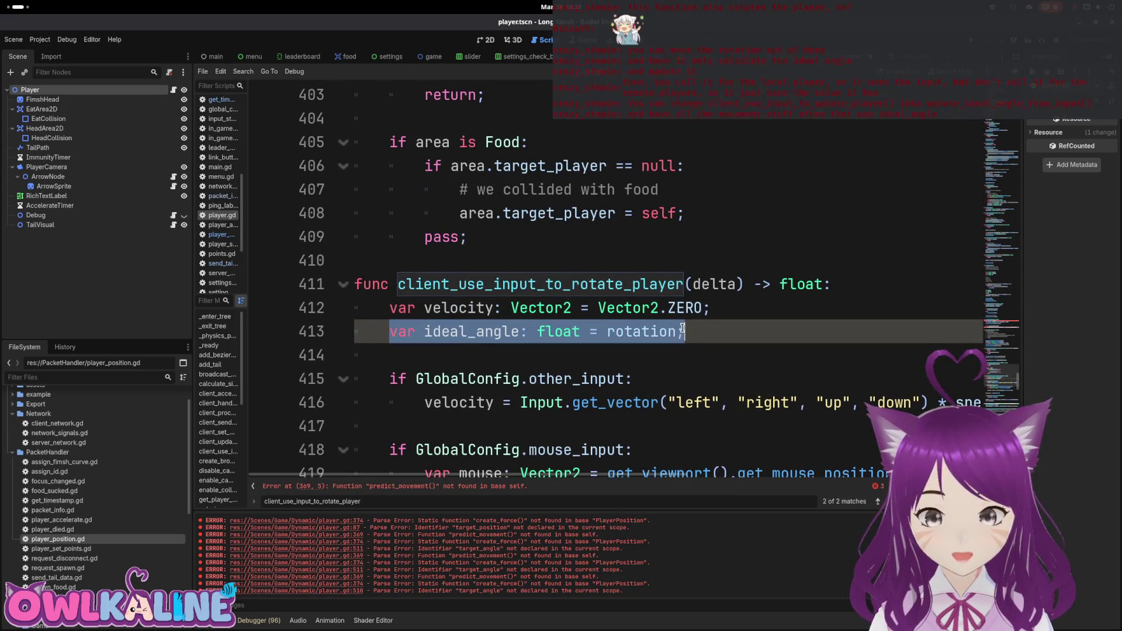
click(650, 332)
double_click(402, 331)
key(Delete)
key(Delete)
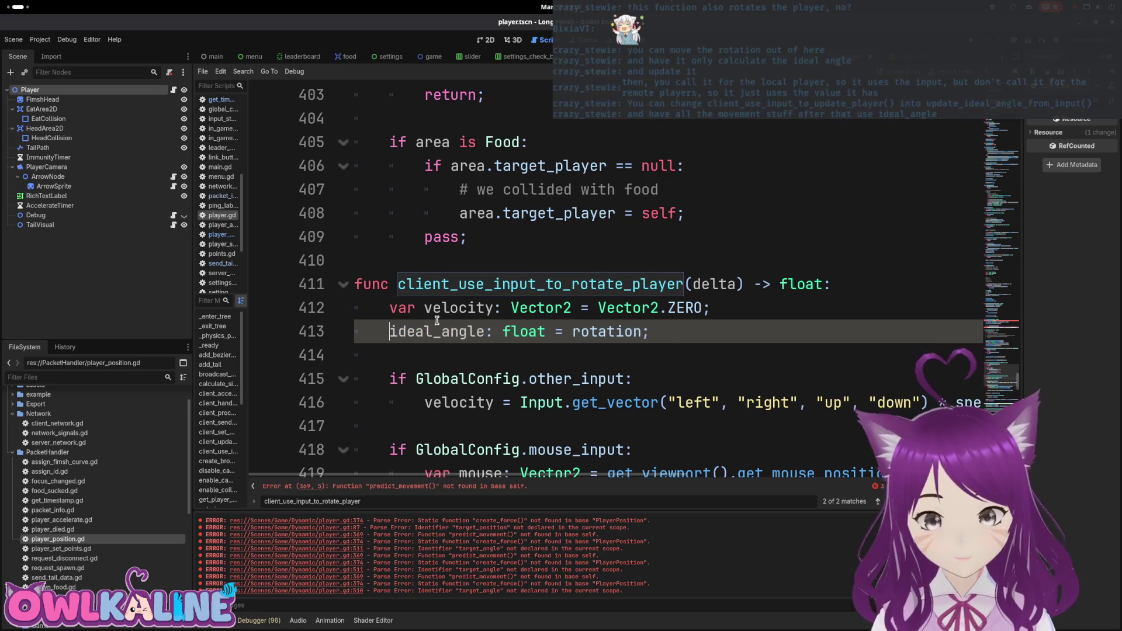
key(BackSpace)
key(Delete)
key(Delete)
key(Delete)
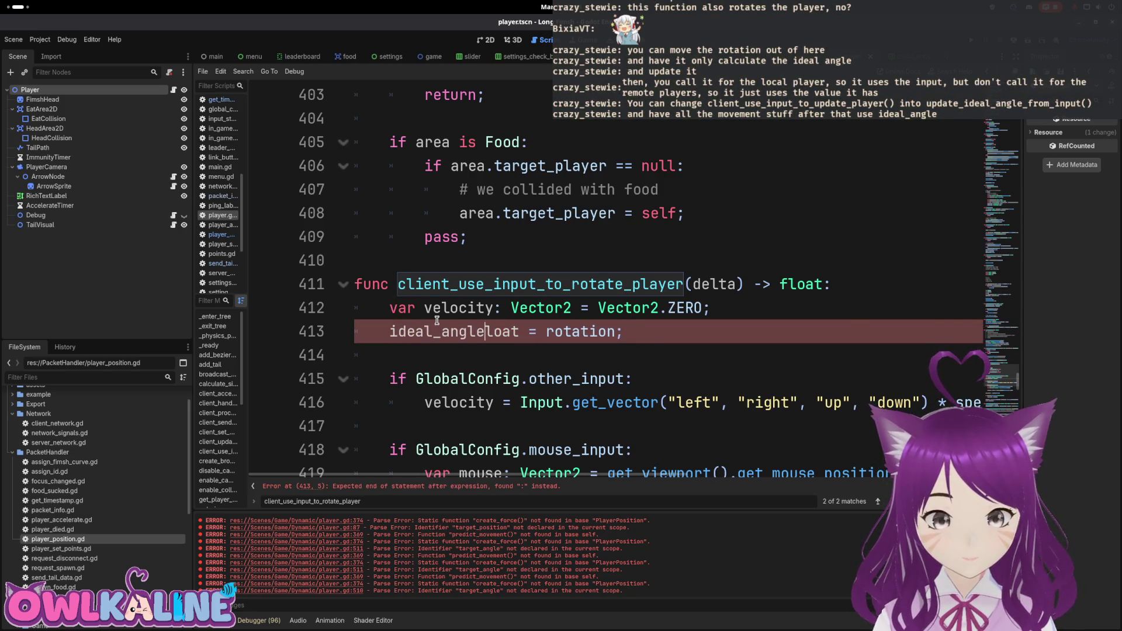
Add an 'if not is_authority: return;' early exit at the top of client_use_input_to_rotate_player.
key(Up)
key(Up)
key(End)
key(Return)
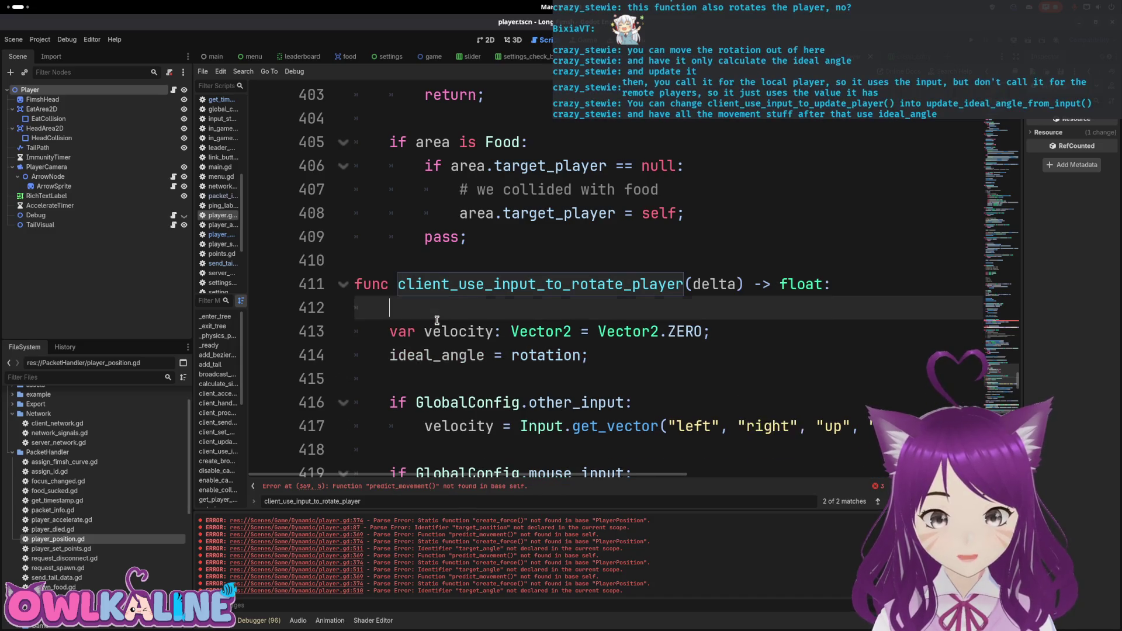
key(Return)
key(Up)
text(i)
key(Escape)
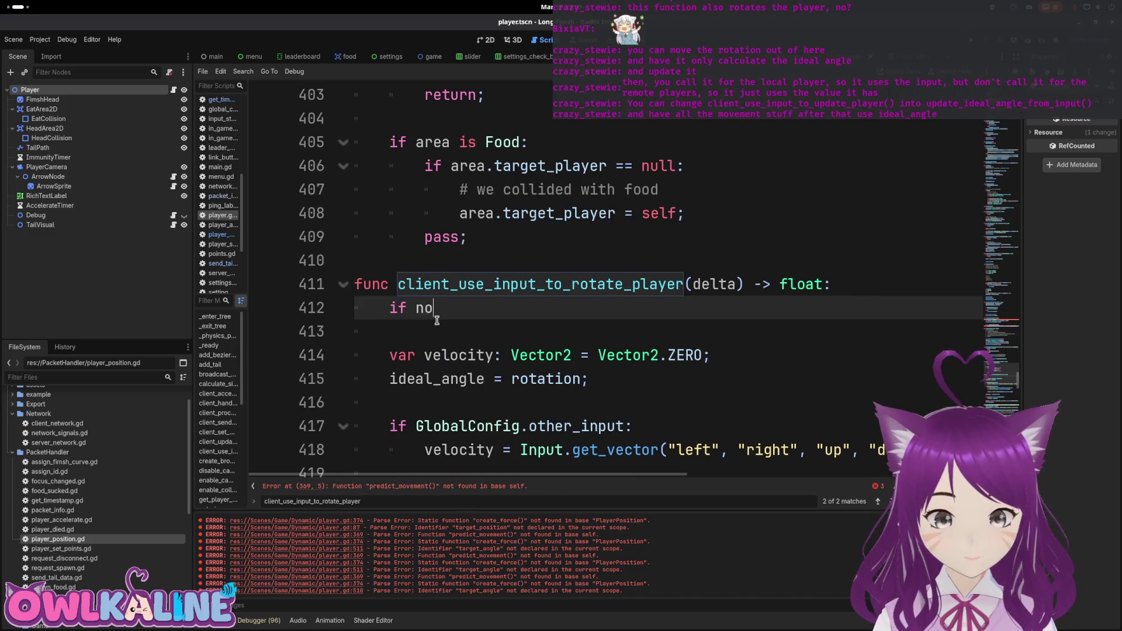
text(t)
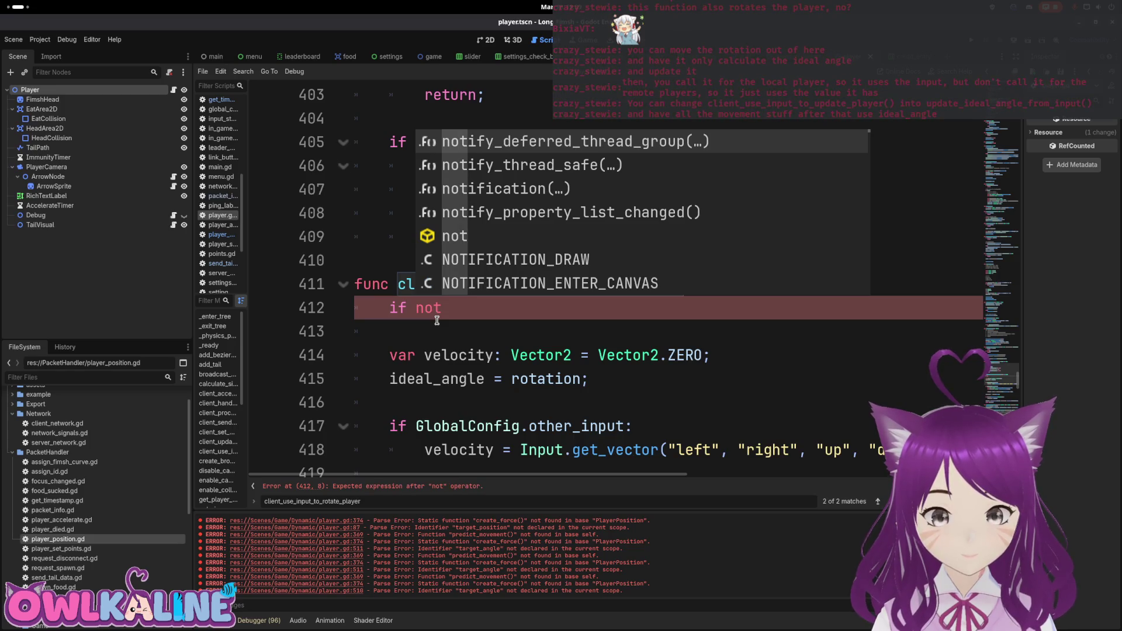
text( is_aut)
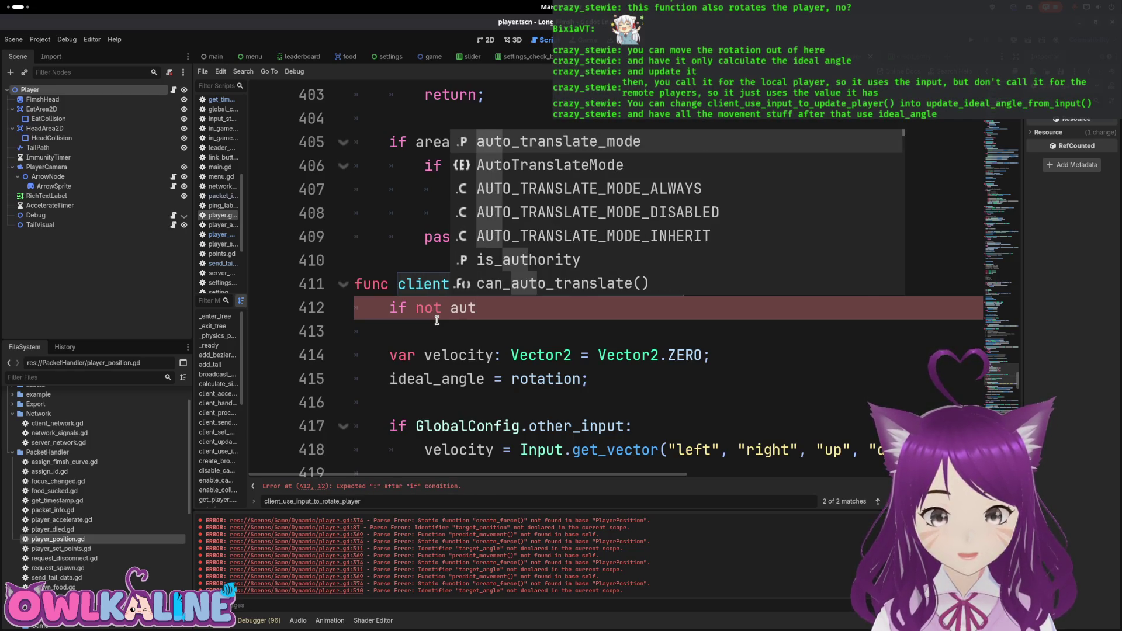
text(ho)
key(Return)
text(:)
key(Return)
text(re)
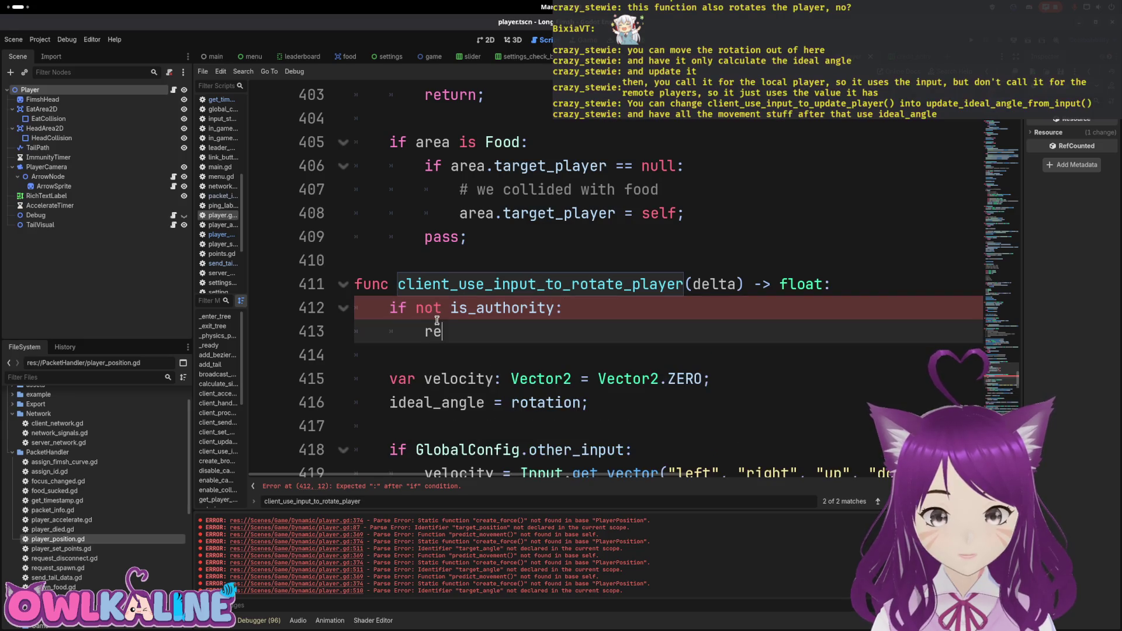
text(turn;)
Change the function's return type from float to void on line 411.
scroll(462, 353, down, 1)
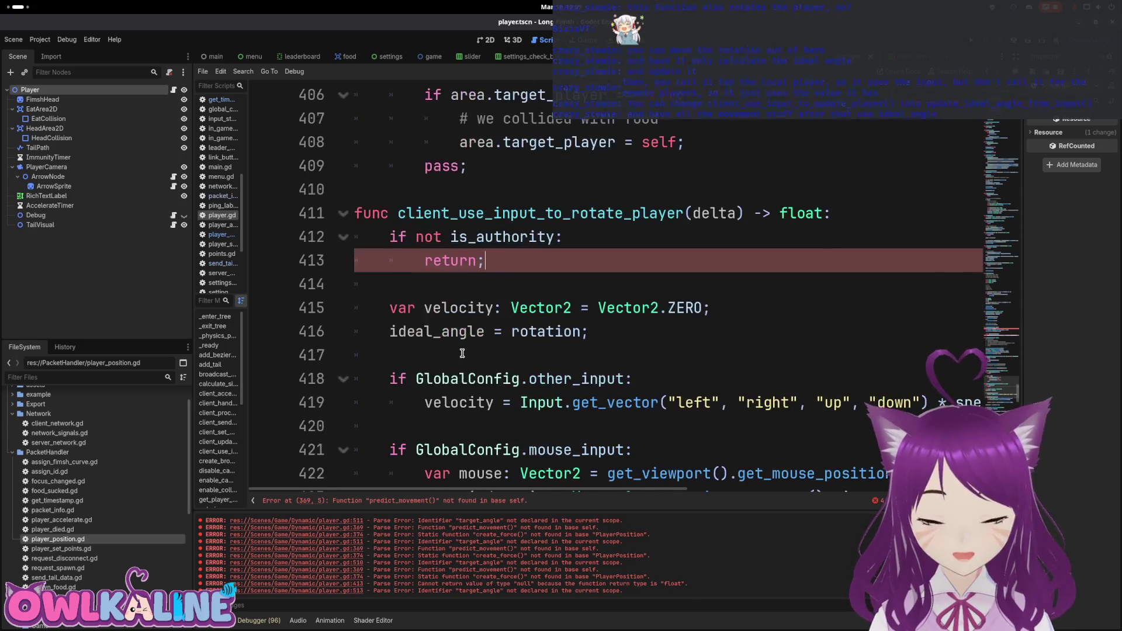
click(460, 308)
click(481, 325)
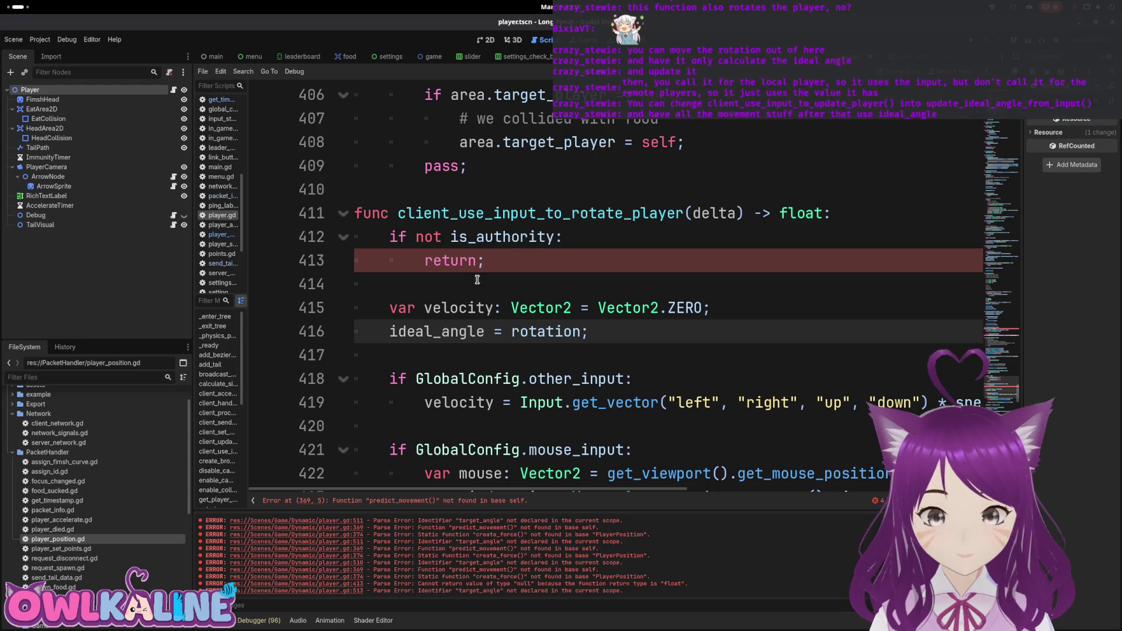
click(476, 261)
double_click(782, 213)
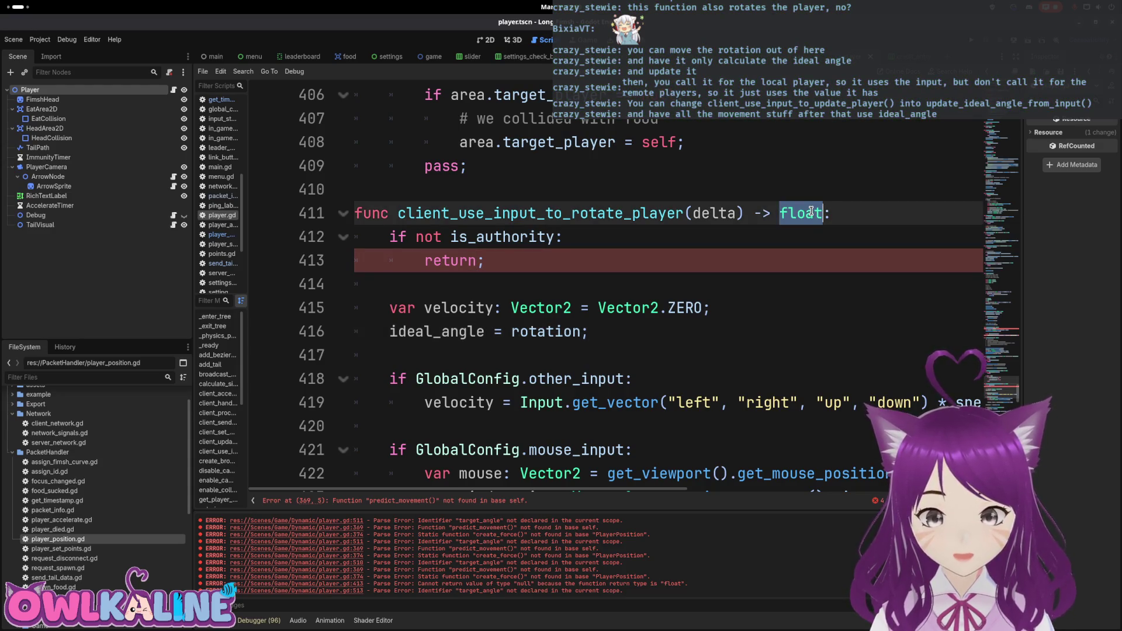
text(void)
click(485, 261)
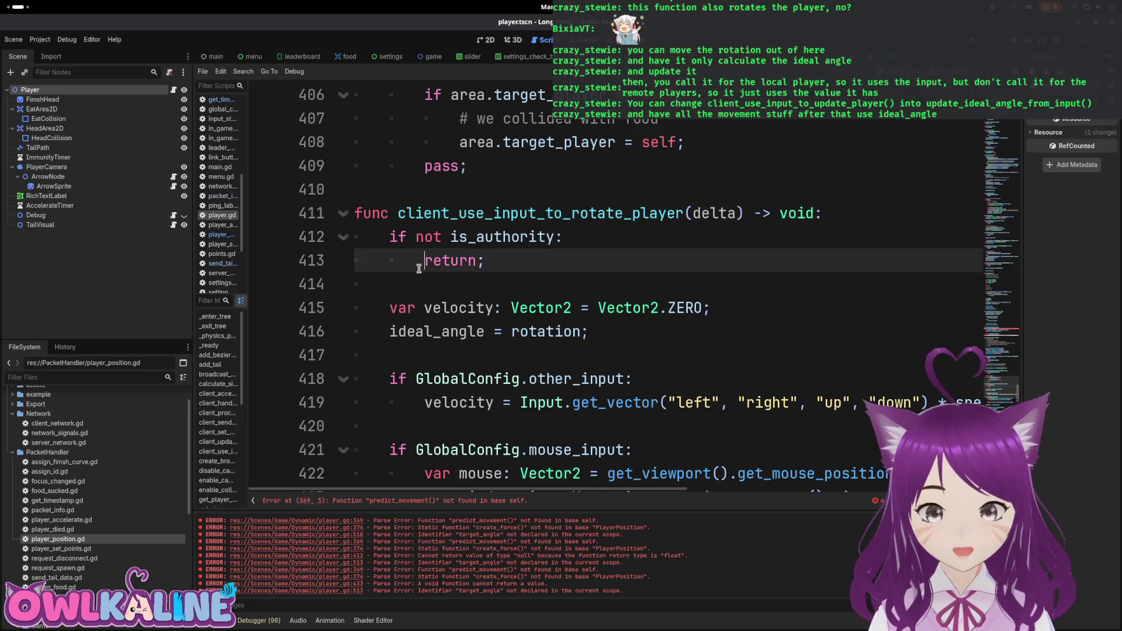
scroll(480, 242, down, 1)
double_click(431, 259)
scroll(600, 239, down, 2)
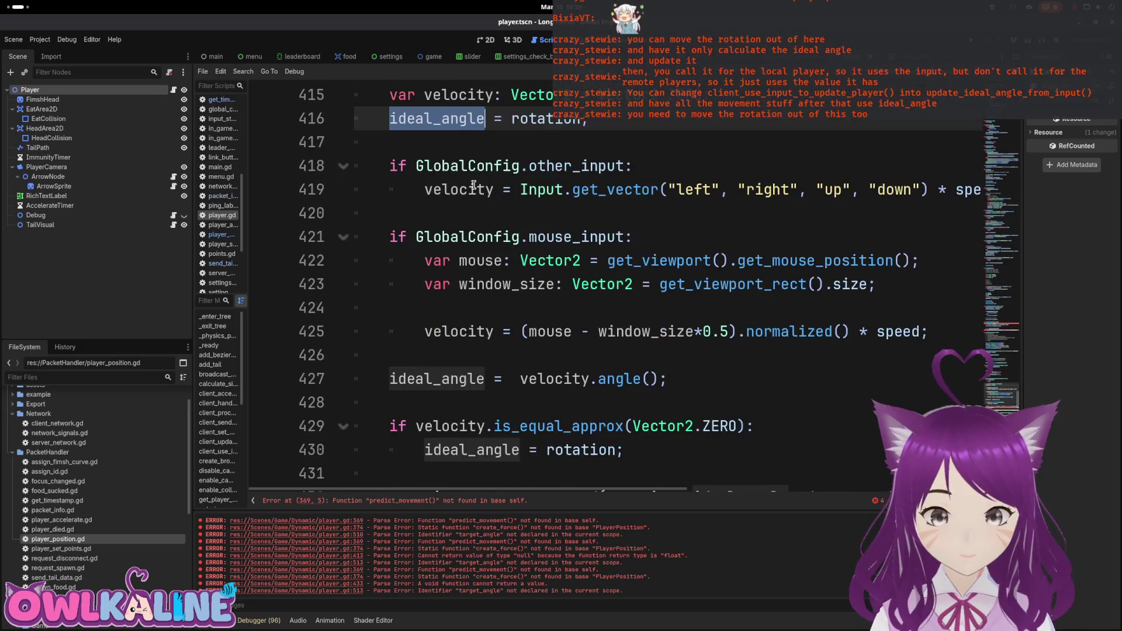
Remove the rotate_toward line and 'return ideal_angle' from the function, then save the script.
scroll(488, 183, up, 1)
scroll(577, 194, down, 2)
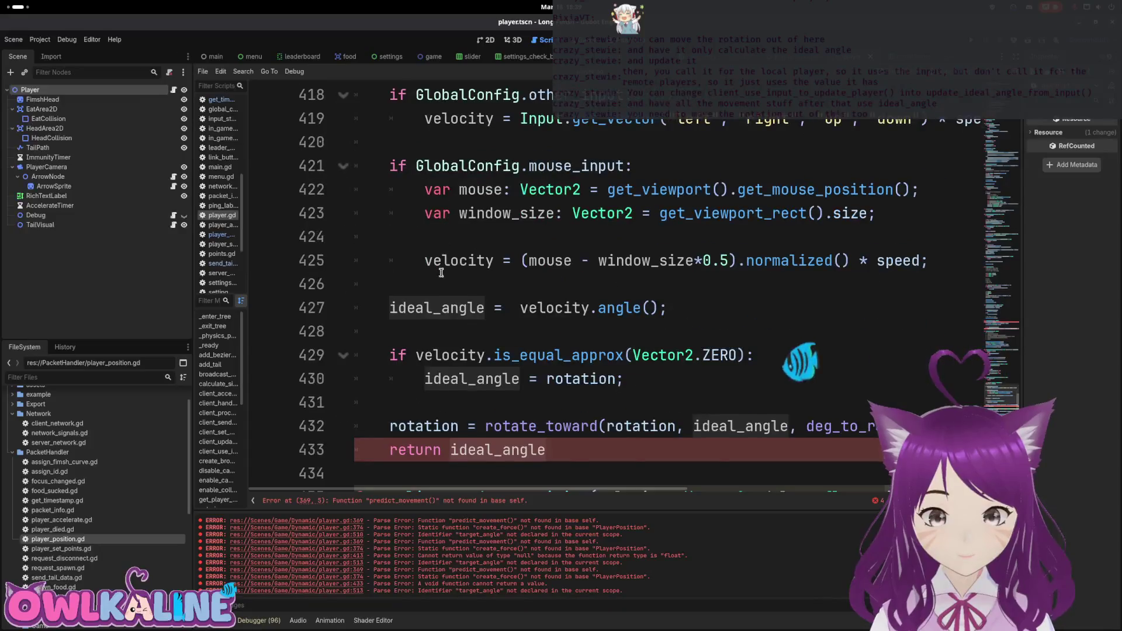
drag(668, 307, 514, 310)
scroll(526, 313, down, 1)
click(392, 355)
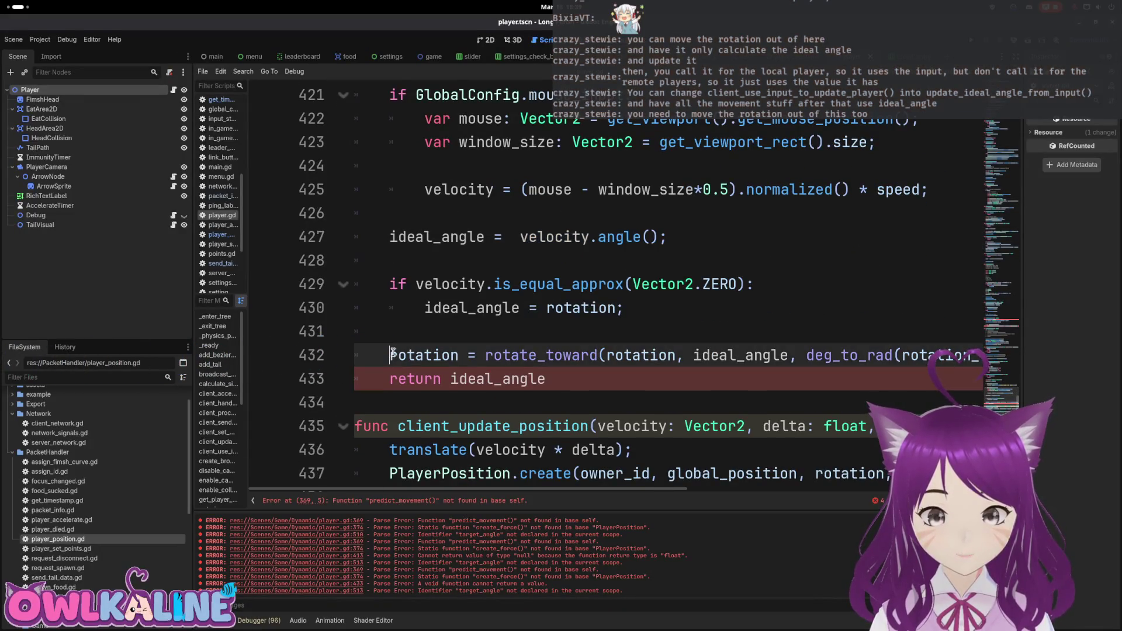
key(End)
key(shift+Home)
key(BackSpace)
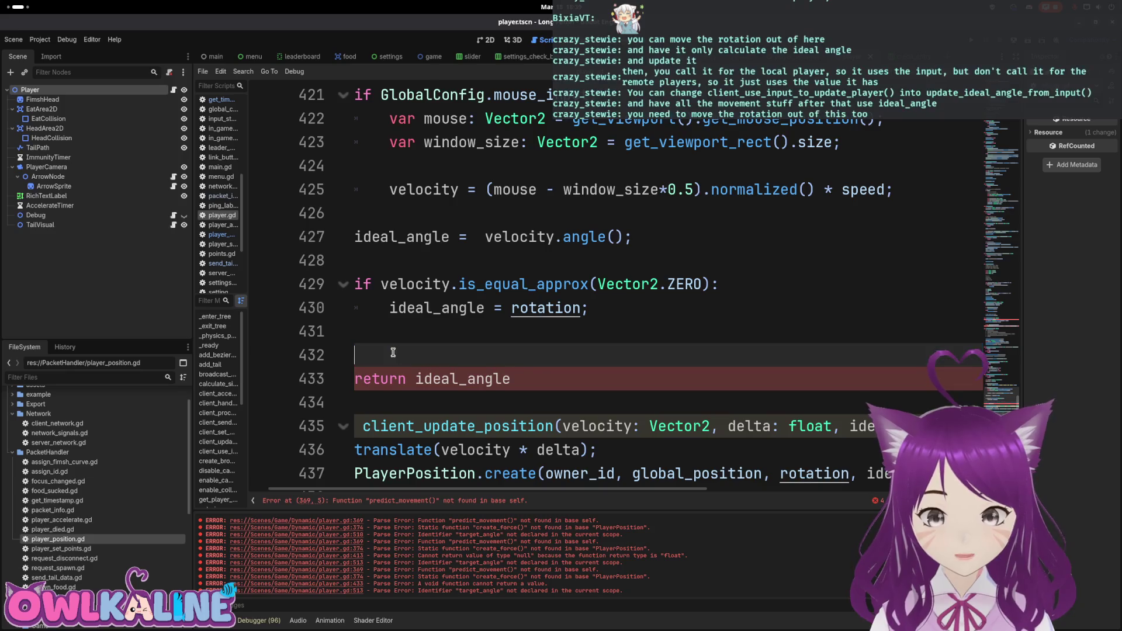
key(BackSpace)
key(BackSpace)
key(shift+Down)
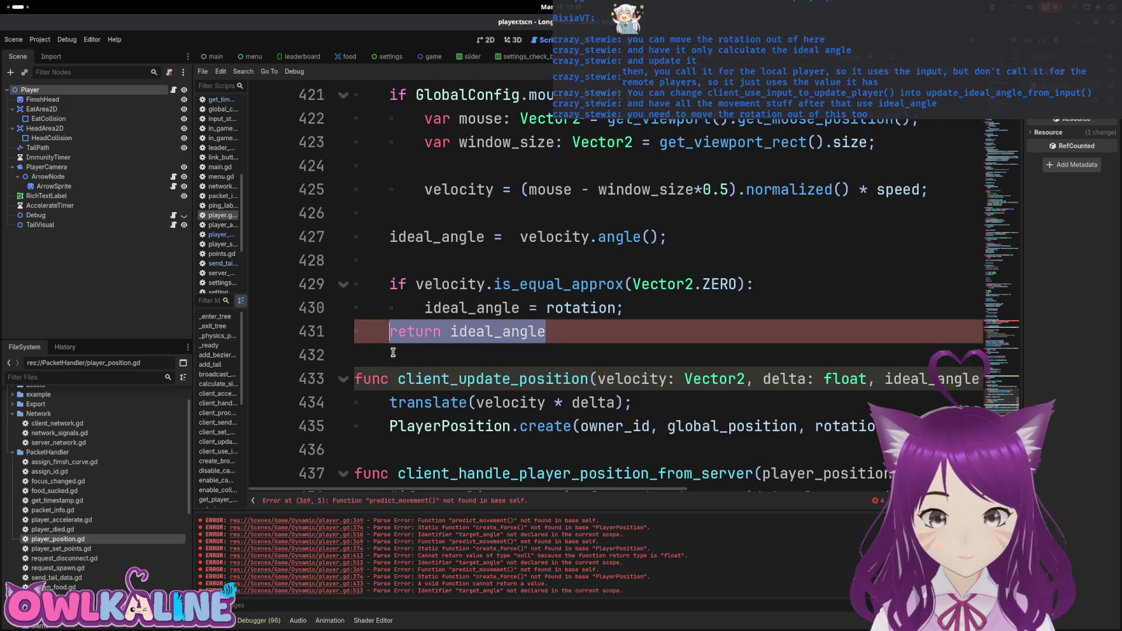
key(BackSpace)
key(ctrl+s)
Paste the rotate_toward line right below the client_use_input_to_rotate_player call in client_process.
click(217, 452)
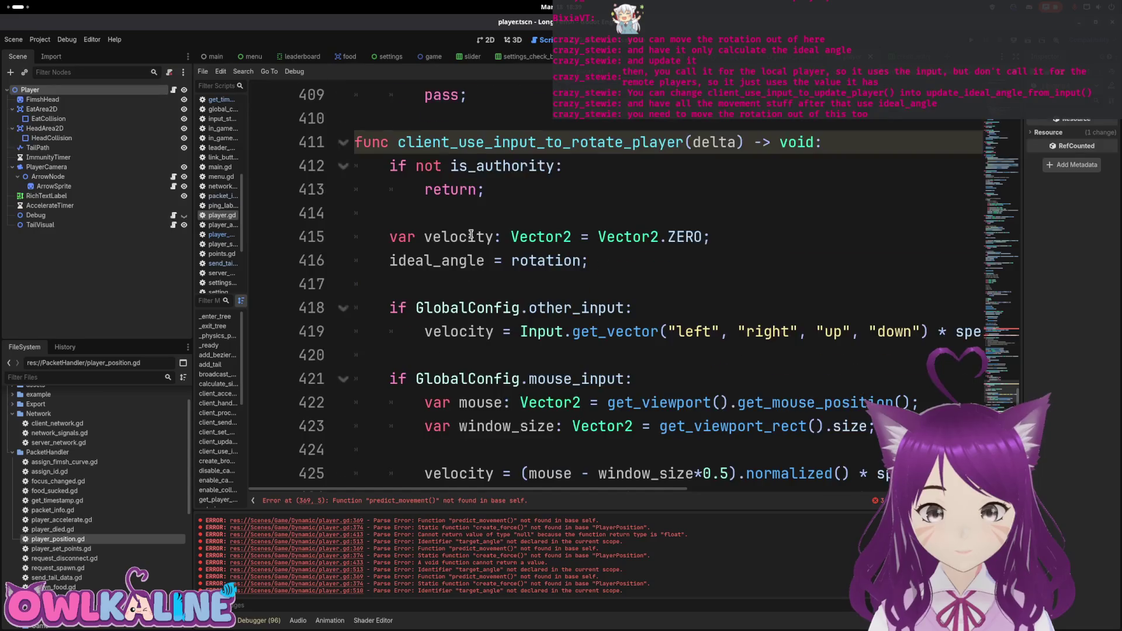
key(ctrl+f)
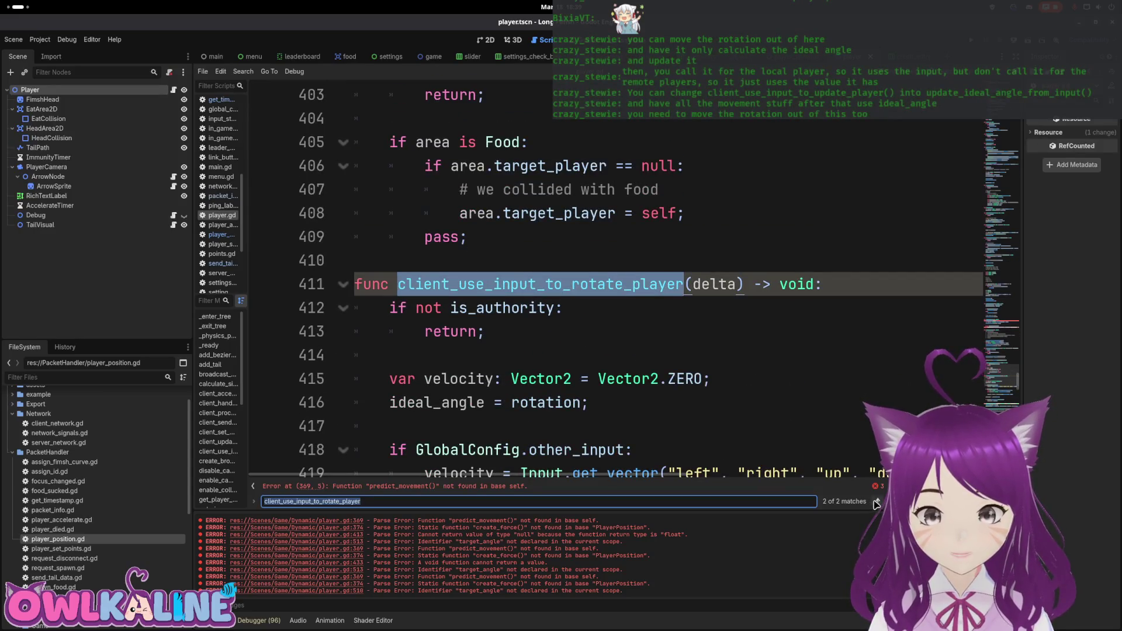
click(876, 503)
click(501, 284)
key(Return)
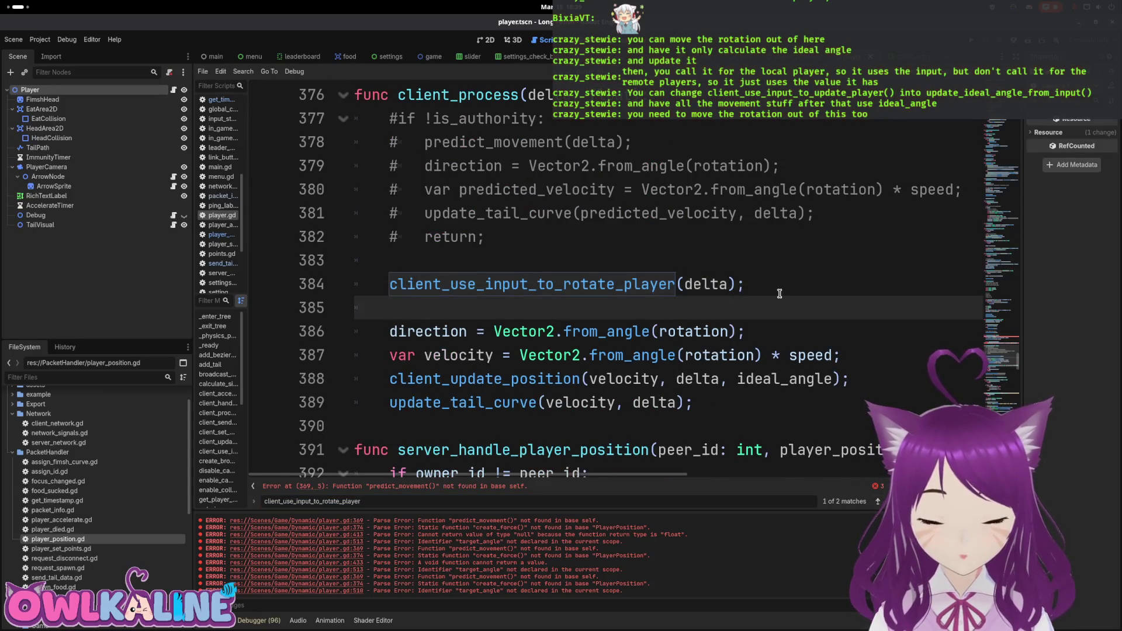
text(rotation = rotate_toward(rotation, ideal_angle, deg_to_rad(rotation_speed) * delta);)
key(Home)
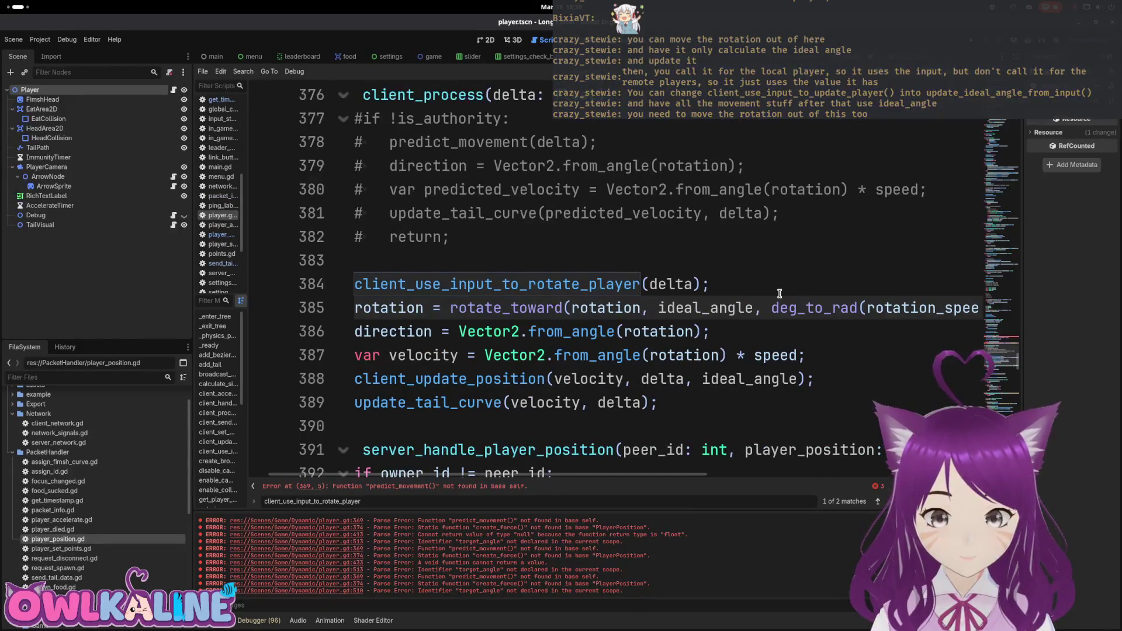
Insert a 'rotate_player();' call and cut the rotation line out of client_process.
click(780, 294)
key(Return)
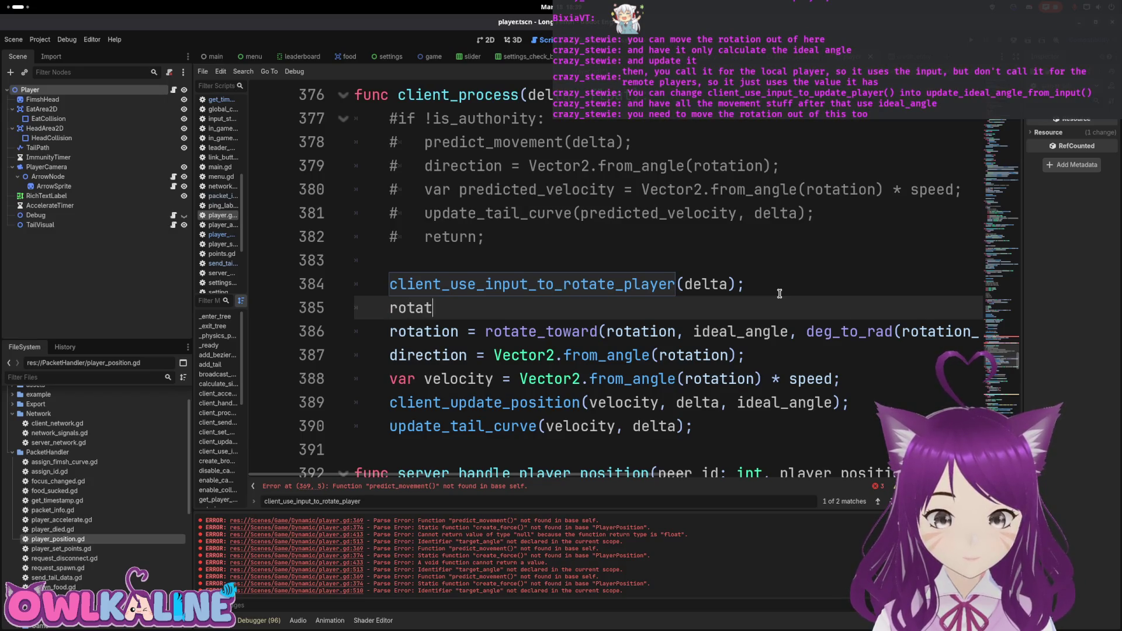
text(e_player)
text(();)
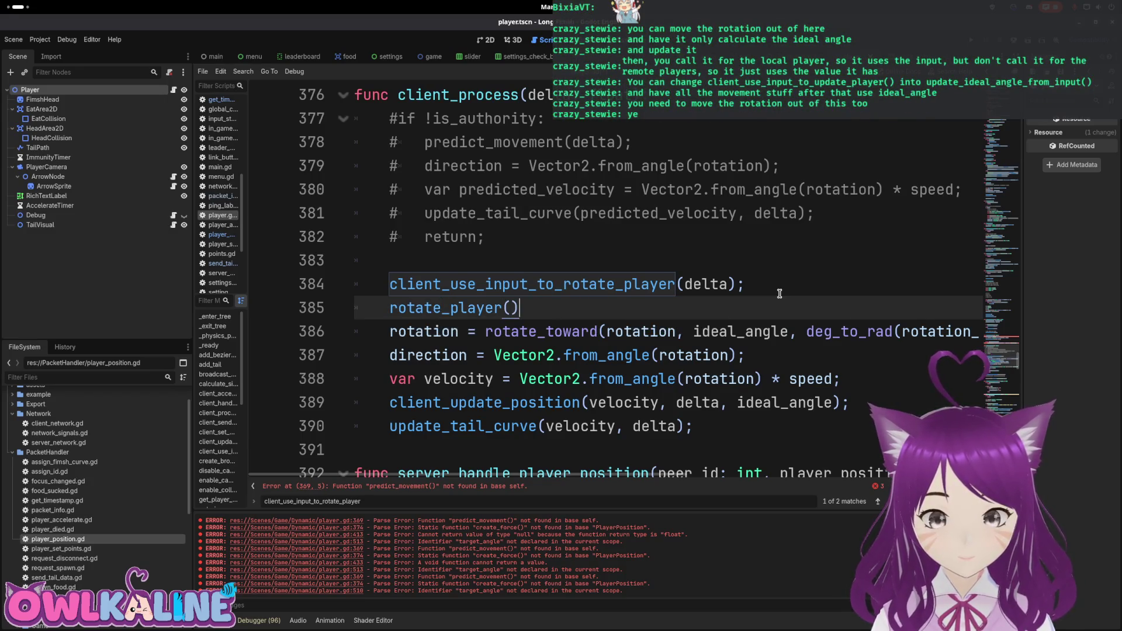
key(Down)
key(End)
key(shift+Home)
key(ctrl+x)
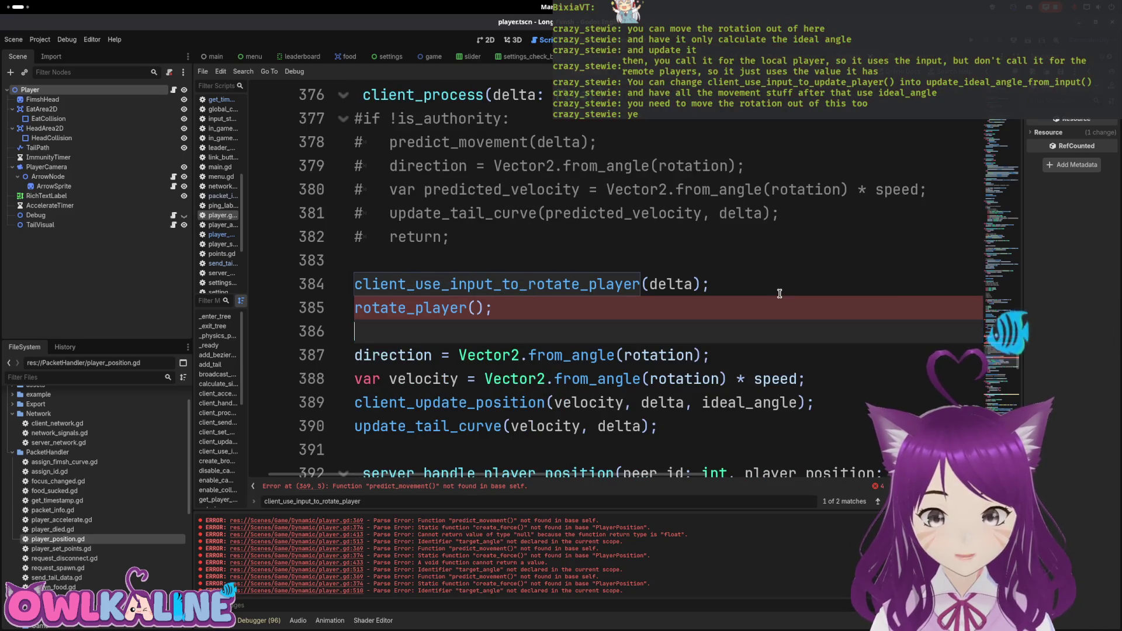
key(Delete)
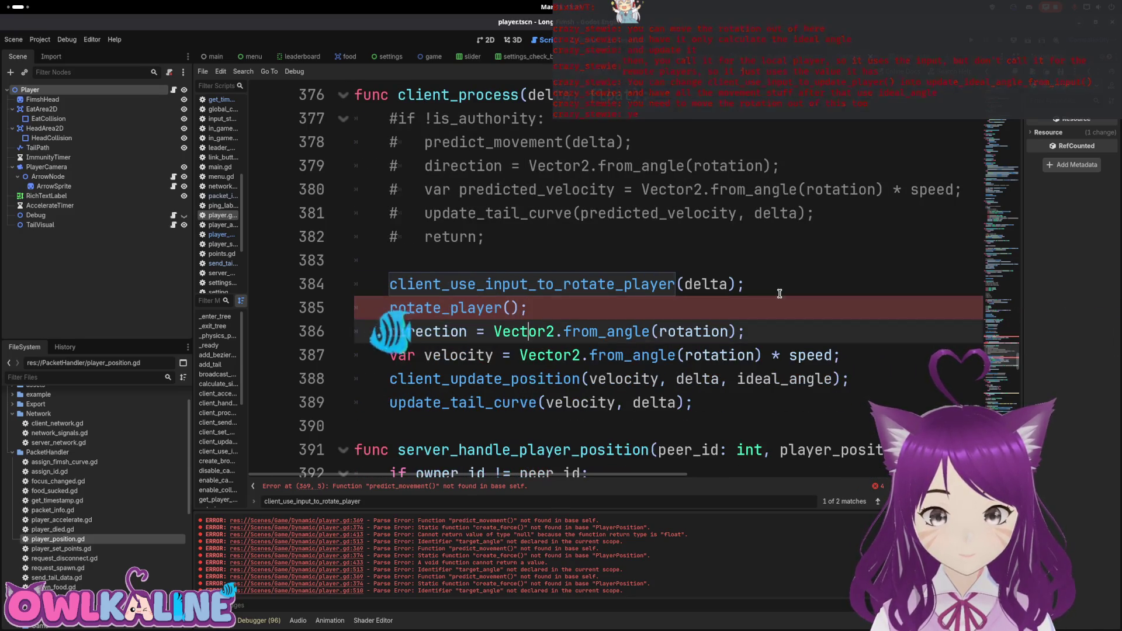
Create 'func rotate_player(delta: float)' below client_process holding the pasted rotation line.
key(Down)
key(Down)
key(Down)
key(Return)
key(Return)
key(Up)
text(func )
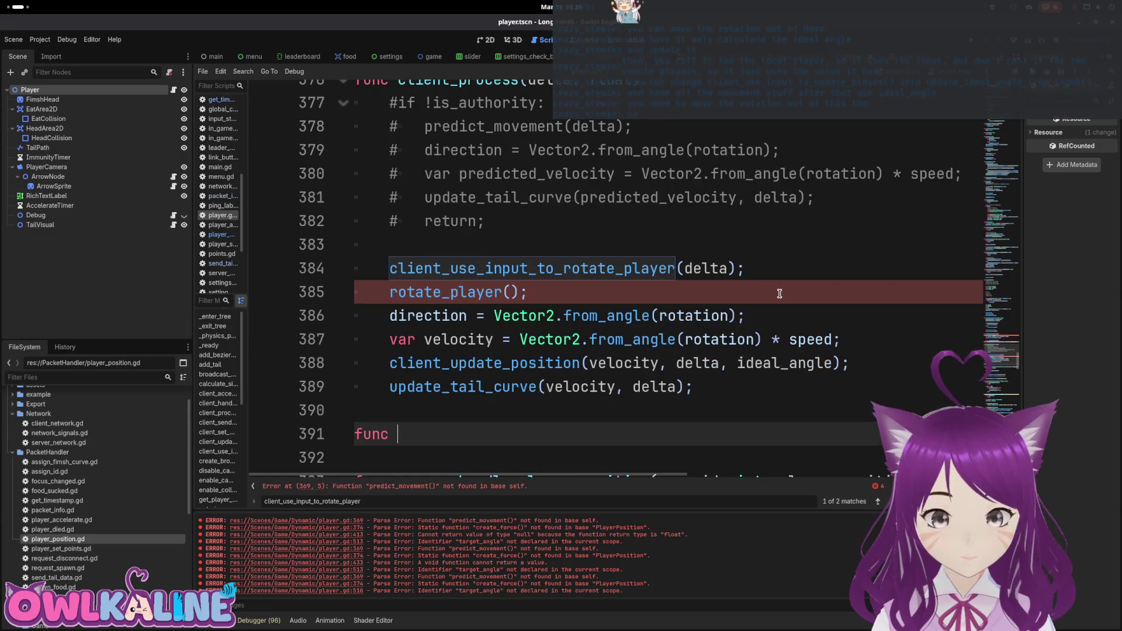
text(rotate_player():)
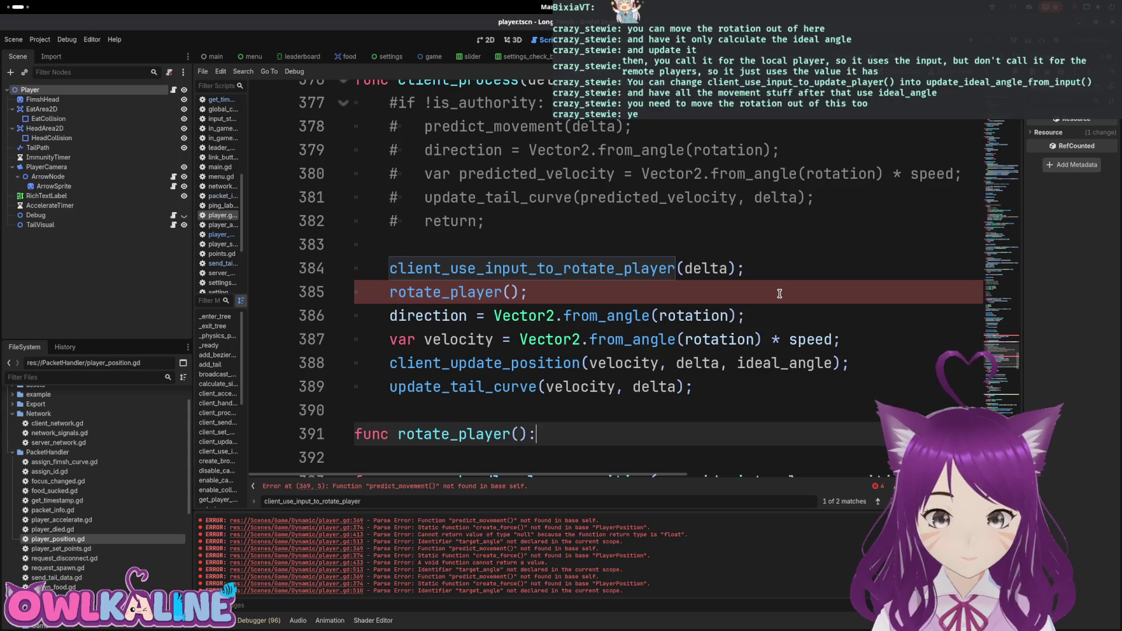
key(Return)
key(ctrl+v)
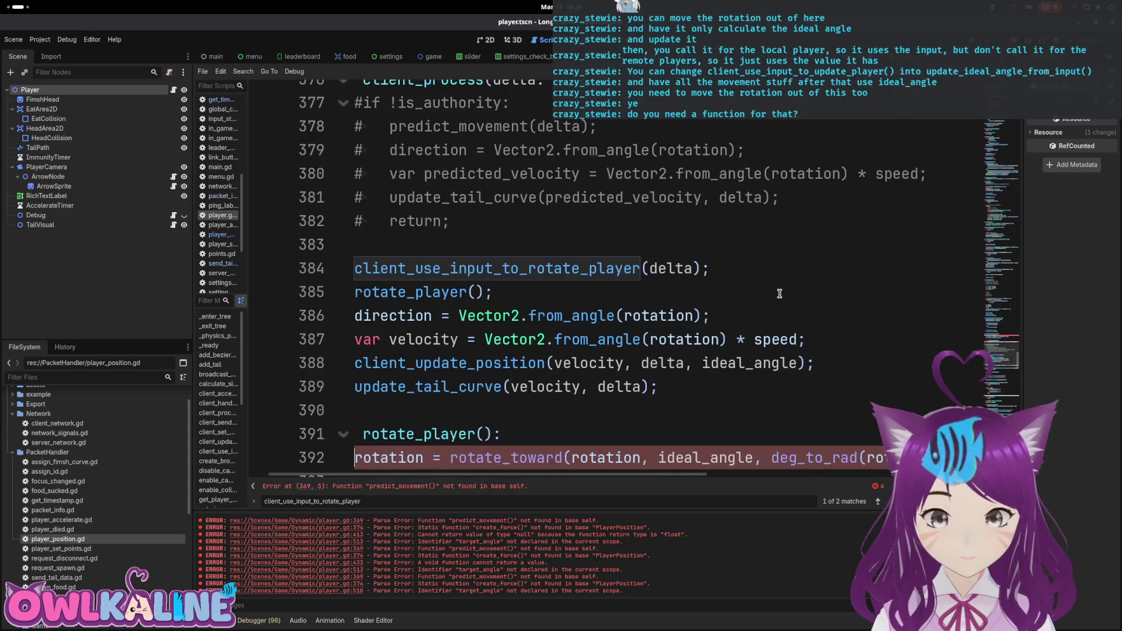
key(Up)
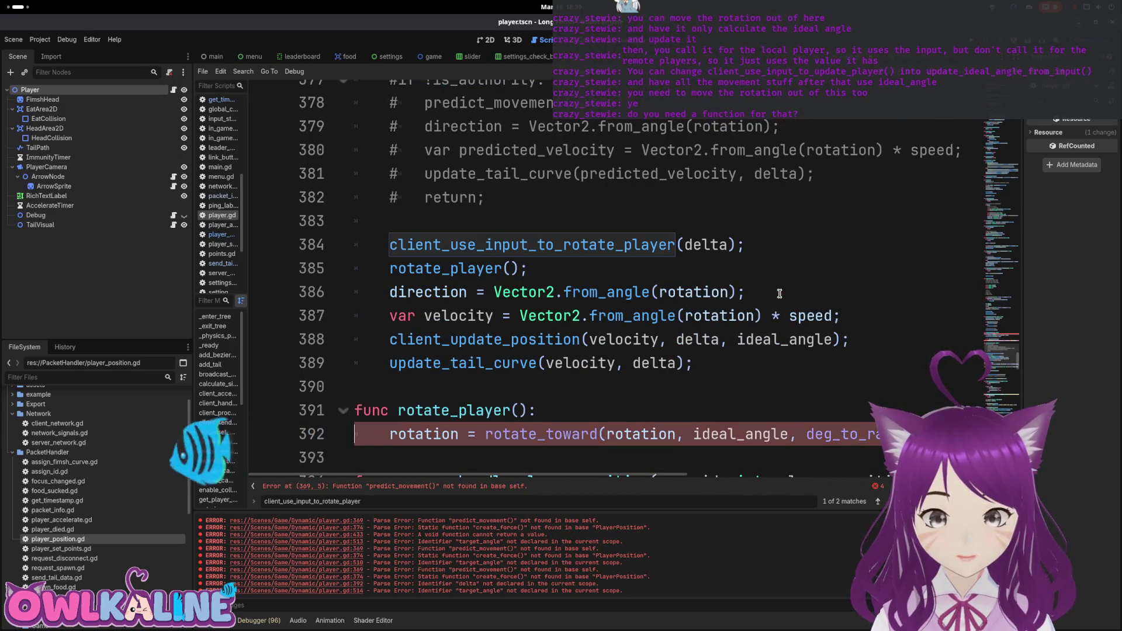
key(End)
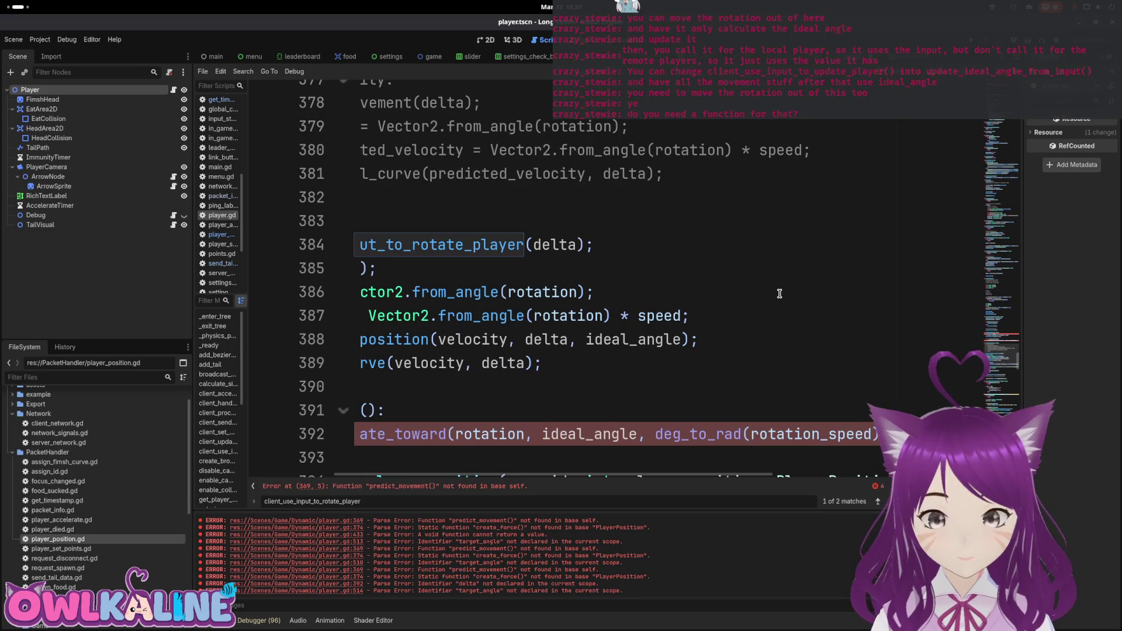
key(Home)
key(Up)
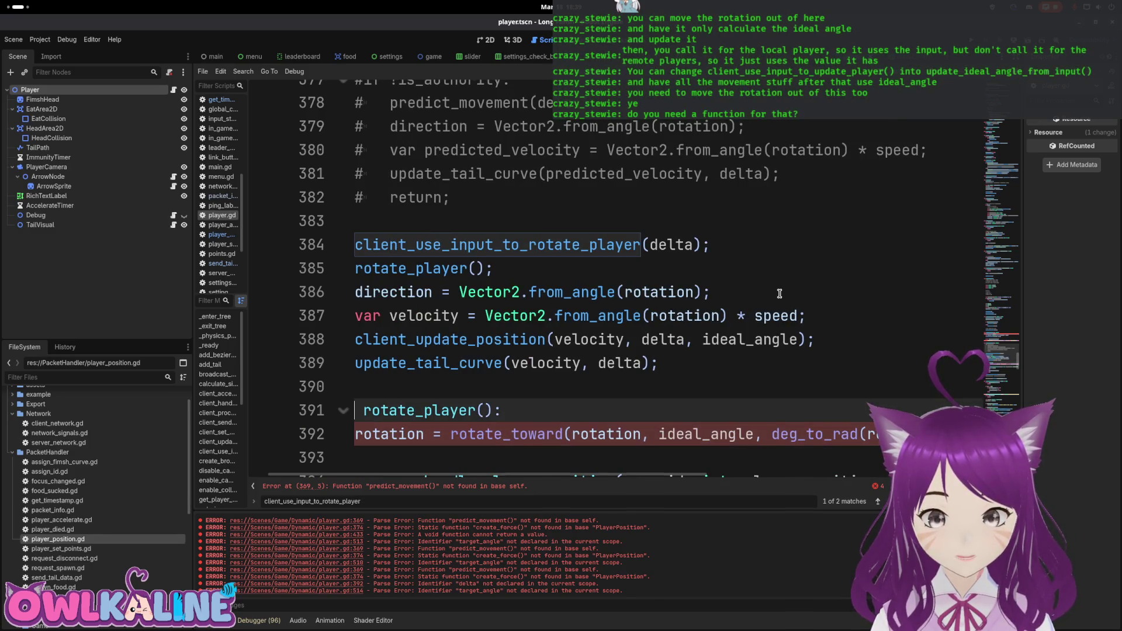
text(delta: float)
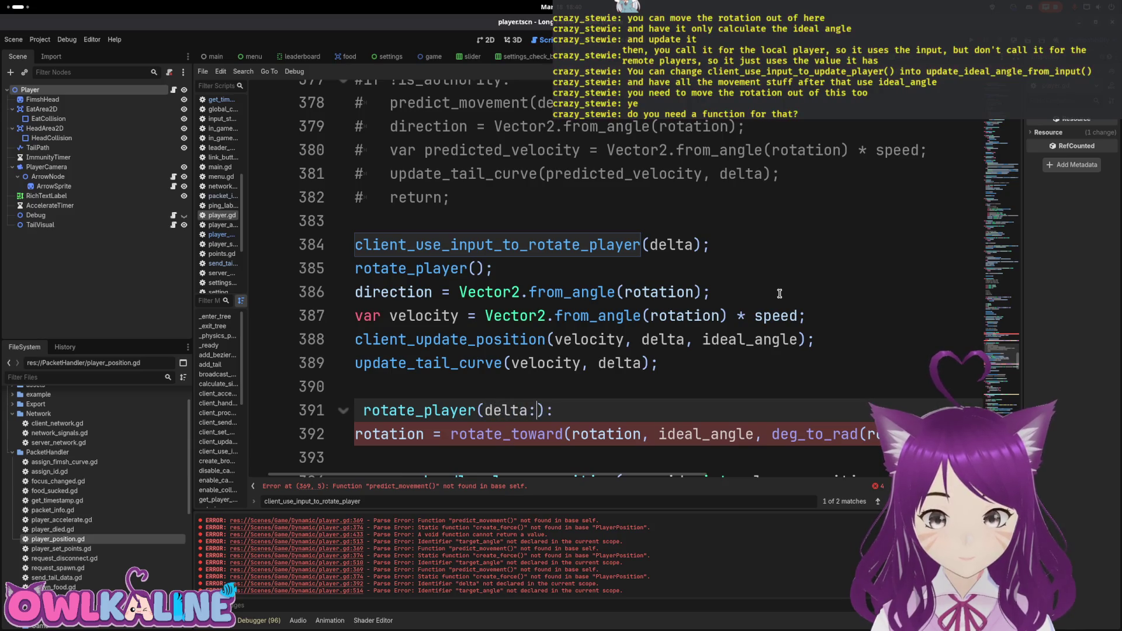
Change the call to rotate_player(delta) and save player.gd.
scroll(780, 294, down, 2)
key(Escape)
key(Up)
key(Up)
key(Up)
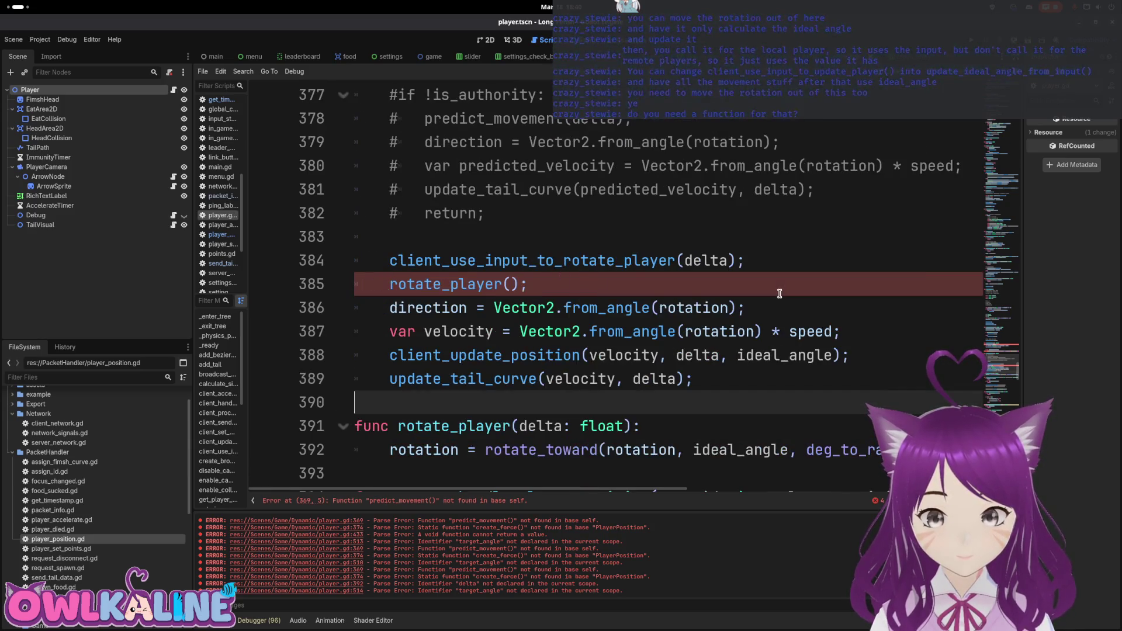
key(Down)
key(Down)
key(Up)
key(End)
key(Down)
key(Left)
key(Left)
text(delta)
key(ctrl+s)
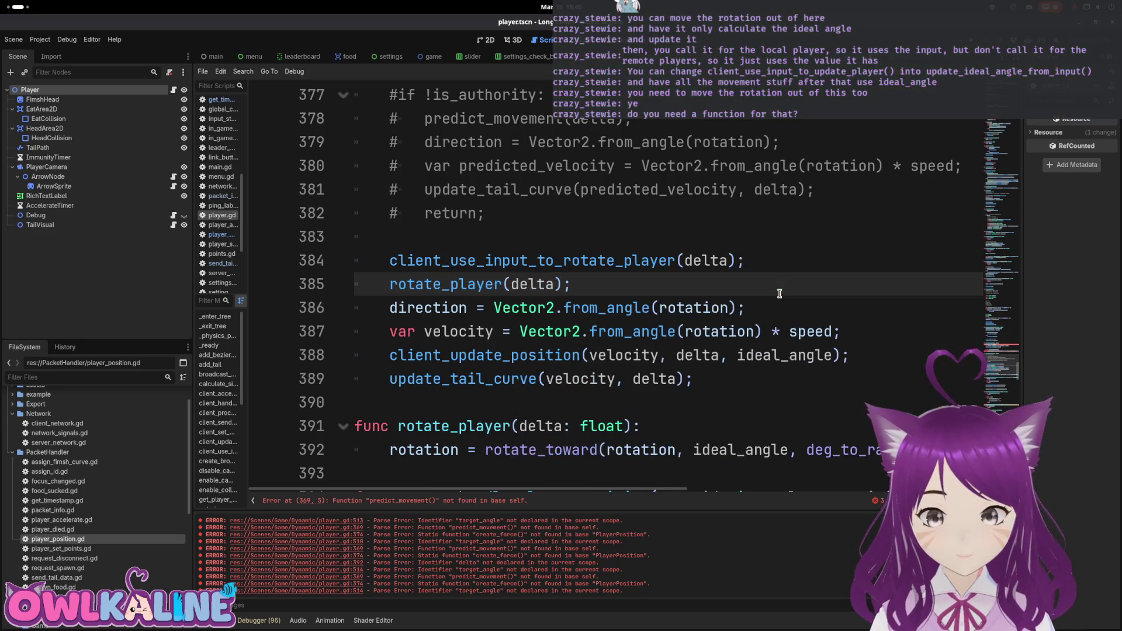
scroll(660, 414, down, 2)
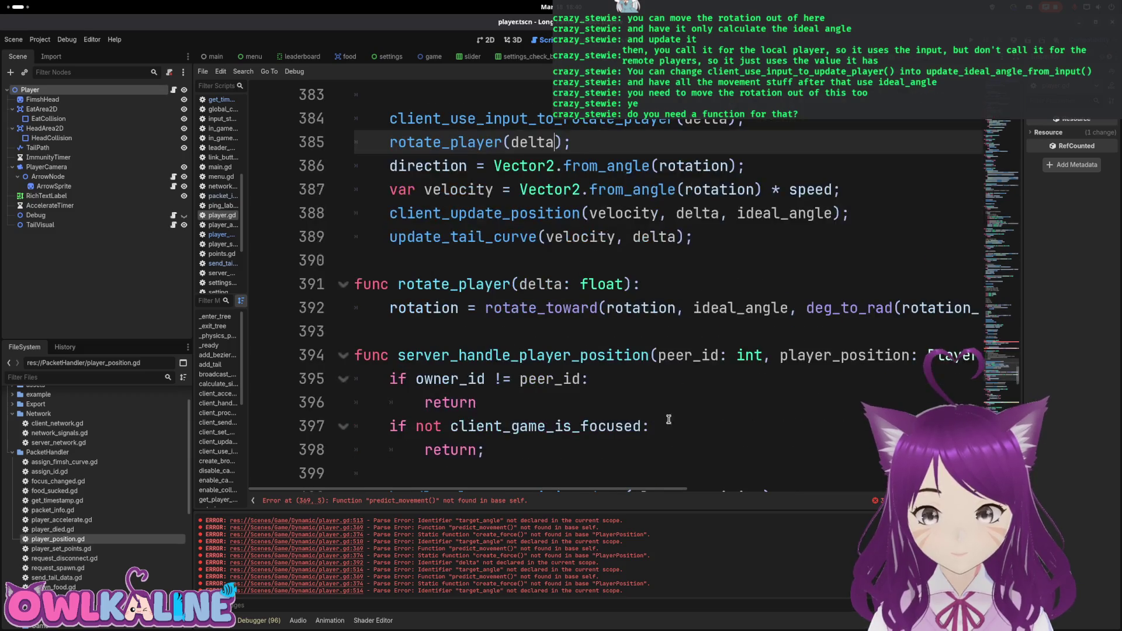
scroll(654, 400, up, 1)
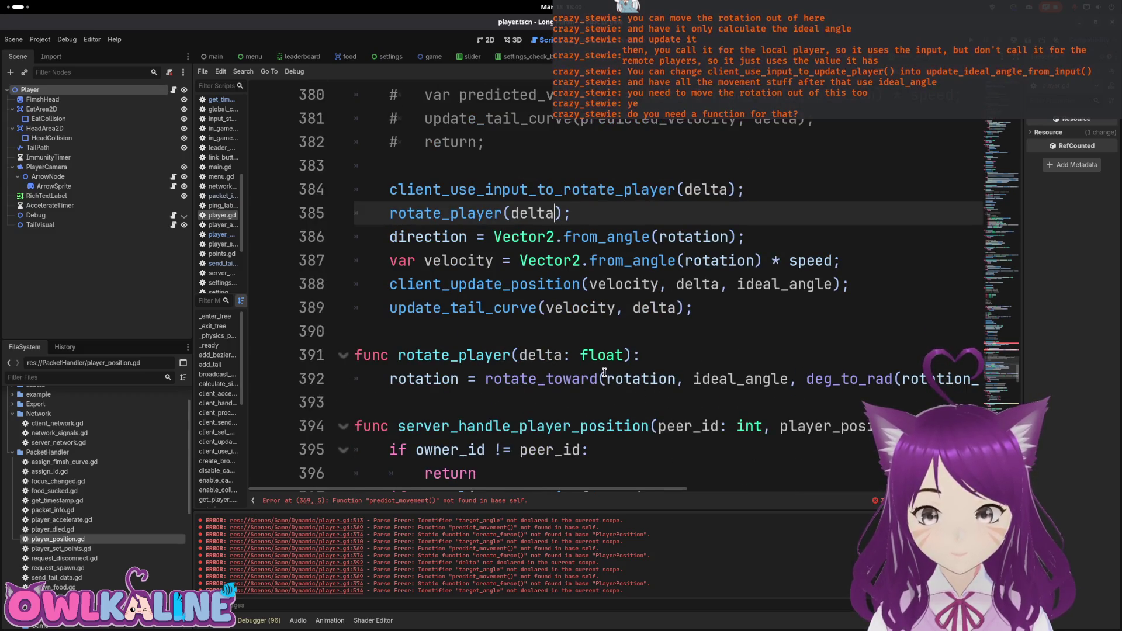
Search for client_update_position and jump to its function definition.
mouse_move(538, 494)
mouse_down()
mouse_move(690, 494)
mouse_move(526, 494)
mouse_up()
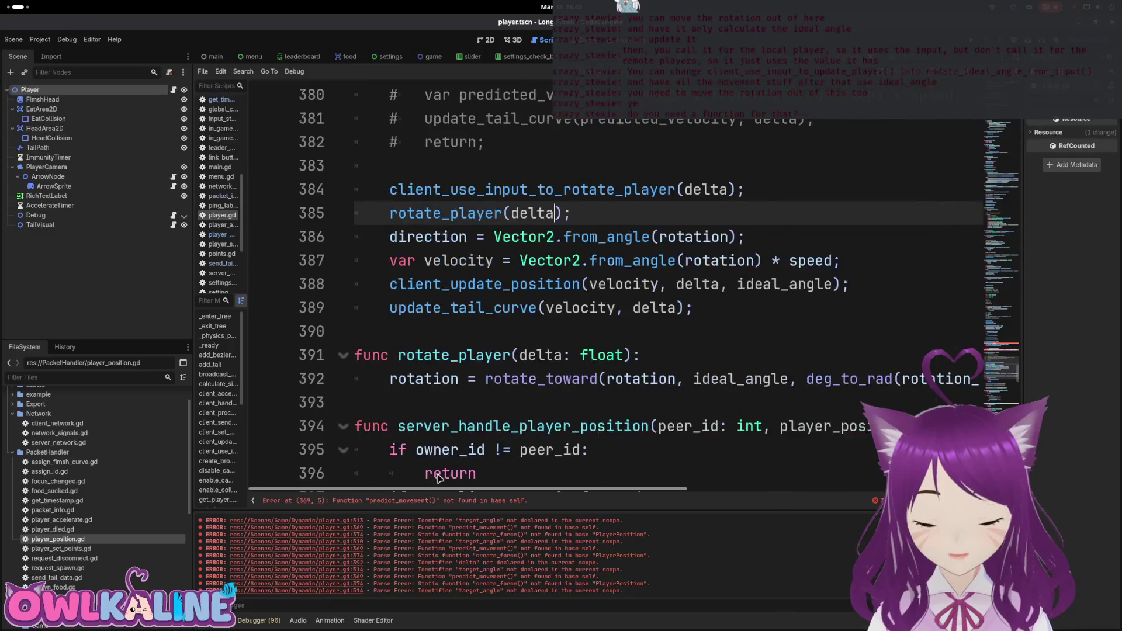
drag(426, 236, 462, 268)
click(374, 264)
double_click(473, 285)
click(455, 301)
double_click(459, 285)
key(ctrl+f)
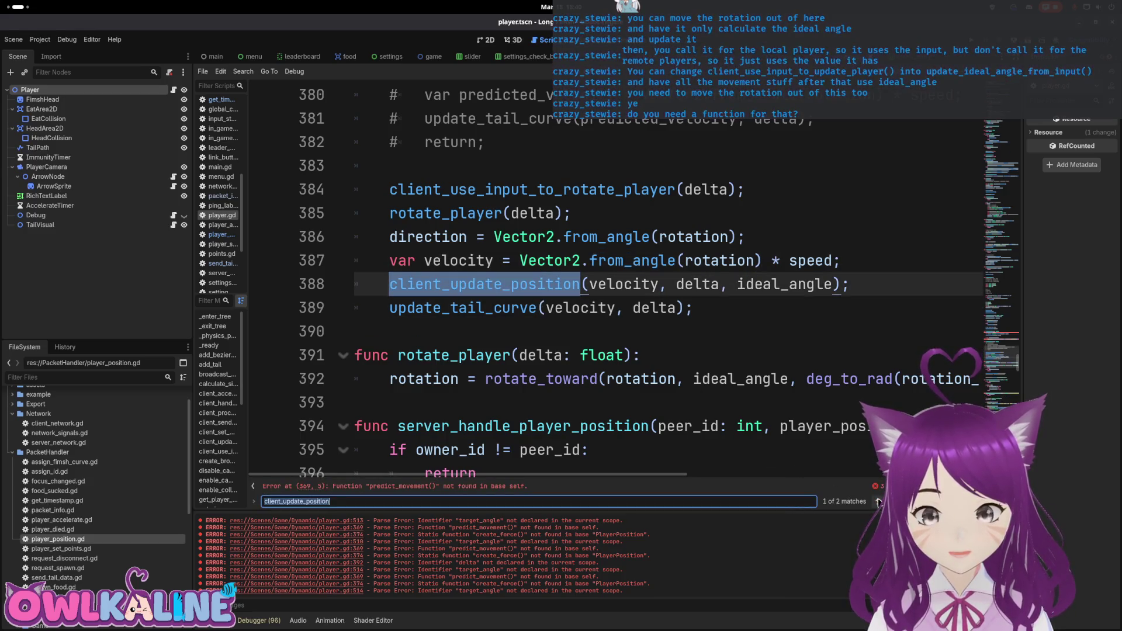
key(Return)
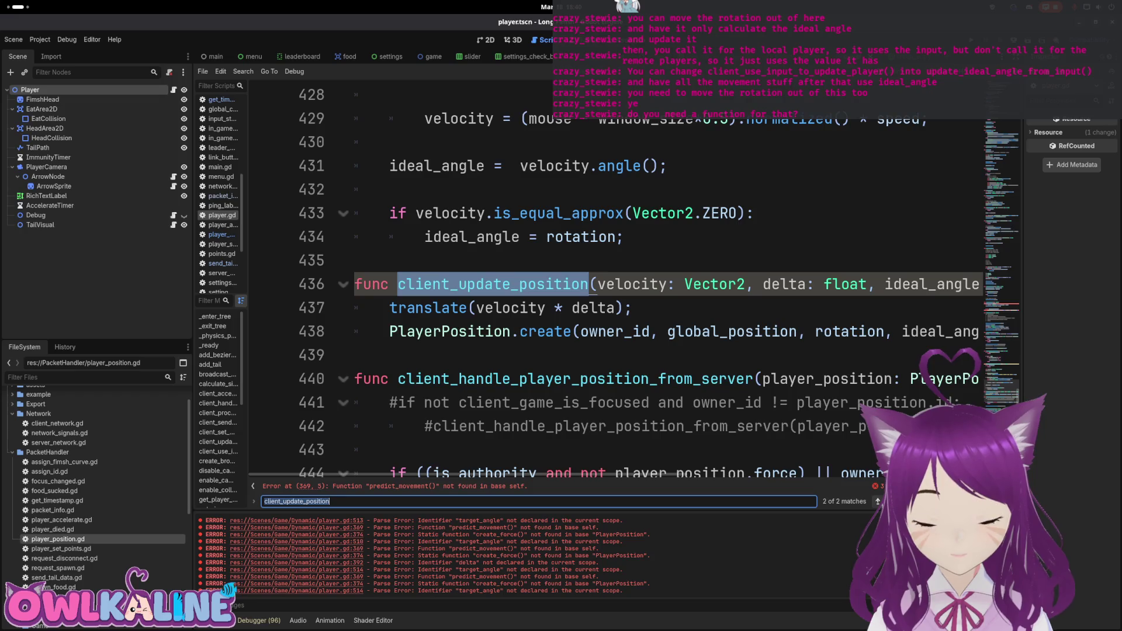
key(Return)
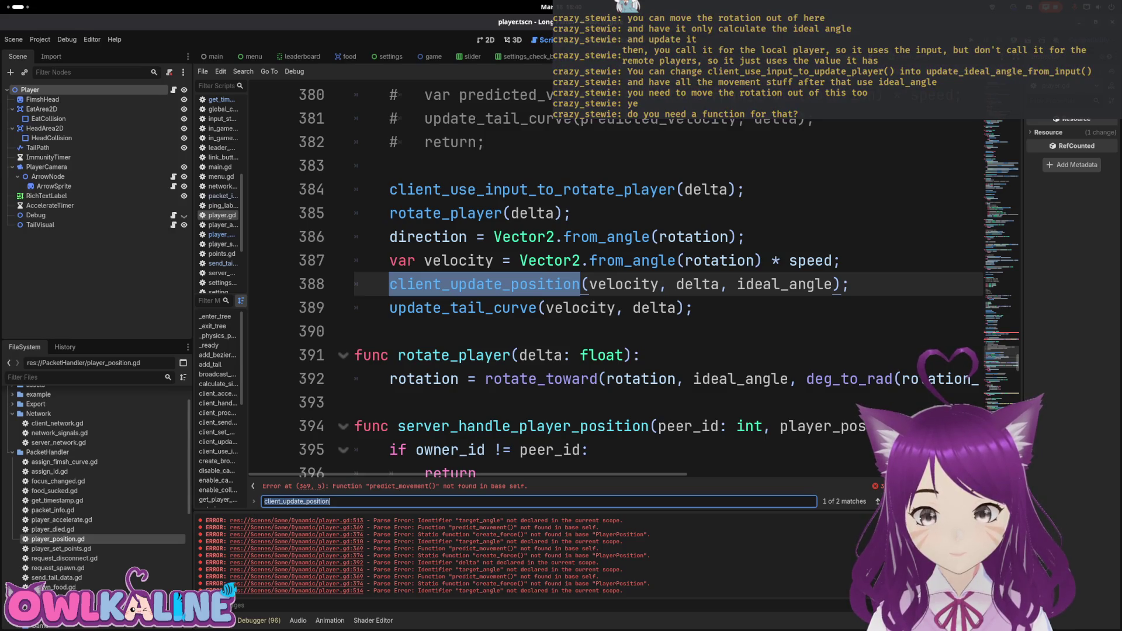
key(Return)
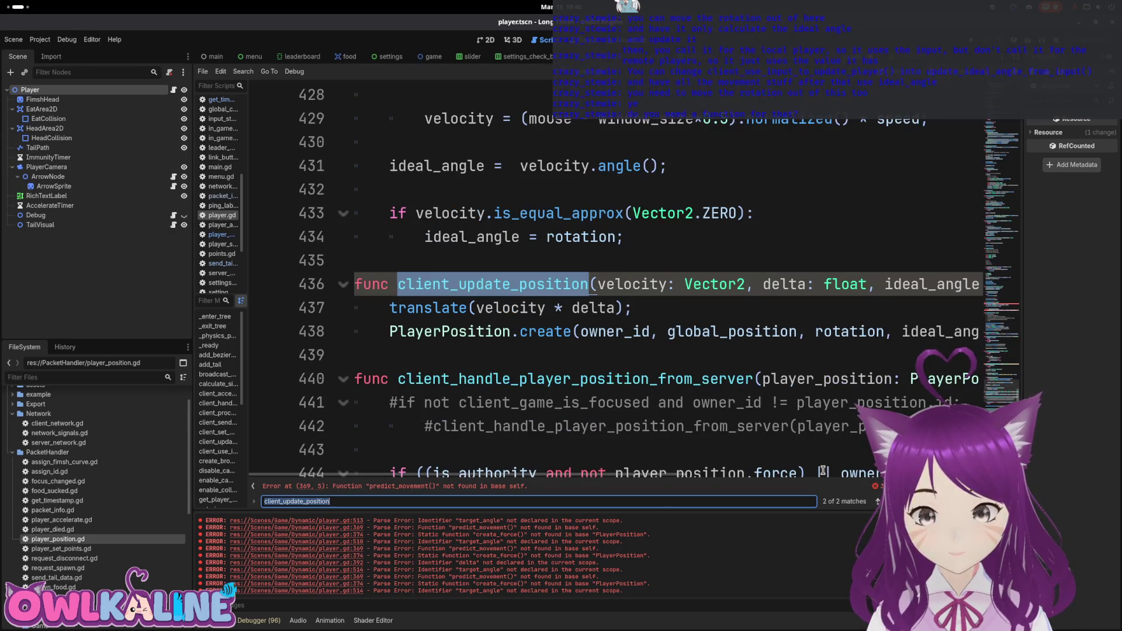
Rename the definition to update_position and take out its PlayerPosition send line.
drag(460, 284, 399, 281)
key(BackSpace)
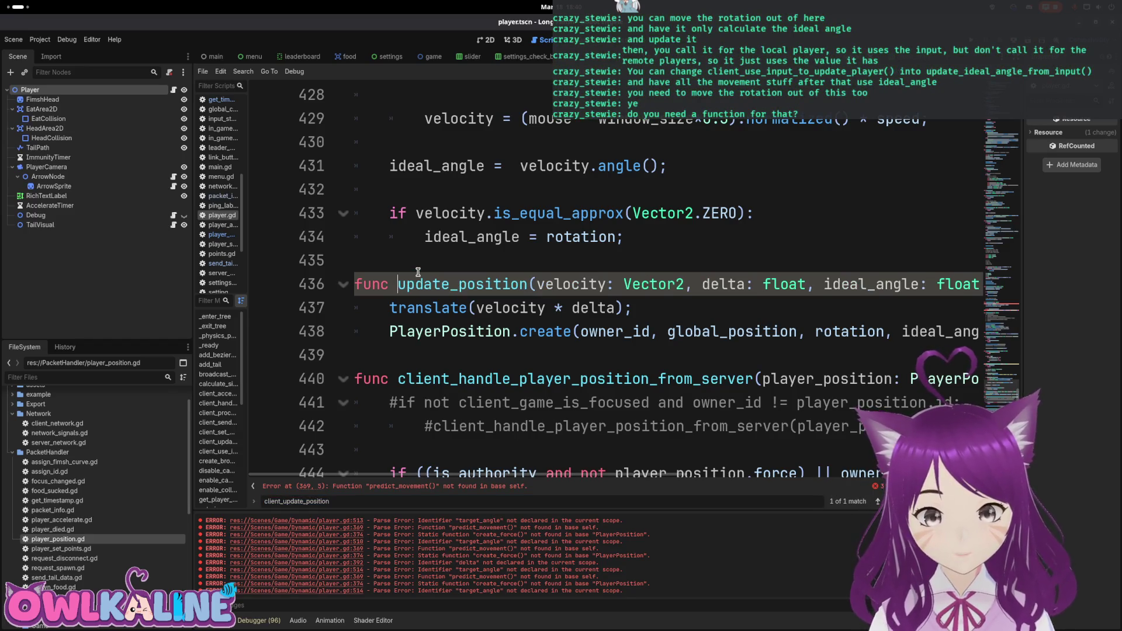
key(Down)
key(Down)
key(Home)
key(shift+End)
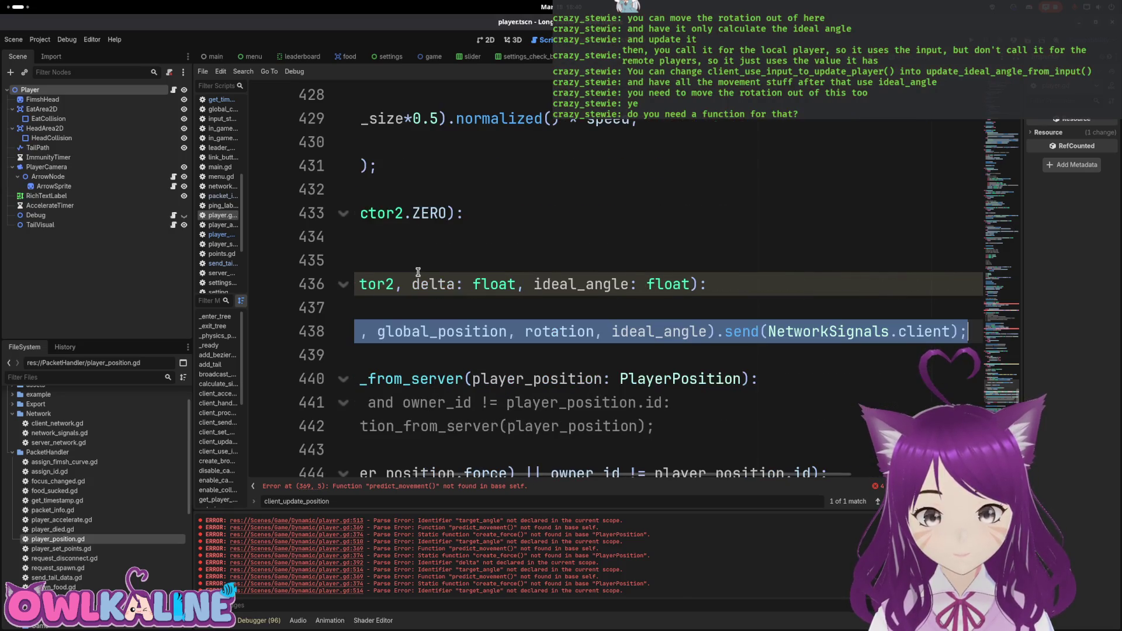
key(BackSpace)
key(BackSpace)
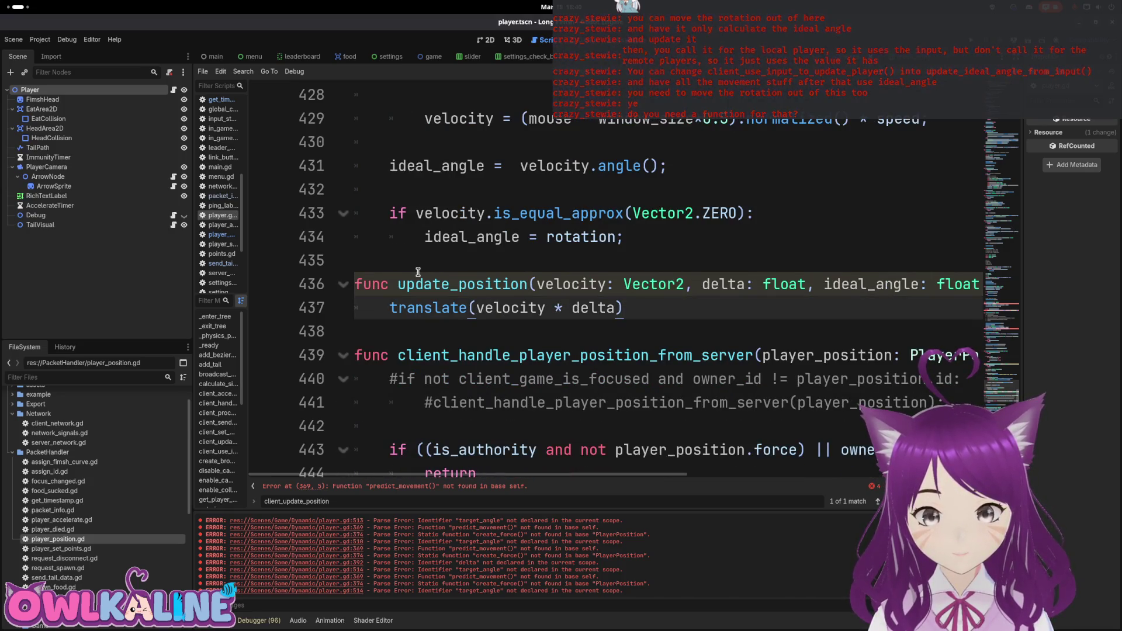
Rename the call to update_position and paste the PlayerPosition send line after it.
scroll(473, 307, up, 6)
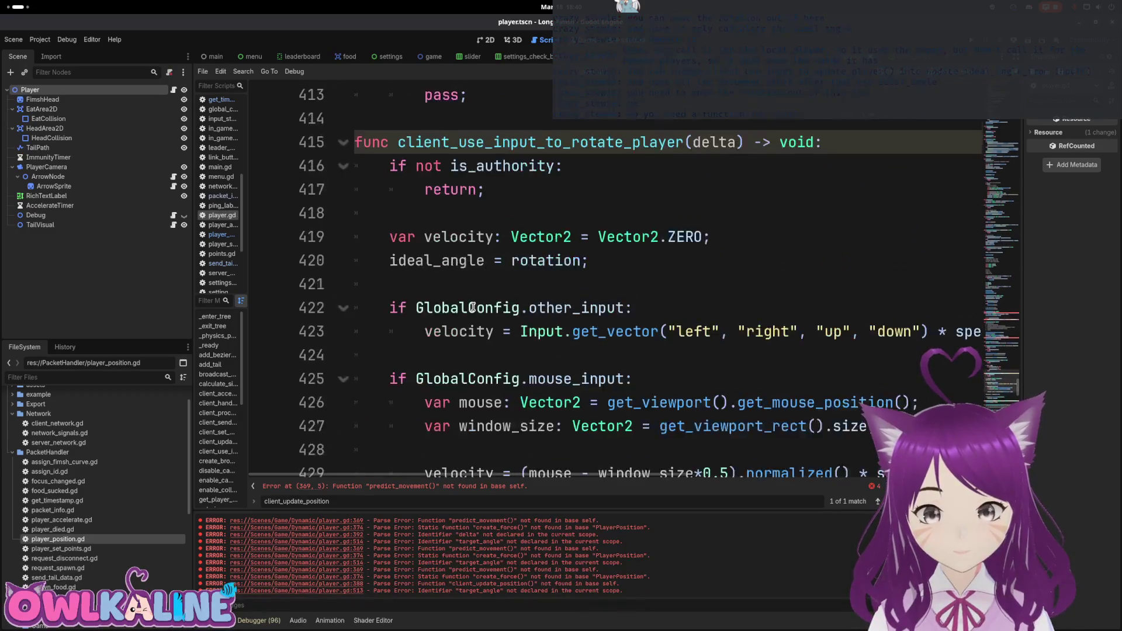
scroll(474, 308, up, 10)
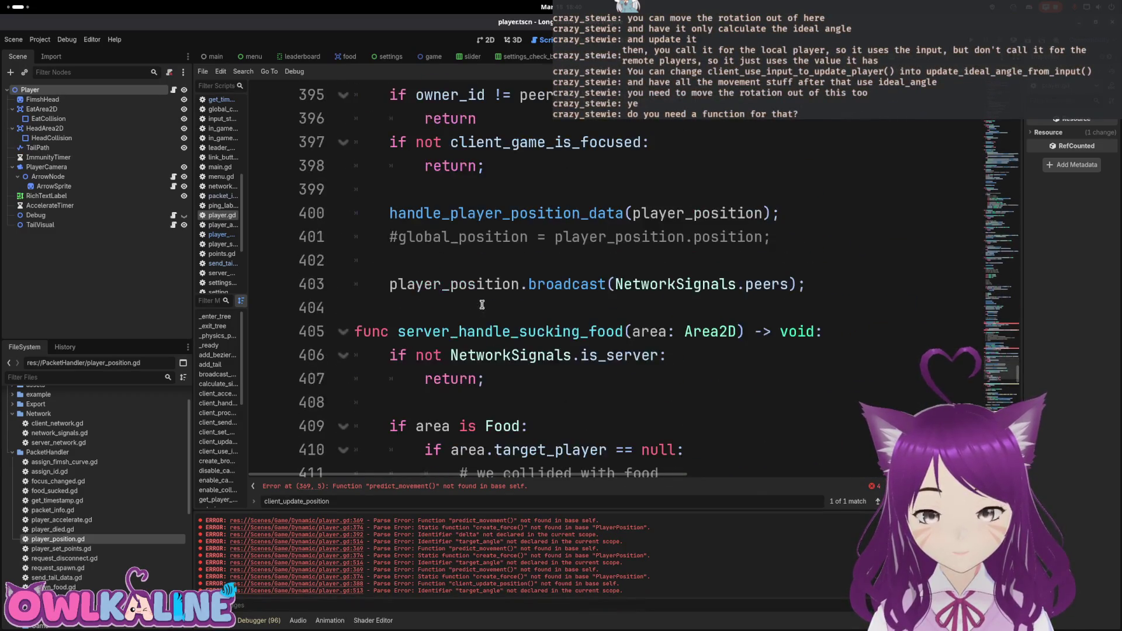
scroll(489, 306, up, 2)
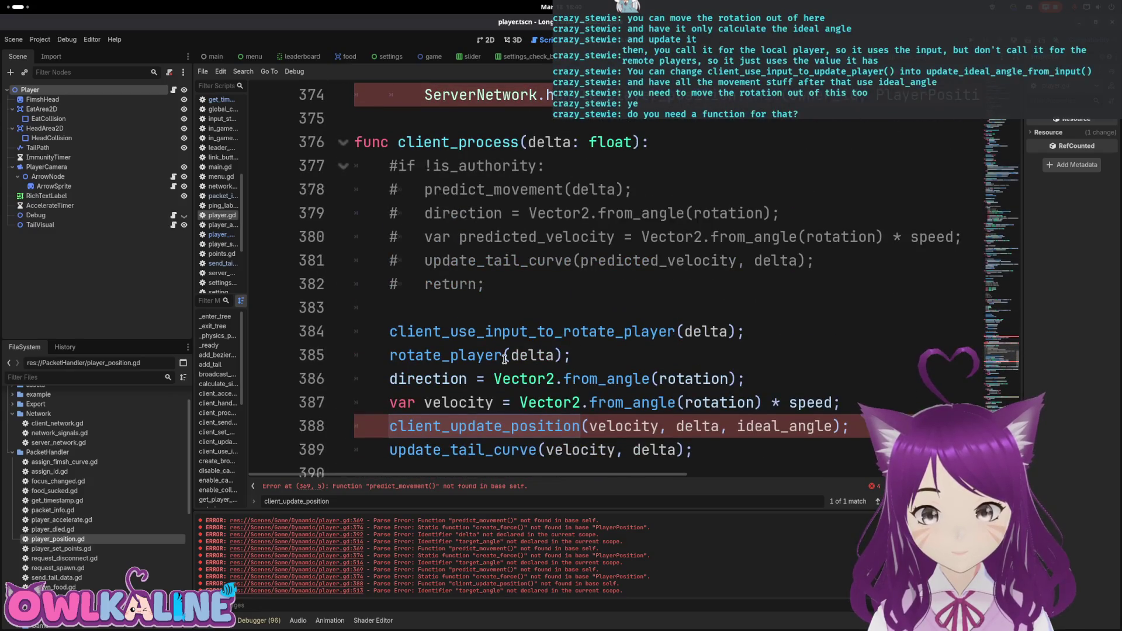
scroll(505, 359, down, 3)
drag(442, 213, 382, 212)
key(BackSpace)
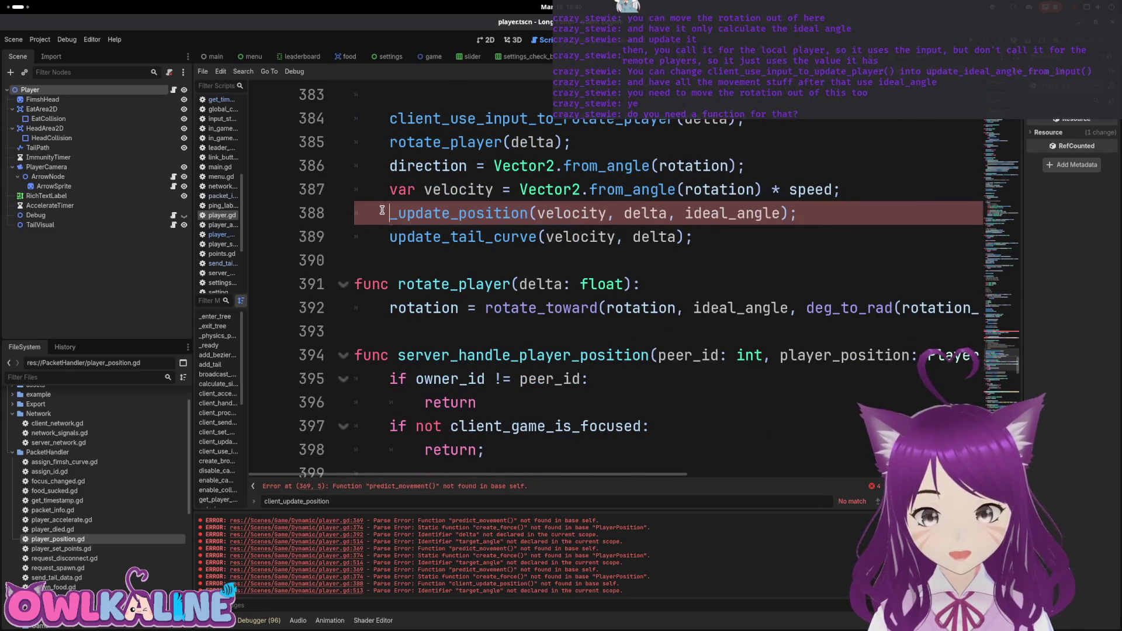
key(Delete)
key(End)
key(Return)
key(Return)
key(ctrl+v)
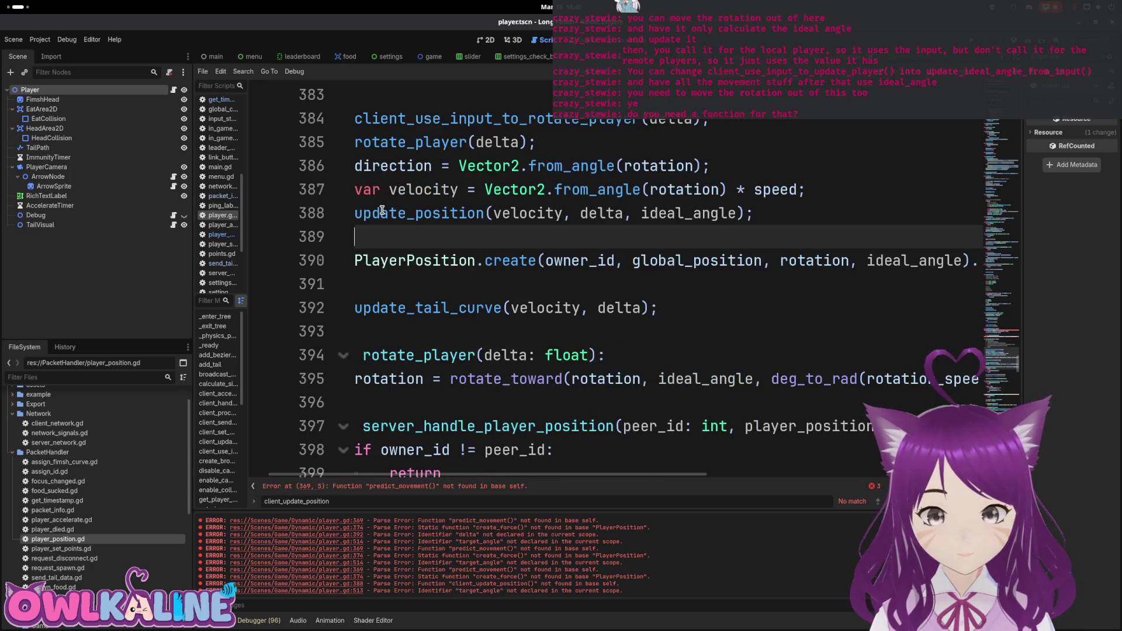
key(Return)
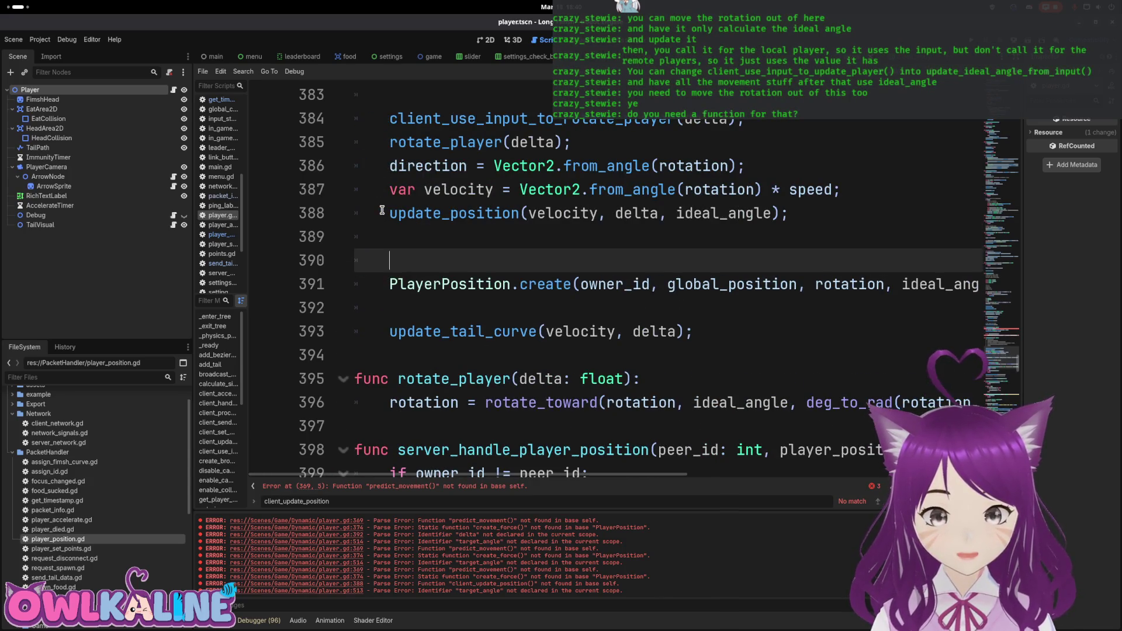
Wrap the PlayerPosition send line in an 'if is_authority:' block.
text(if au)
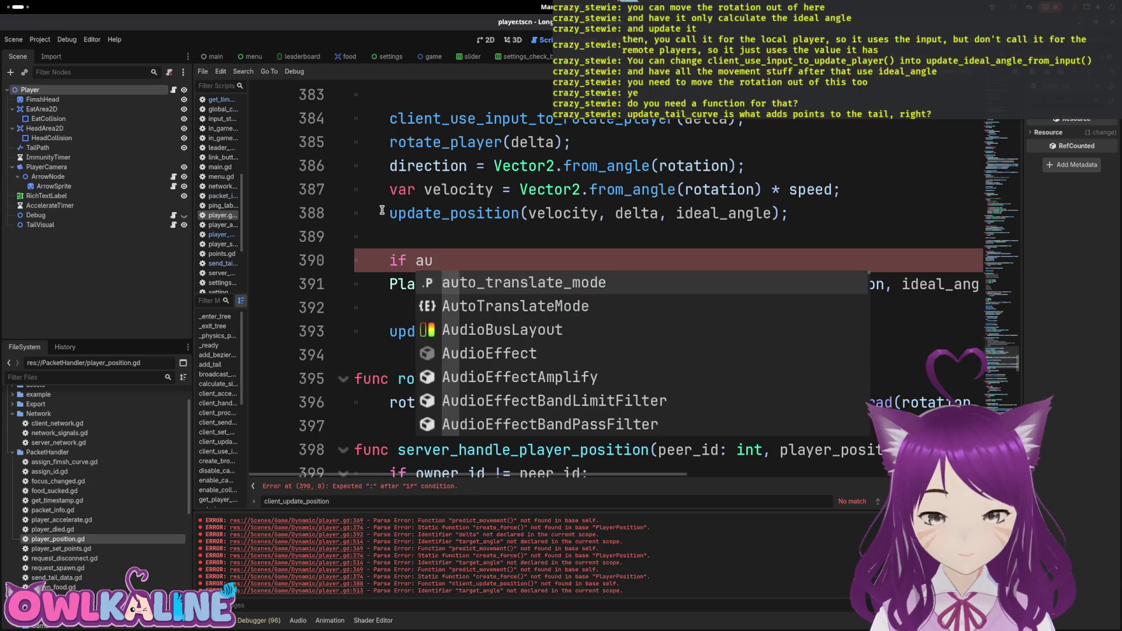
key(BackSpace)
key(BackSpace)
text(is_authority)
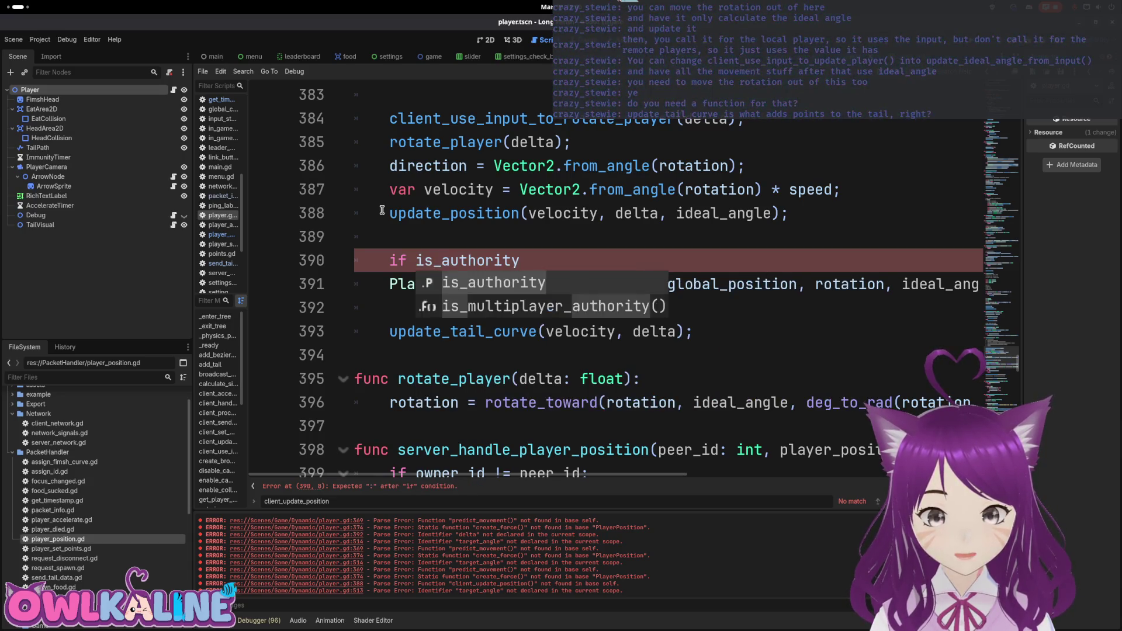
text(:)
key(Down)
key(Tab)
key(Down)
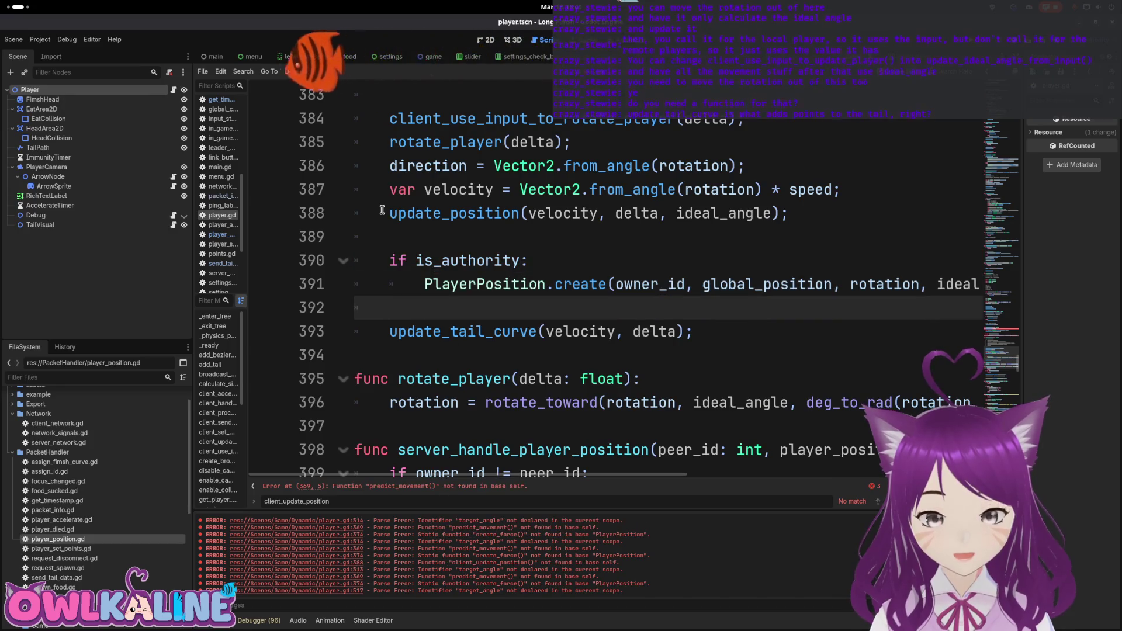
key(Down)
key(Right)
key(Right)
key(Right)
key(Up)
key(Up)
key(Up)
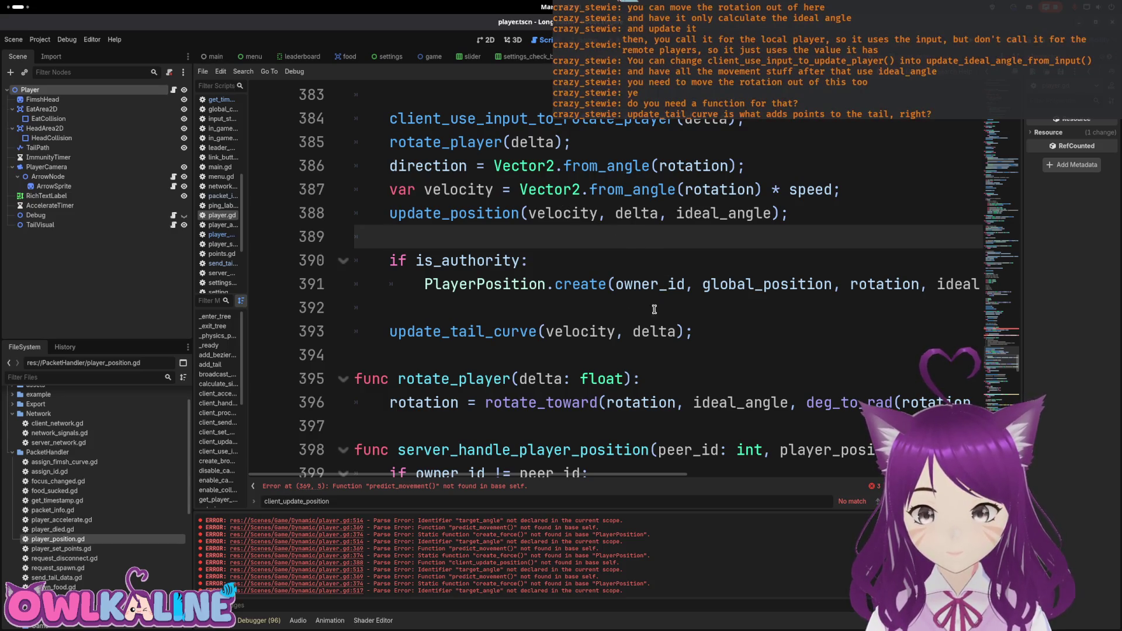
double_click(495, 327)
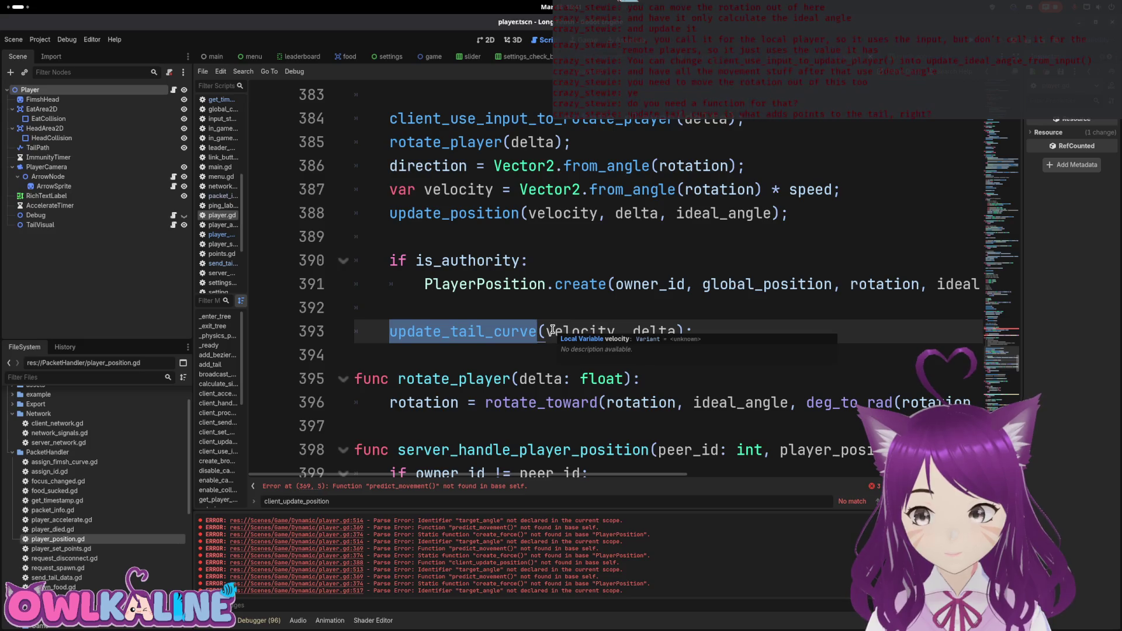
click(547, 310)
scroll(510, 329, down, 6)
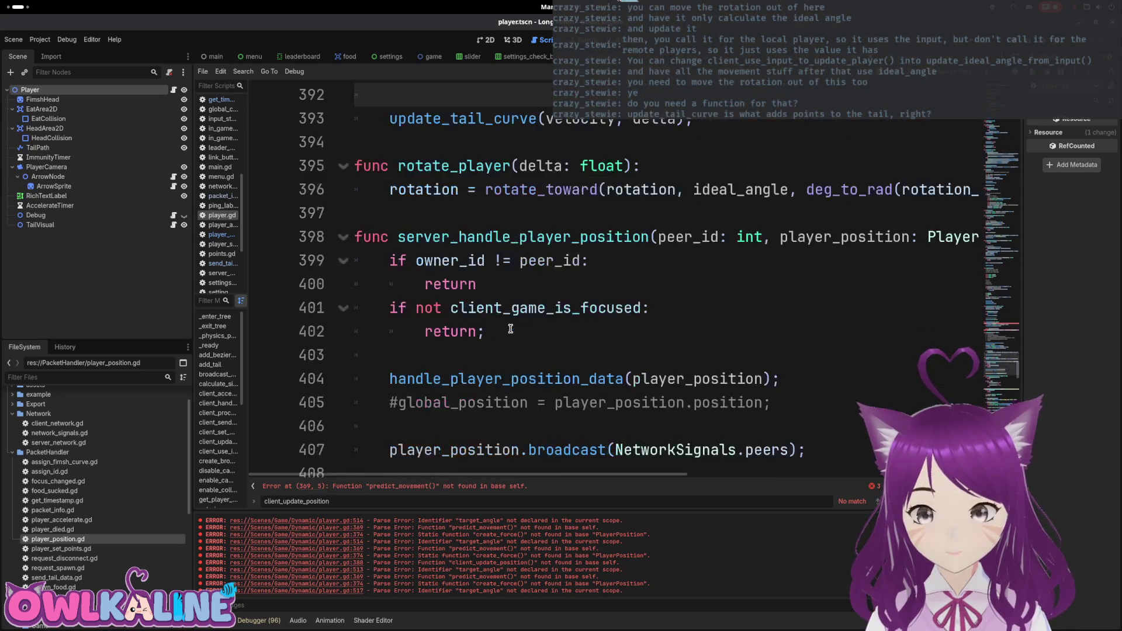
scroll(510, 329, up, 2)
scroll(510, 328, down, 1)
scroll(510, 329, up, 4)
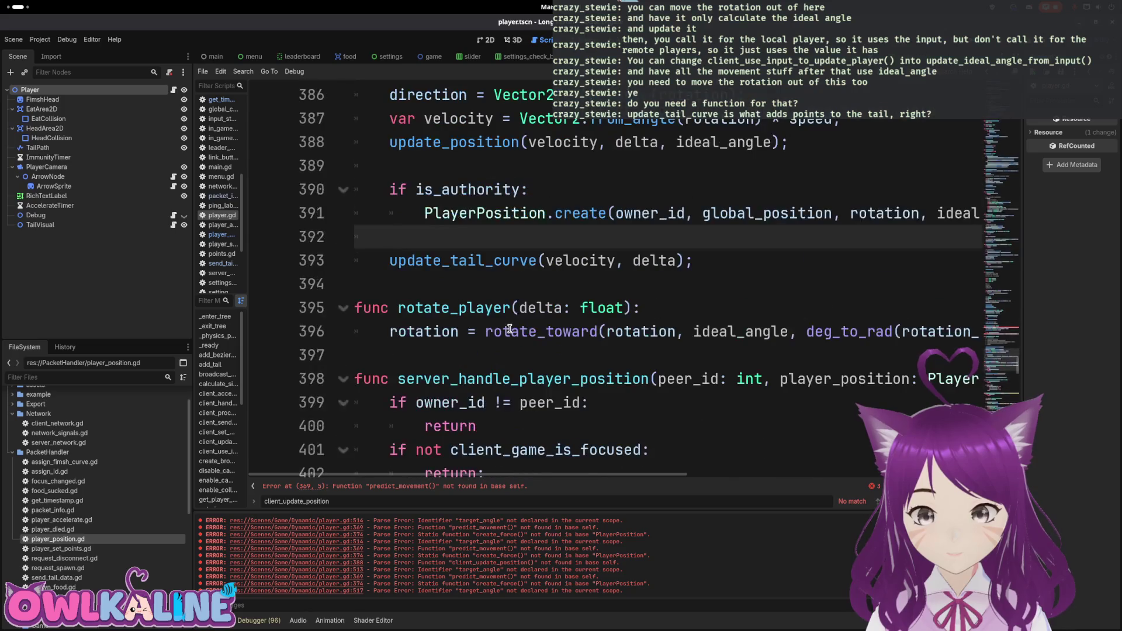
double_click(466, 263)
key(ctrl+f)
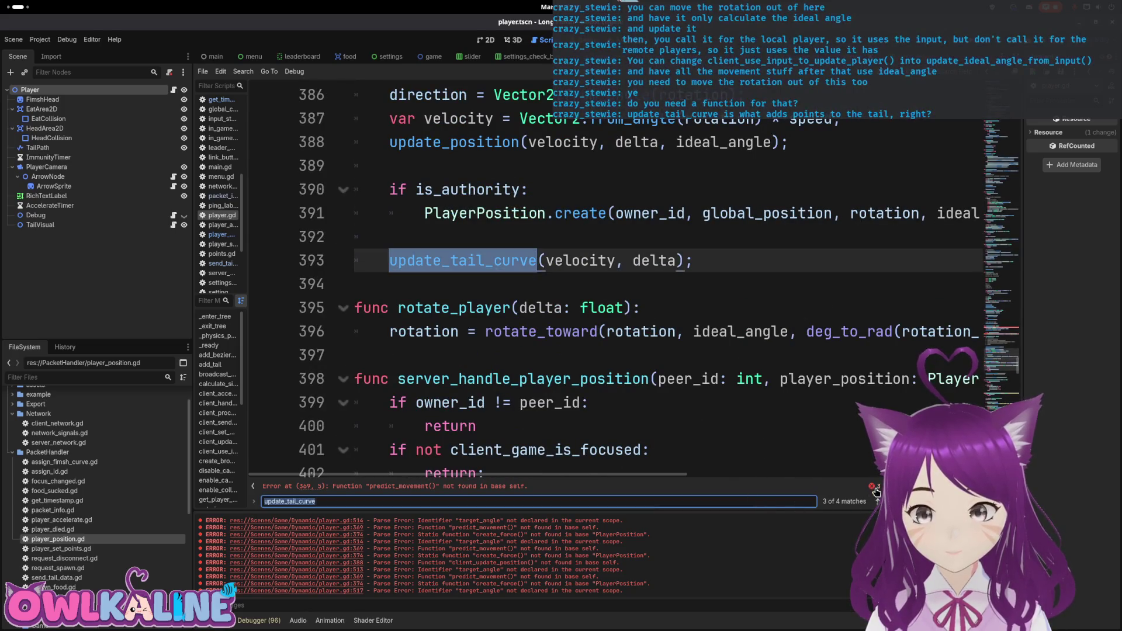
key(Return)
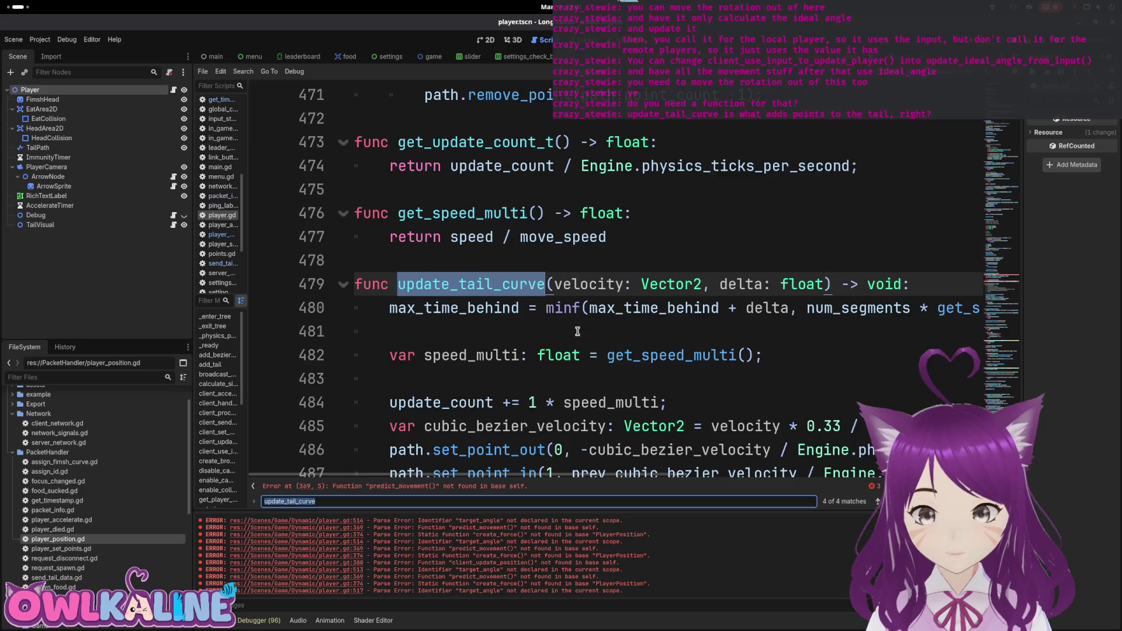
scroll(577, 331, down, 3)
click(463, 362)
scroll(464, 362, down, 1)
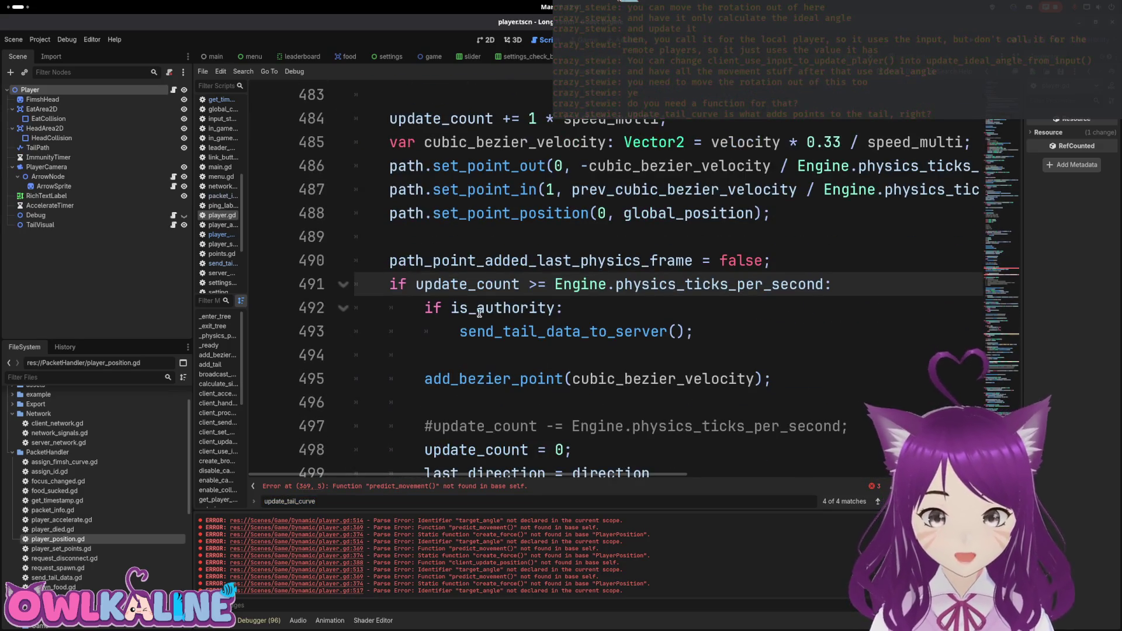
click(468, 326)
scroll(468, 326, down, 2)
click(476, 264)
drag(425, 237, 561, 247)
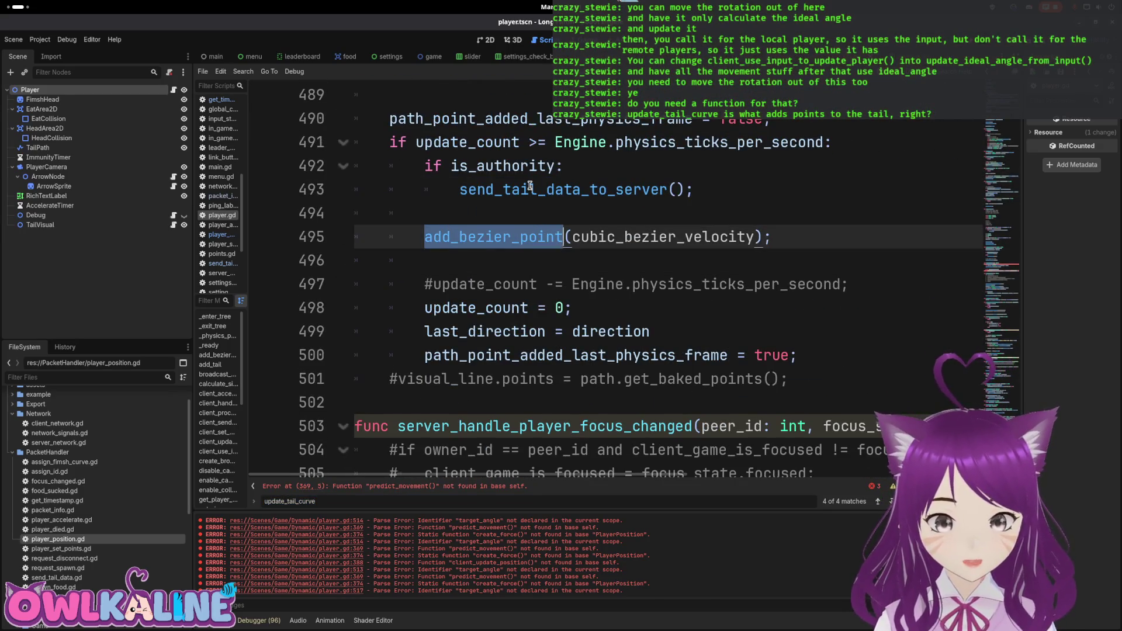
drag(530, 187, 631, 213)
scroll(628, 194, up, 2)
scroll(613, 228, down, 4)
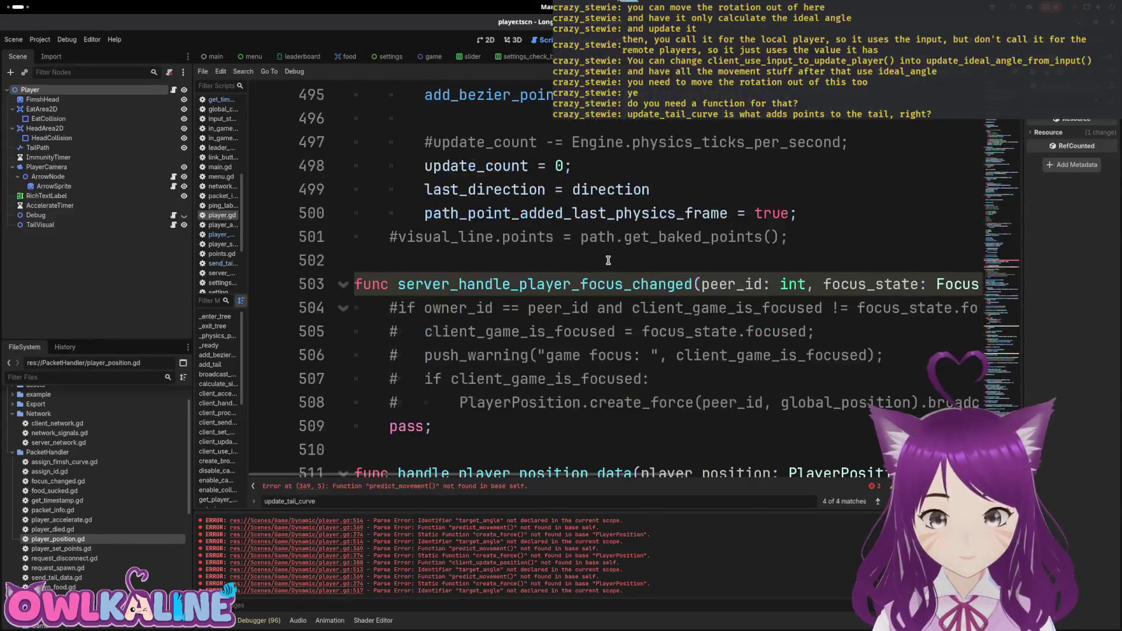
scroll(597, 263, up, 3)
scroll(597, 263, up, 3)
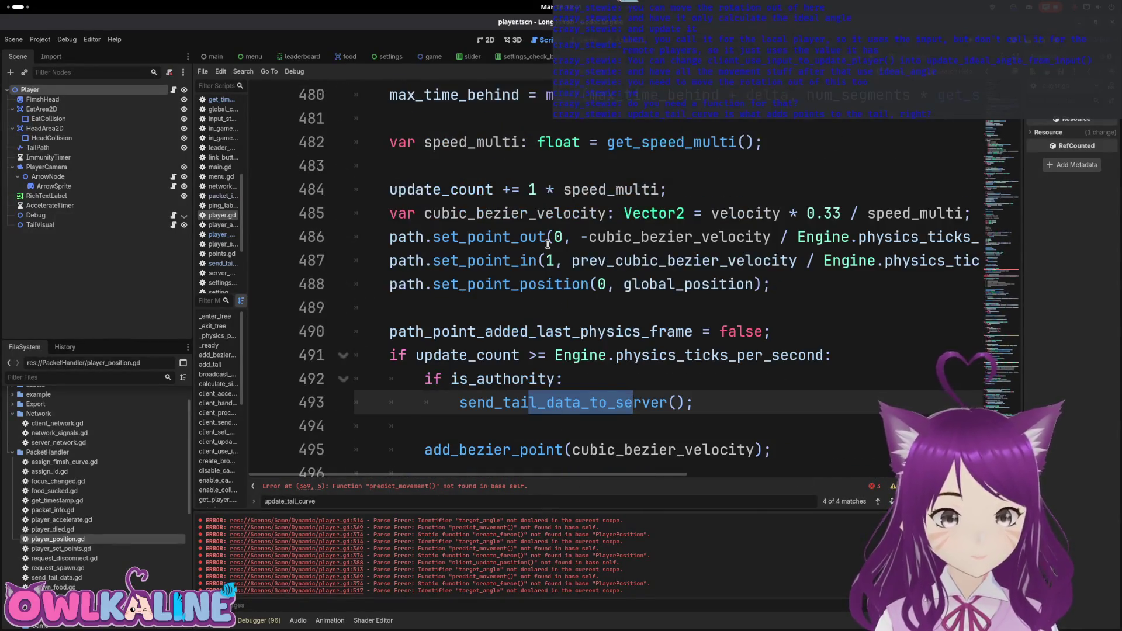
scroll(491, 184, down, 8)
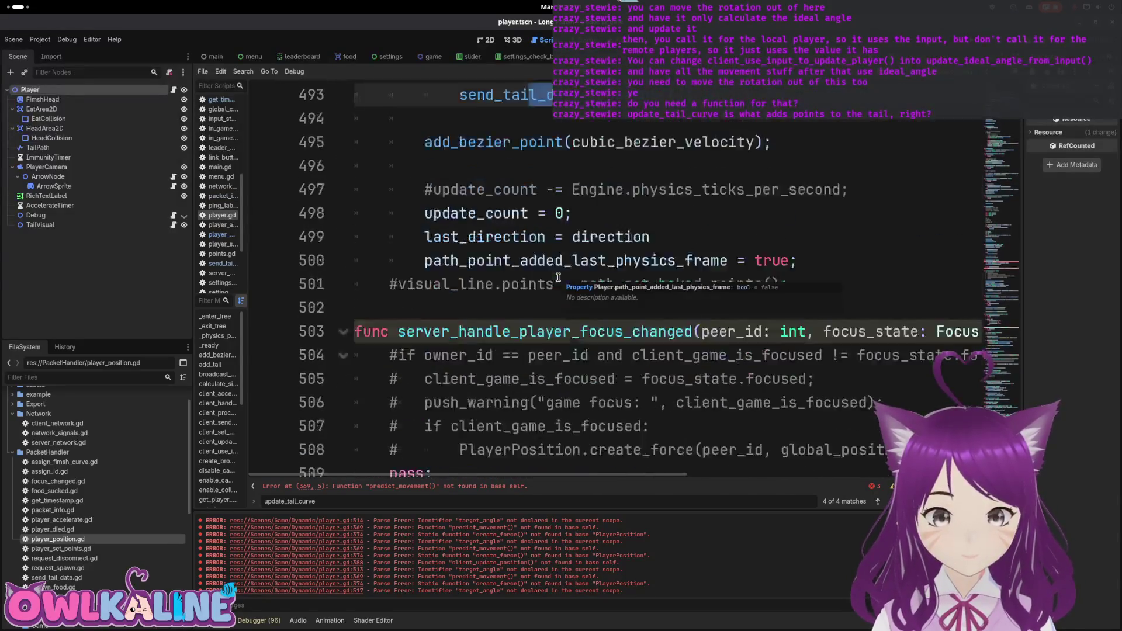
drag(484, 278, 381, 150)
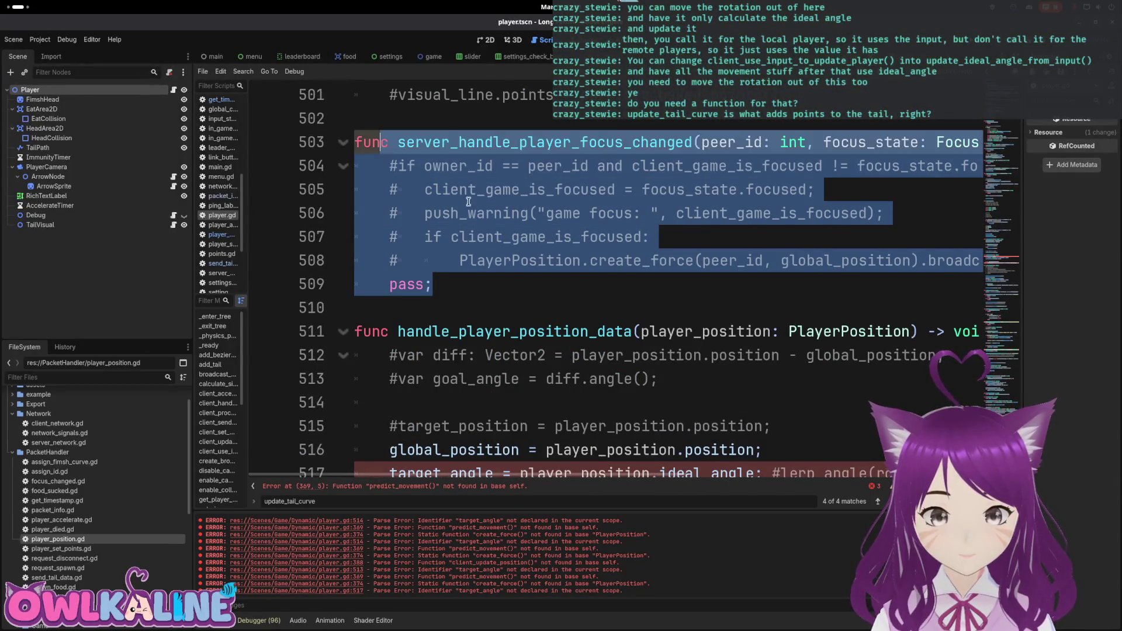